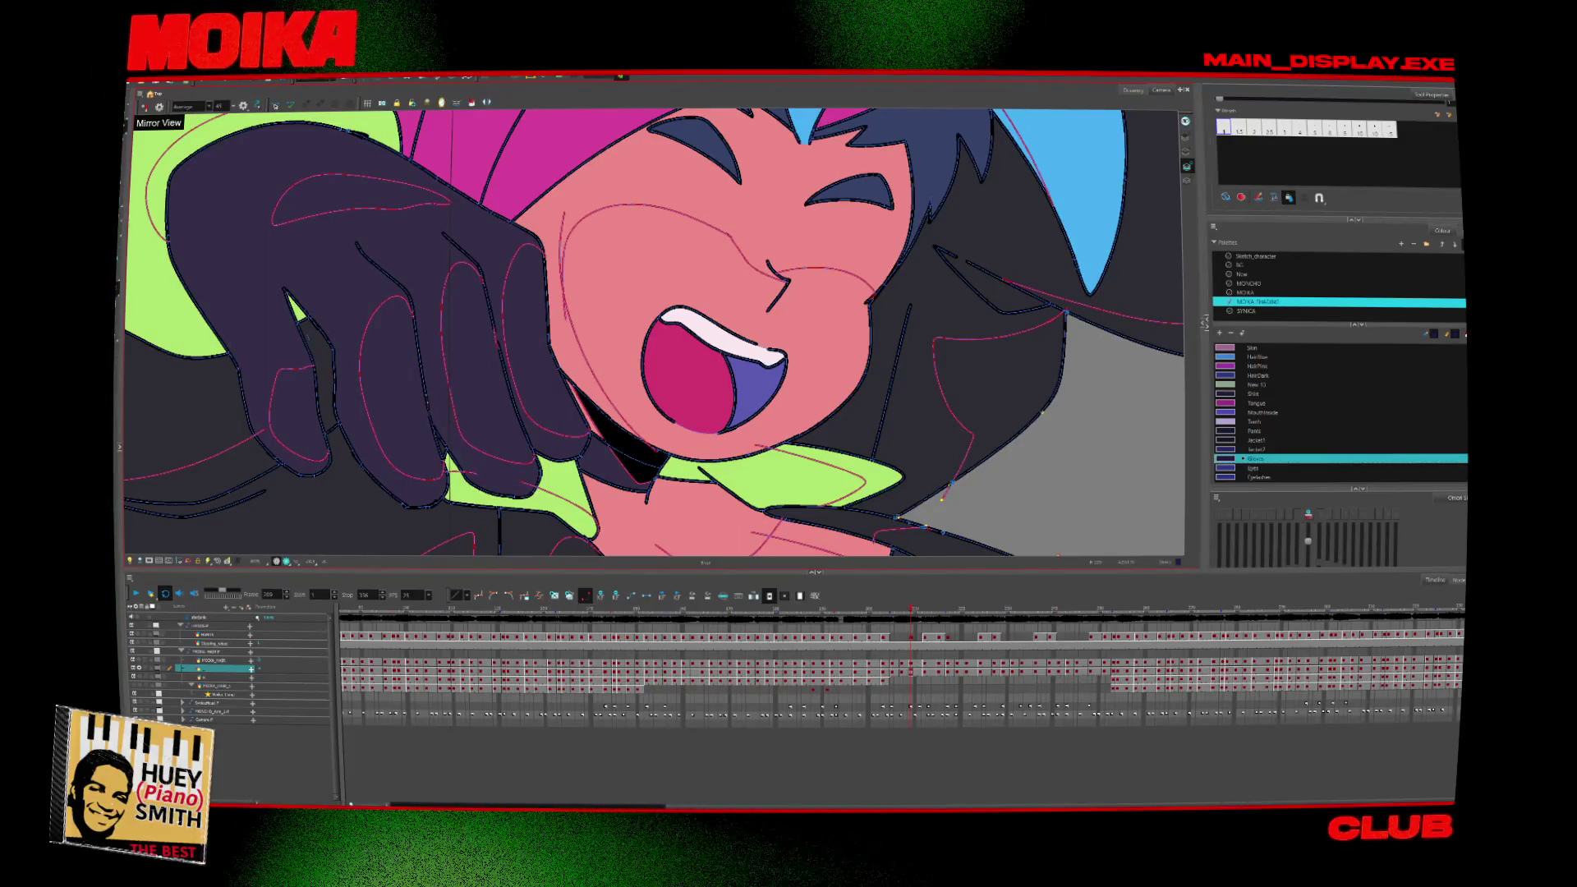
# Step through the shouting and arms-raised poses, fitting and recentring the character in the Camera view.
pyautogui.hotkey('alt', 'e')
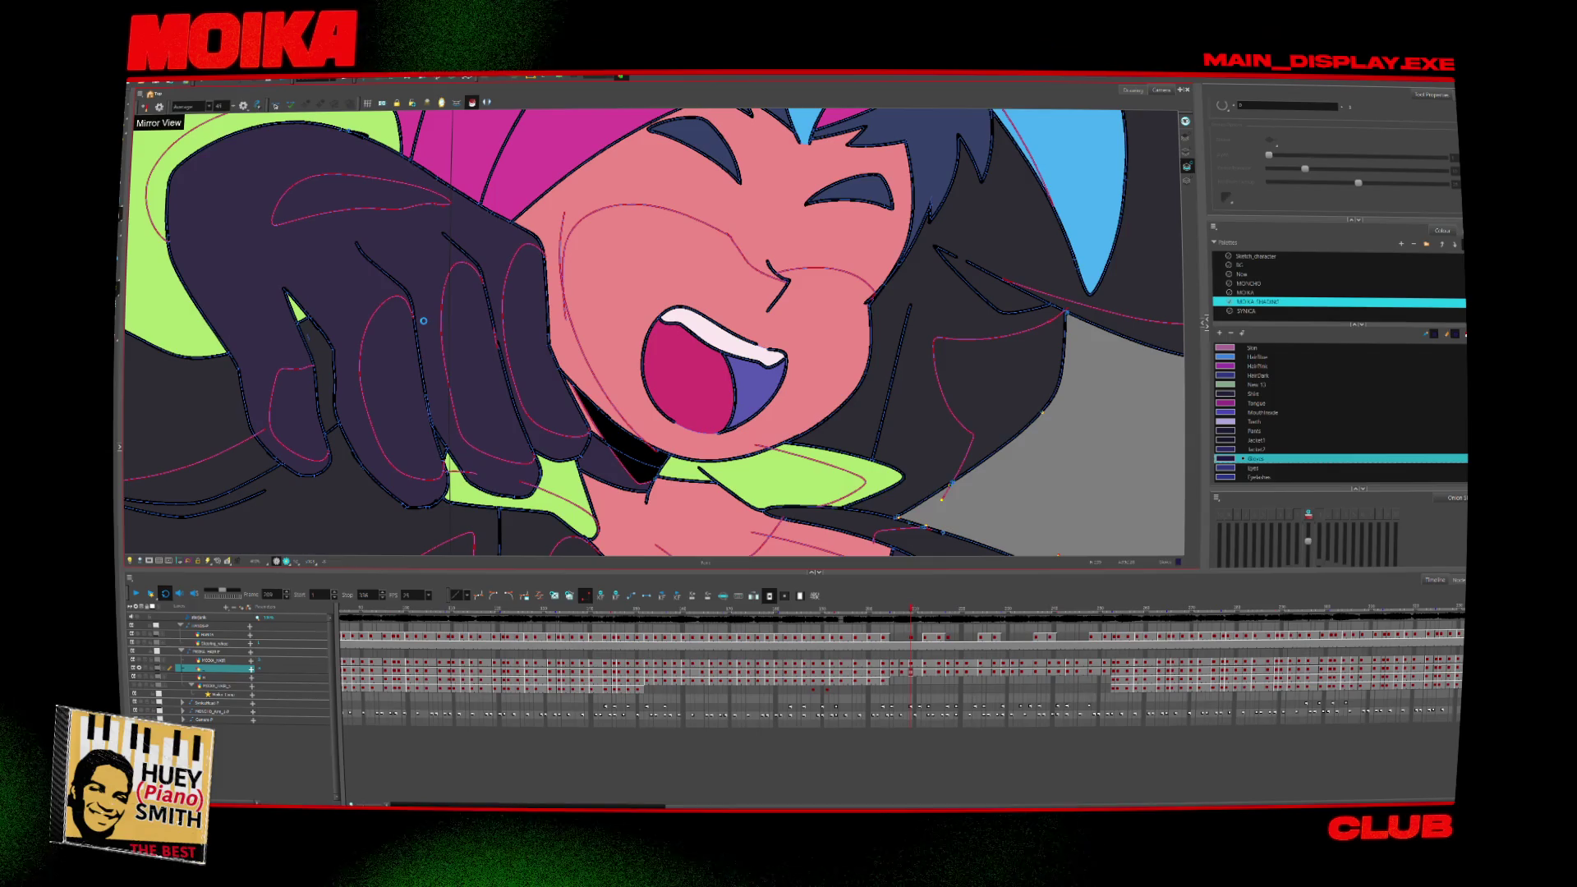
pyautogui.press('.')
pyautogui.press('.')
pyautogui.press('.')
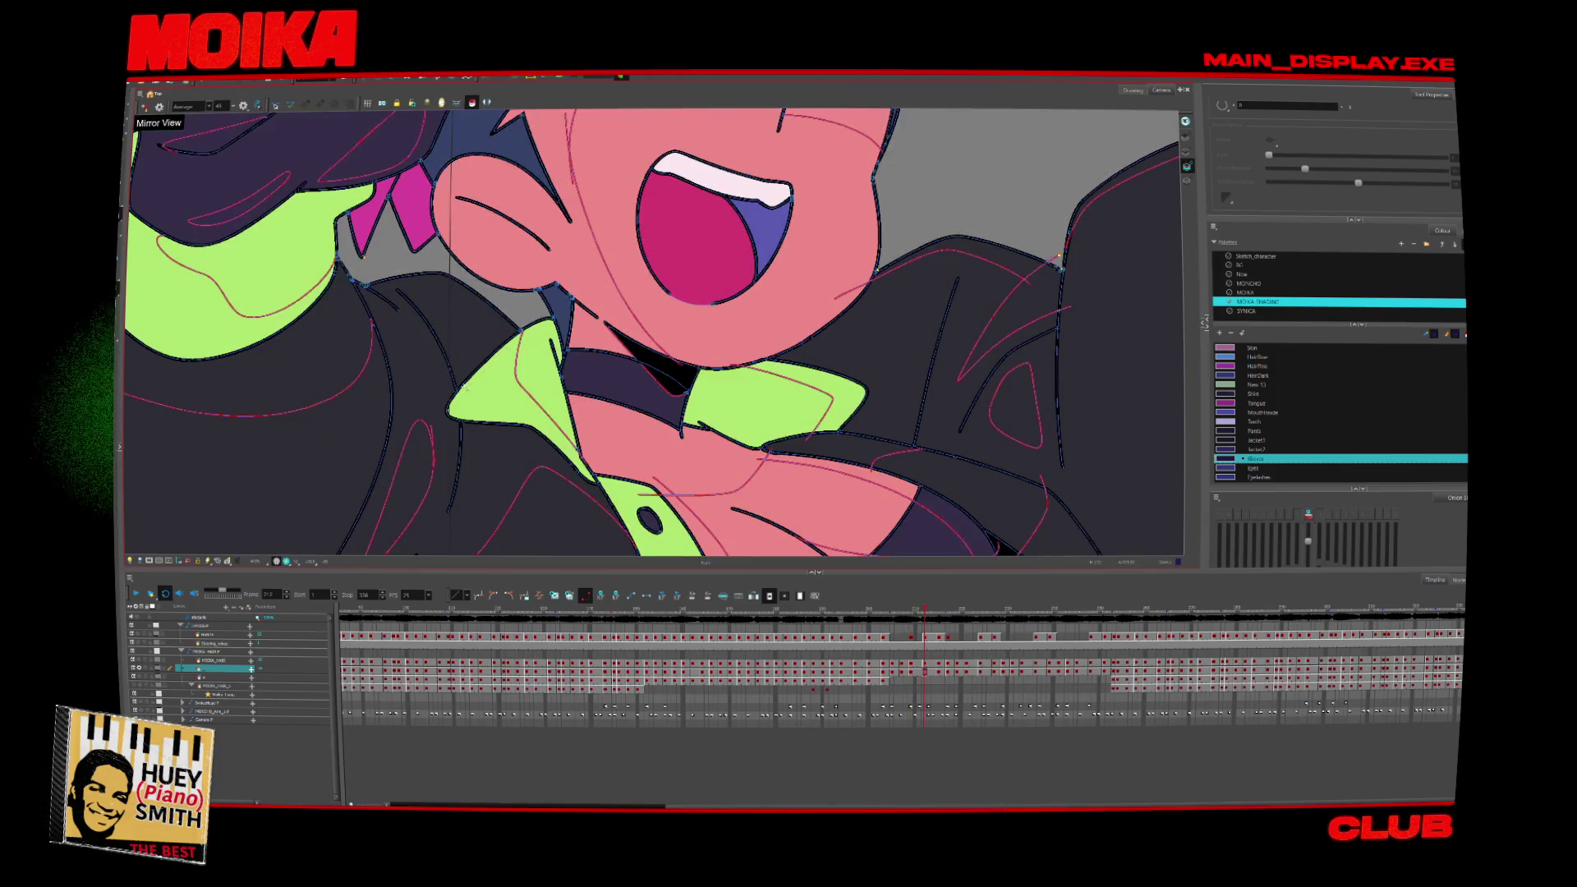
pyautogui.scroll(-5, 454, 301)
pyautogui.click(480, 105)
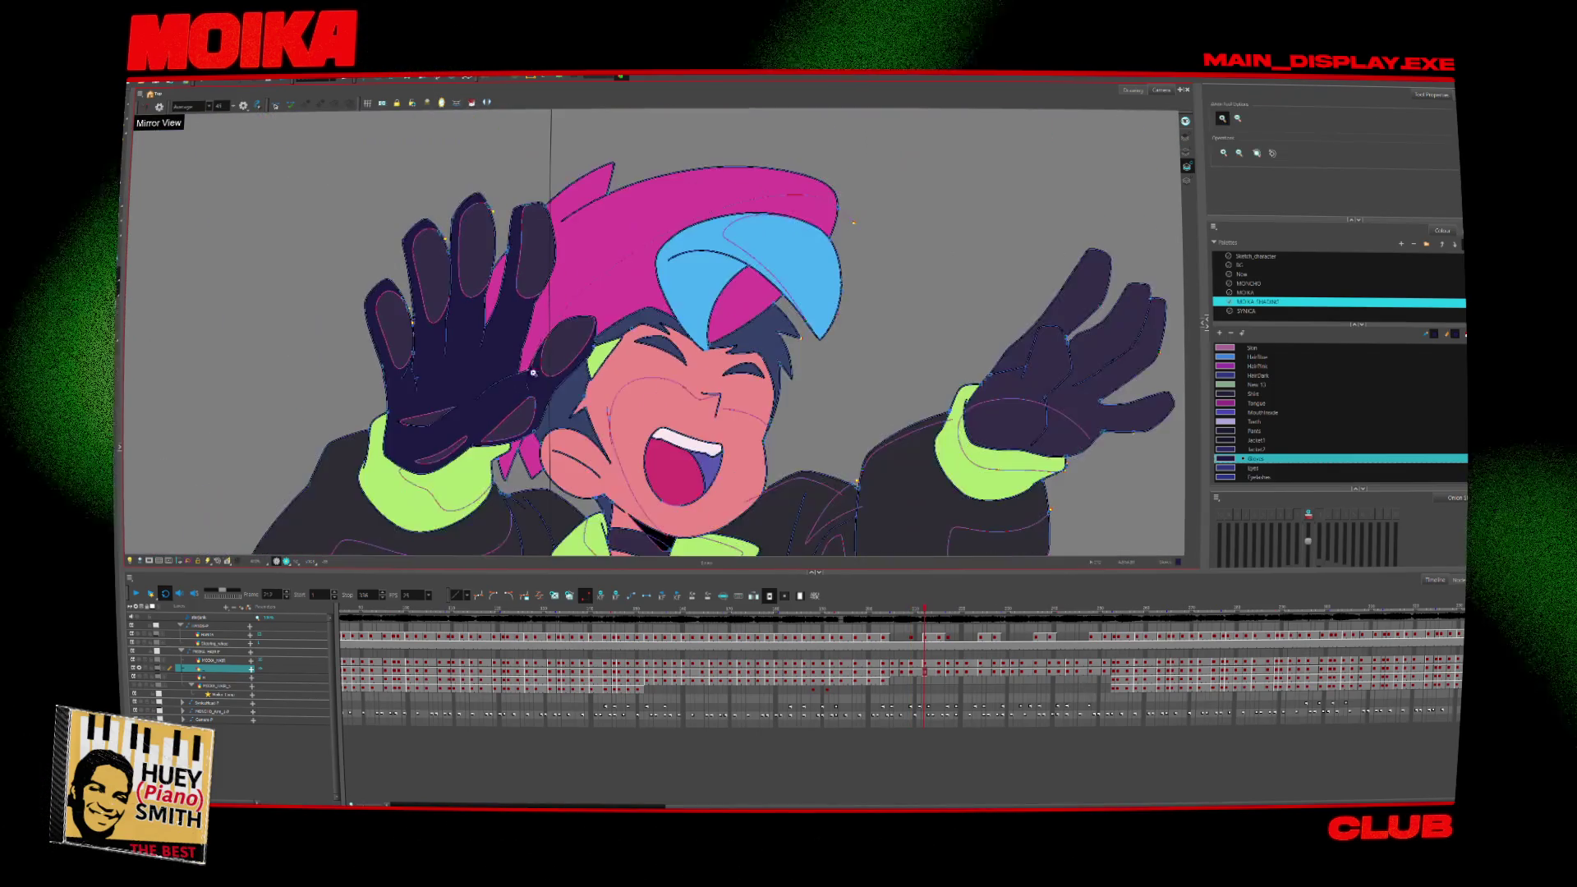
pyautogui.press('.')
pyautogui.press('.')
pyautogui.press('.')
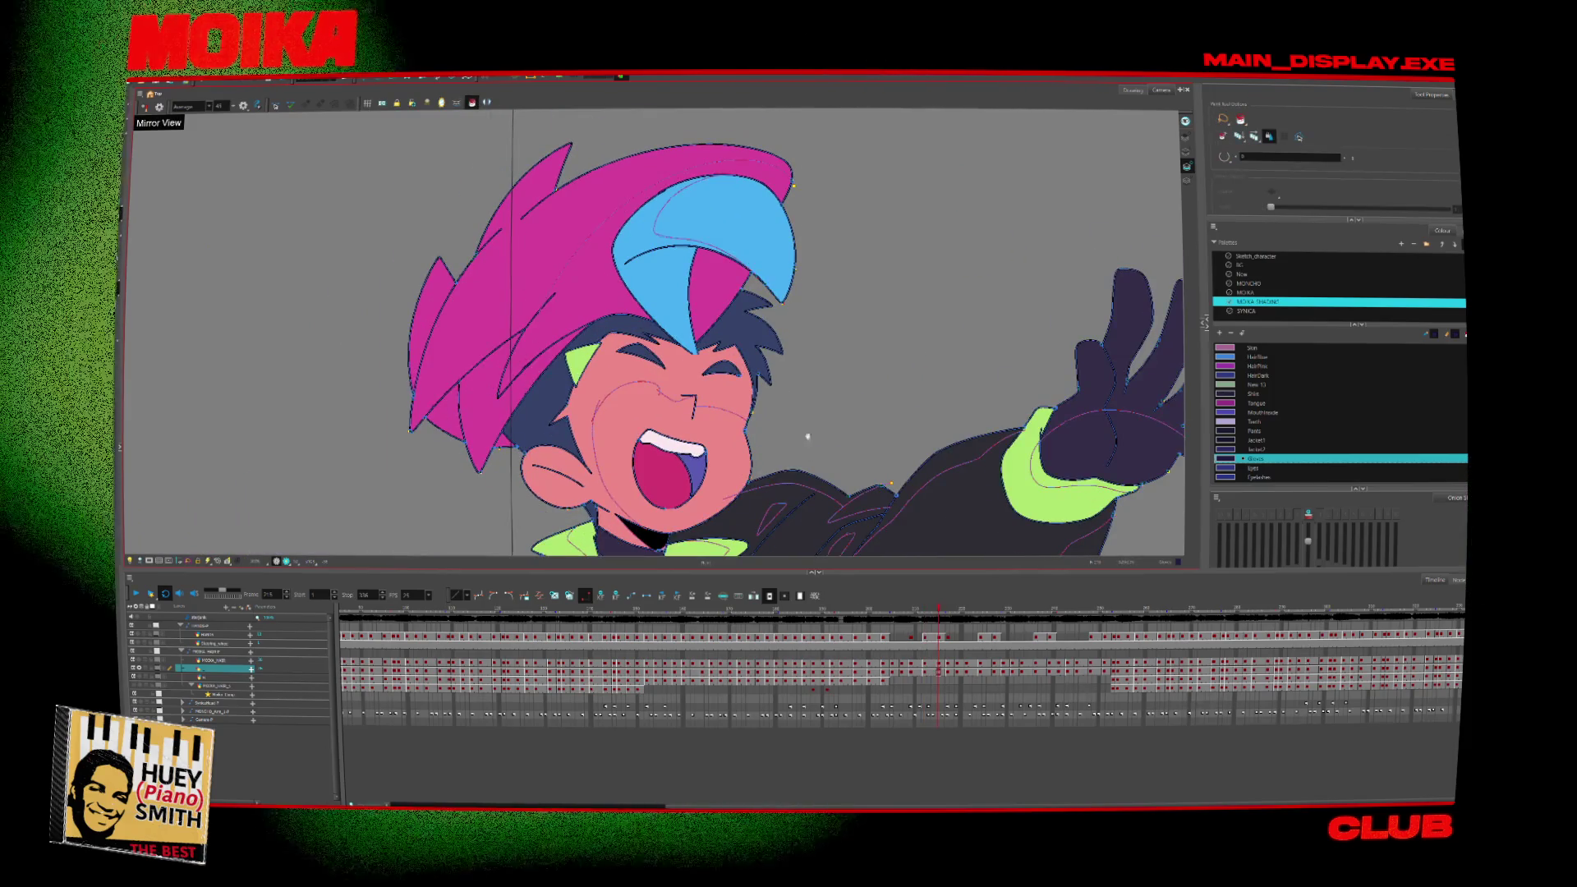
pyautogui.press(',')
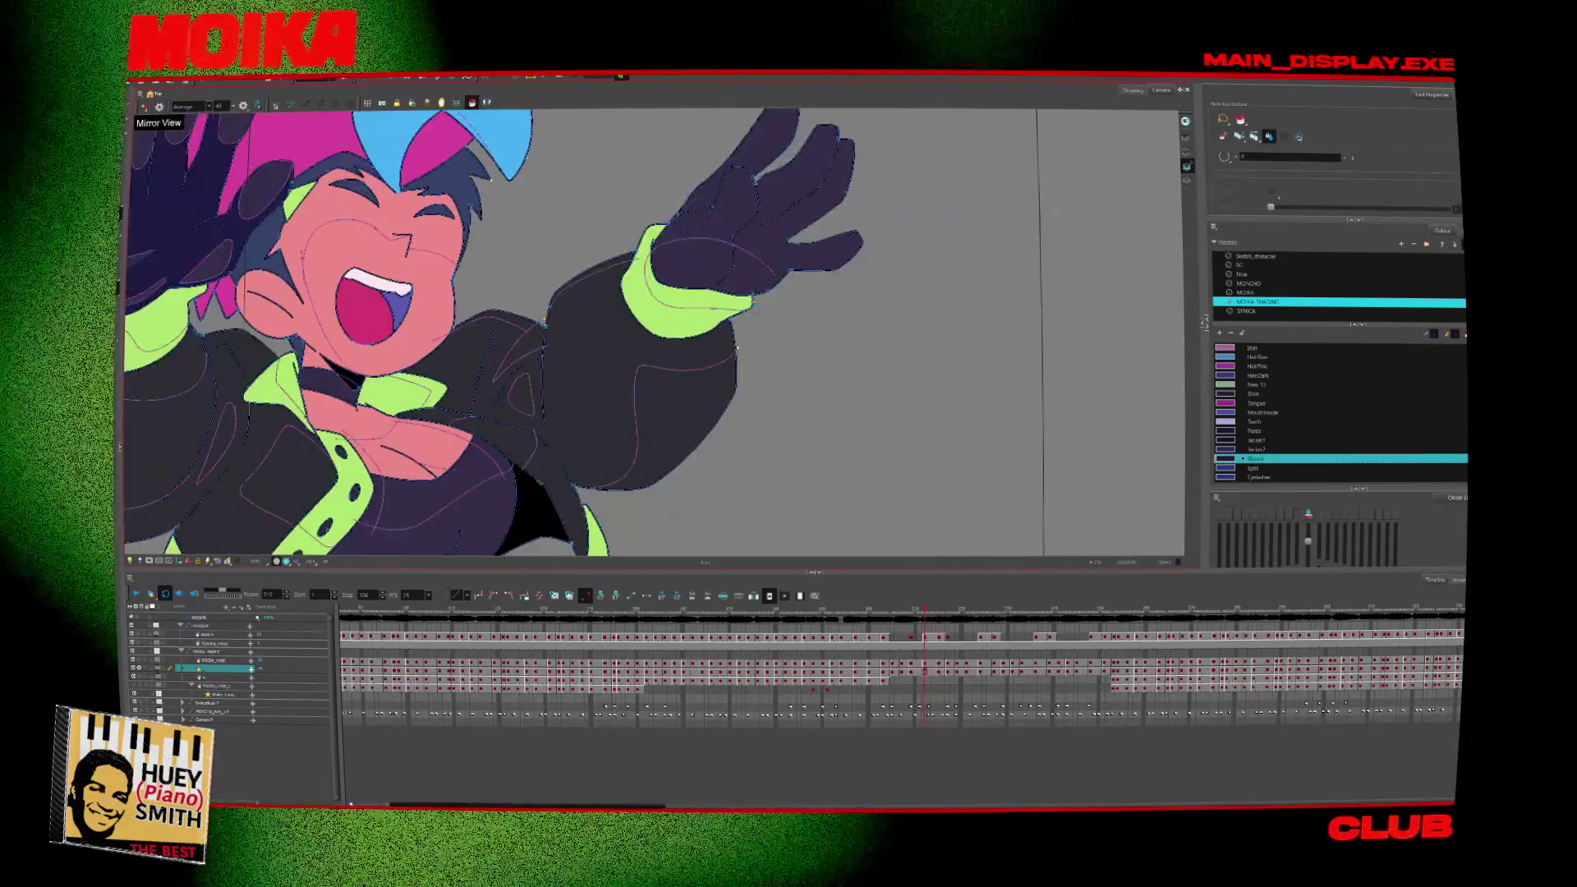
pyautogui.press(',')
pyautogui.moveTo(786, 372); pyautogui.dragTo(867, 355)
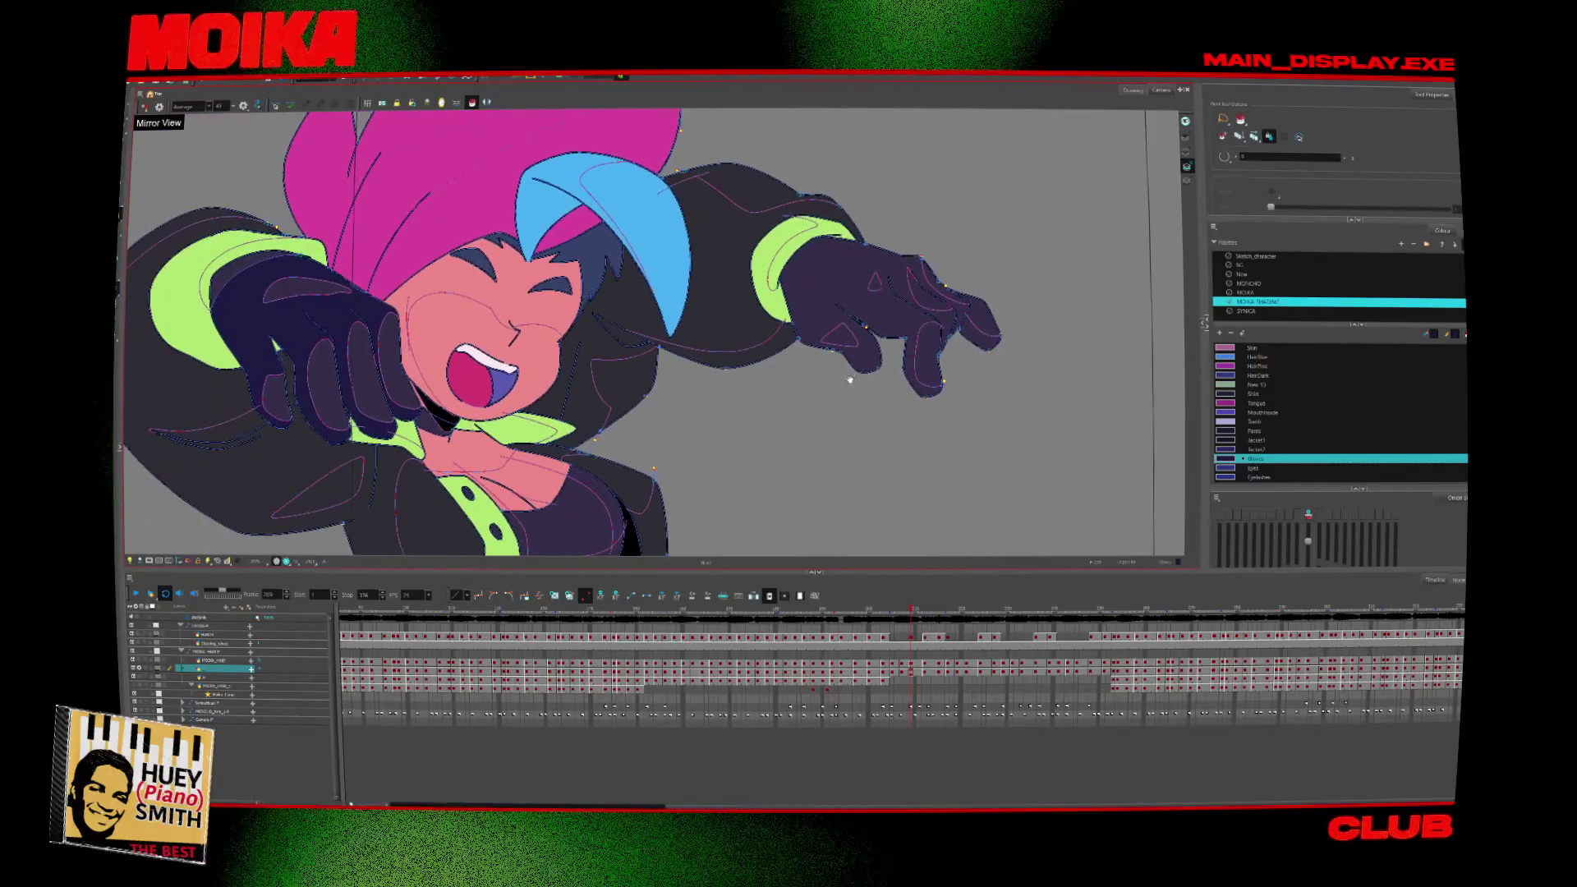
pyautogui.press('.')
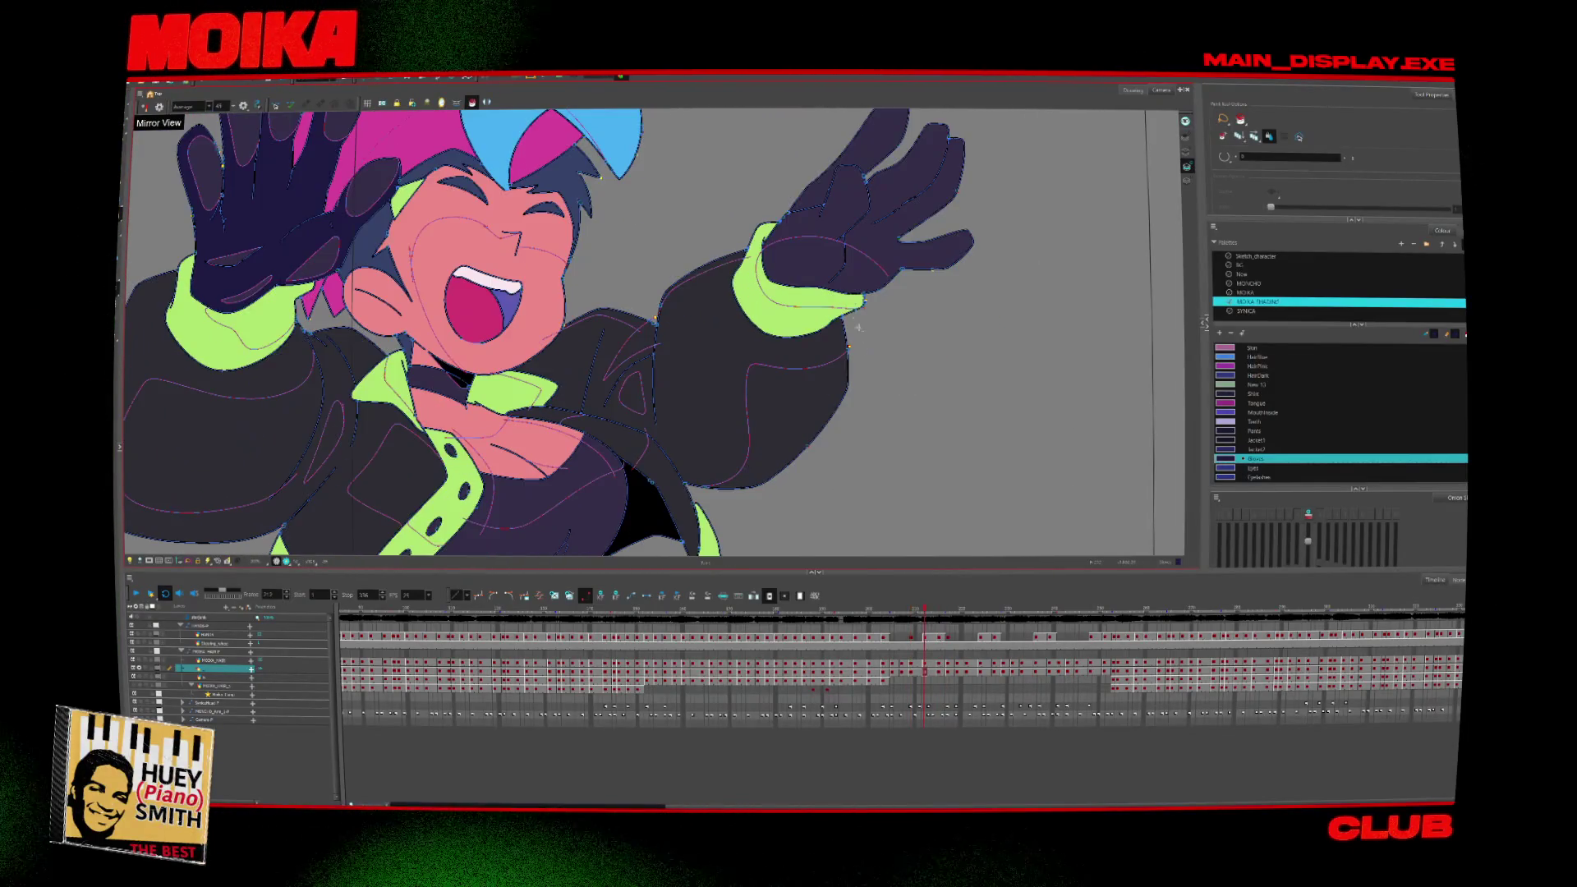
pyautogui.moveTo(851, 208); pyautogui.dragTo(828, 276)
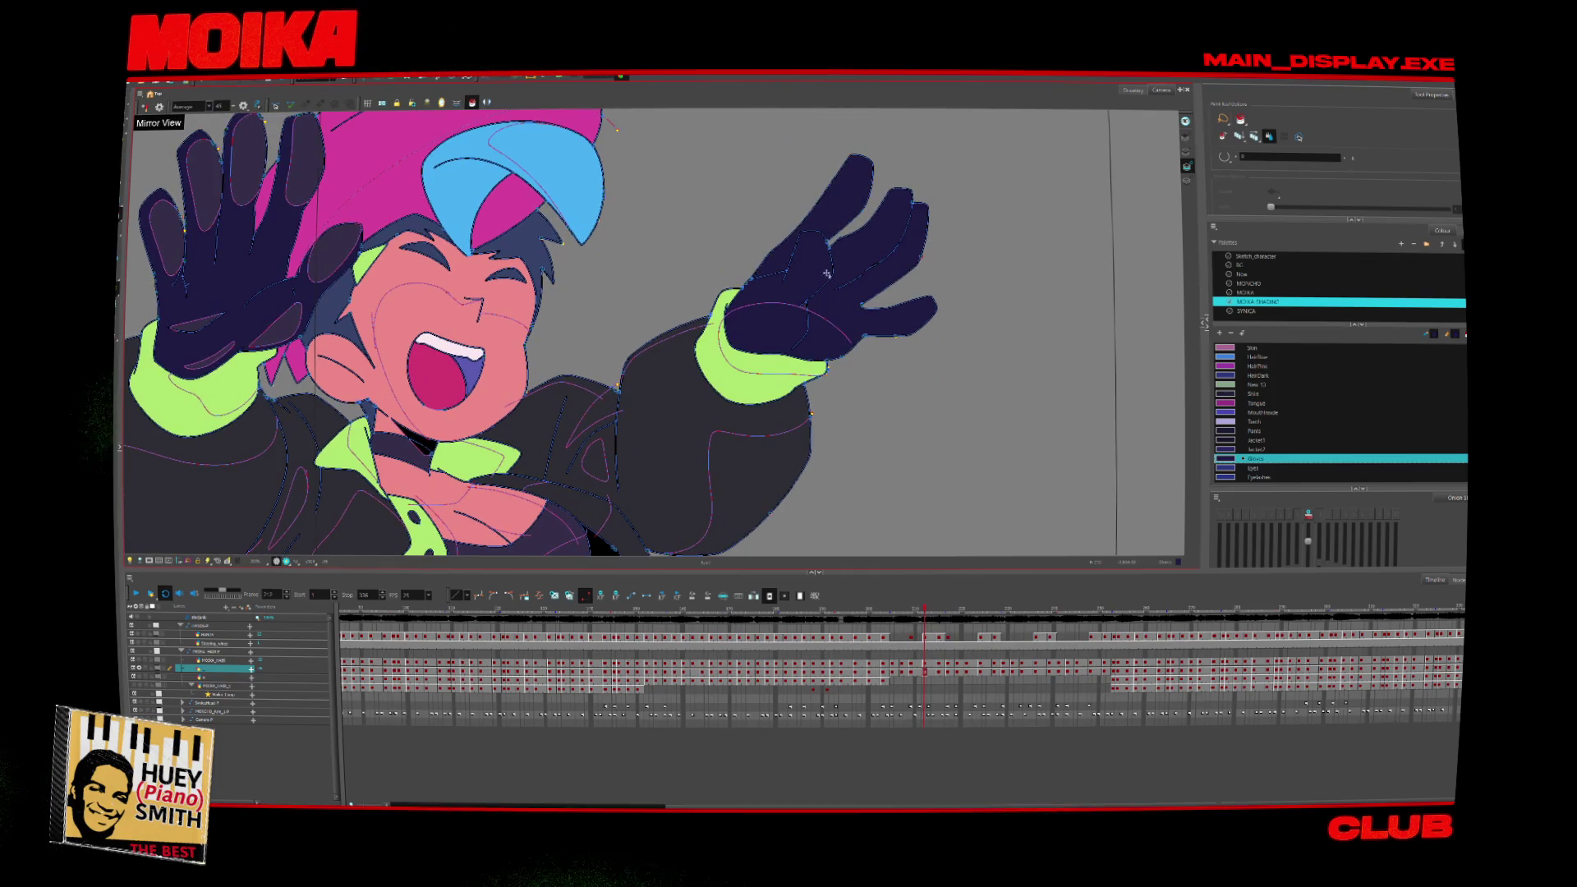
# Flip back and forth through the reaching and grabbing drawings to check their colour fills.
pyautogui.press('.')
pyautogui.press('.')
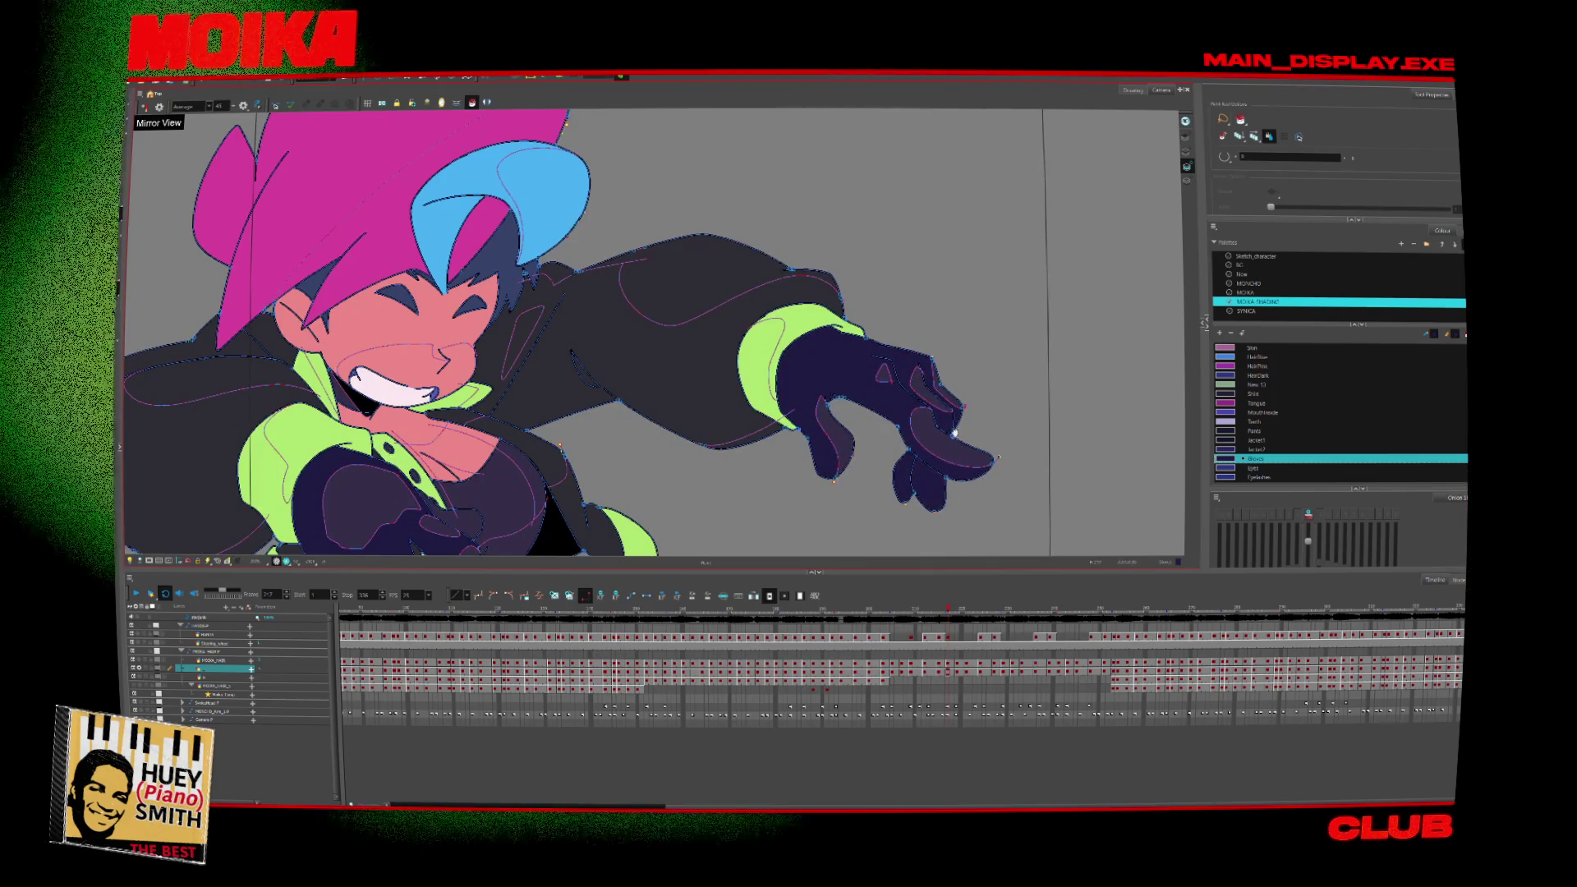
pyautogui.press('.')
pyautogui.press('.')
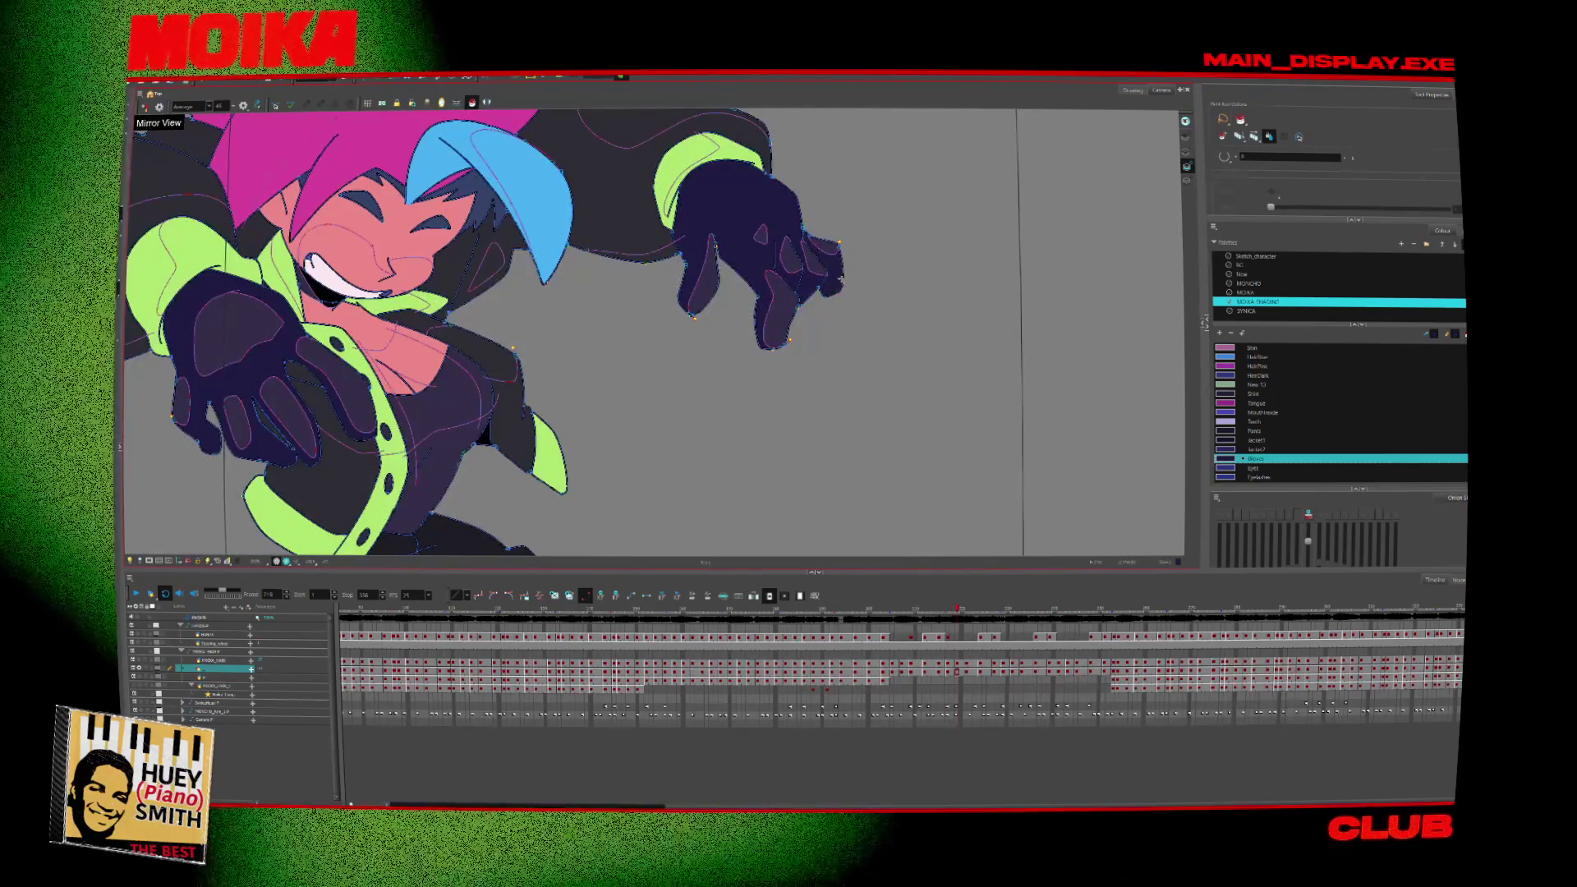
pyautogui.press('.')
pyautogui.press('.')
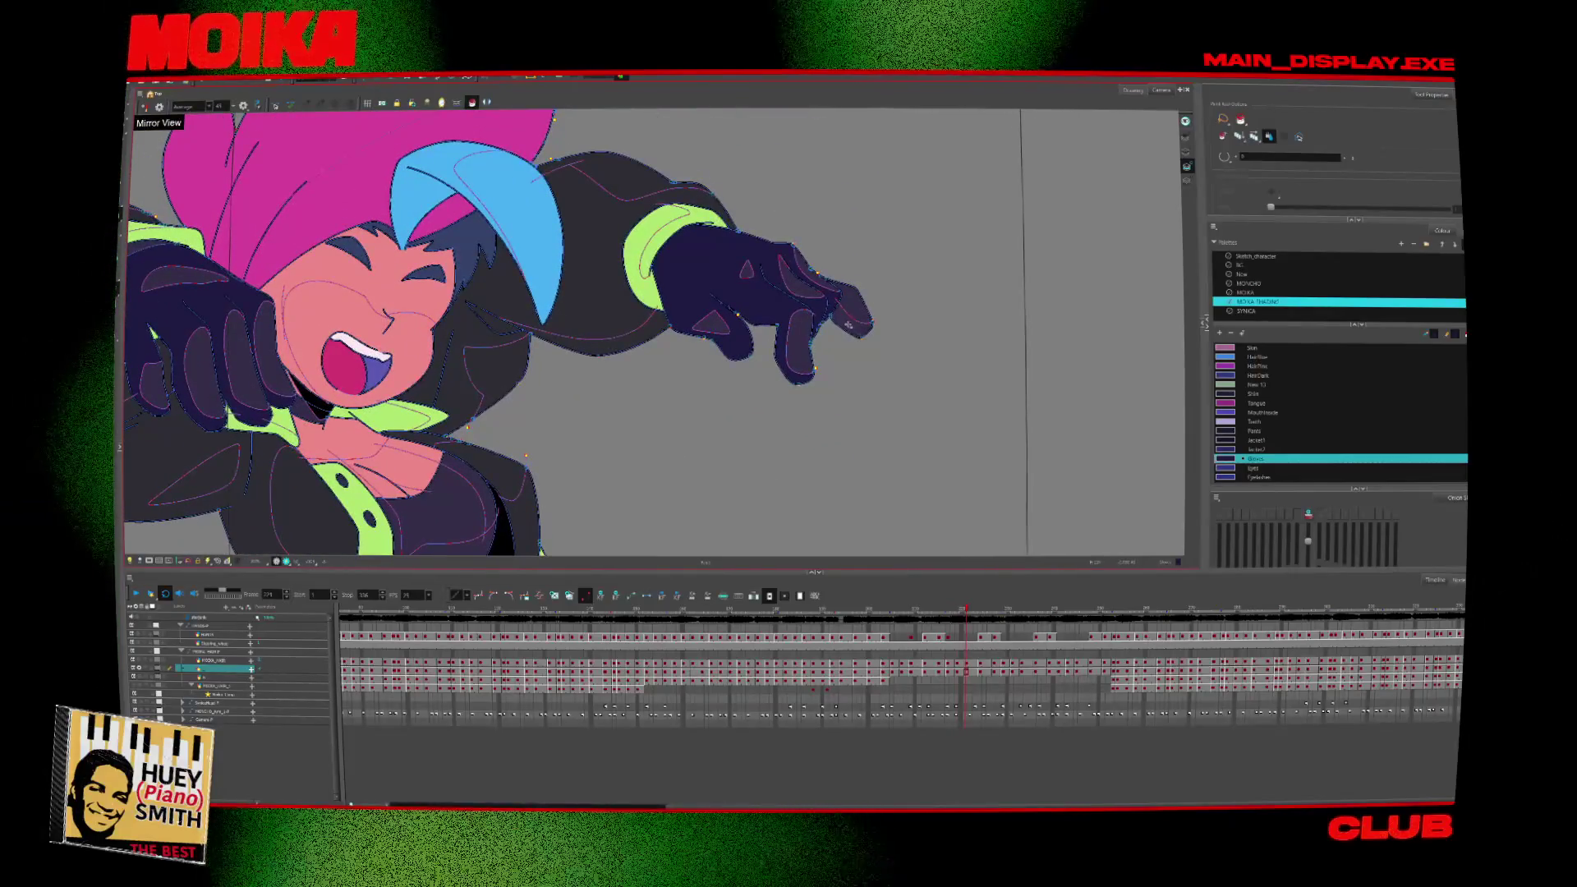
pyautogui.press('.')
pyautogui.press('.')
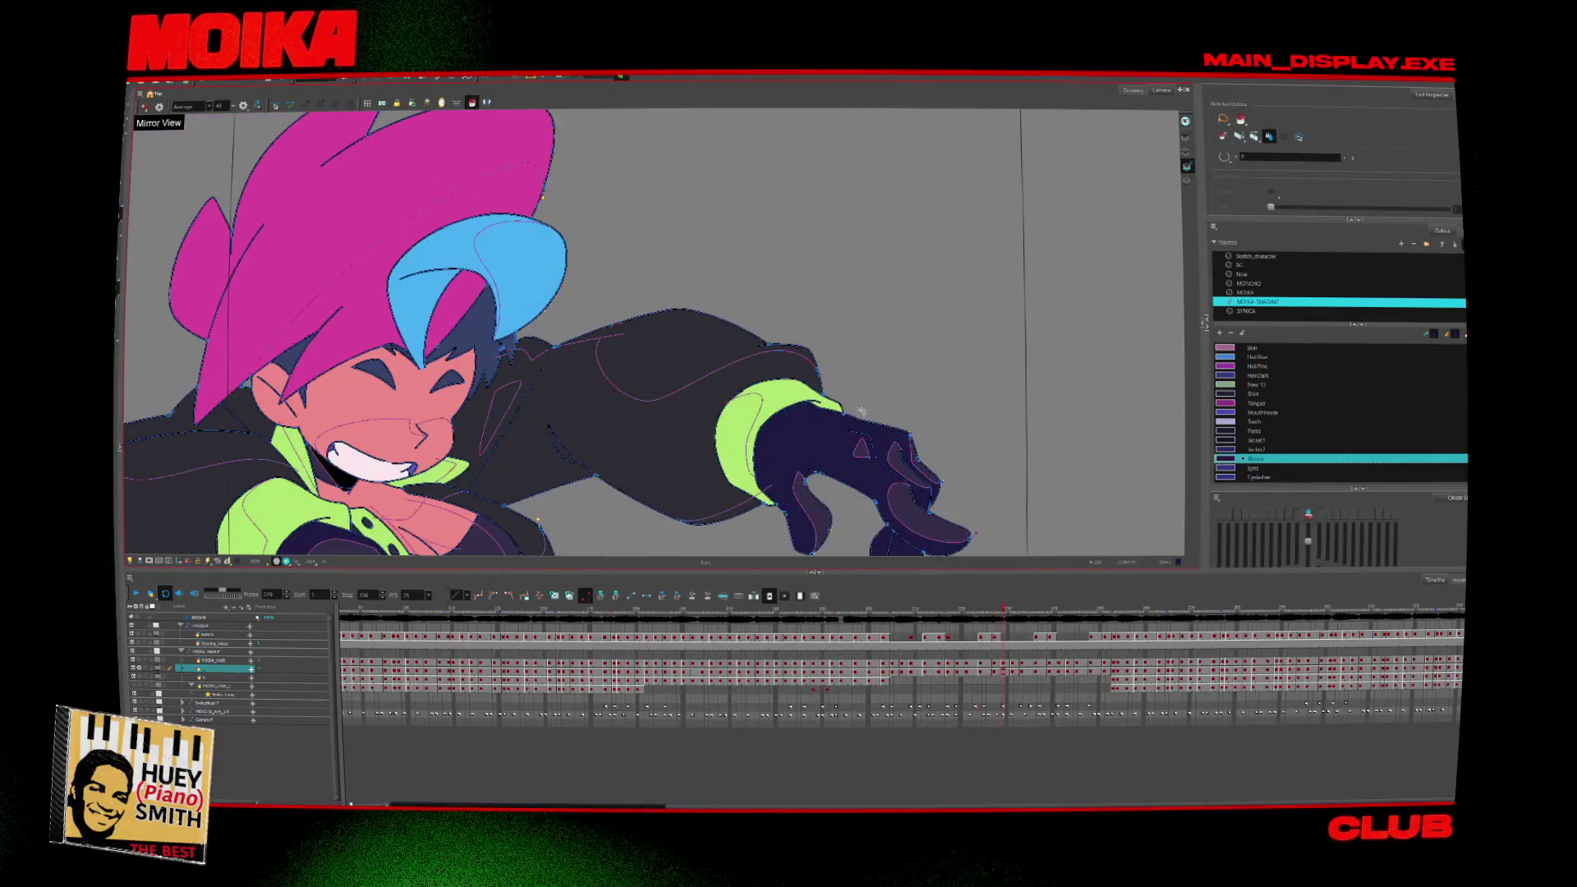
pyautogui.press('.')
pyautogui.press('.')
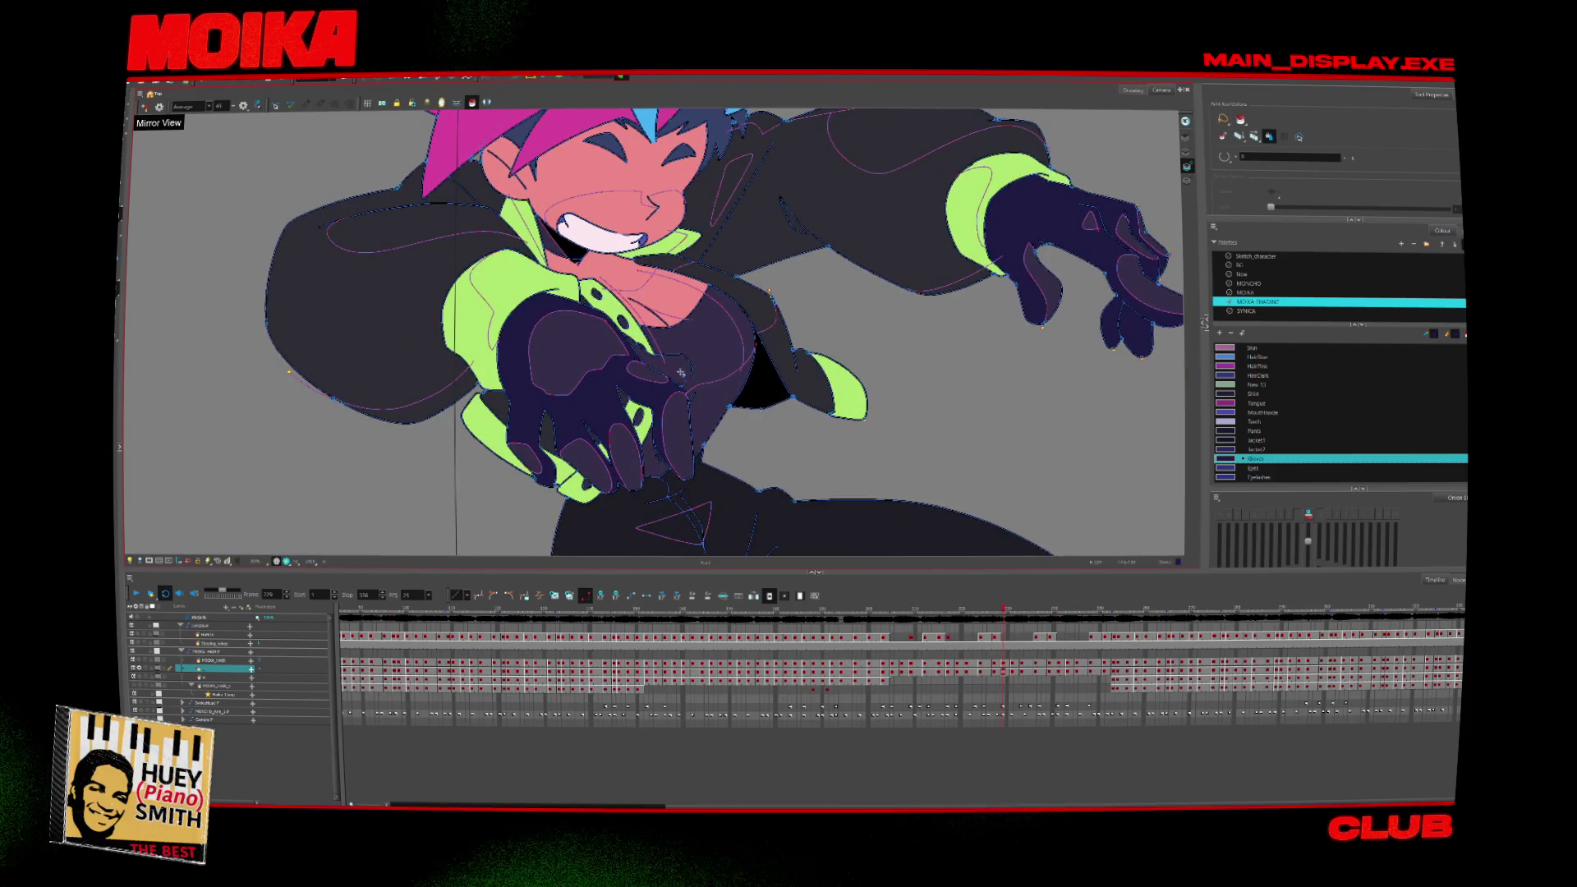
pyautogui.press(',')
pyautogui.press(',')
pyautogui.press(',')
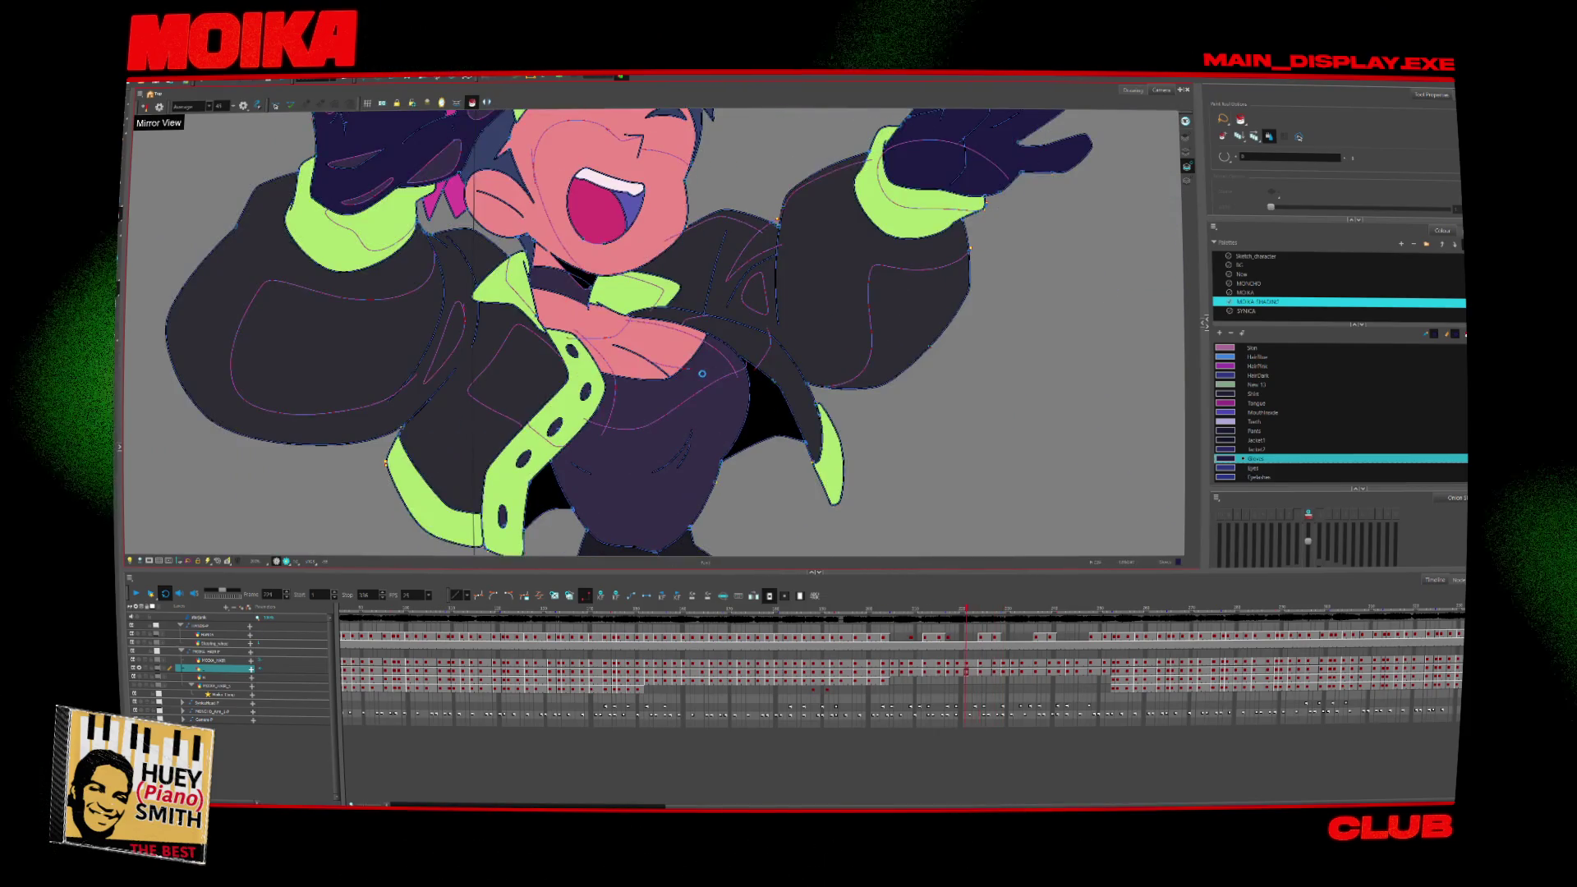
pyautogui.press(',')
pyautogui.press(',')
pyautogui.press(',')
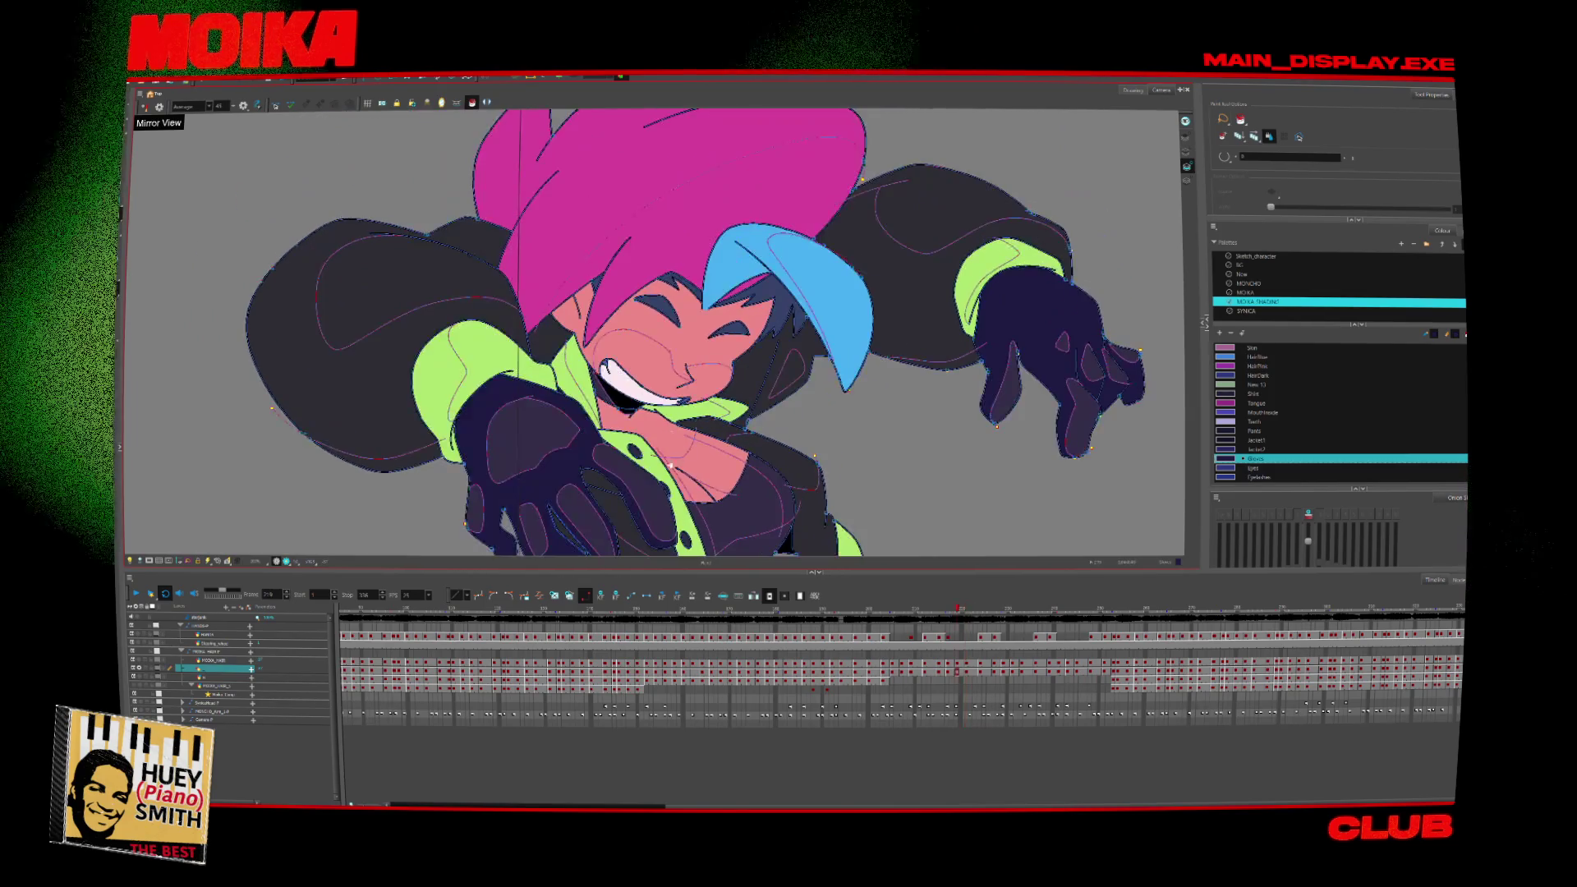
pyautogui.press(',')
pyautogui.press(',')
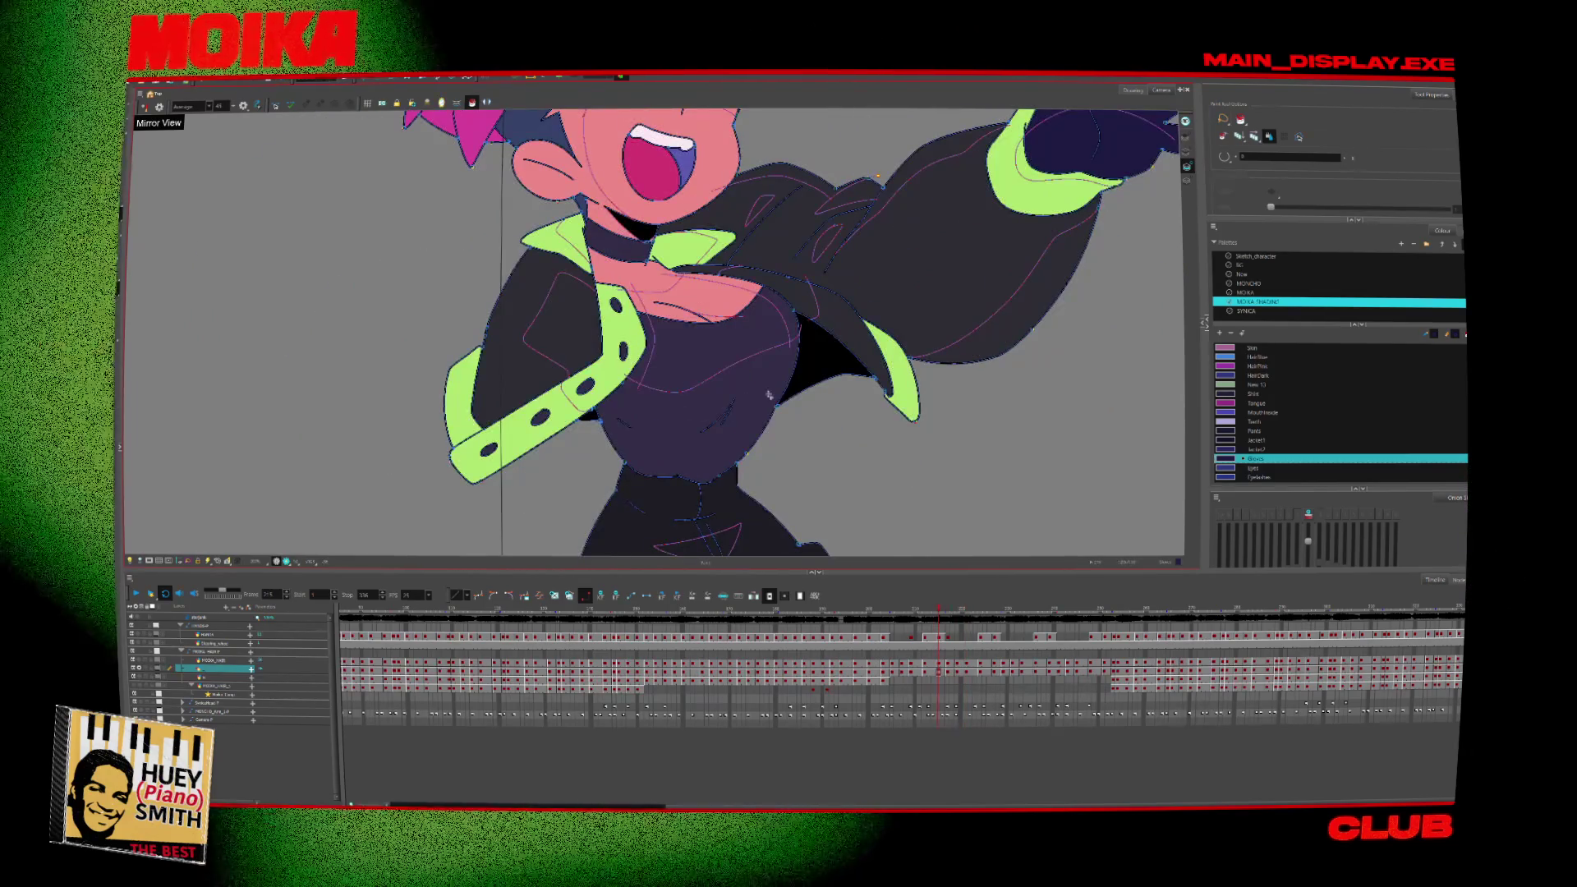
pyautogui.press('.')
pyautogui.press('.')
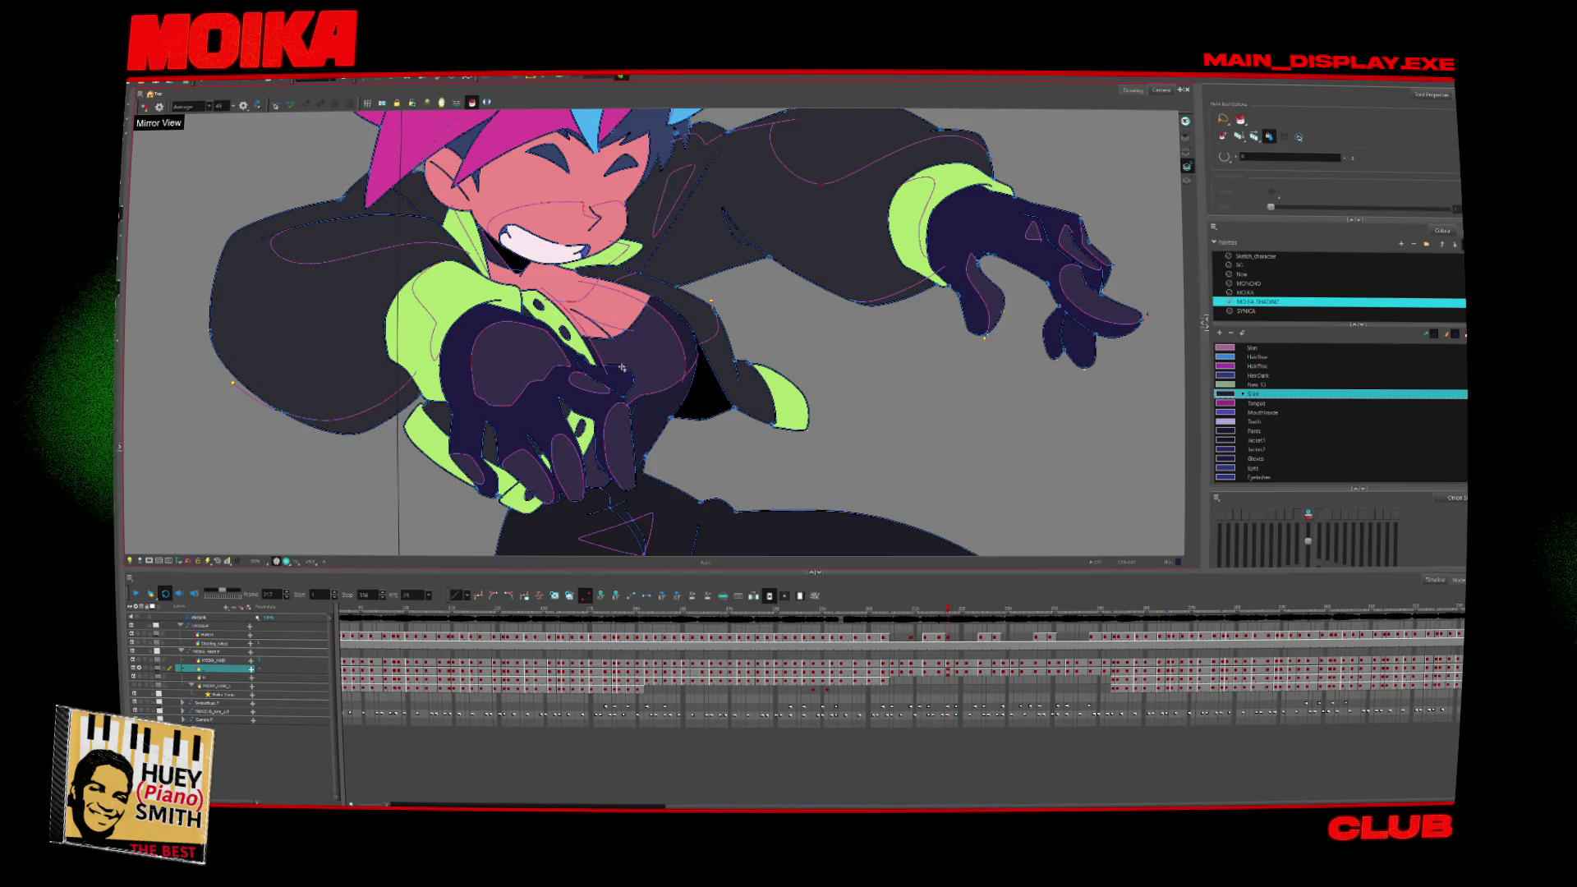
# Compare neighbouring drawings, then fill the light purple lower torso with the dark jacket colour.
pyautogui.press(',')
pyautogui.press(',')
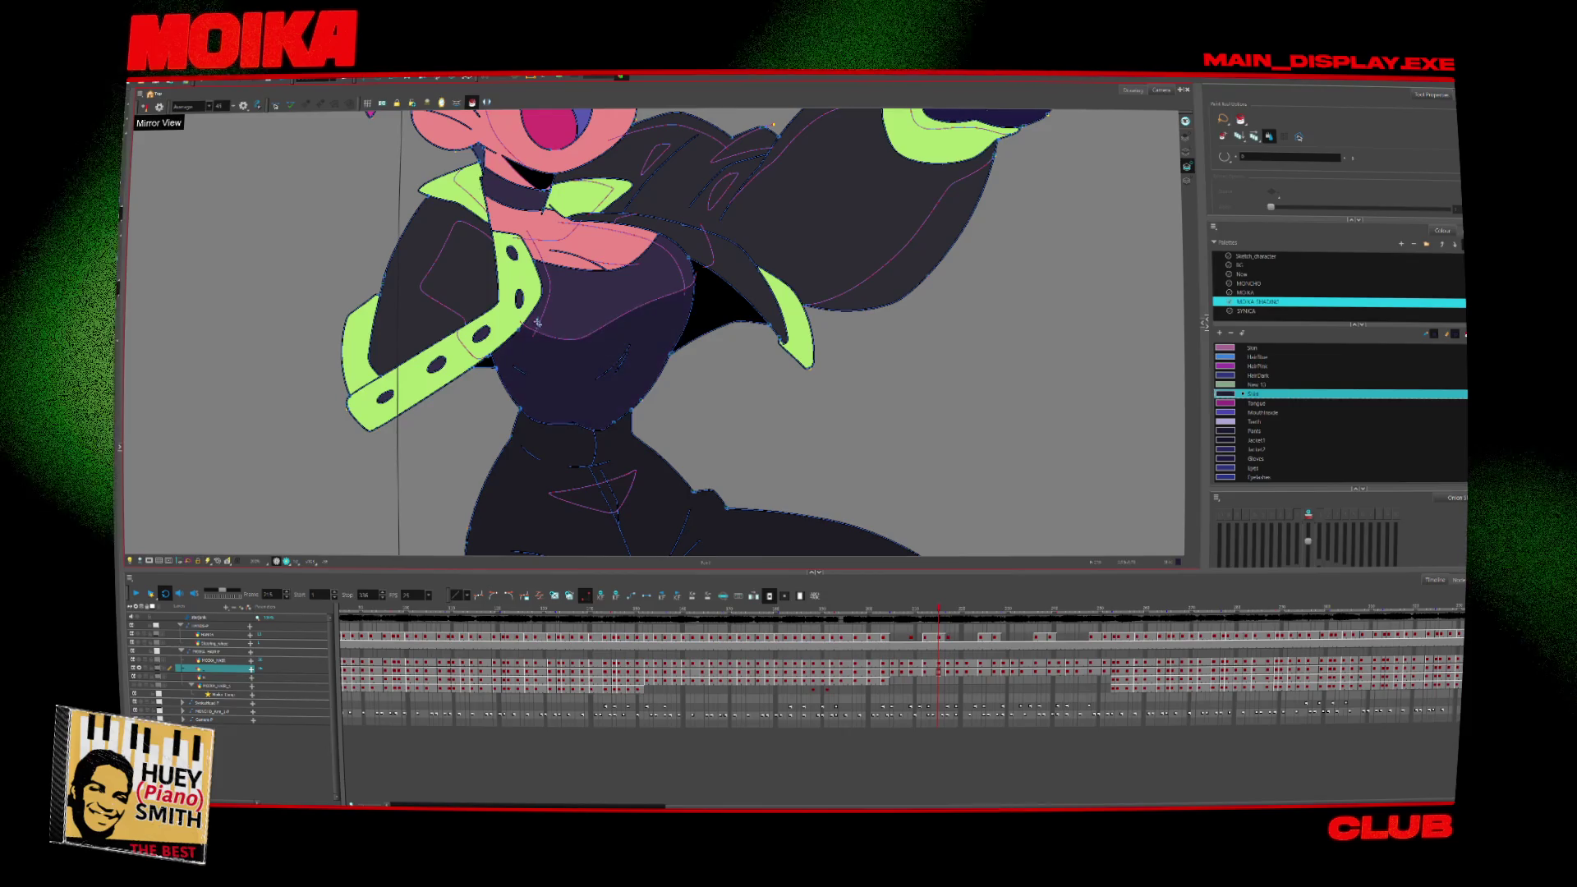
pyautogui.press('.')
pyautogui.press('.')
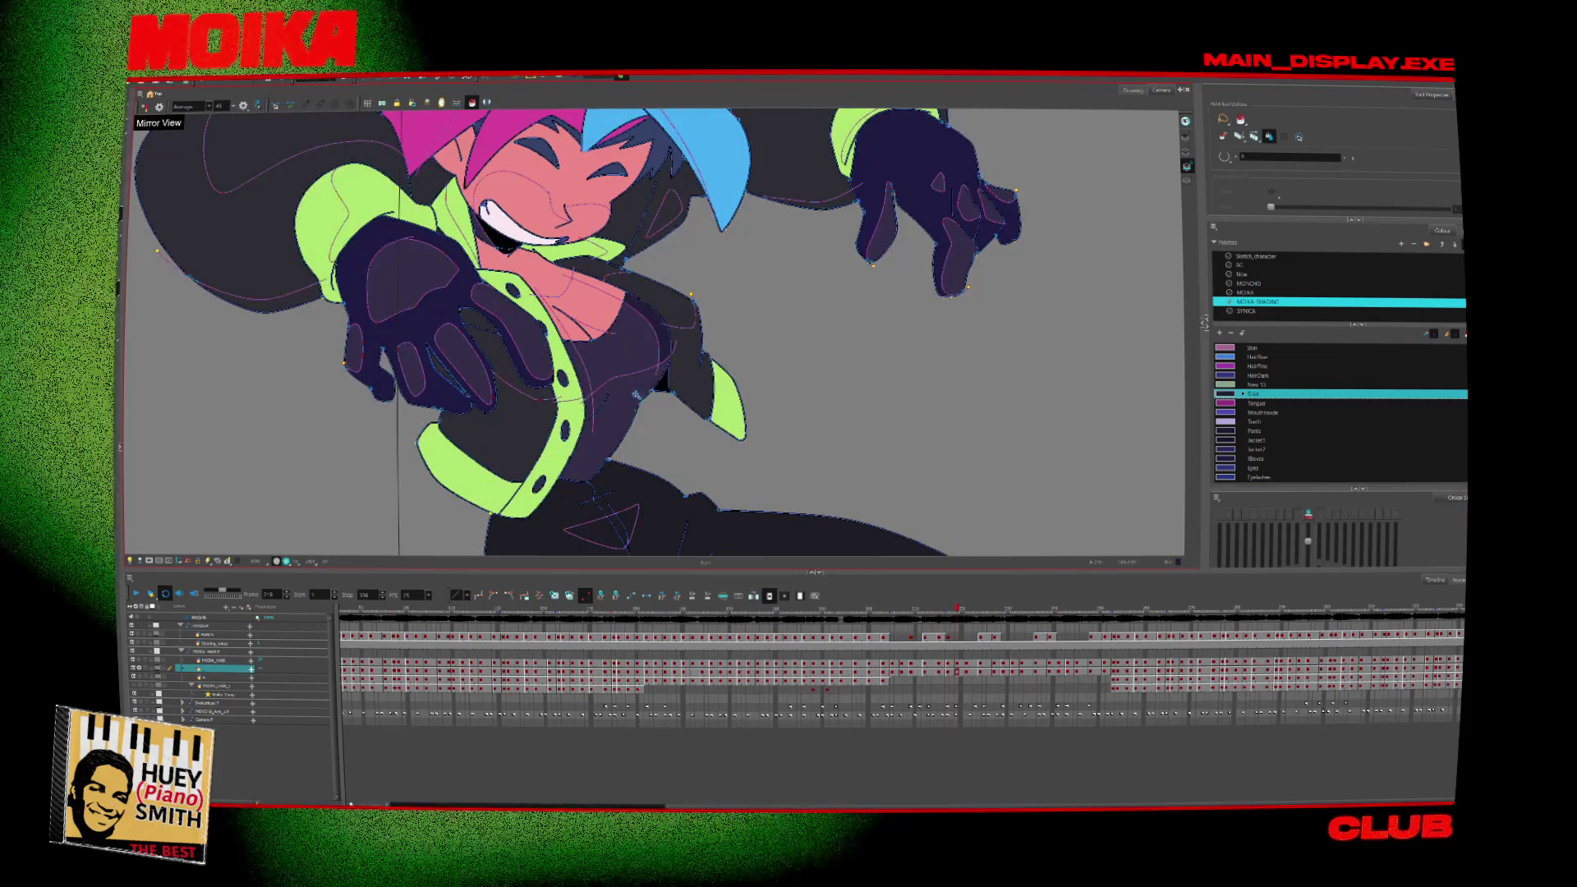
pyautogui.press('.')
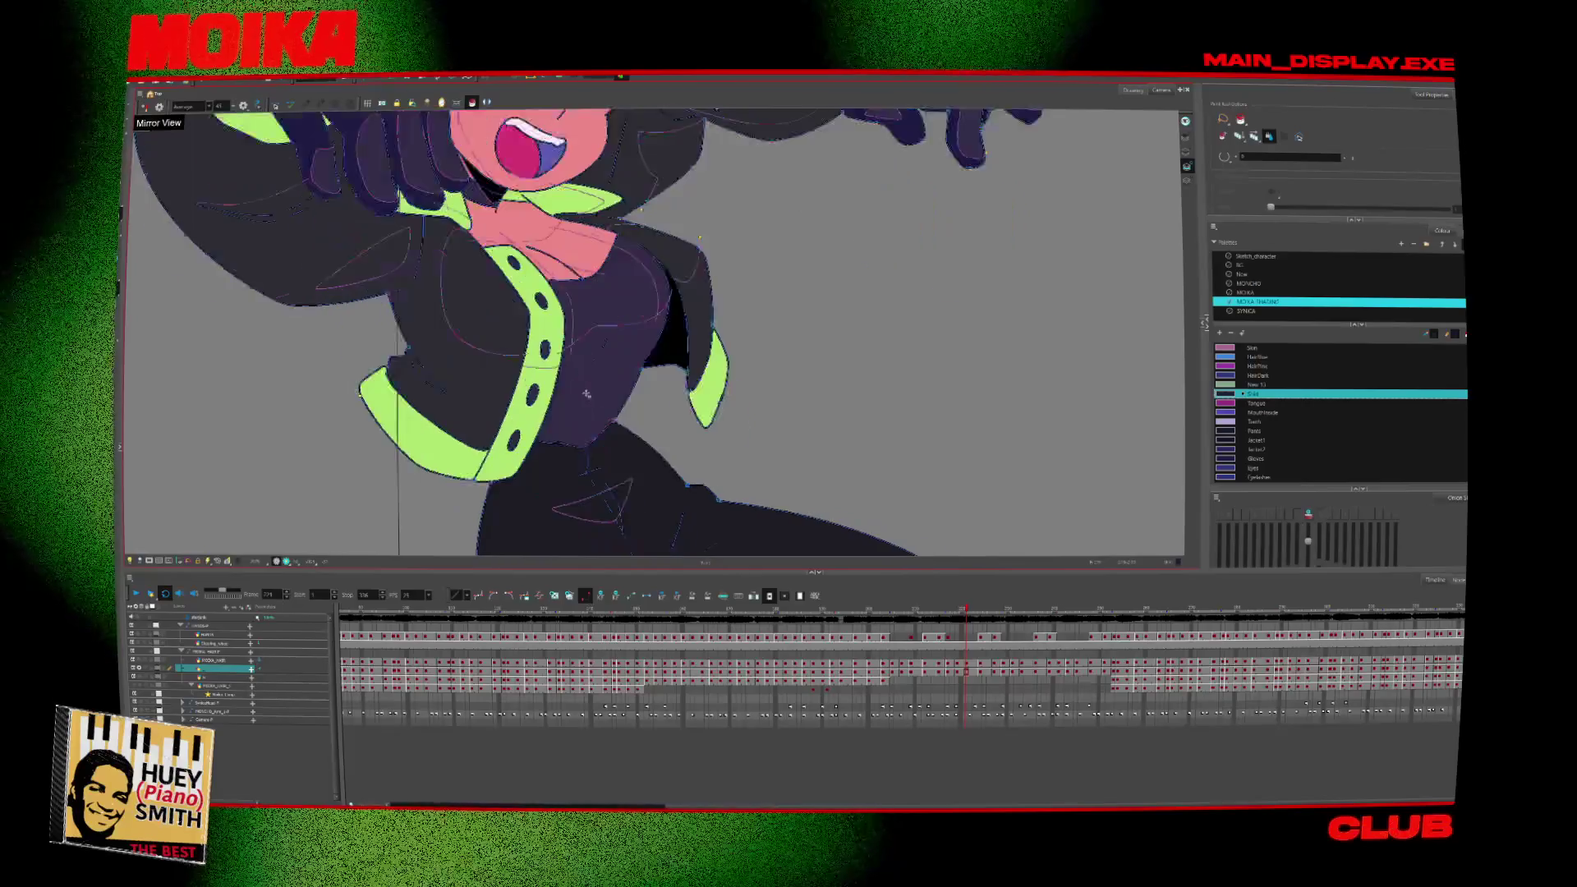
pyautogui.press('.')
pyautogui.click(550, 372)
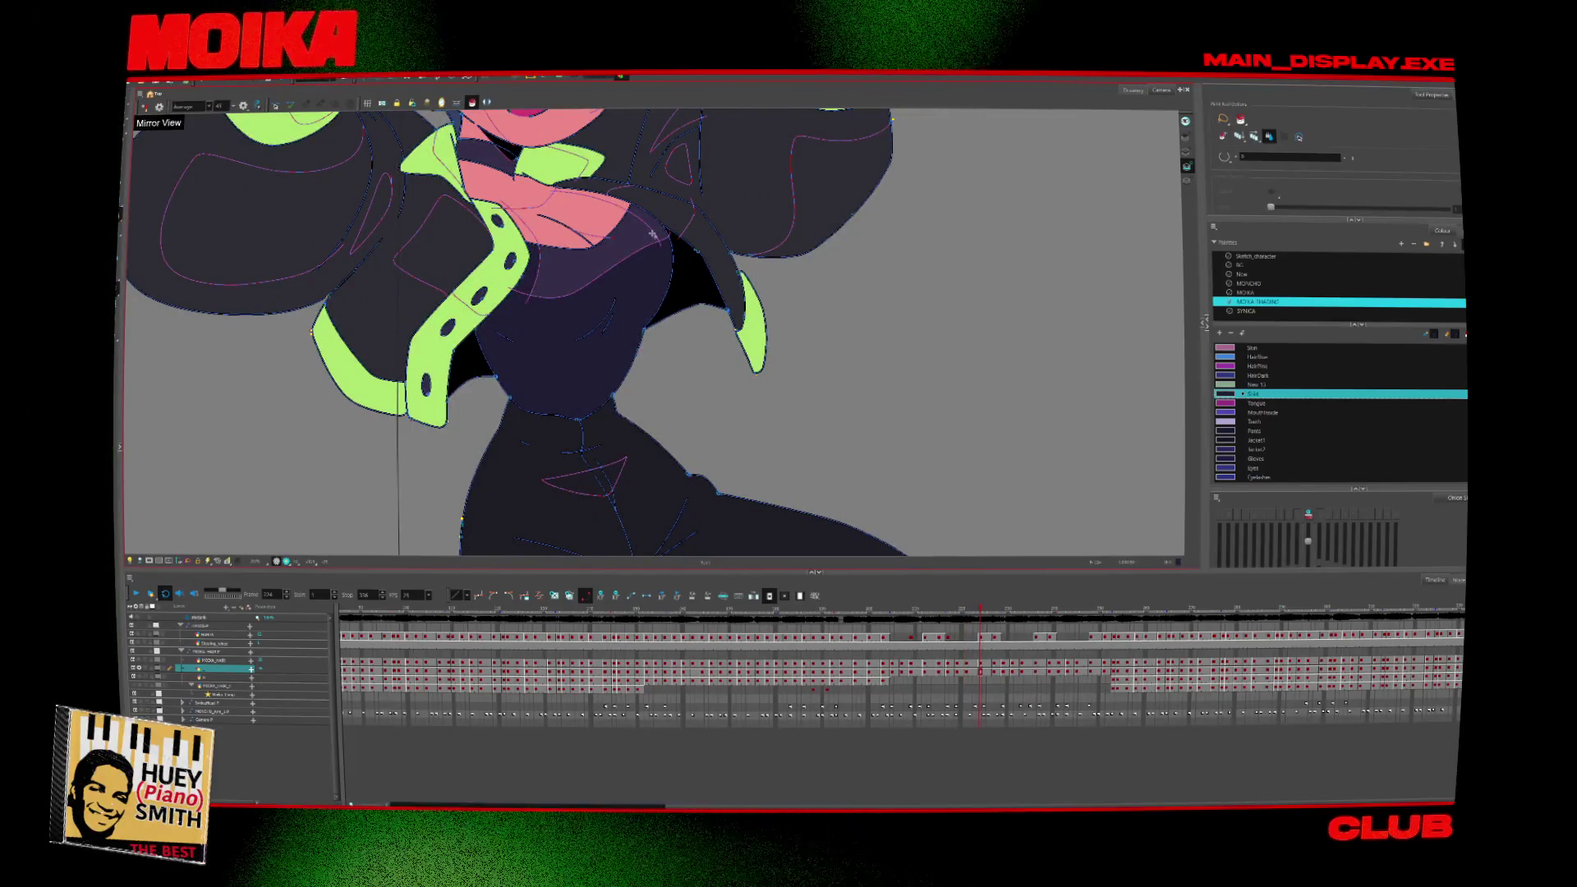
# Review the arms-raised and extended-arm poses, then select the layer above in the Timeline.
pyautogui.press('.')
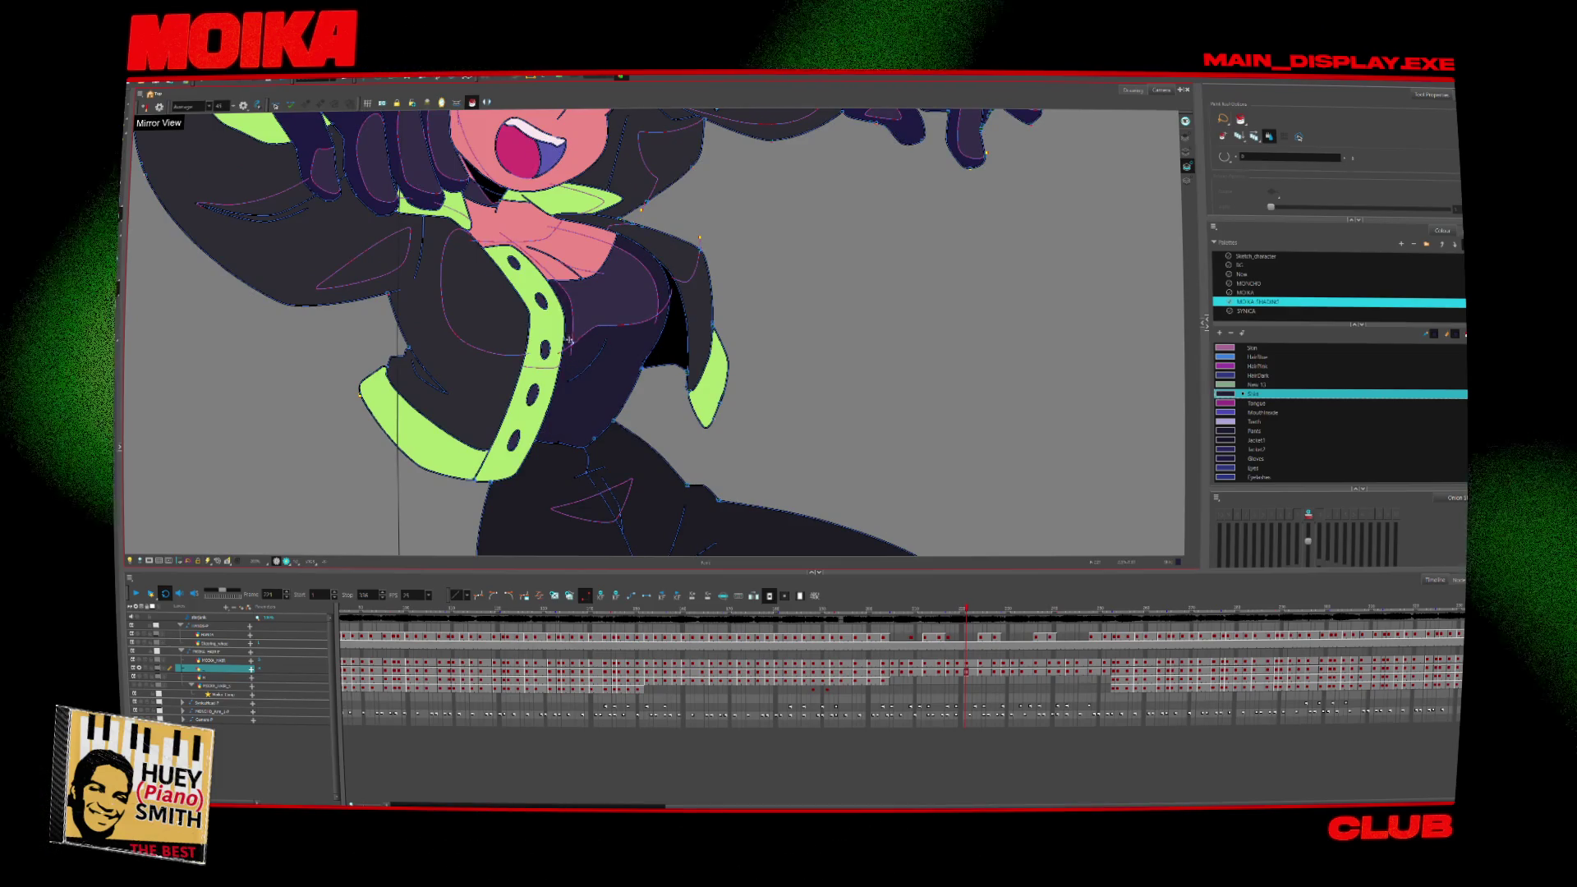
pyautogui.press(',')
pyautogui.press(',')
pyautogui.press(',')
pyautogui.press(',')
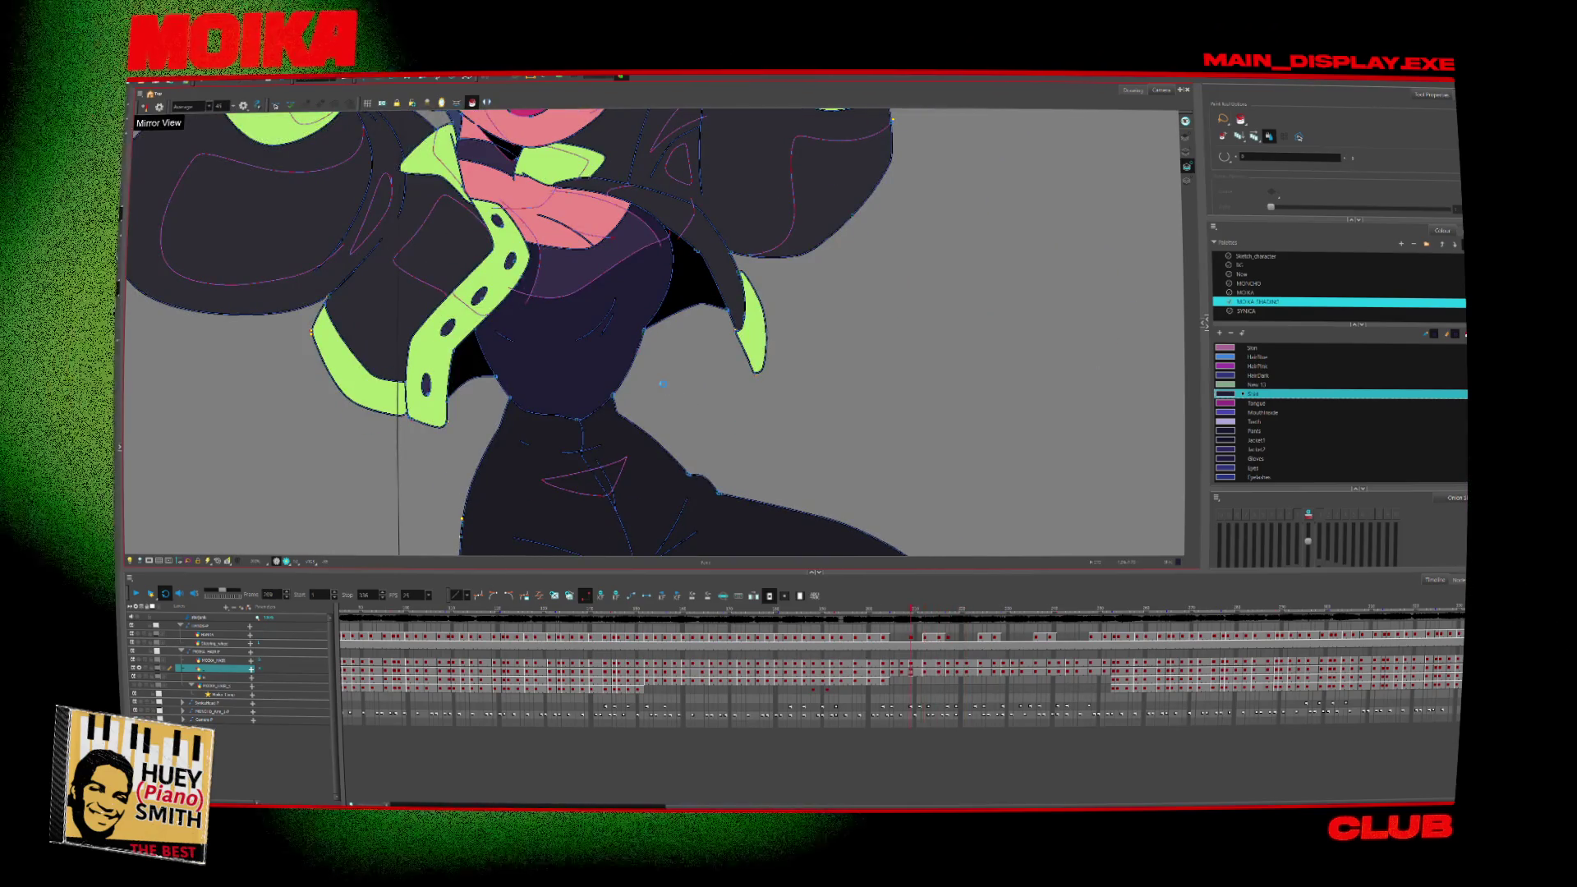
pyautogui.scroll(5, 622, 343)
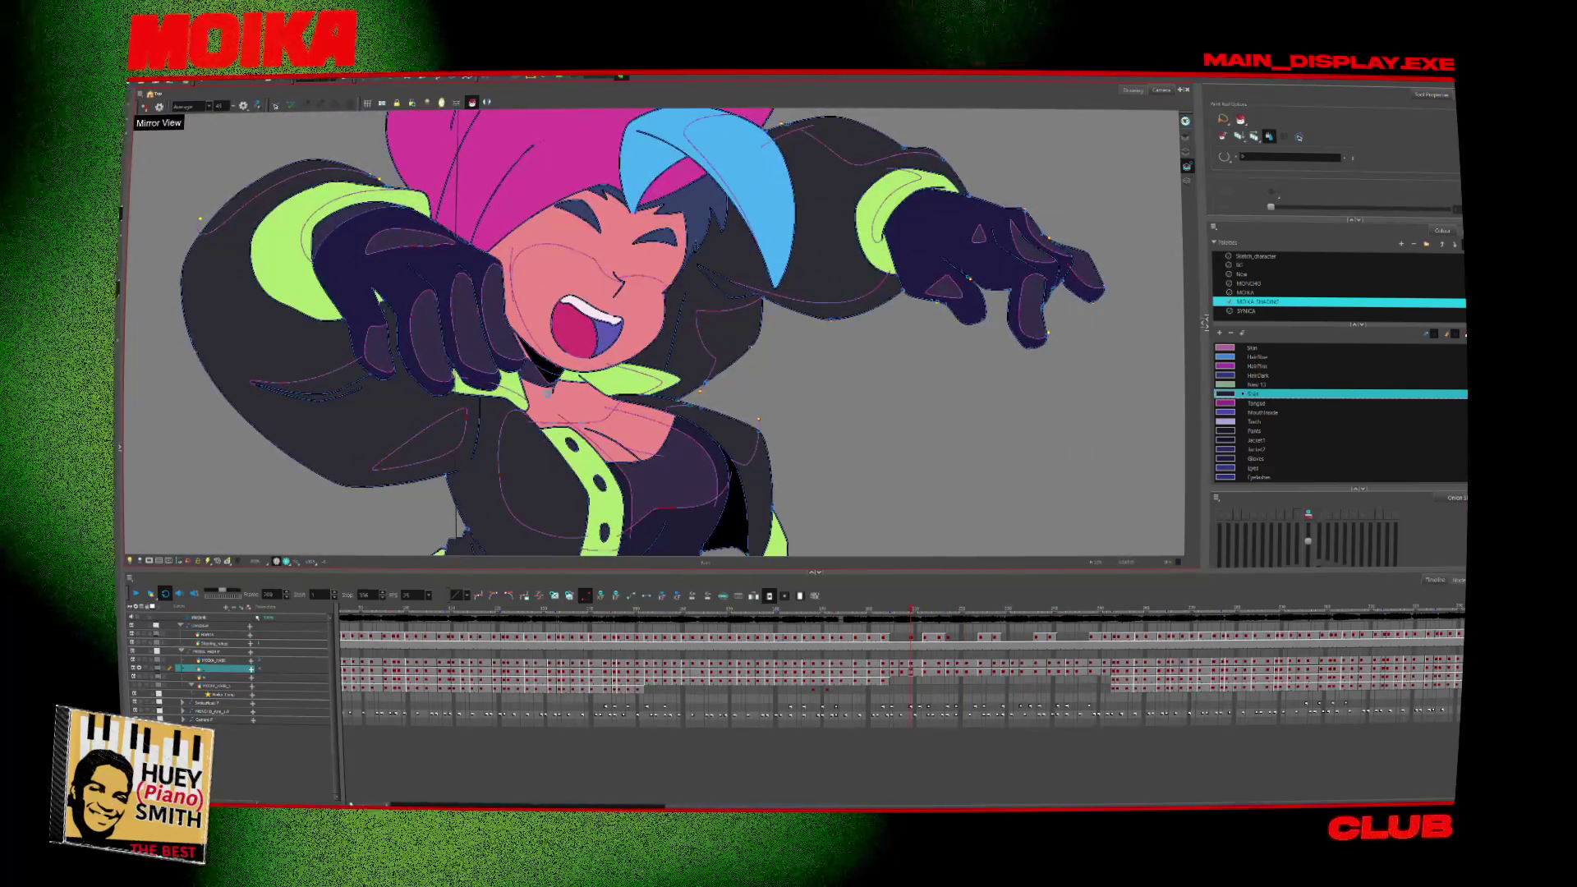
pyautogui.press('.')
pyautogui.press('.')
pyautogui.press('.')
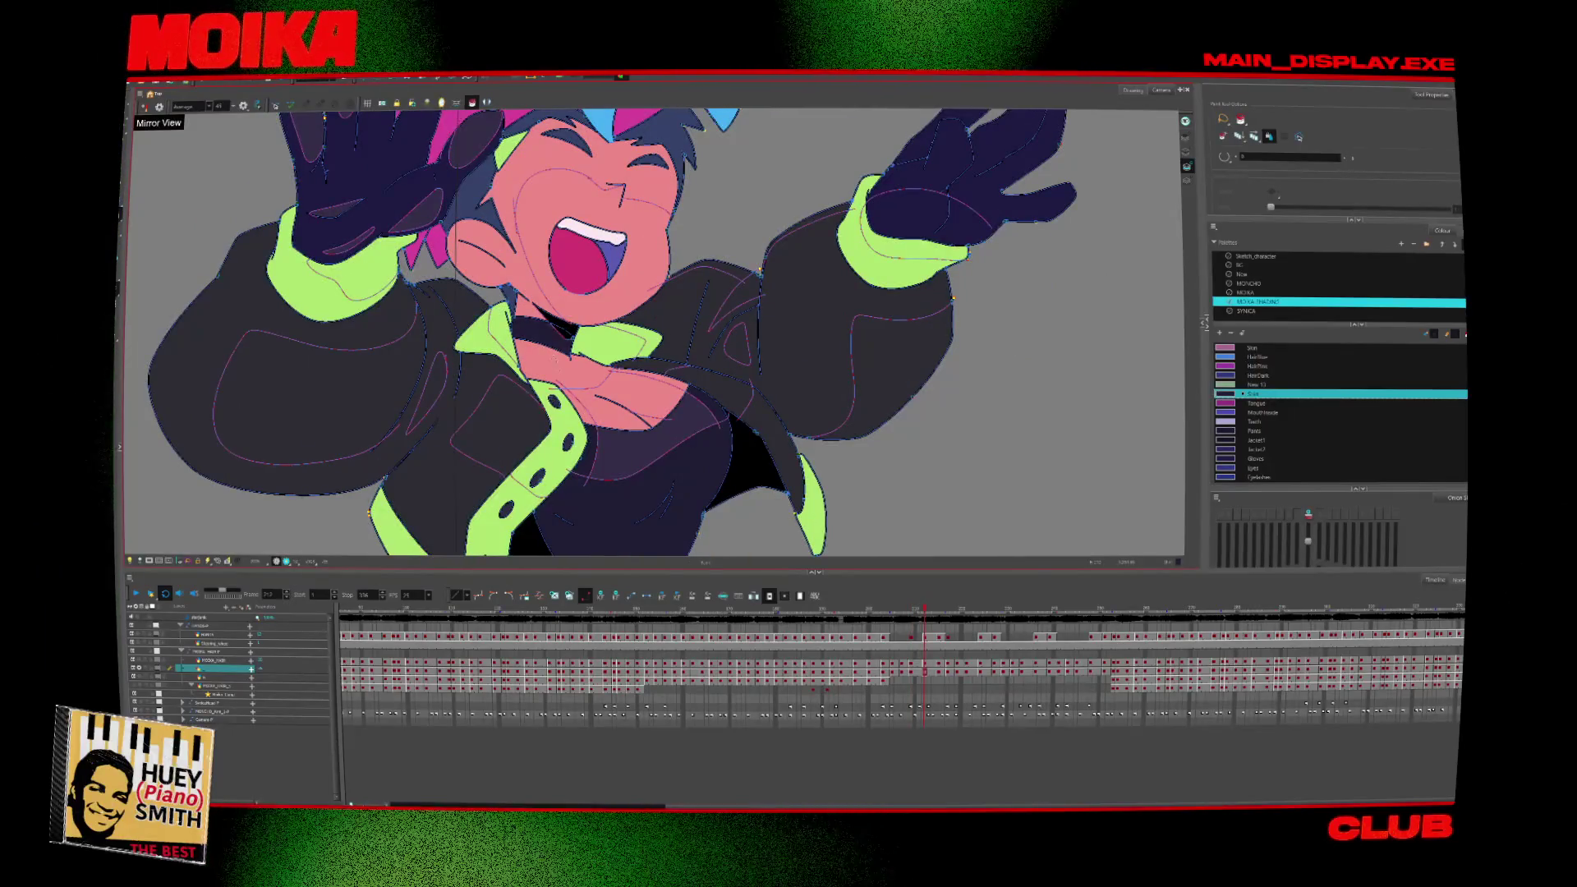
pyautogui.press('.')
pyautogui.press('.')
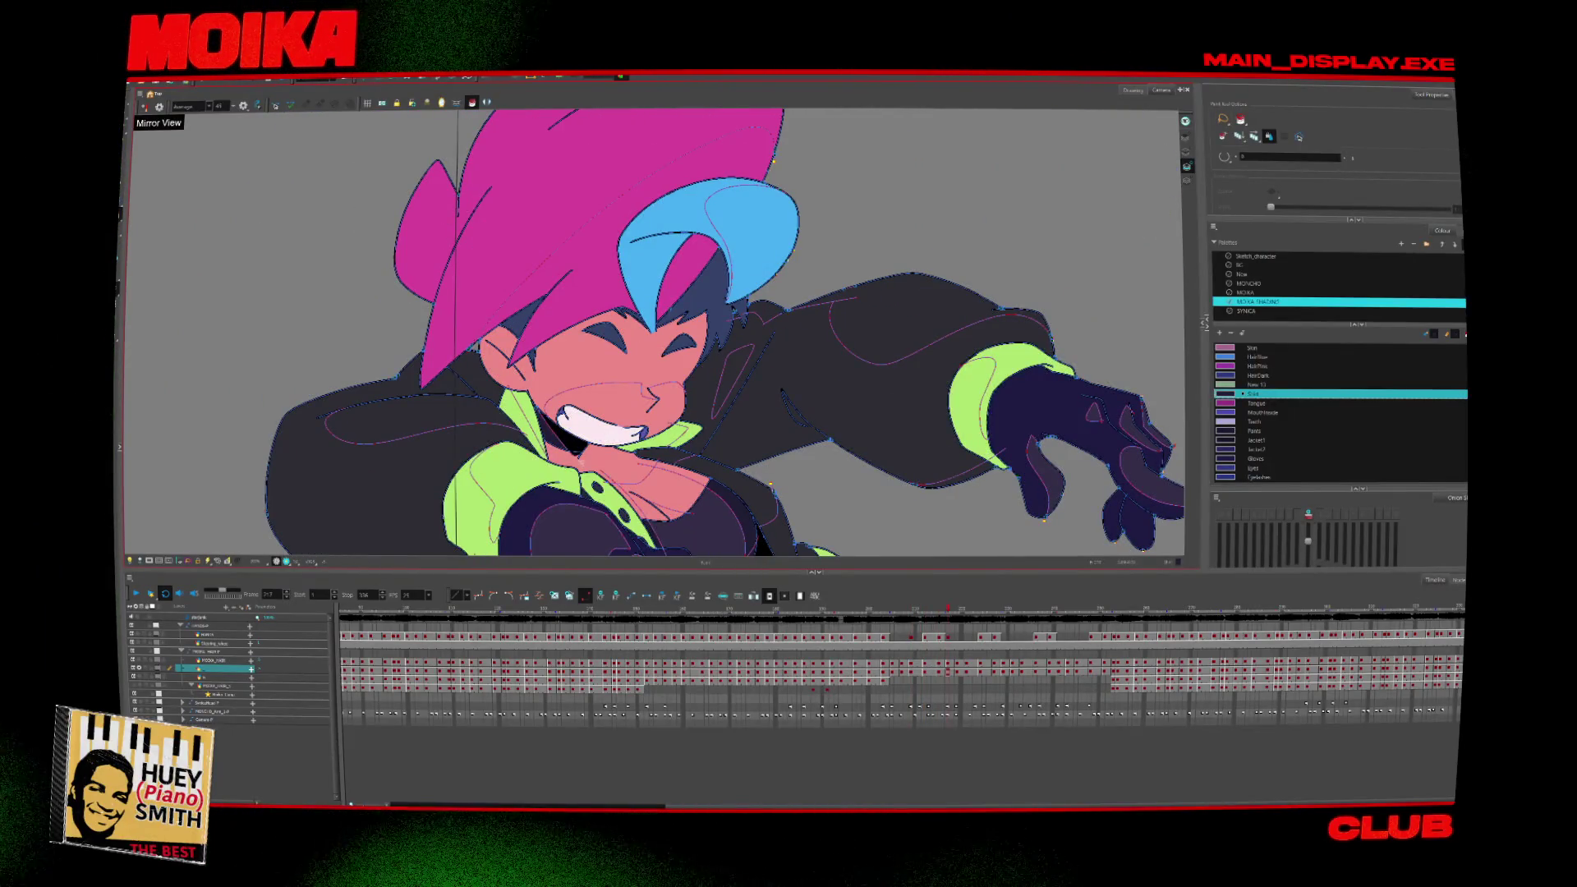
pyautogui.press('.')
pyautogui.press('.')
pyautogui.press('.')
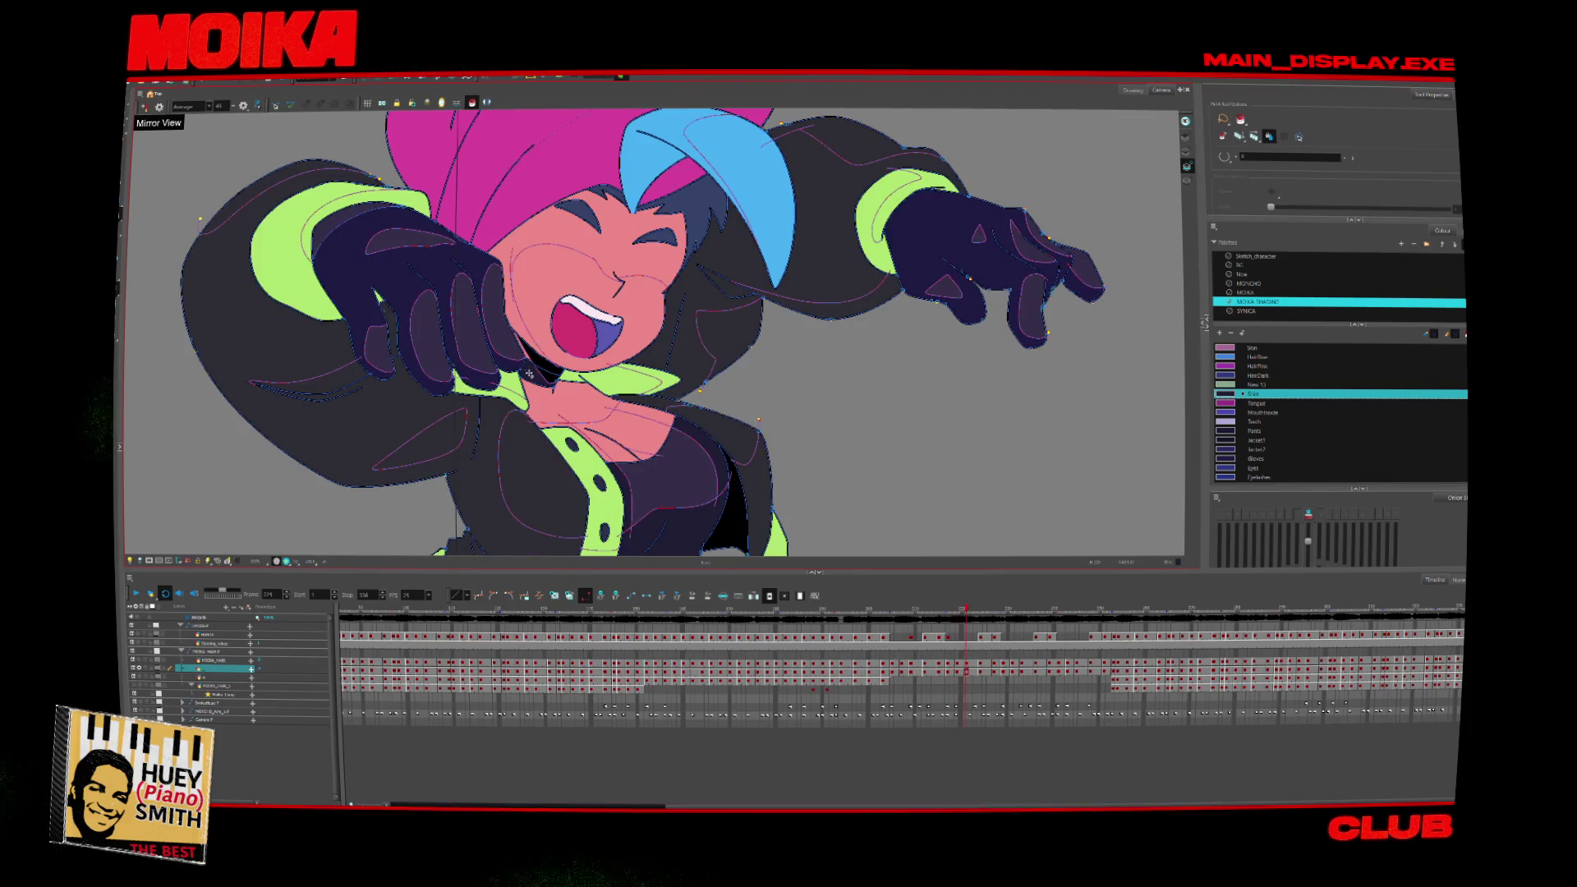
pyautogui.press(',')
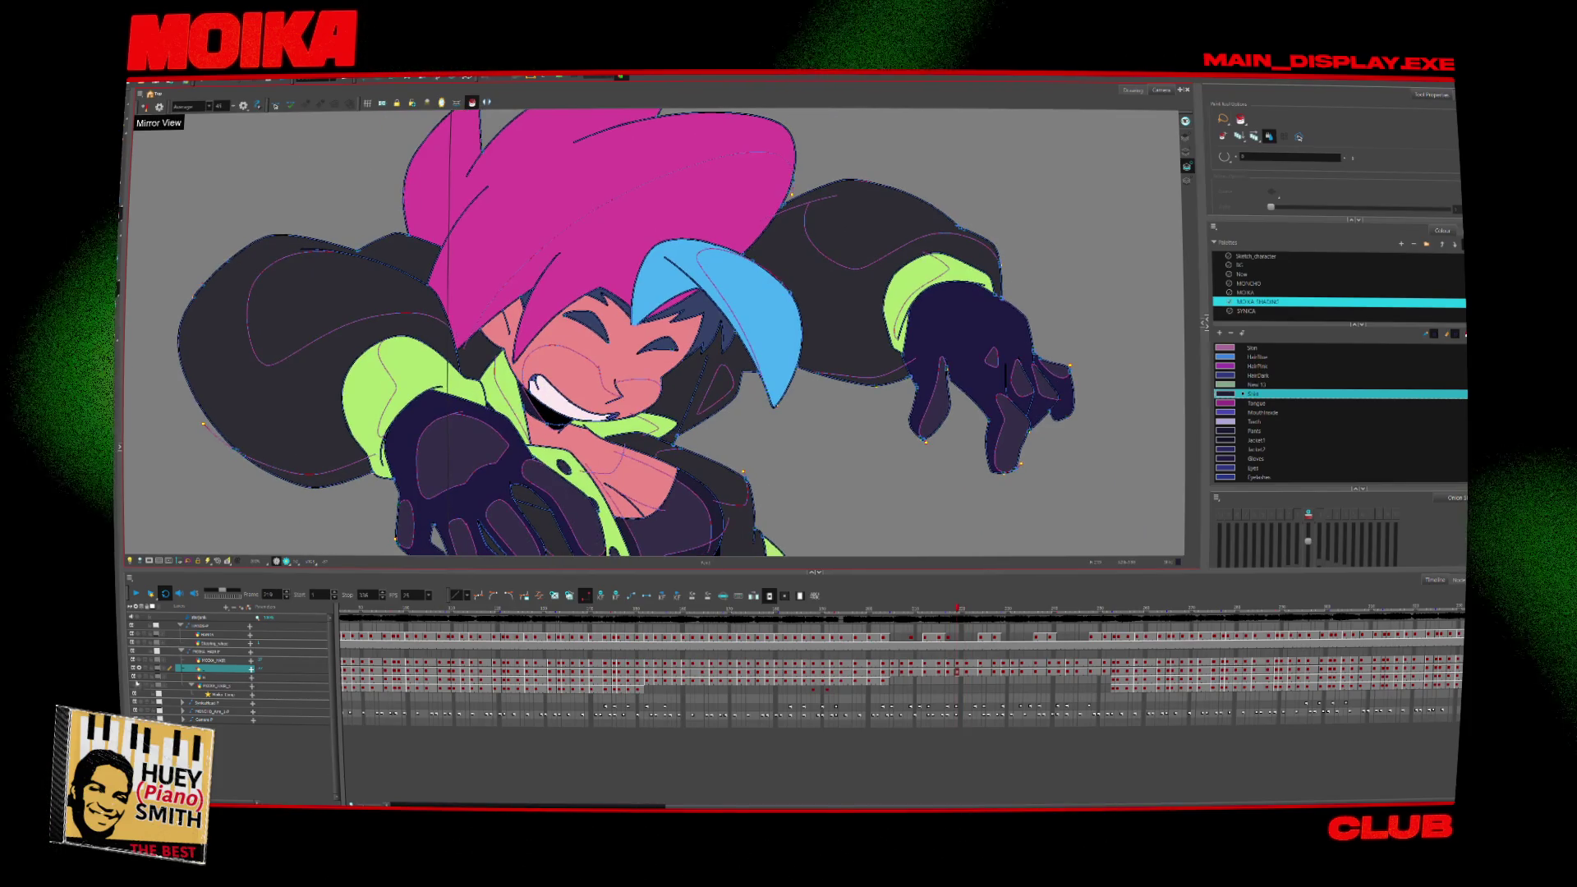
pyautogui.click(140, 636)
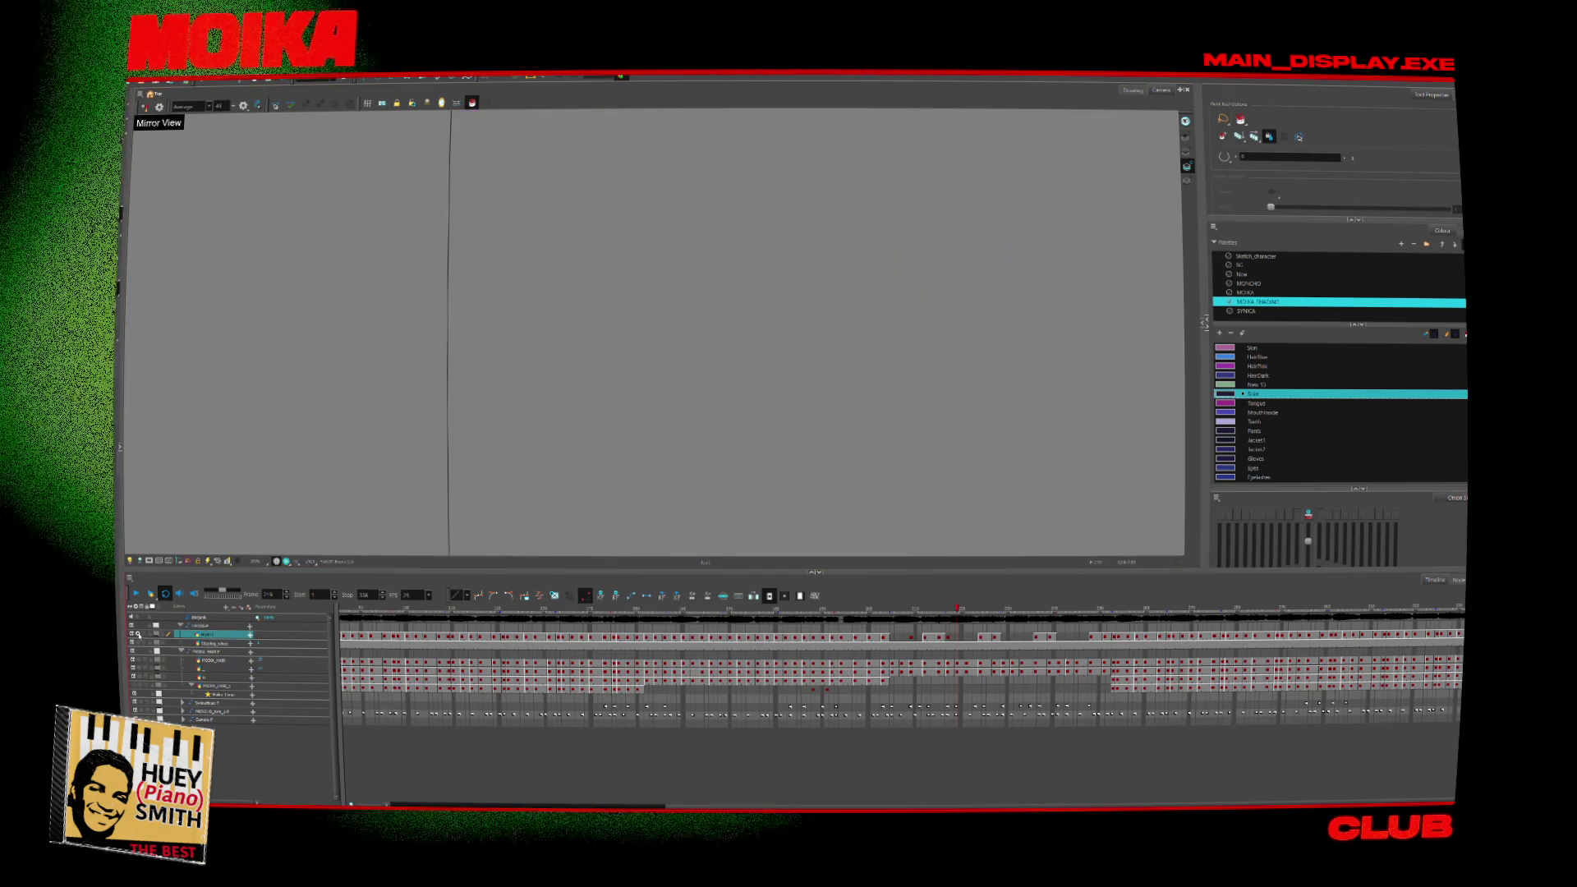
# Review the steering-wheel and glove frames, centring both gloves, then switch to the MOIKA palette.
pyautogui.press('.')
pyautogui.press('.')
pyautogui.press('.')
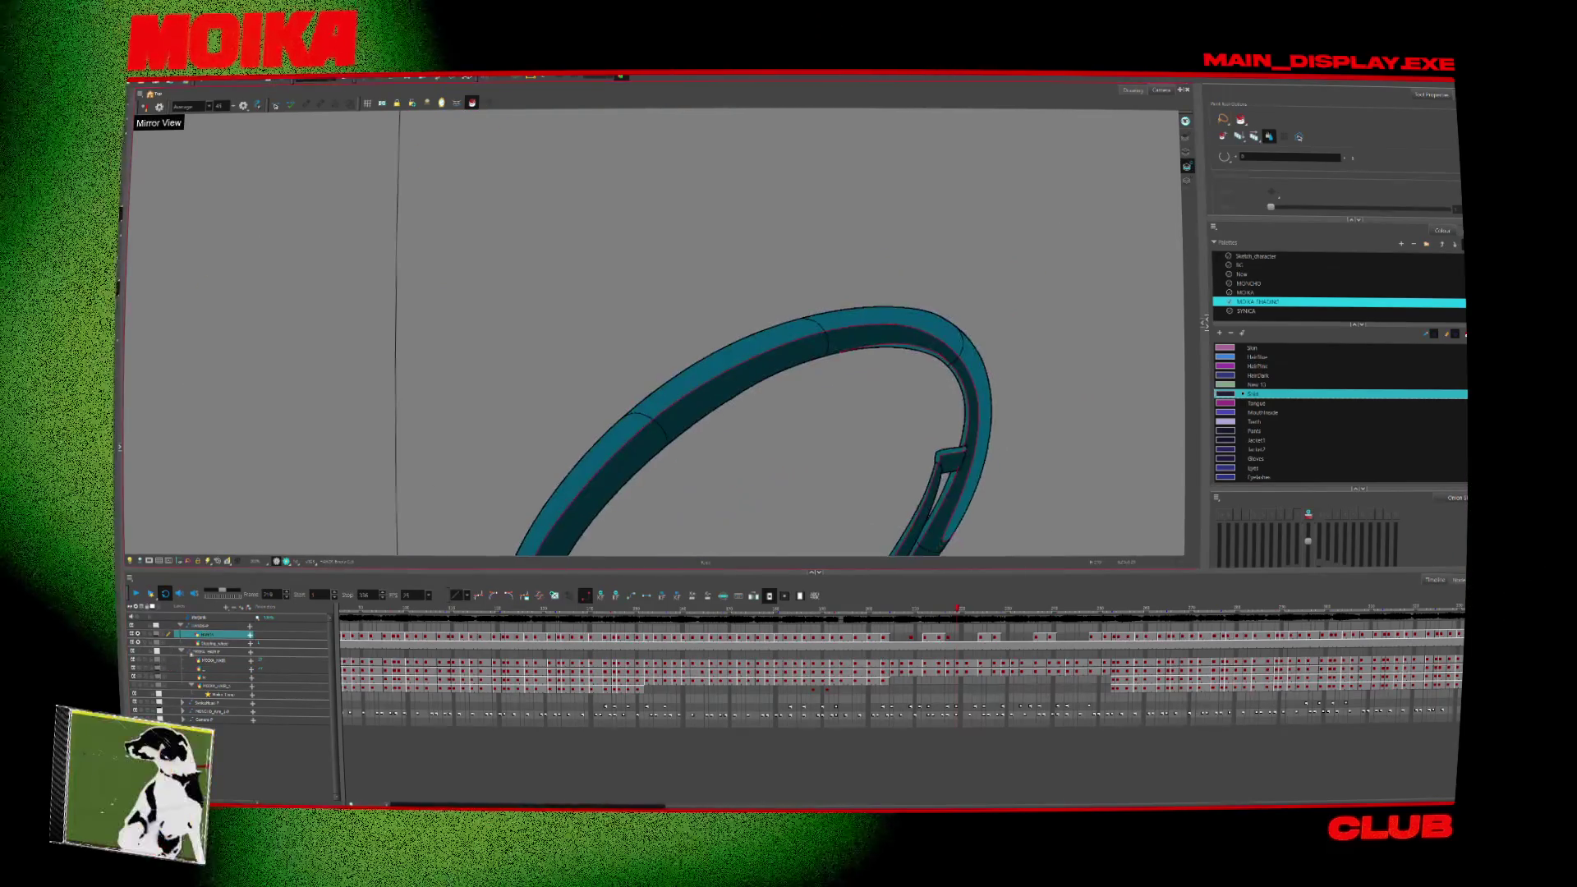
pyautogui.press('.')
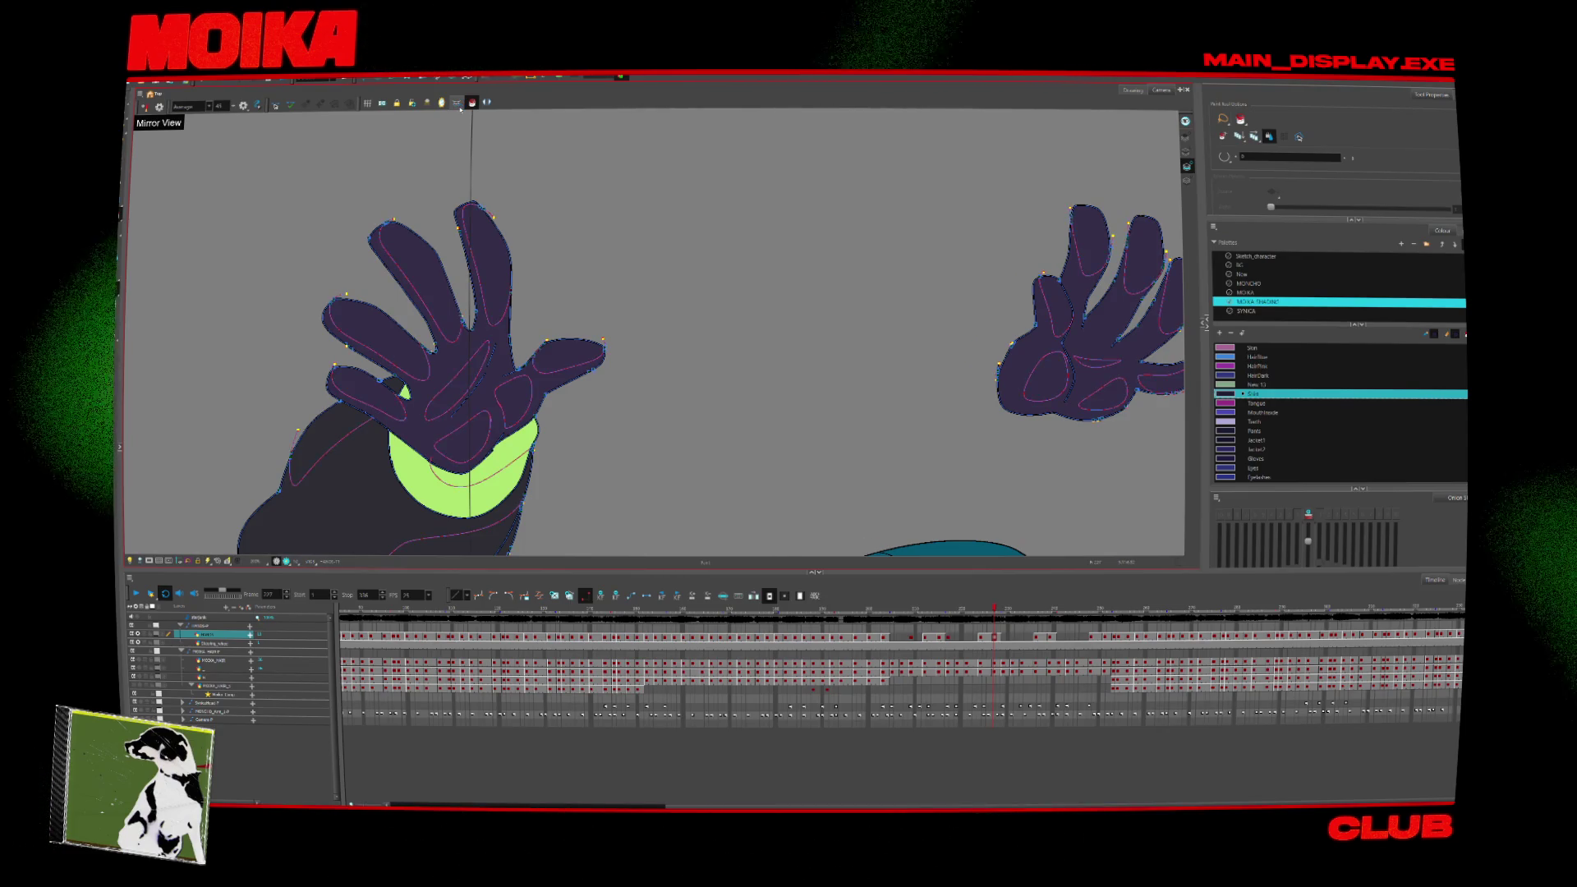
pyautogui.press(',')
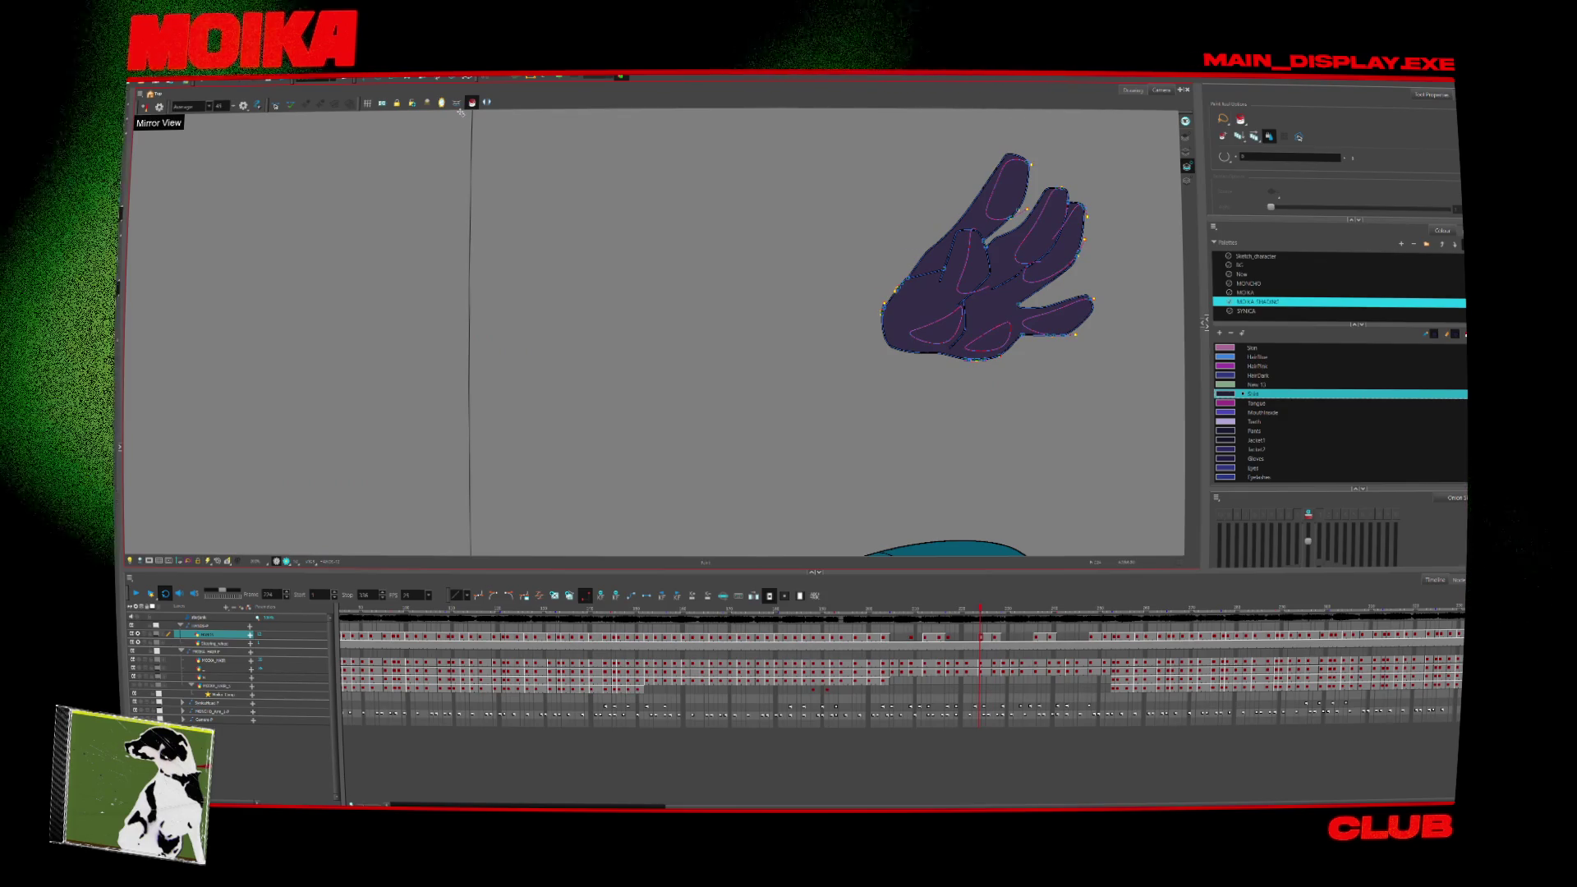
pyautogui.moveTo(1017, 396); pyautogui.dragTo(833, 465)
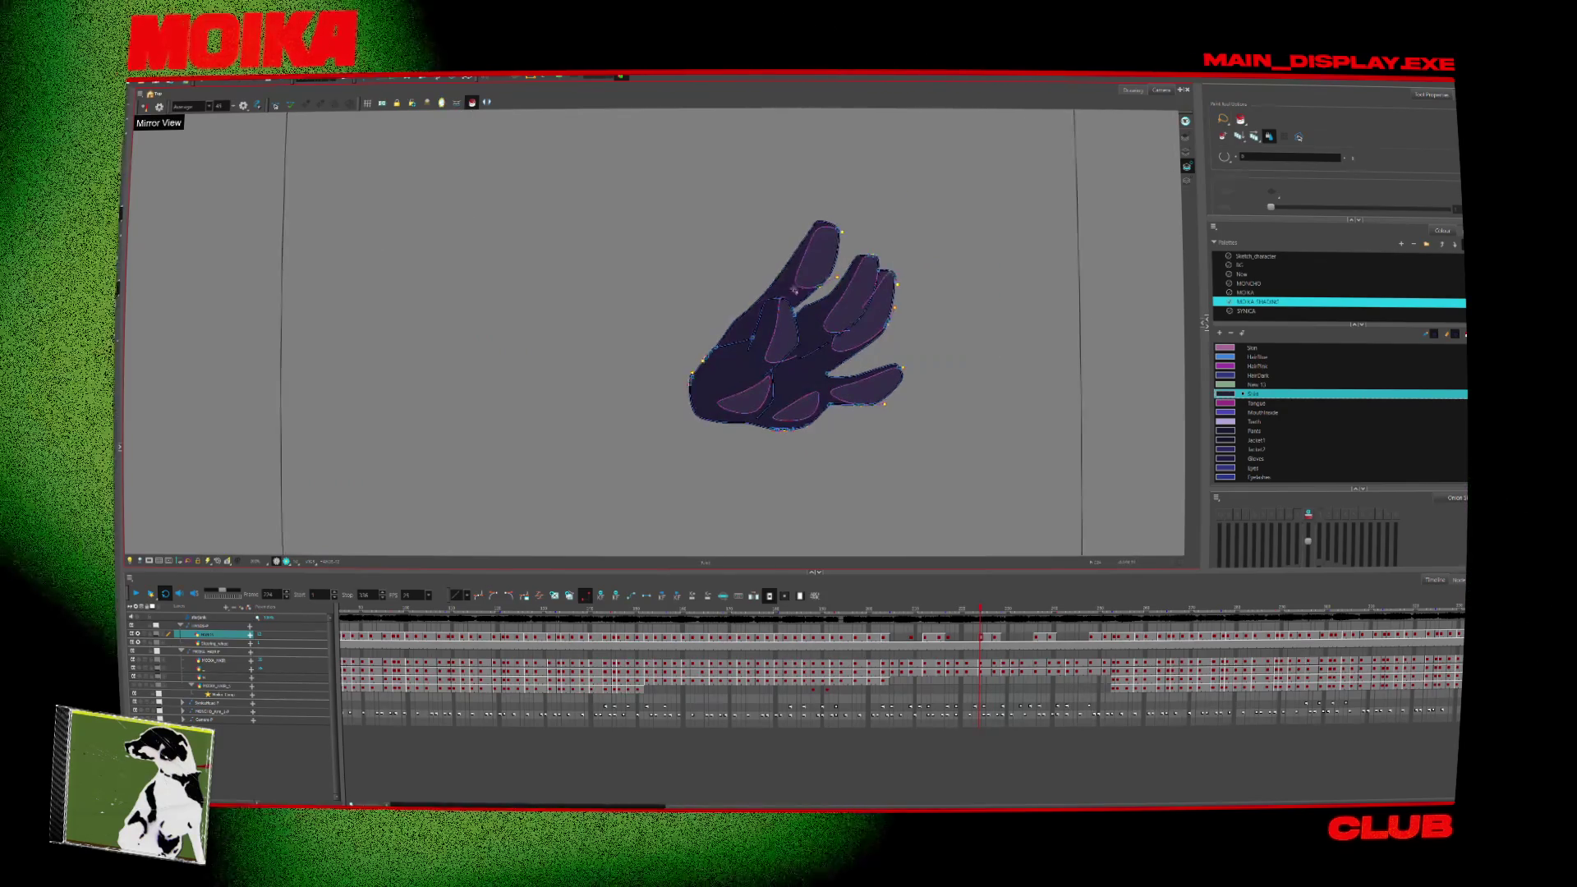
pyautogui.press('.')
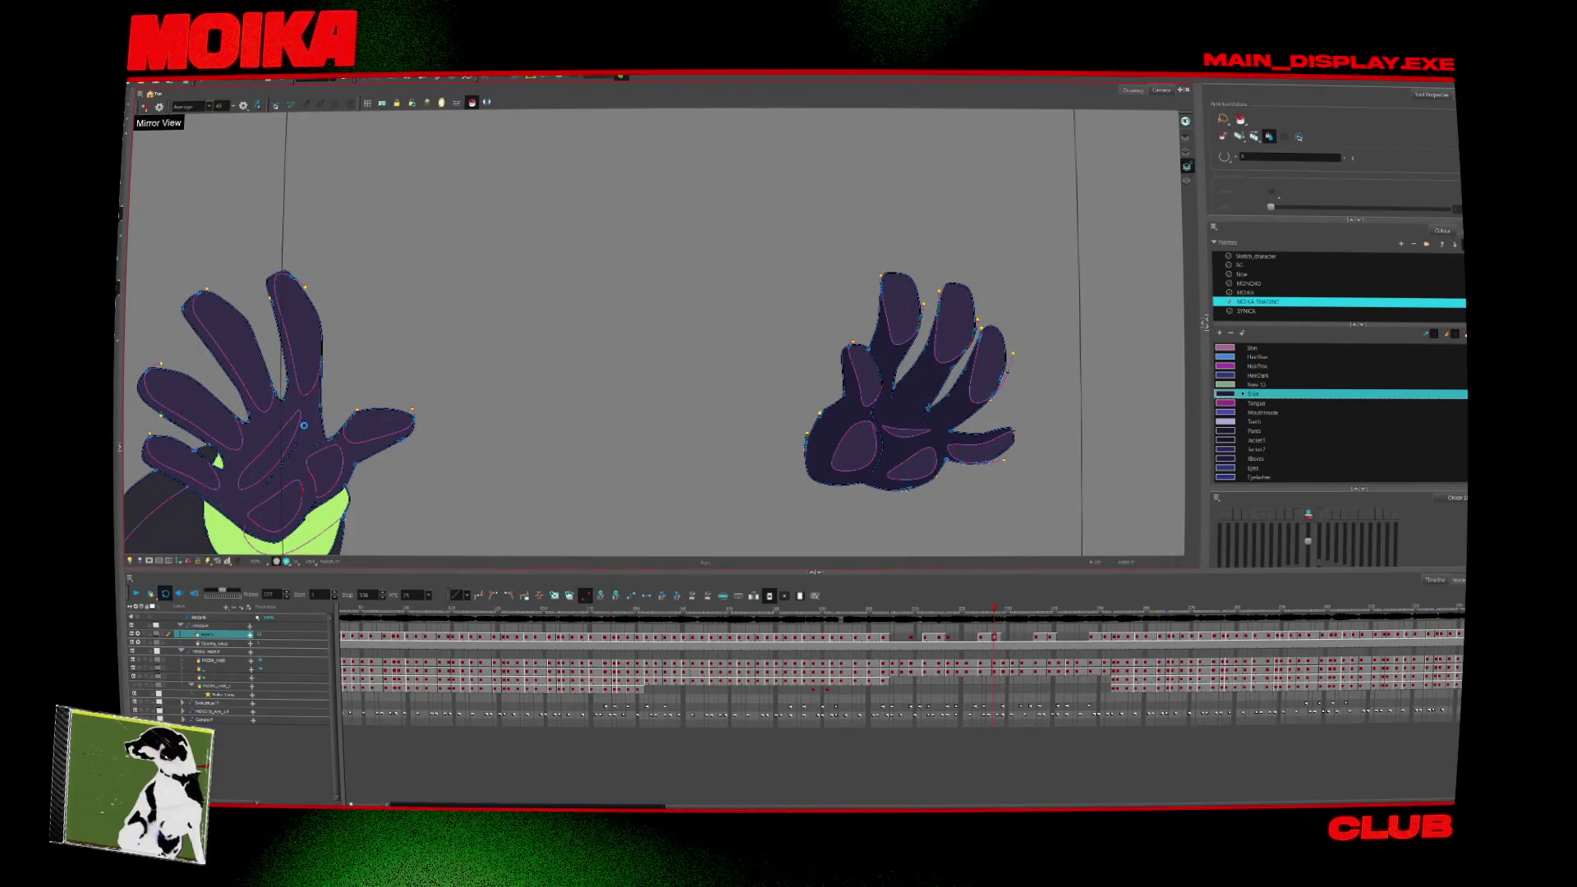
pyautogui.moveTo(416, 451)
pyautogui.mouseDown()
pyautogui.moveTo(535, 362)
pyautogui.moveTo(682, 361)
pyautogui.mouseUp()
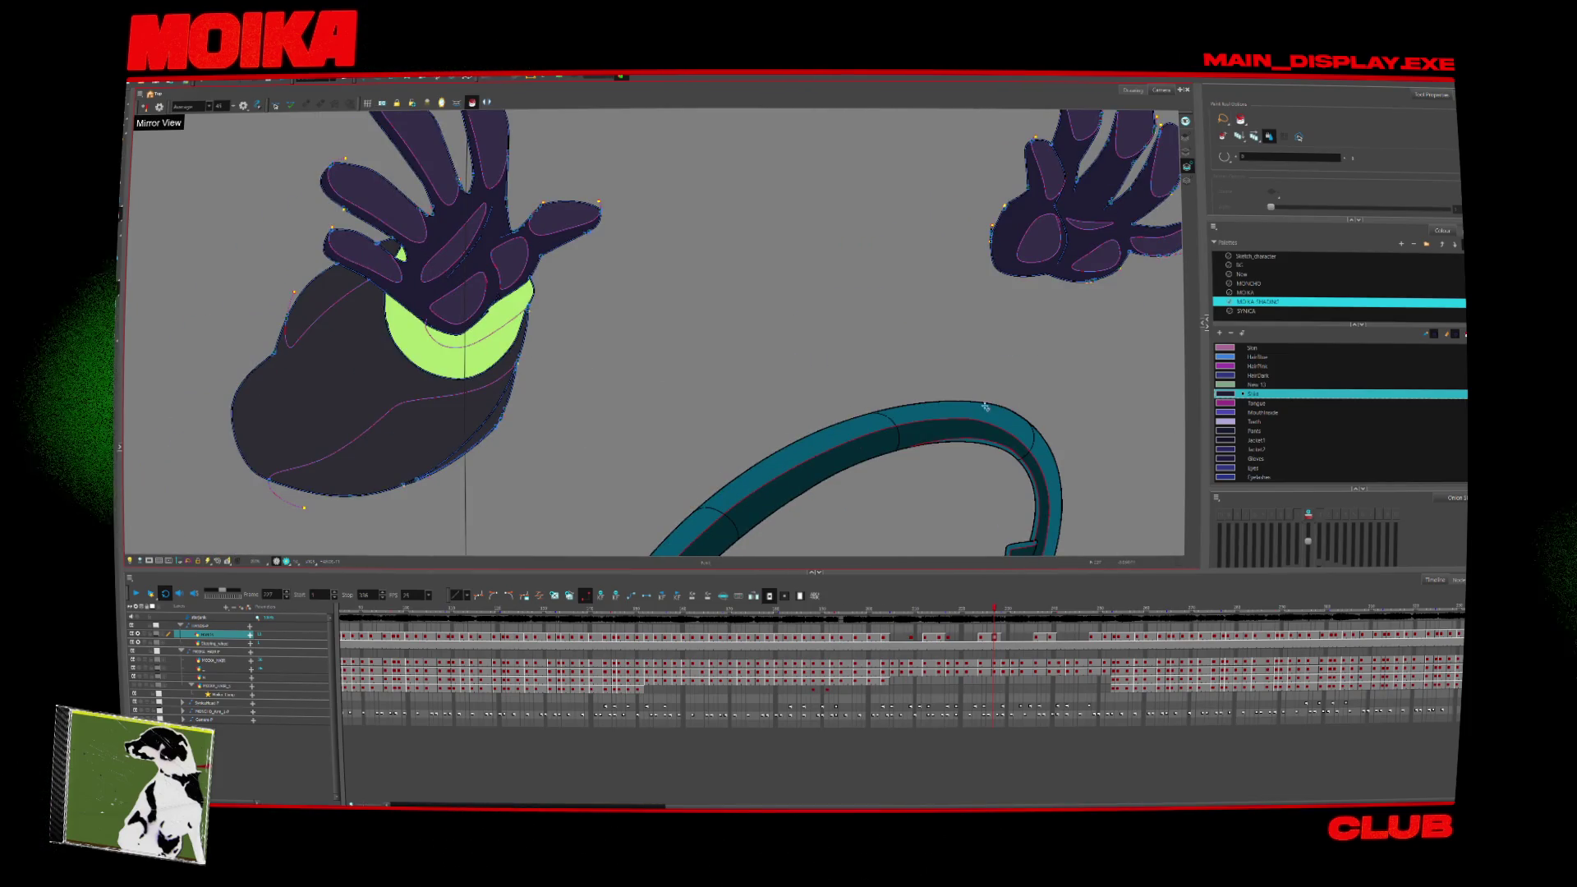
pyautogui.click(1255, 294)
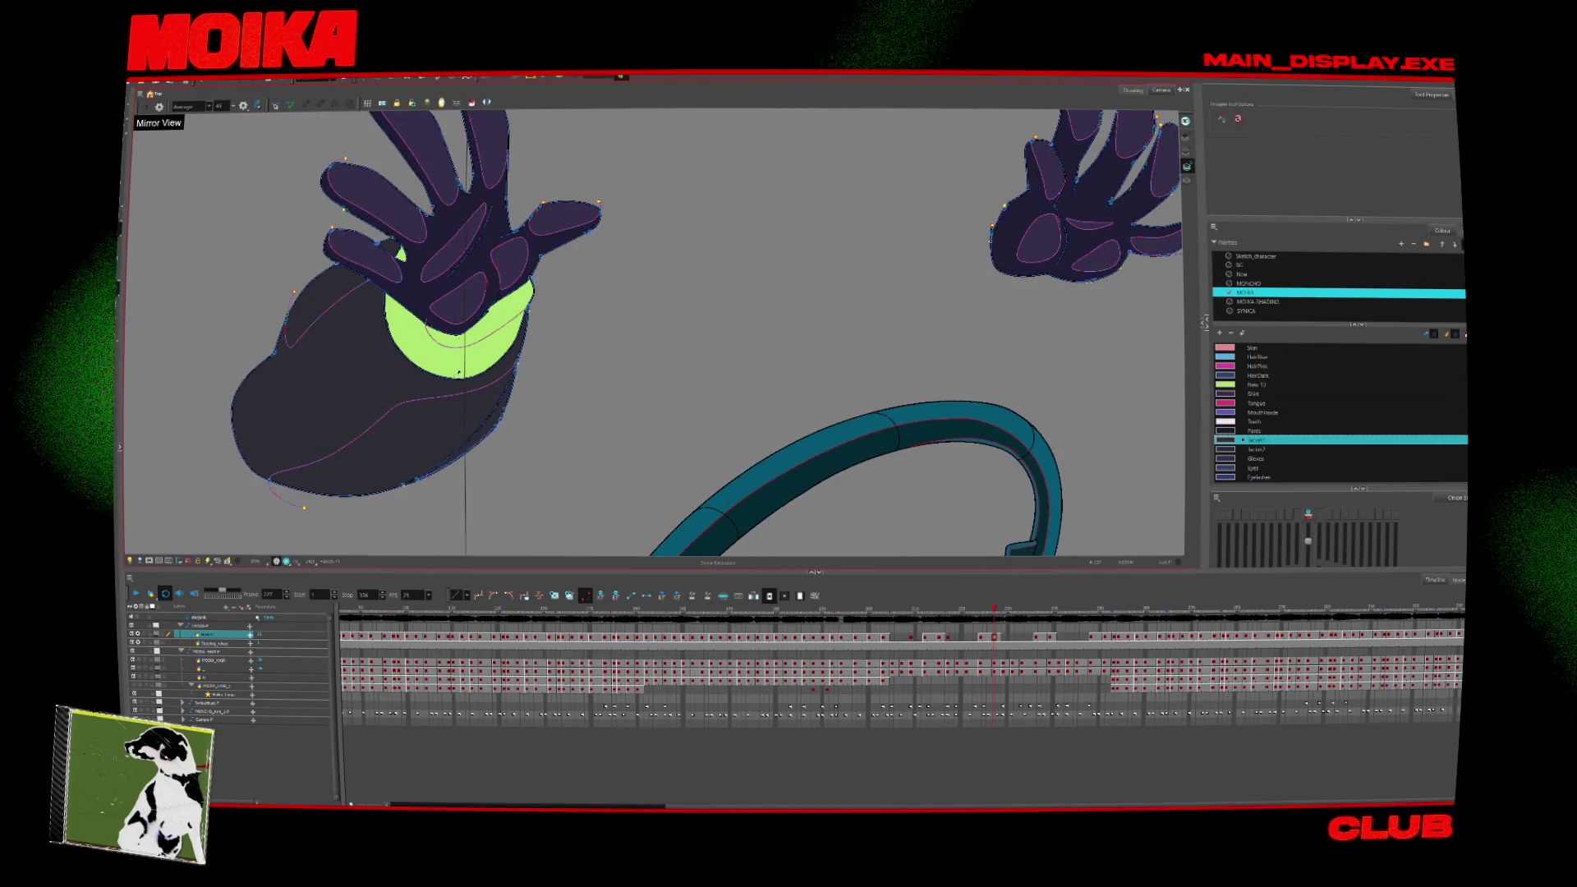
# Fill the body region below the left glove with MOIKA SHADING navy, then sample green New 13.
pyautogui.click(1259, 303)
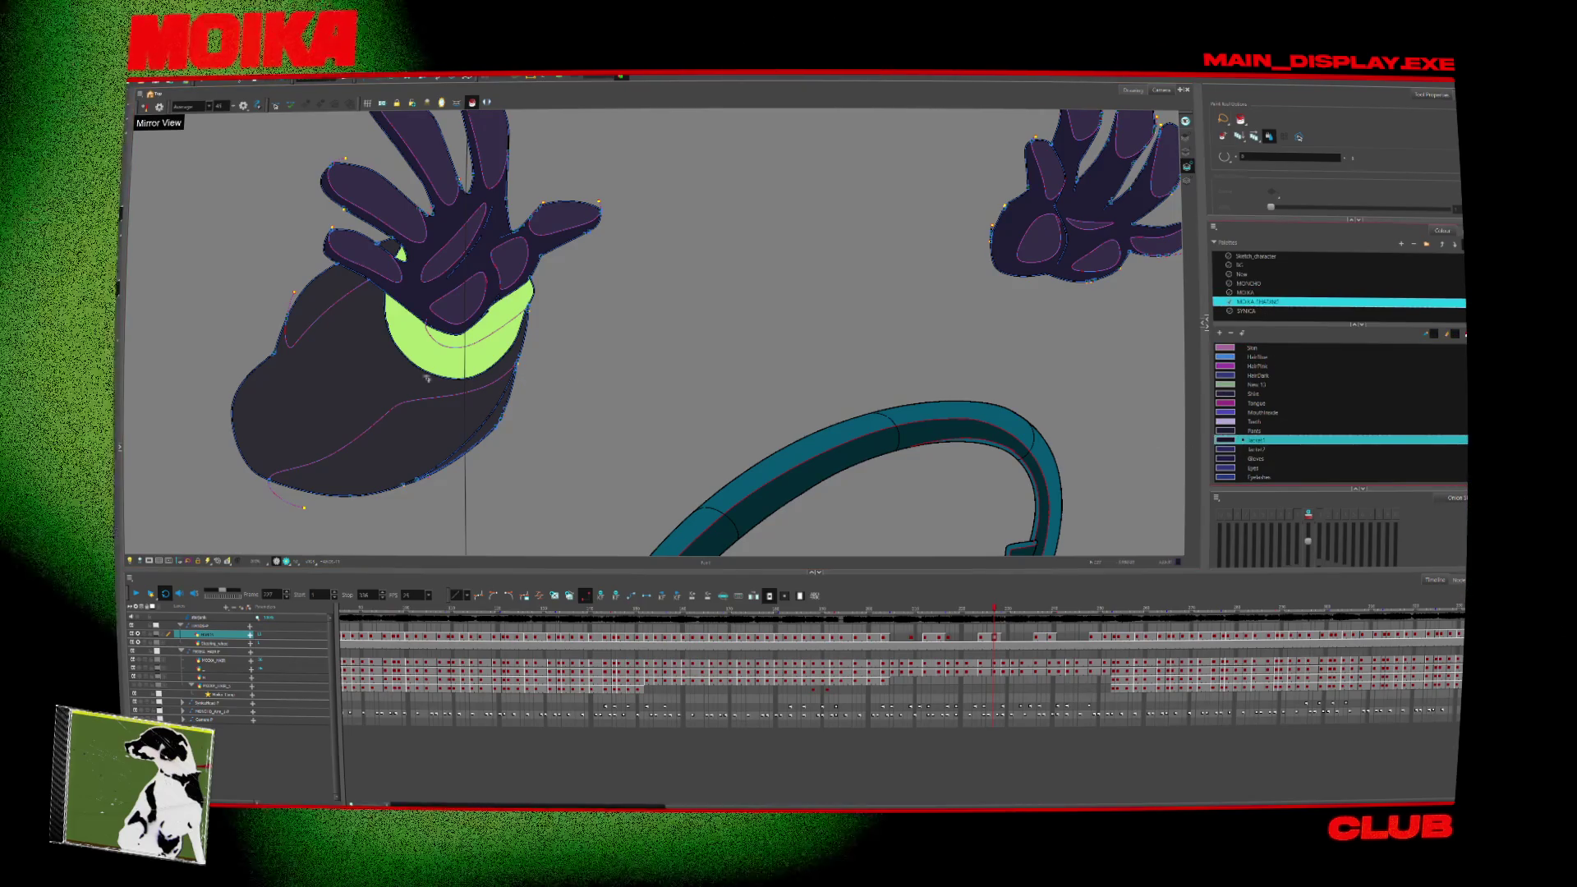
pyautogui.click(401, 370)
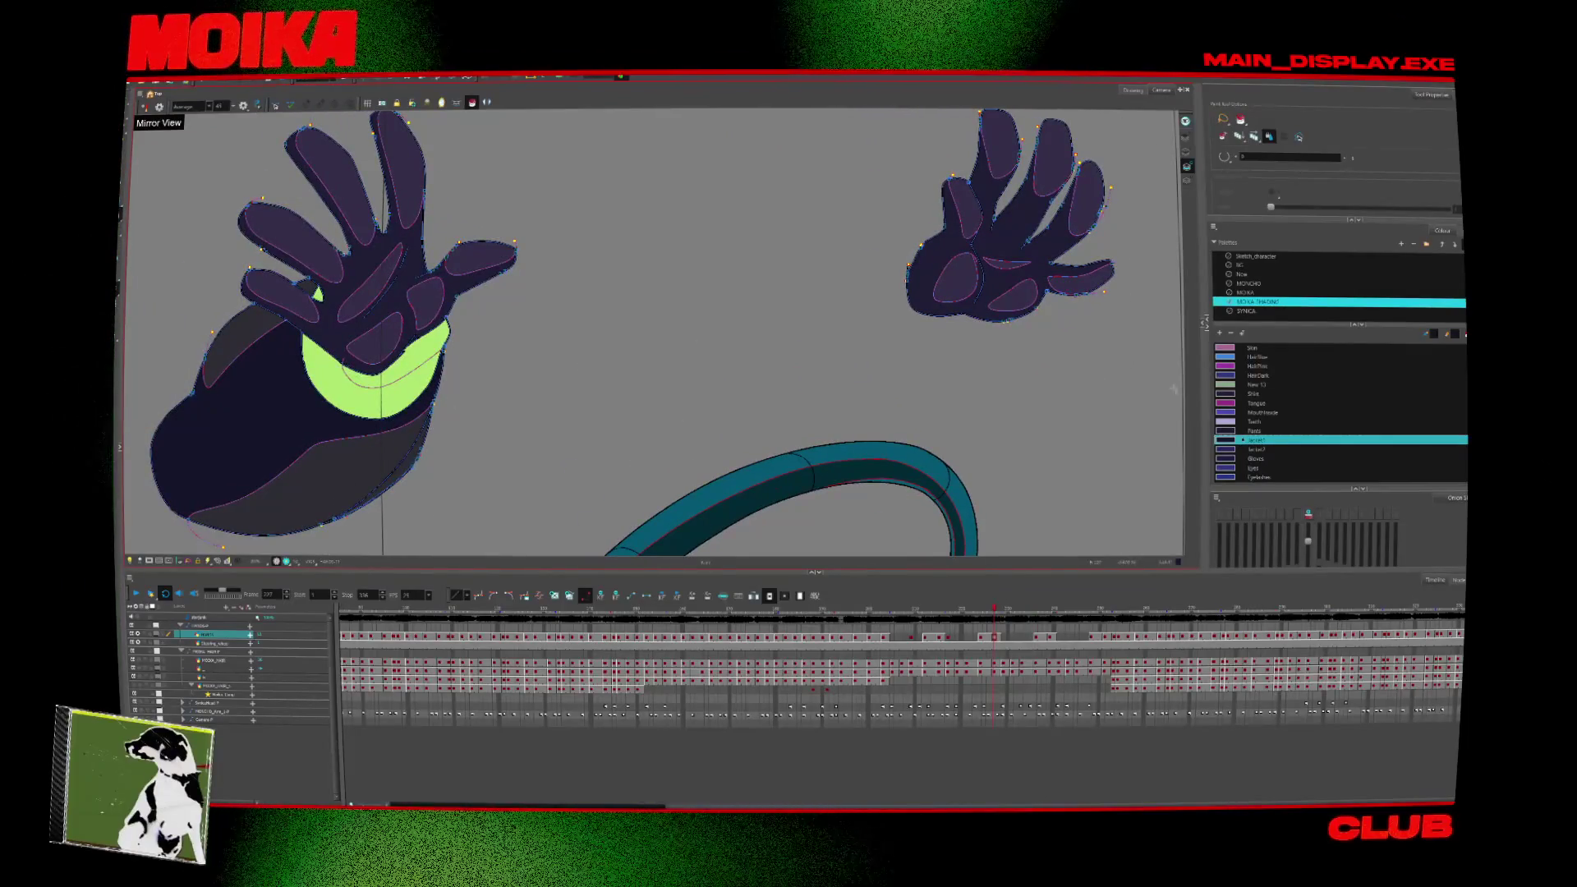
pyautogui.press('d')
pyautogui.click(402, 379)
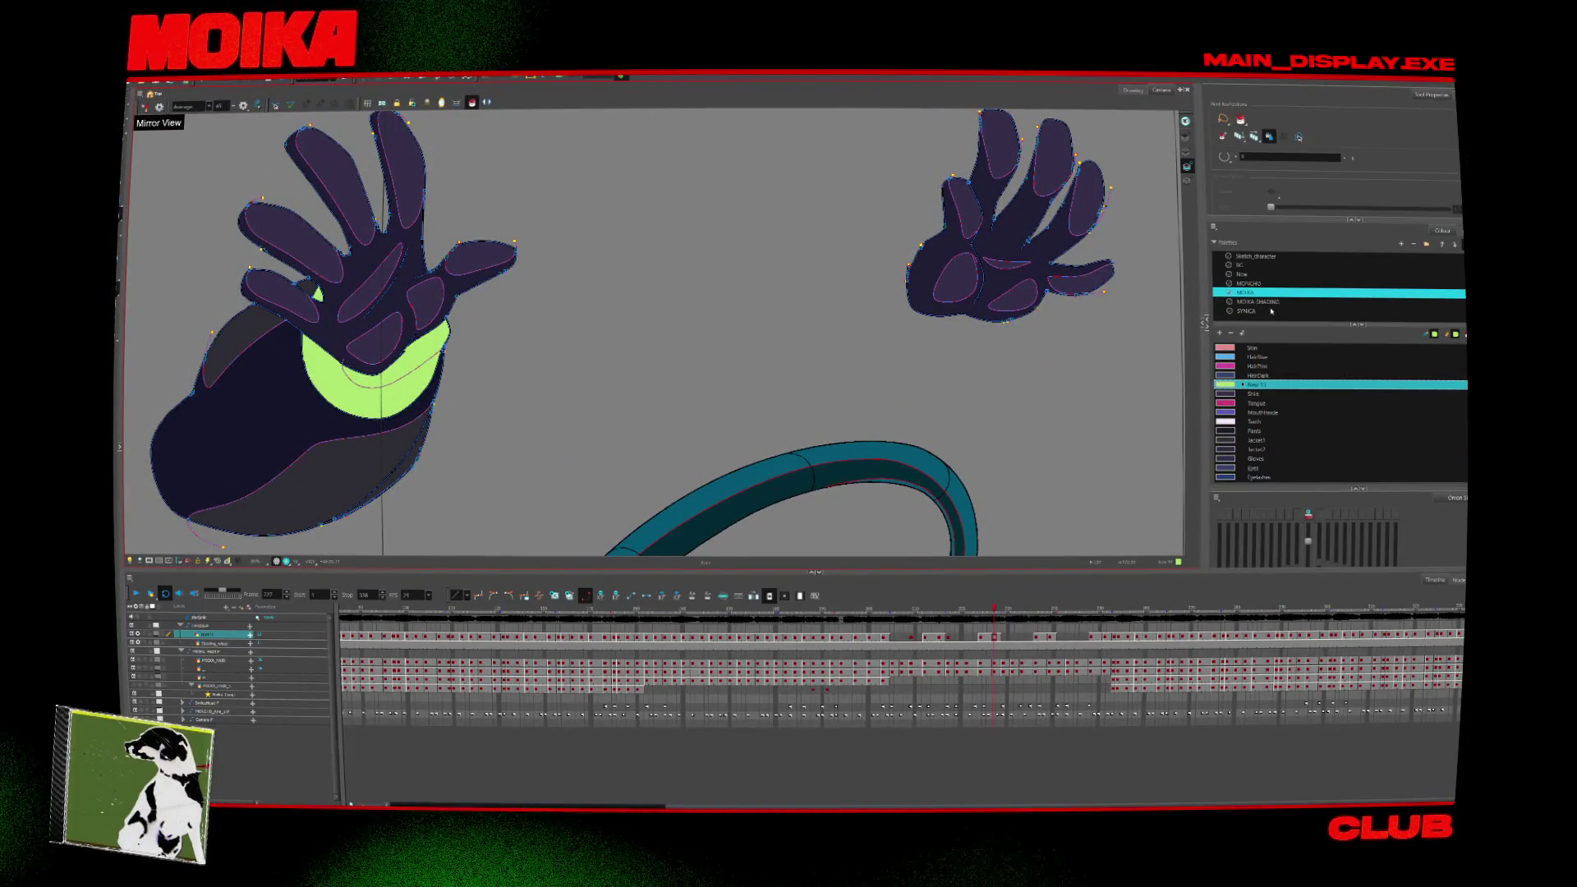
pyautogui.click(1253, 384)
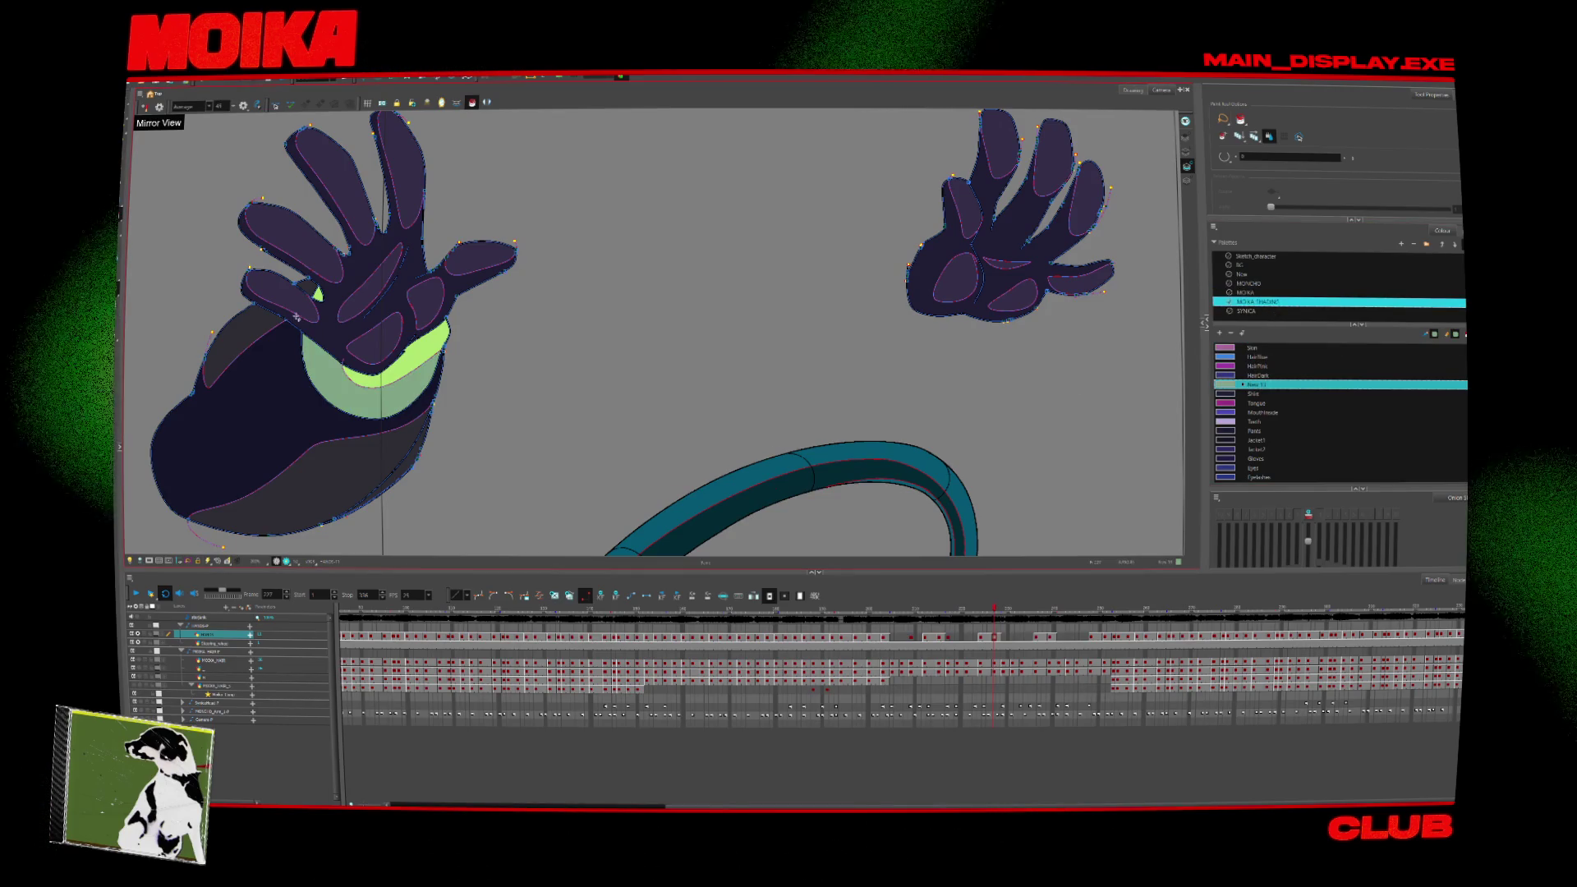
# Compare neighbouring frames and zoom out to show the full driver and passenger scene.
pyautogui.press(',')
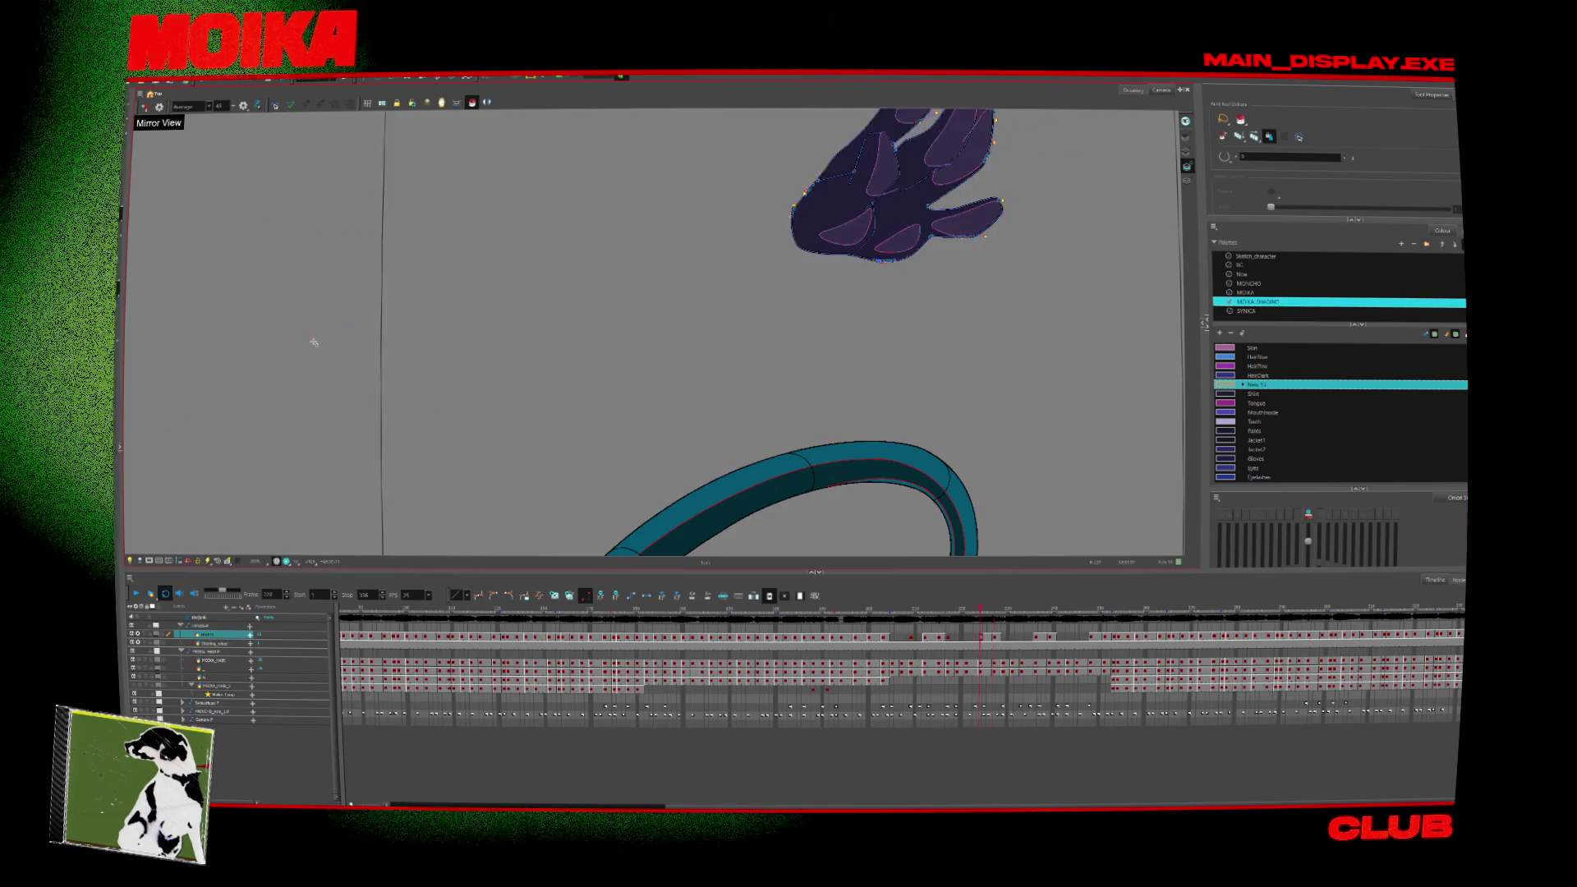
pyautogui.press('.')
pyautogui.click(206, 659)
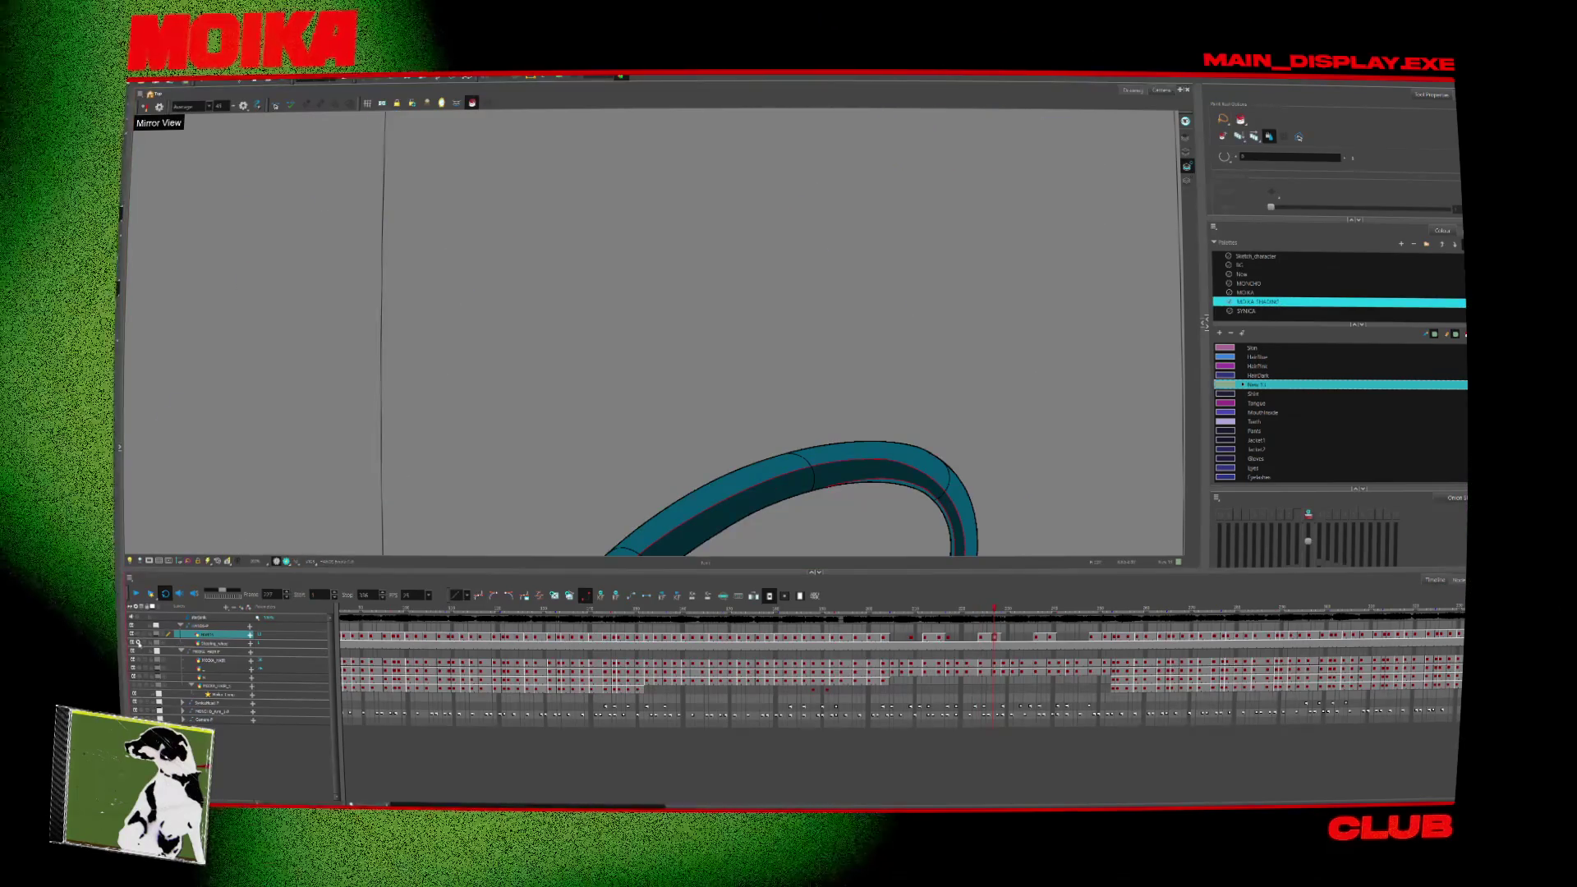
# Zoom out to the whole scene and step back through the earlier driving poses.
pyautogui.press('2')
pyautogui.press('2')
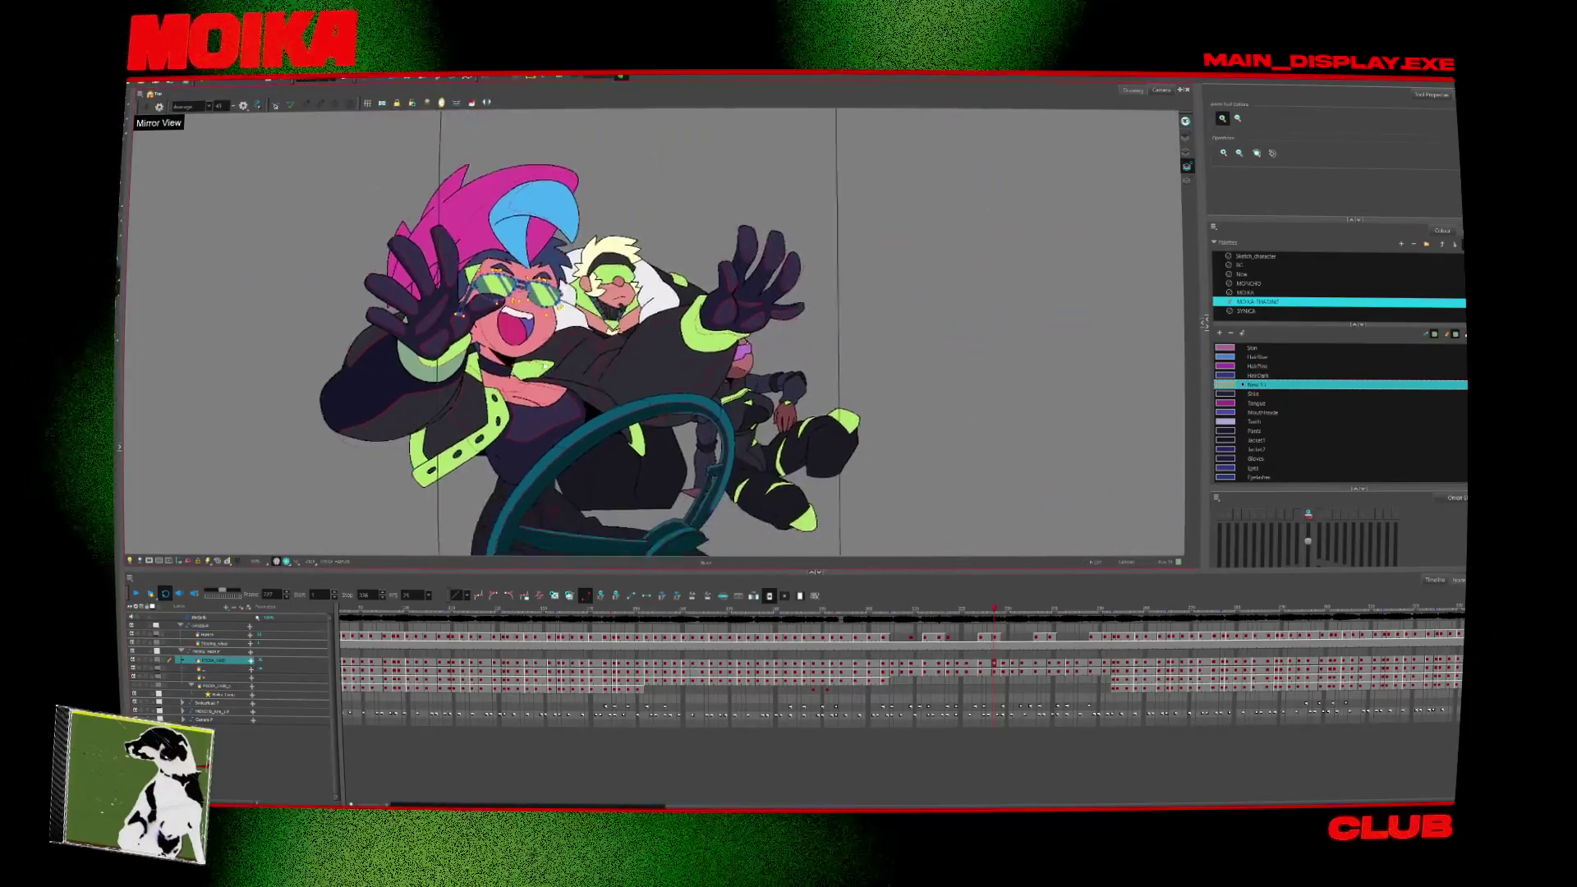
pyautogui.click(210, 667)
pyautogui.press('.')
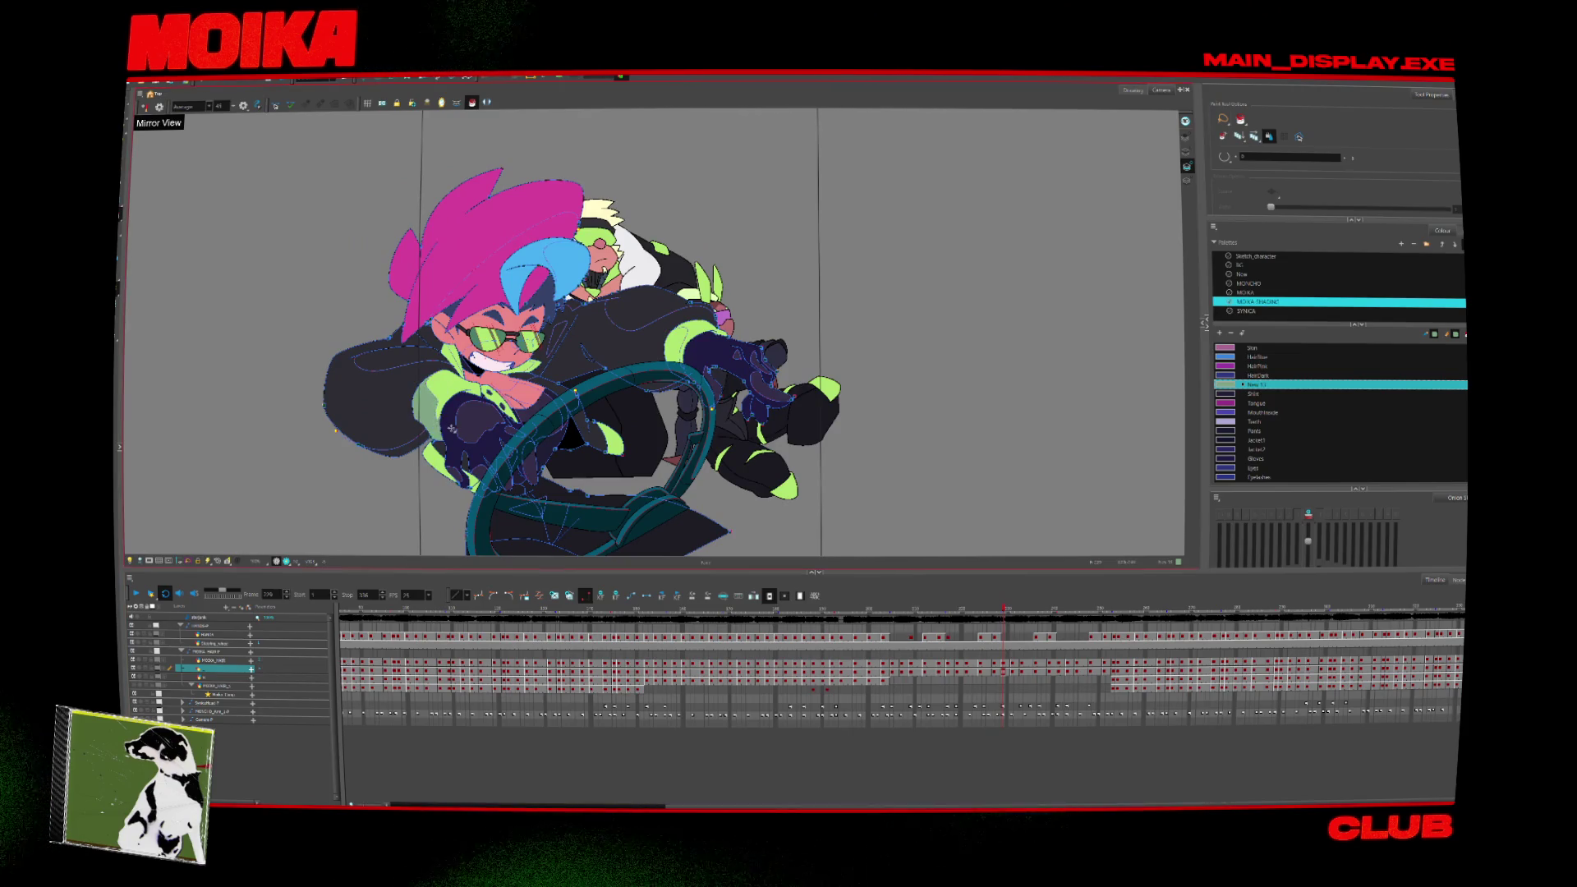
pyautogui.press(',')
pyautogui.press(',')
pyautogui.press(',')
pyautogui.press(',')
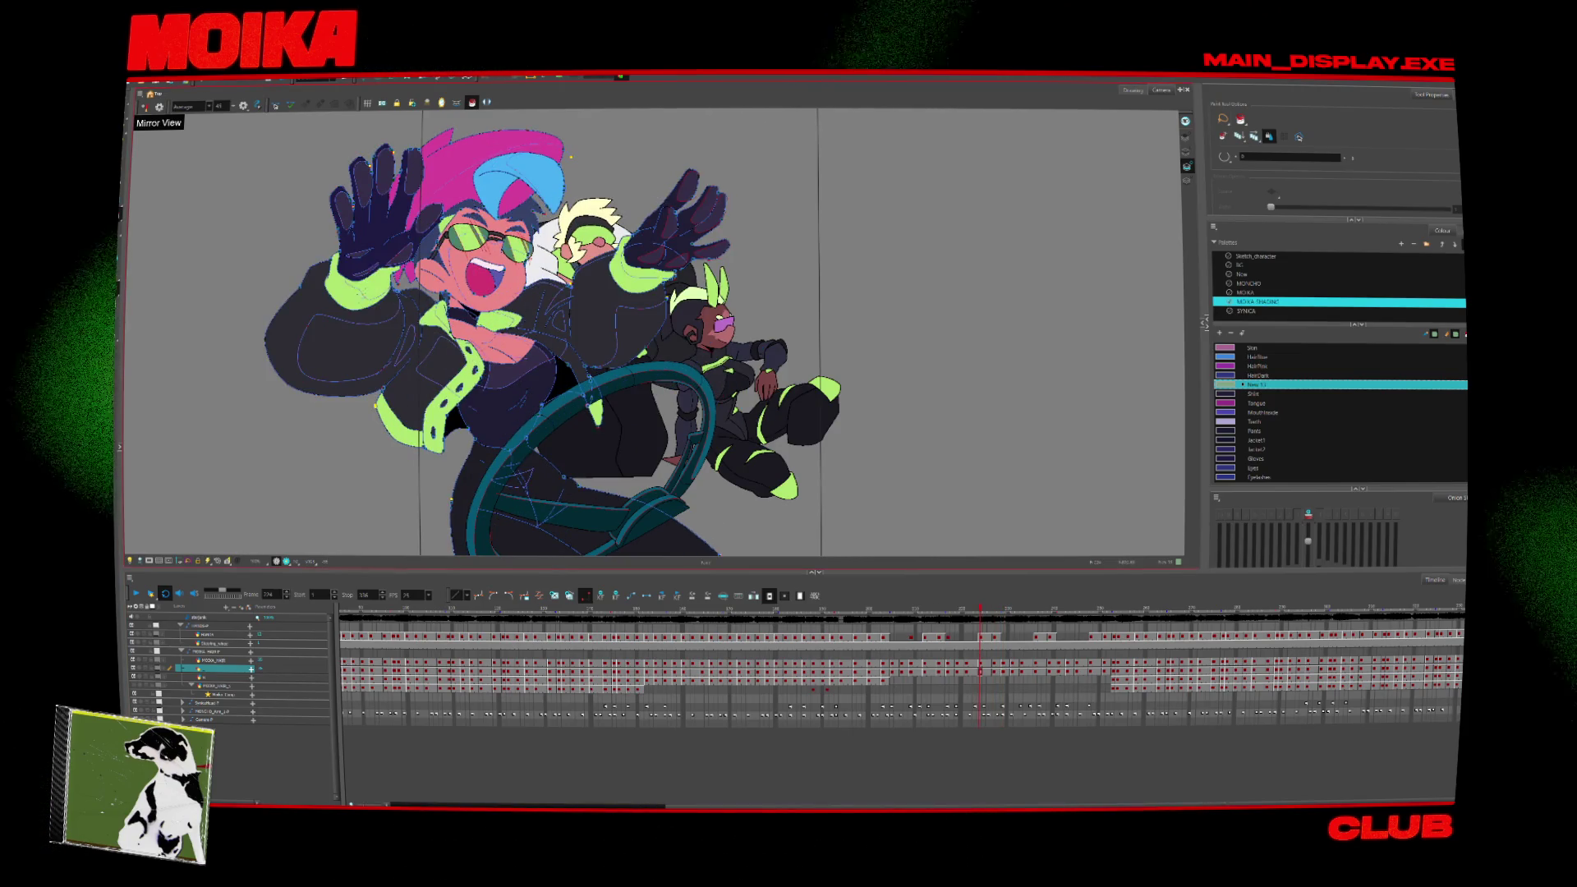
pyautogui.press(',')
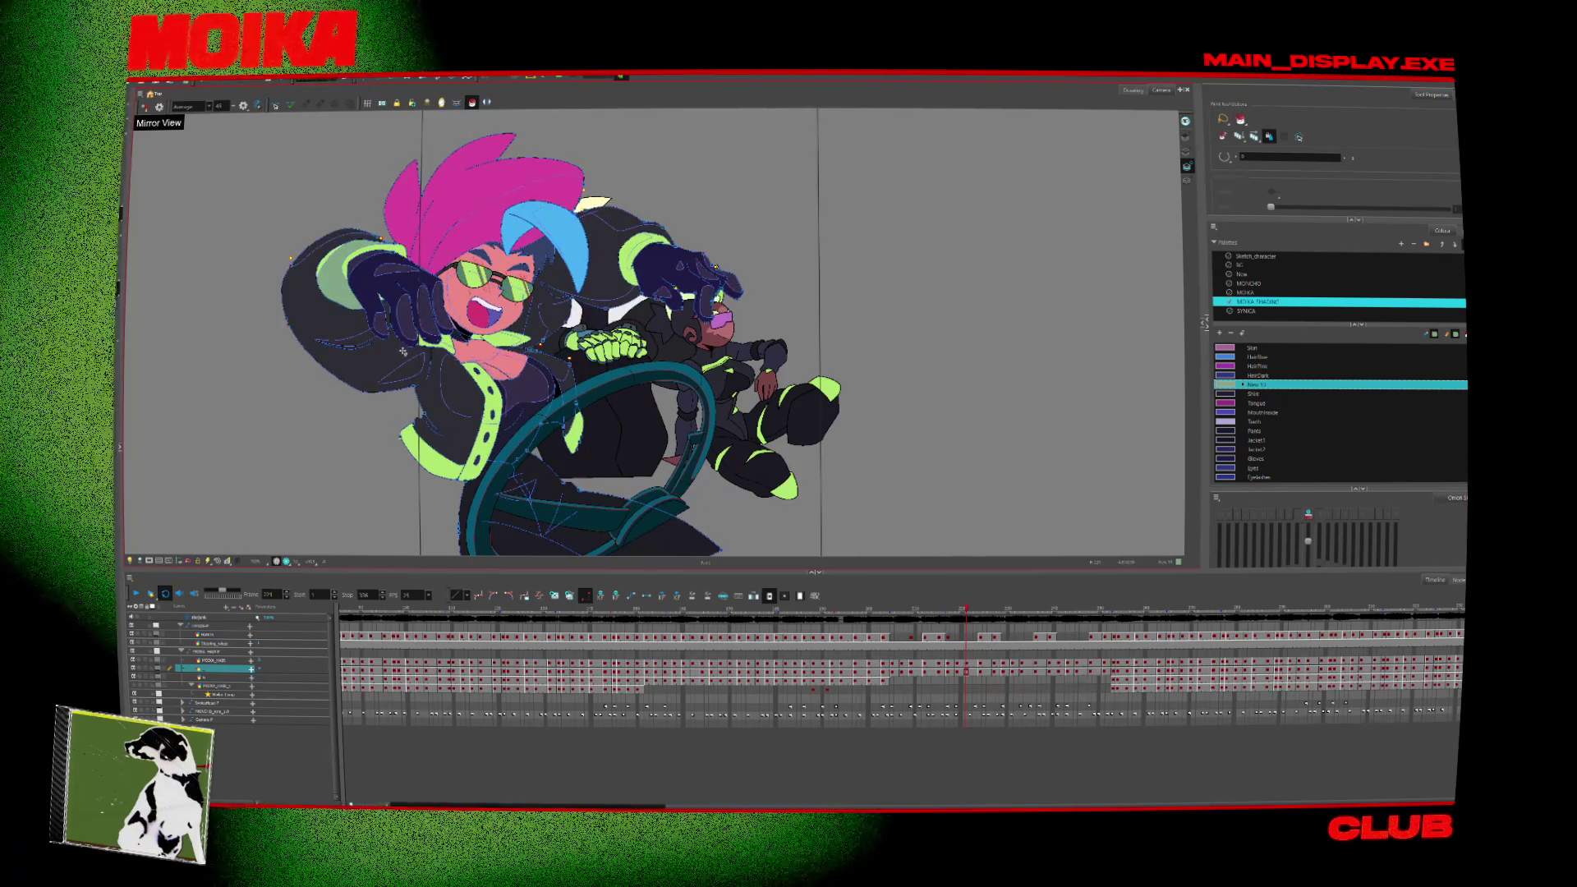
pyautogui.press(',')
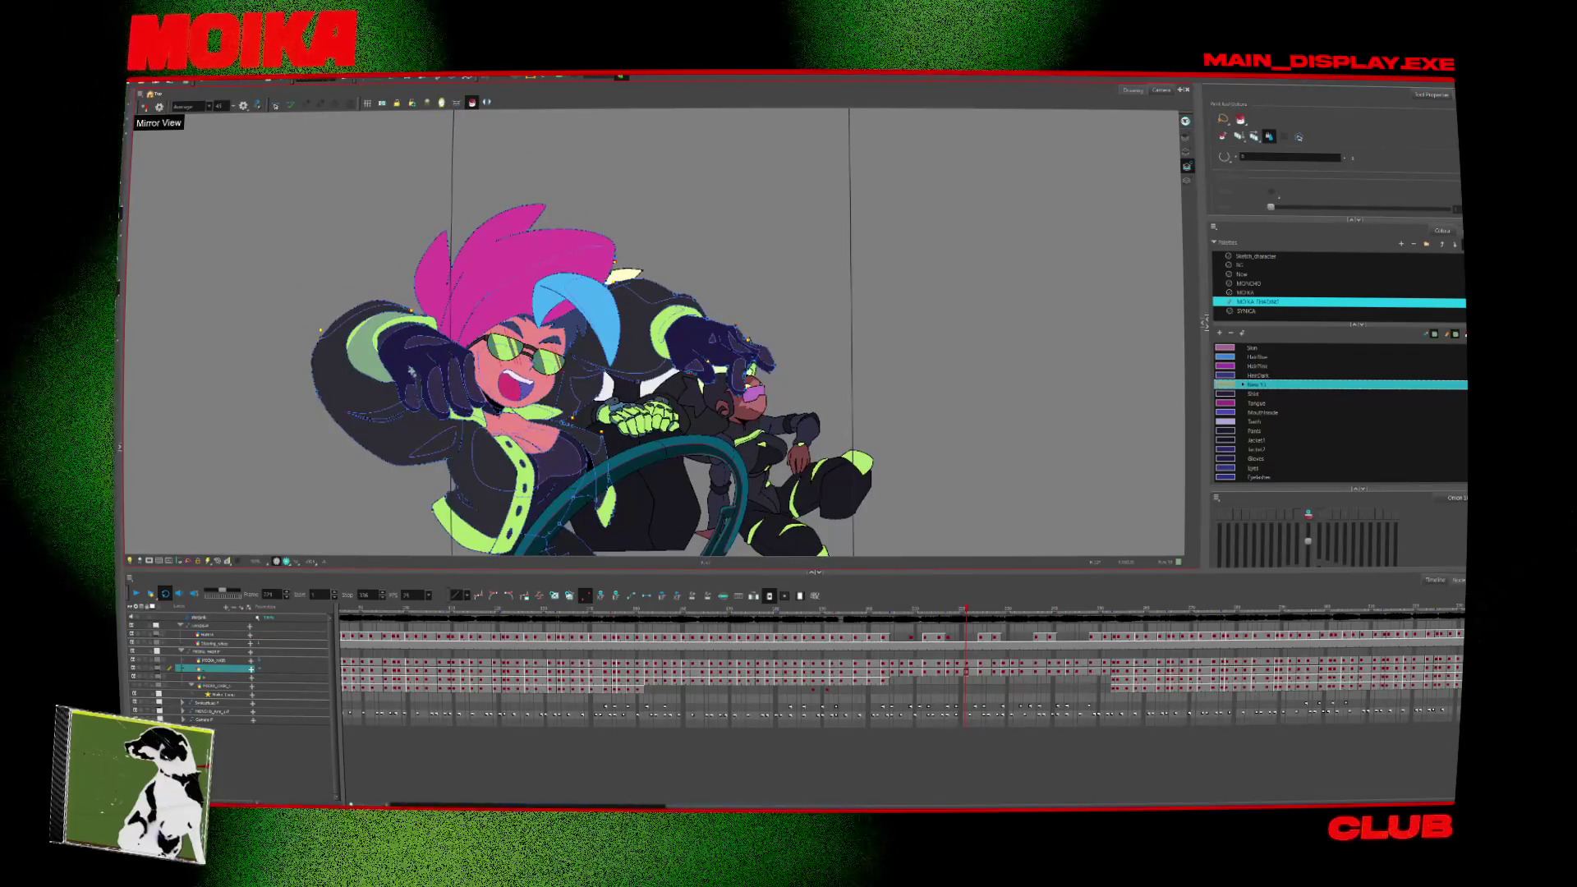
pyautogui.press(',')
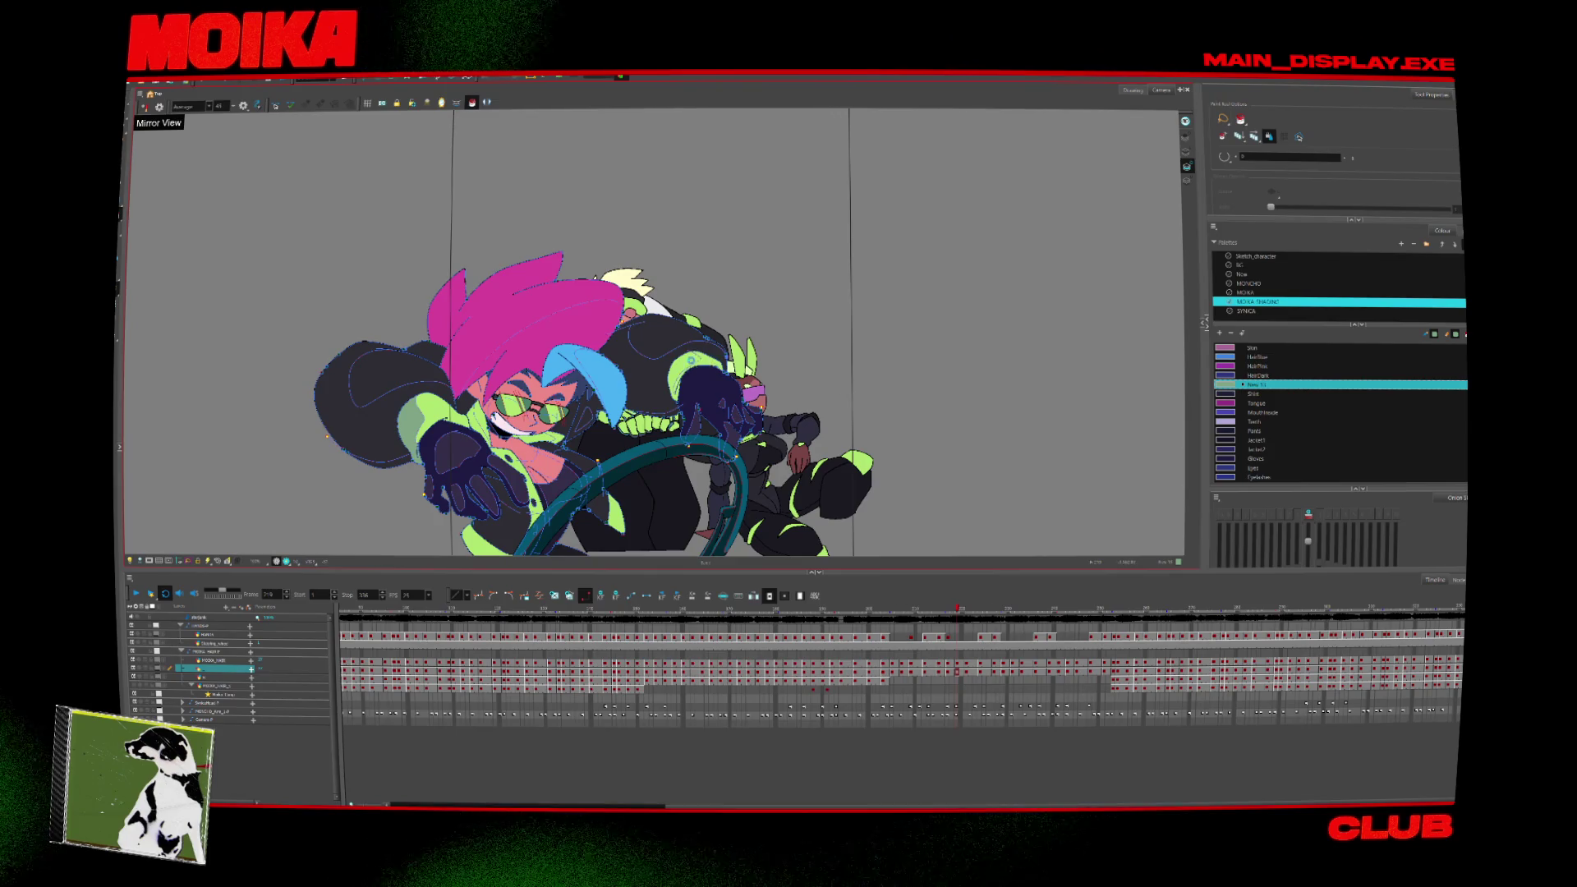
pyautogui.press(',')
pyautogui.press(',')
pyautogui.press(',')
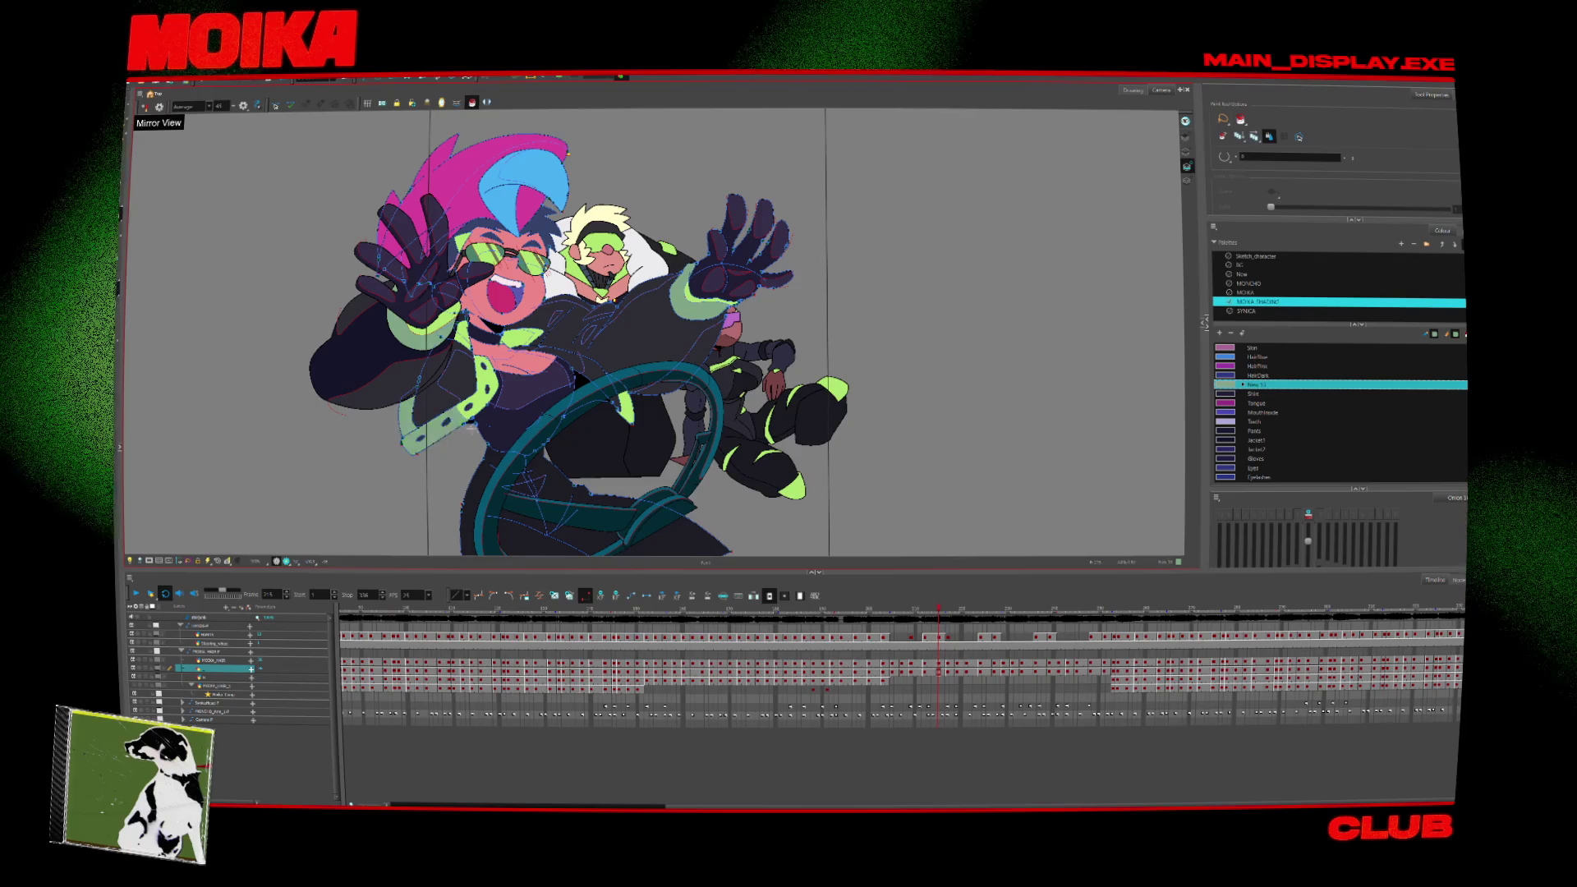
pyautogui.press(',')
pyautogui.press(',')
pyautogui.press(',')
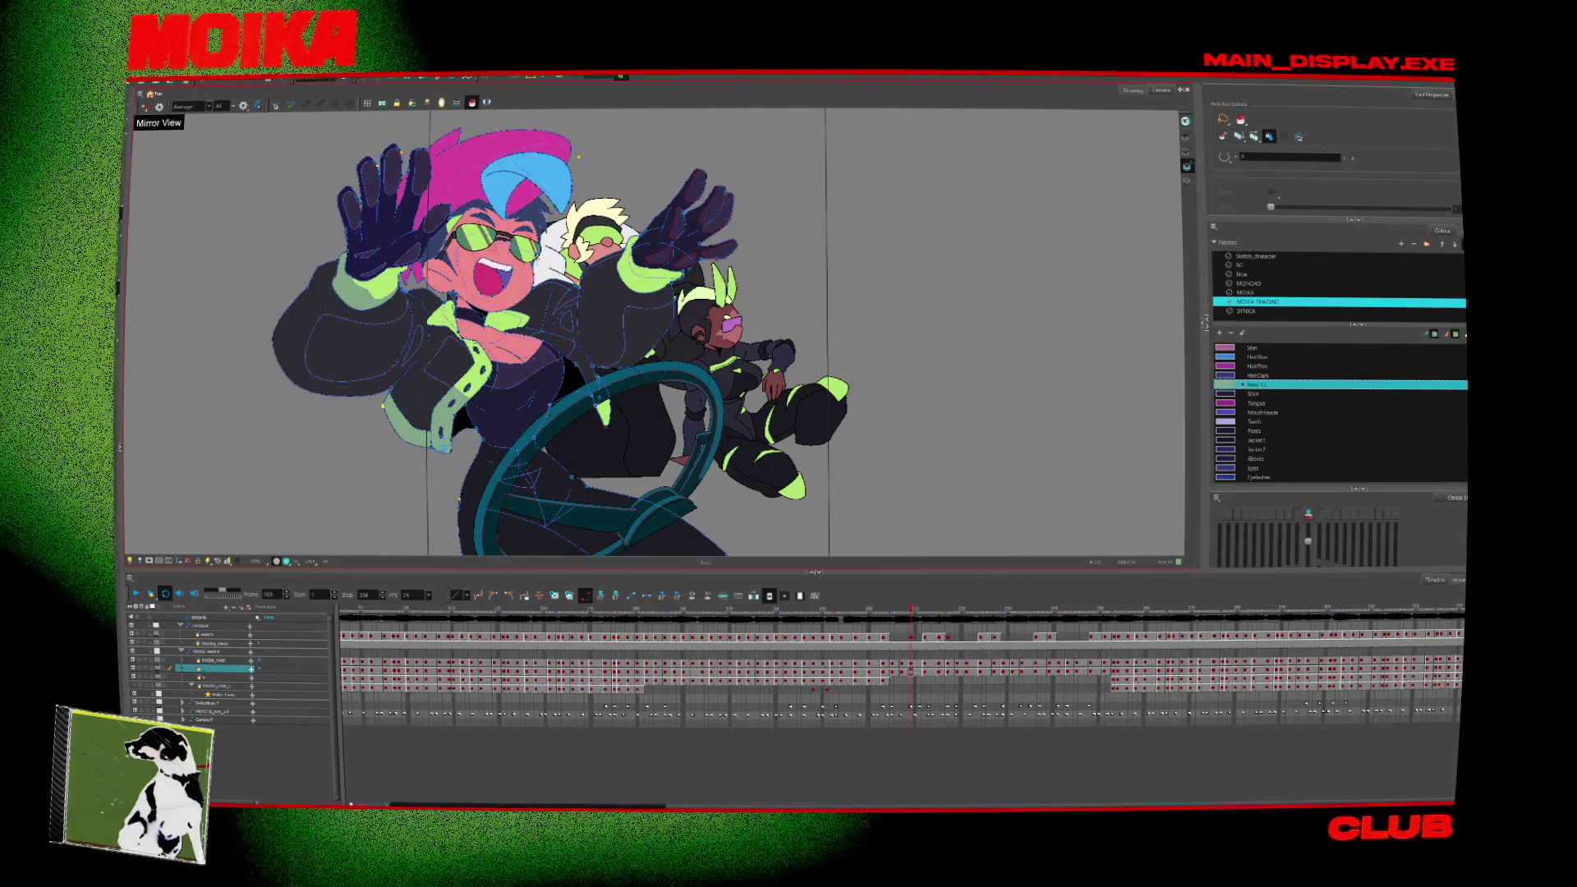
pyautogui.press(',')
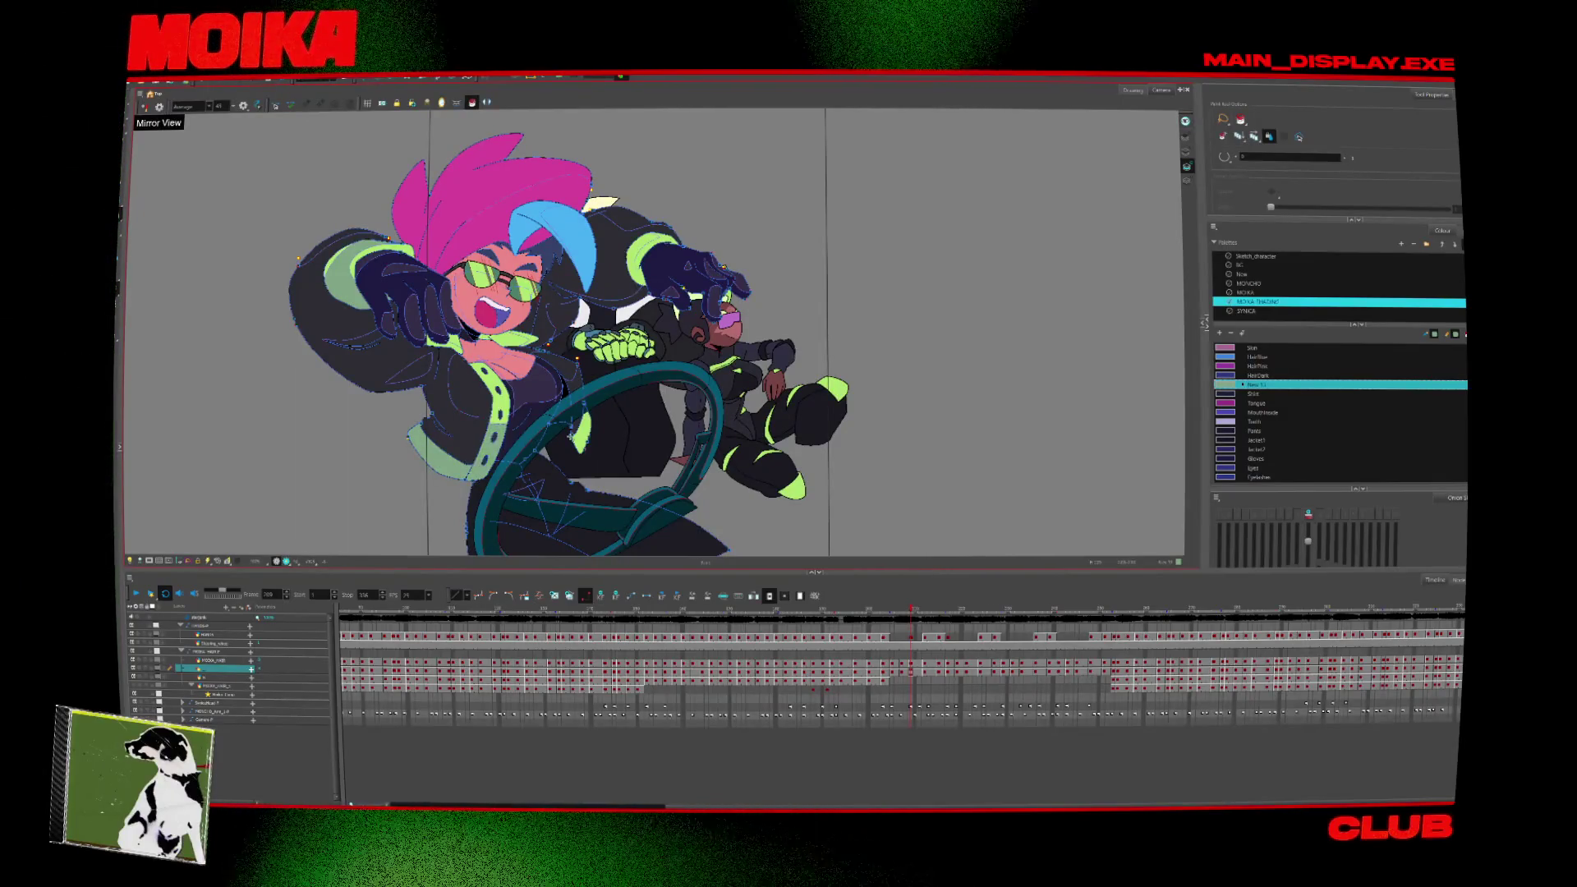
# Step forward from frame 307 through frame 309 and later poses, then choose the Pants colour.
pyautogui.press('.')
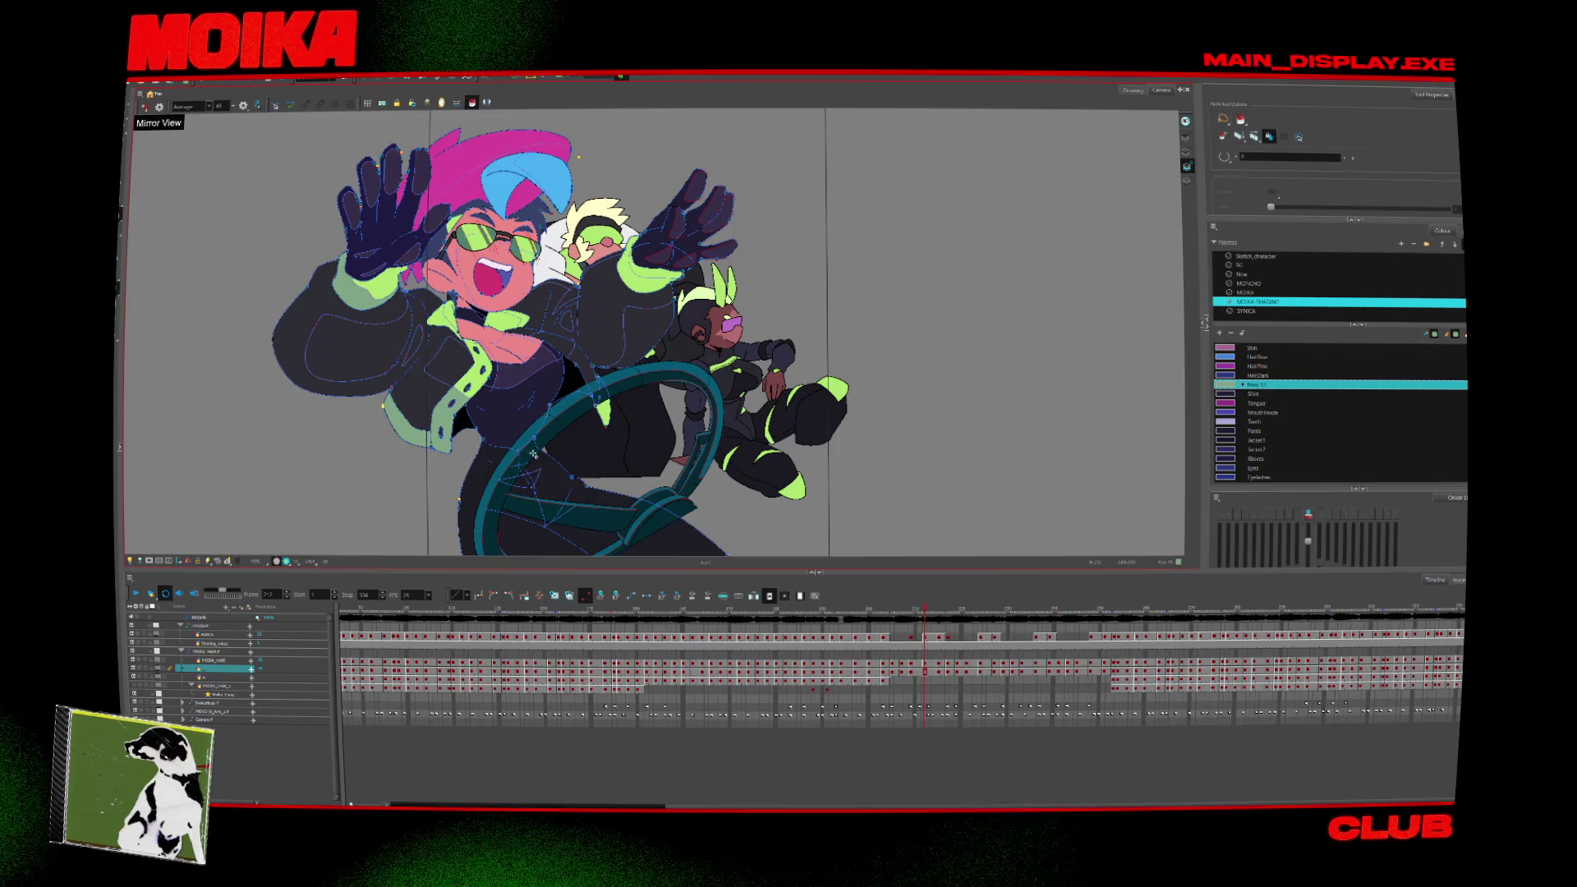
pyautogui.press('.')
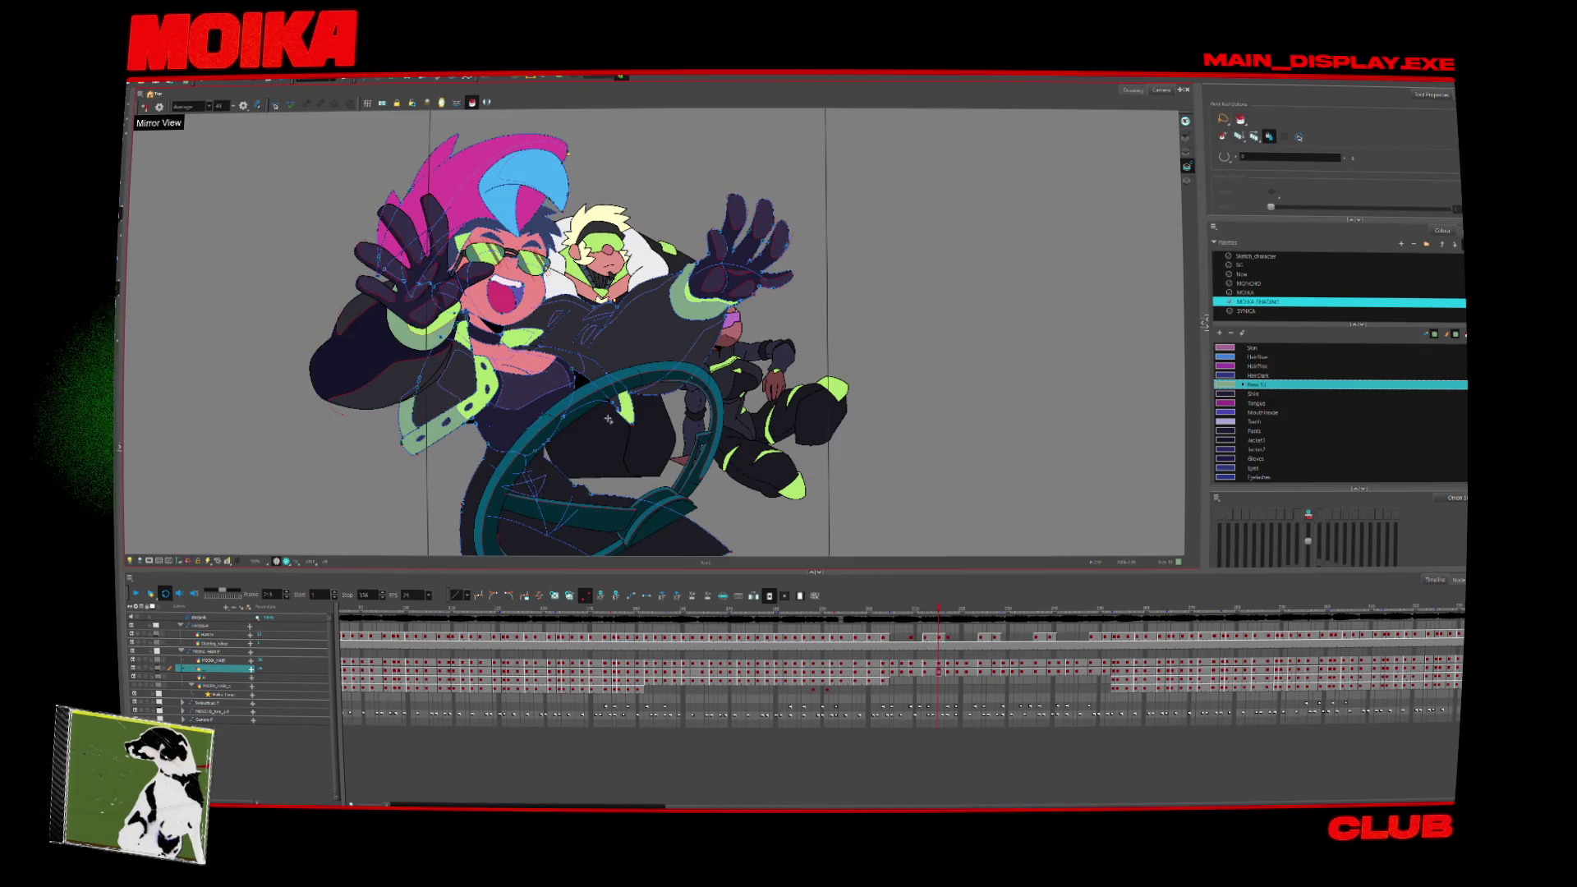
pyautogui.press('.')
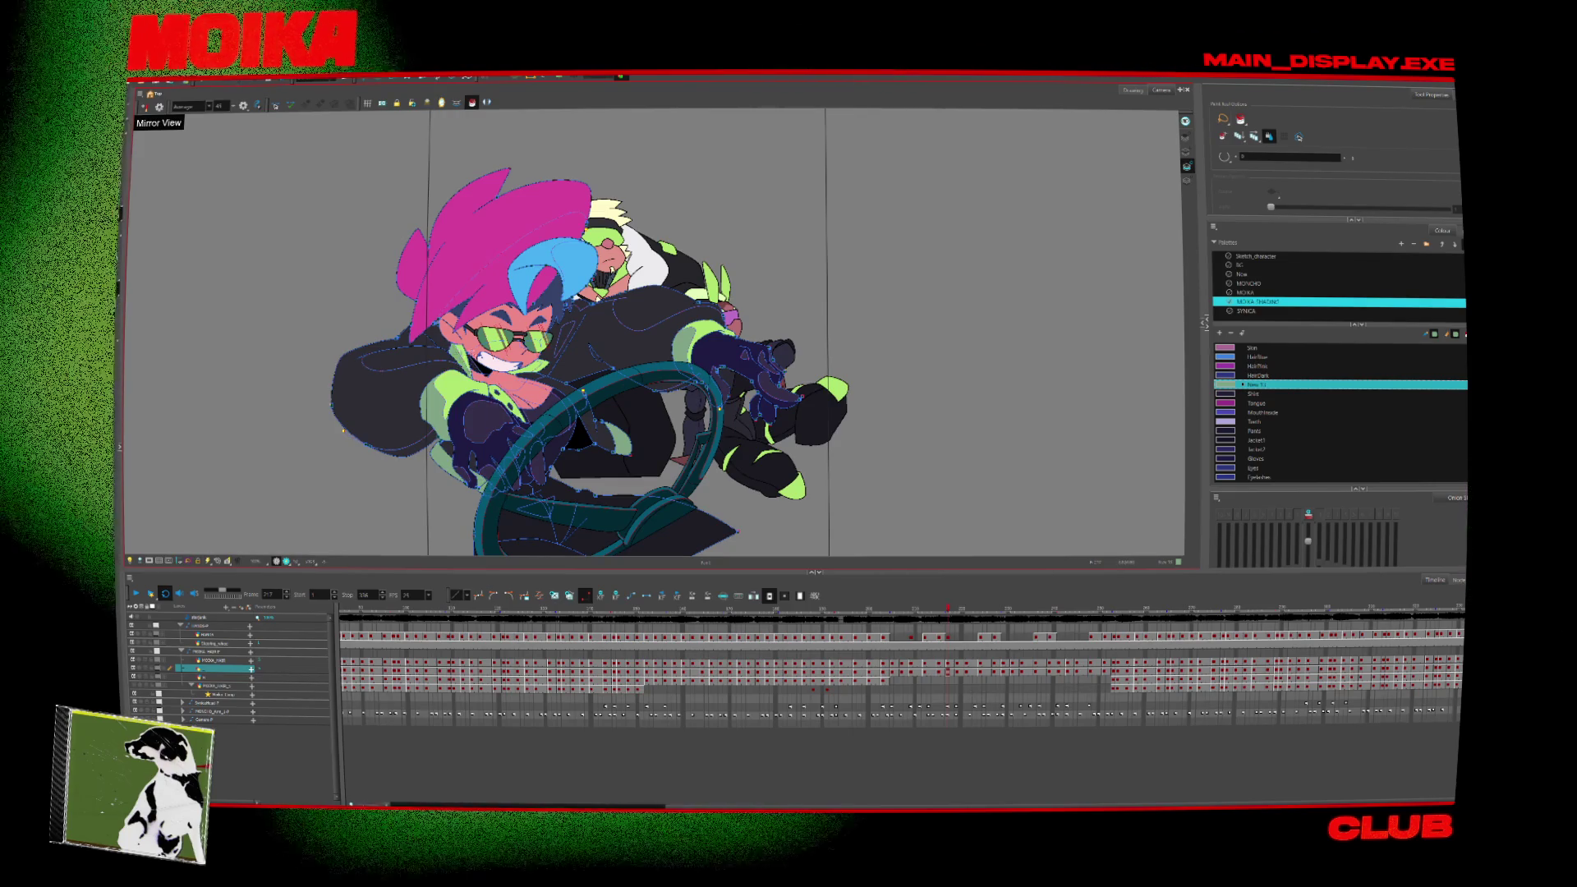
pyautogui.press(',')
pyautogui.press(',')
pyautogui.press(',')
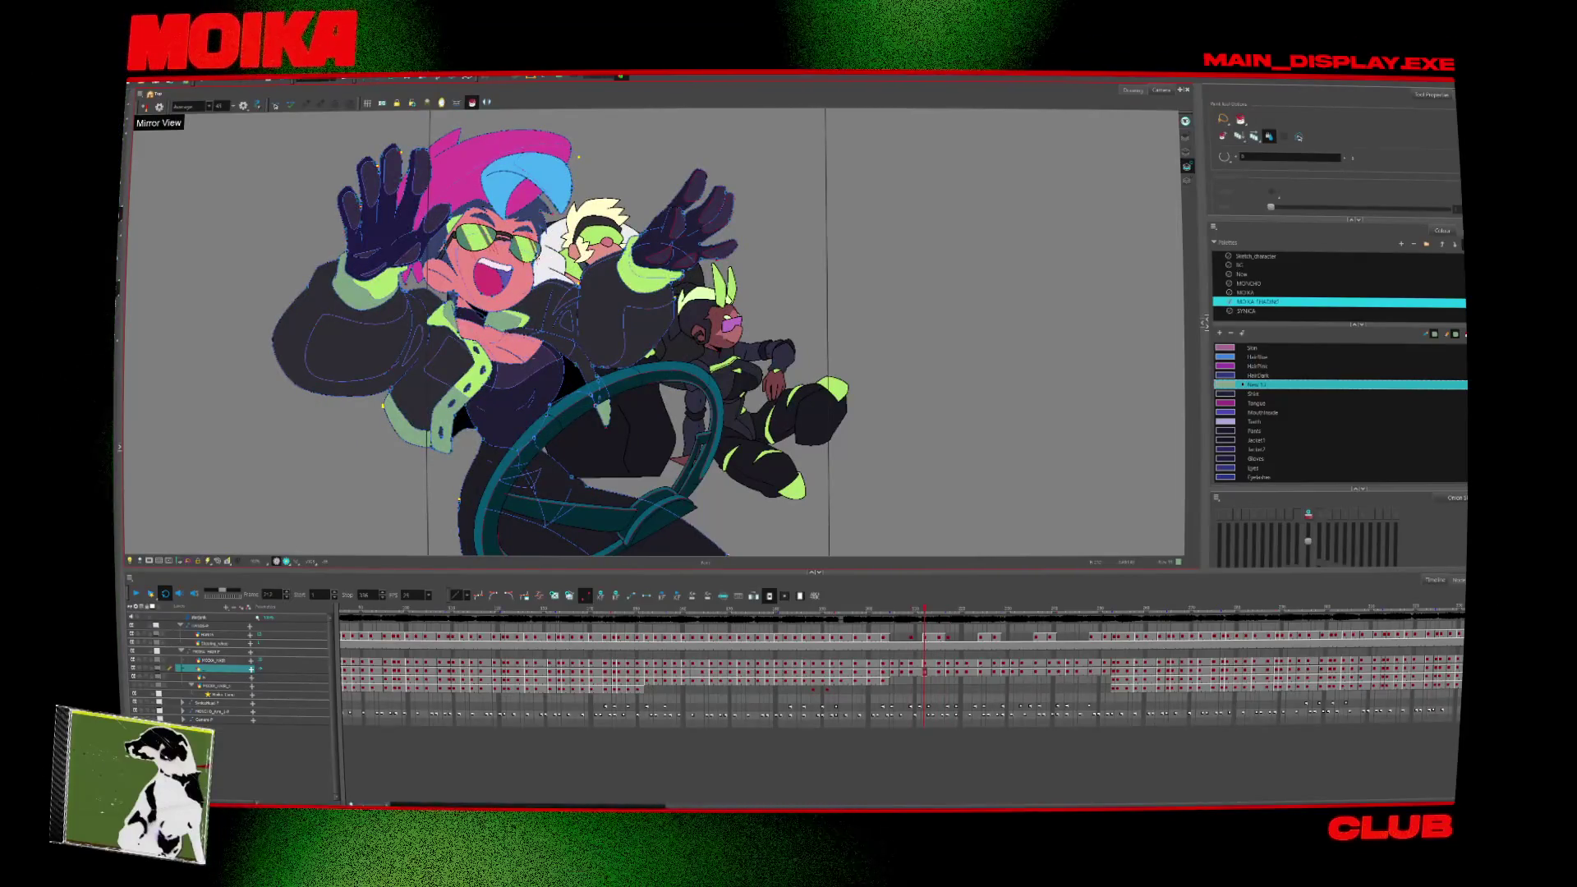
pyautogui.press(',')
pyautogui.press(',')
pyautogui.press(',')
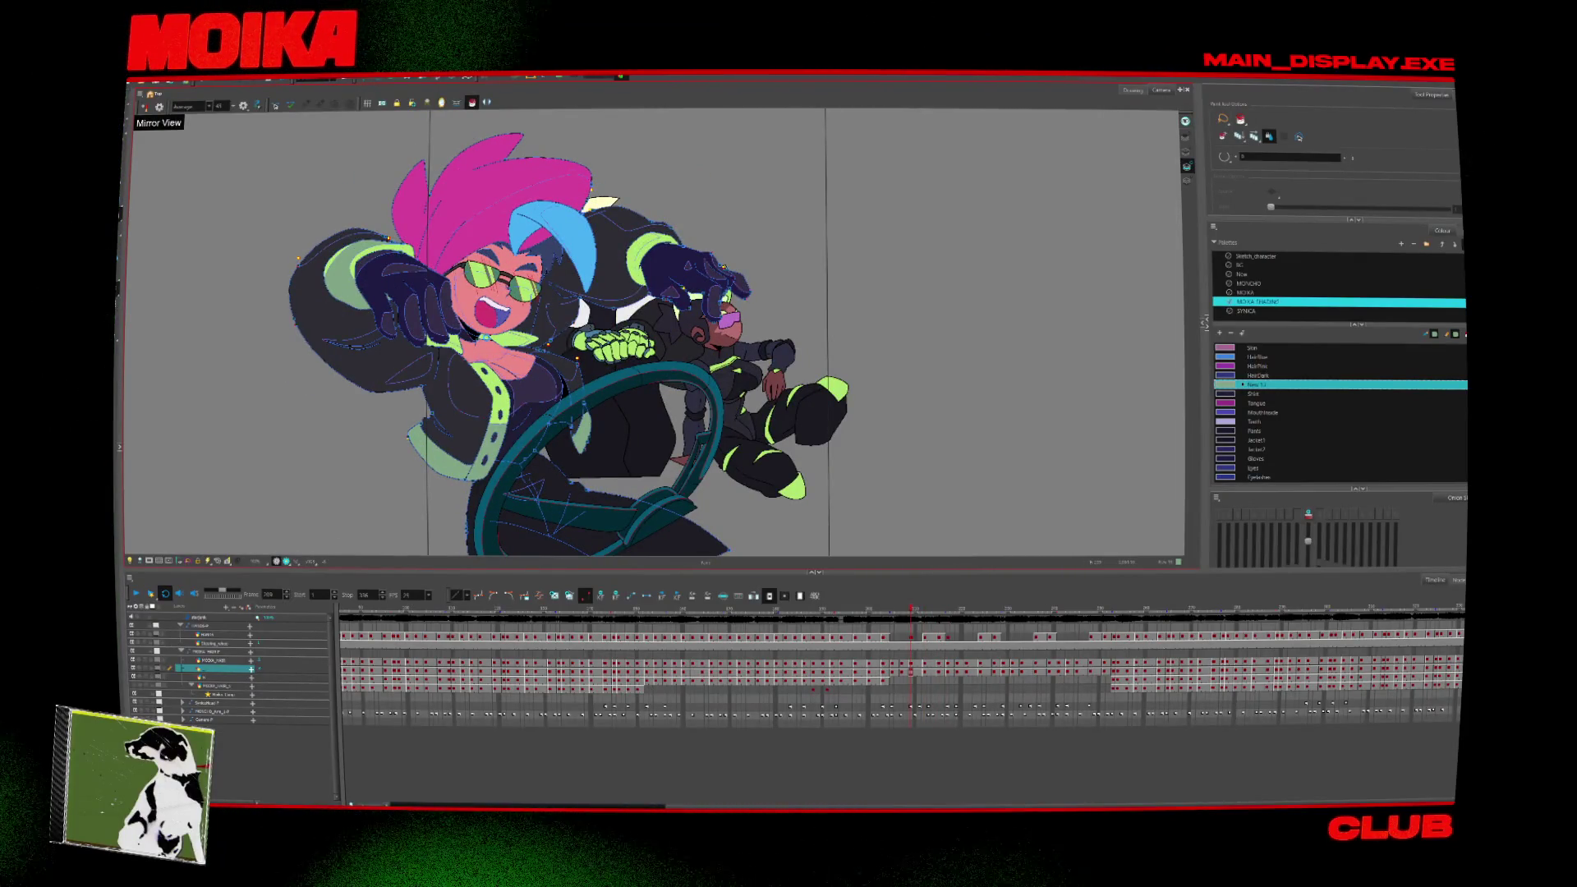
pyautogui.press(',')
pyautogui.press(',')
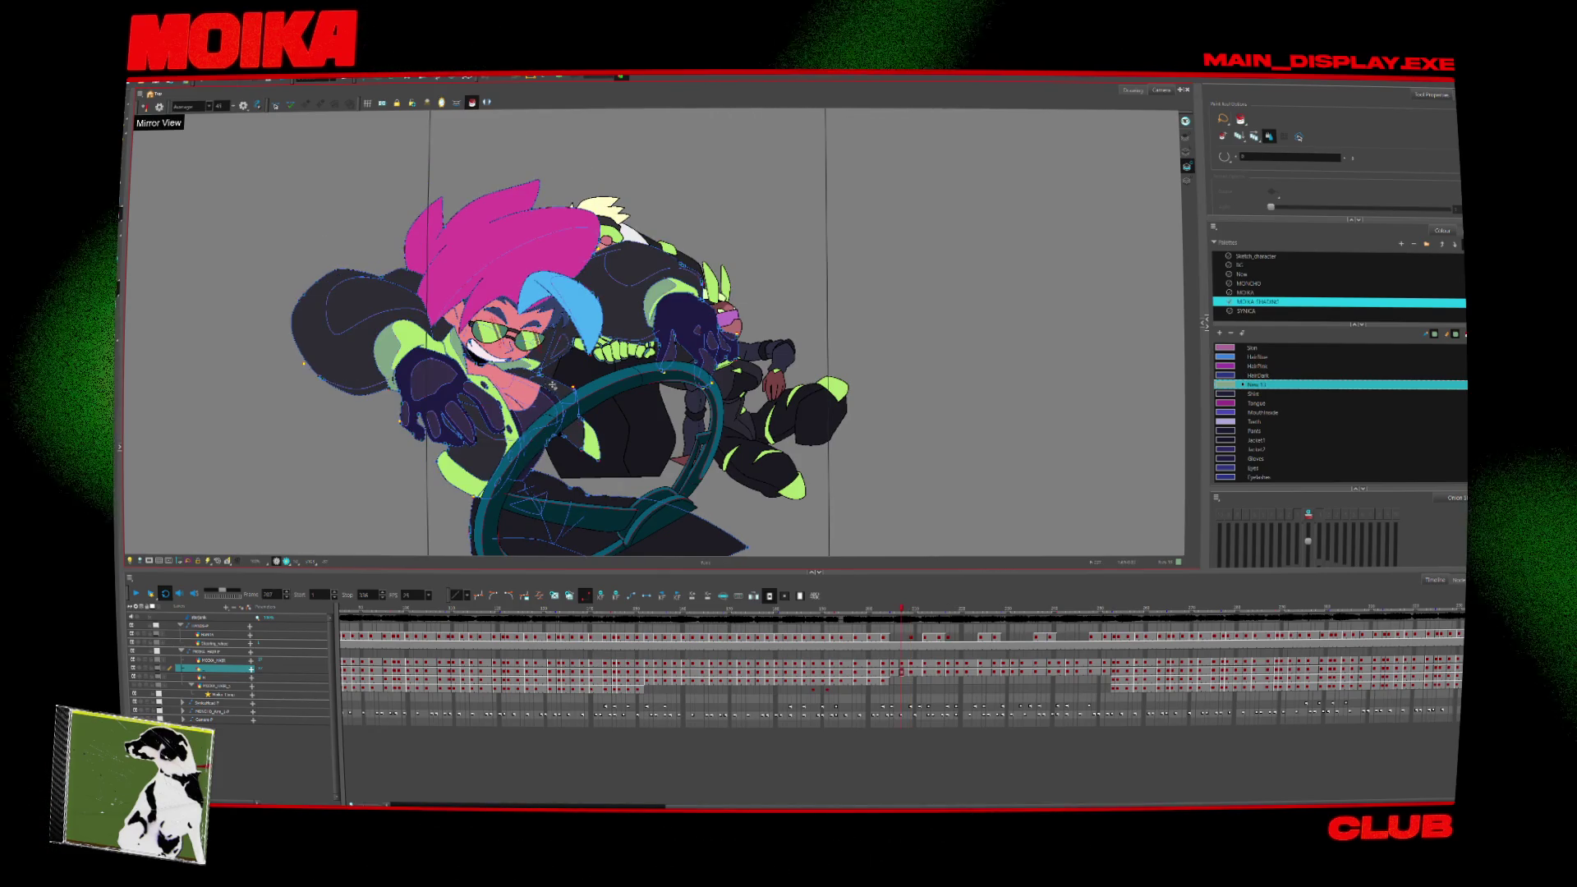
pyautogui.press('.')
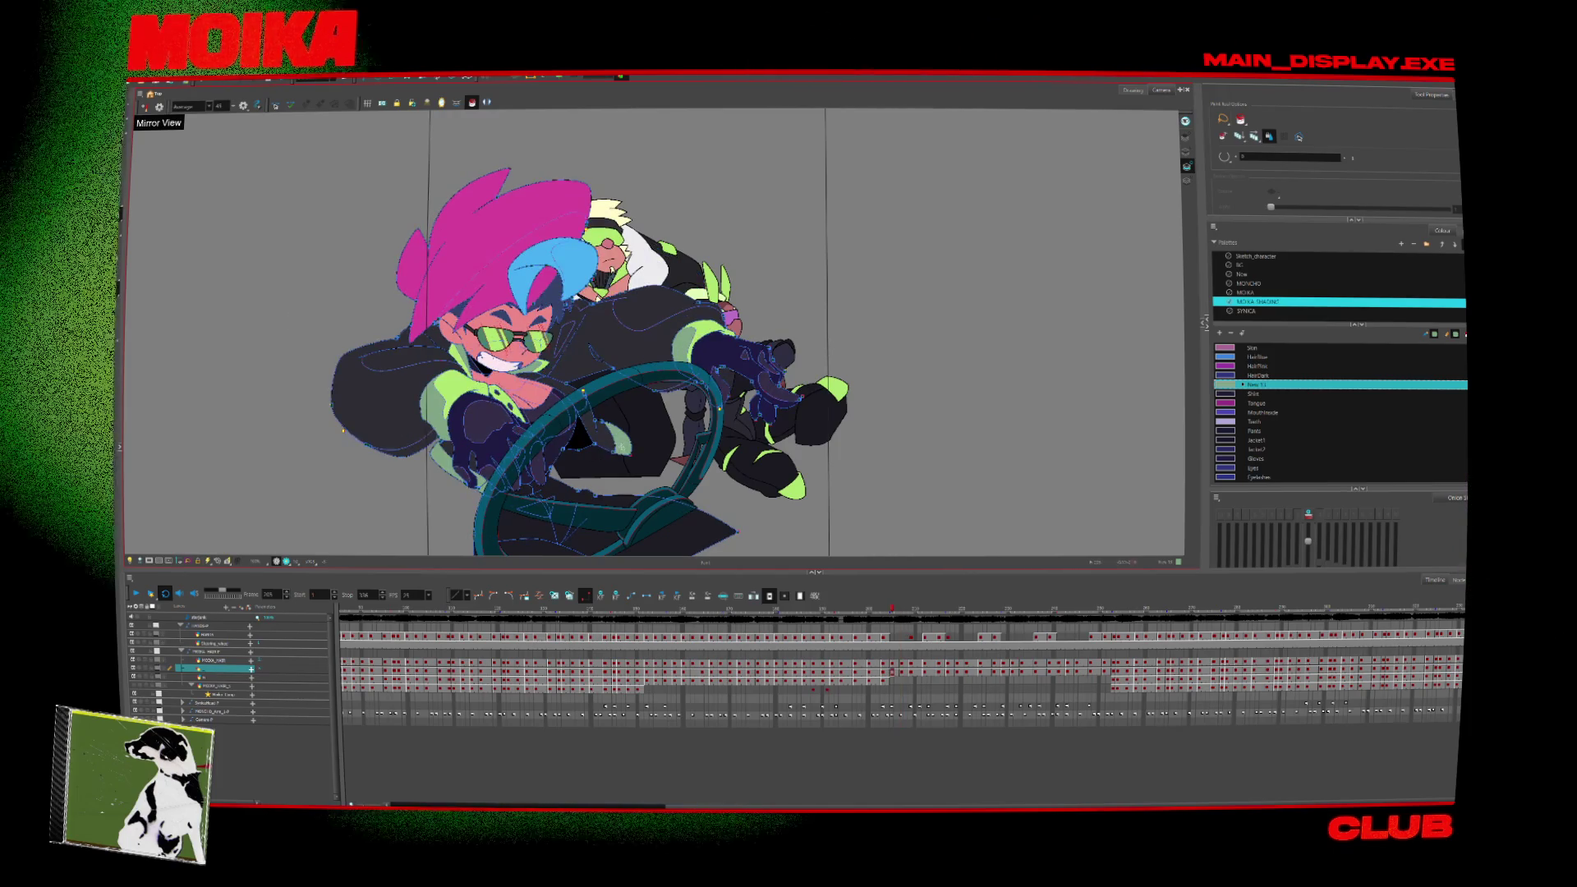
pyautogui.press('.')
pyautogui.press('.')
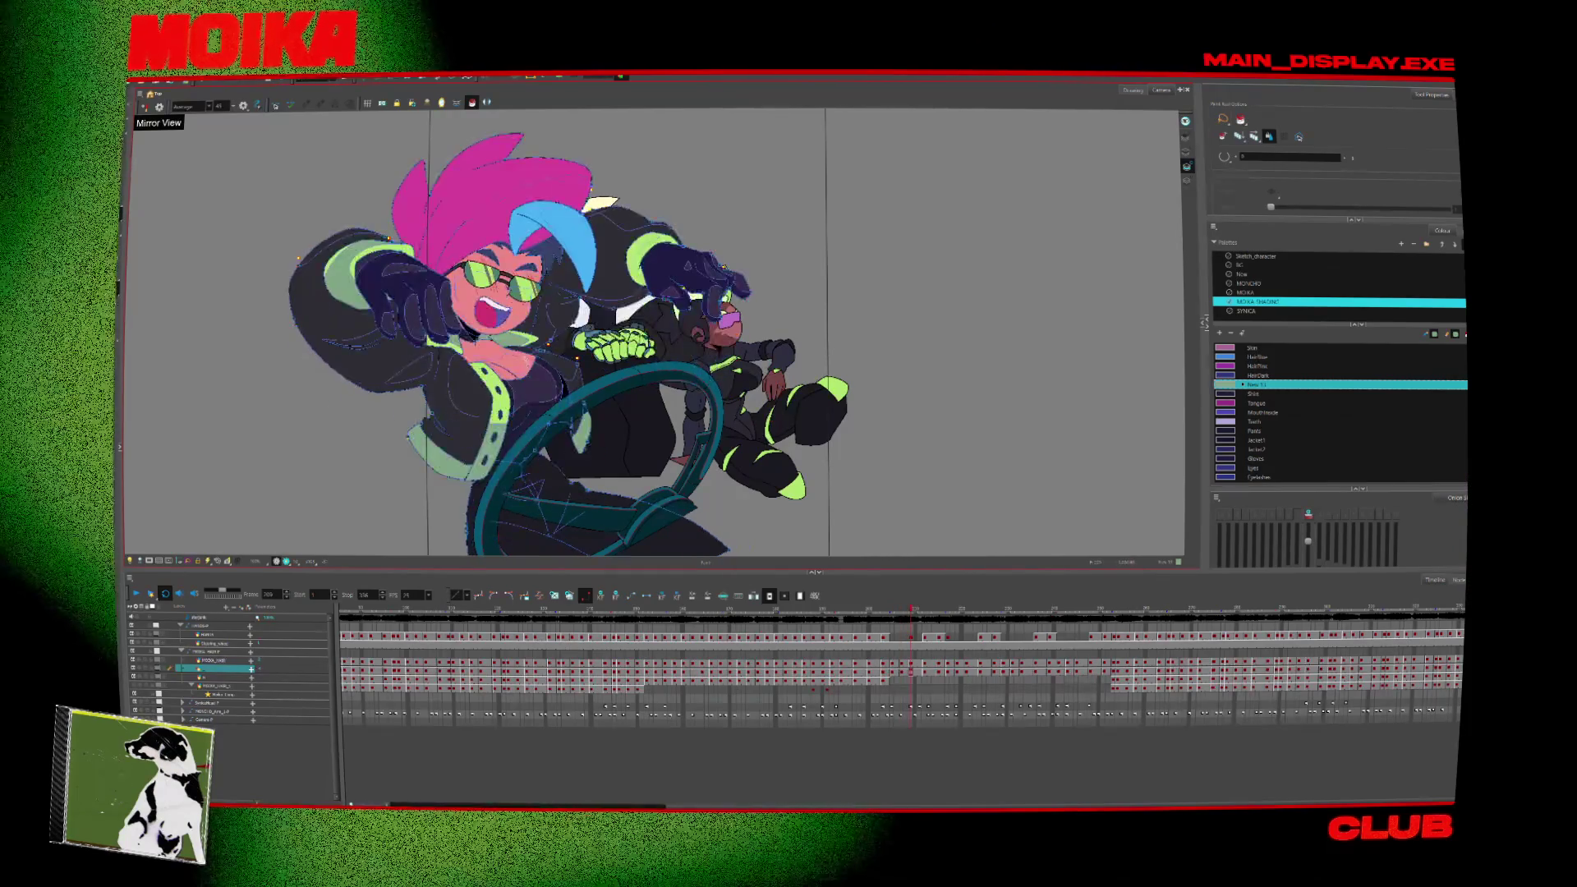
pyautogui.press('.')
pyautogui.press('.')
pyautogui.press('.')
pyautogui.press('.')
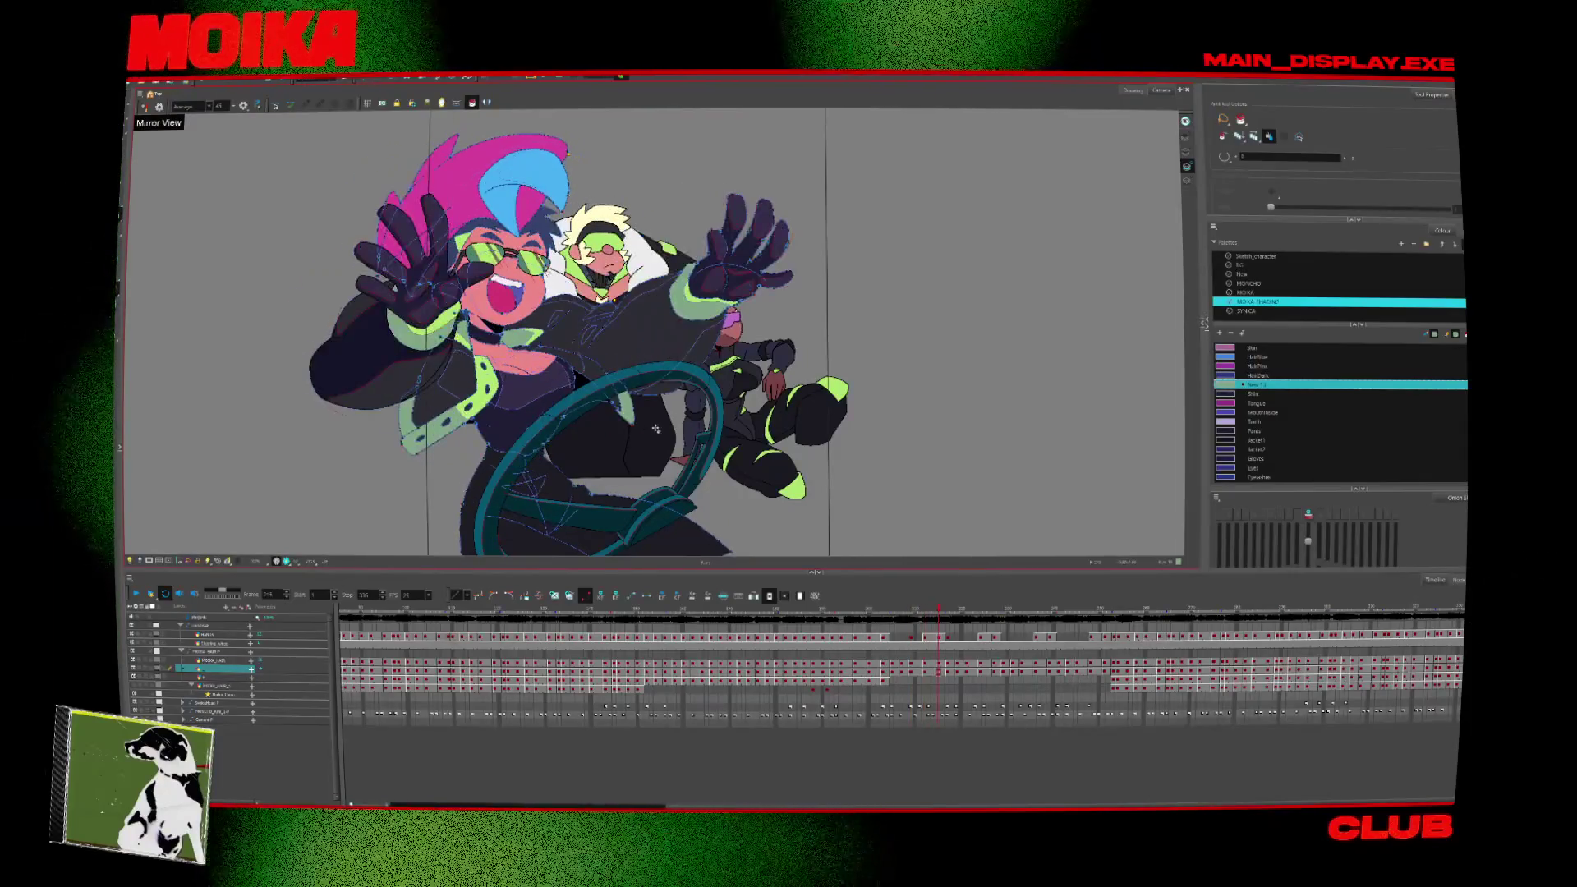
pyautogui.press('.')
pyautogui.press('.')
pyautogui.press('.')
pyautogui.press('.')
pyautogui.press('.')
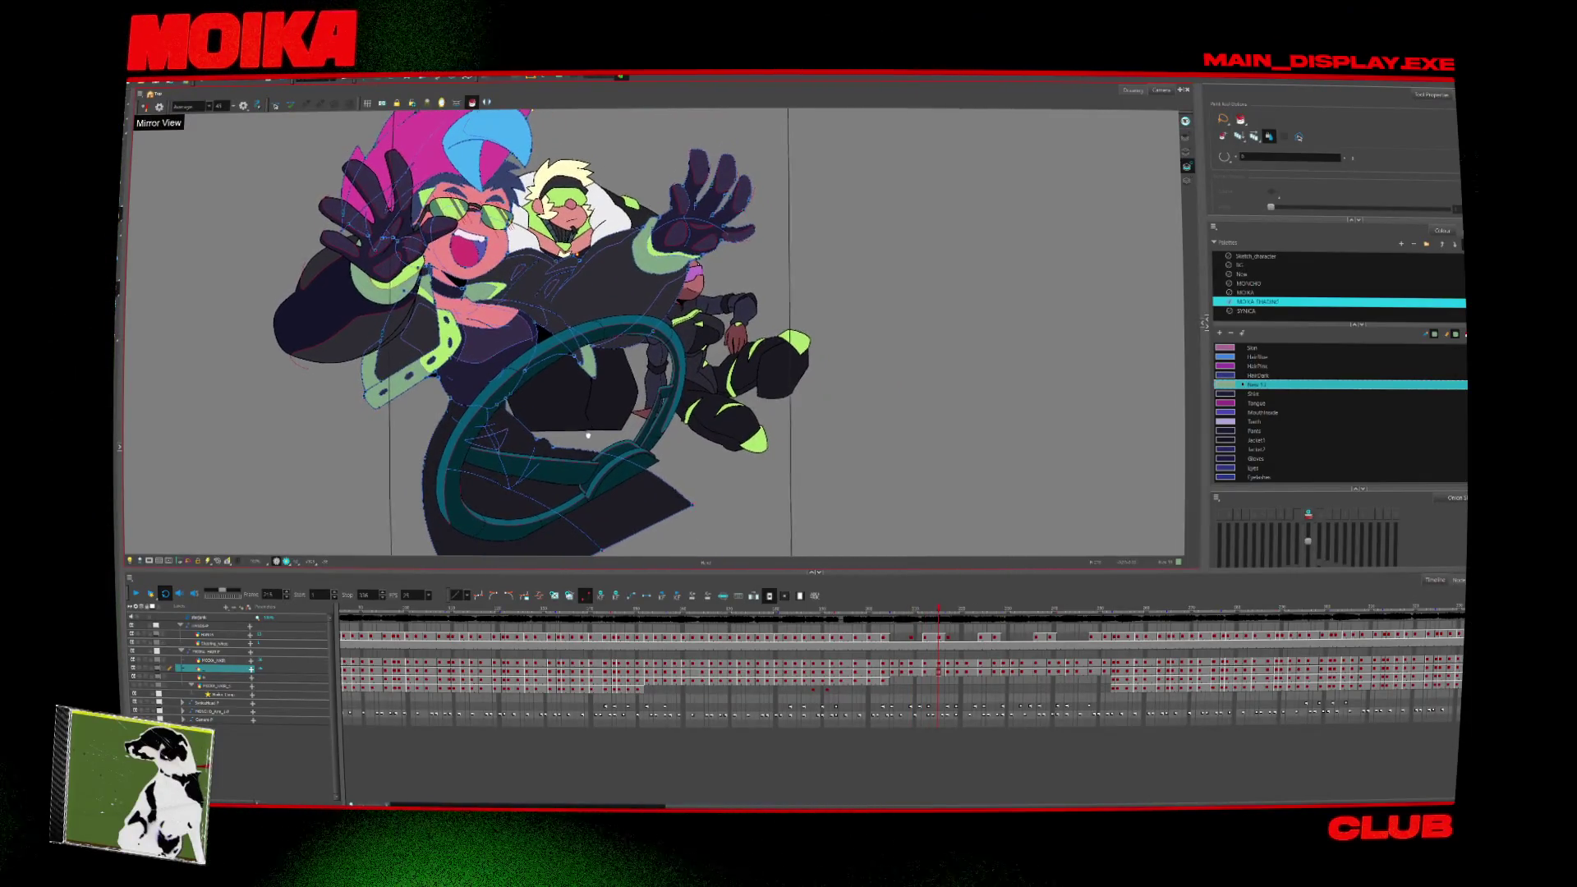
pyautogui.press('.')
pyautogui.press('.')
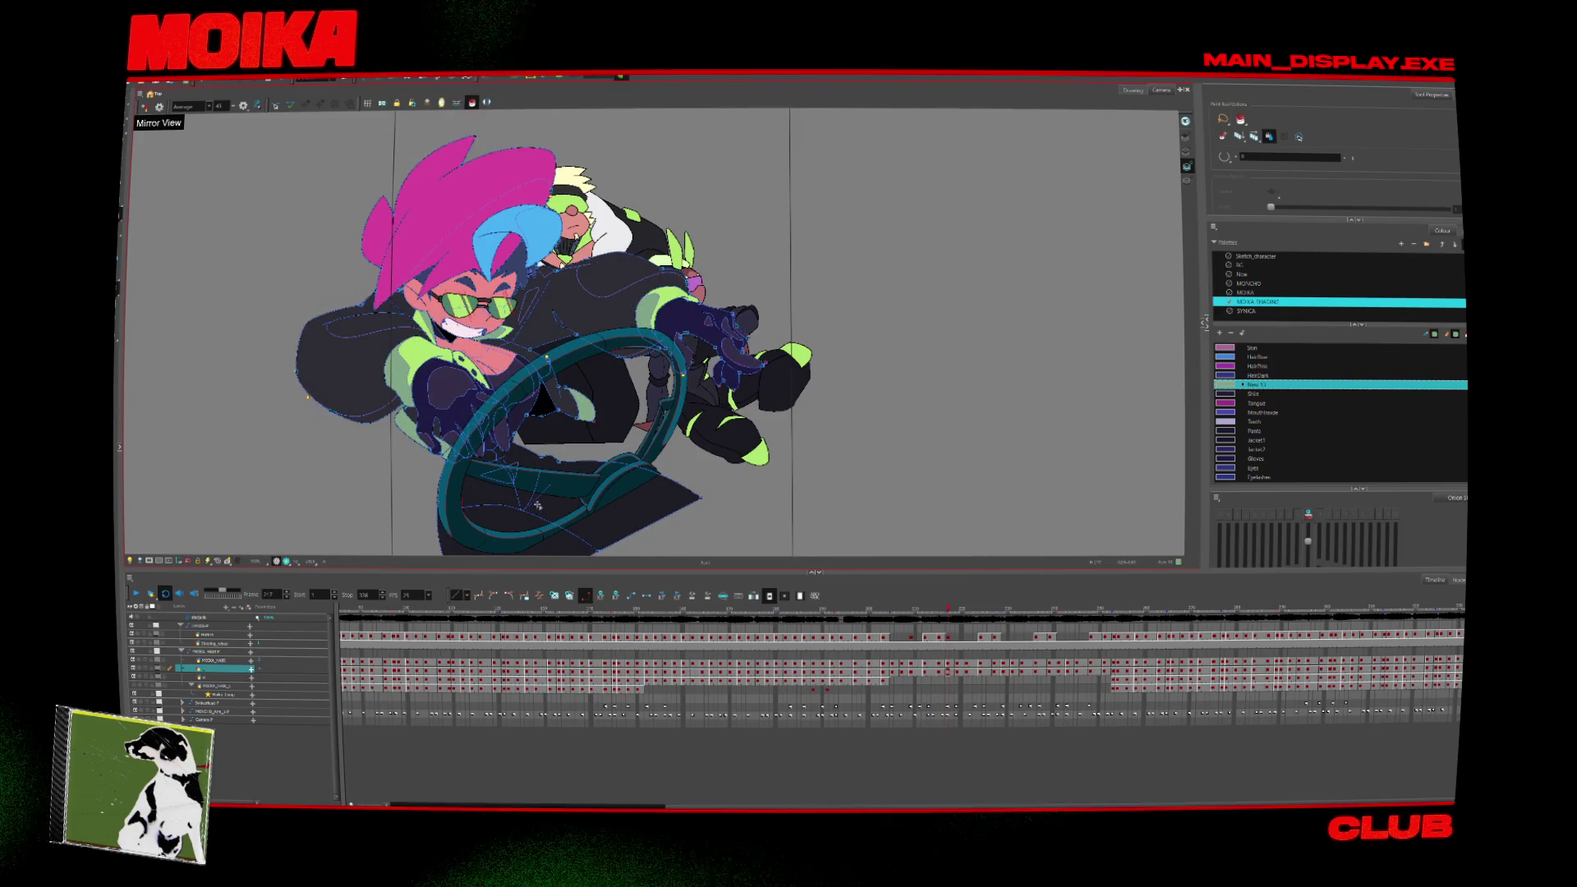
pyautogui.click(1271, 433)
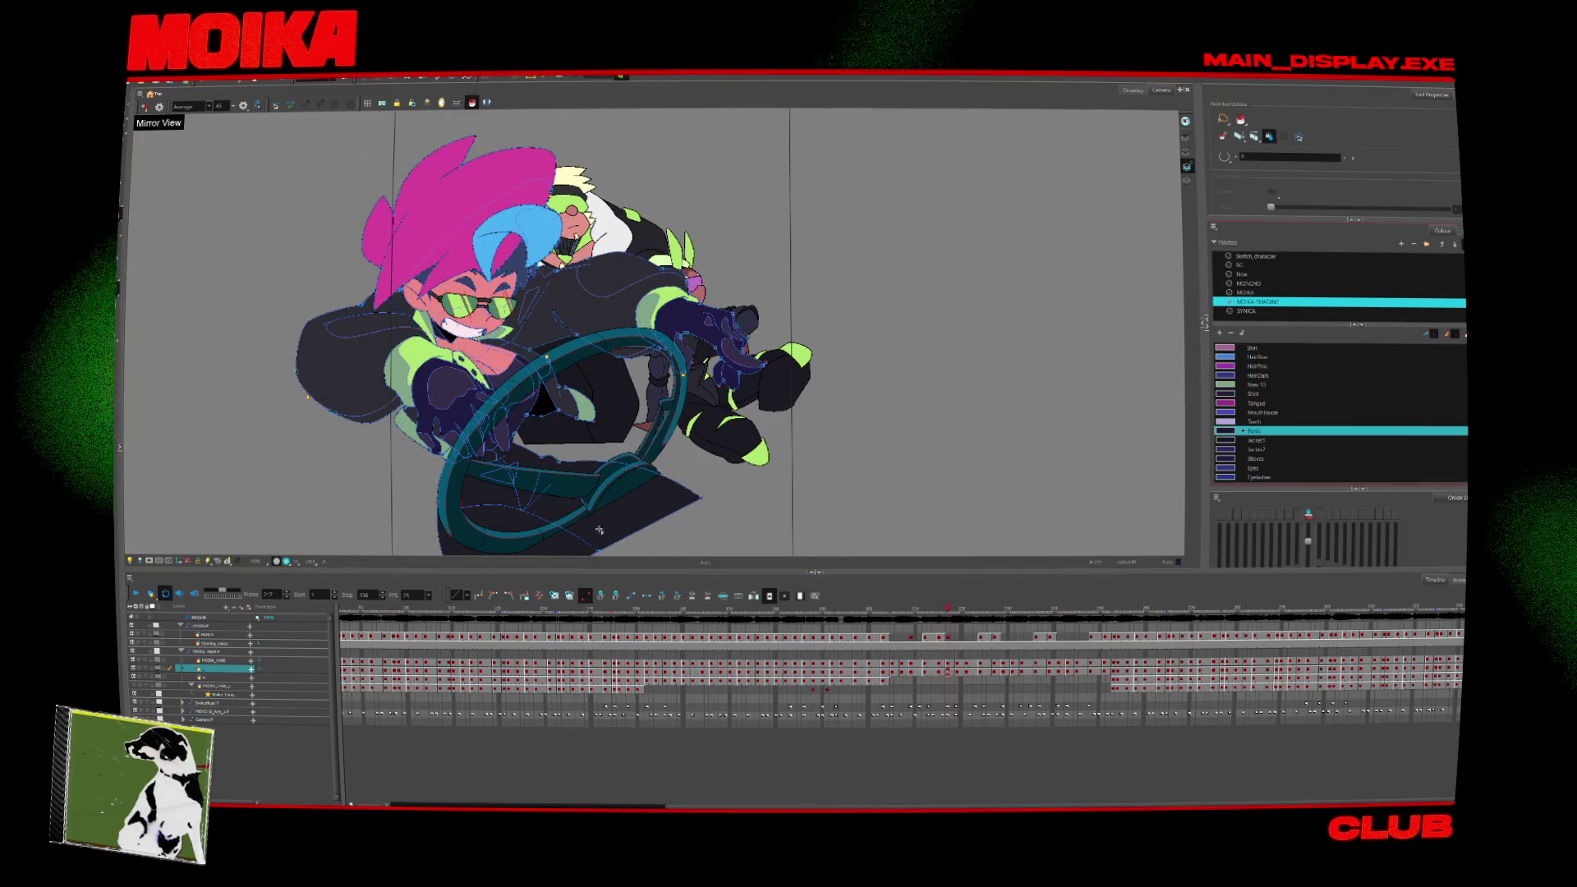
# Solo the main character layer and zoom in on her lower body.
pyautogui.click(140, 670)
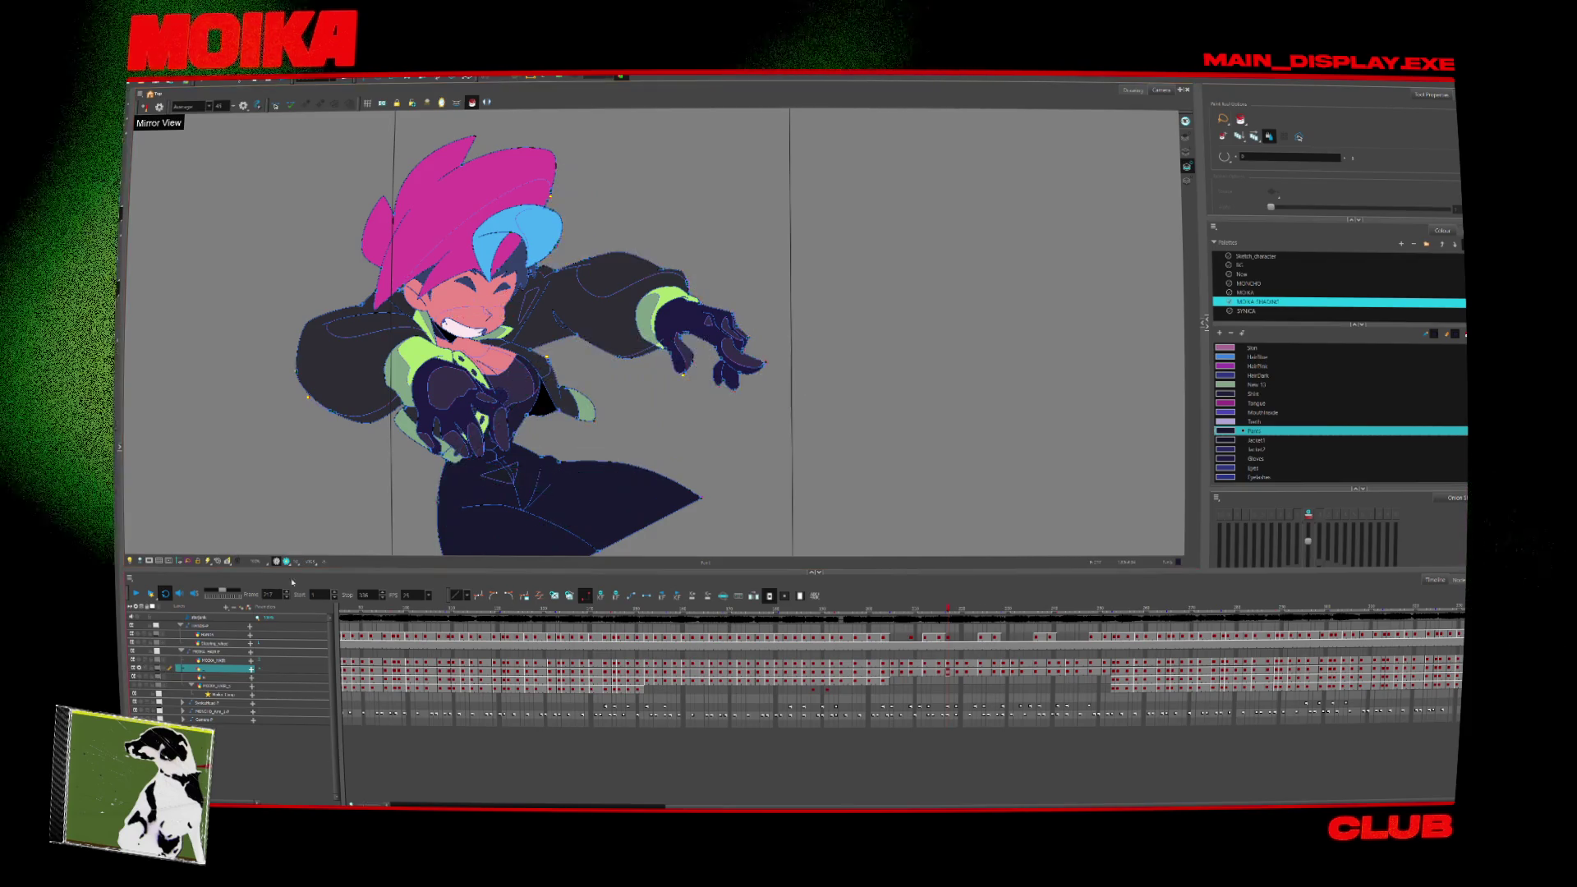
pyautogui.hotkey('alt', 'z')
pyautogui.click(505, 400)
pyautogui.click(471, 102)
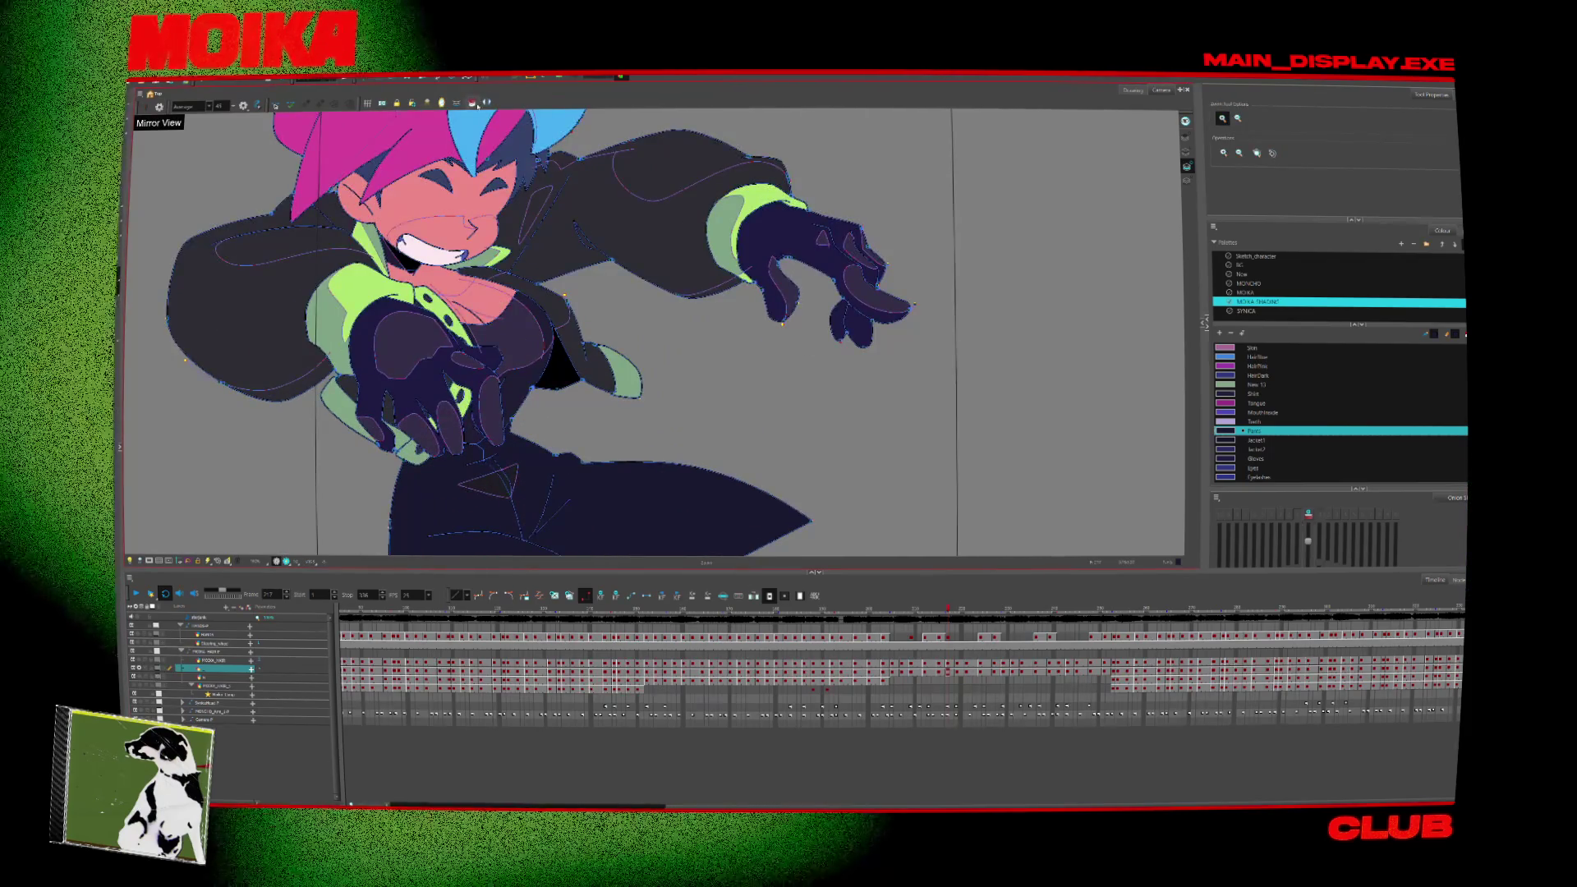
pyautogui.scroll(2, 586, 435)
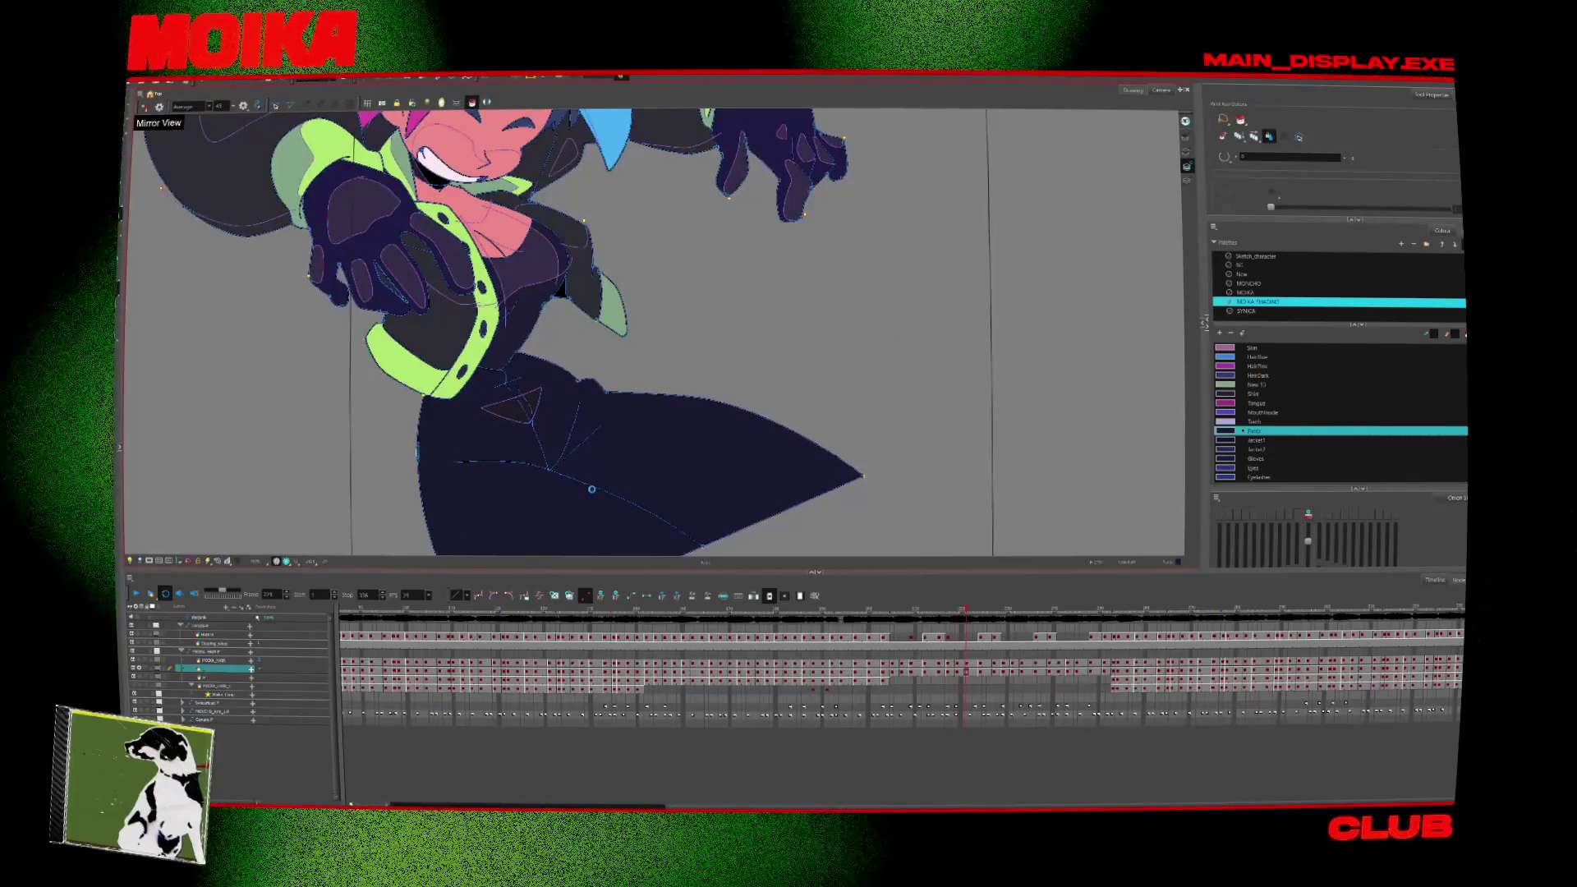
# Step through the drawings checking the lower body, painting a small shadow beneath the jacket.
pyautogui.press('.')
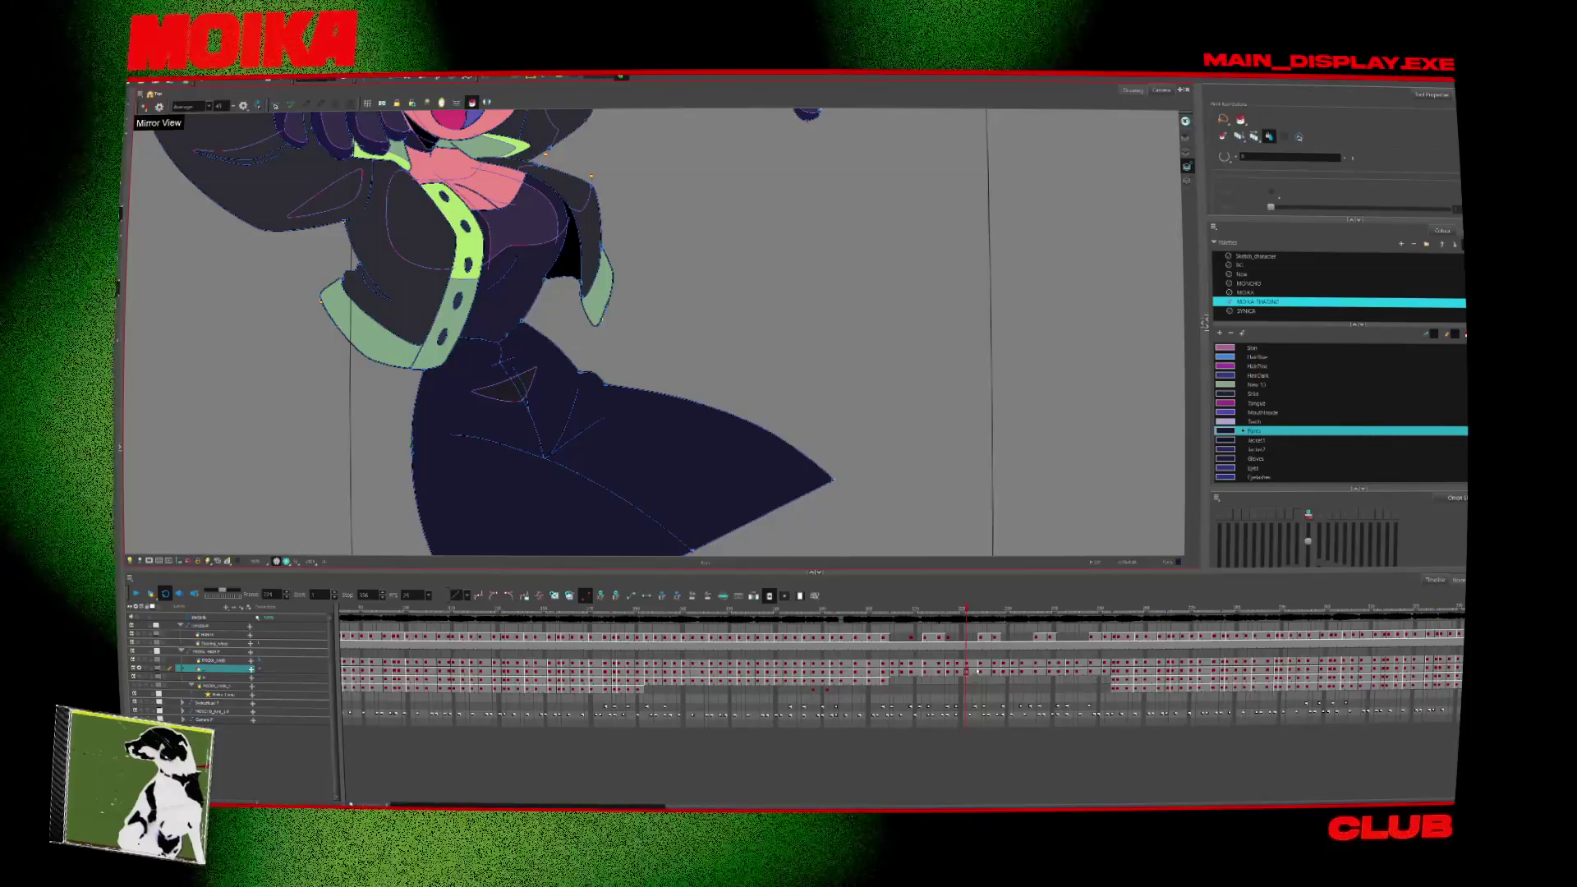
pyautogui.click(980, 673)
pyautogui.press('.')
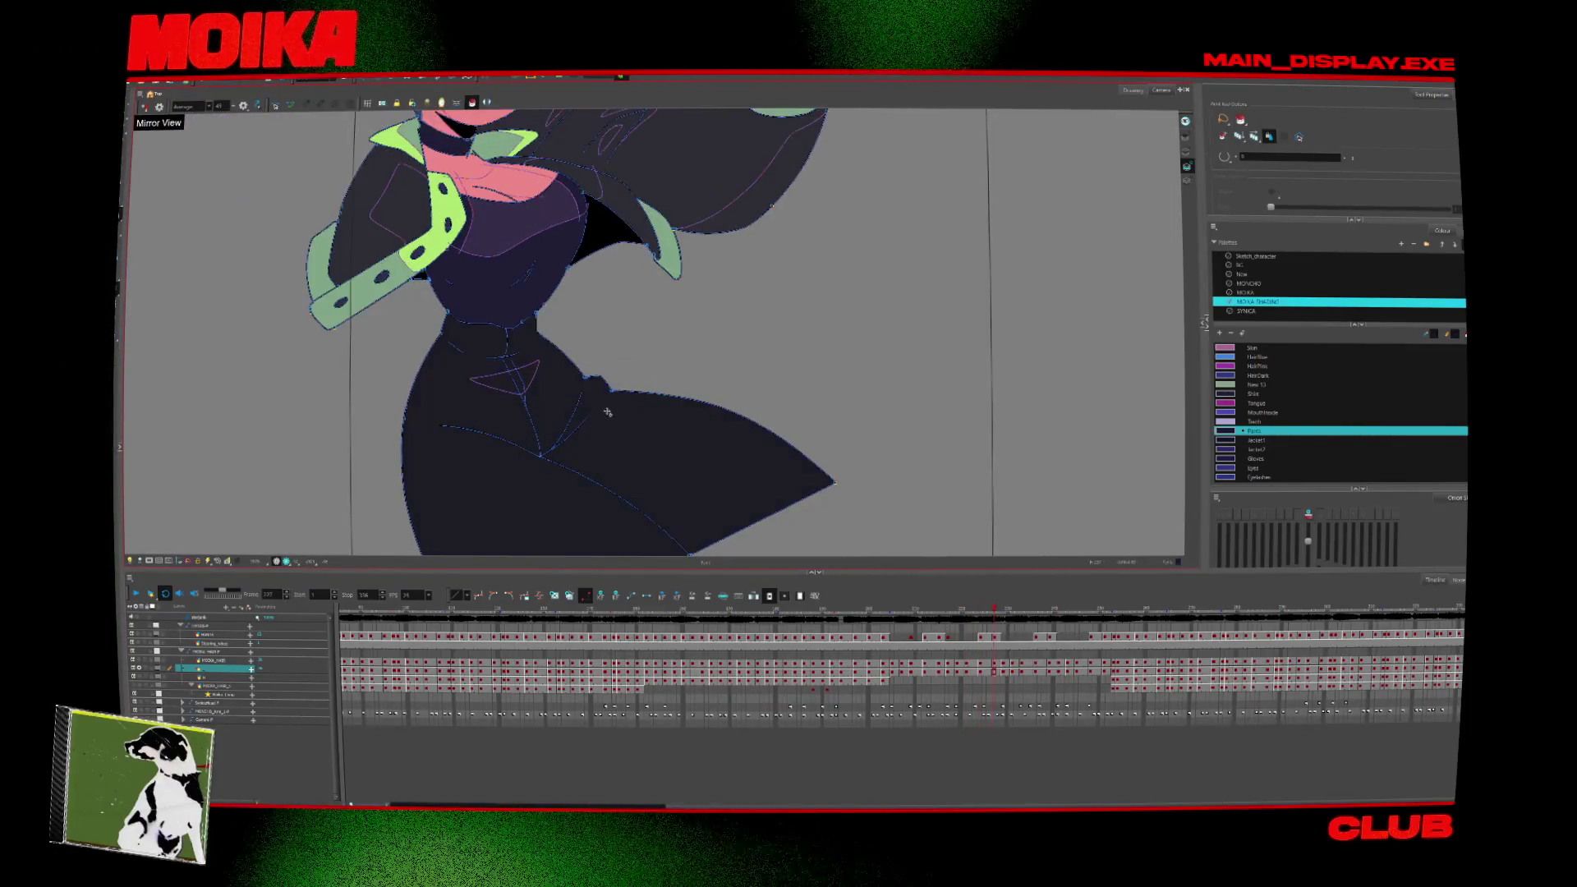
pyautogui.press('.')
pyautogui.moveTo(620, 421); pyautogui.dragTo(544, 529)
pyautogui.scroll(2, 560, 425)
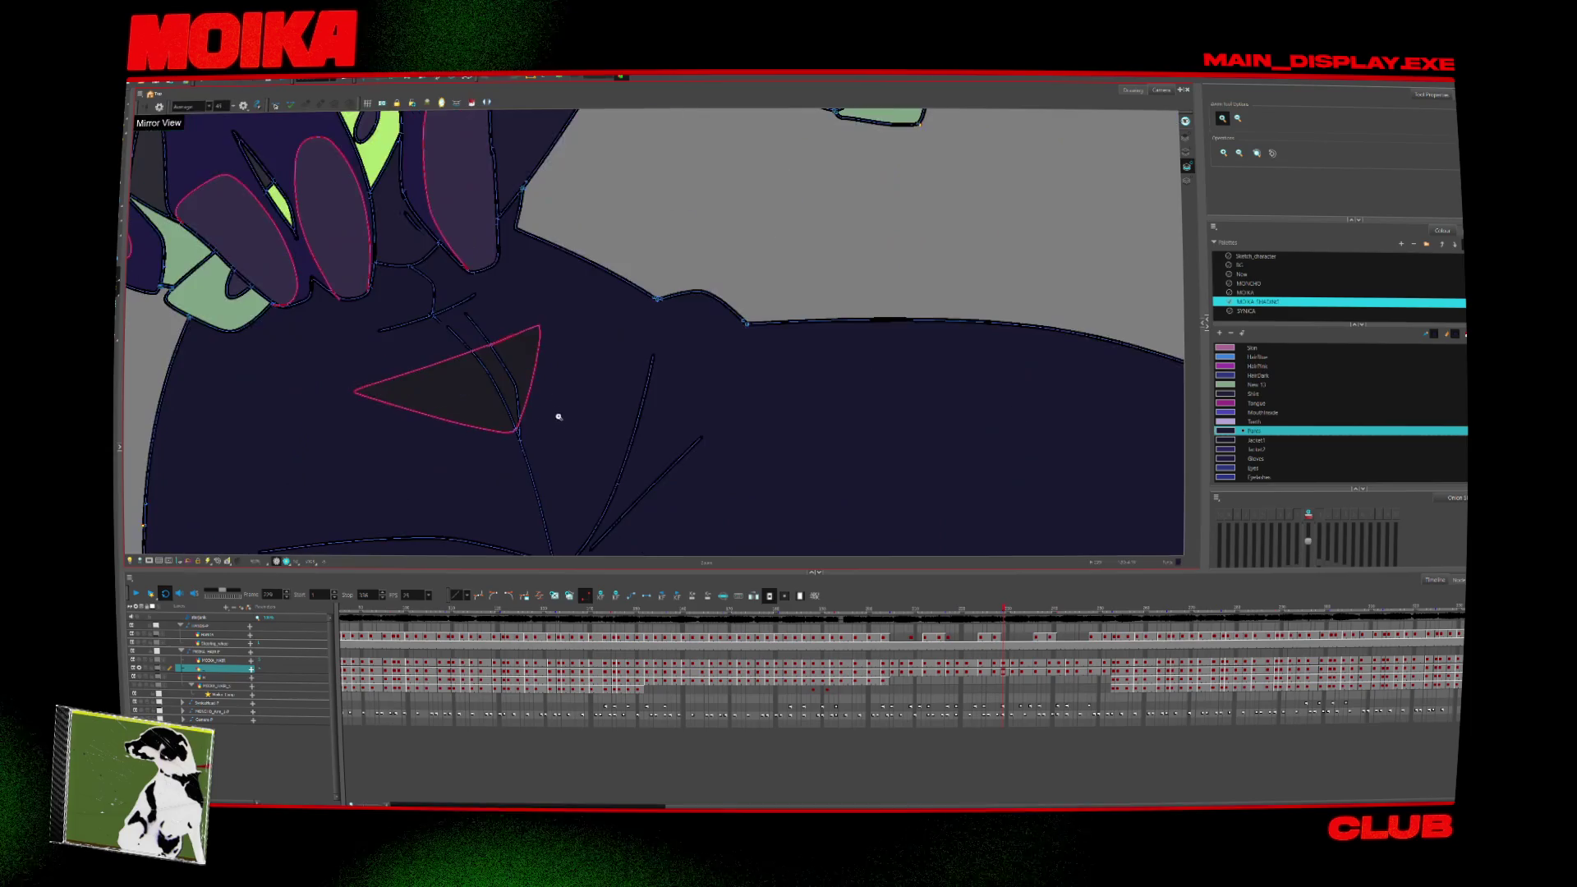
pyautogui.press(',')
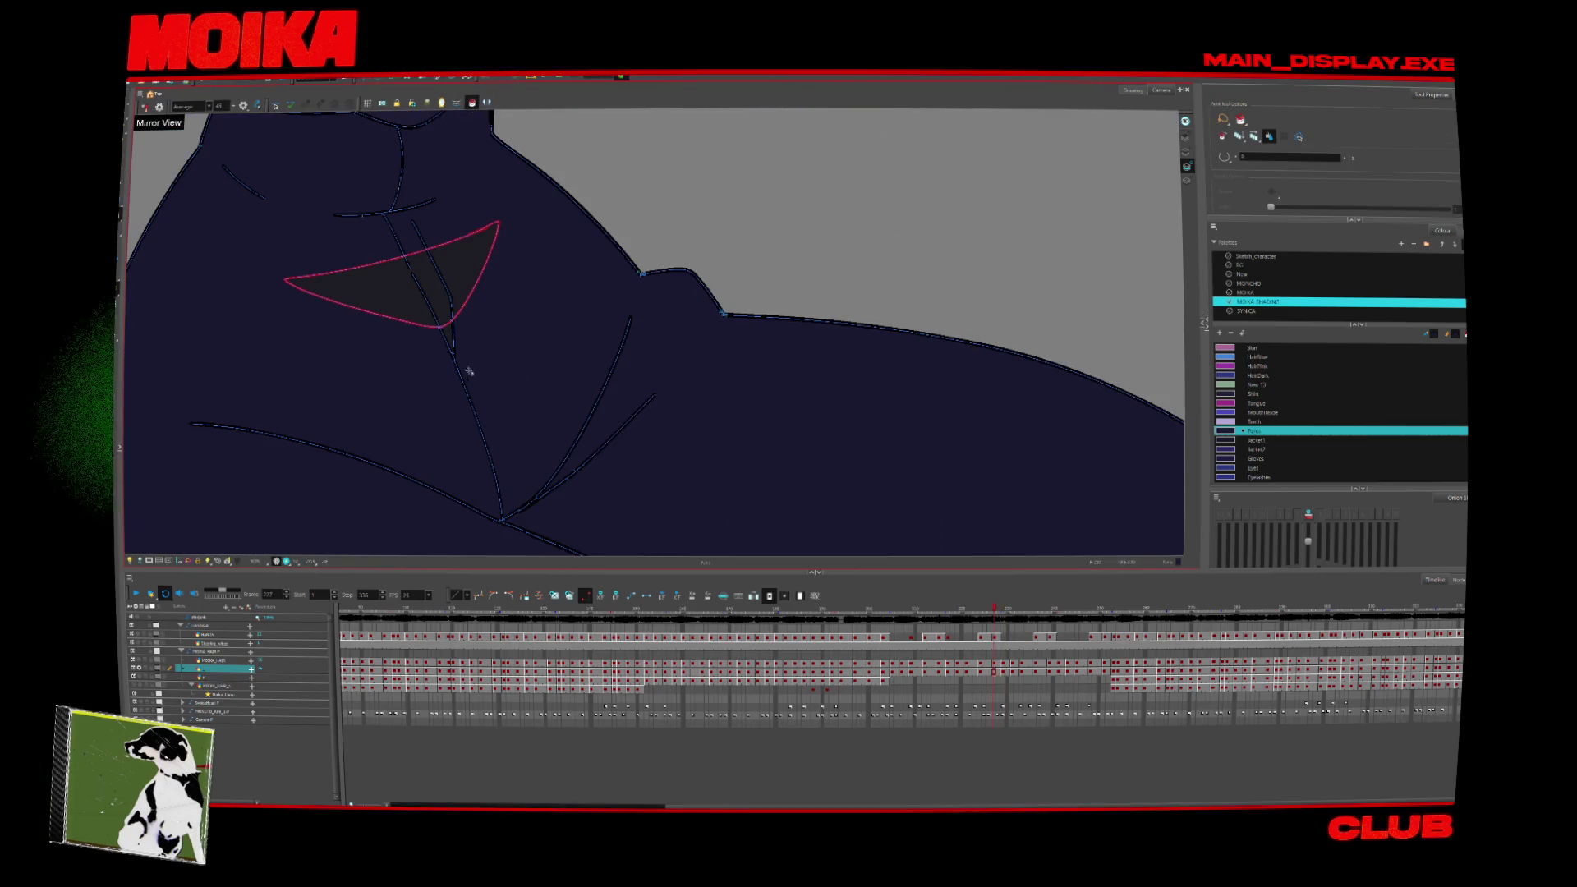
pyautogui.press(',')
pyautogui.press(',')
pyautogui.press(',')
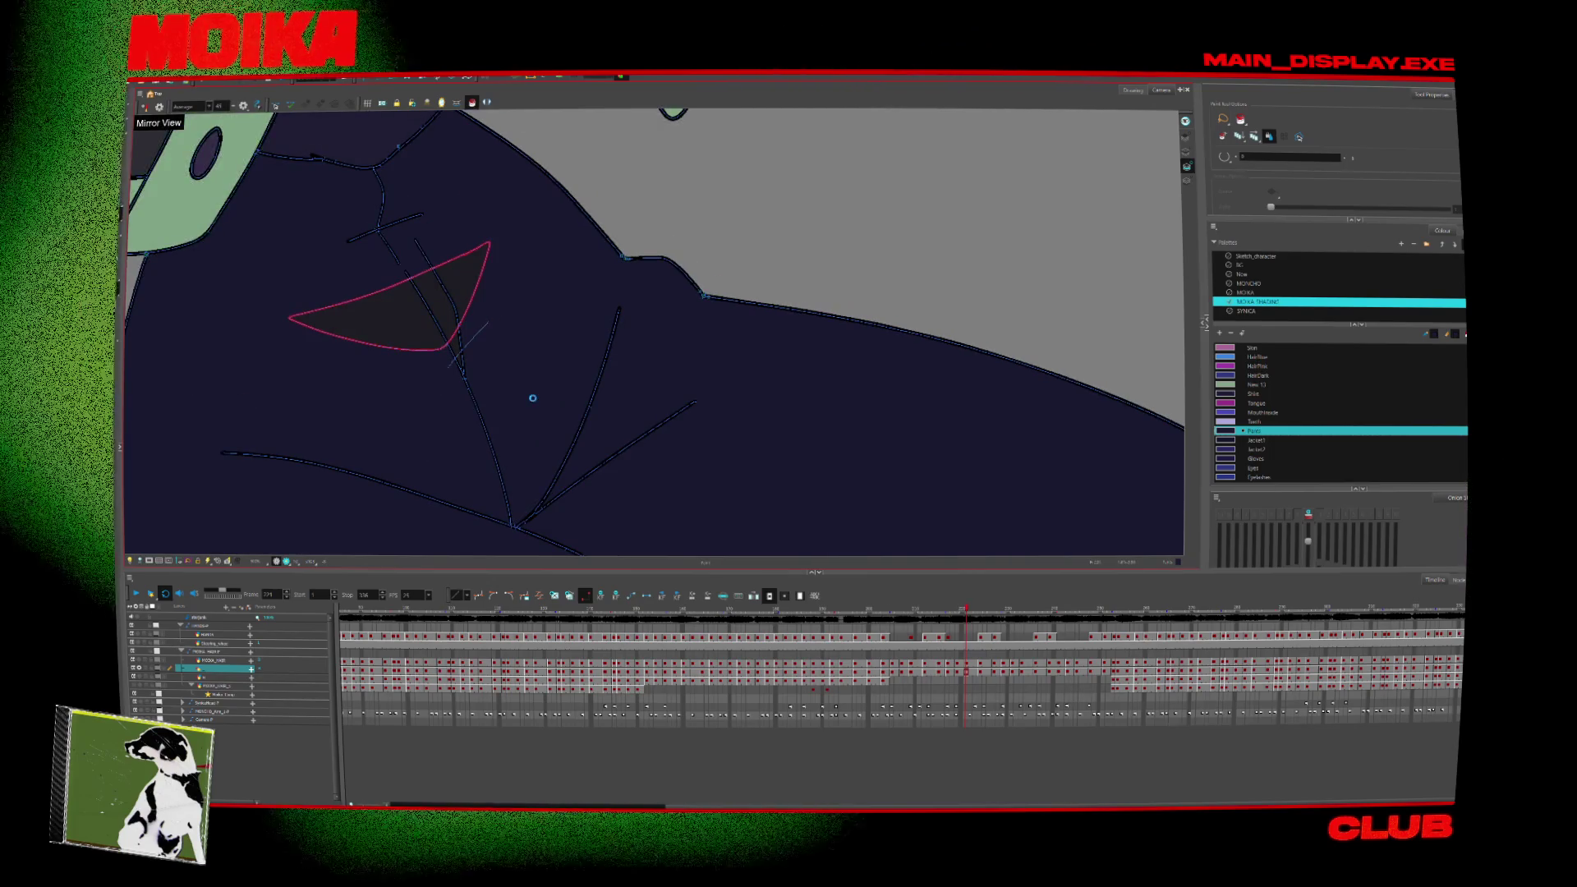
pyautogui.press(',')
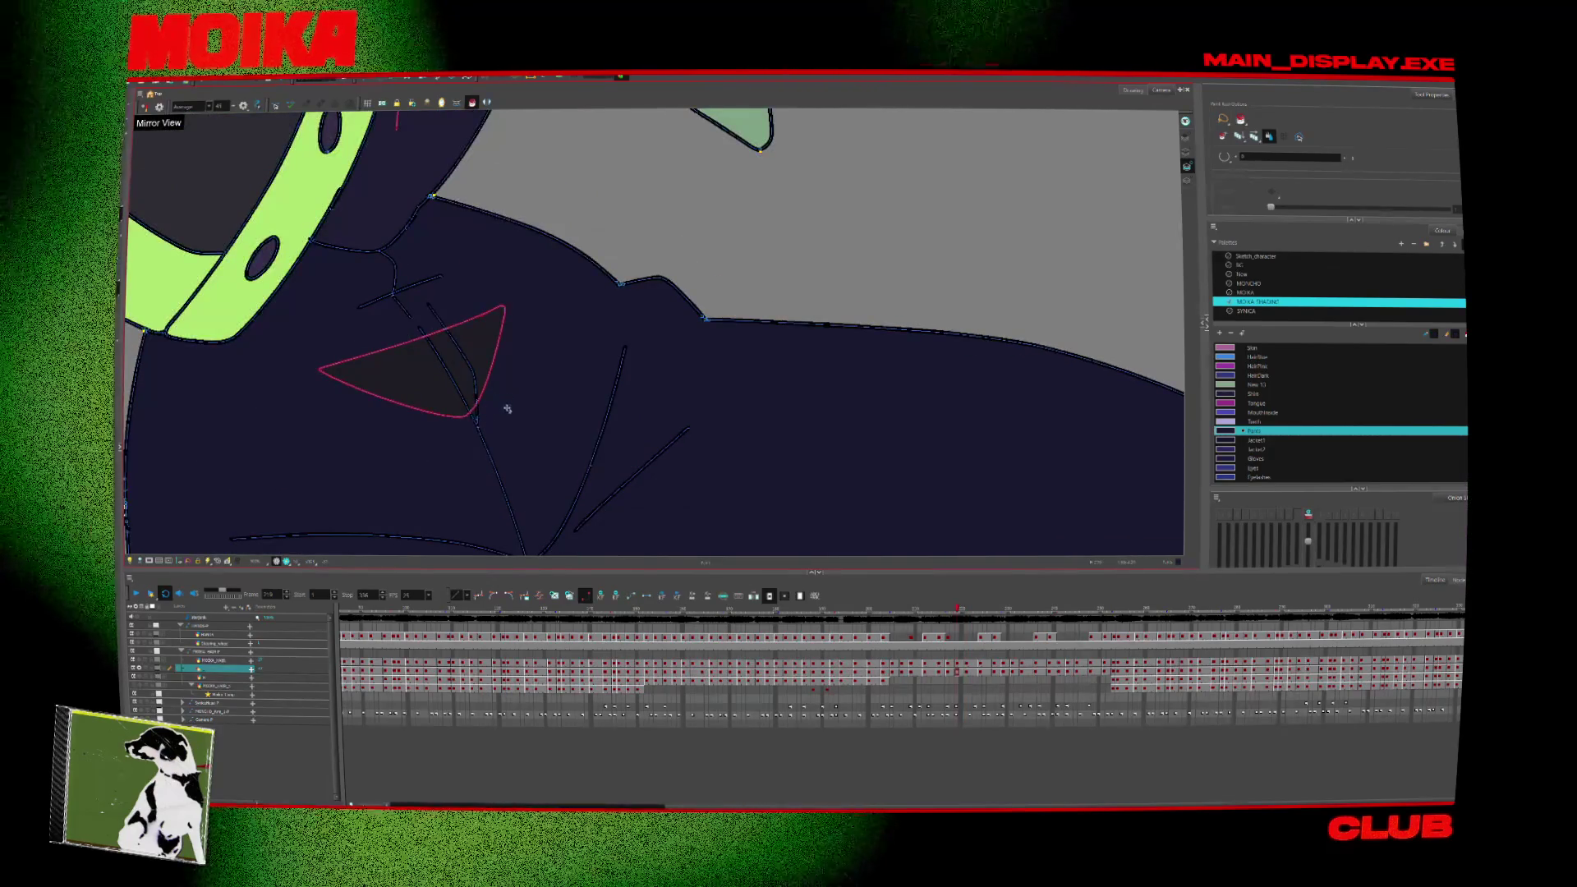
pyautogui.press(',')
pyautogui.press(',')
pyautogui.scroll(-5, 539, 405)
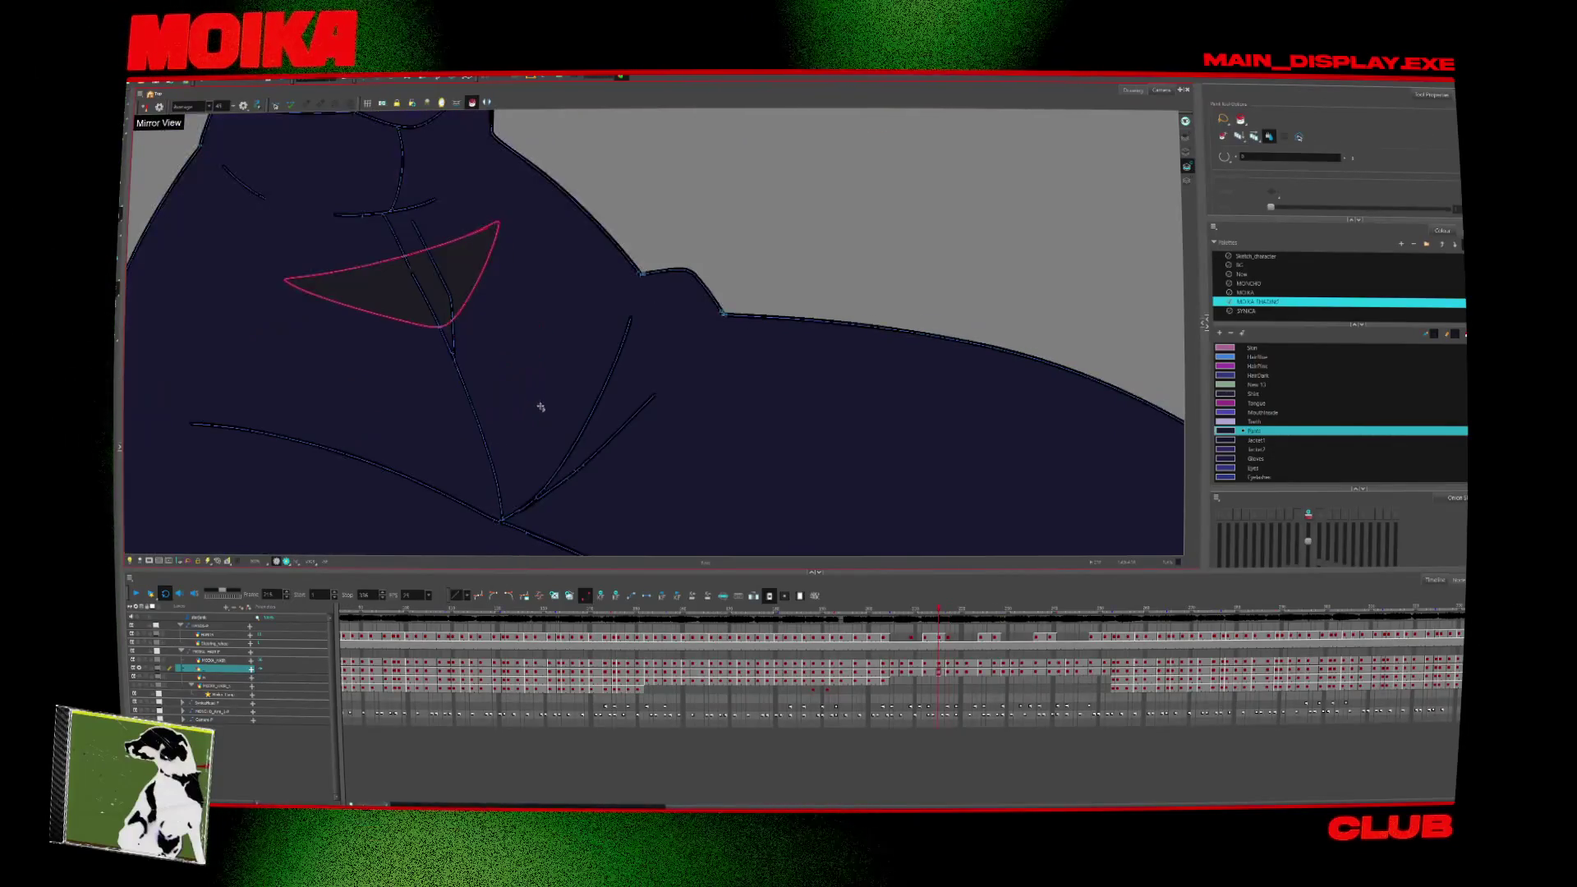
pyautogui.press(',')
pyautogui.press(',')
pyautogui.press(',')
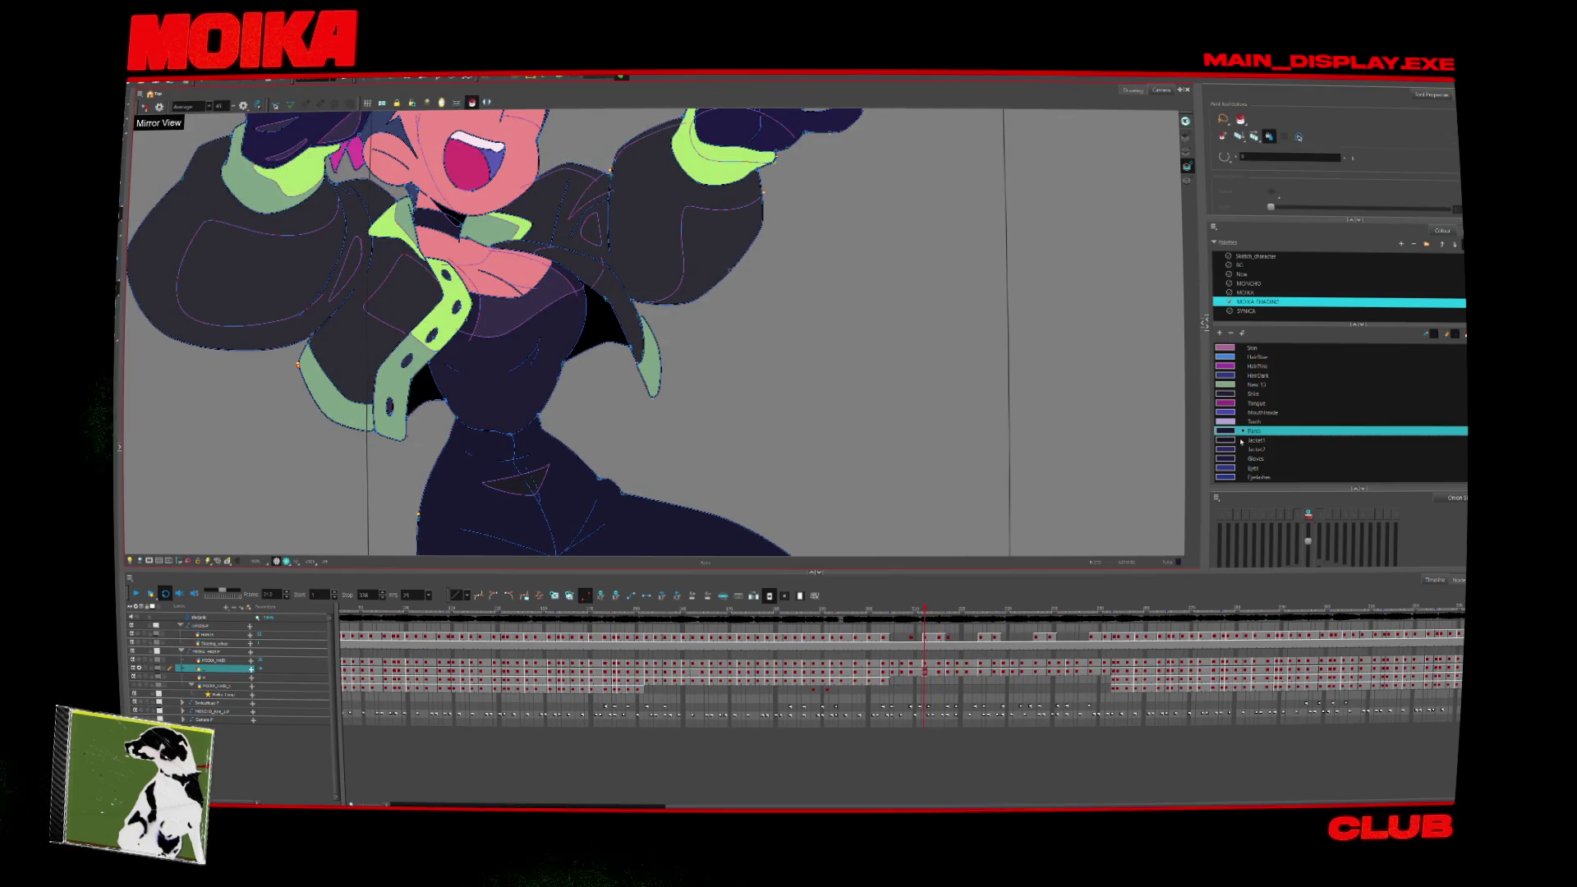
# Fill the jacket arm with dark navy in the outstretched-arm and lunging poses.
pyautogui.press('.')
pyautogui.press('.')
pyautogui.press('.')
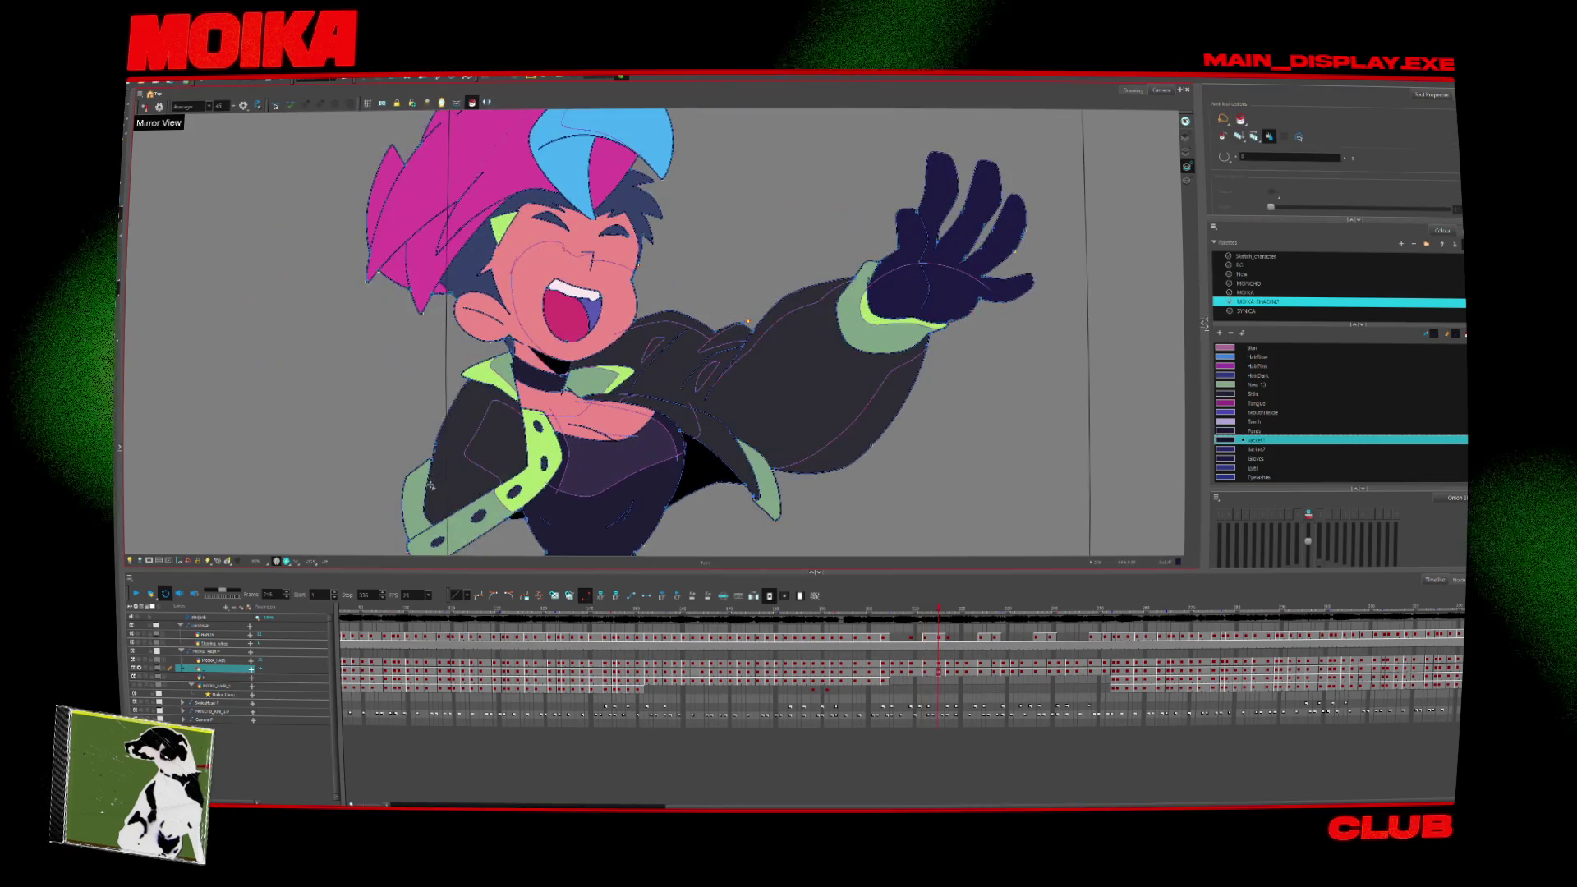
pyautogui.click(716, 402)
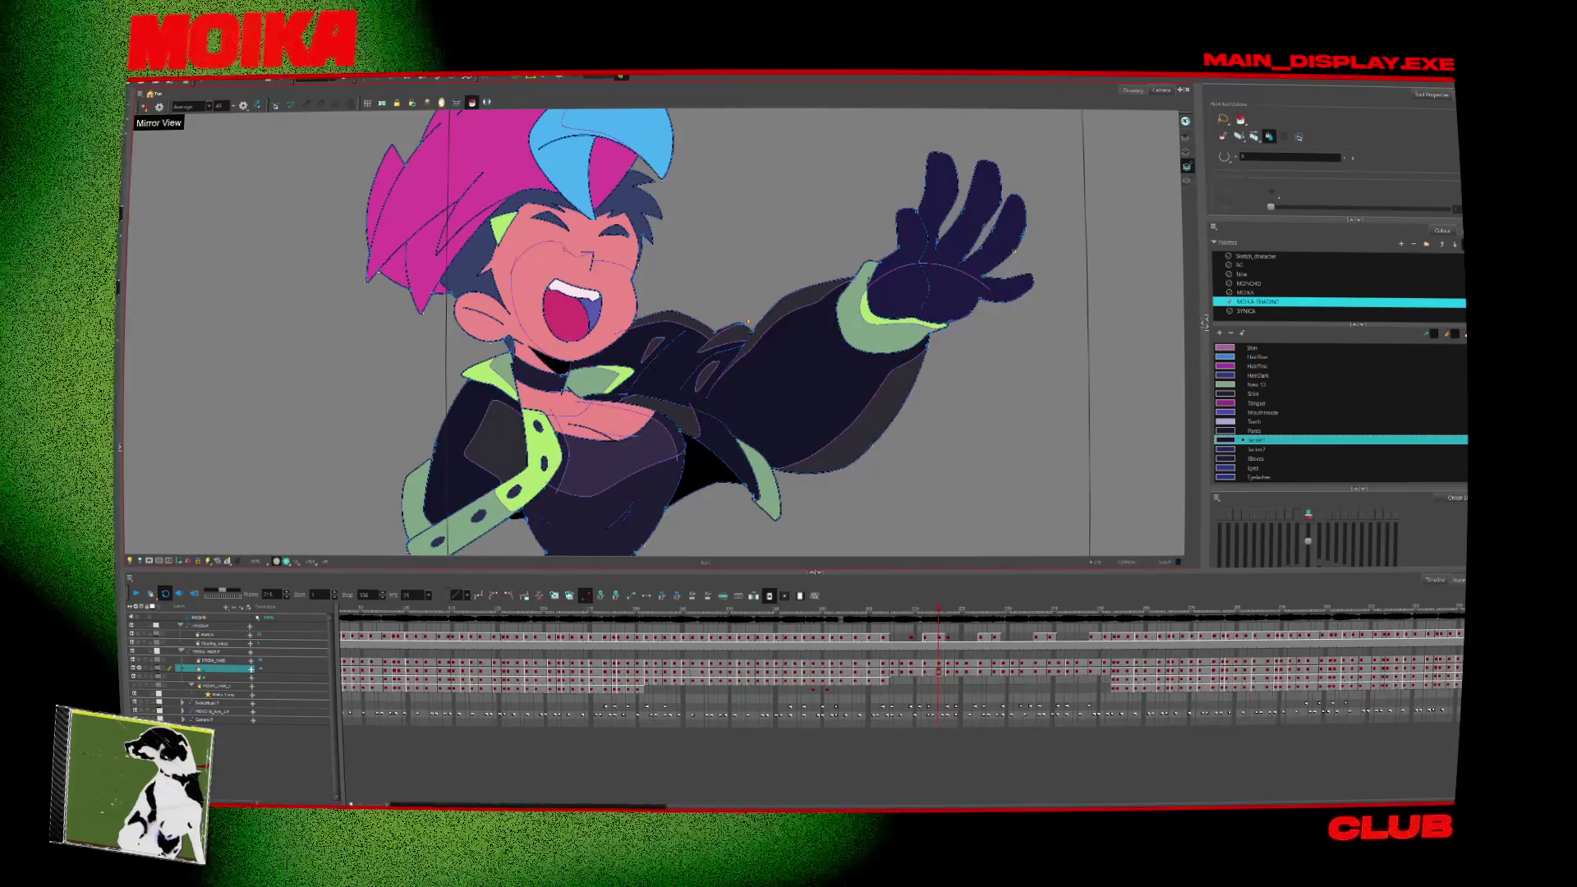
pyautogui.press(',')
pyautogui.press(',')
pyautogui.press(',')
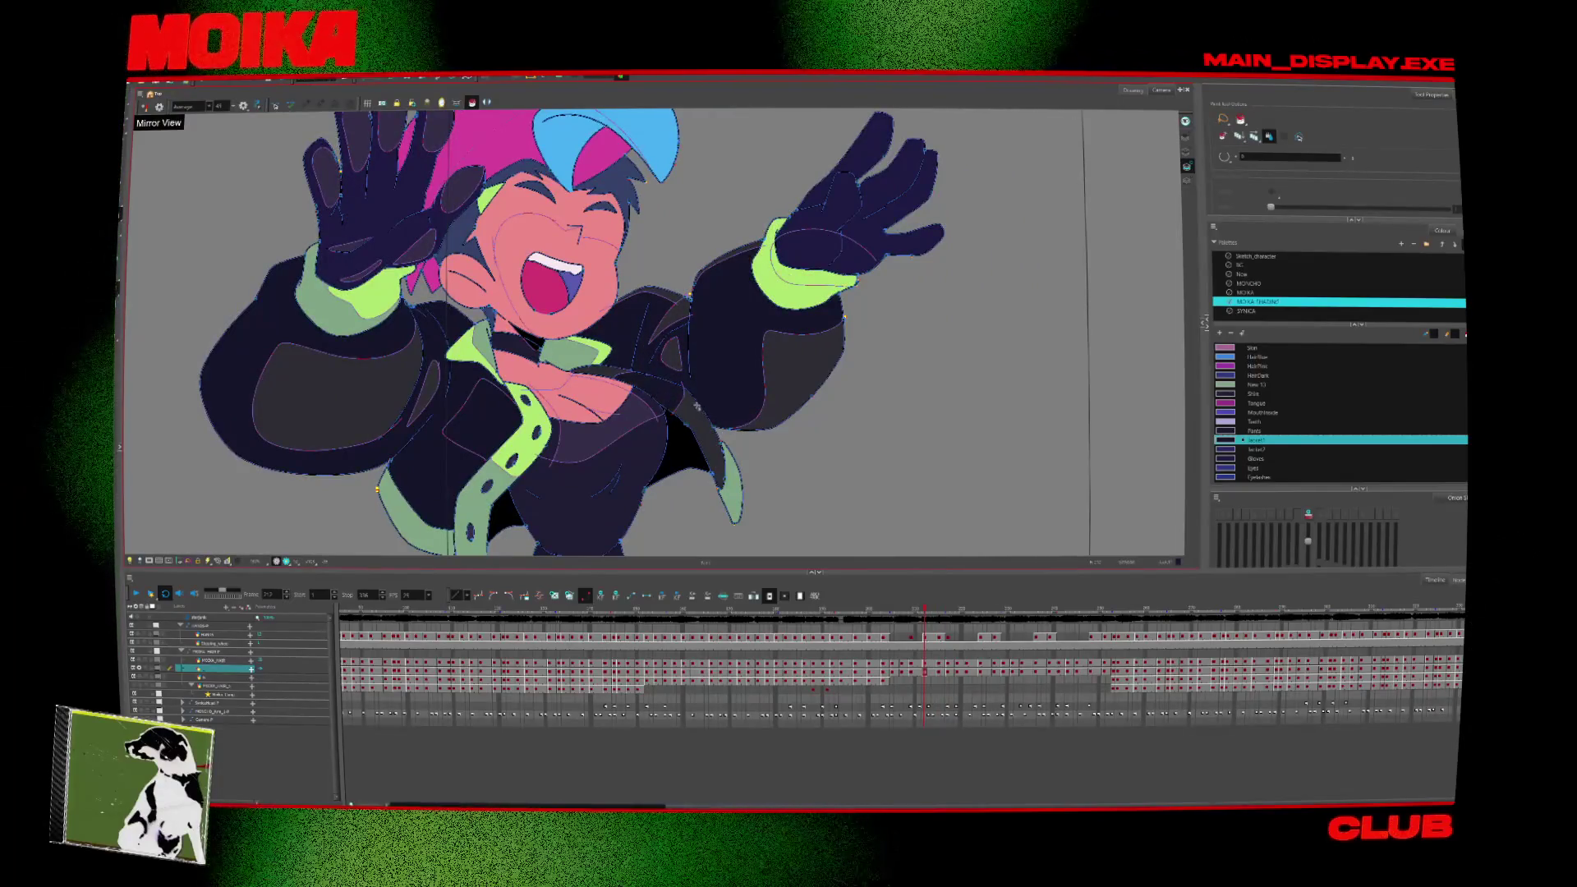
pyautogui.press('.')
pyautogui.press('.')
pyautogui.press('.')
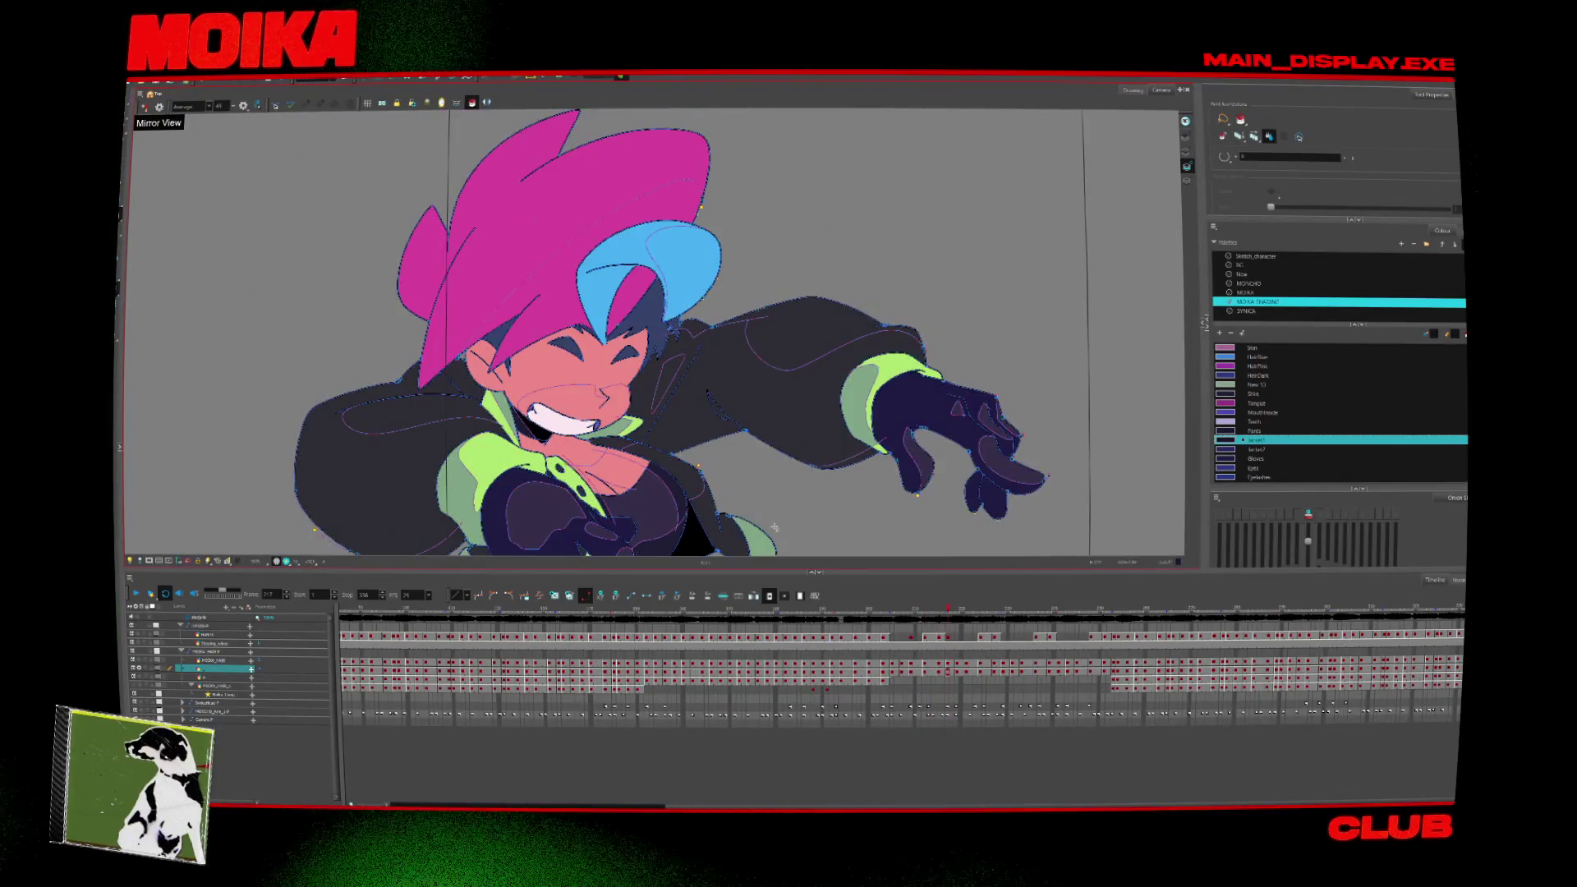
pyautogui.click(706, 451)
pyautogui.press('.')
pyautogui.press('.')
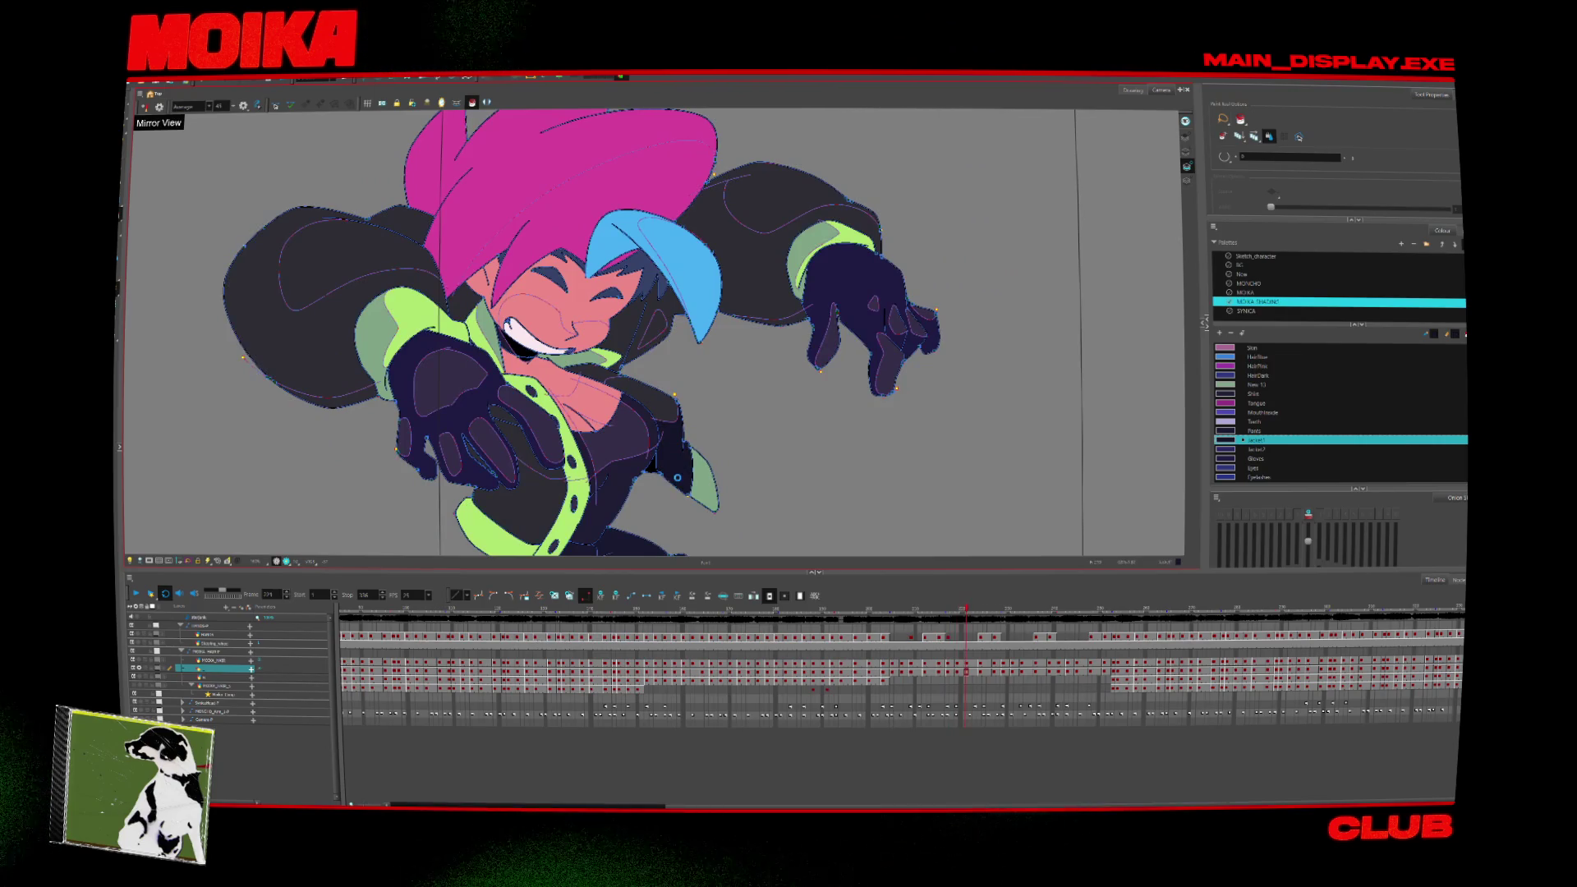
pyautogui.press('.')
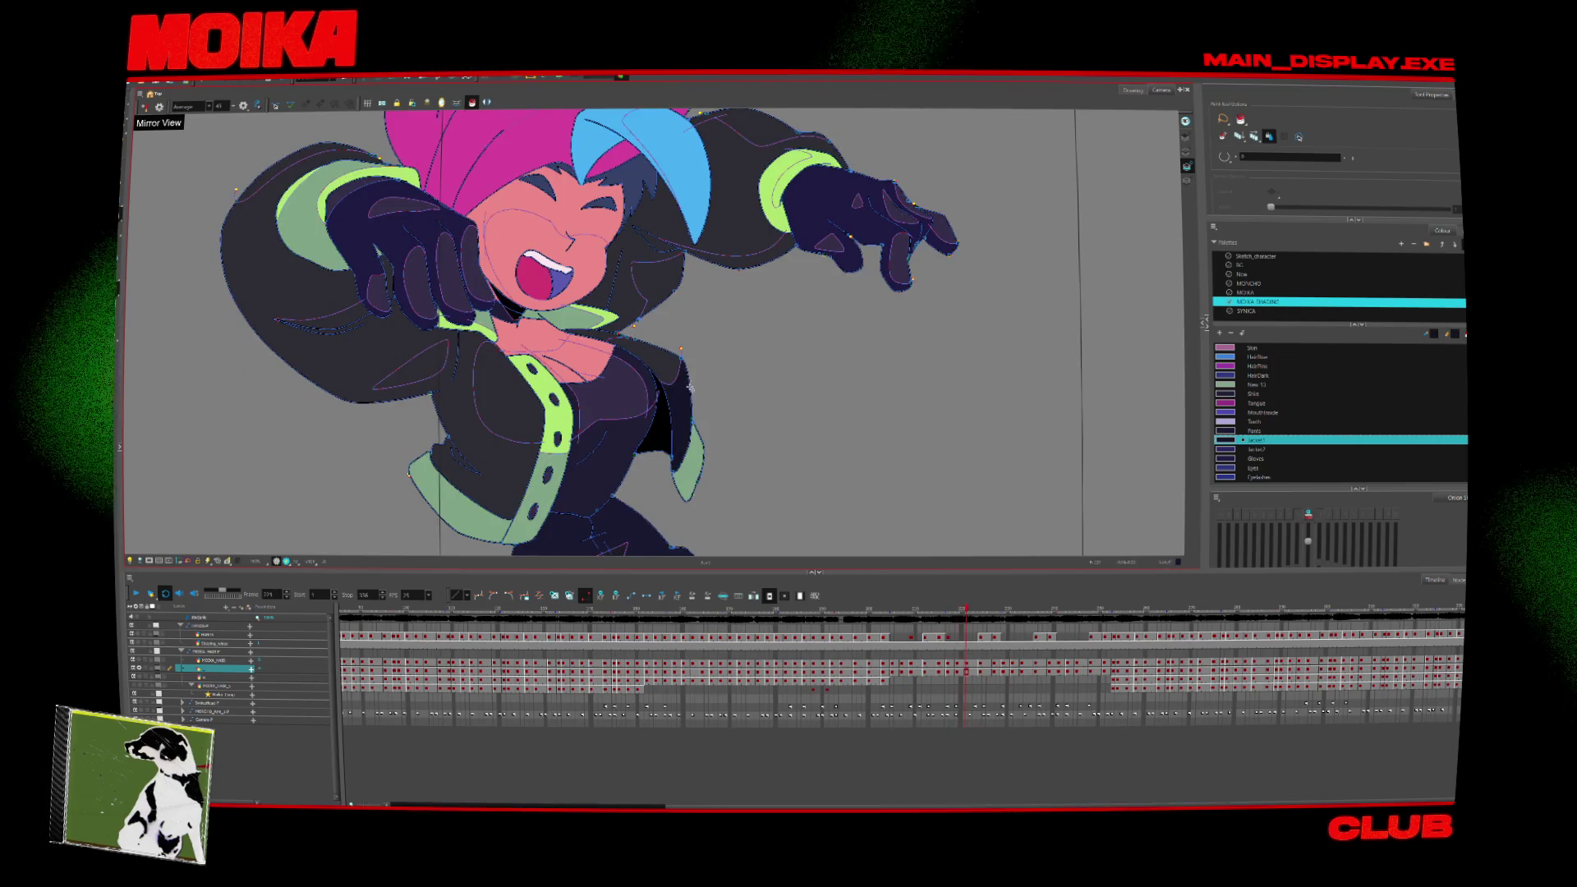
pyautogui.press('.')
pyautogui.press('.')
pyautogui.press('.')
# Find the forward-reaching drawing and fill its grey hood and sleeve with navy jacket colour.
pyautogui.press(',')
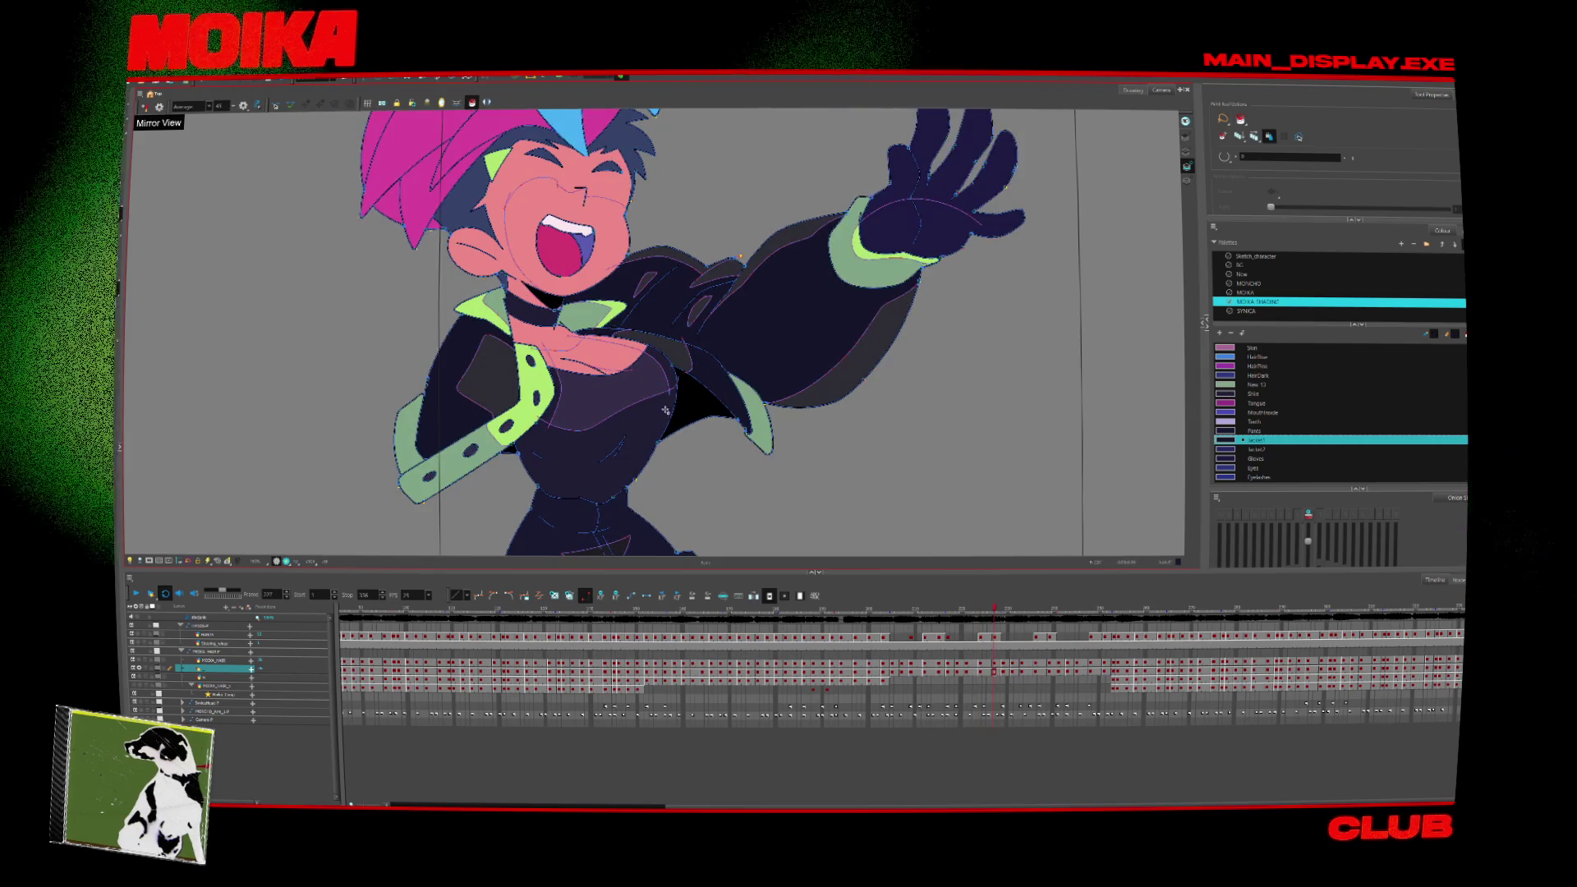
pyautogui.press(',')
pyautogui.press(',')
pyautogui.press(',')
pyautogui.press('.')
pyautogui.press(',')
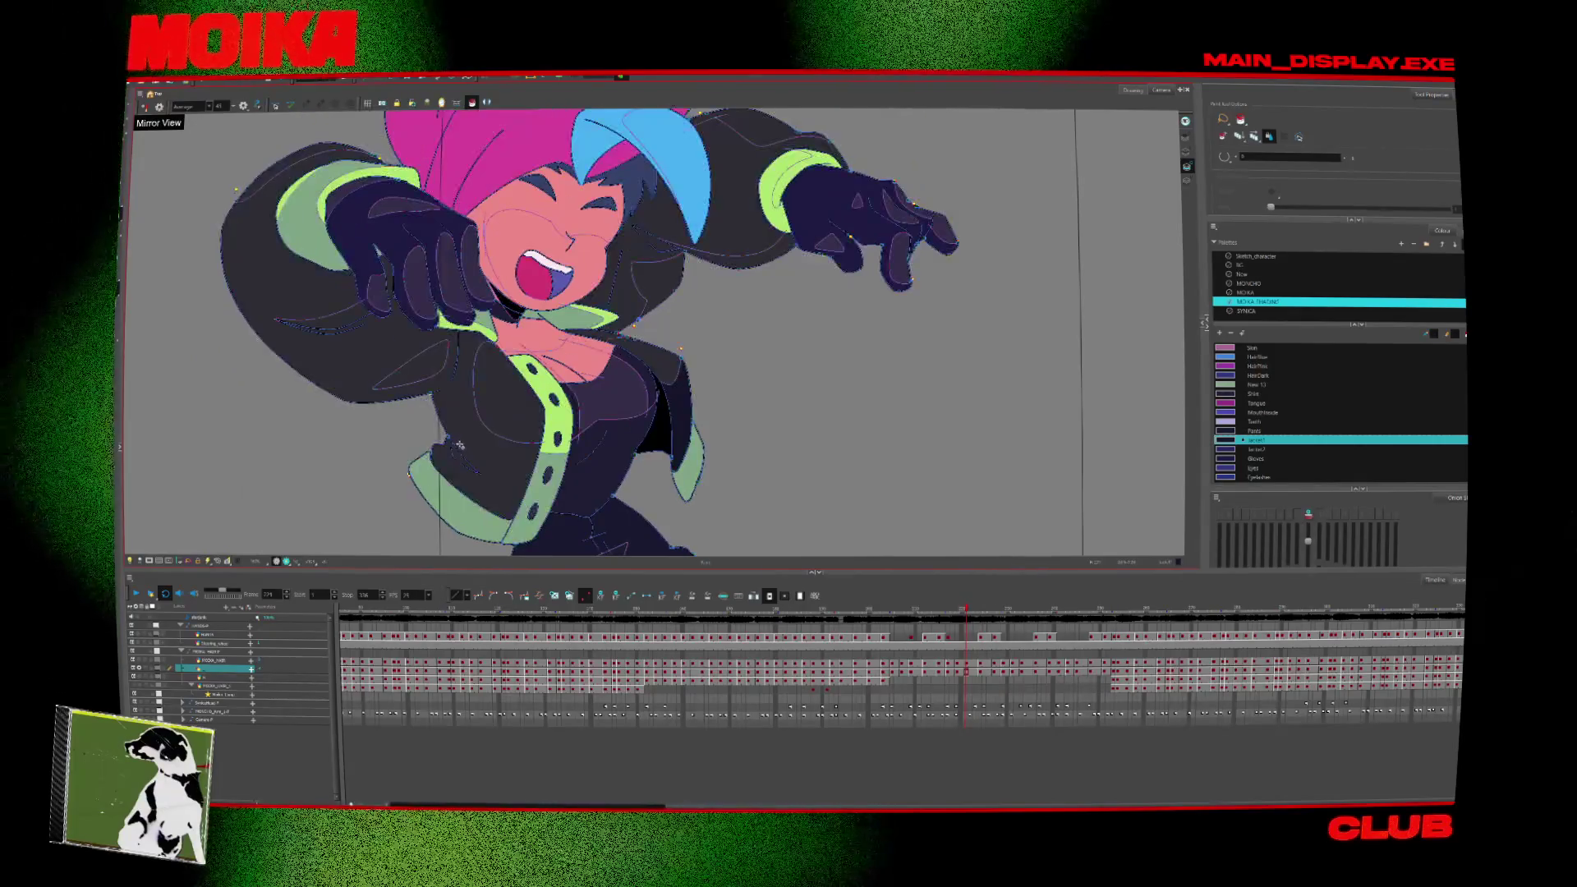
pyautogui.press(',')
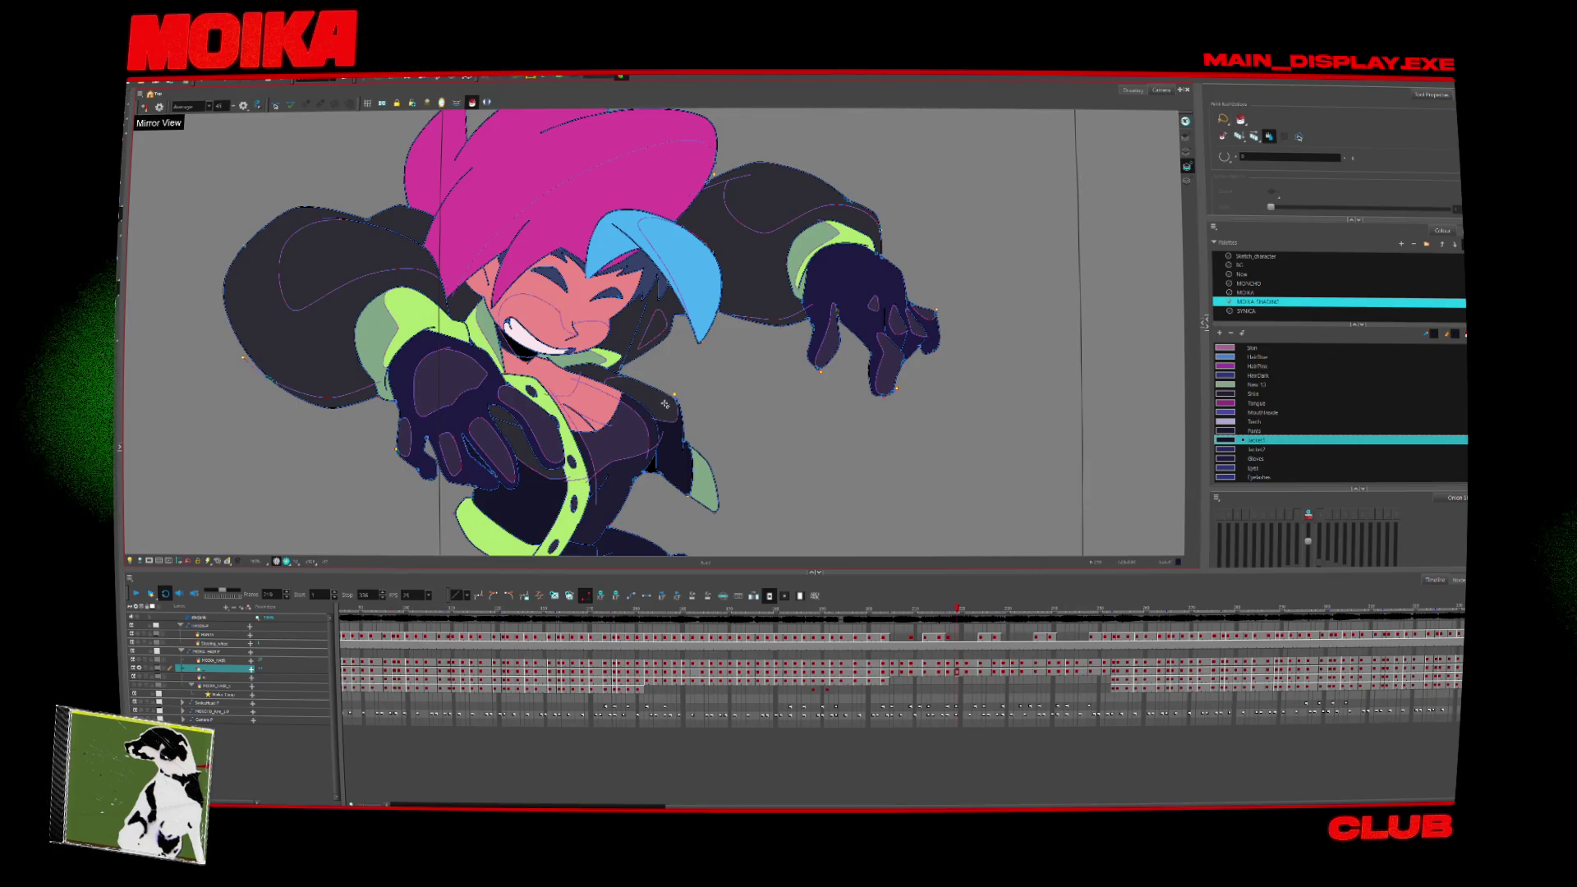
pyautogui.press(',')
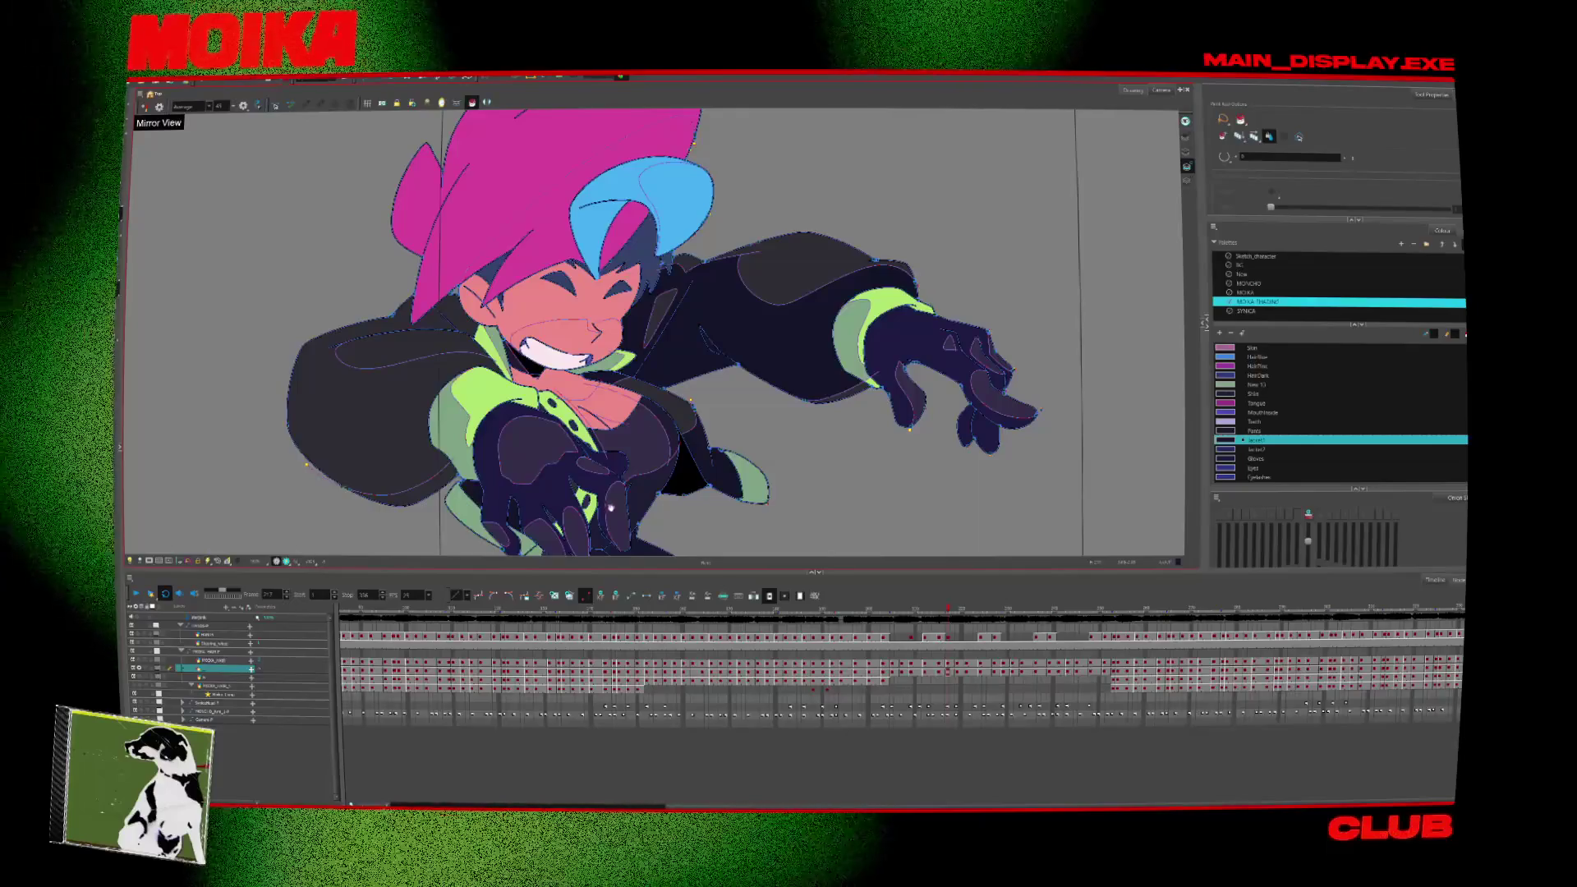
pyautogui.press('.')
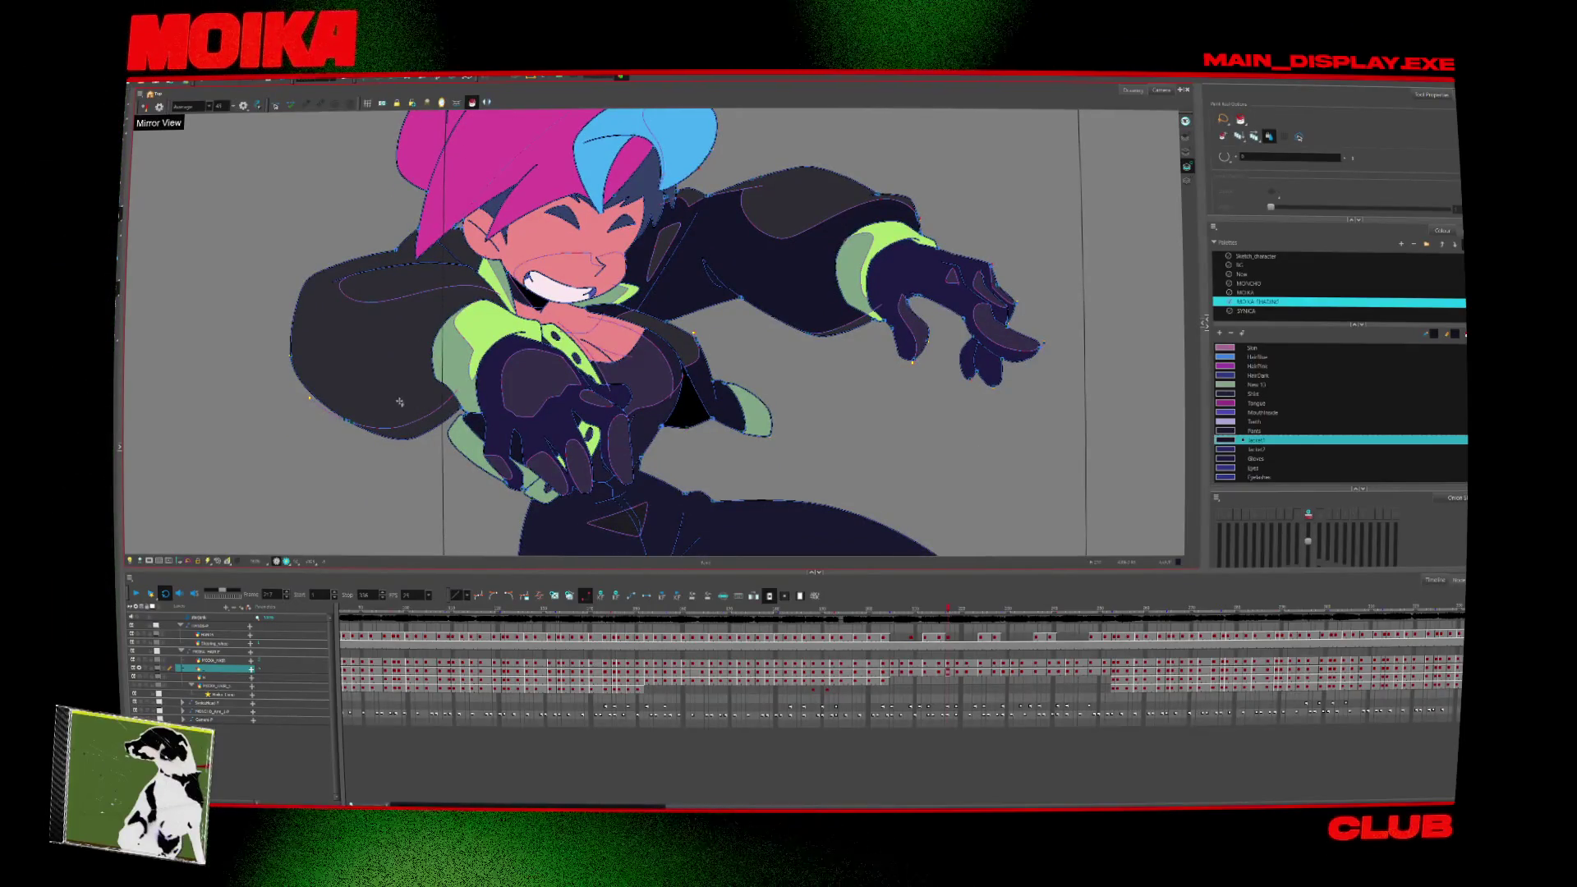
pyautogui.click(404, 397)
pyautogui.press(',')
pyautogui.press(',')
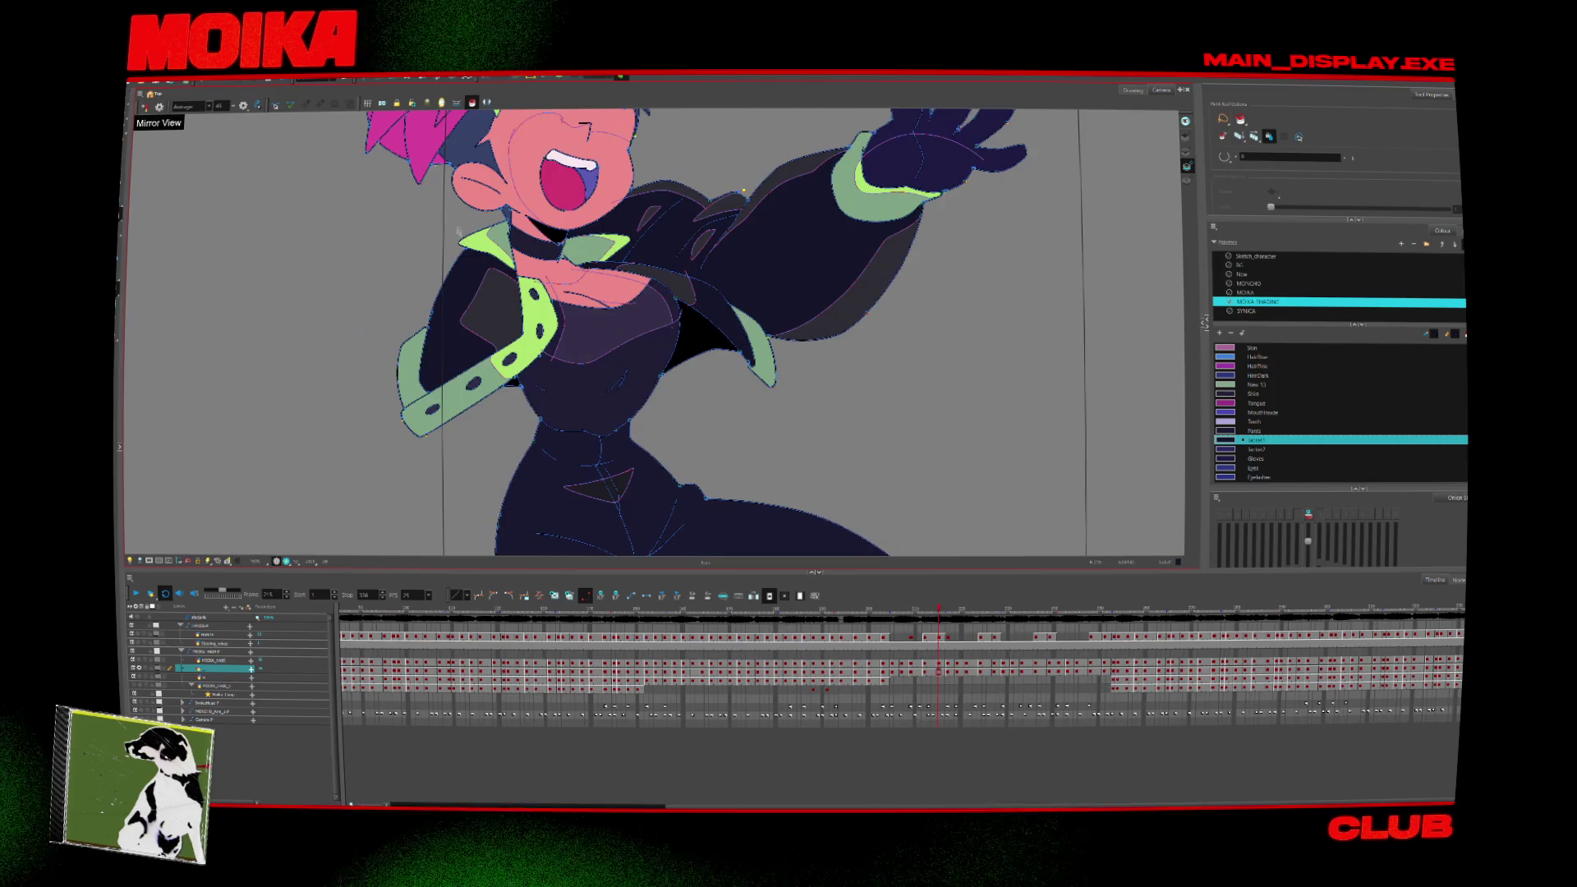
pyautogui.press(',')
pyautogui.press(',')
pyautogui.press(',')
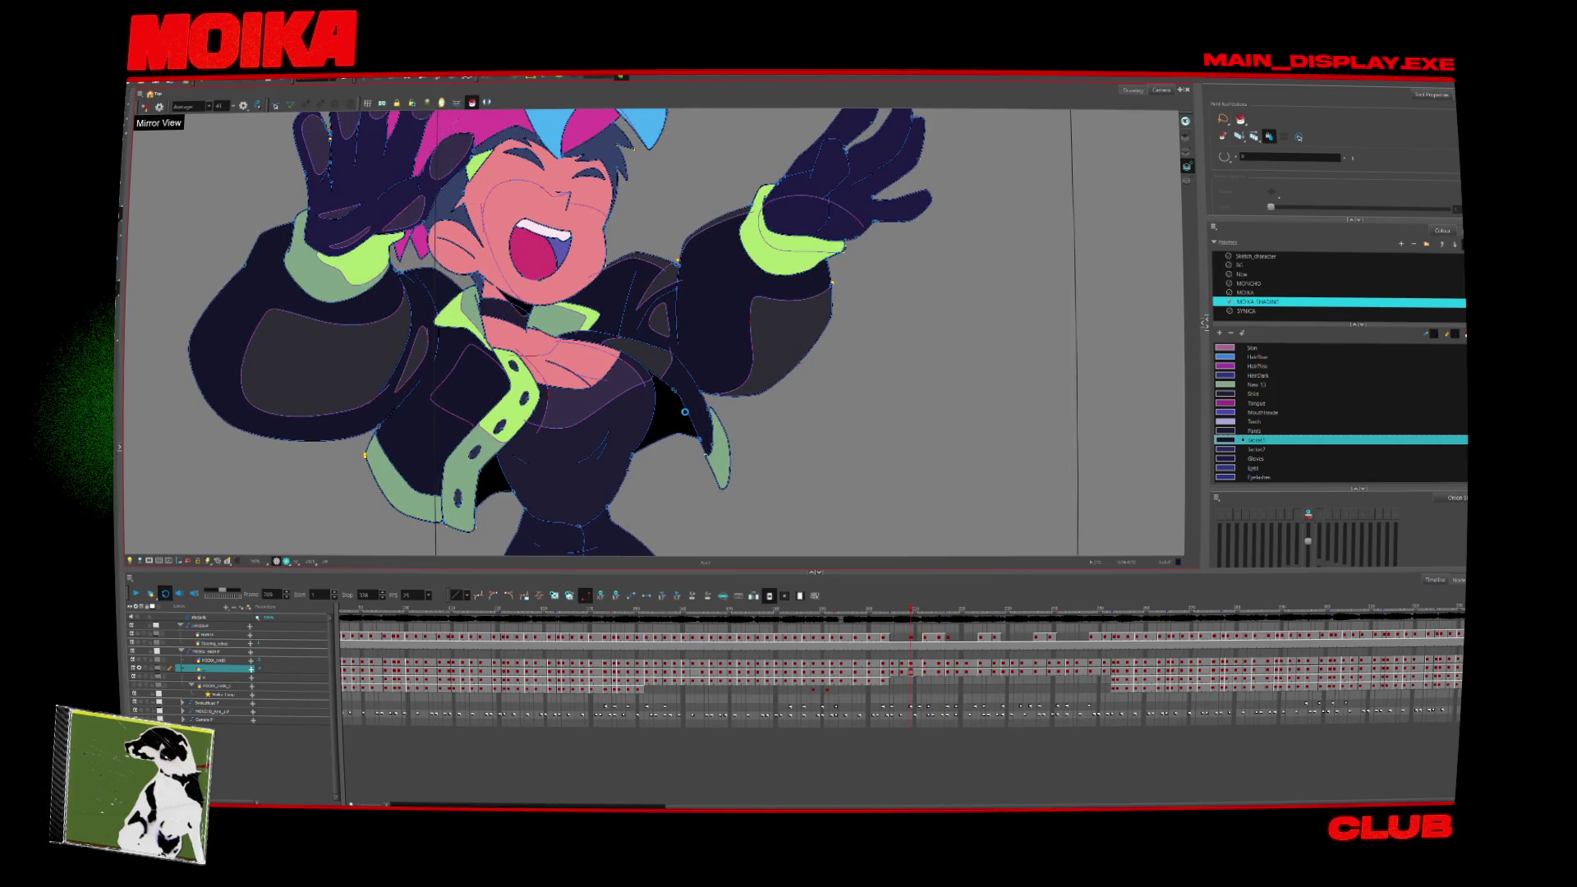
pyautogui.press('.')
pyautogui.press('.')
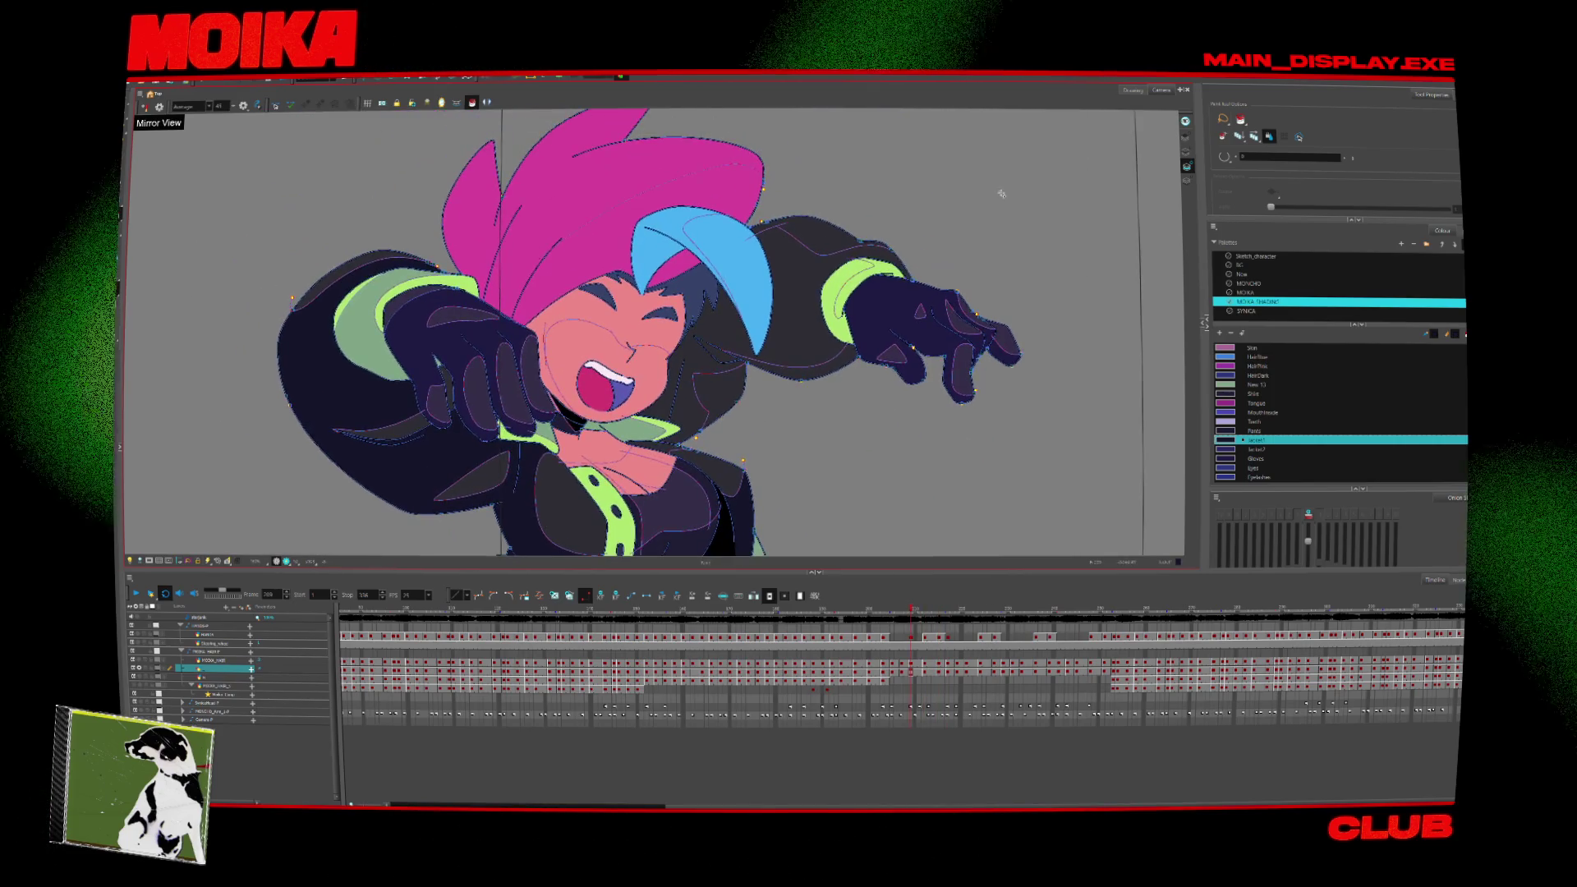
# Zoom in on the jacket strap and glove, adding a short red stroke on the glove.
pyautogui.scroll(5, 459, 388)
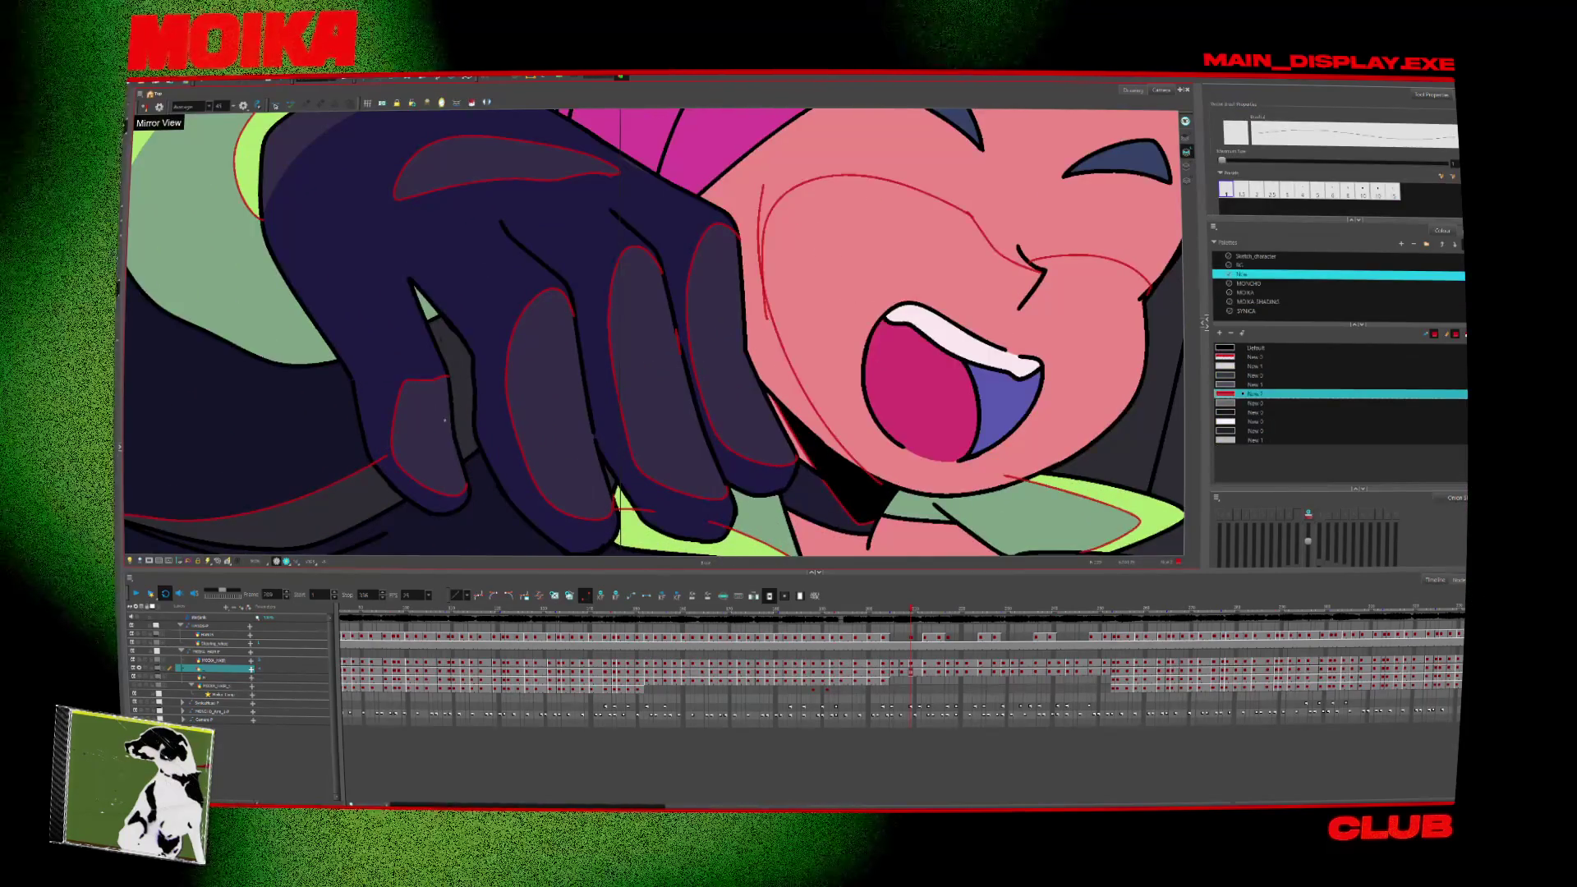
pyautogui.moveTo(447, 419); pyautogui.dragTo(478, 393)
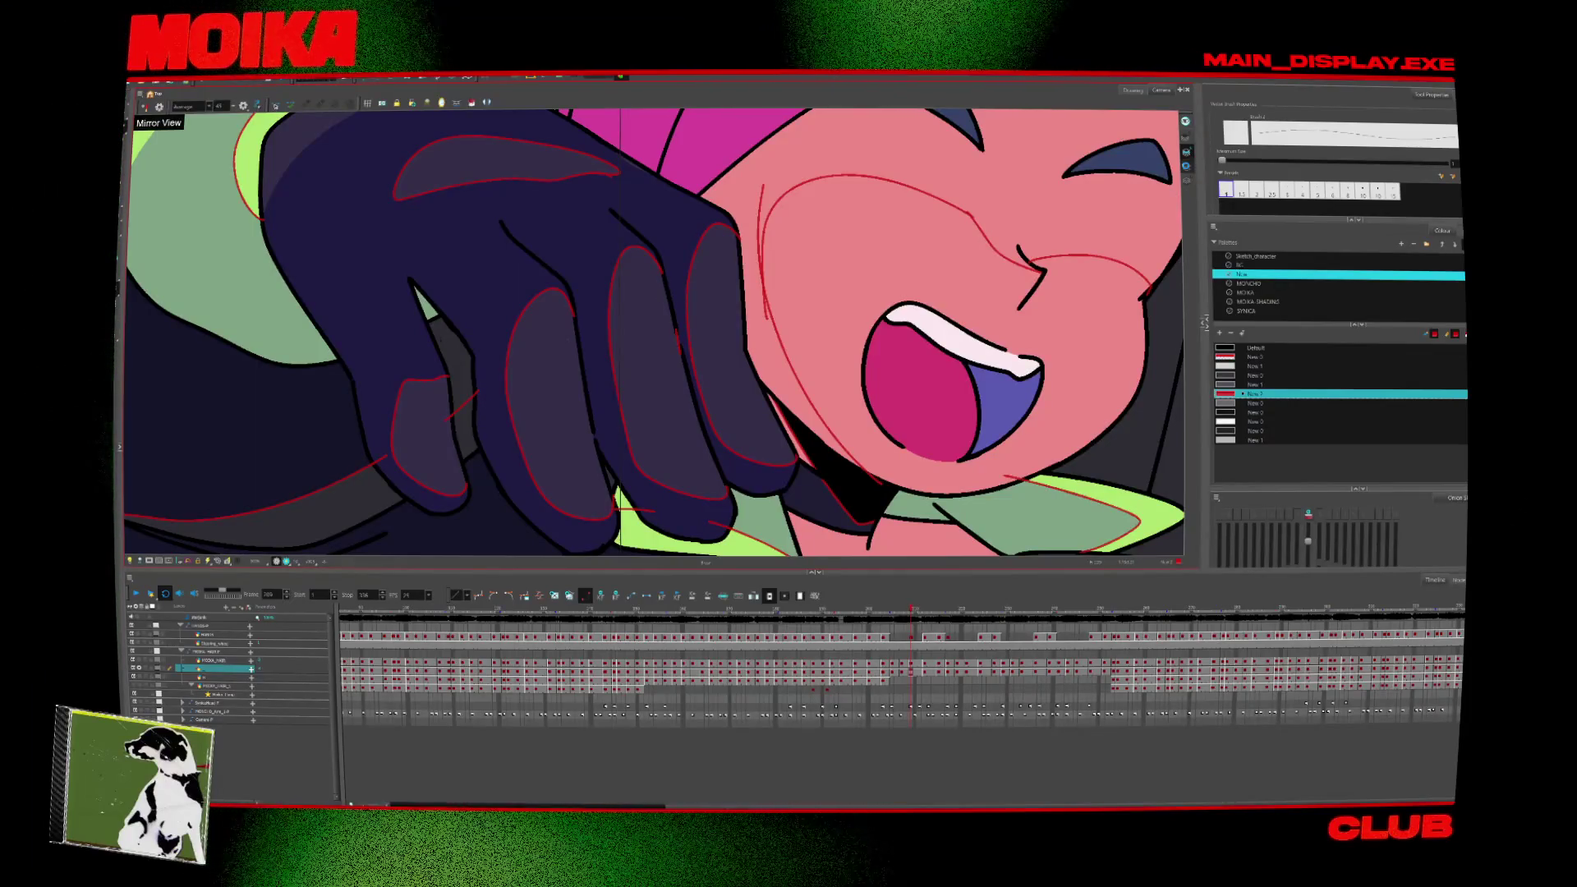
pyautogui.scroll(3, 474, 393)
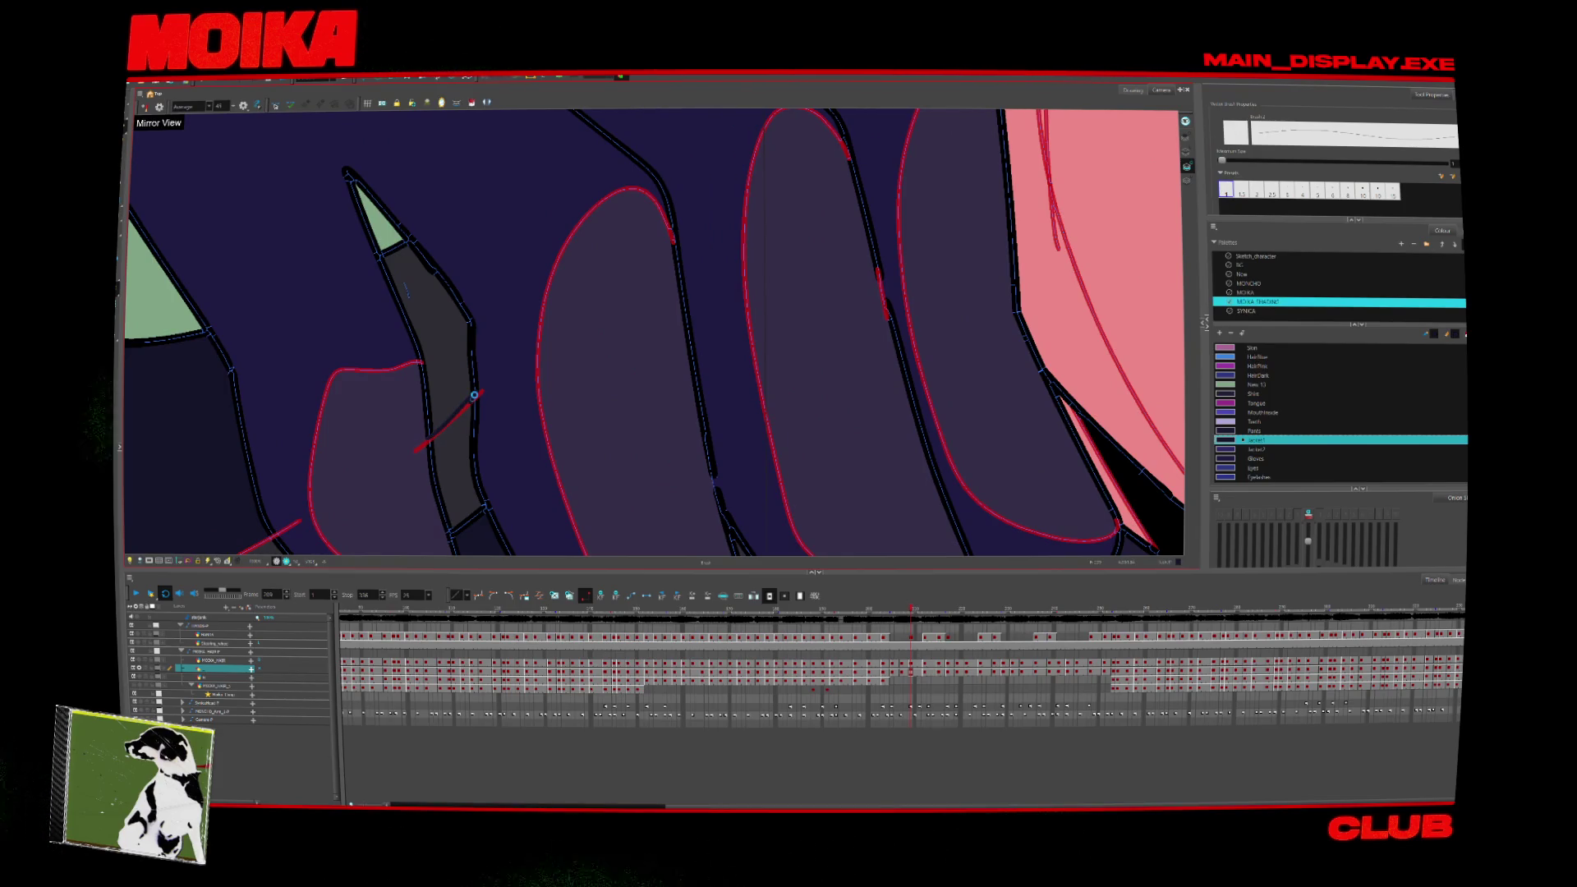
pyautogui.hotkey('alt', 'i')
pyautogui.scroll(-8, 481, 390)
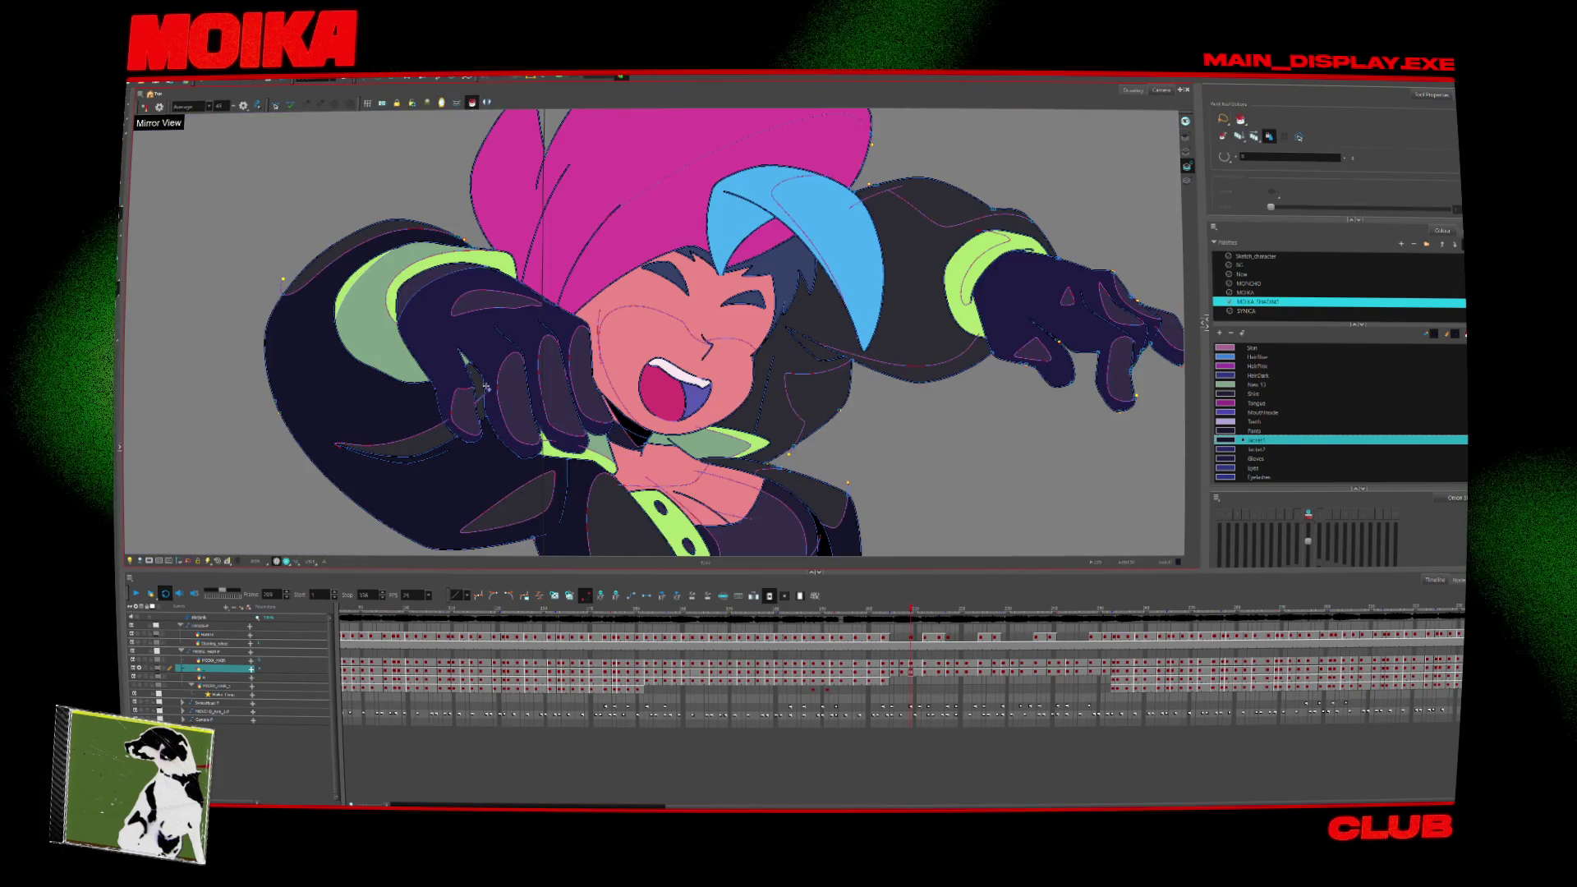
pyautogui.scroll(-5, 682, 402)
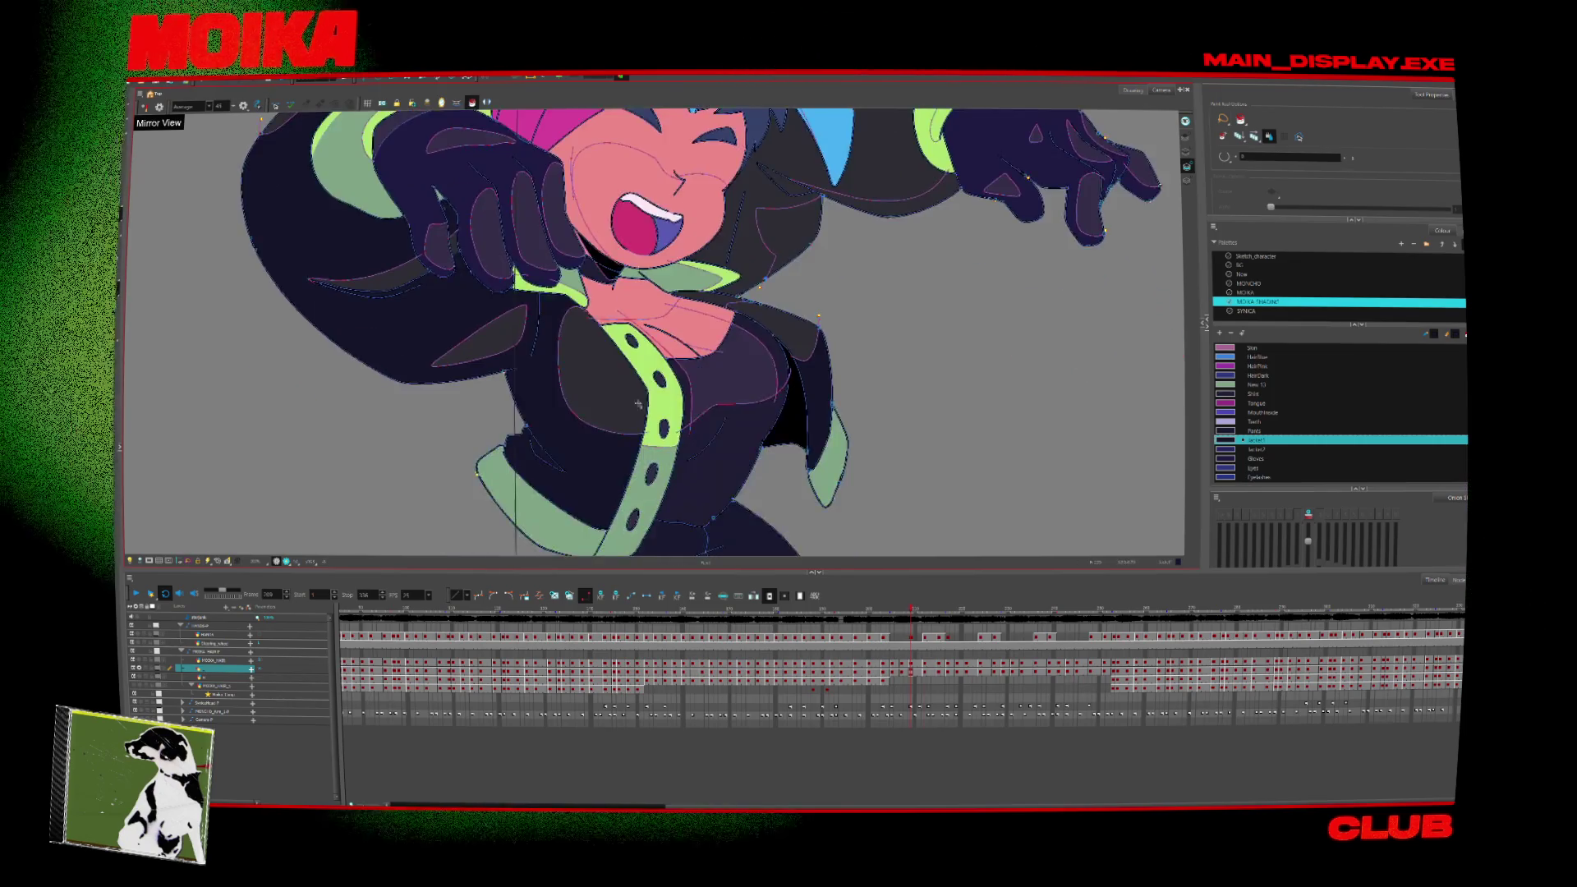
pyautogui.scroll(5, 546, 314)
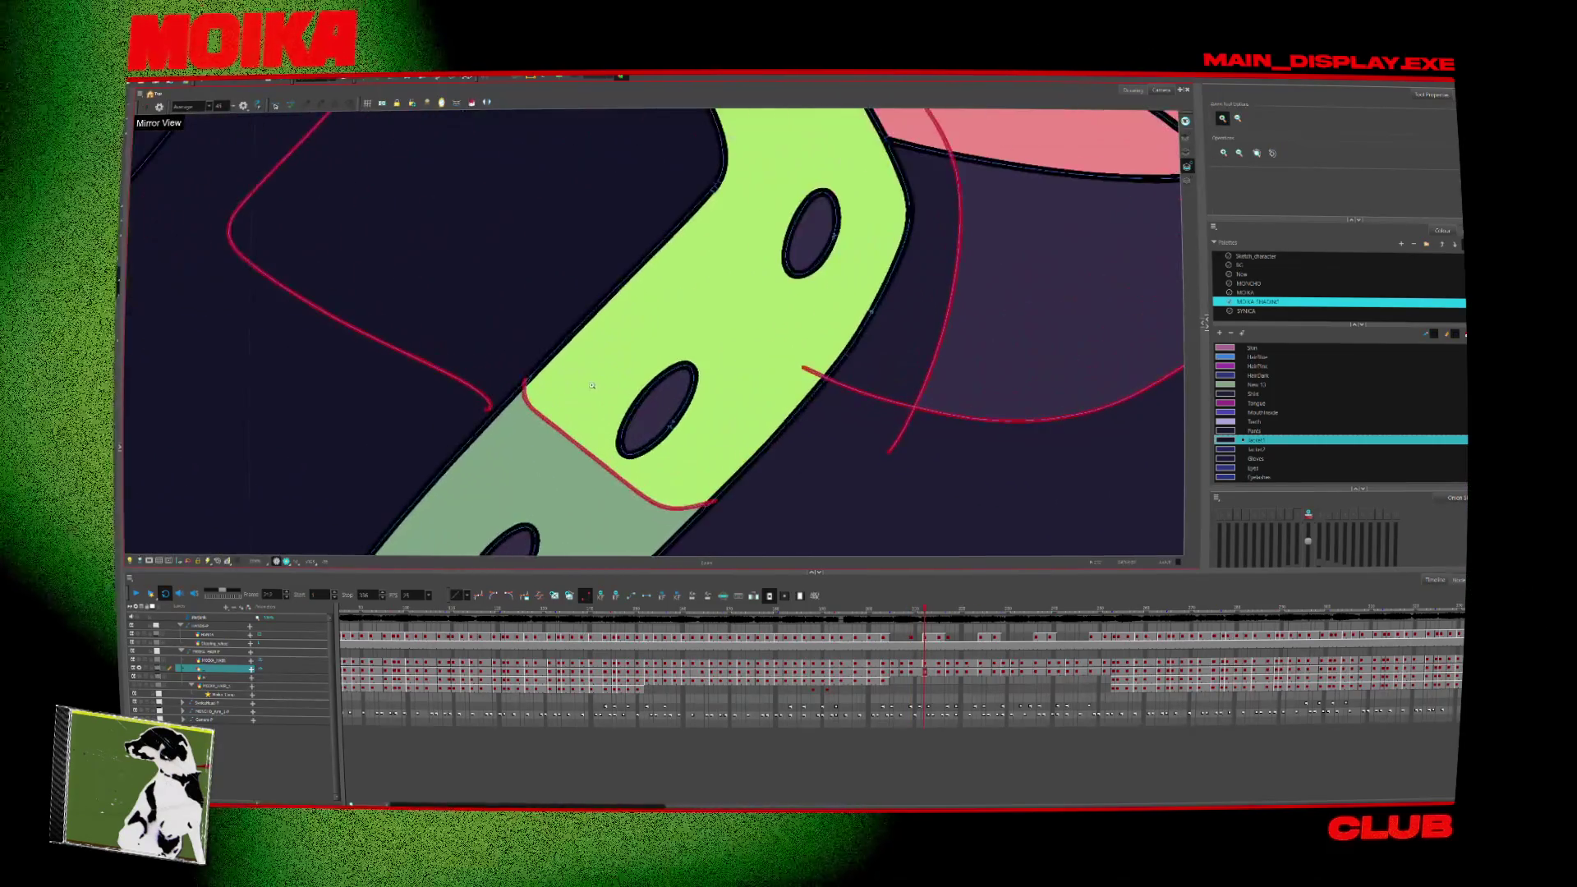
pyautogui.hotkey('alt', 'b')
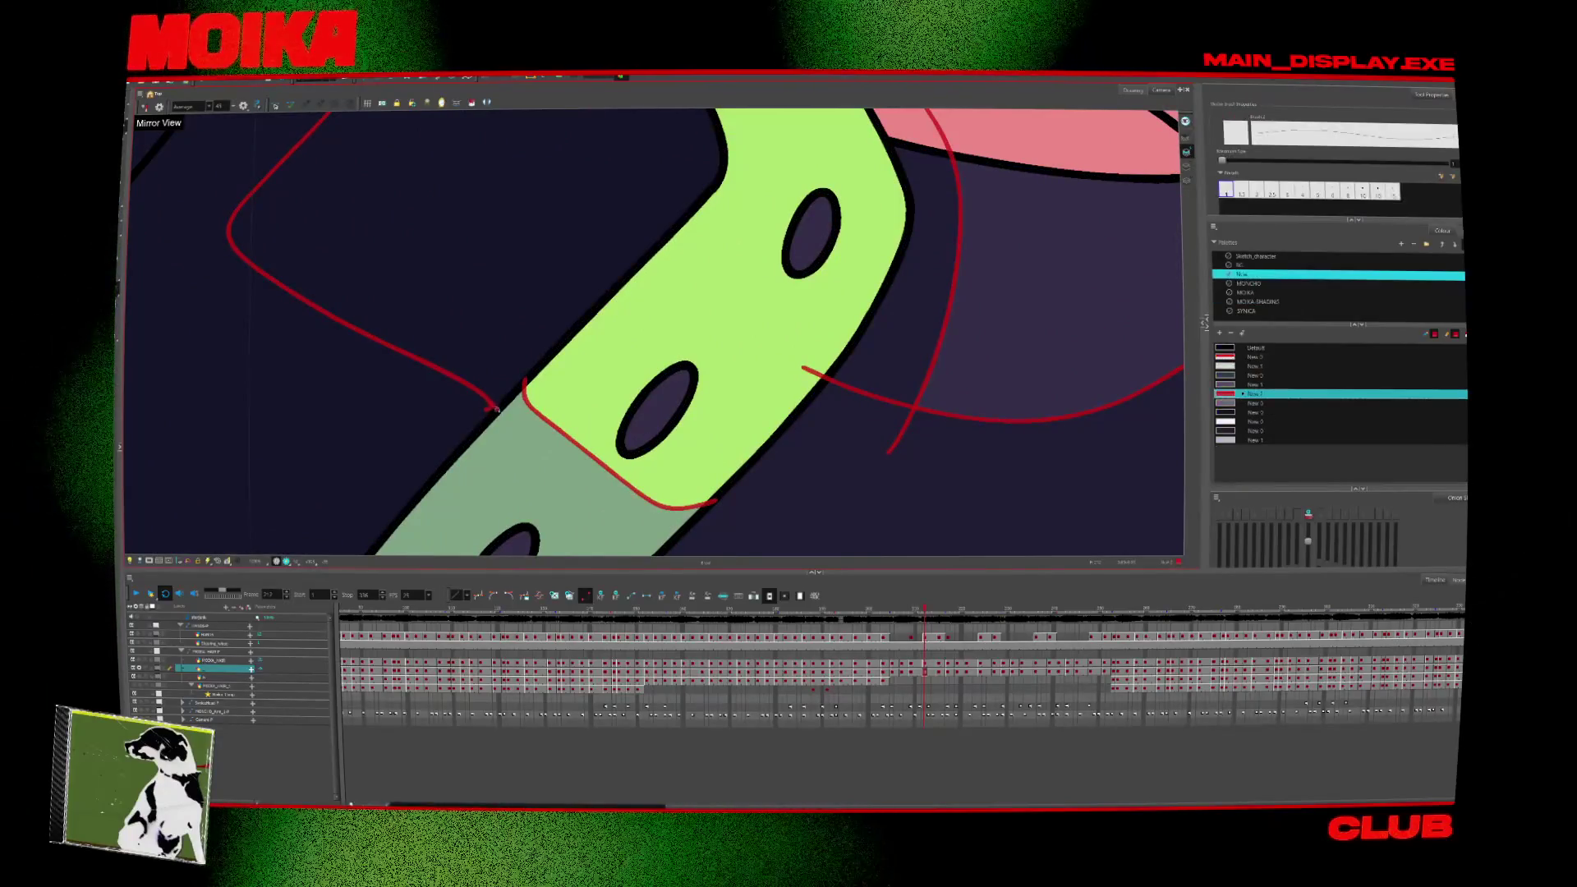
pyautogui.click(972, 314)
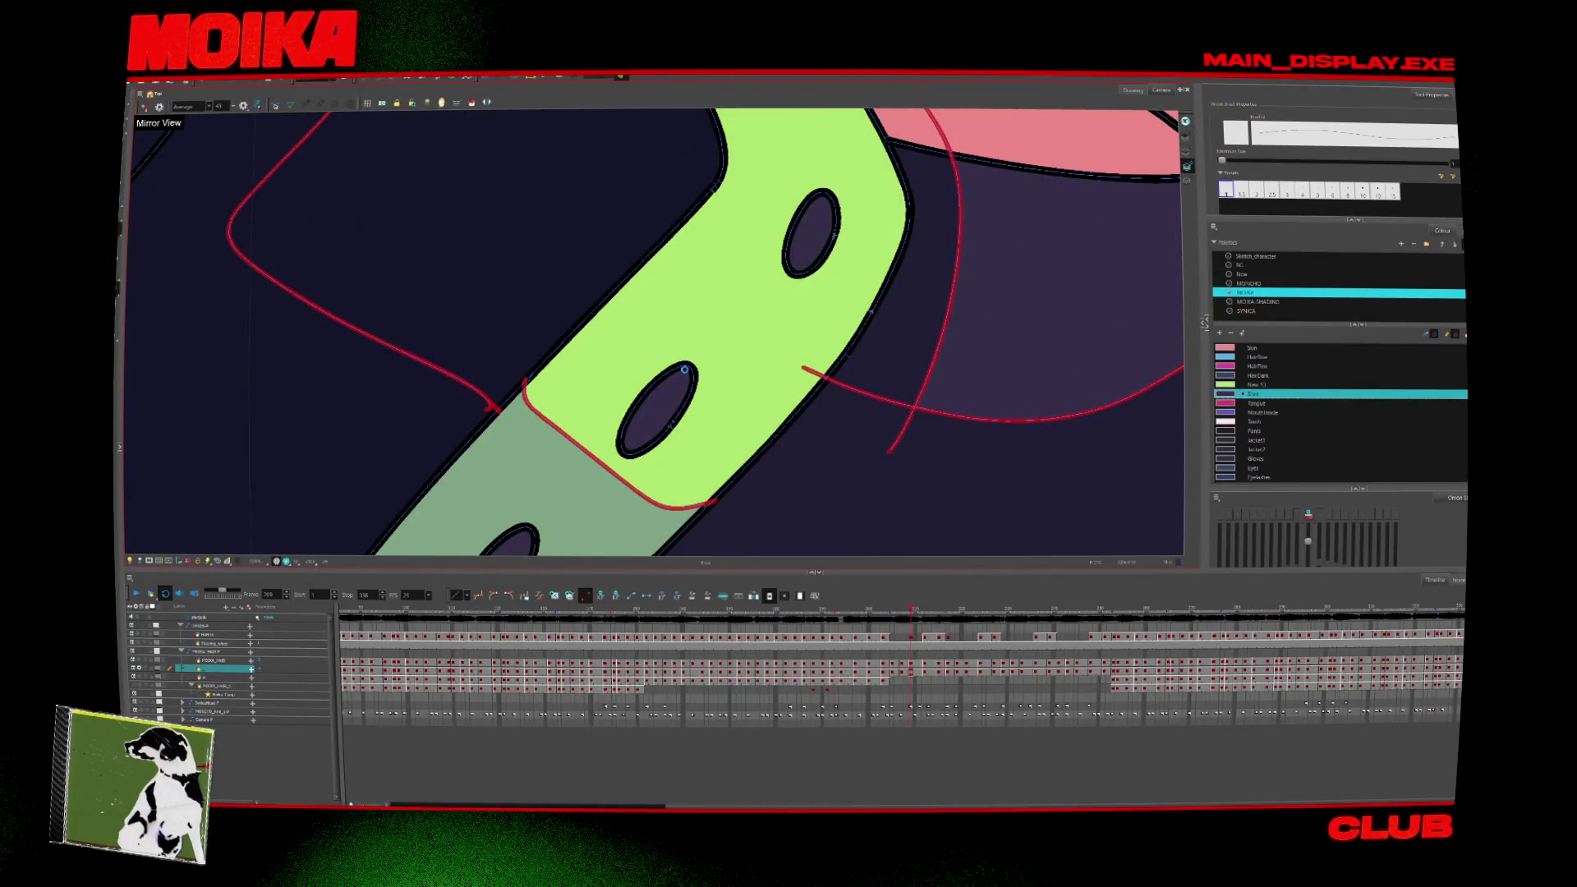
pyautogui.press('.')
pyautogui.press('.')
pyautogui.press('.')
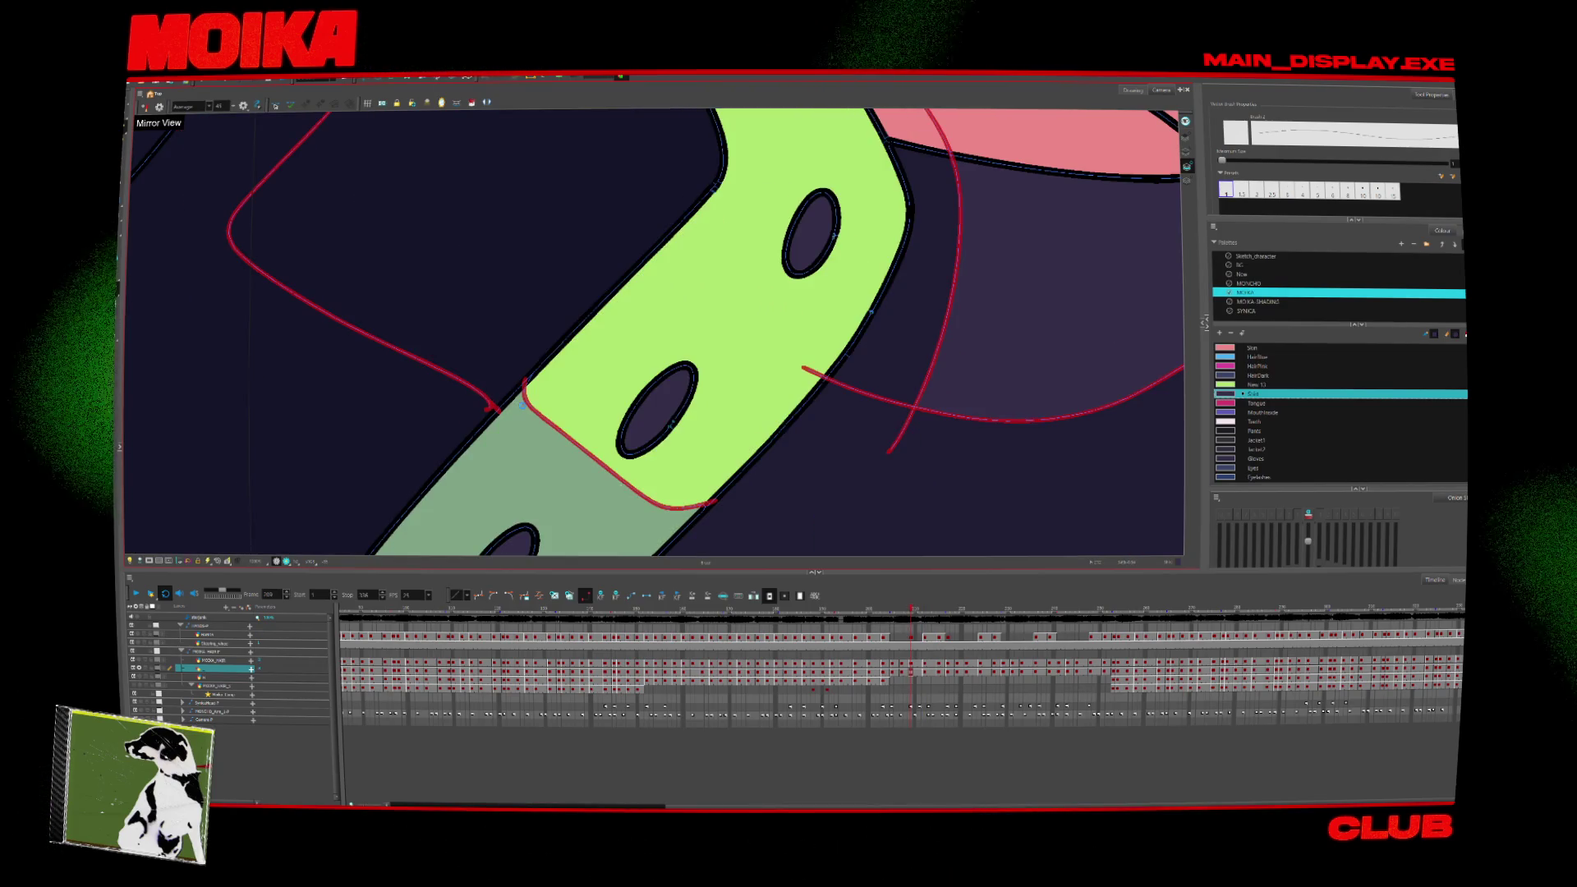
# Sample the Jacket1 colour from the jacket with the Dropper and zoom out to torso and face.
pyautogui.hotkey('alt', 'd')
pyautogui.click(579, 362)
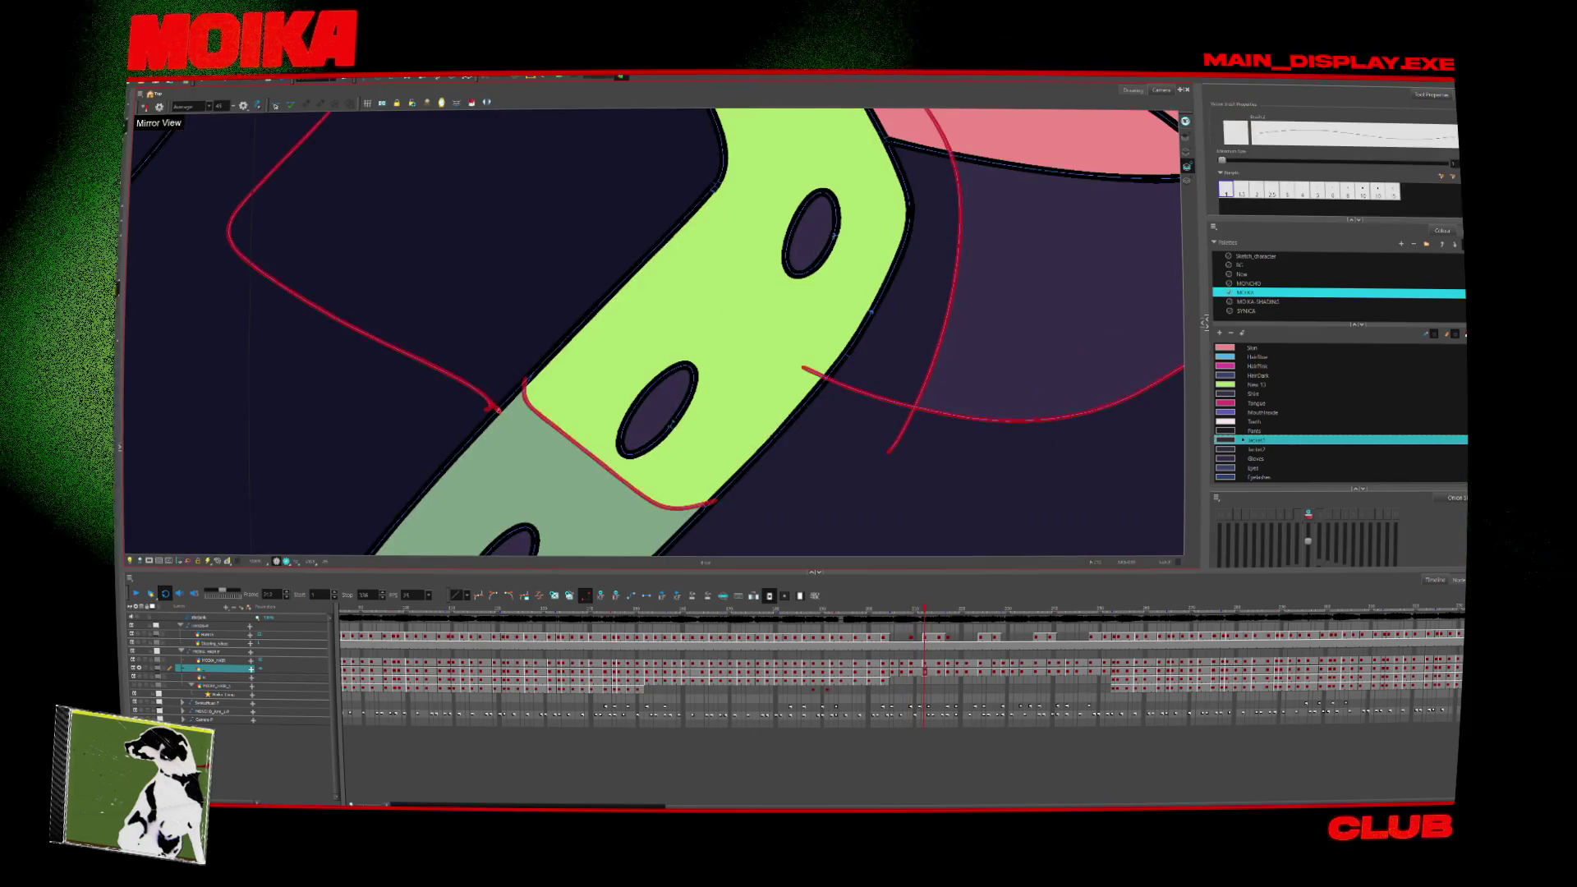
pyautogui.hotkey('alt', 'z')
pyautogui.keyDown('alt'); pyautogui.click(532, 391); pyautogui.keyUp('alt')
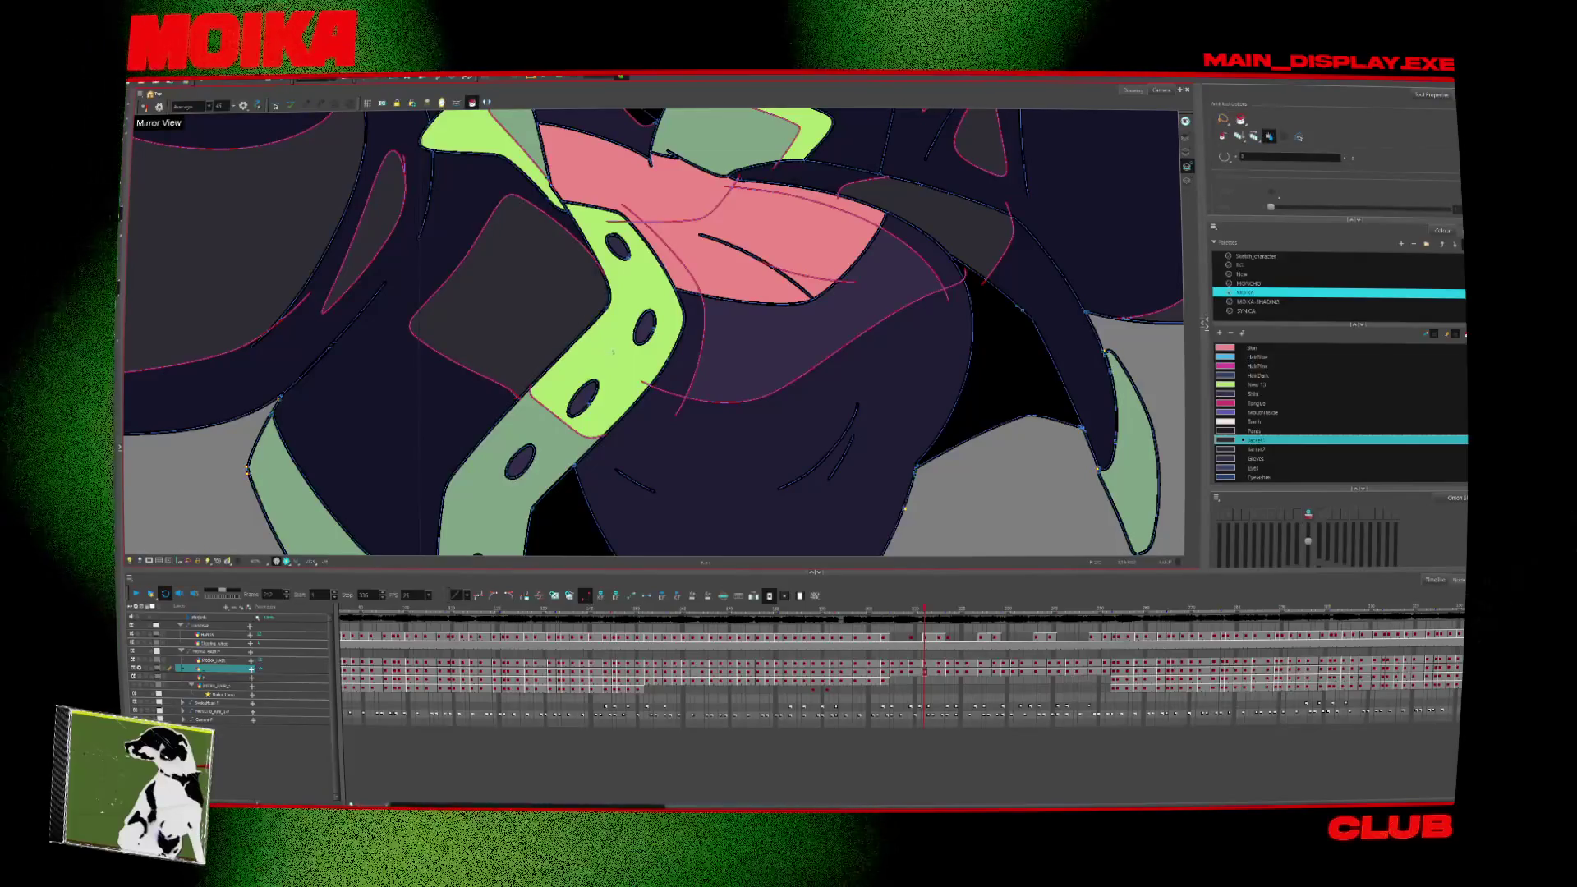
pyautogui.hotkey('alt', 'z')
pyautogui.keyDown('alt'); pyautogui.click(614, 360); pyautogui.keyUp('alt')
# Zoom out to the full character and paint the jacket sleeve with Jacket1 navy.
pyautogui.keyDown('alt'); pyautogui.click(614, 359); pyautogui.keyUp('alt')
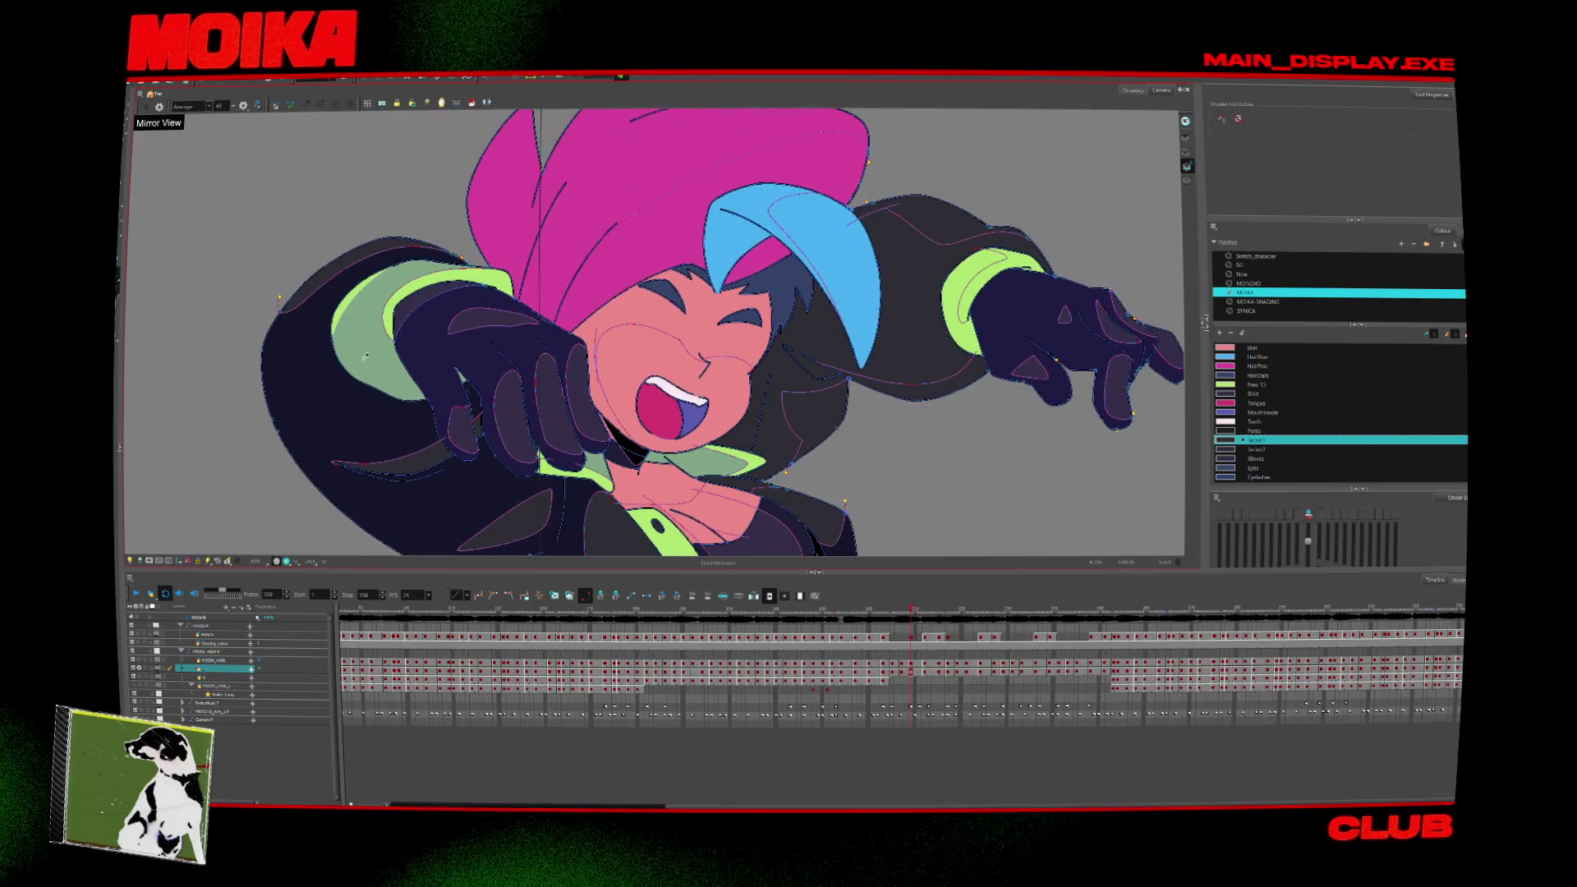
pyautogui.press('.')
pyautogui.press('.')
pyautogui.press('.')
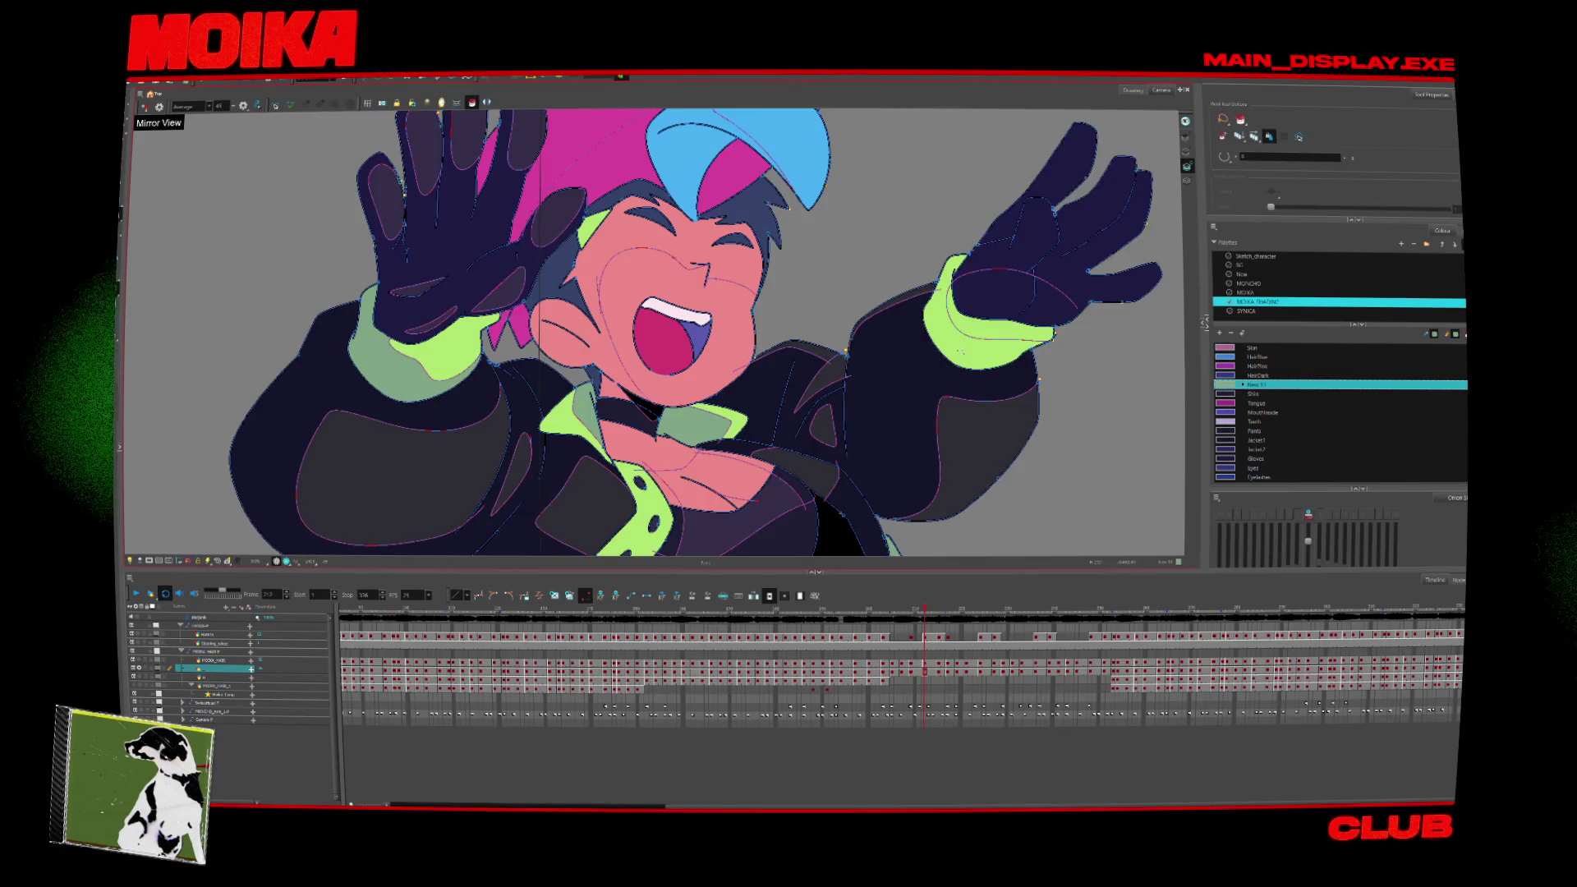
pyautogui.press(',')
pyautogui.press(',')
pyautogui.press(',')
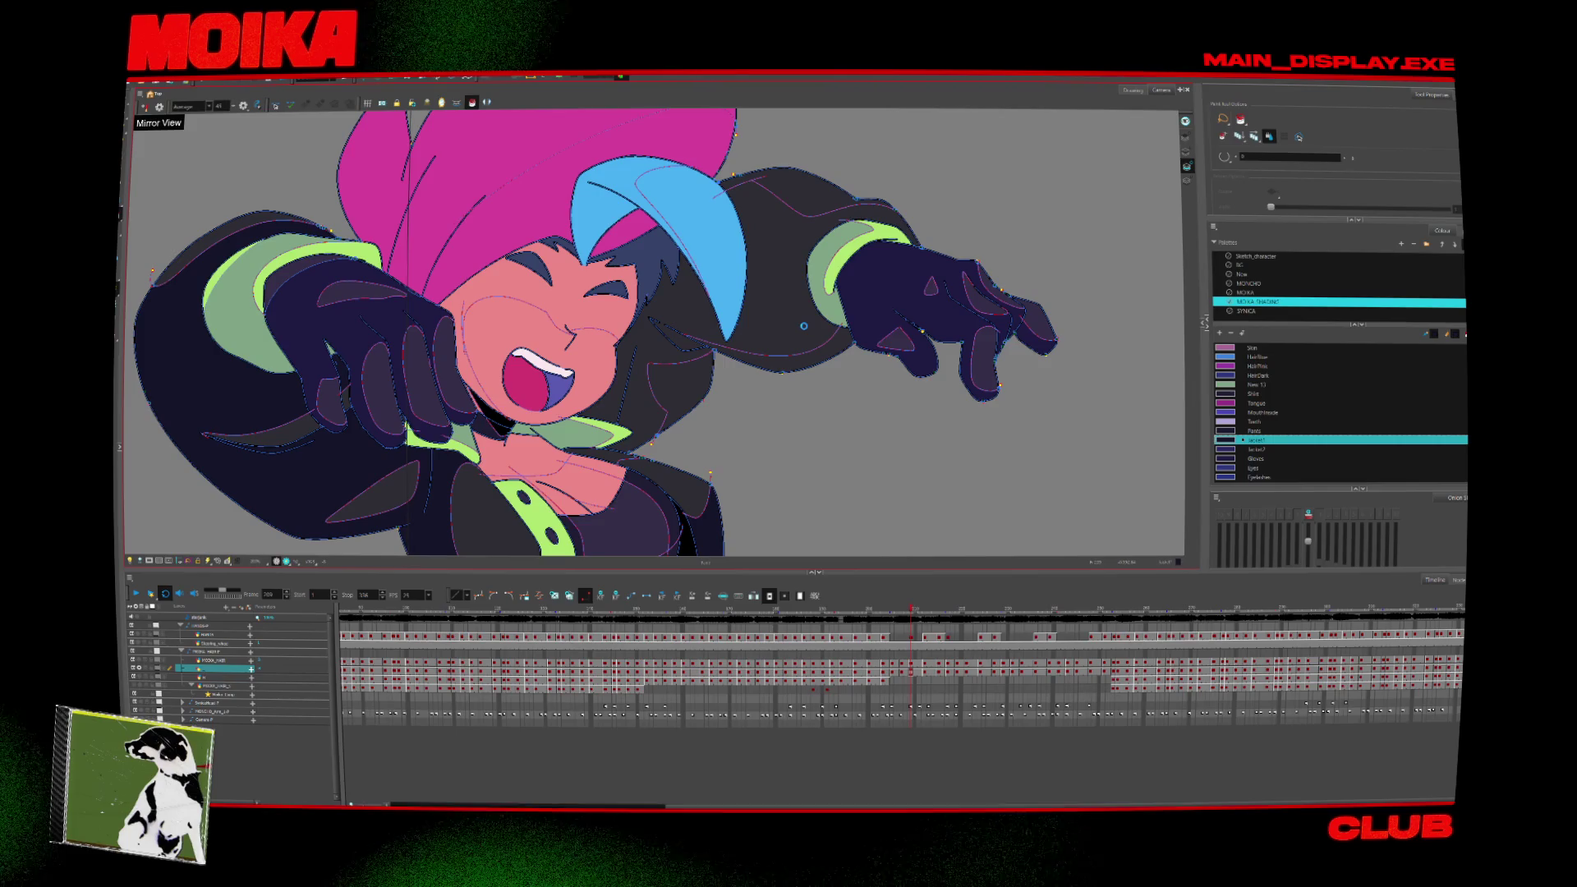
pyautogui.click(686, 370)
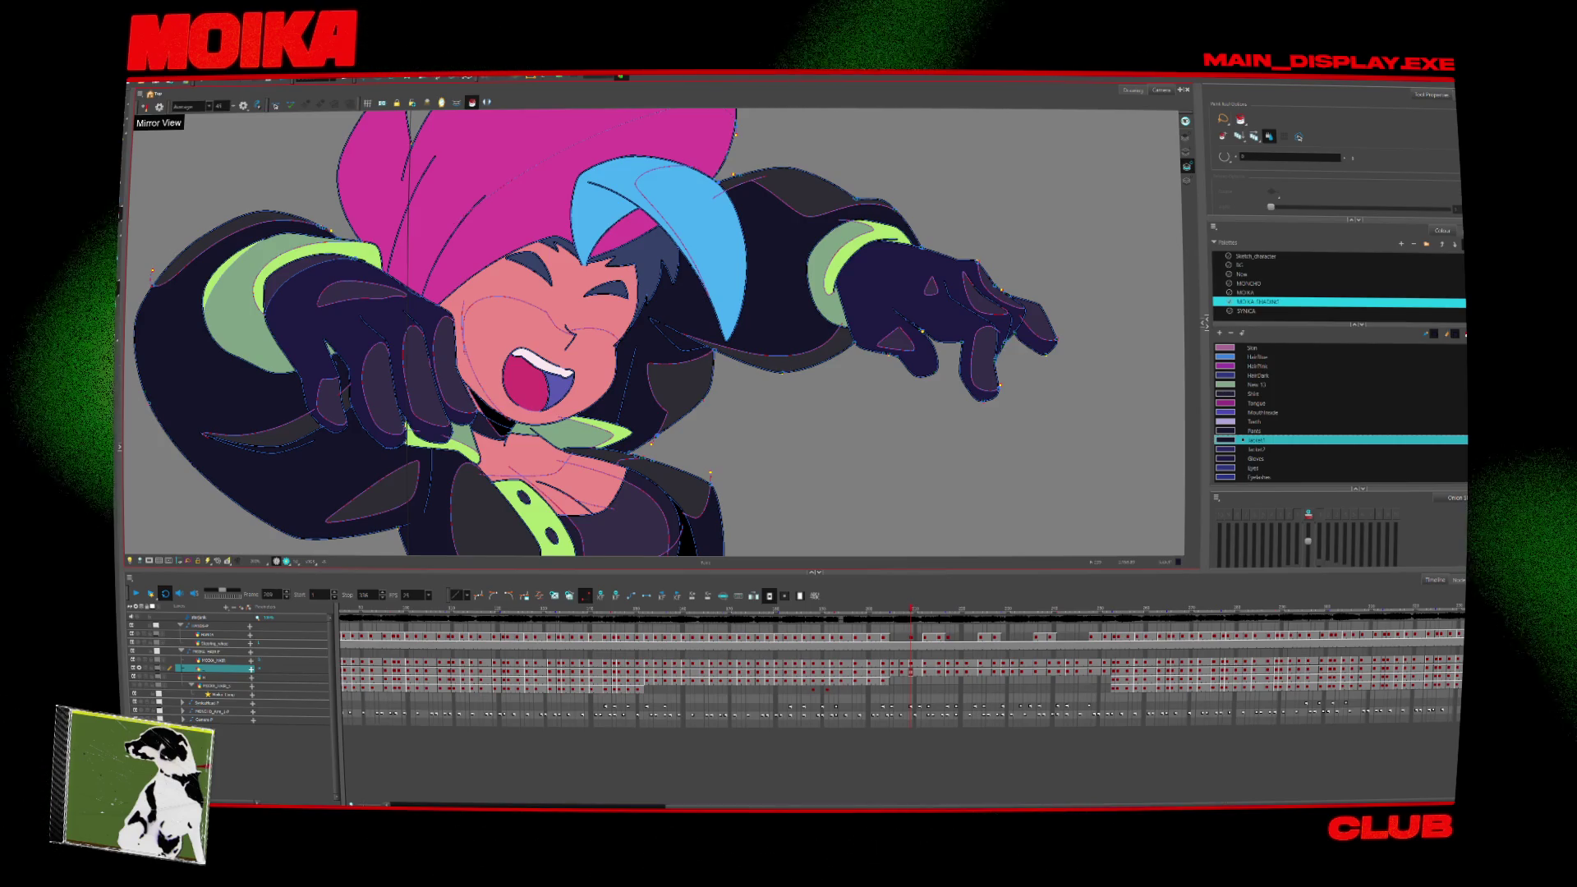
pyautogui.scroll(2, 674, 446)
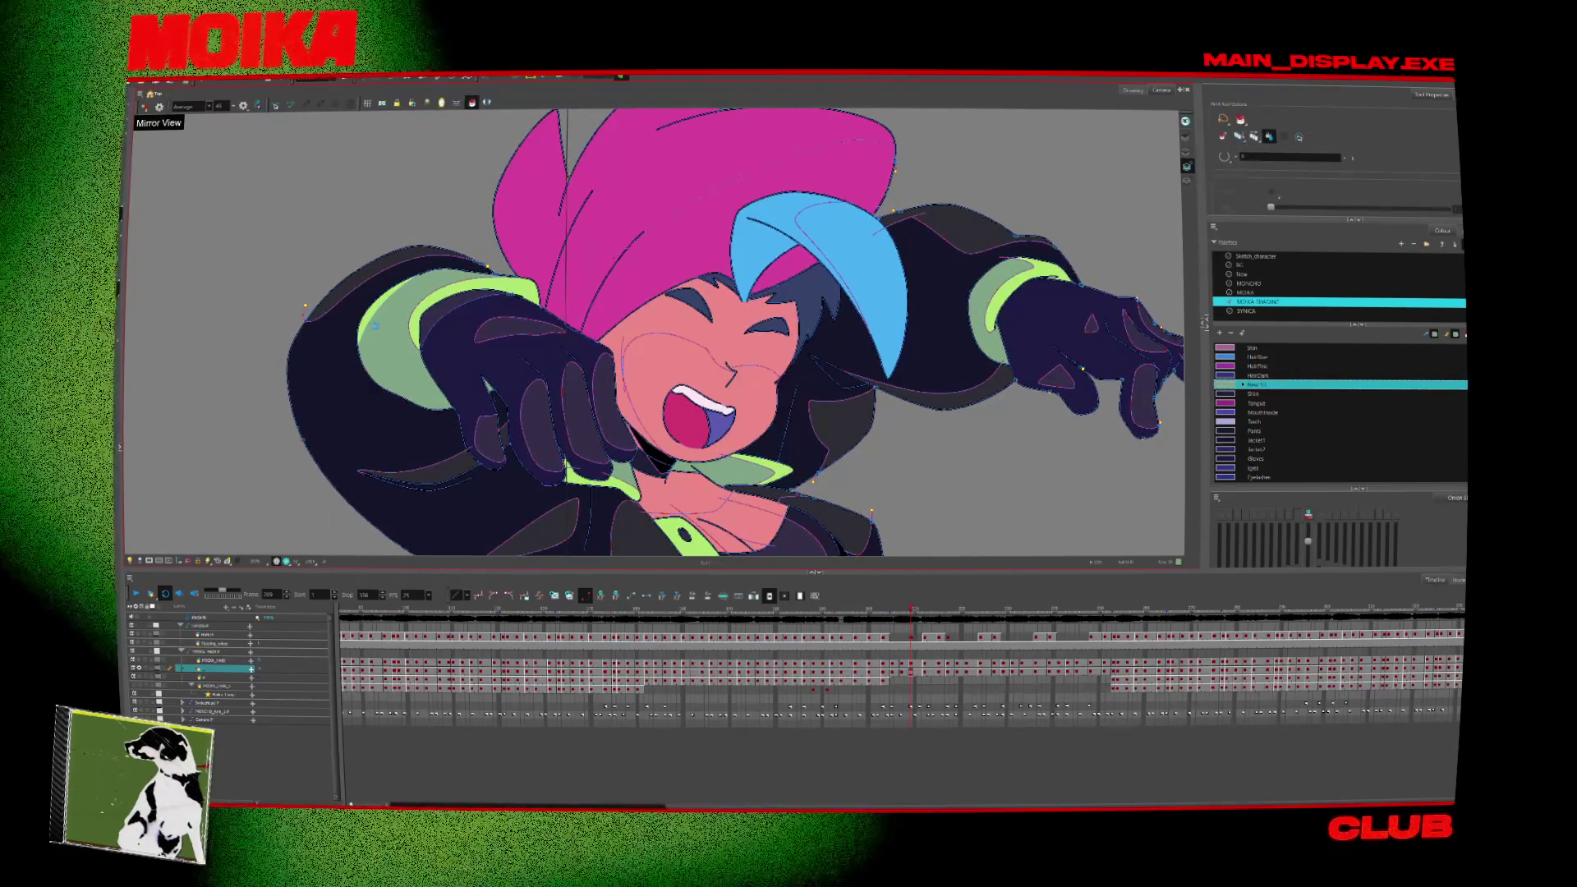
pyautogui.press(',')
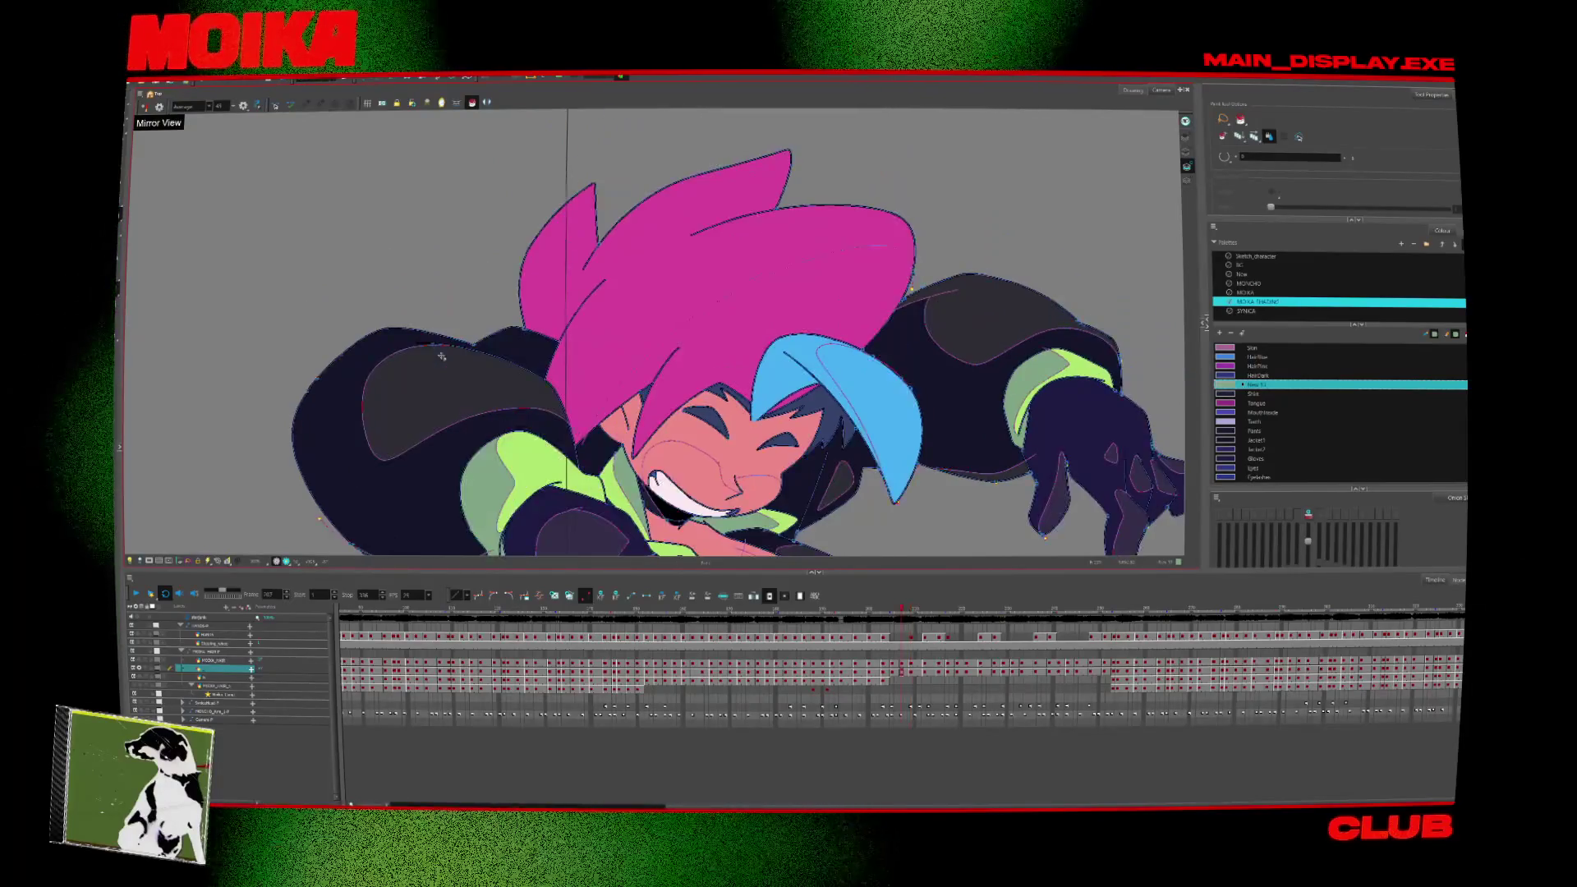
# Step back and forth through the drawings to the grinning reaching pose.
pyautogui.press('.')
pyautogui.press('.')
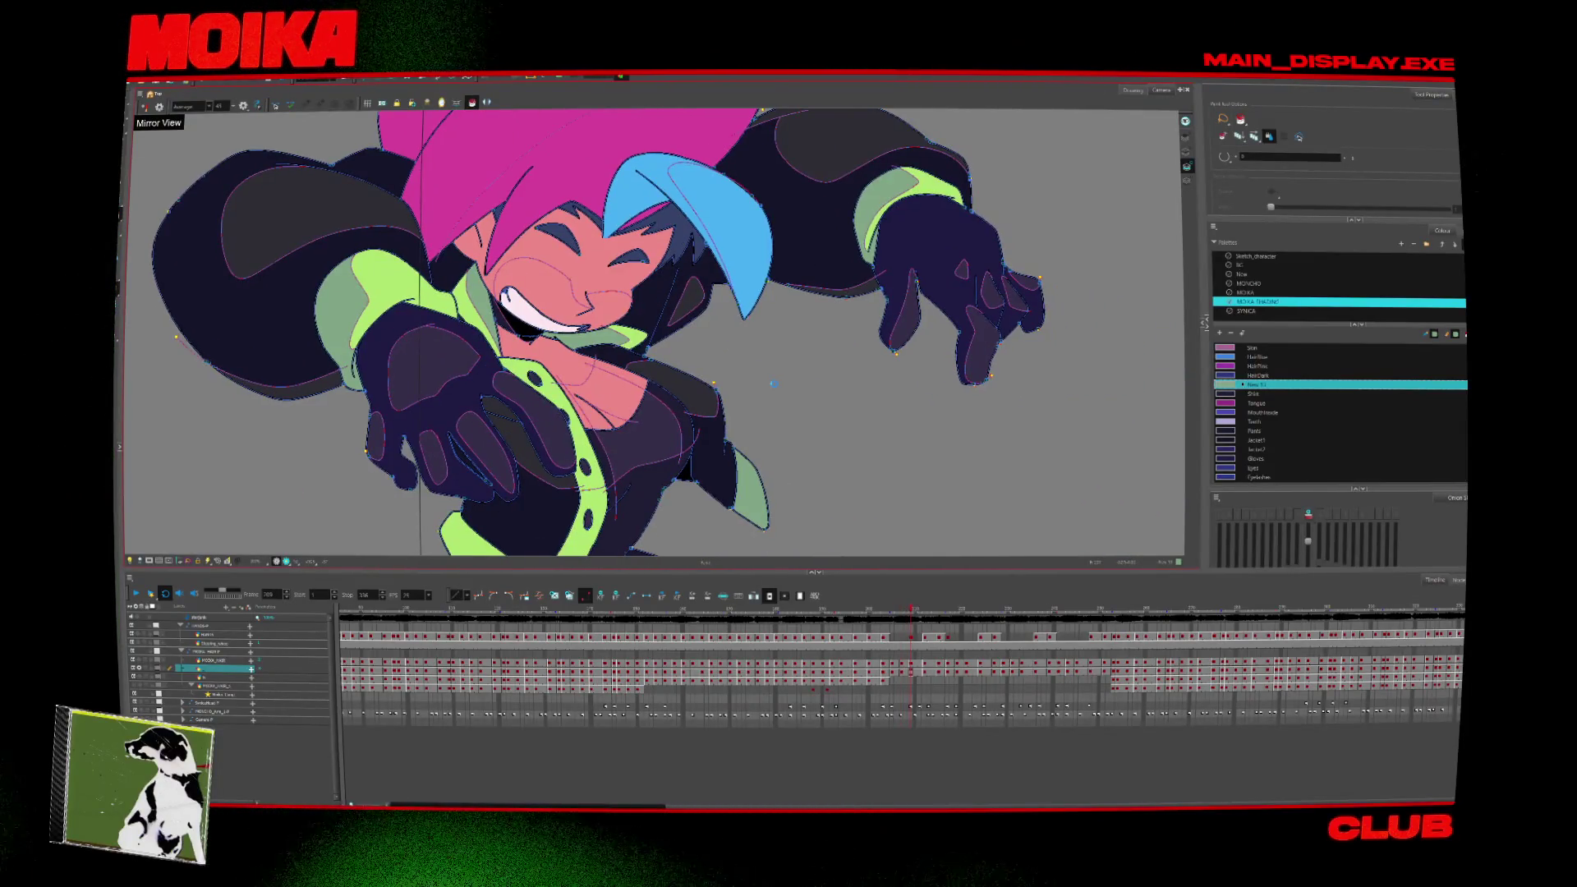
pyautogui.press('.')
pyautogui.press(',')
pyautogui.press(',')
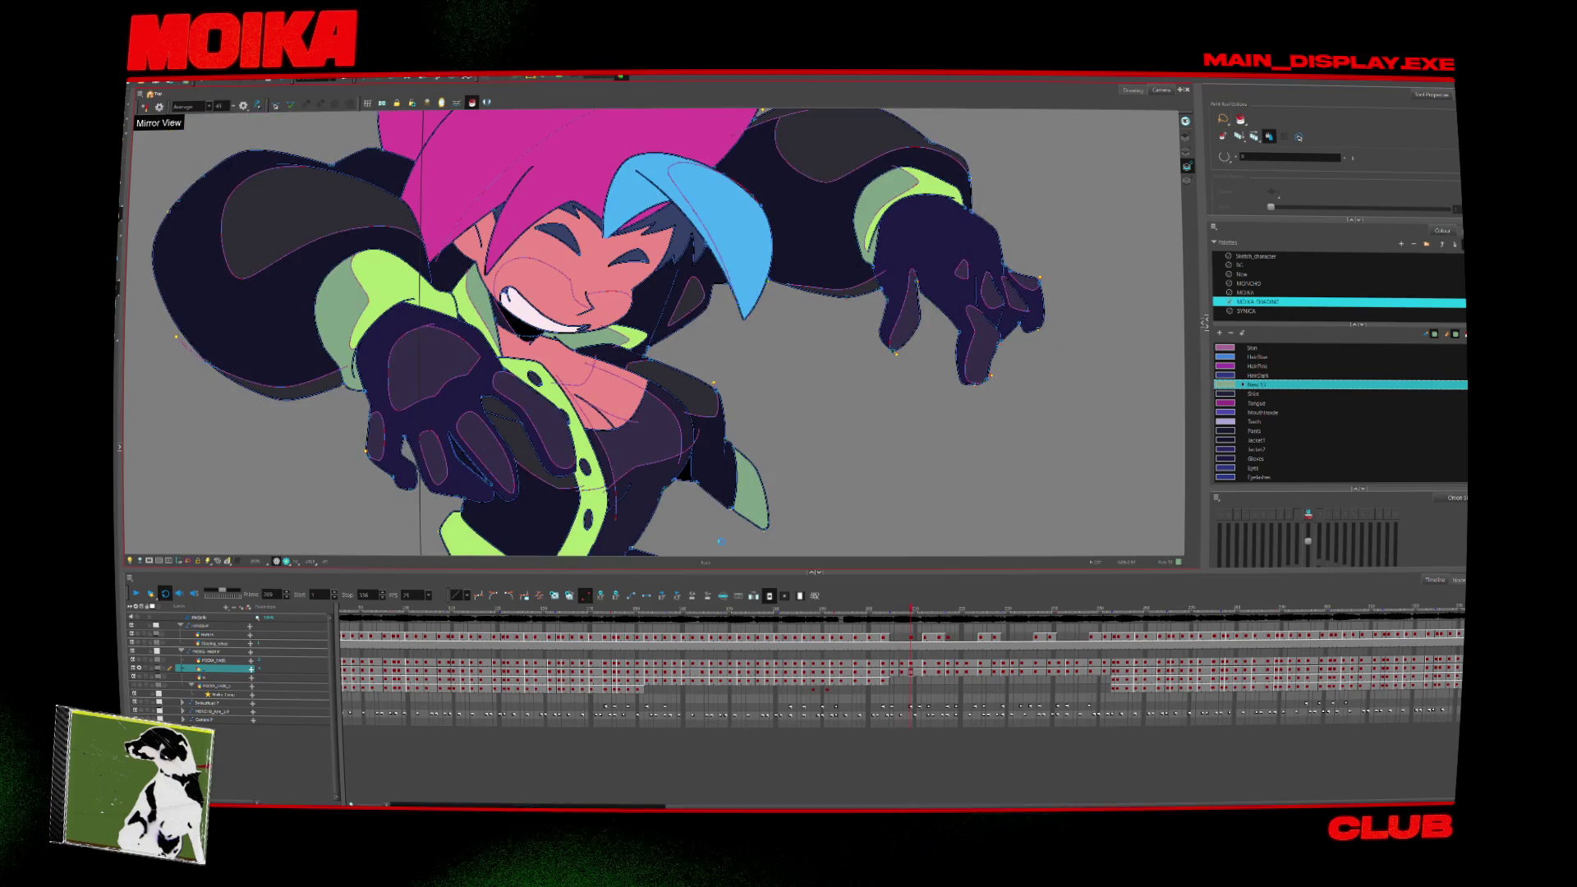
pyautogui.press('.')
pyautogui.press('.')
pyautogui.press('.')
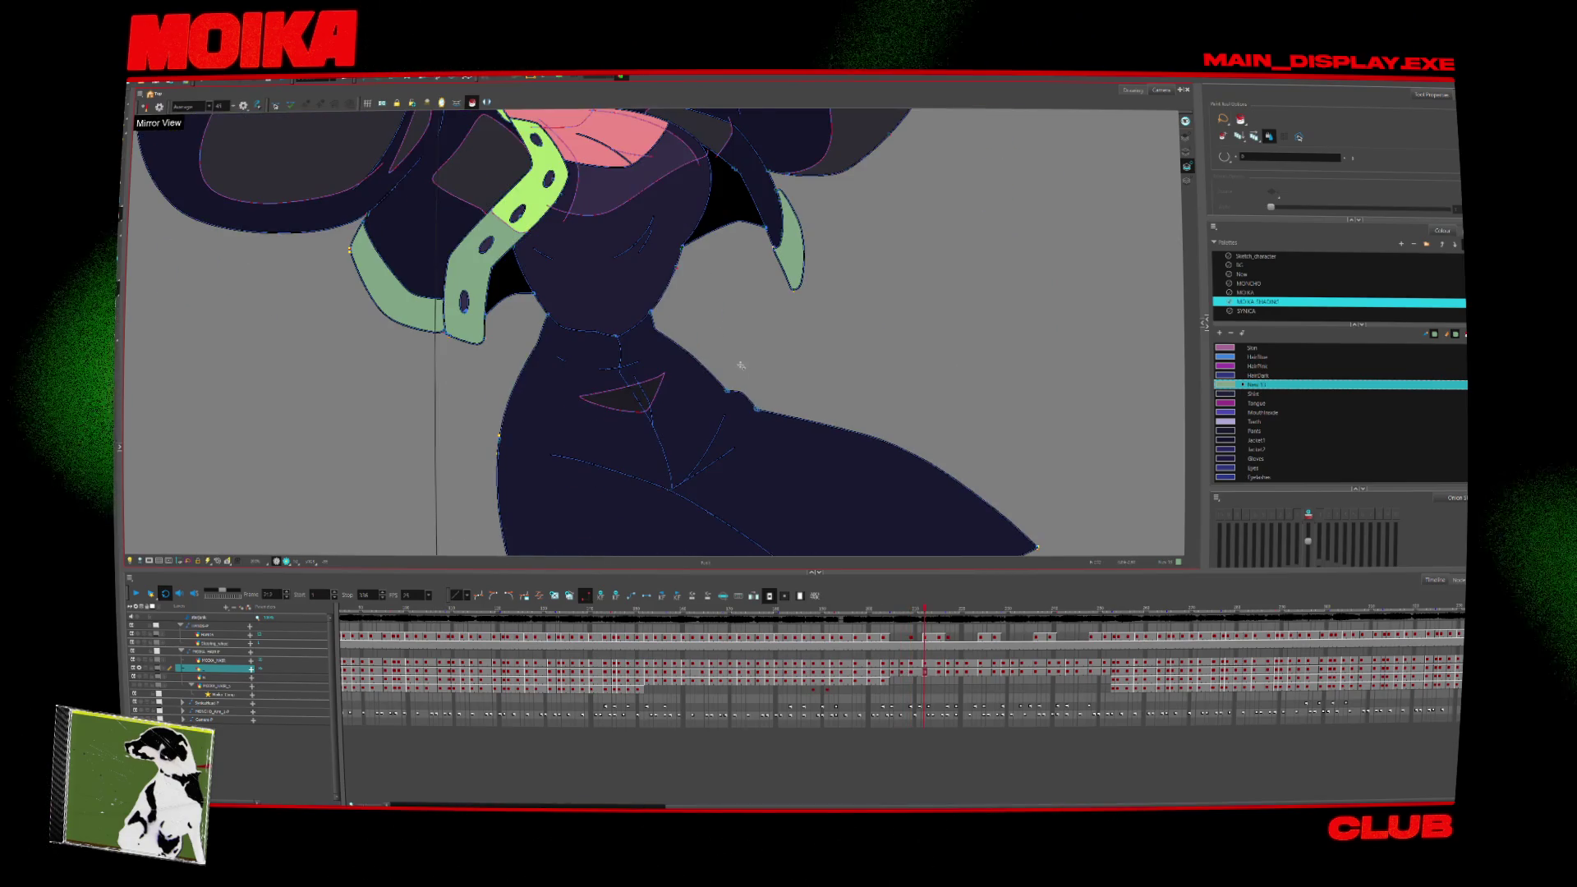
pyautogui.press('.')
pyautogui.press('.')
pyautogui.press('.')
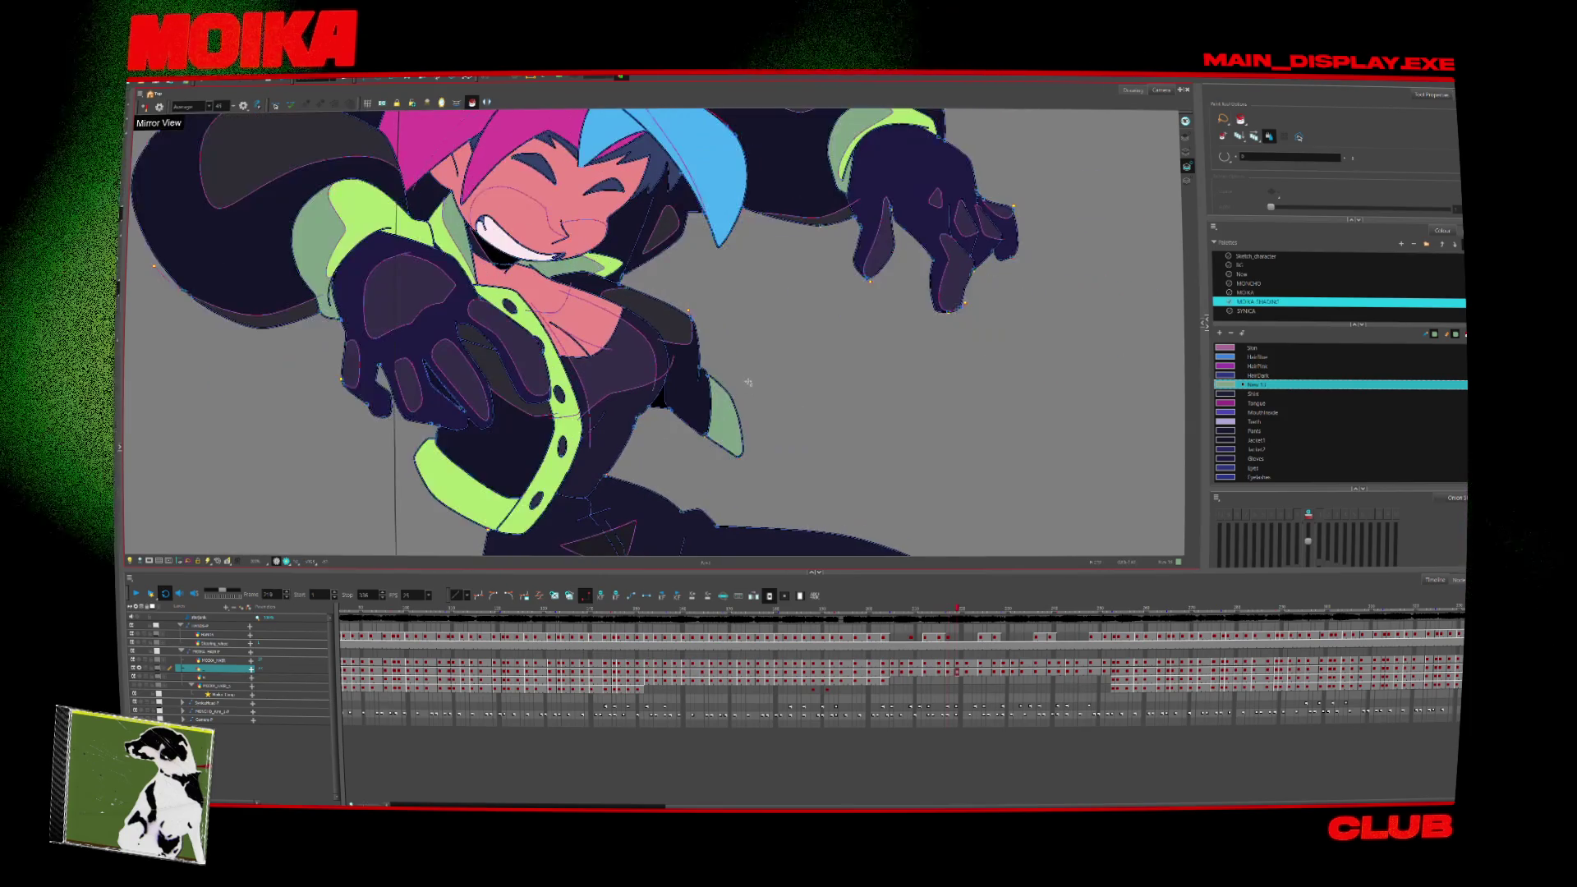
pyautogui.press('.')
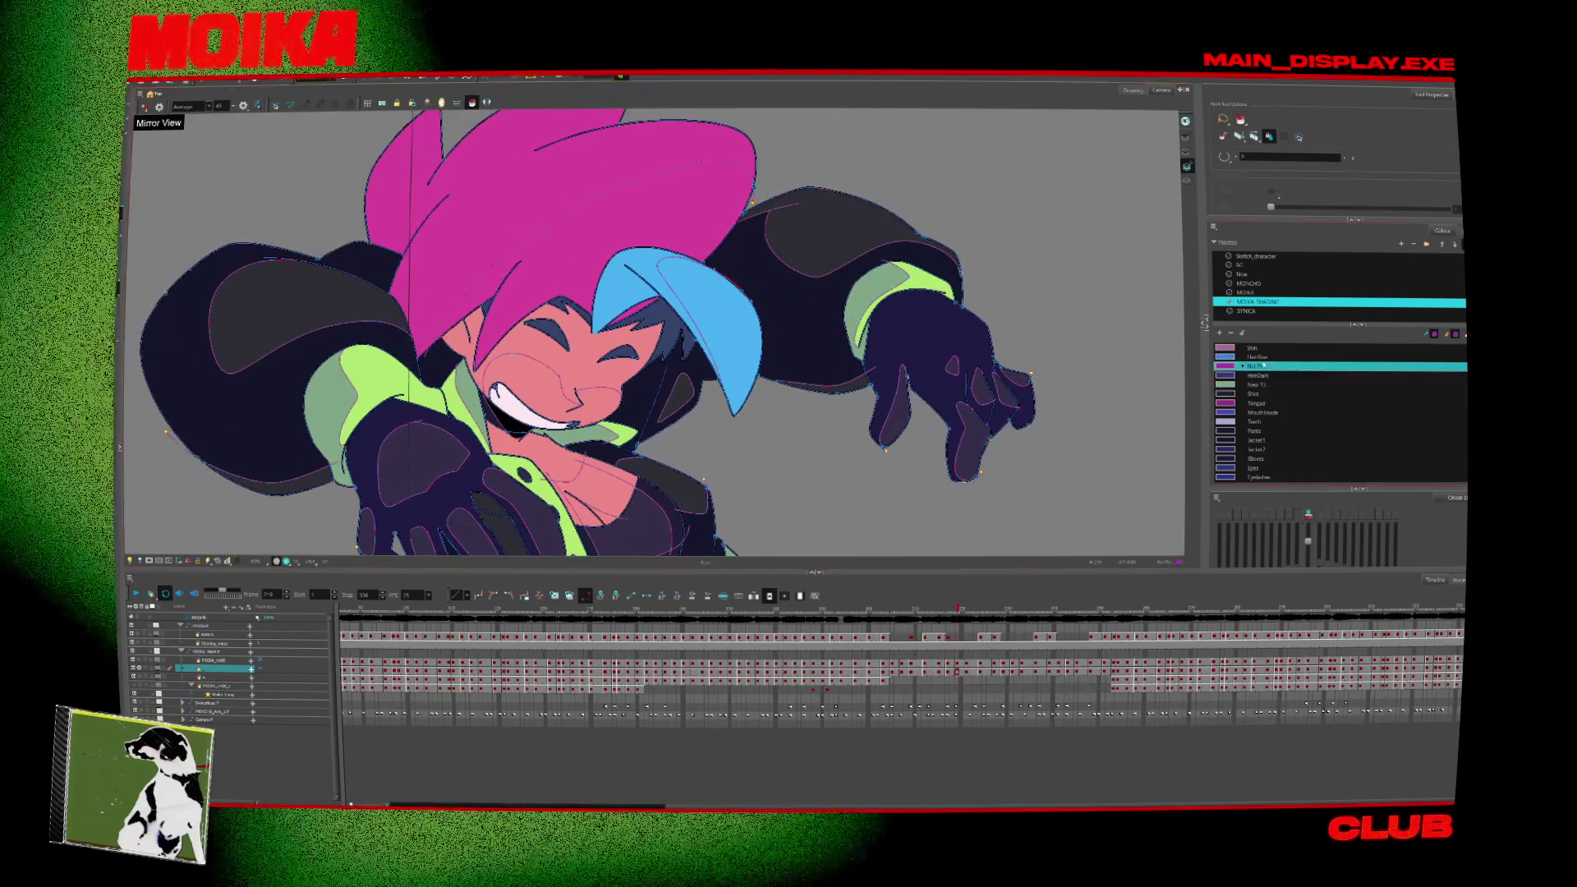
pyautogui.press('.')
pyautogui.press(',')
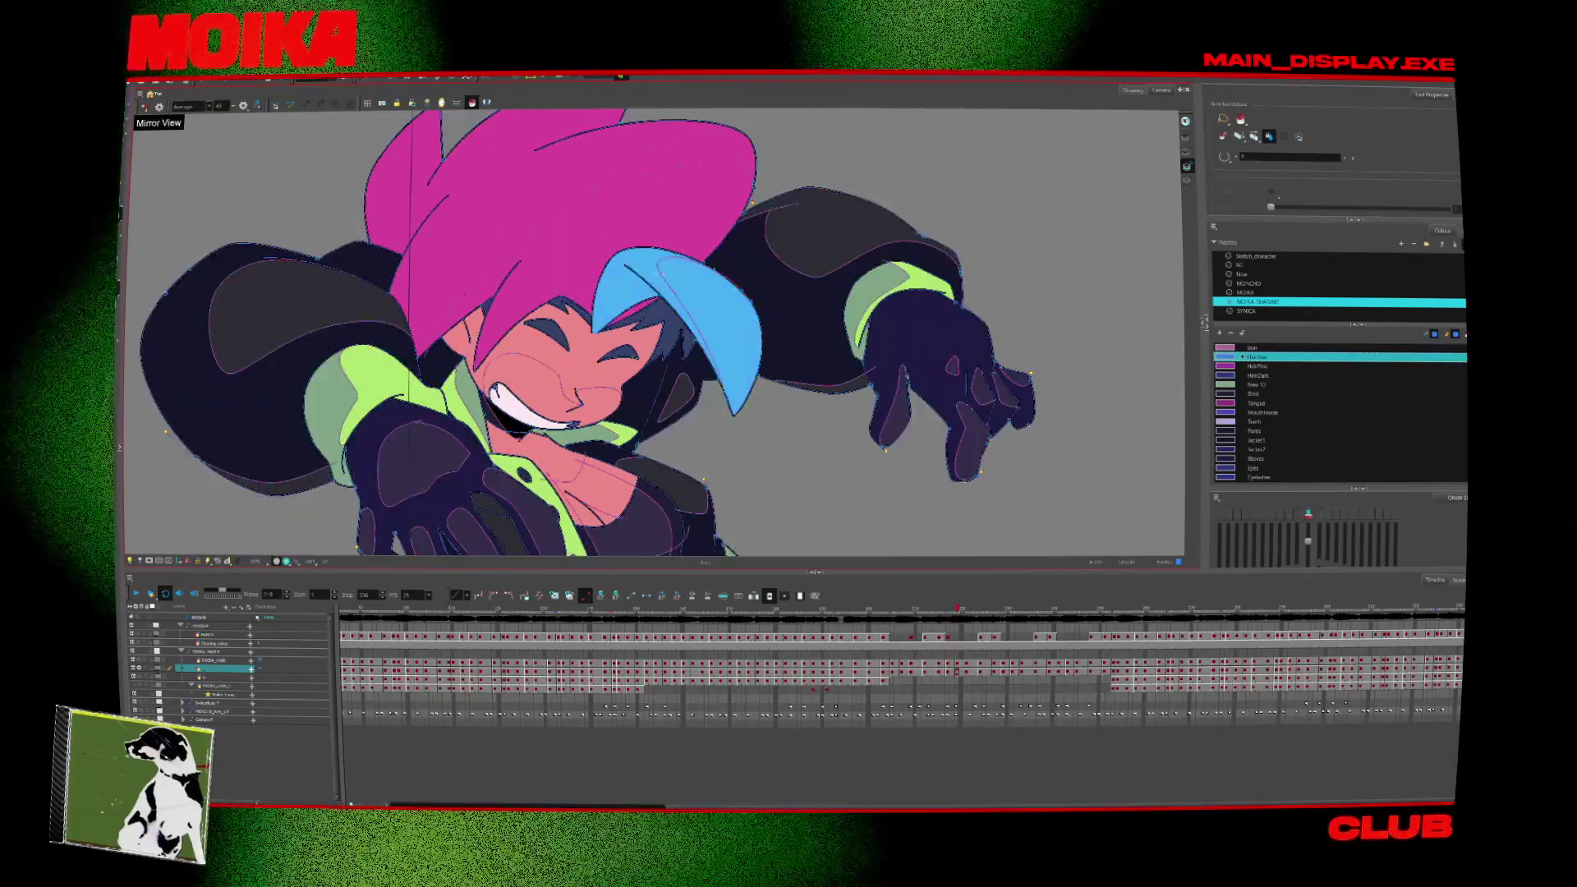
pyautogui.press(',')
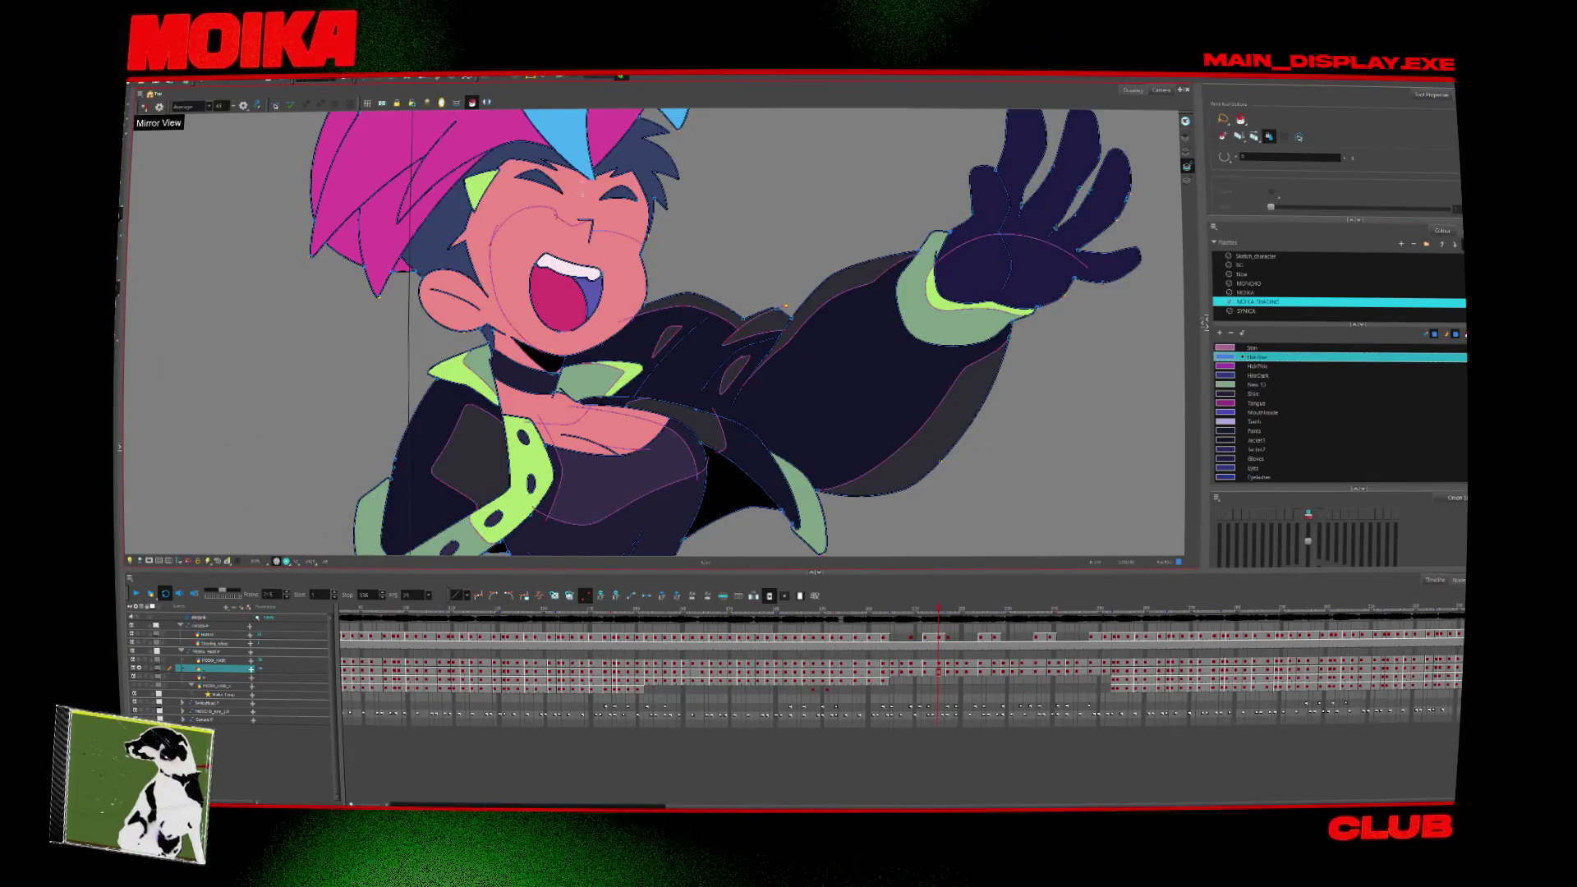
pyautogui.press(',')
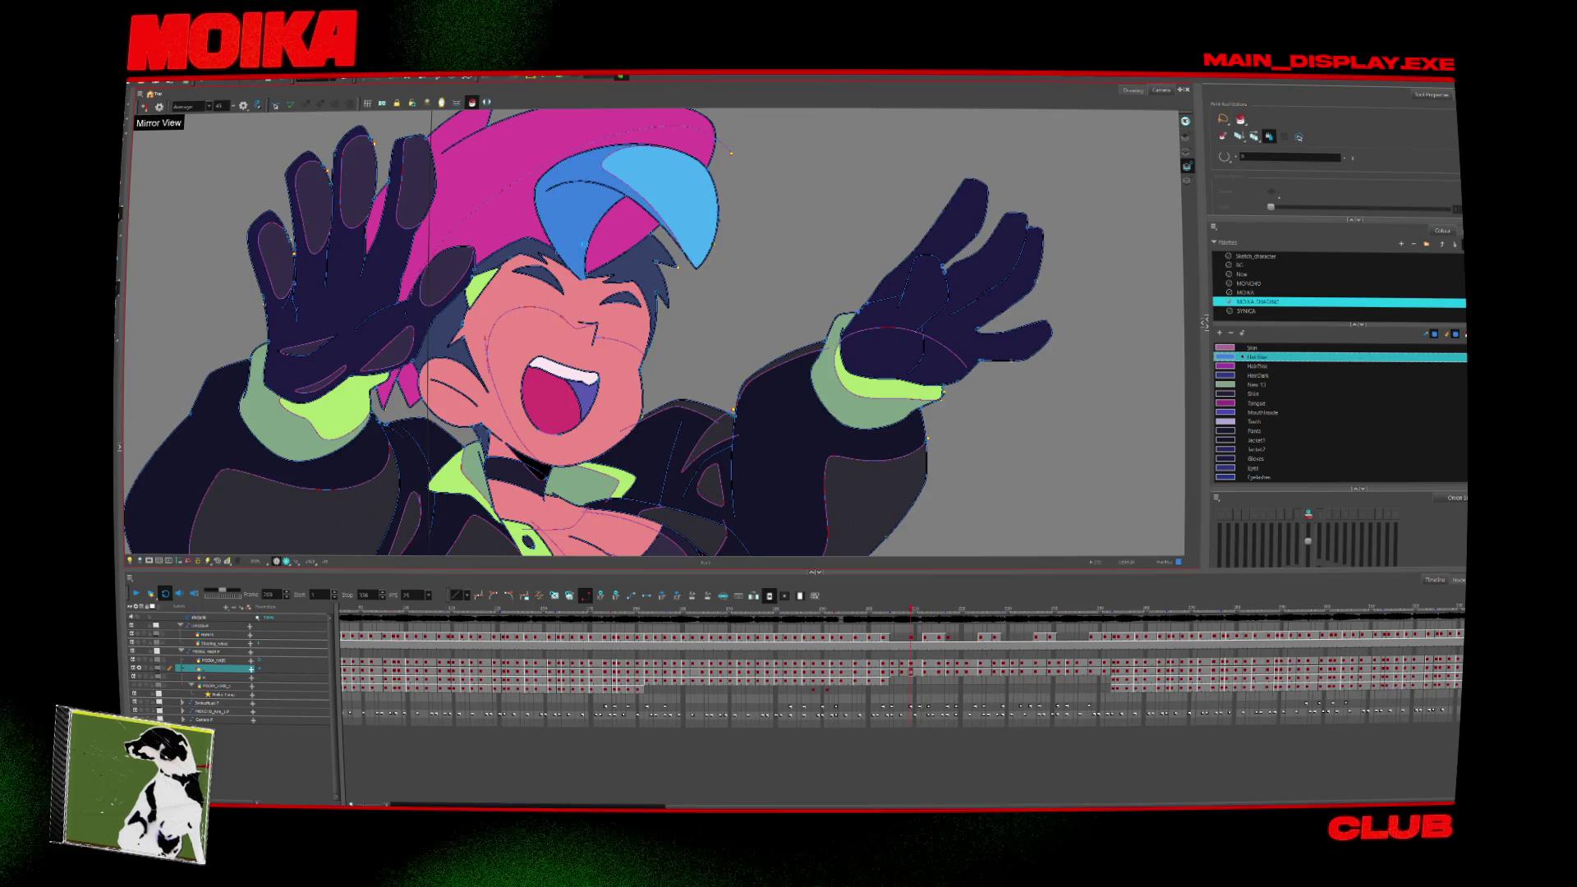
pyautogui.press('.')
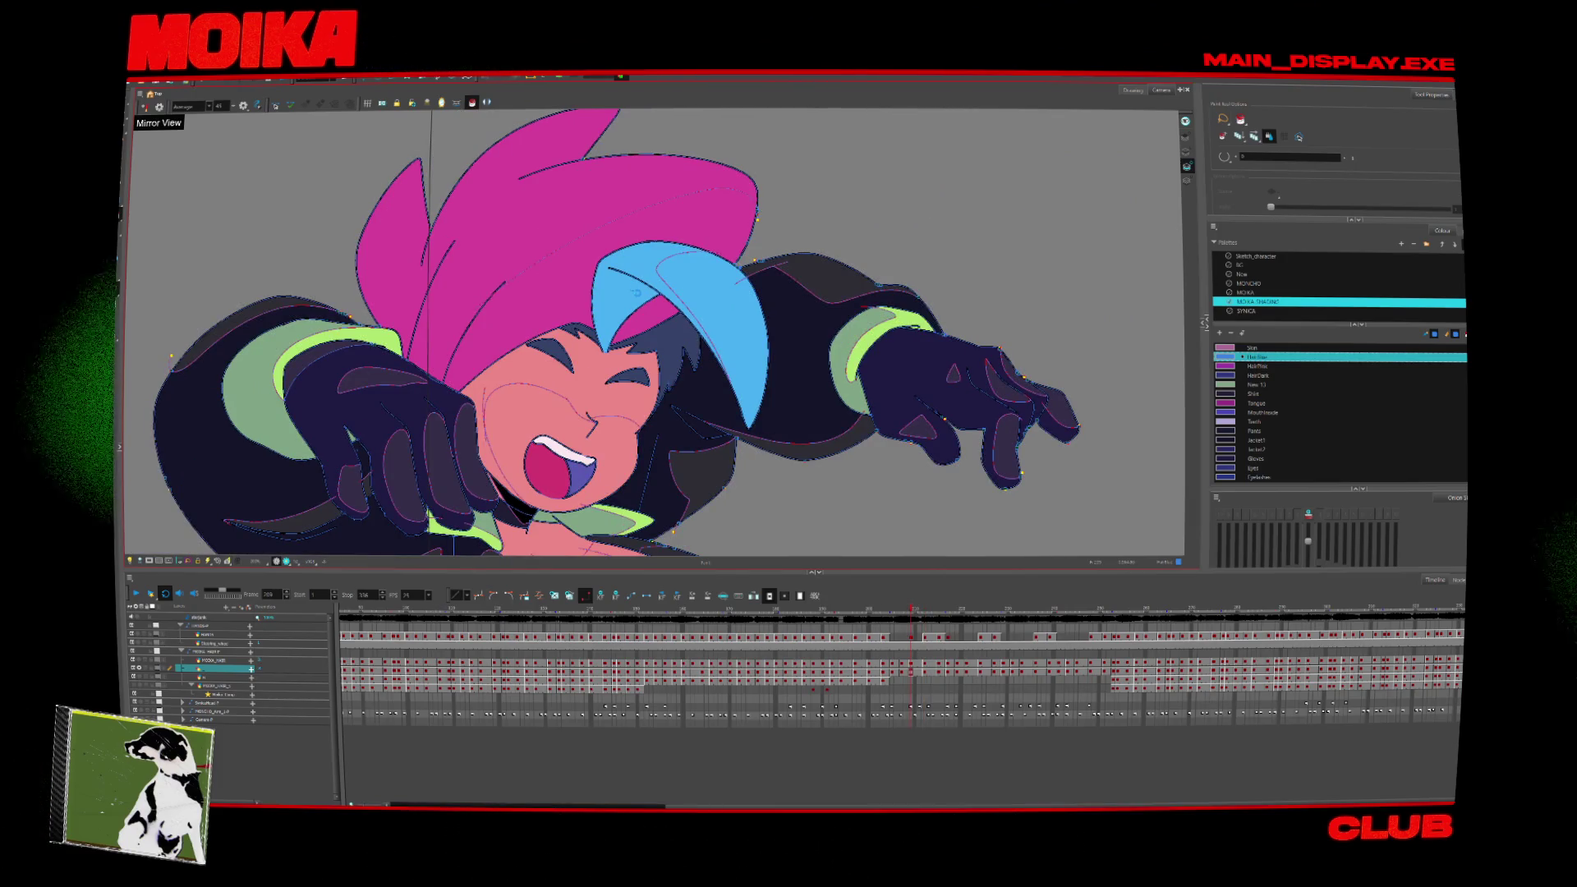
pyautogui.press(',')
pyautogui.press(',')
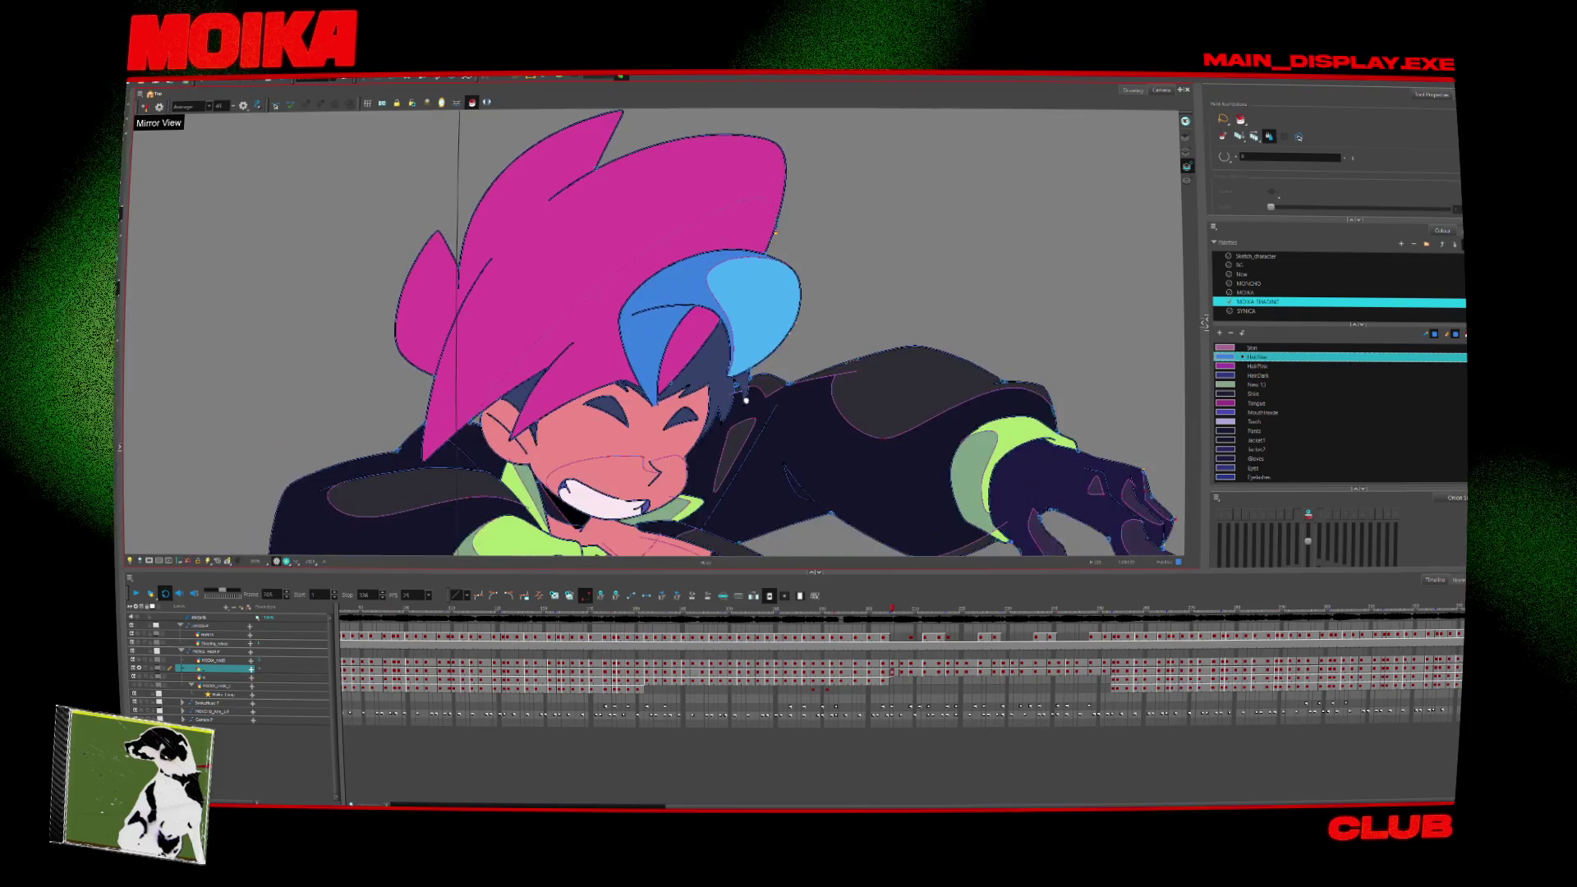
# Paint the upper hair and hat areas purple with HairFlow across the next drawings.
pyautogui.click(1257, 366)
pyautogui.click(559, 189)
pyautogui.press('.')
pyautogui.click(522, 277)
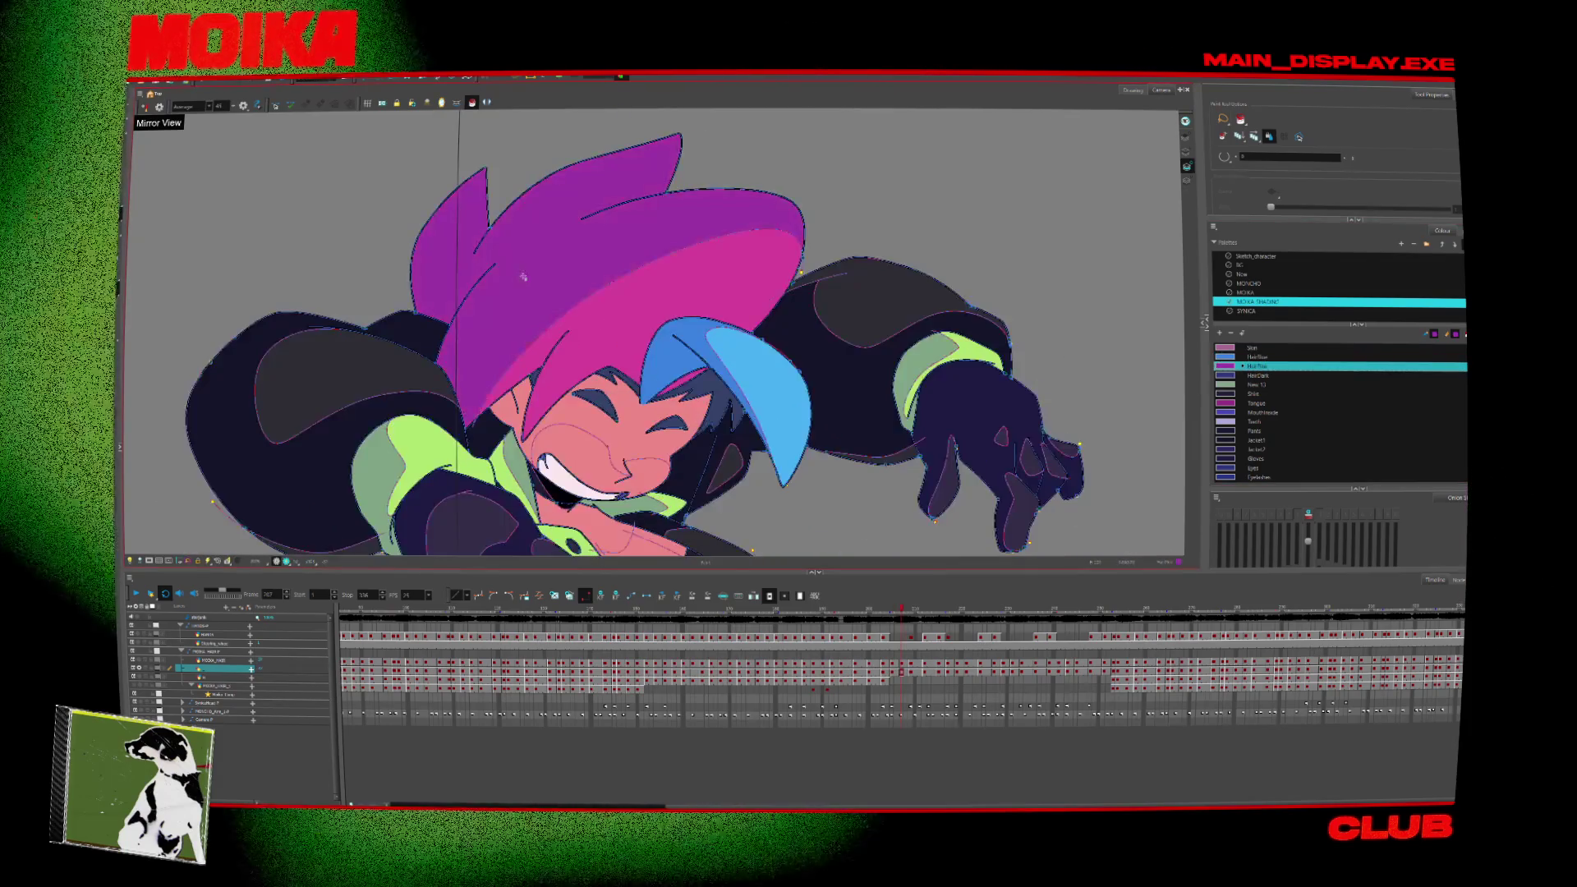
pyautogui.press('.')
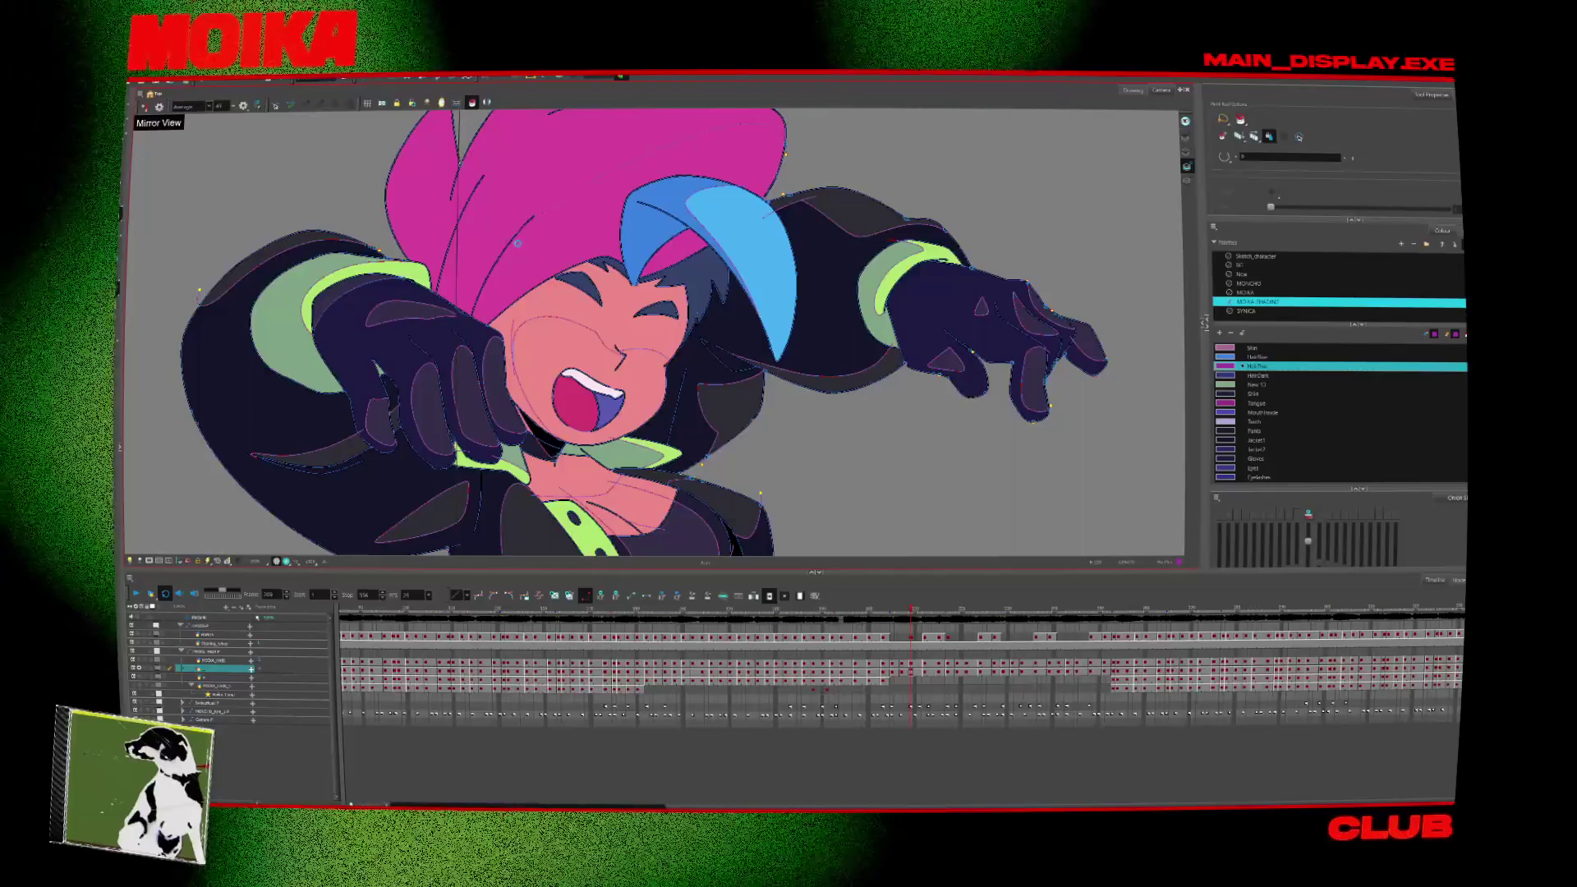
pyautogui.click(486, 269)
pyautogui.click(501, 268)
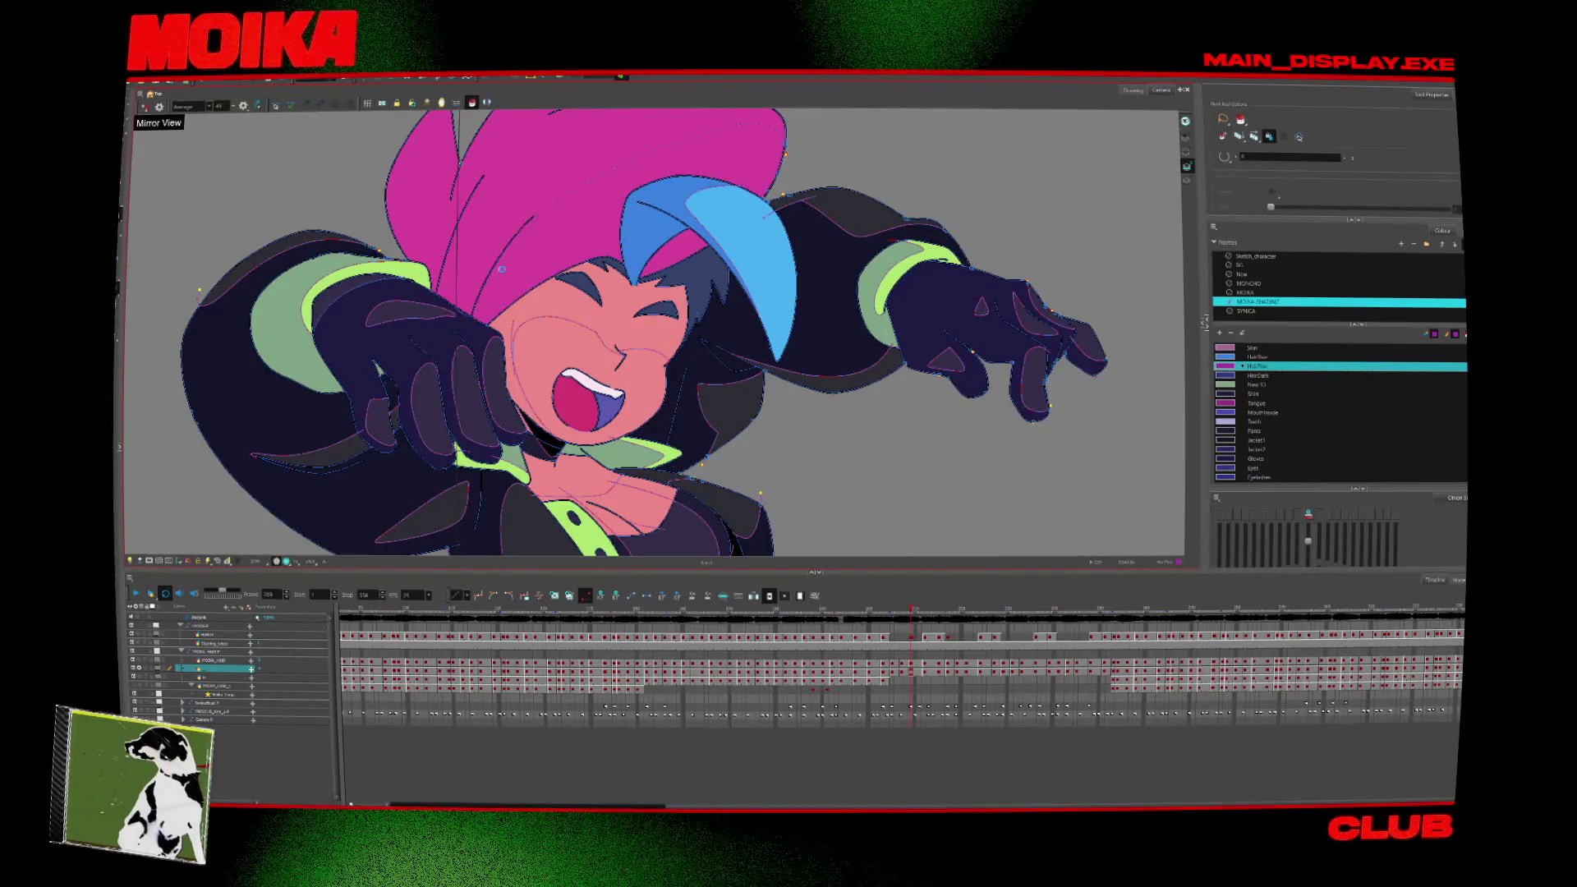
pyautogui.click(488, 261)
# Paint the hat's left region and the lower and left hair spikes purple on the hands-up drawings.
pyautogui.press('.')
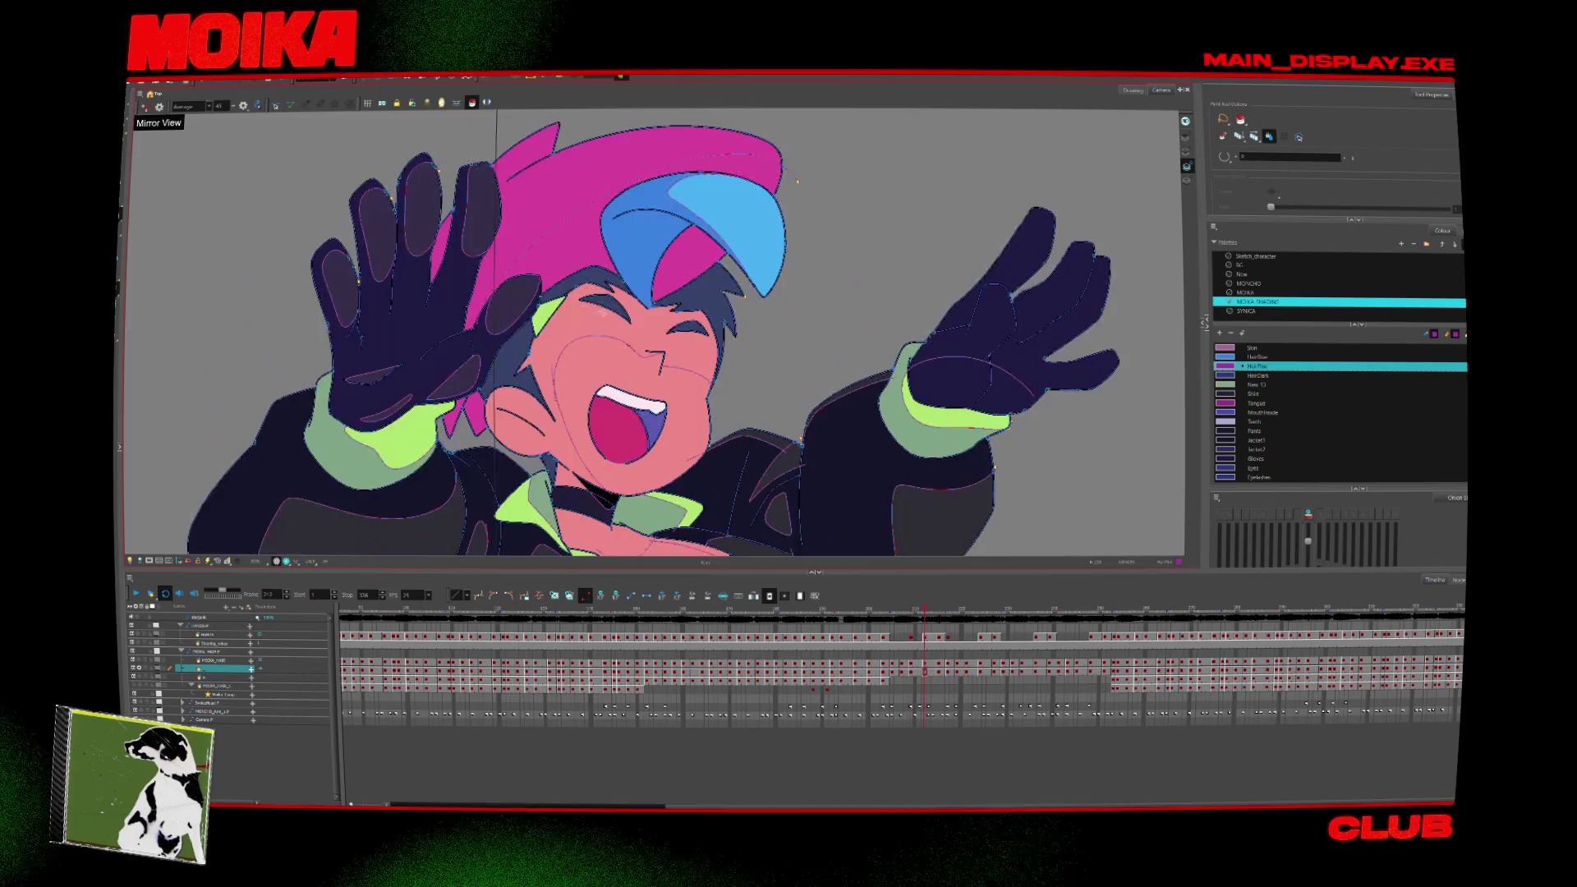
pyautogui.click(511, 228)
pyautogui.press('.')
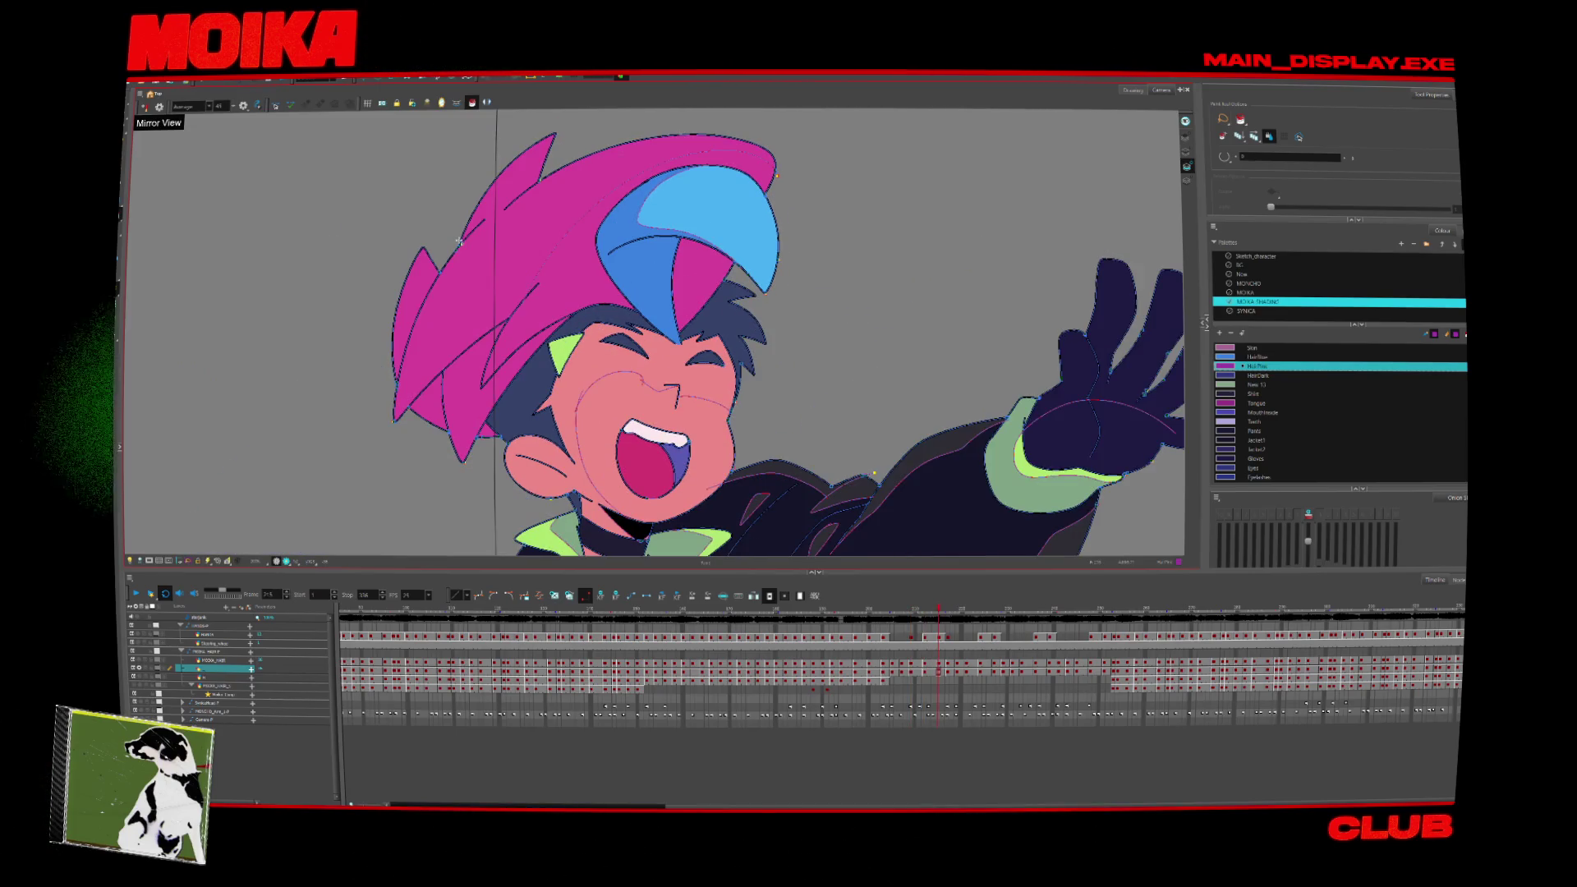
pyautogui.click(460, 240)
pyautogui.click(483, 428)
pyautogui.click(416, 321)
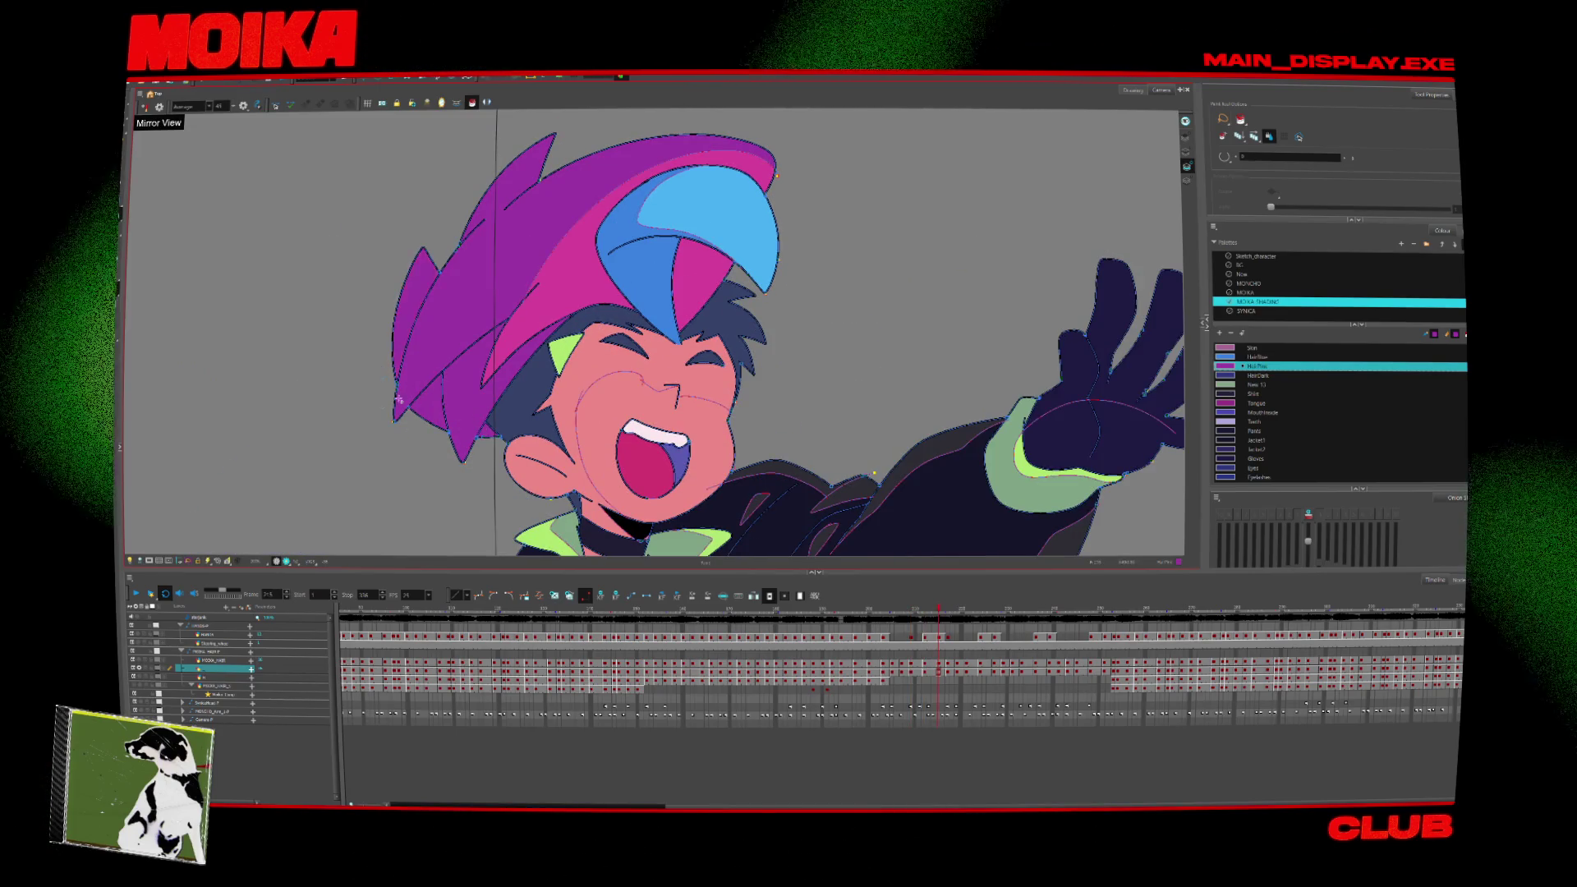
pyautogui.press('.')
pyautogui.press('.')
pyautogui.press('.')
pyautogui.press('.')
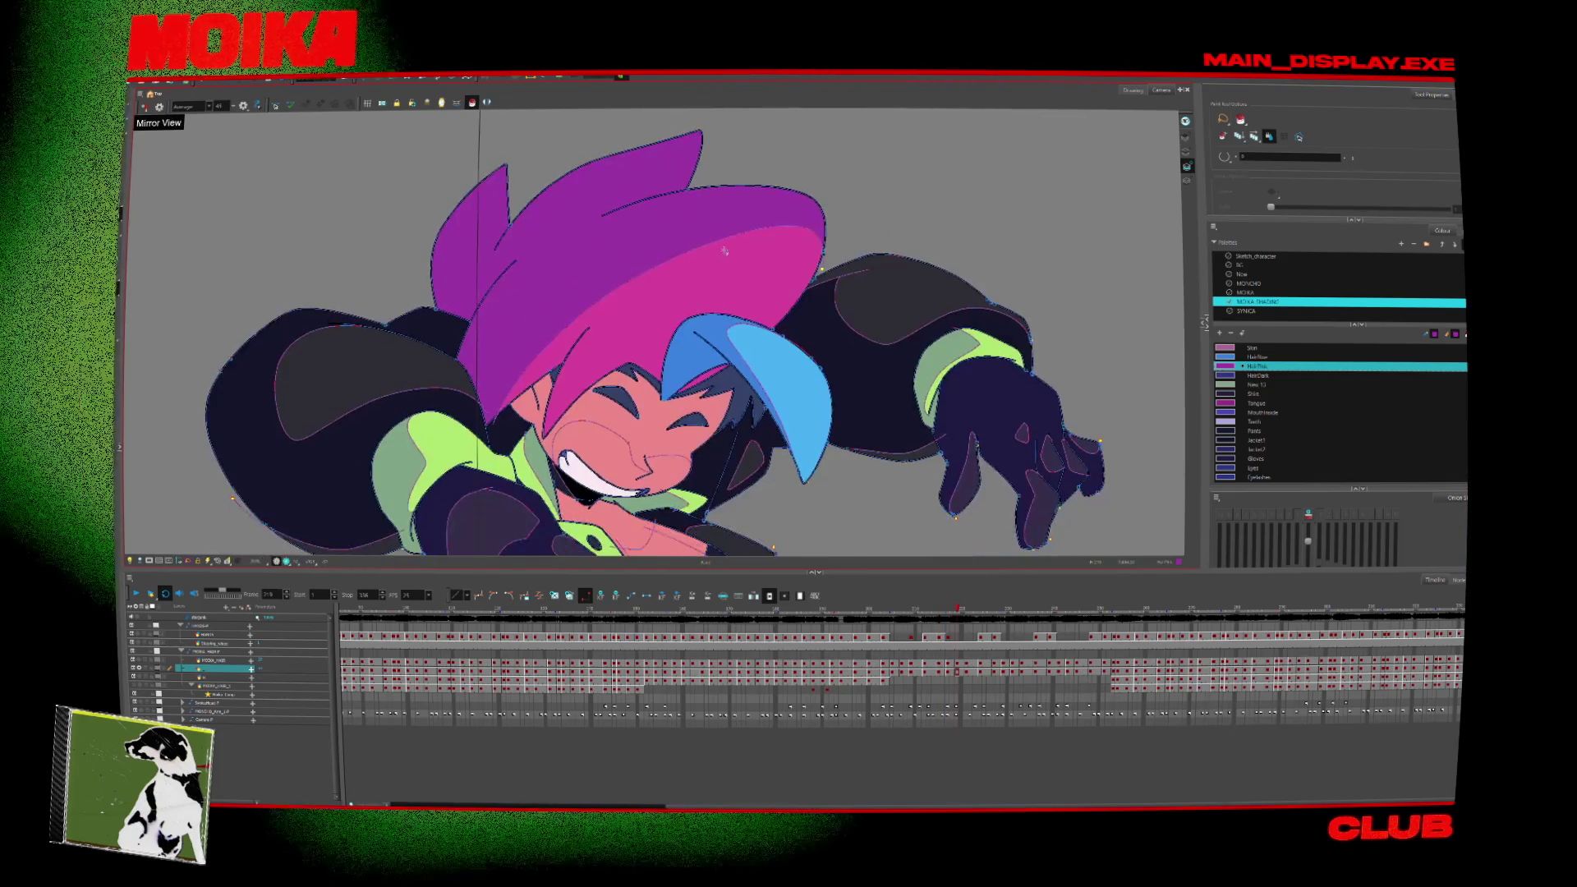
# Pick up the face's skin colour and compare drawings around frames 207 to 209.
pyautogui.keyDown('alt'); pyautogui.click(606, 410); pyautogui.keyUp('alt')
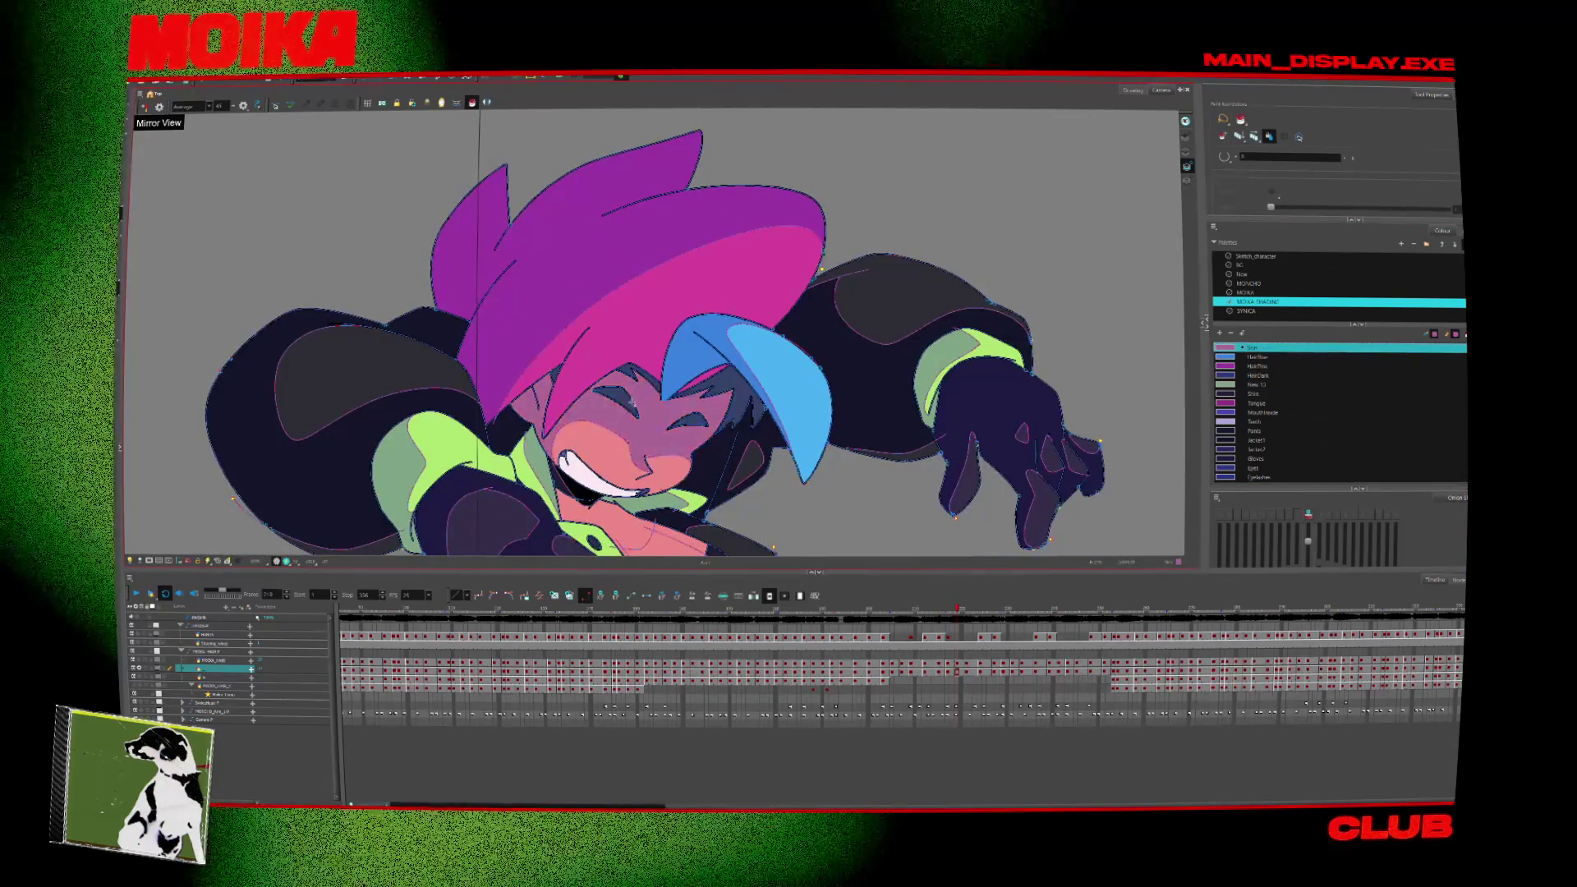
pyautogui.press(',')
pyautogui.press(',')
pyautogui.press(',')
pyautogui.press(',')
pyautogui.press(',')
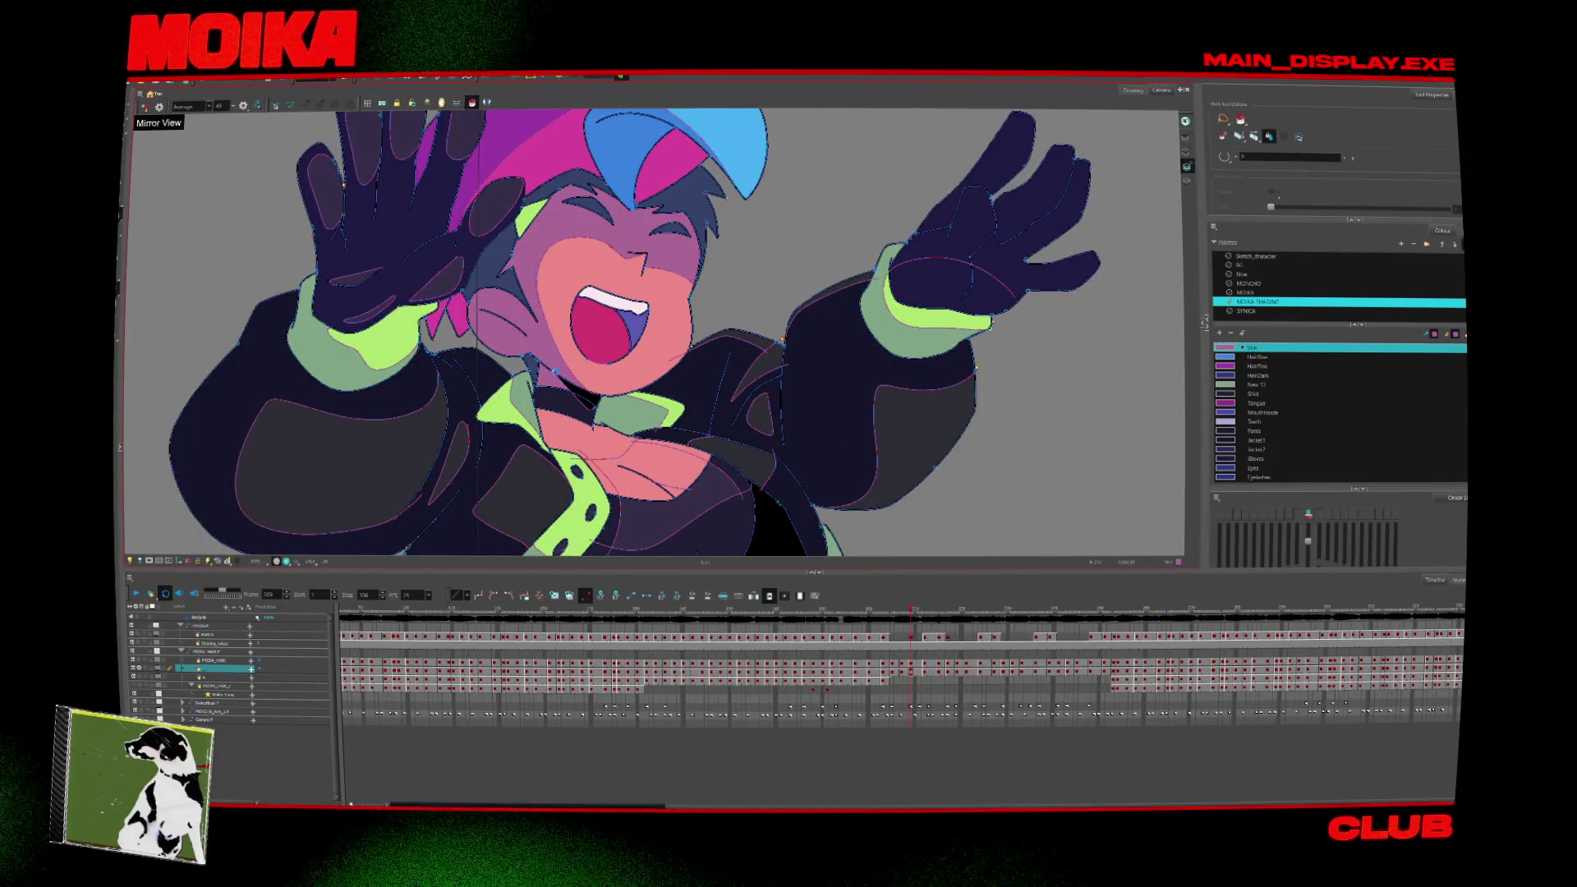
pyautogui.press('.')
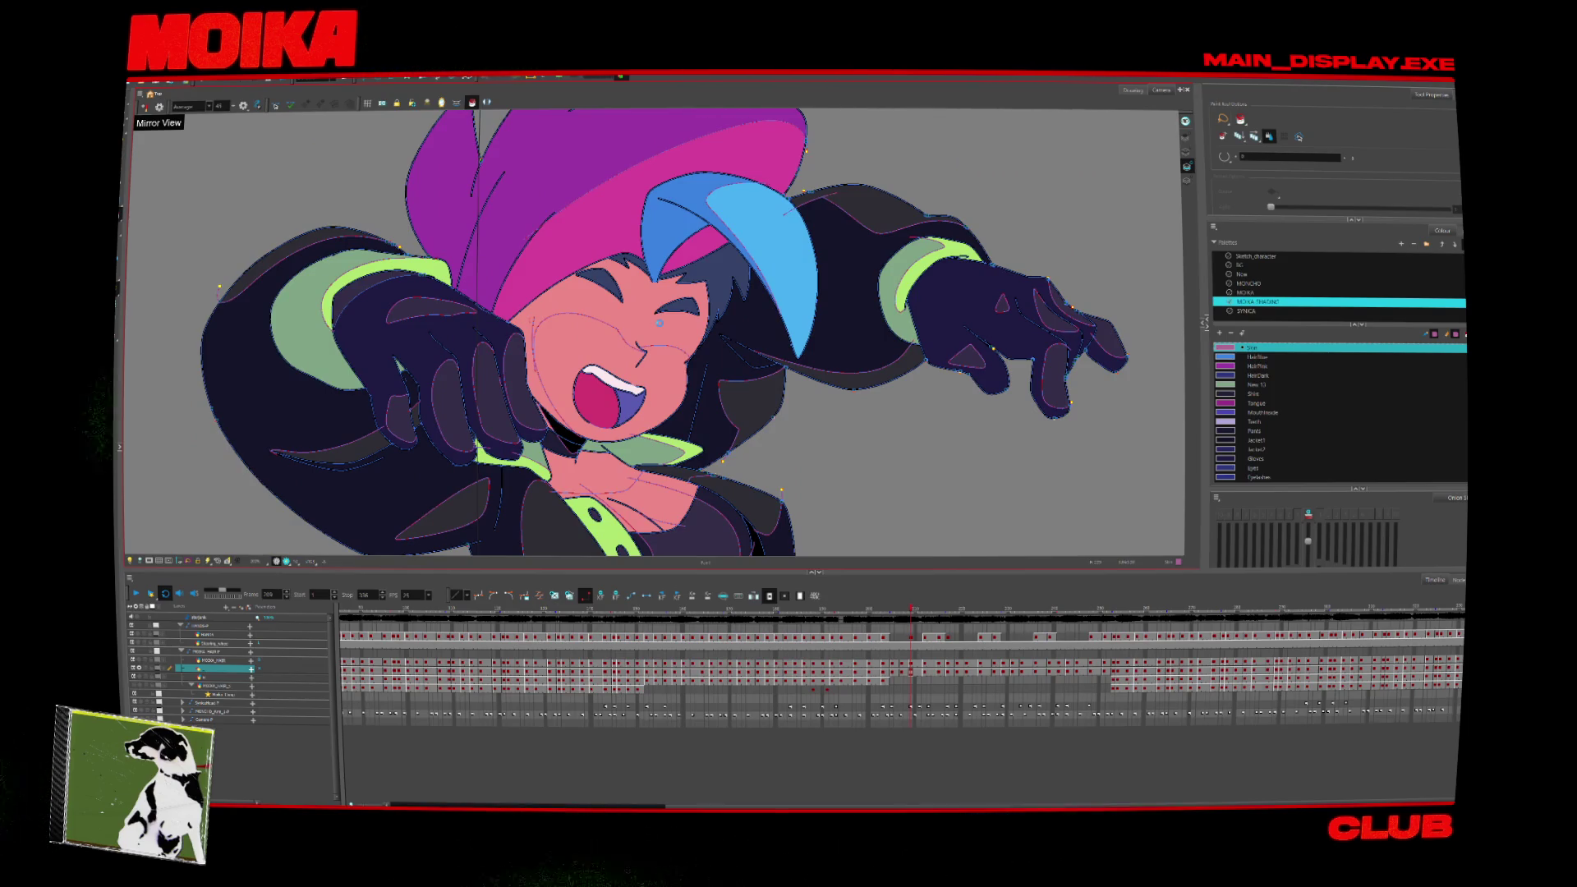
pyautogui.press(',')
pyautogui.press(',')
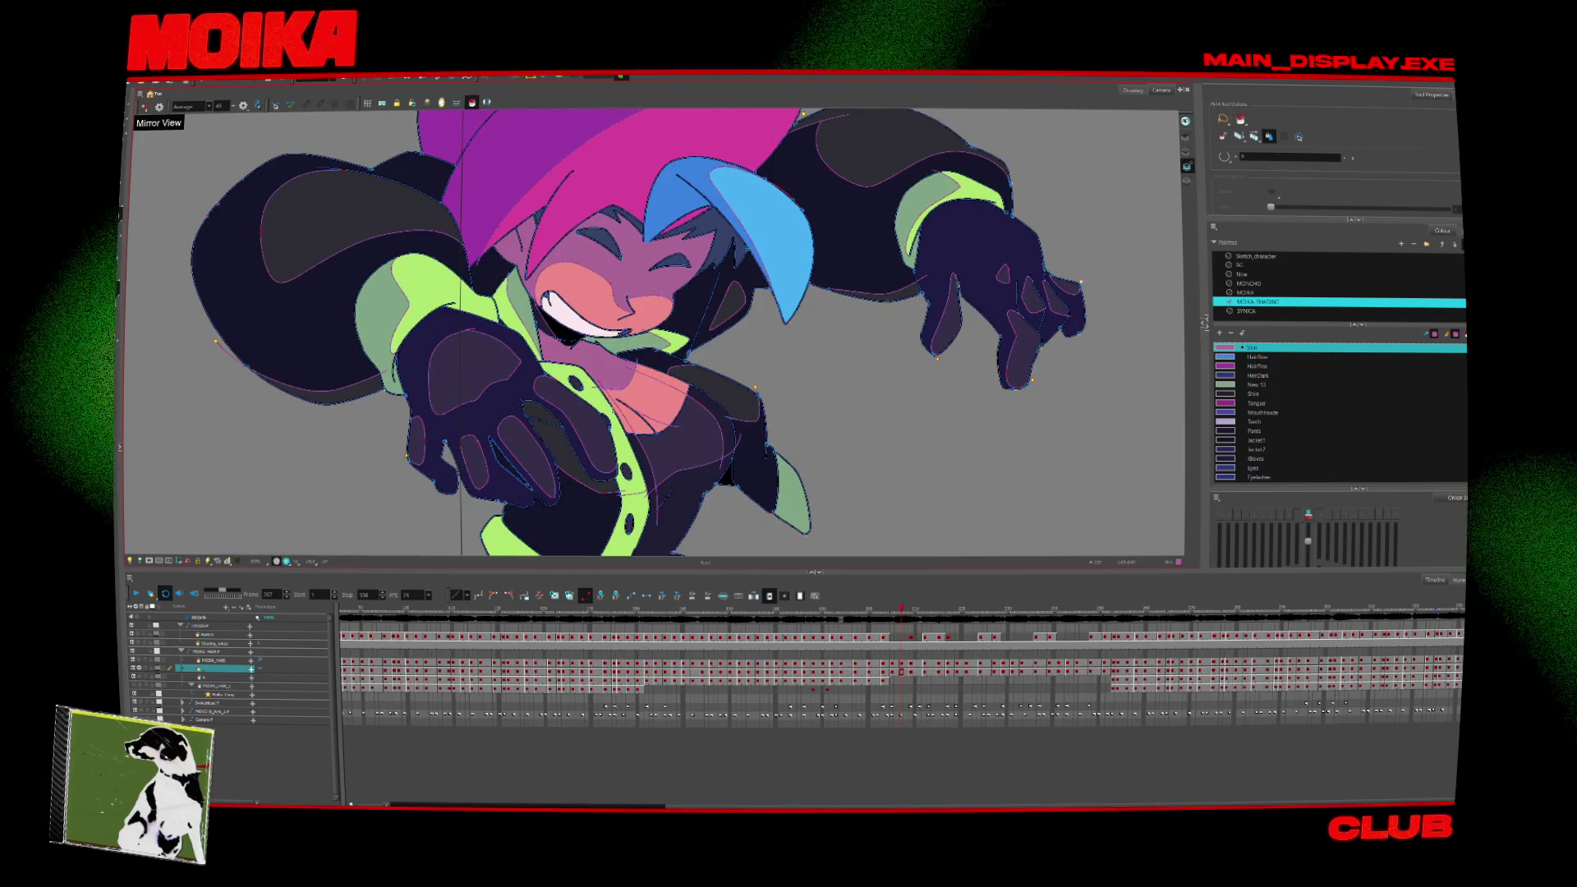
pyautogui.press('.')
pyautogui.press('.')
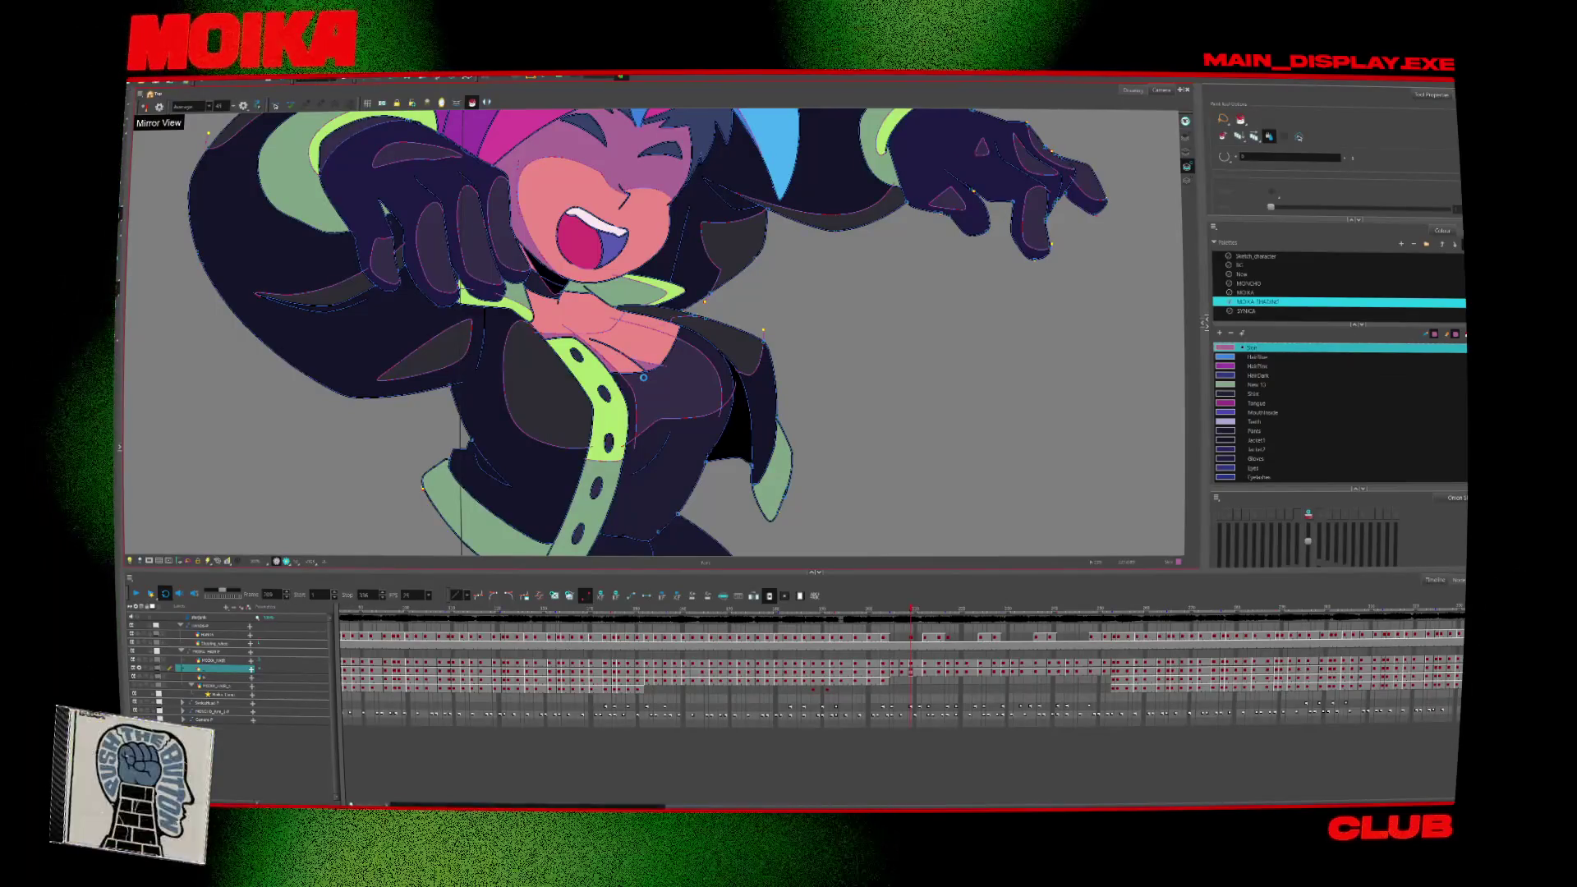
# Review the recoloured animation by jumping ahead through later drawings.
pyautogui.press('g')
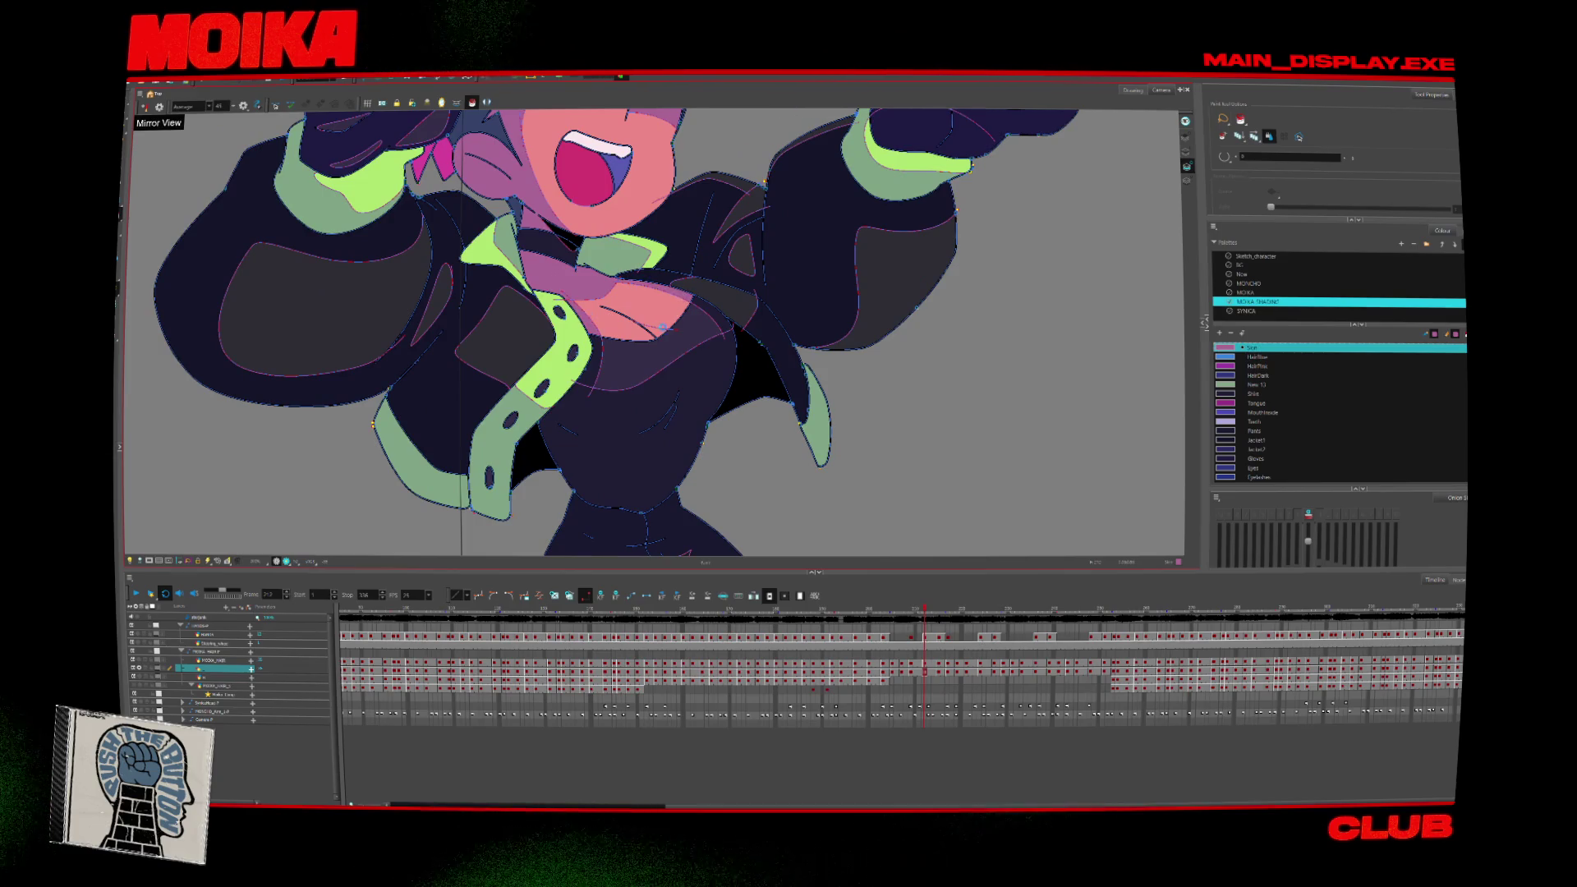
pyautogui.press('g')
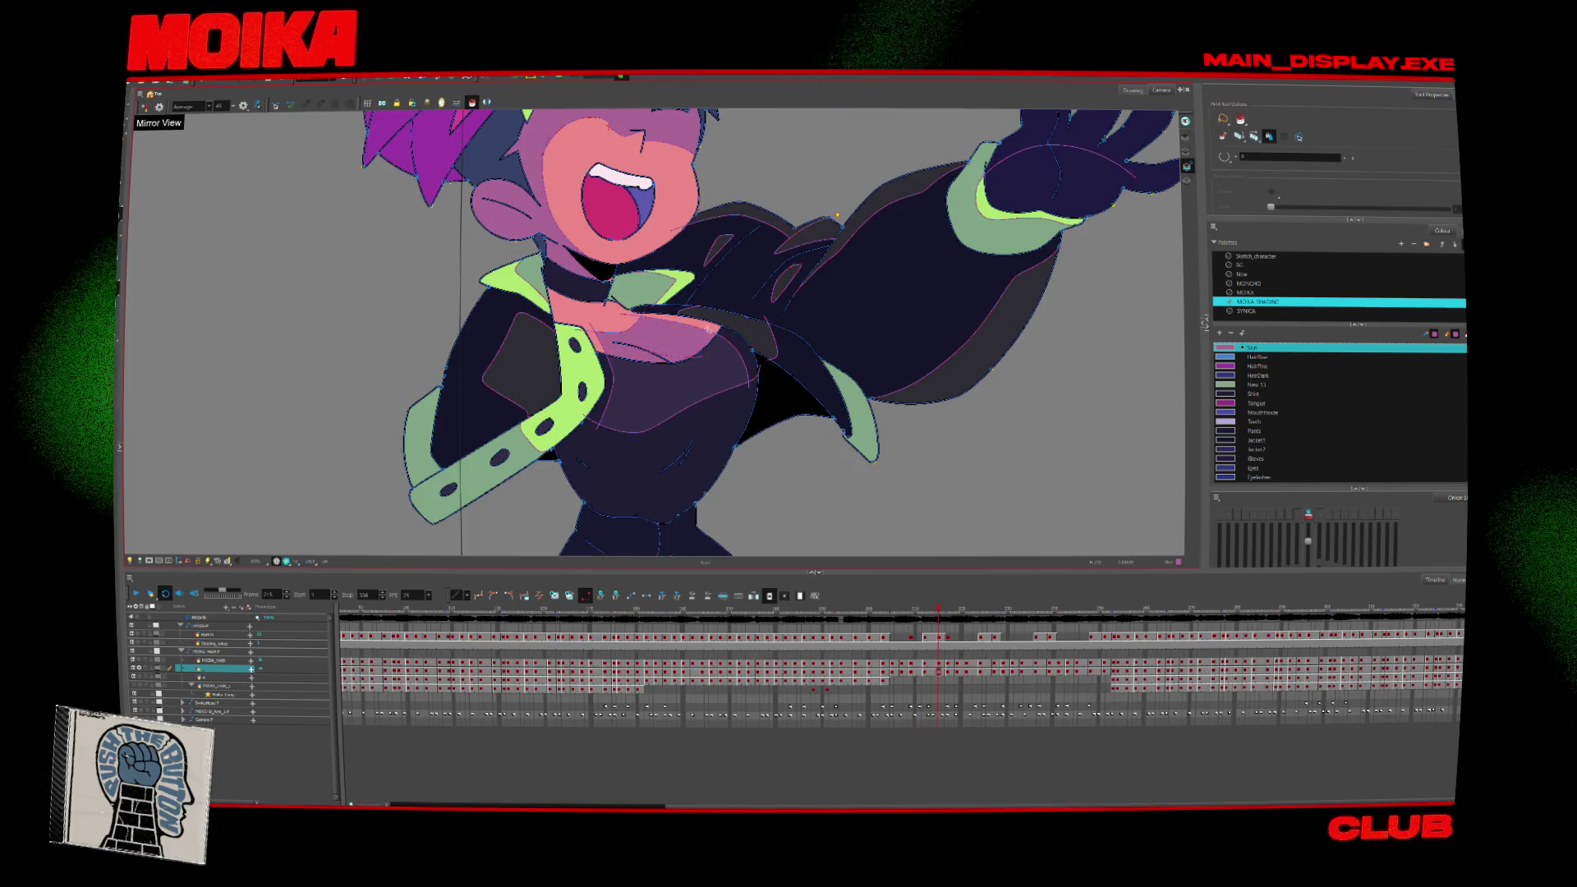
pyautogui.press('g')
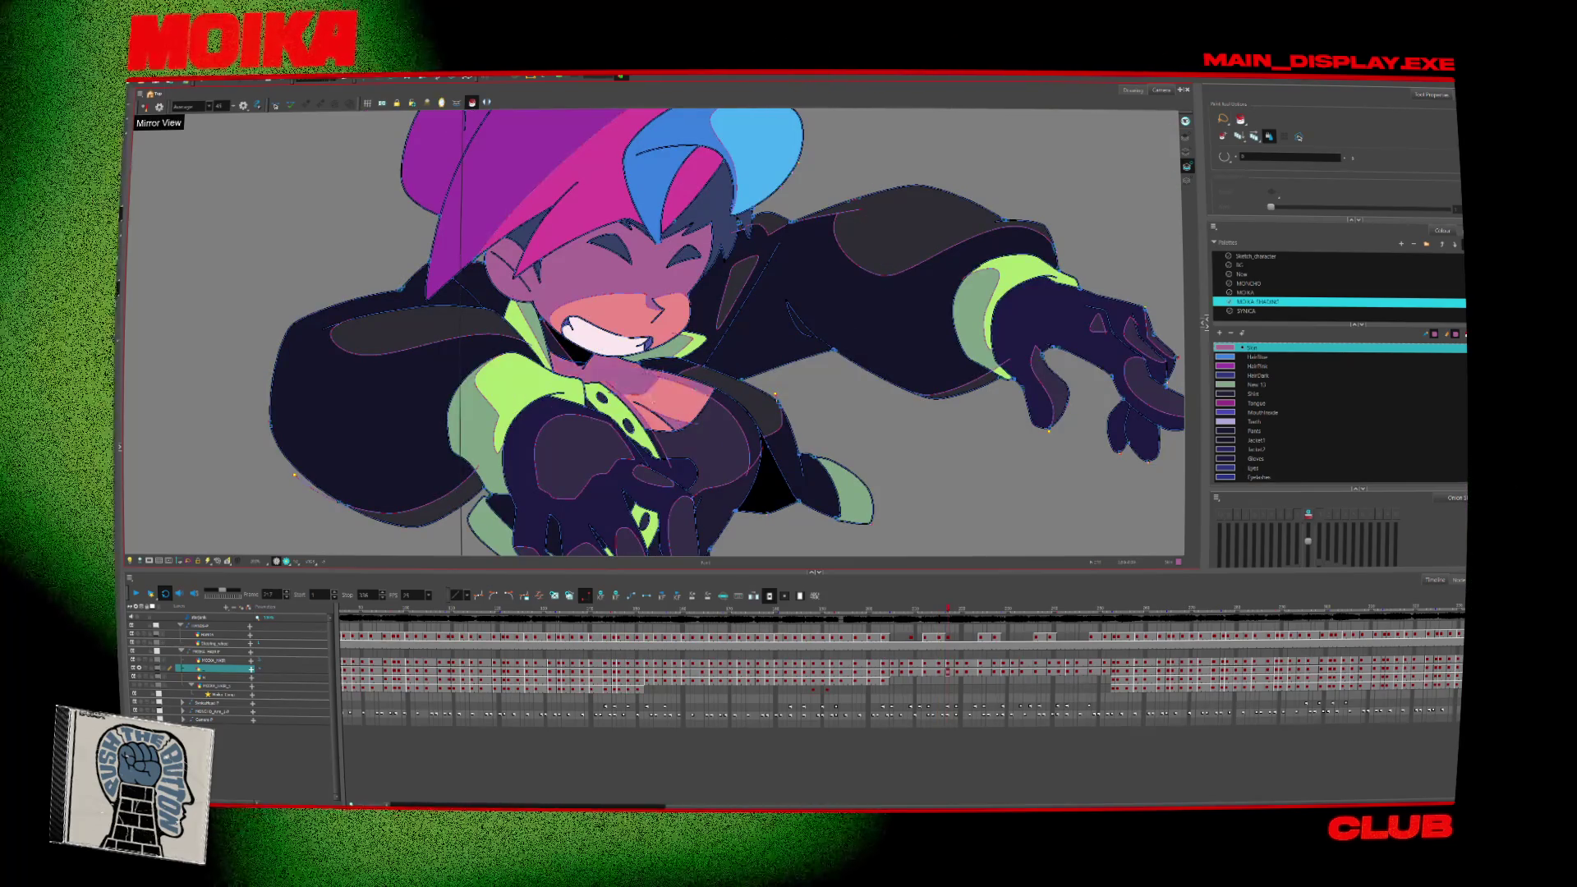
pyautogui.press('g')
pyautogui.press('g')
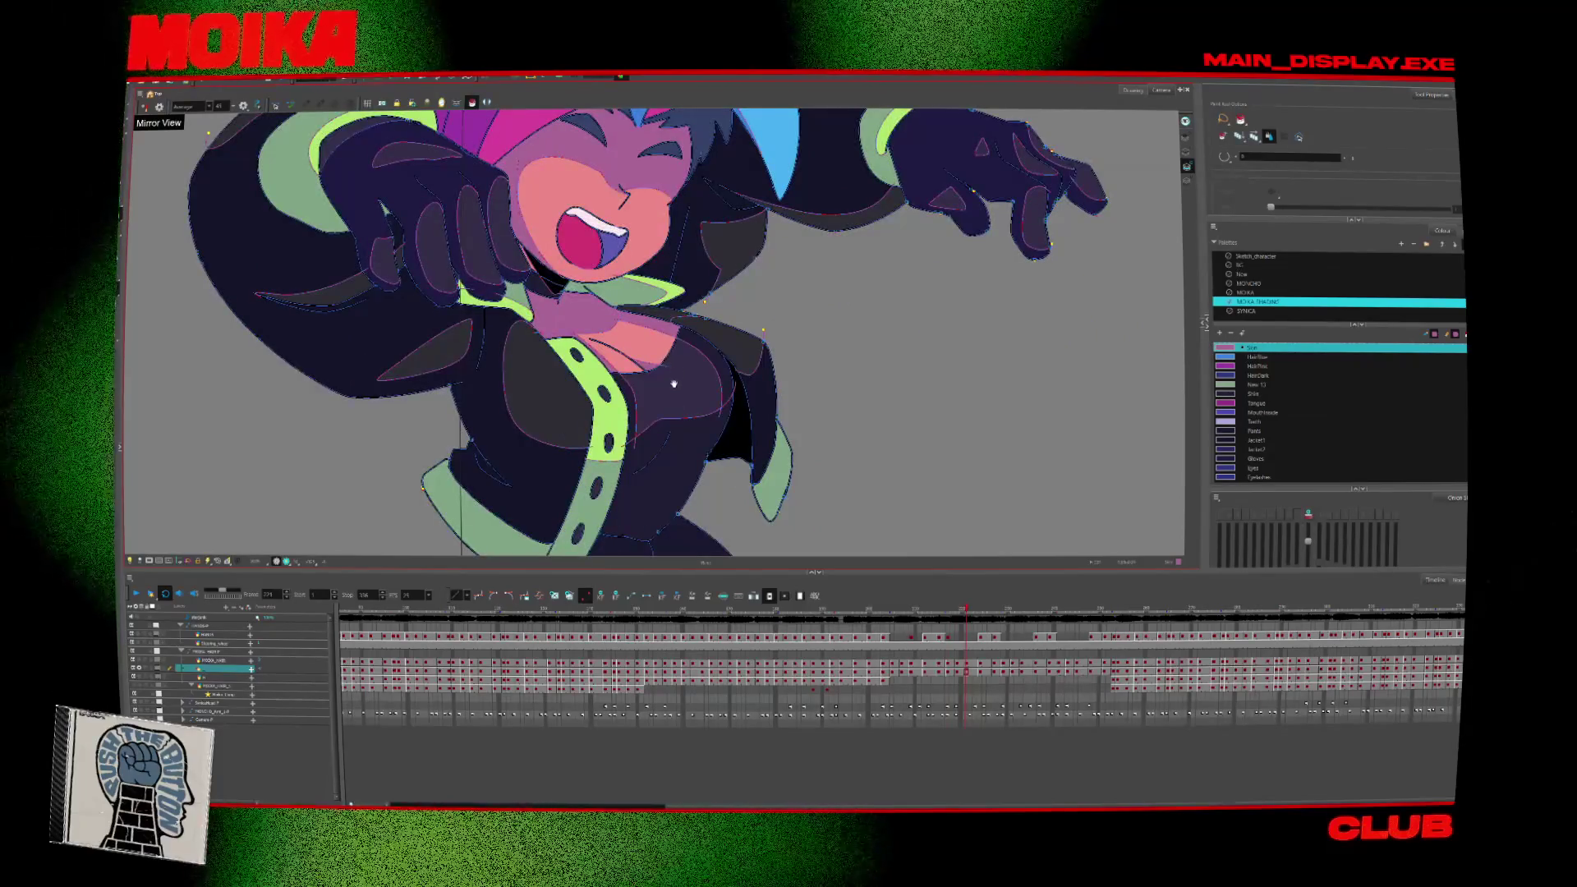
pyautogui.press('g')
pyautogui.press('g')
pyautogui.press('g')
pyautogui.press('f')
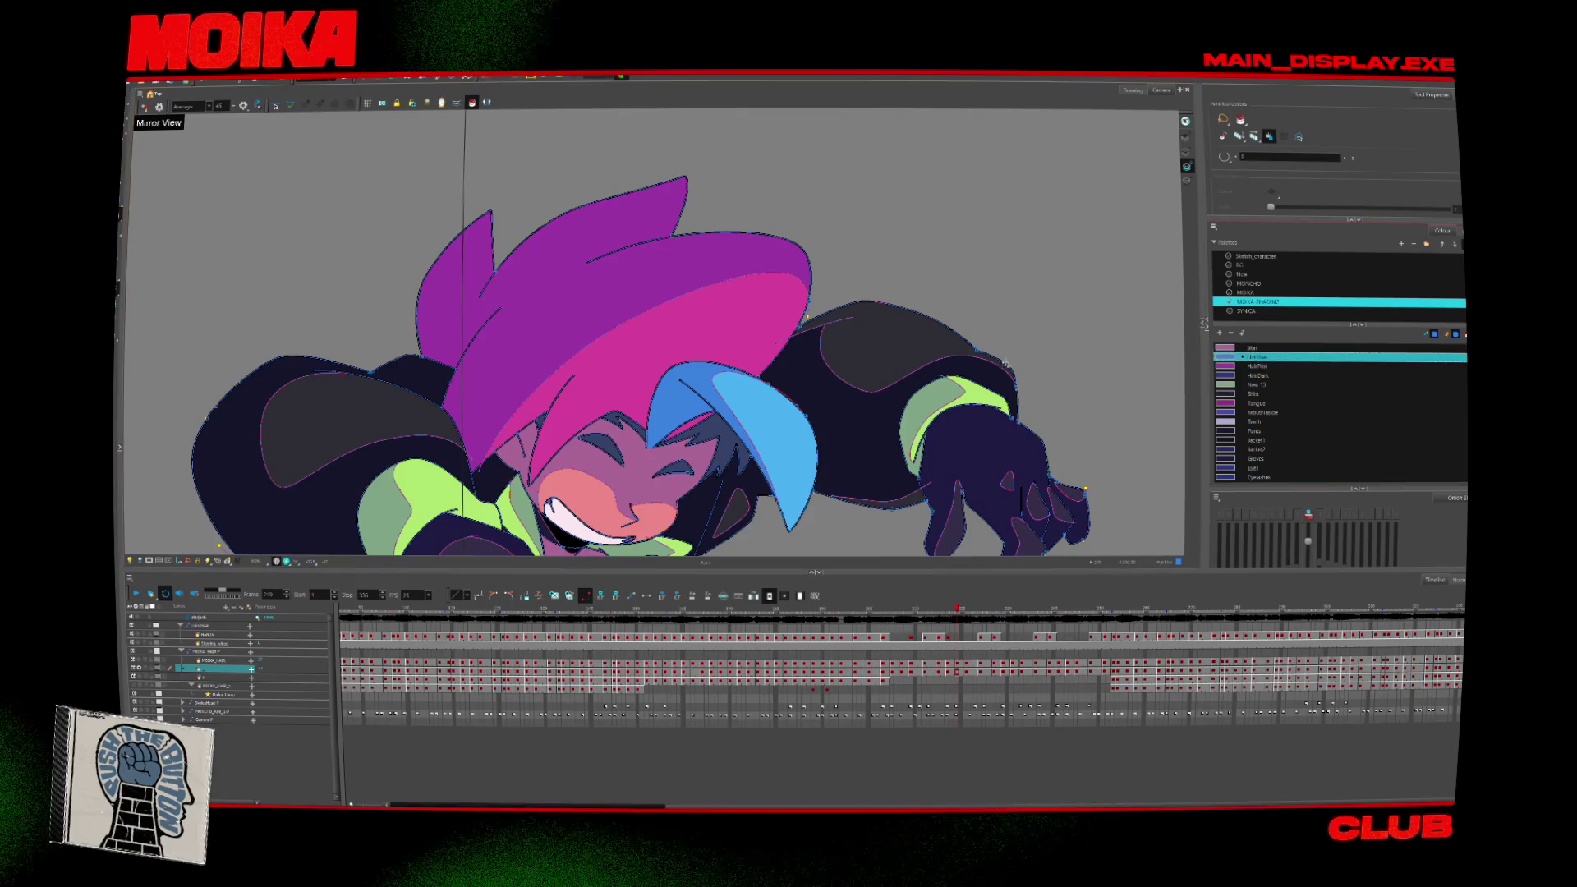
pyautogui.press('g')
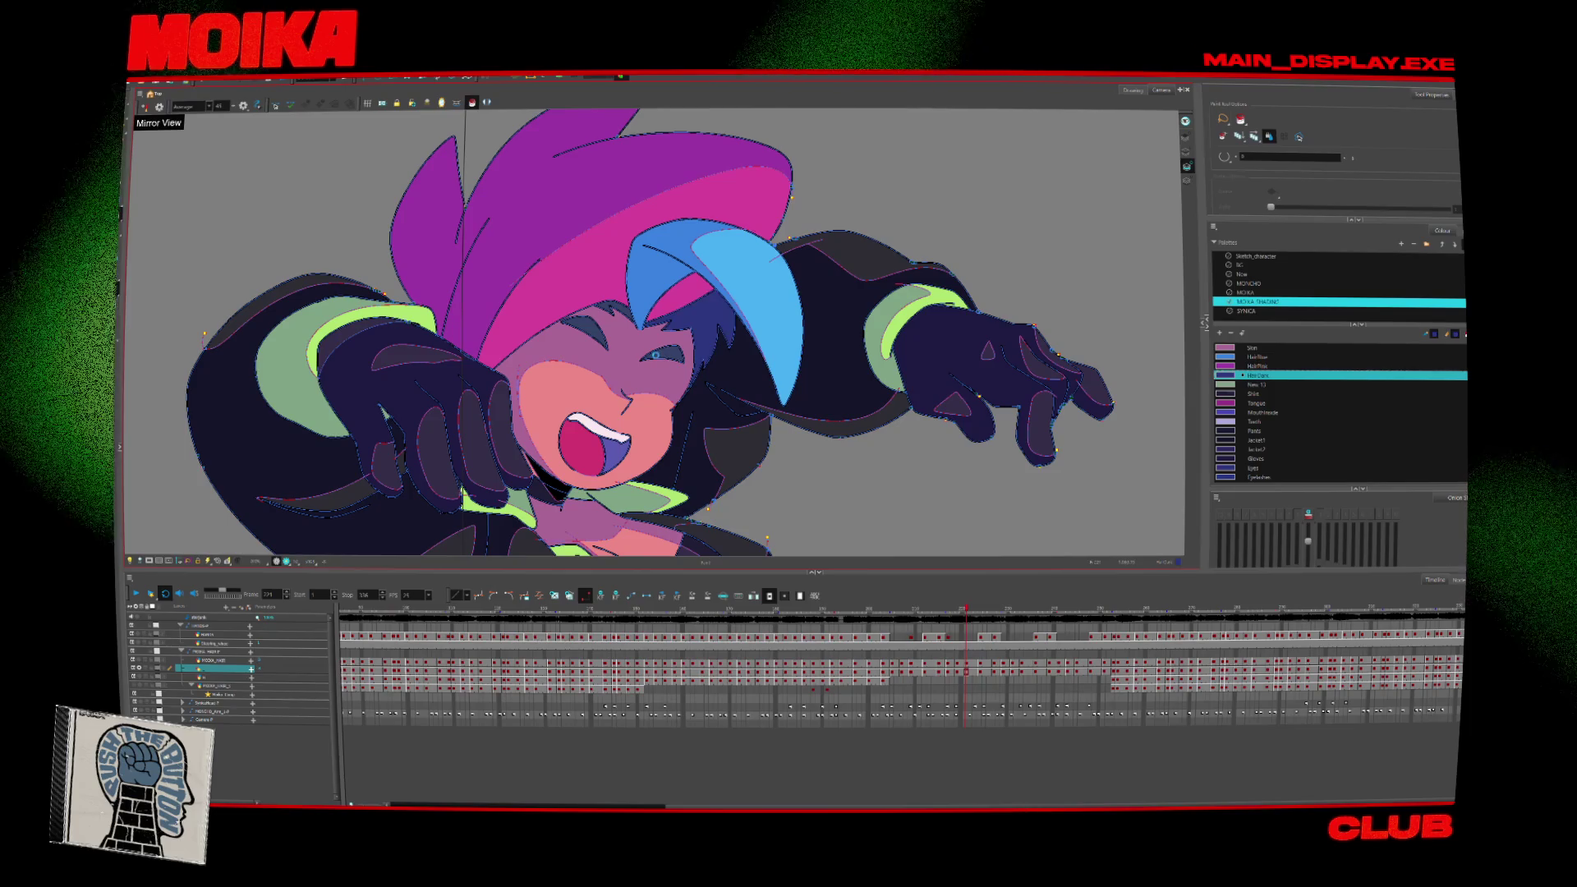
pyautogui.click(604, 307)
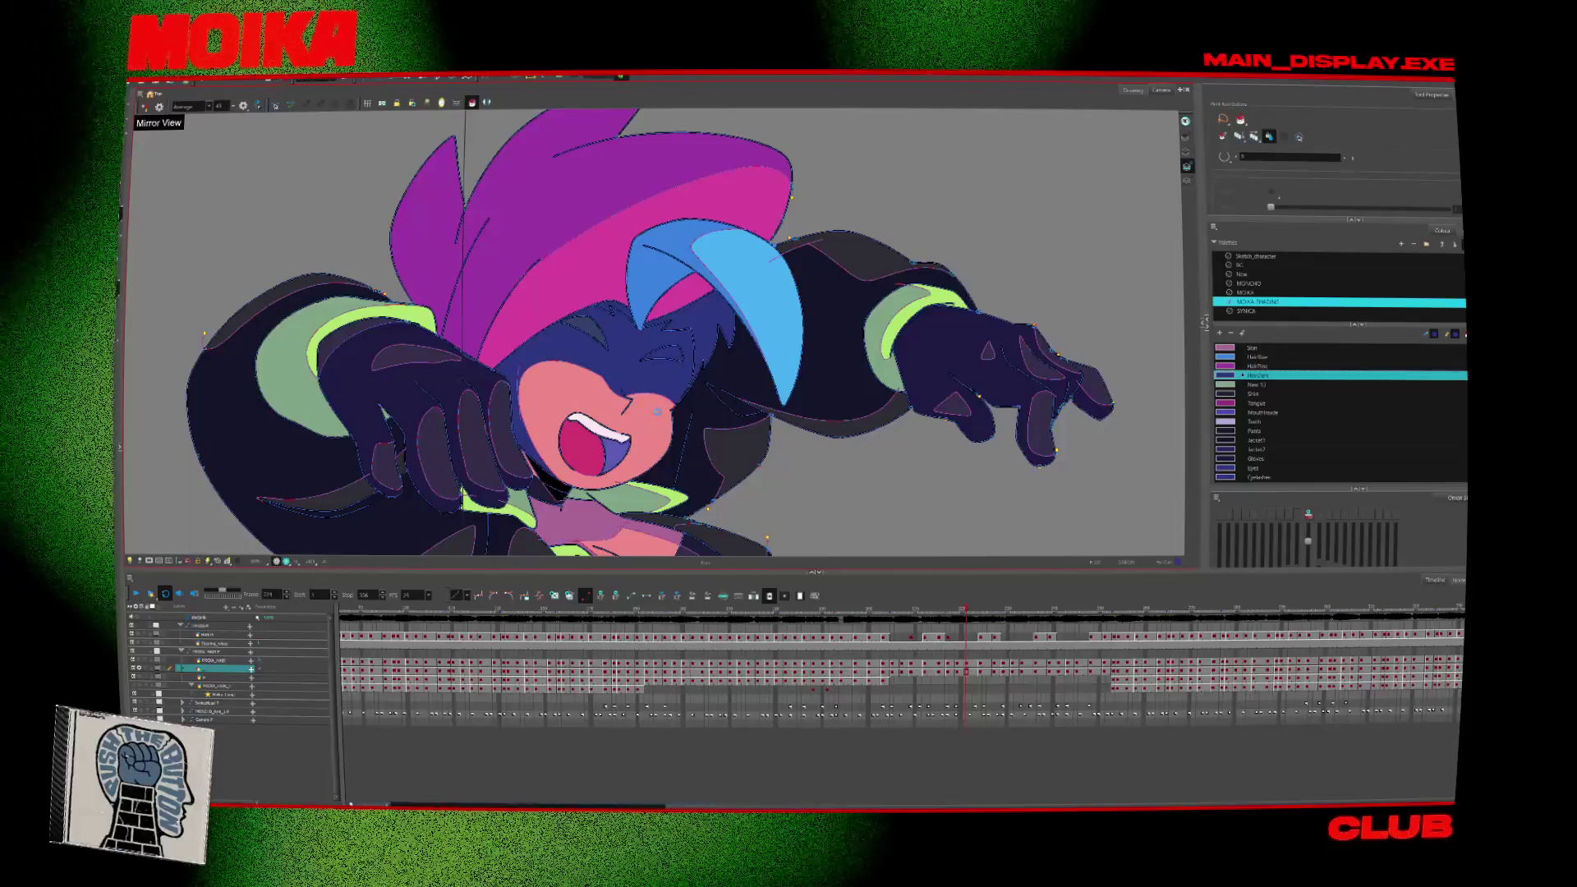
pyautogui.hotkey('ctrl', 'z')
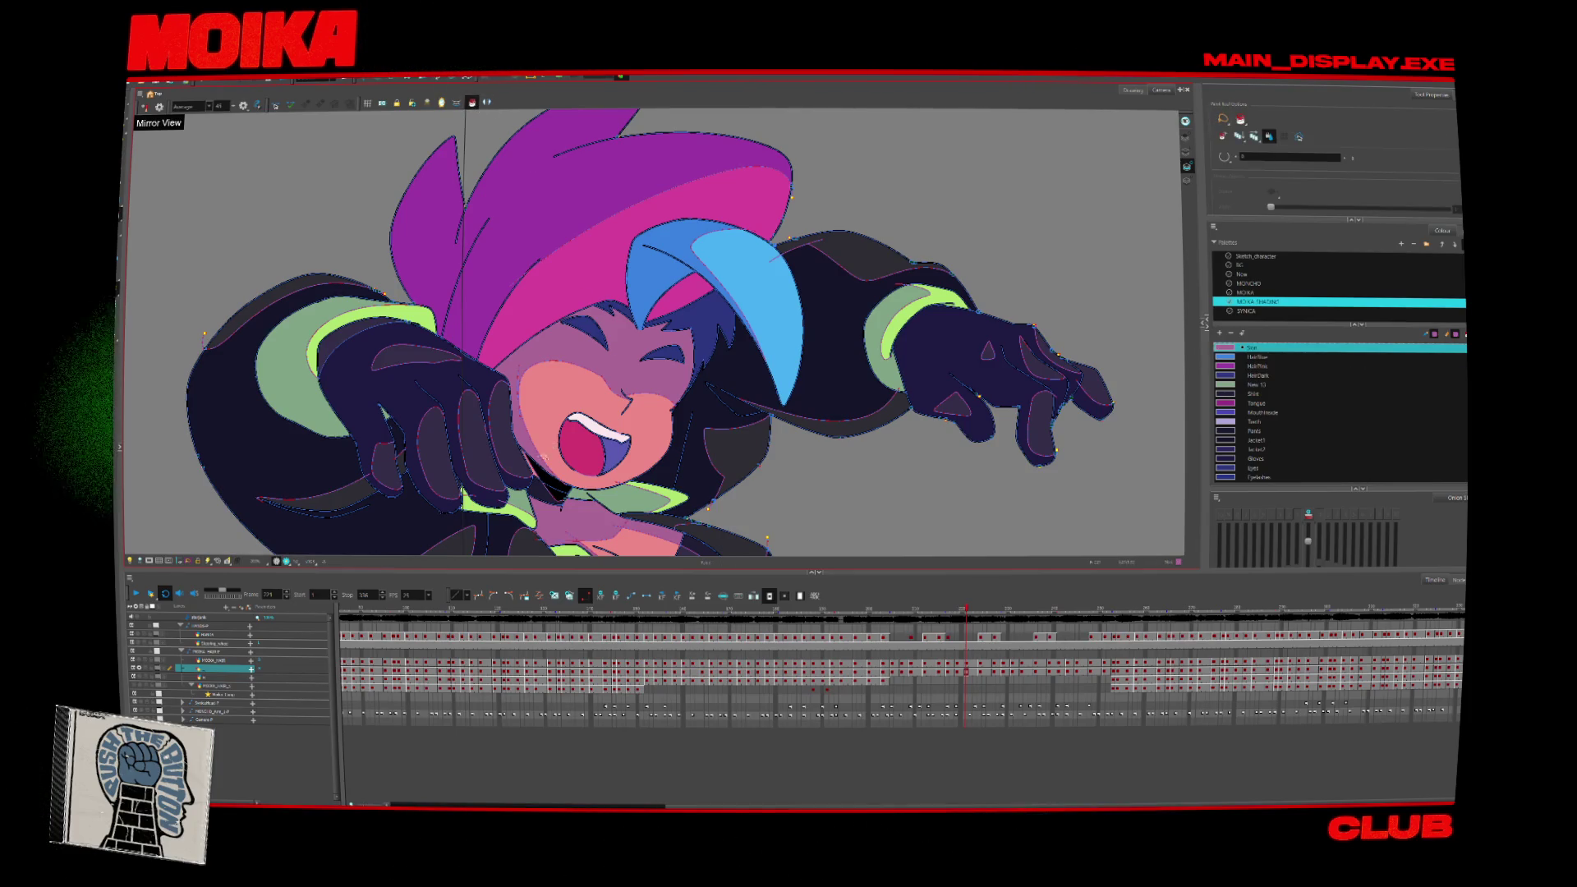
pyautogui.press('.')
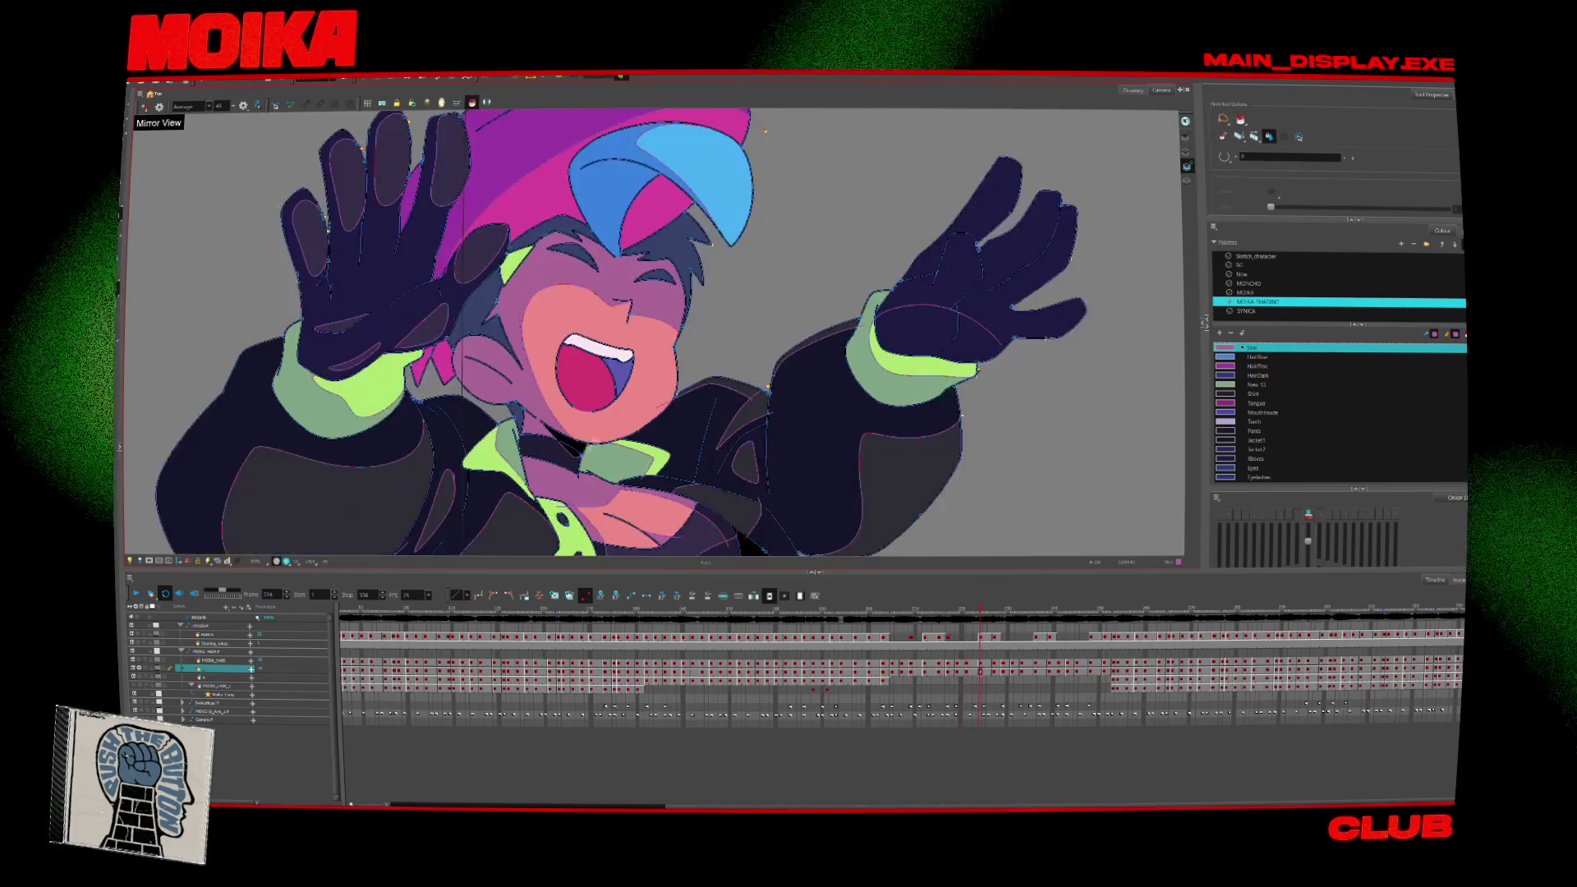
pyautogui.press(',')
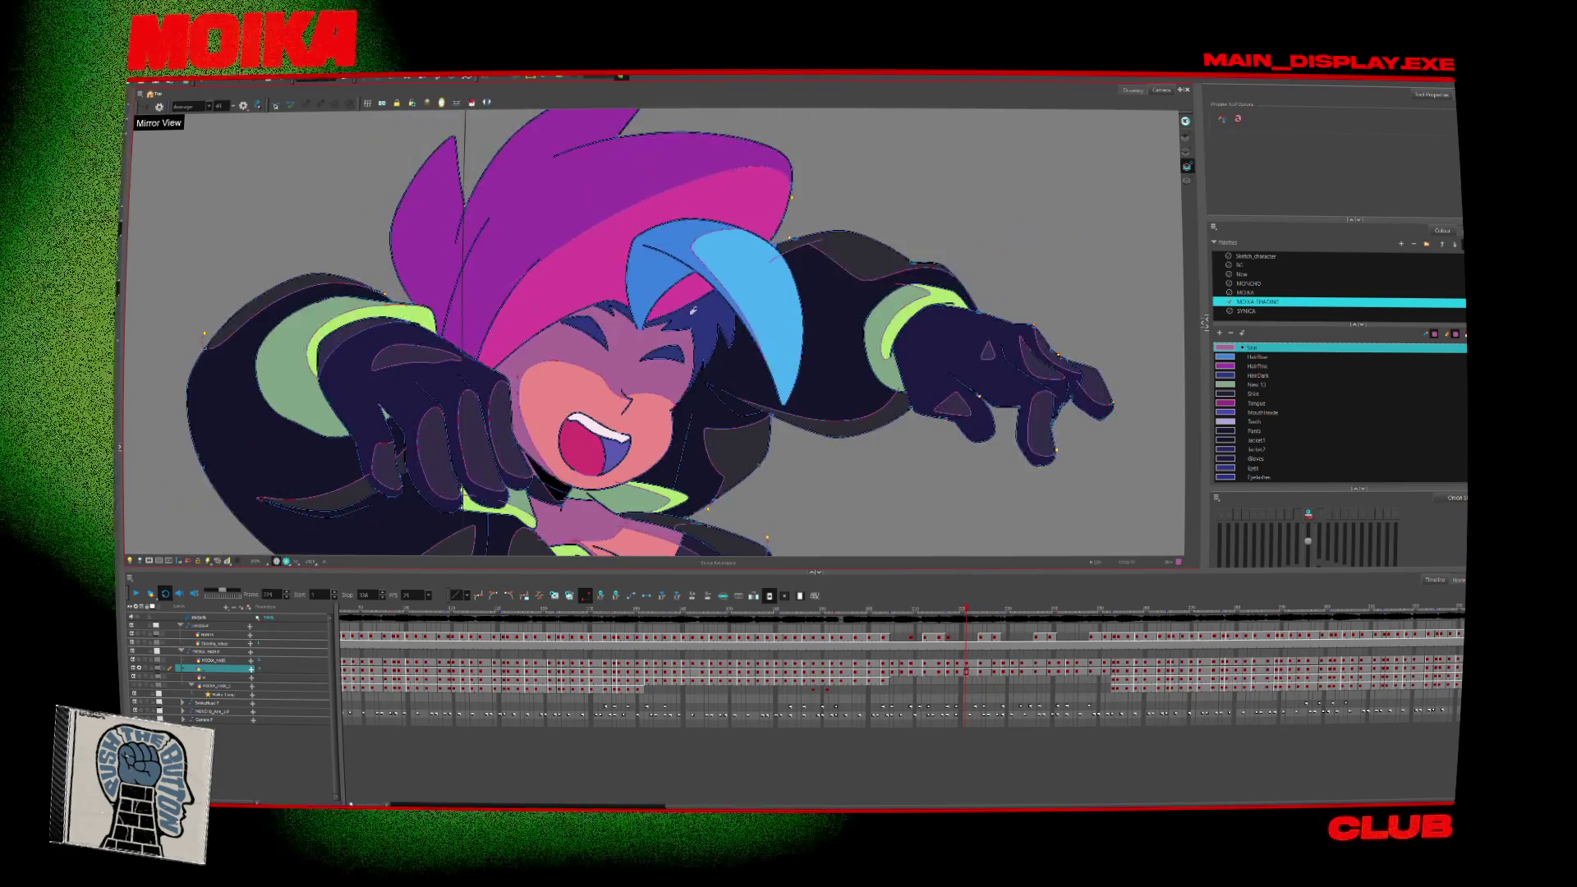
pyautogui.click(1257, 375)
pyautogui.press('.')
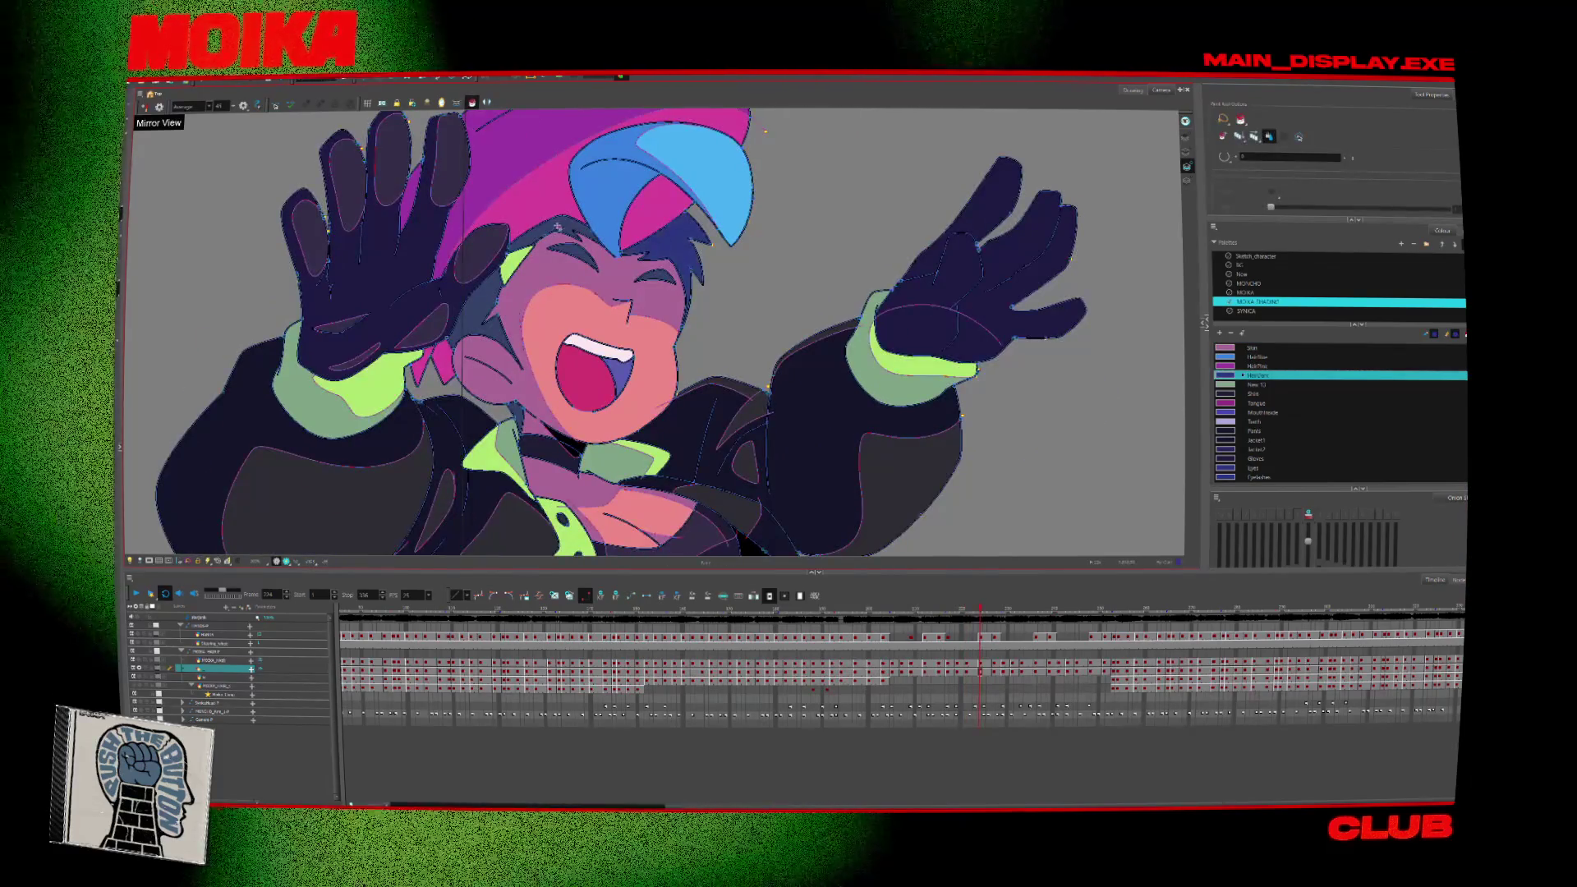
pyautogui.press('.')
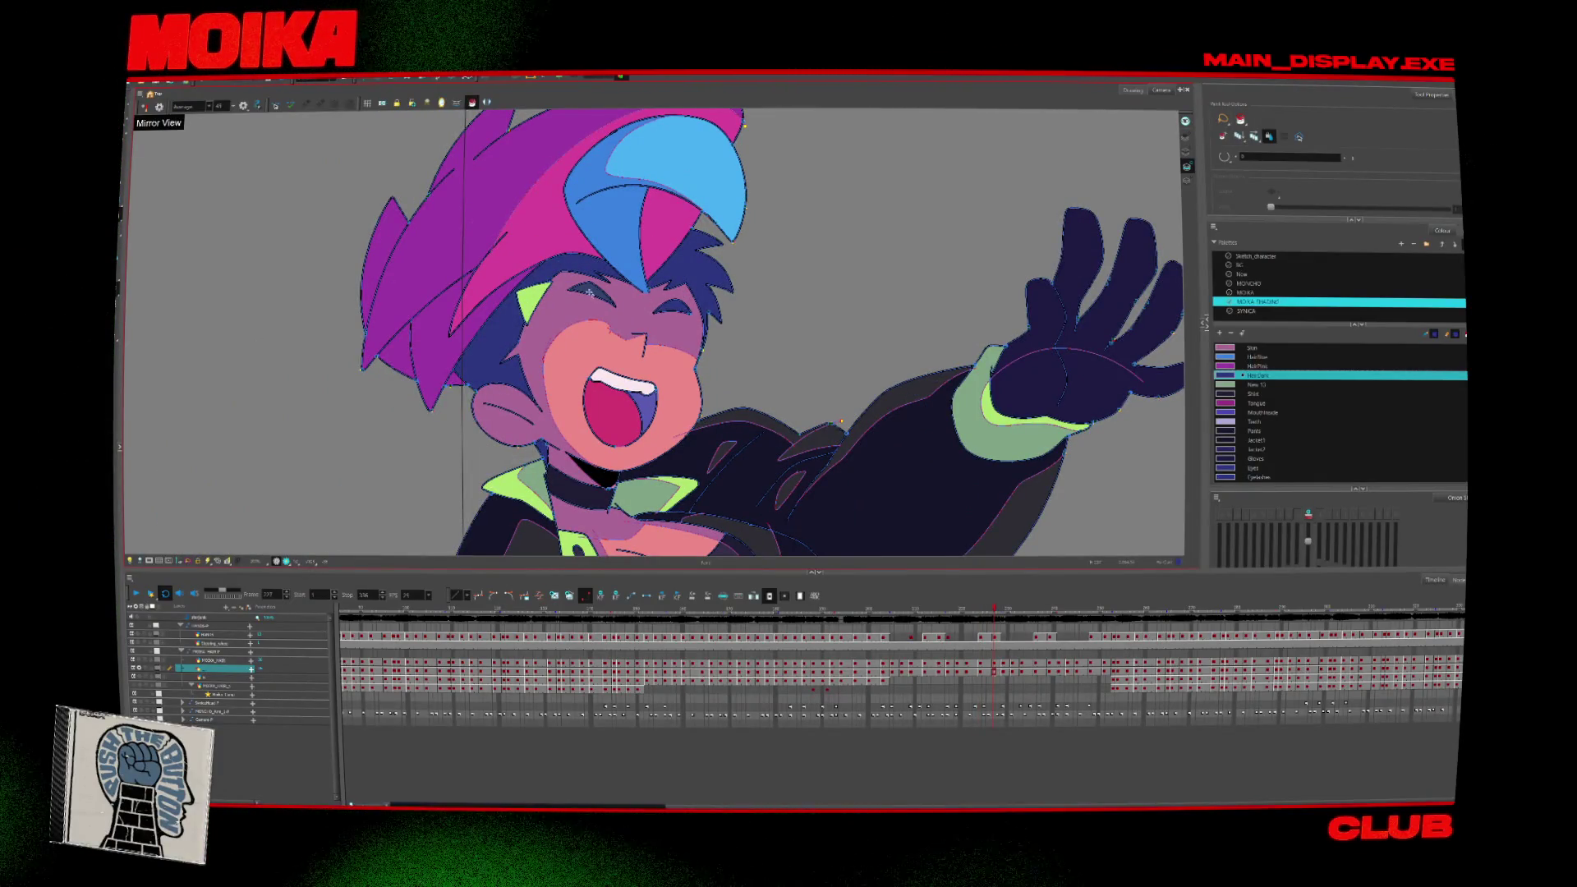
pyautogui.press(',')
pyautogui.press('.')
pyautogui.press('.')
pyautogui.press('.')
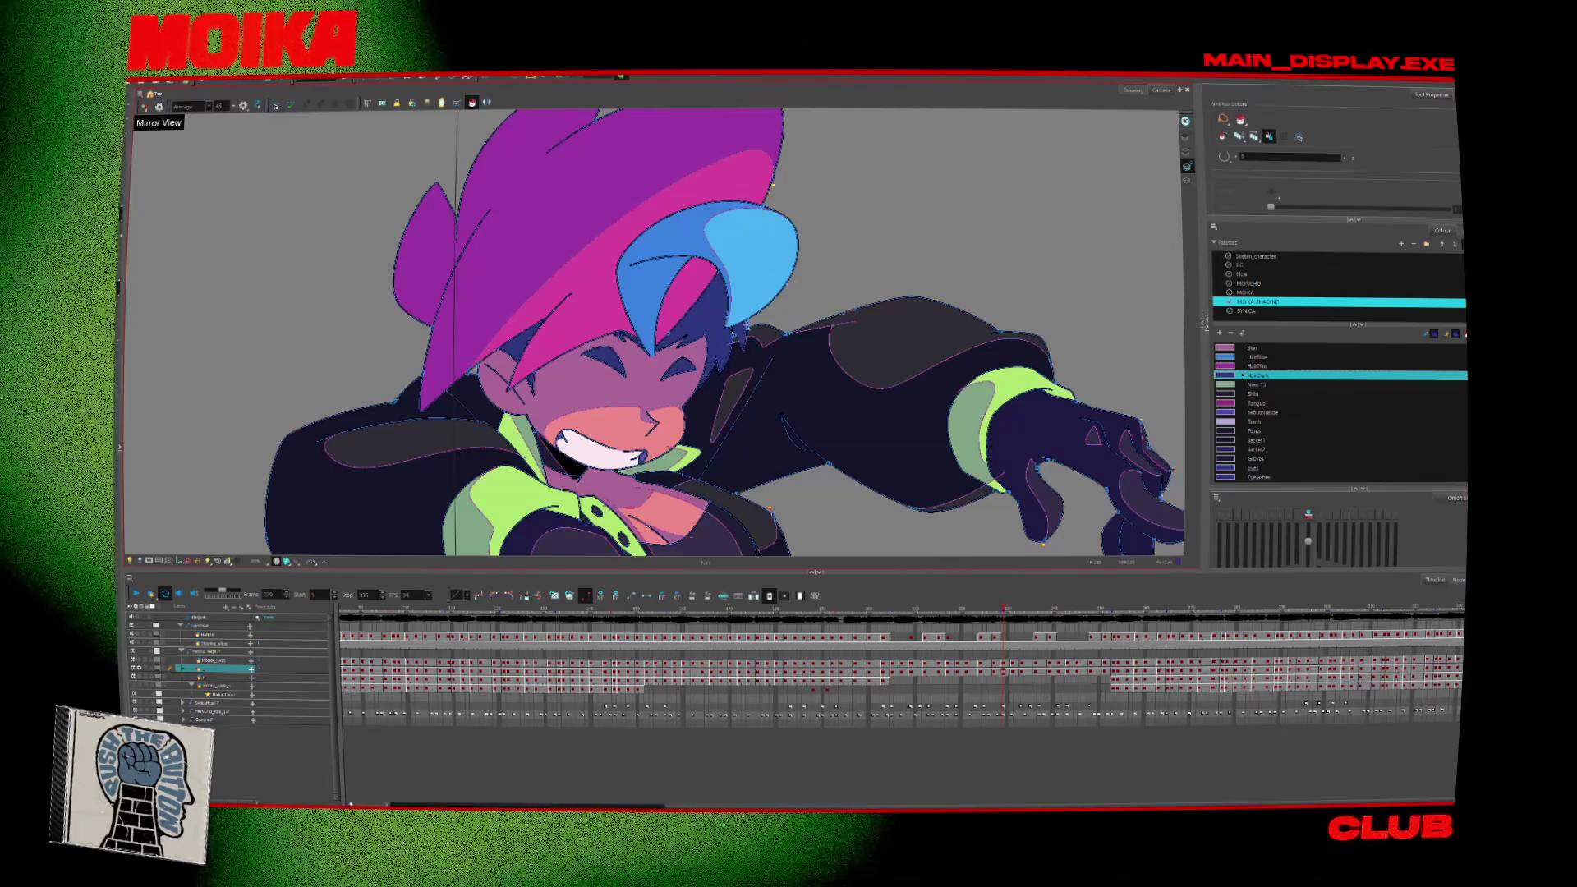
pyautogui.press('.')
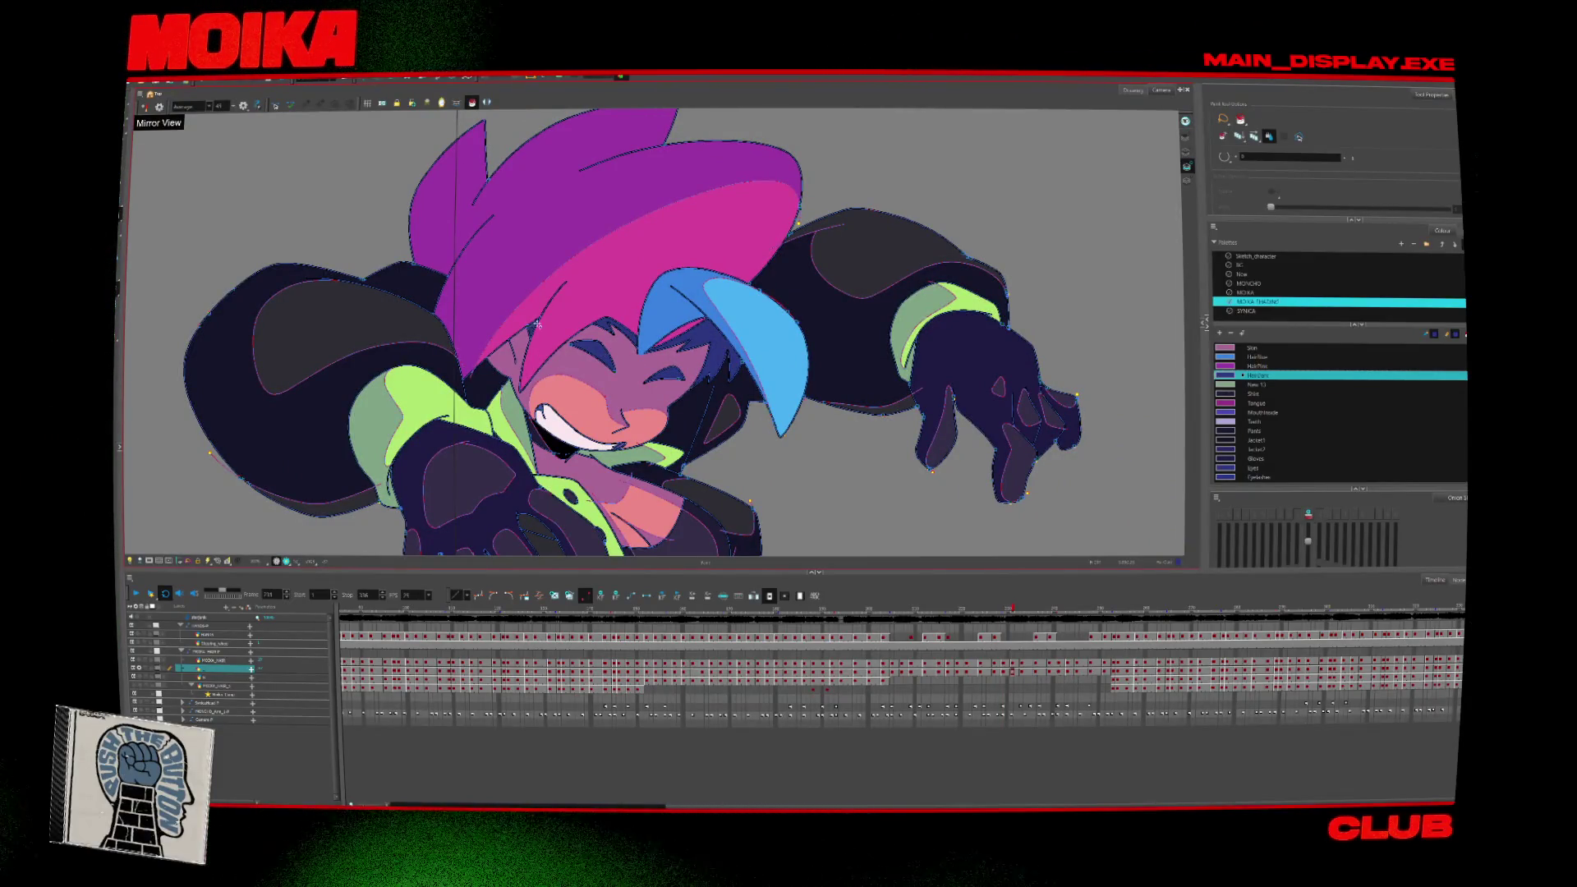
pyautogui.press('.')
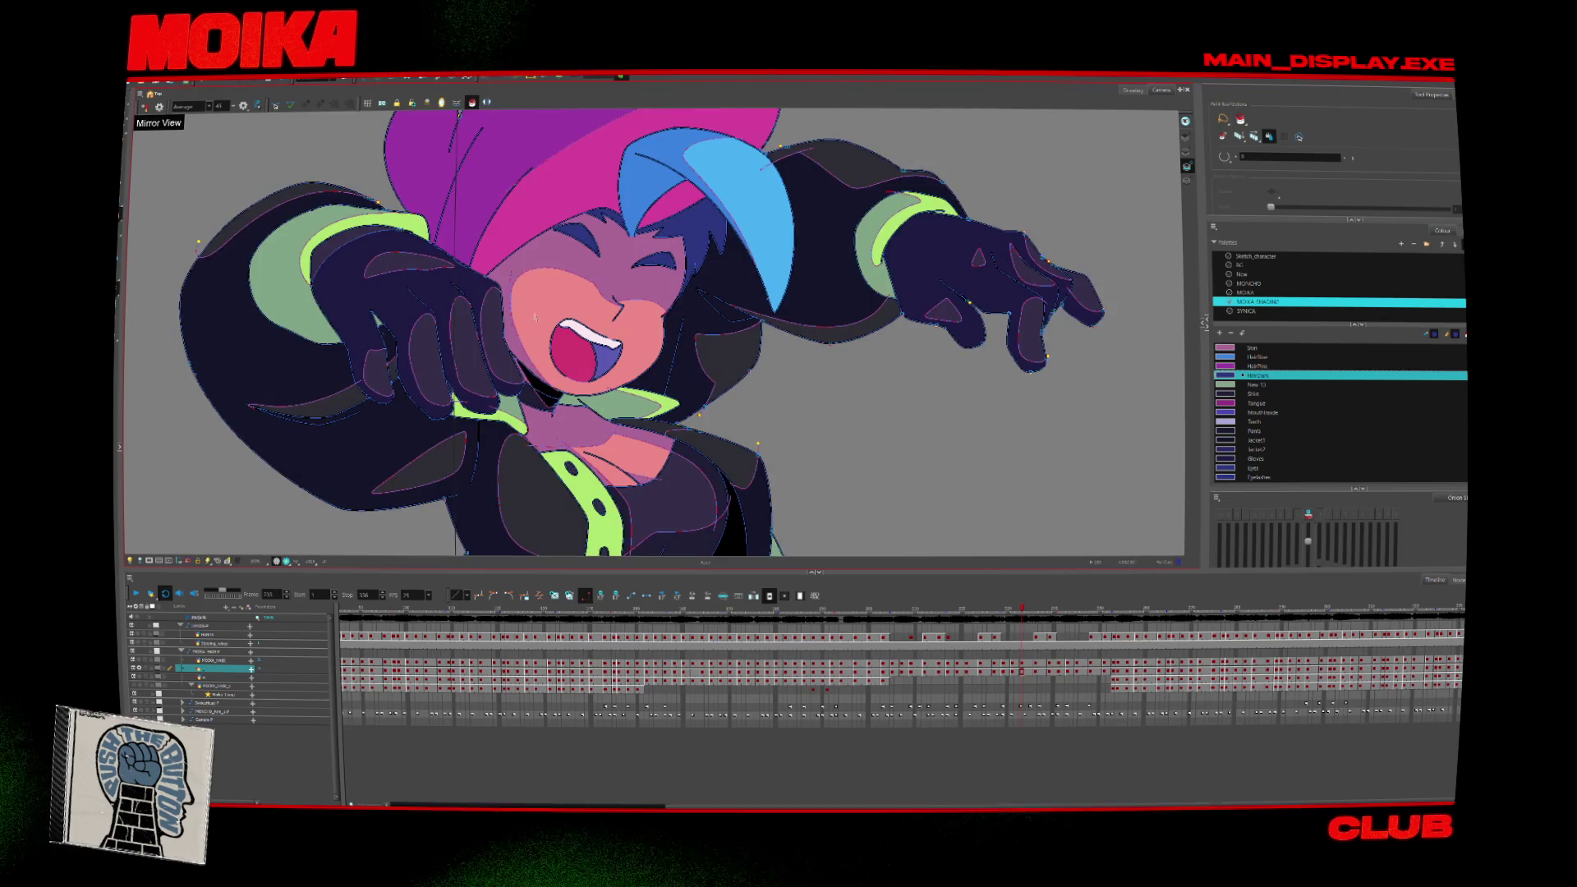
pyautogui.hotkey('alt', 'i')
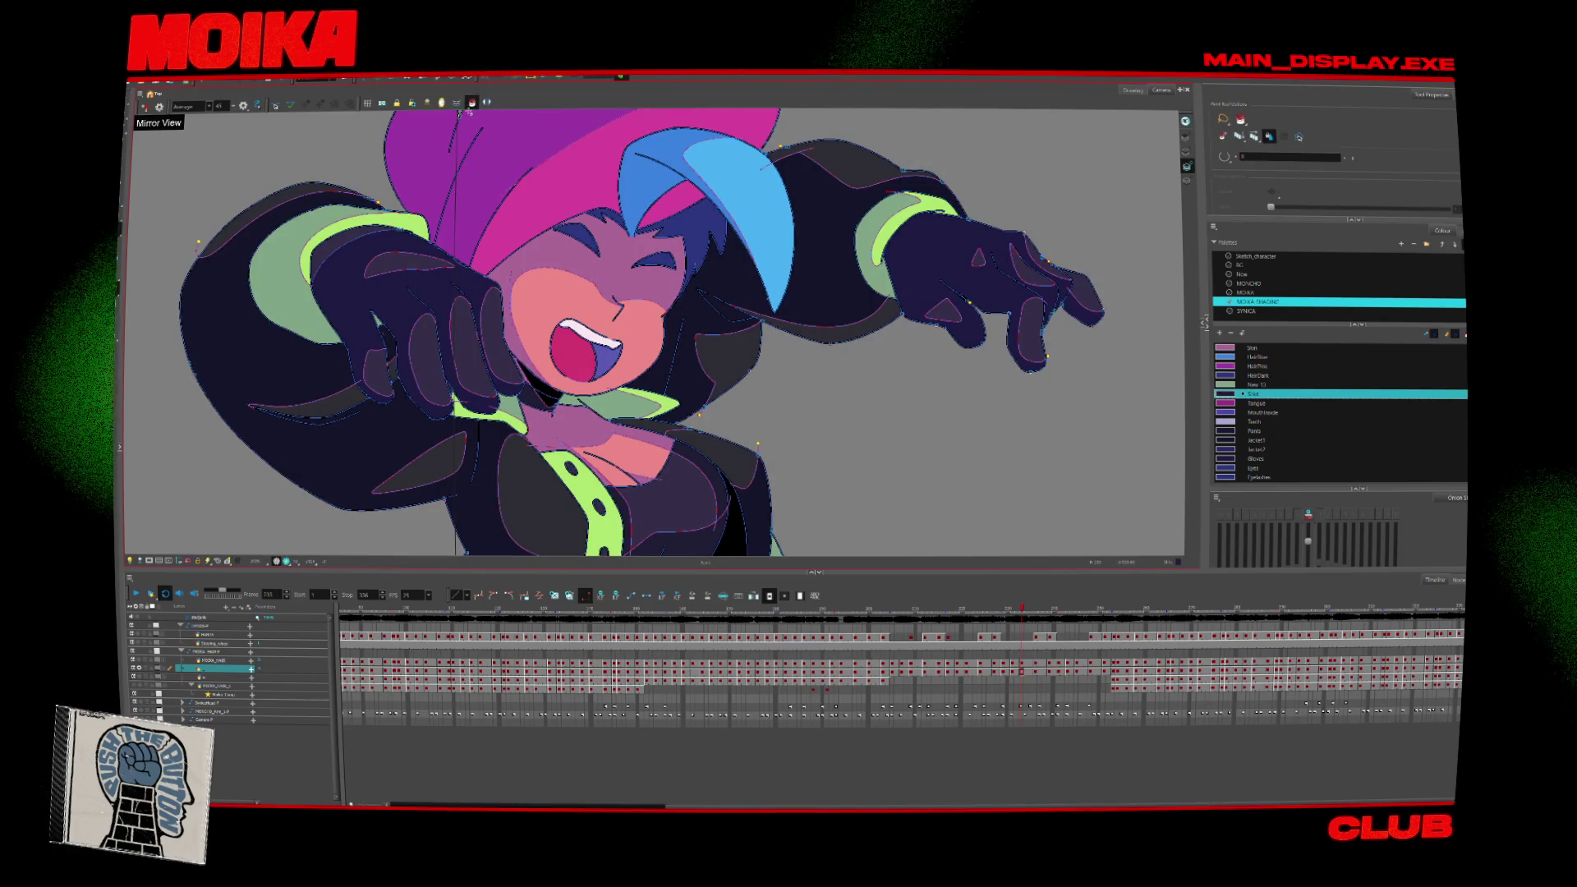
# Go back to the open-mouth, hand-raised pose and sample the dark shirt colour.
pyautogui.press(',')
pyautogui.press(',')
pyautogui.press(',')
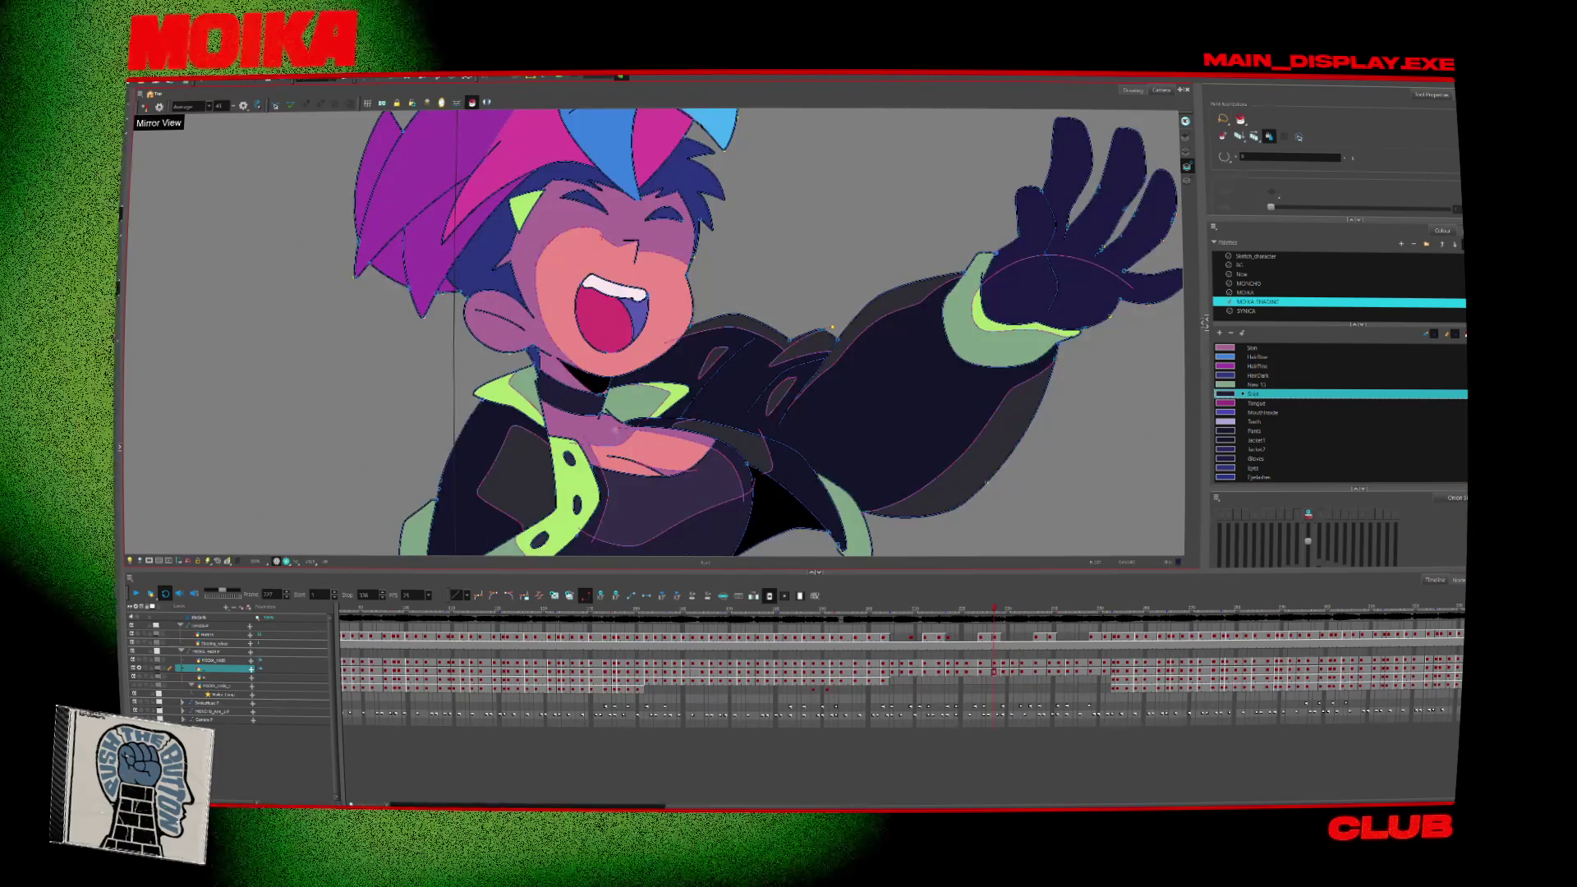
pyautogui.press(',')
pyautogui.scroll(-5, 685, 436)
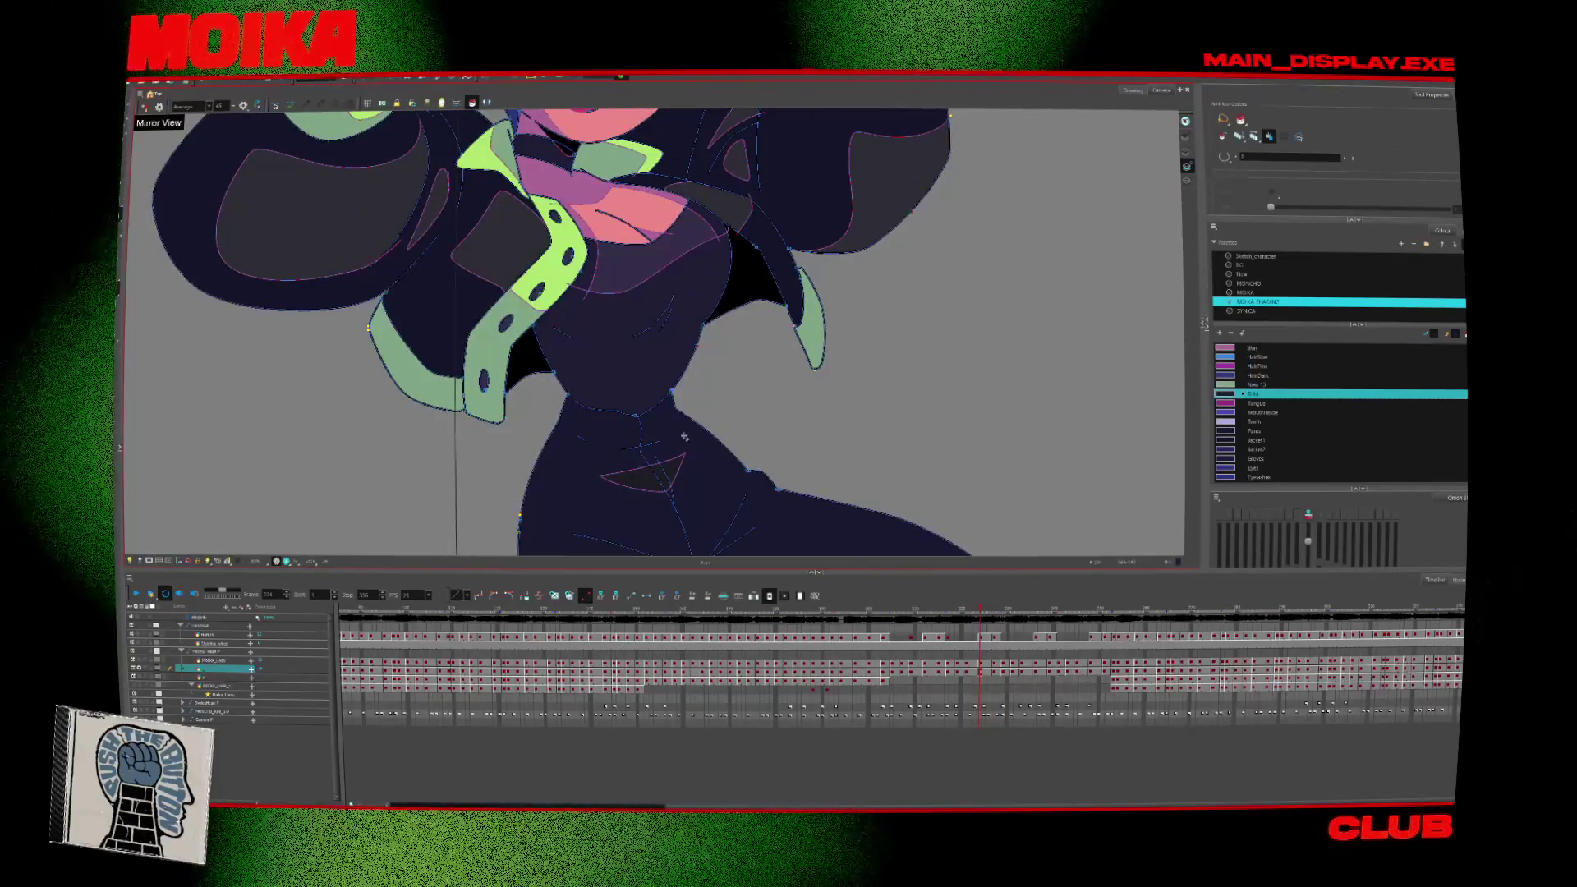
pyautogui.hotkey('alt', 'd')
pyautogui.click(556, 377)
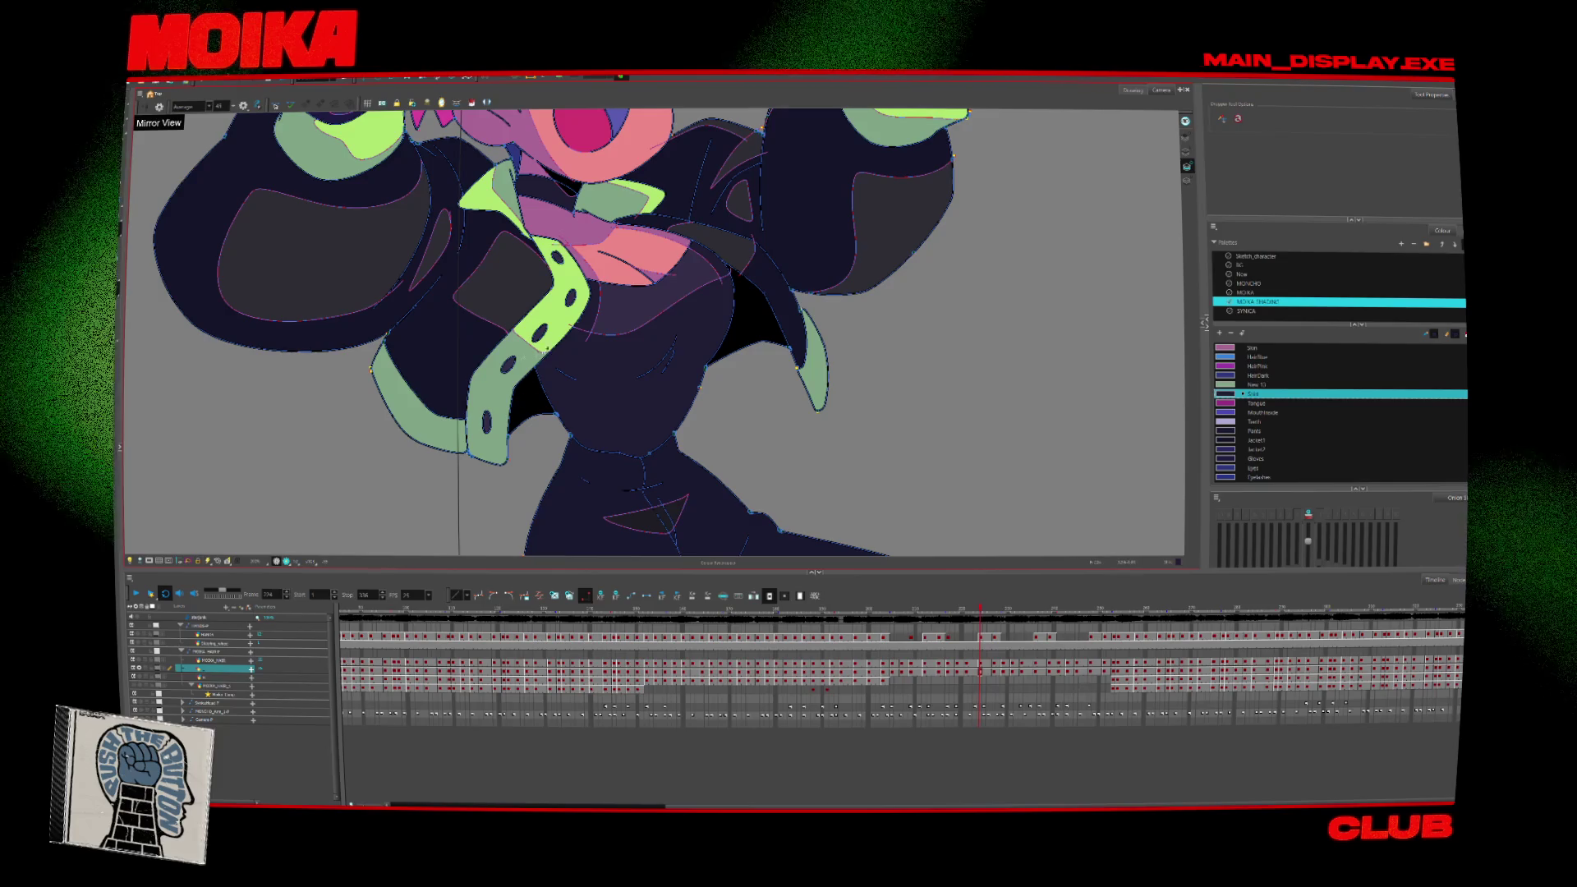
# Fill the arm strap light green and choose the New 13 palette colour.
pyautogui.click(473, 102)
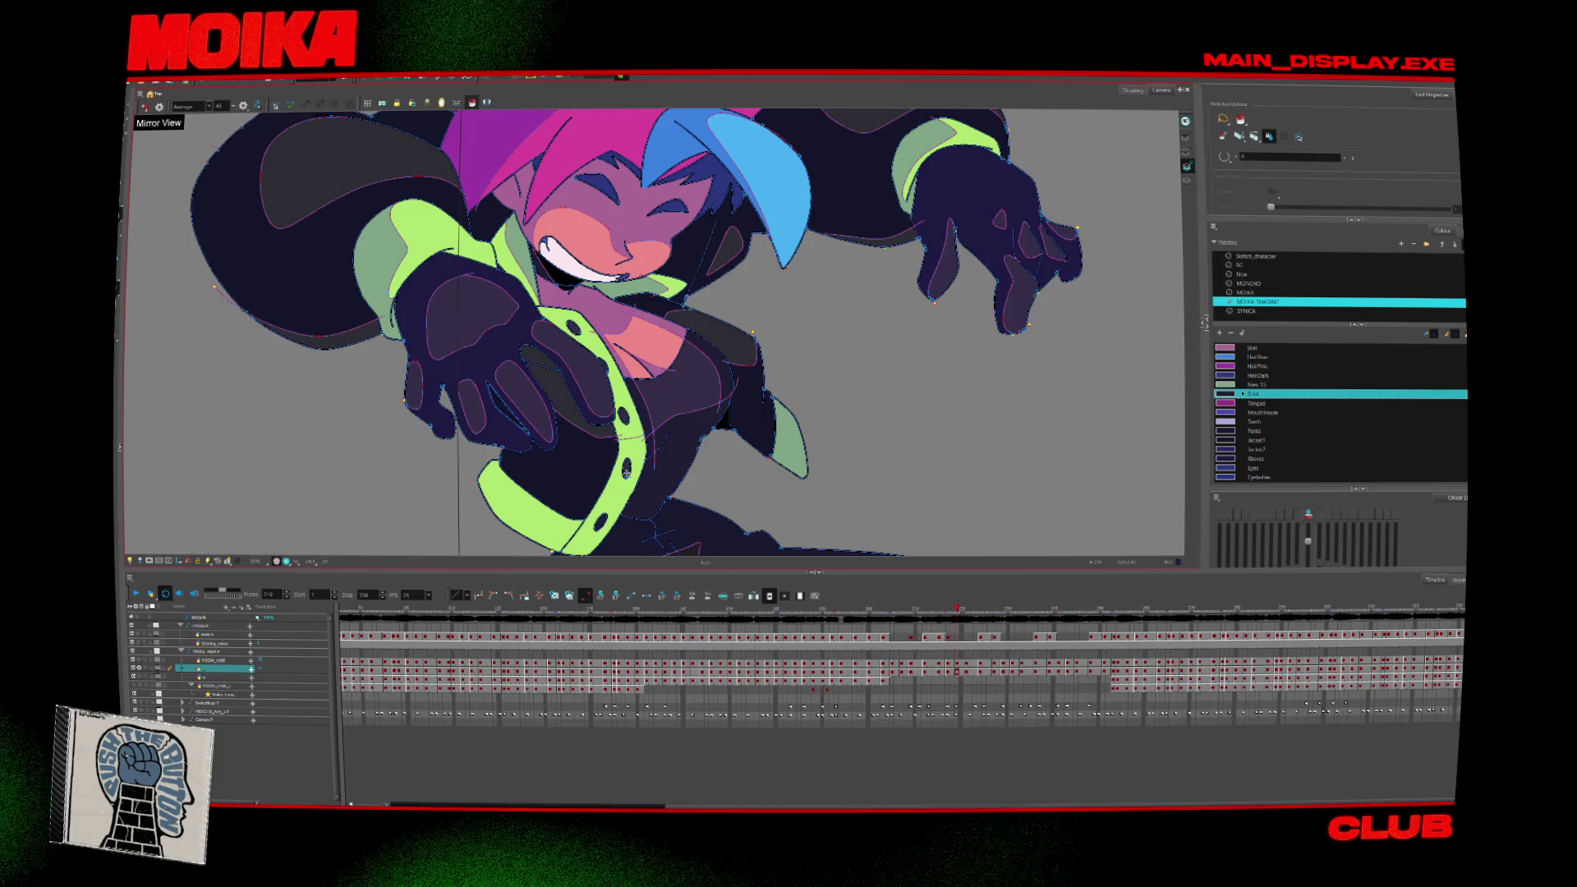
pyautogui.press(',')
pyautogui.press(',')
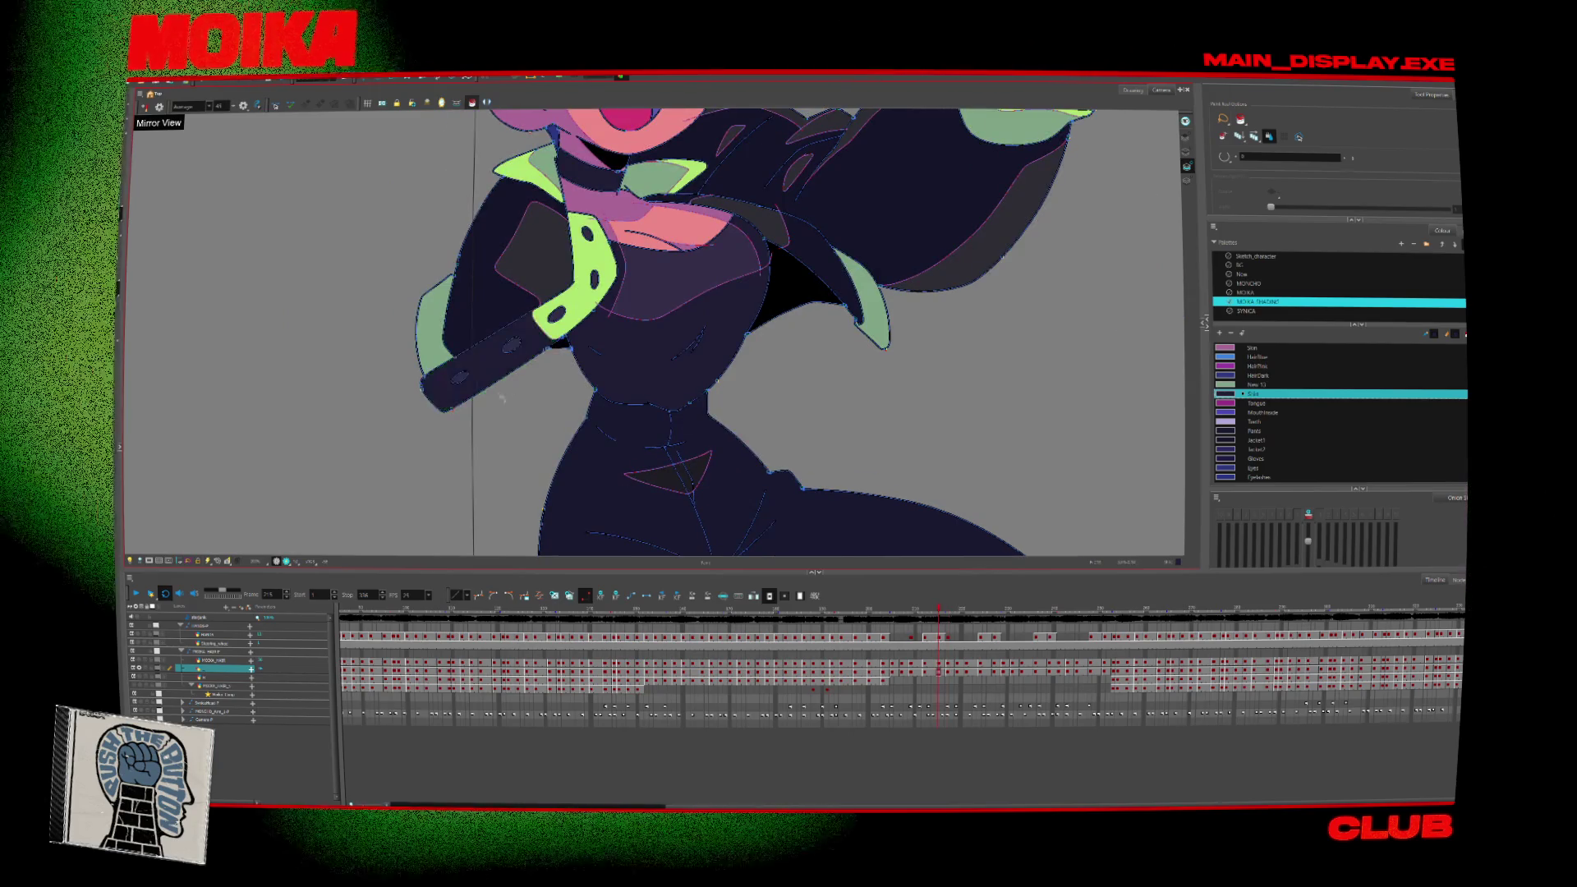
pyautogui.click(502, 397)
pyautogui.press(',')
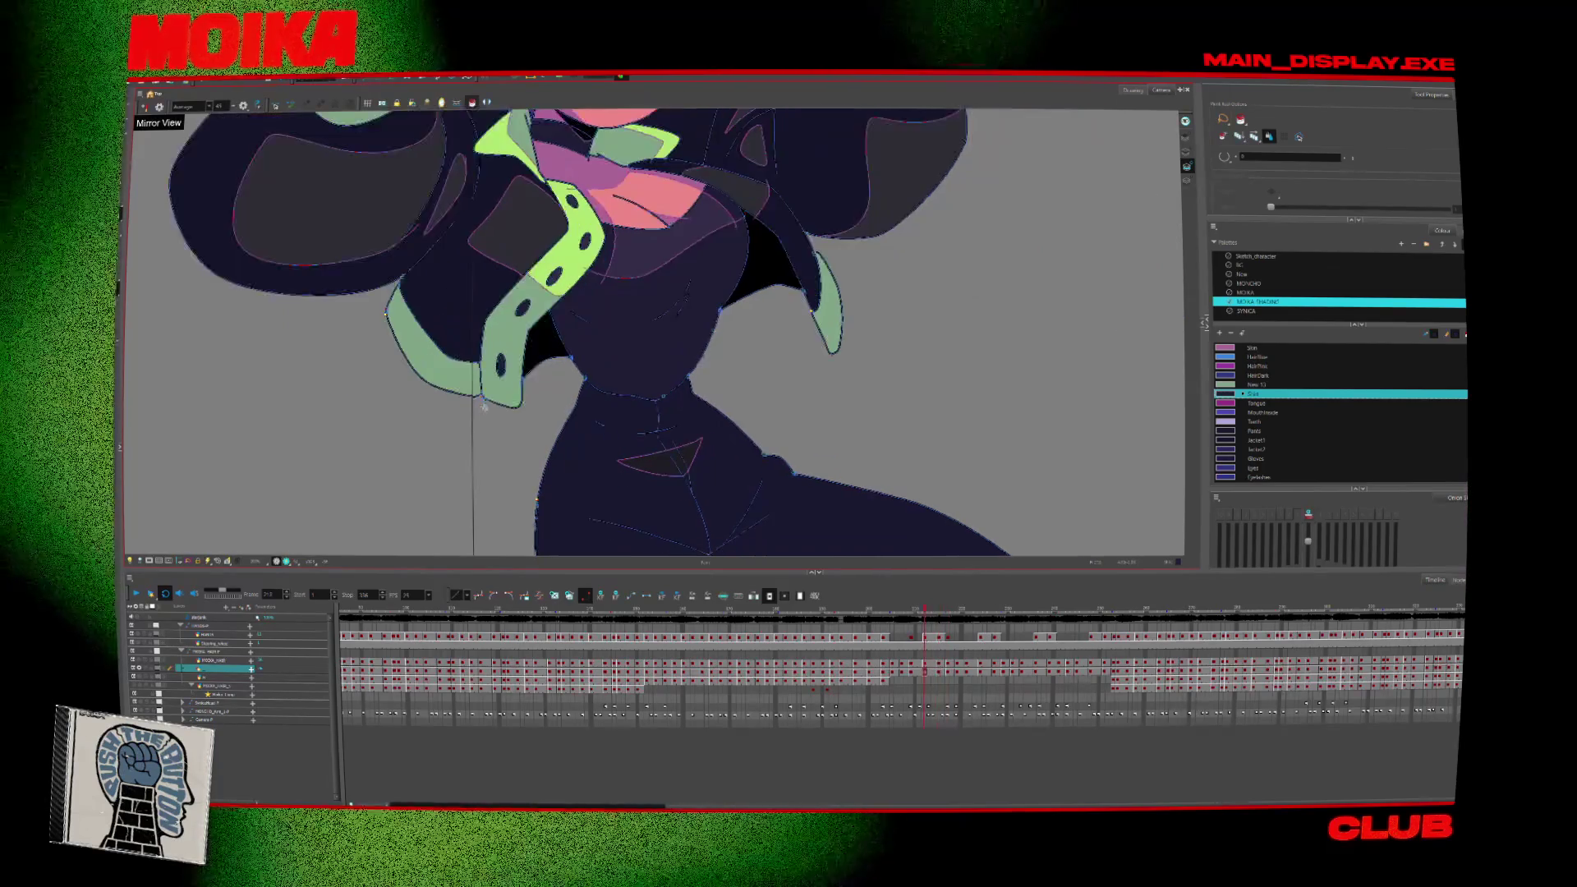
pyautogui.keyDown('alt'); pyautogui.click(549, 297); pyautogui.keyUp('alt')
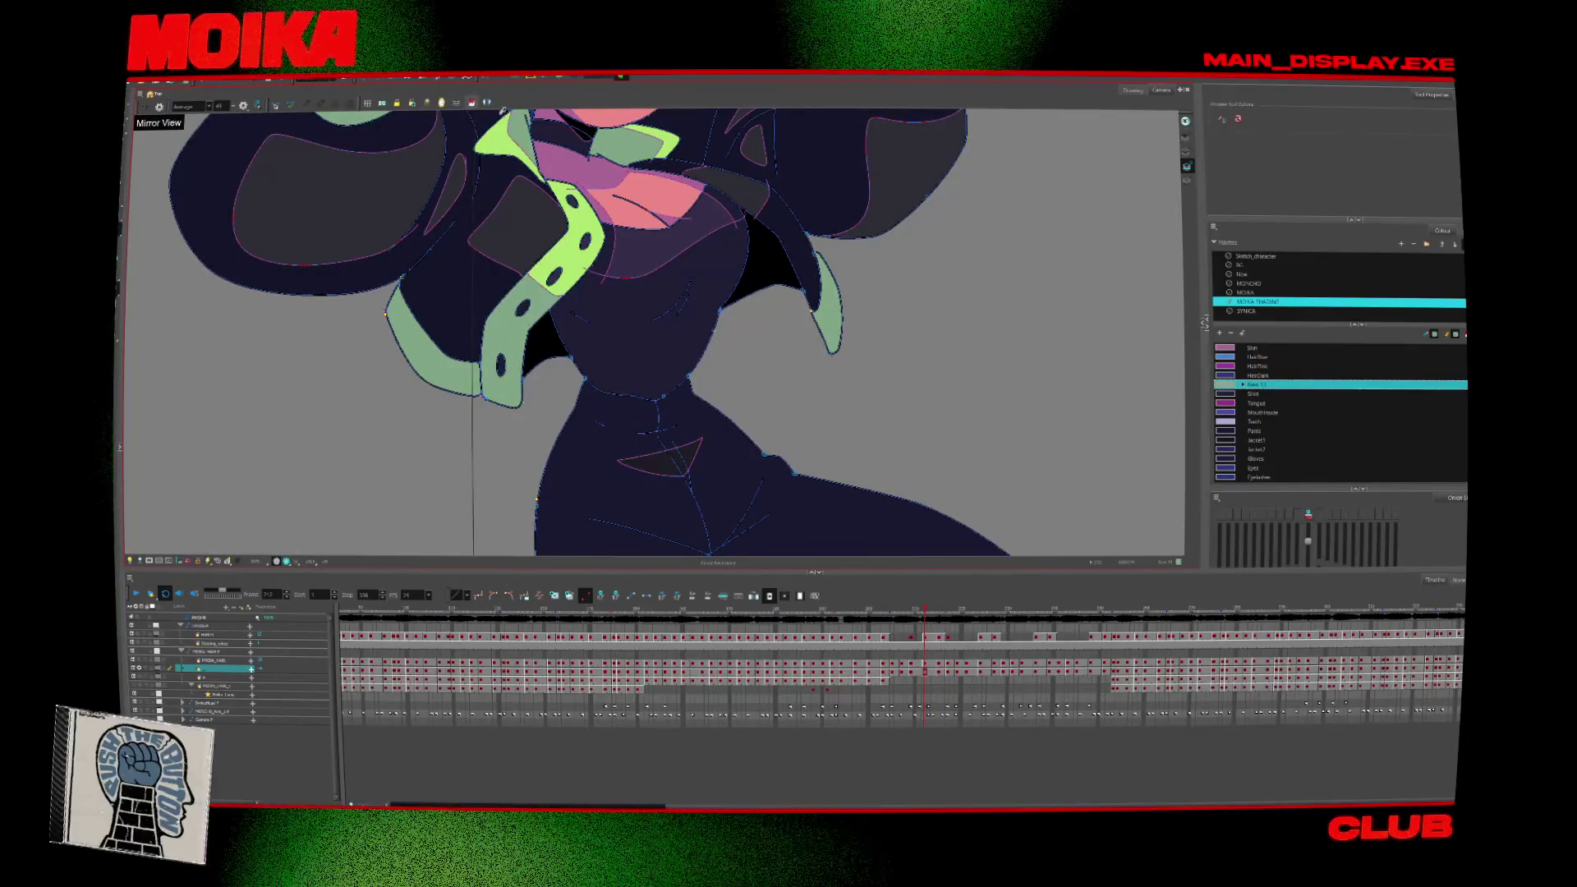
# Scrub the timeline to the crouching, reaching pose and zoom in on it.
pyautogui.press('.')
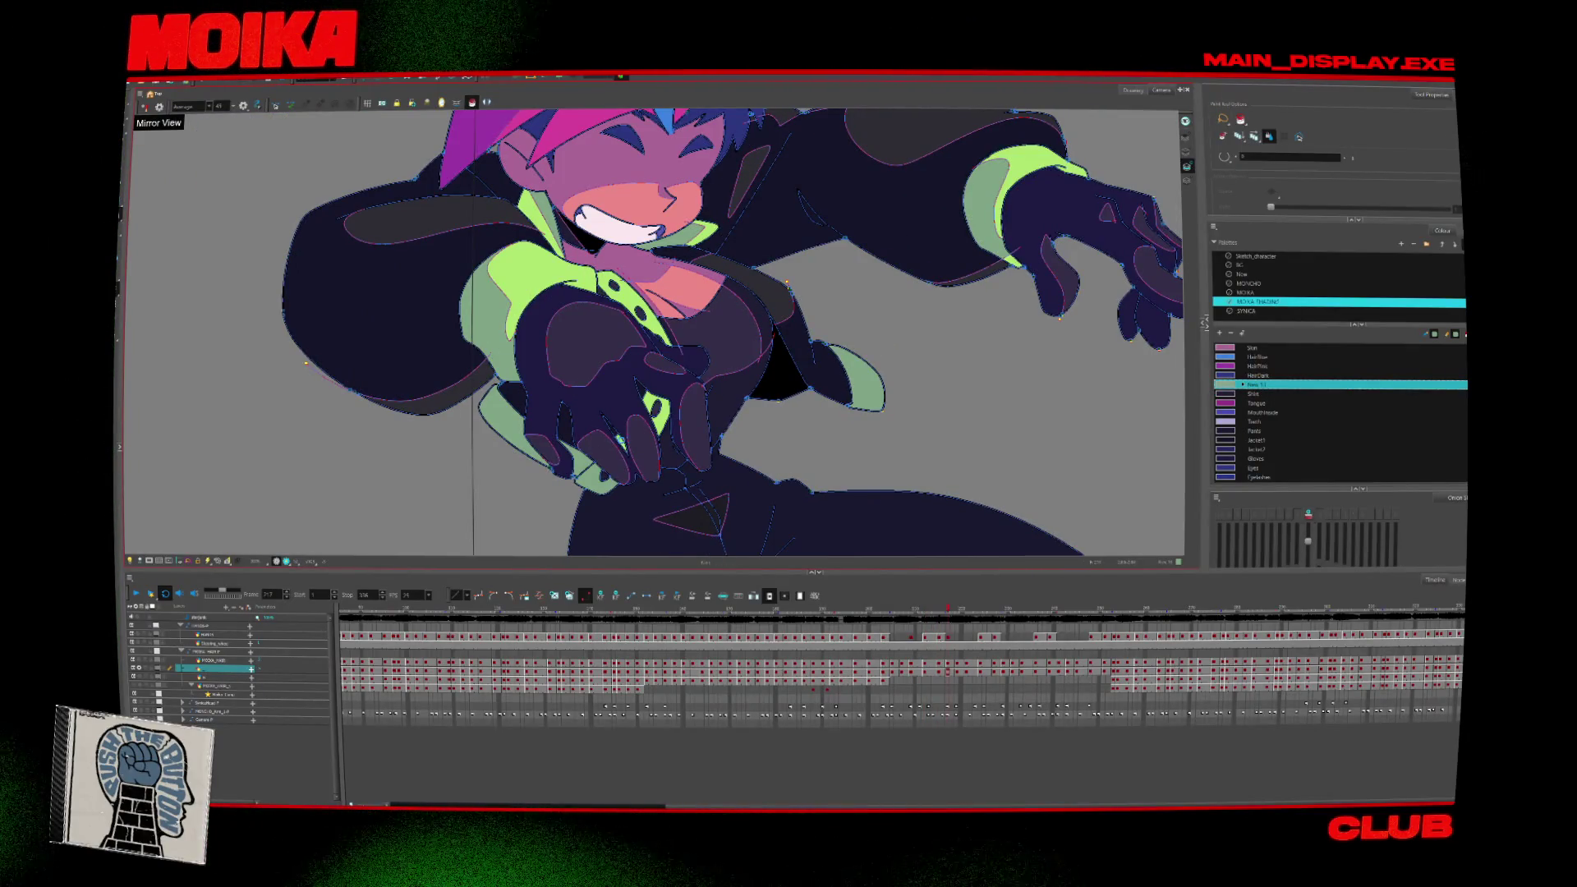
pyautogui.press('.')
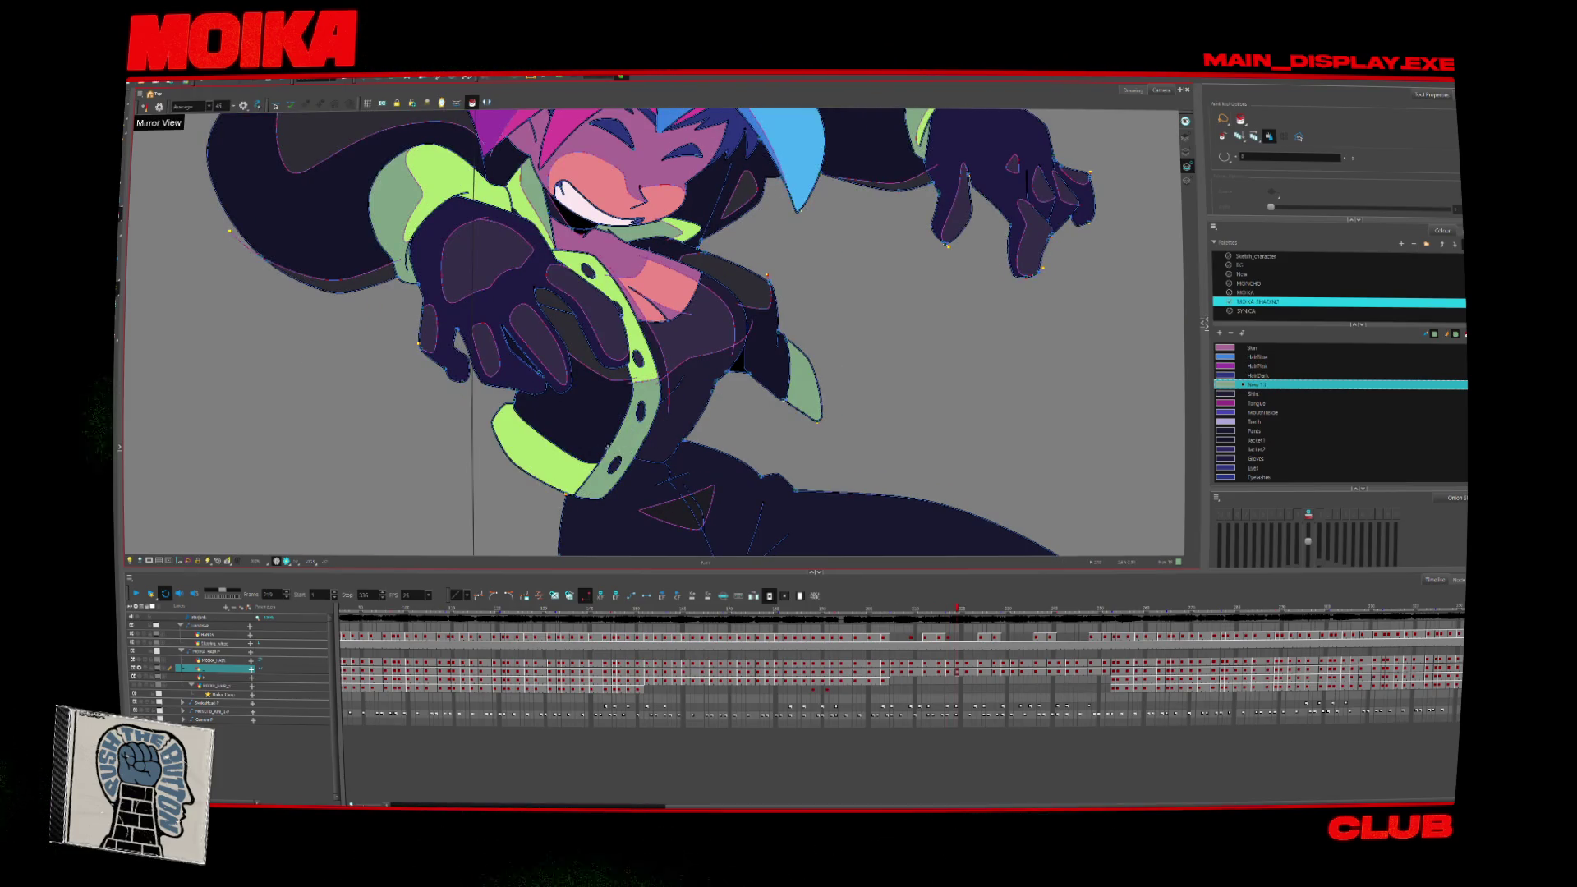
pyautogui.press('.')
pyautogui.press('.')
pyautogui.press('.')
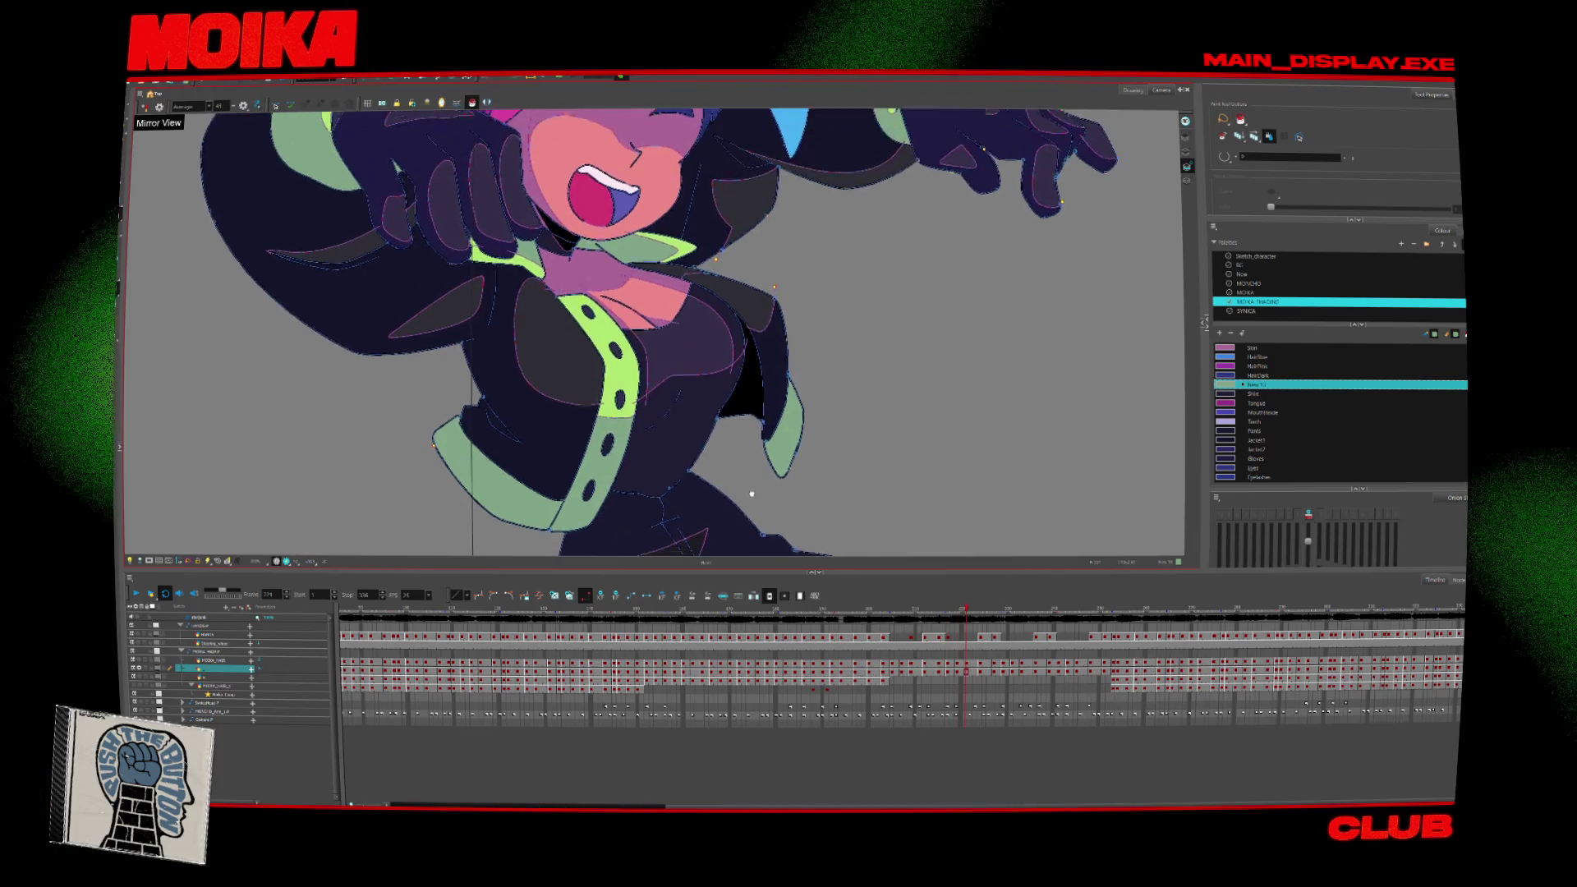
pyautogui.hotkey('alt', 'z')
pyautogui.scroll(-4, 801, 401)
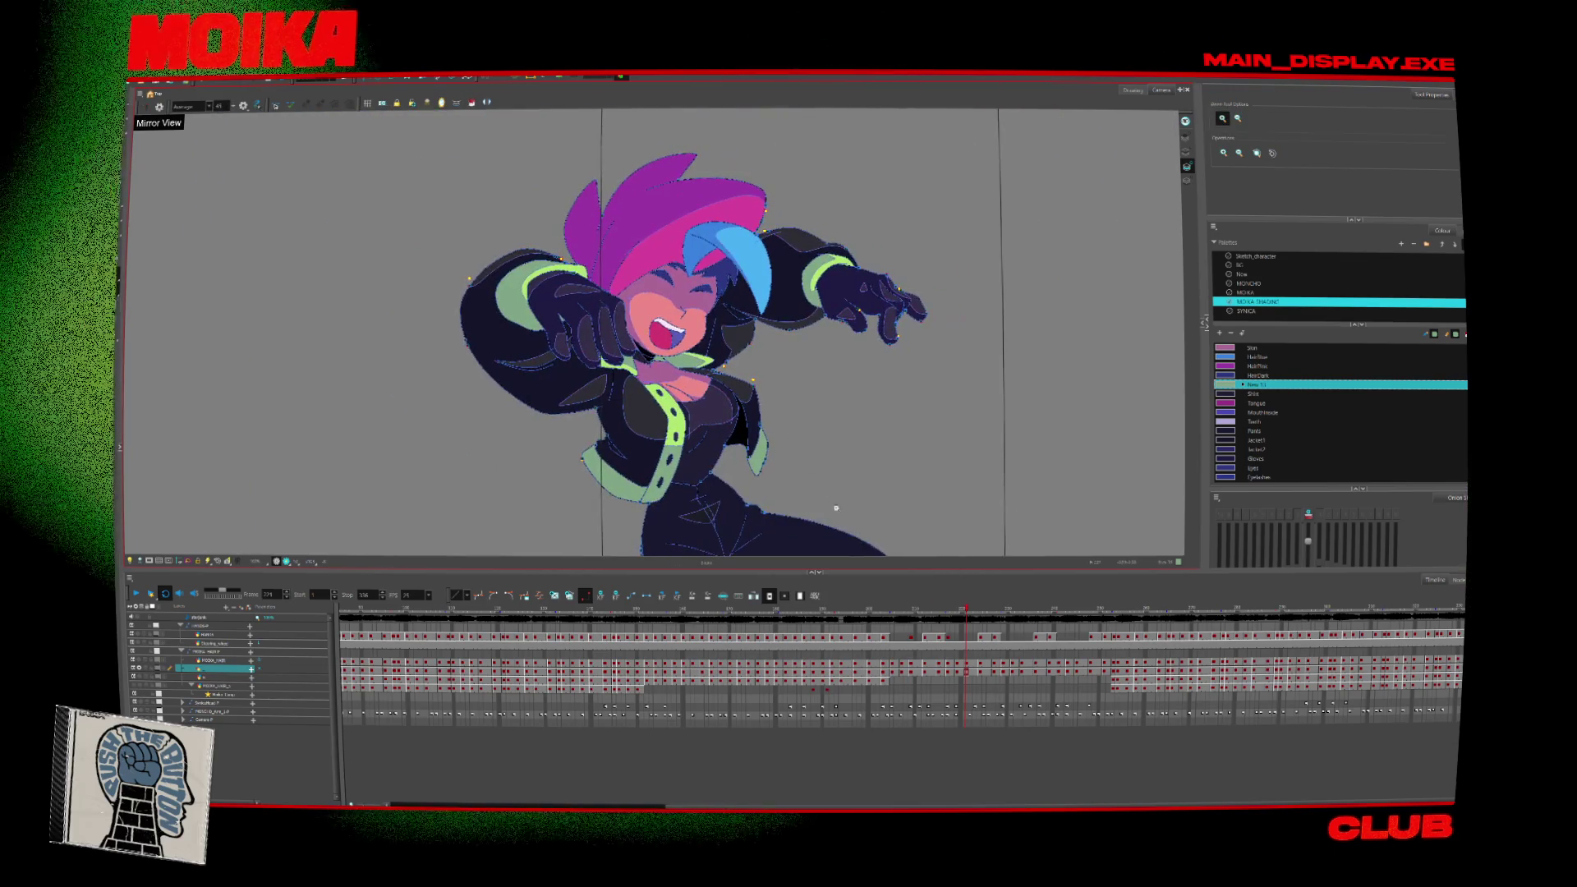
pyautogui.click(919, 612)
pyautogui.moveTo(876, 624); pyautogui.dragTo(901, 628)
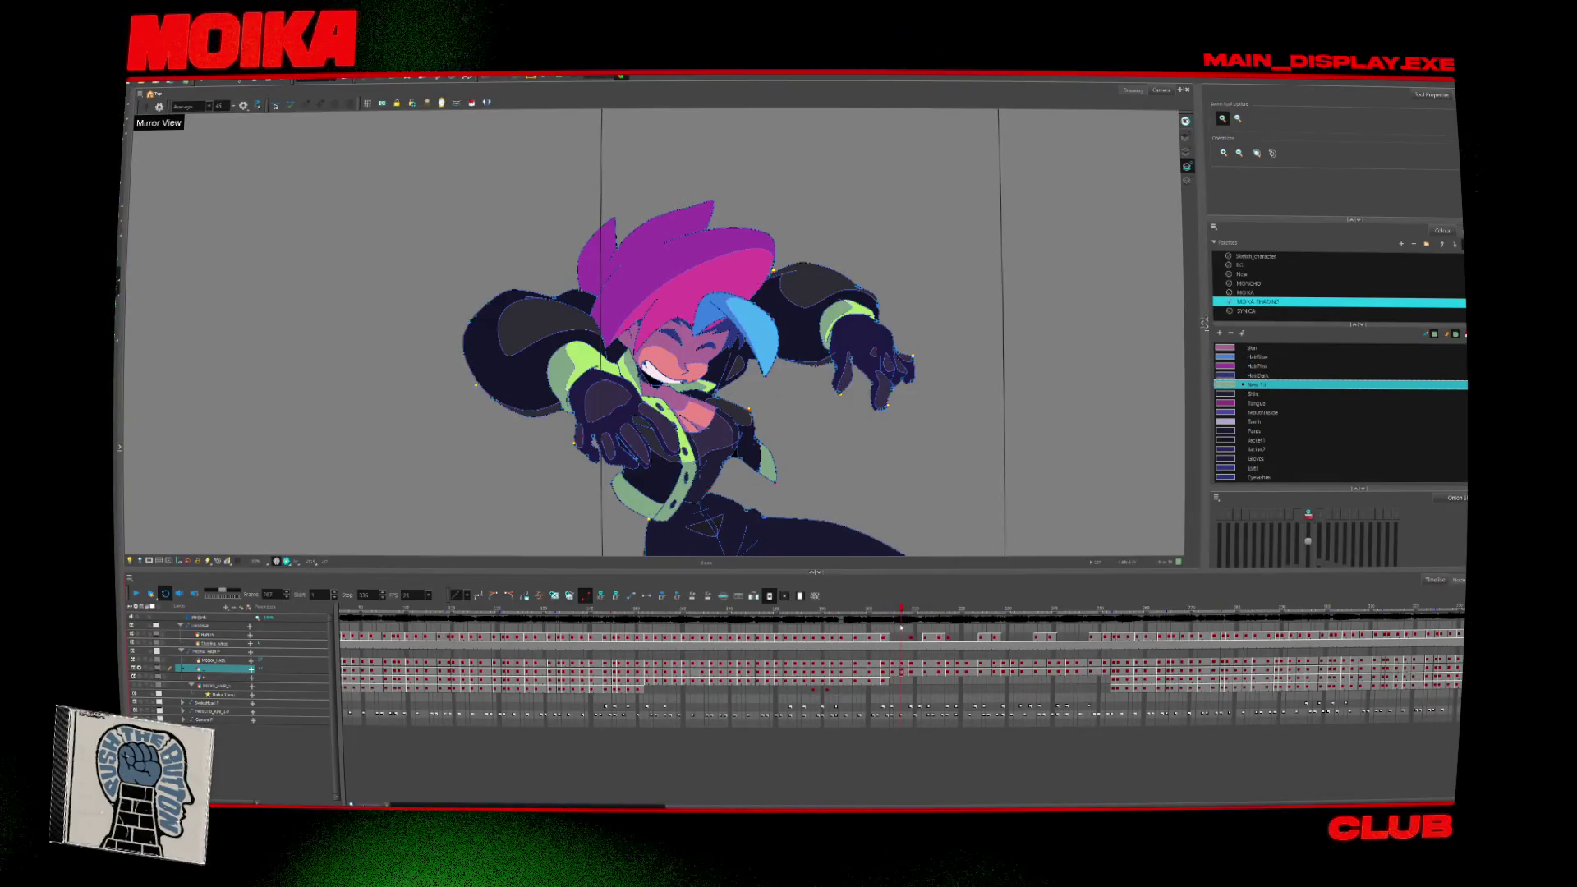
pyautogui.scroll(6, 907, 384)
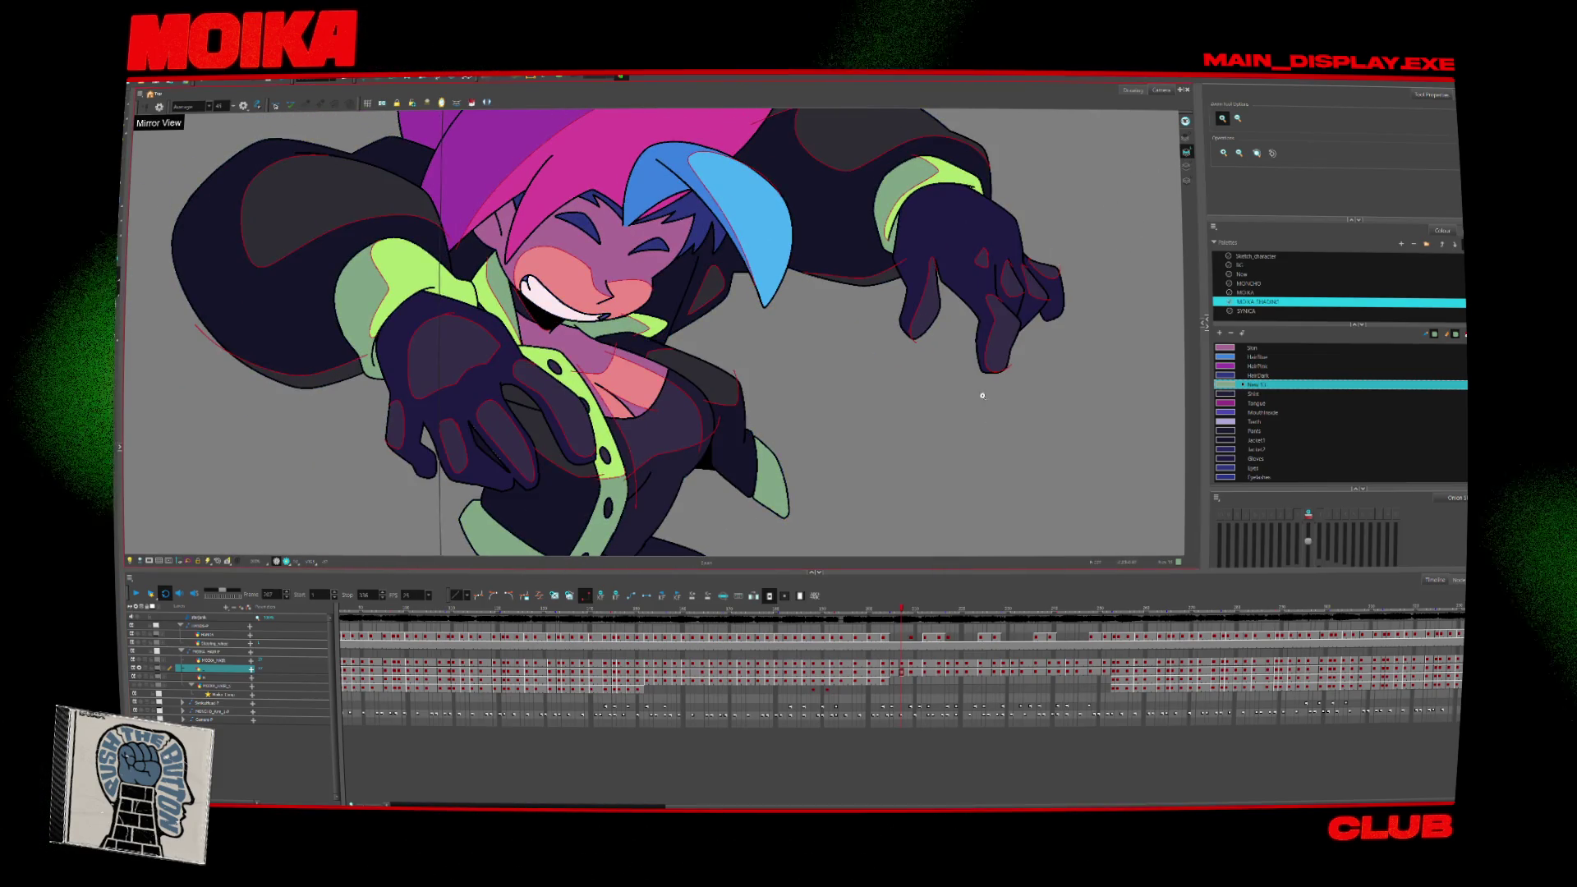
pyautogui.scroll(-2, 983, 401)
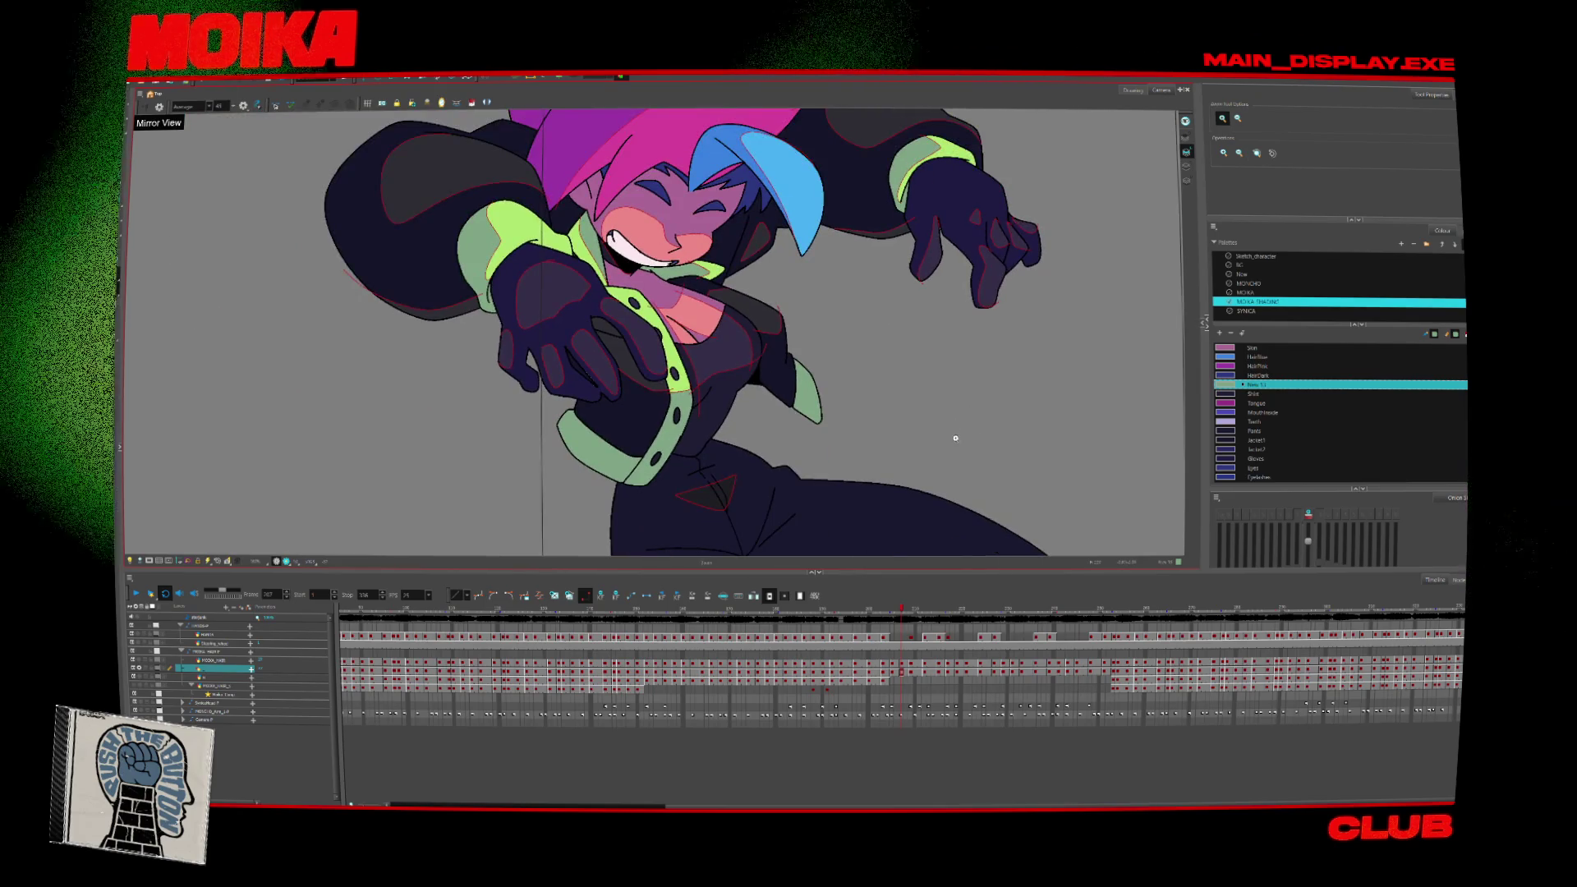
pyautogui.scroll(4, 667, 413)
# Rotate the view to the hand, hide the overlay, and pick the Gloves colour from the glove.
pyautogui.press('v')
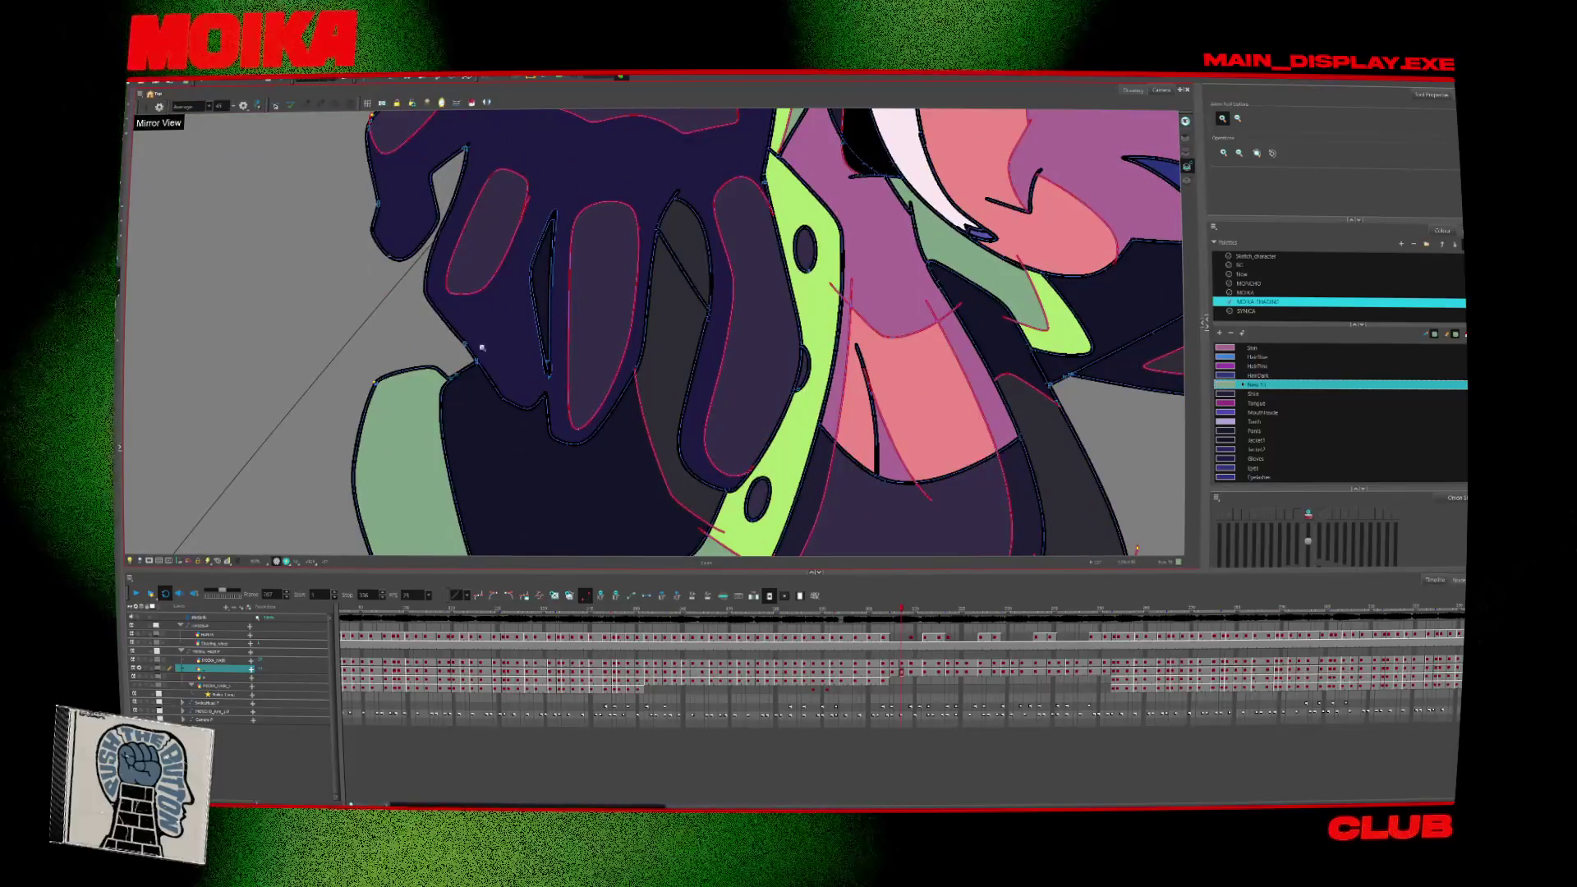
pyautogui.click(1188, 153)
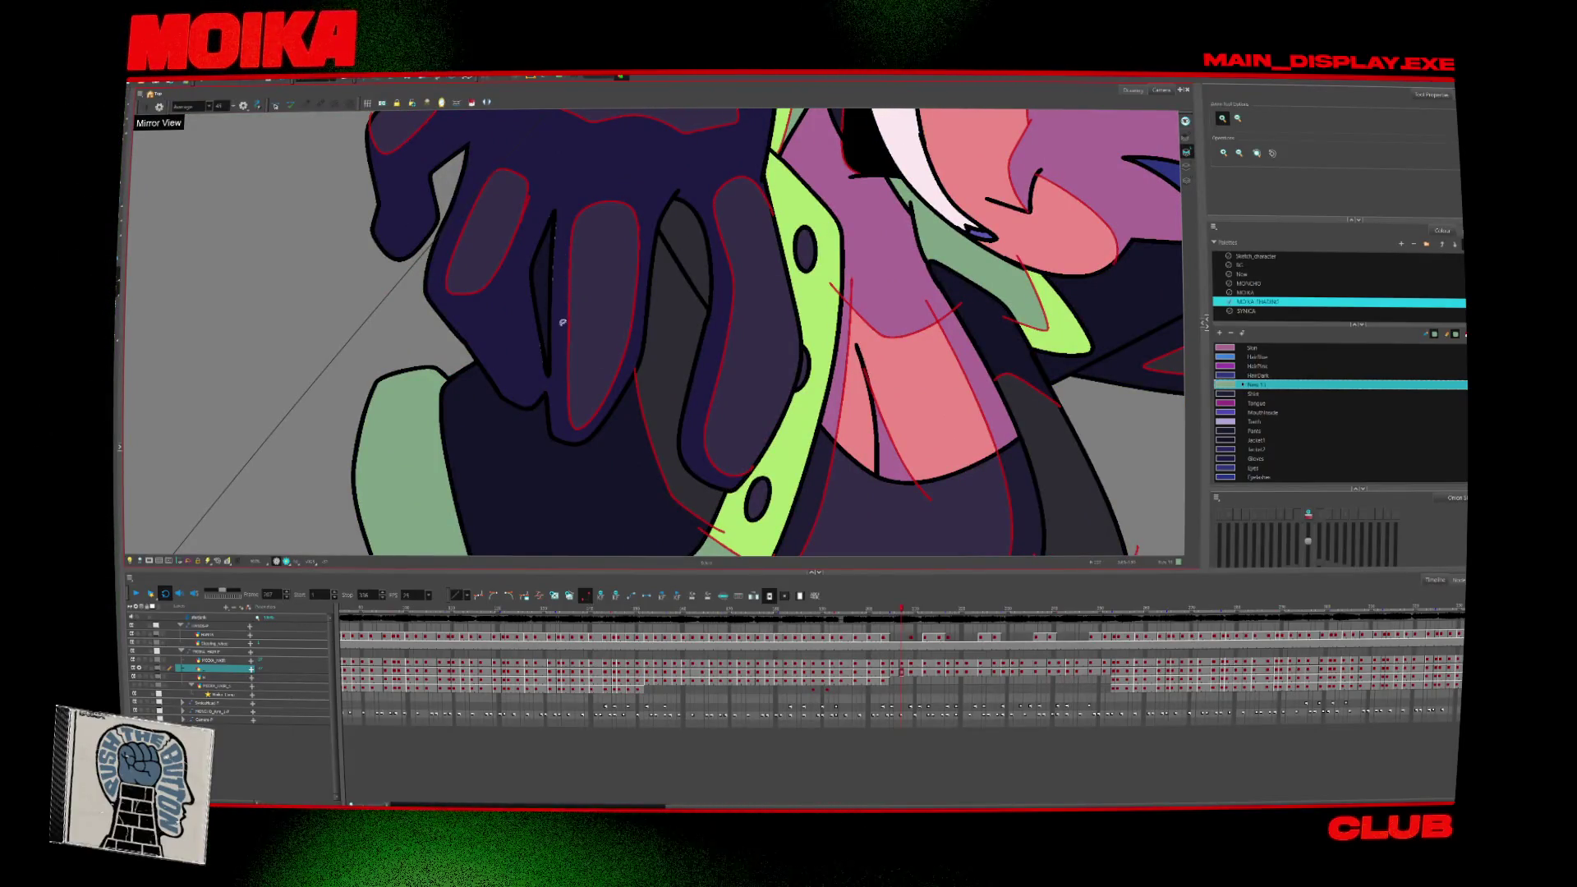
pyautogui.click(1186, 165)
pyautogui.scroll(3, 564, 317)
pyautogui.click(547, 312)
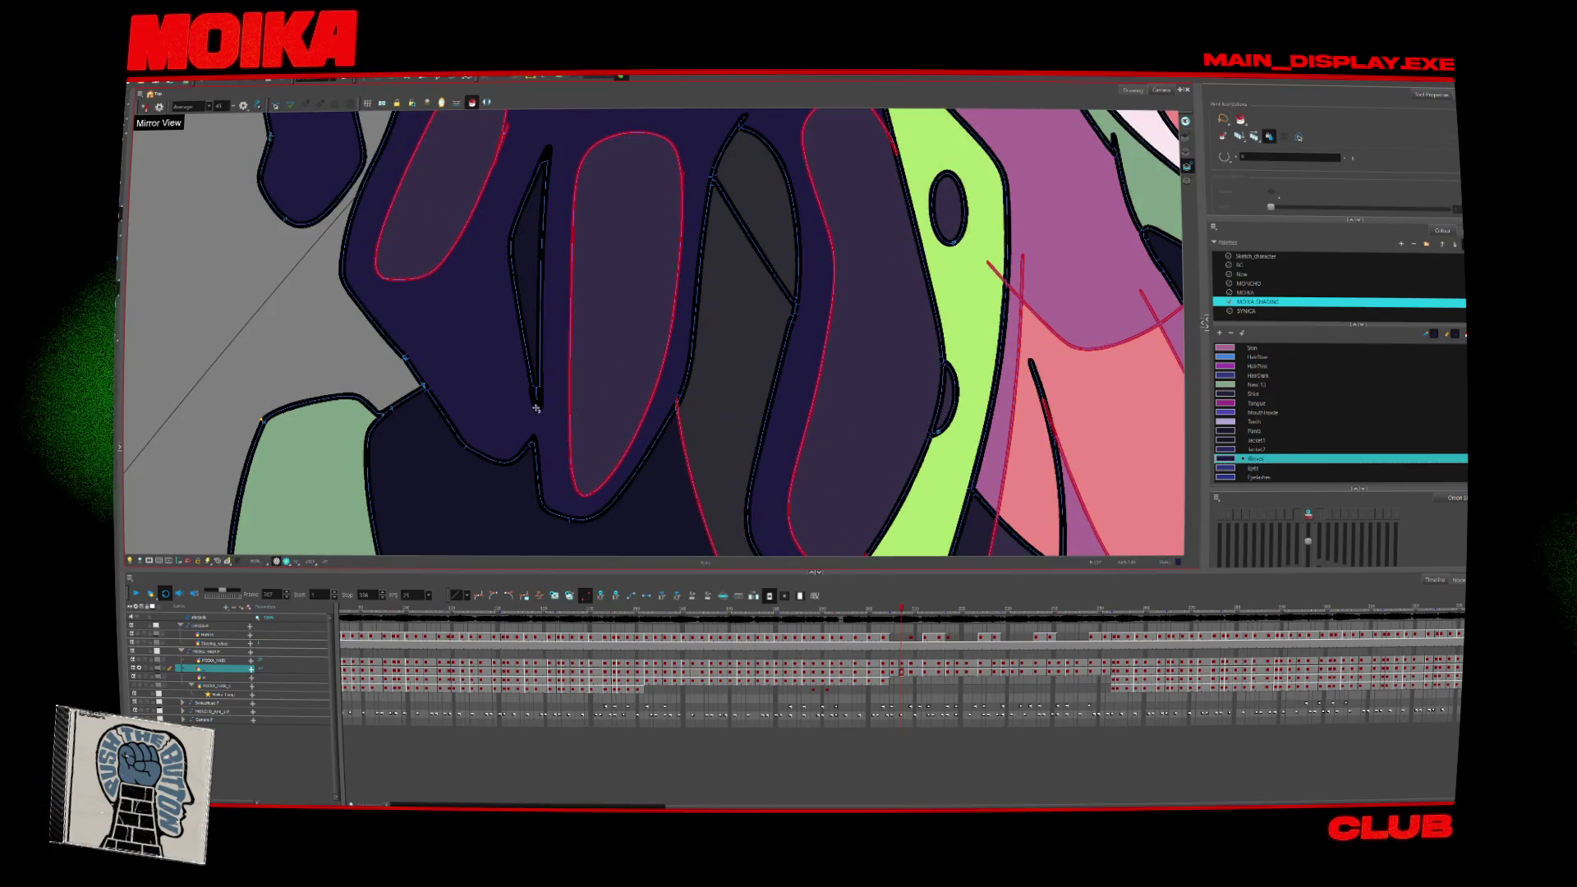
pyautogui.scroll(-5, 542, 406)
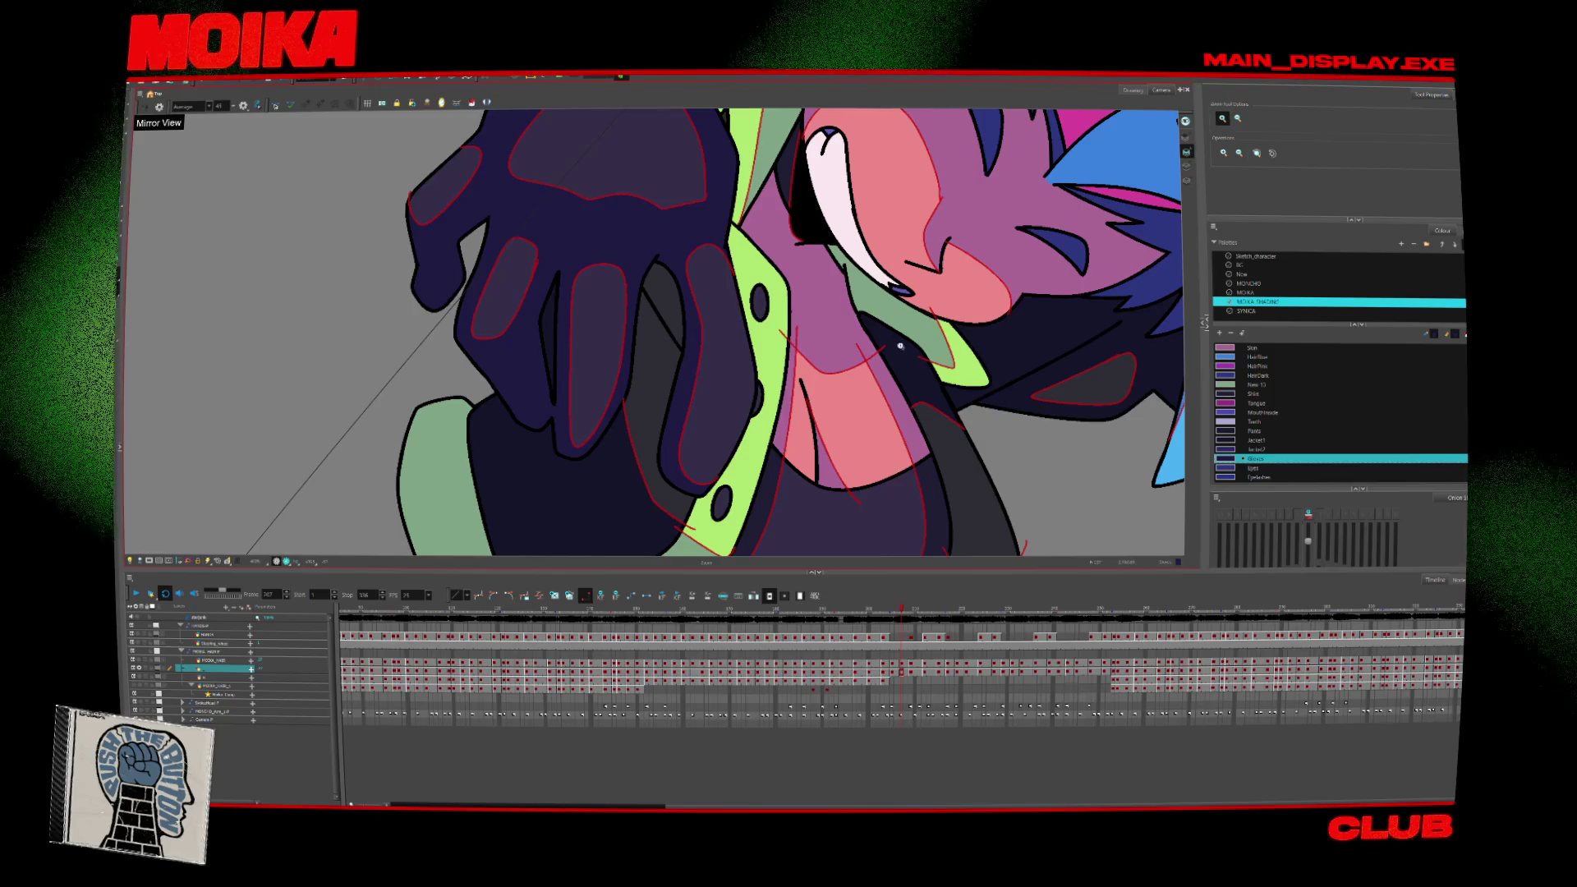
pyautogui.scroll(-10, 900, 345)
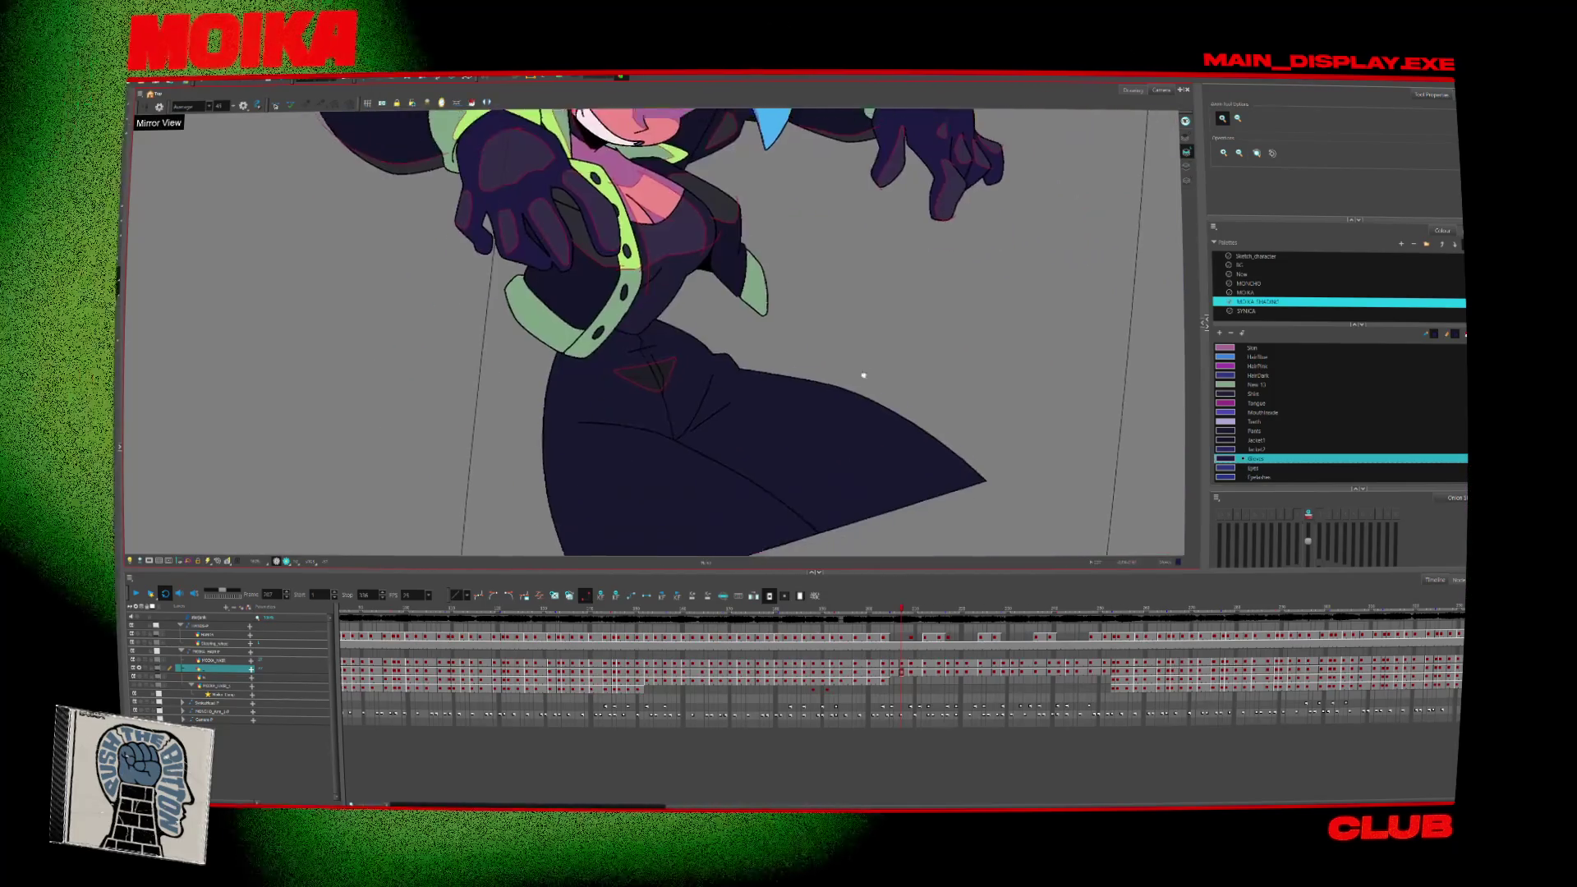
# Flip ahead to the raised-hands, open-mouthed drawing and select all of it with Ctrl+A.
pyautogui.press(',')
pyautogui.press(',')
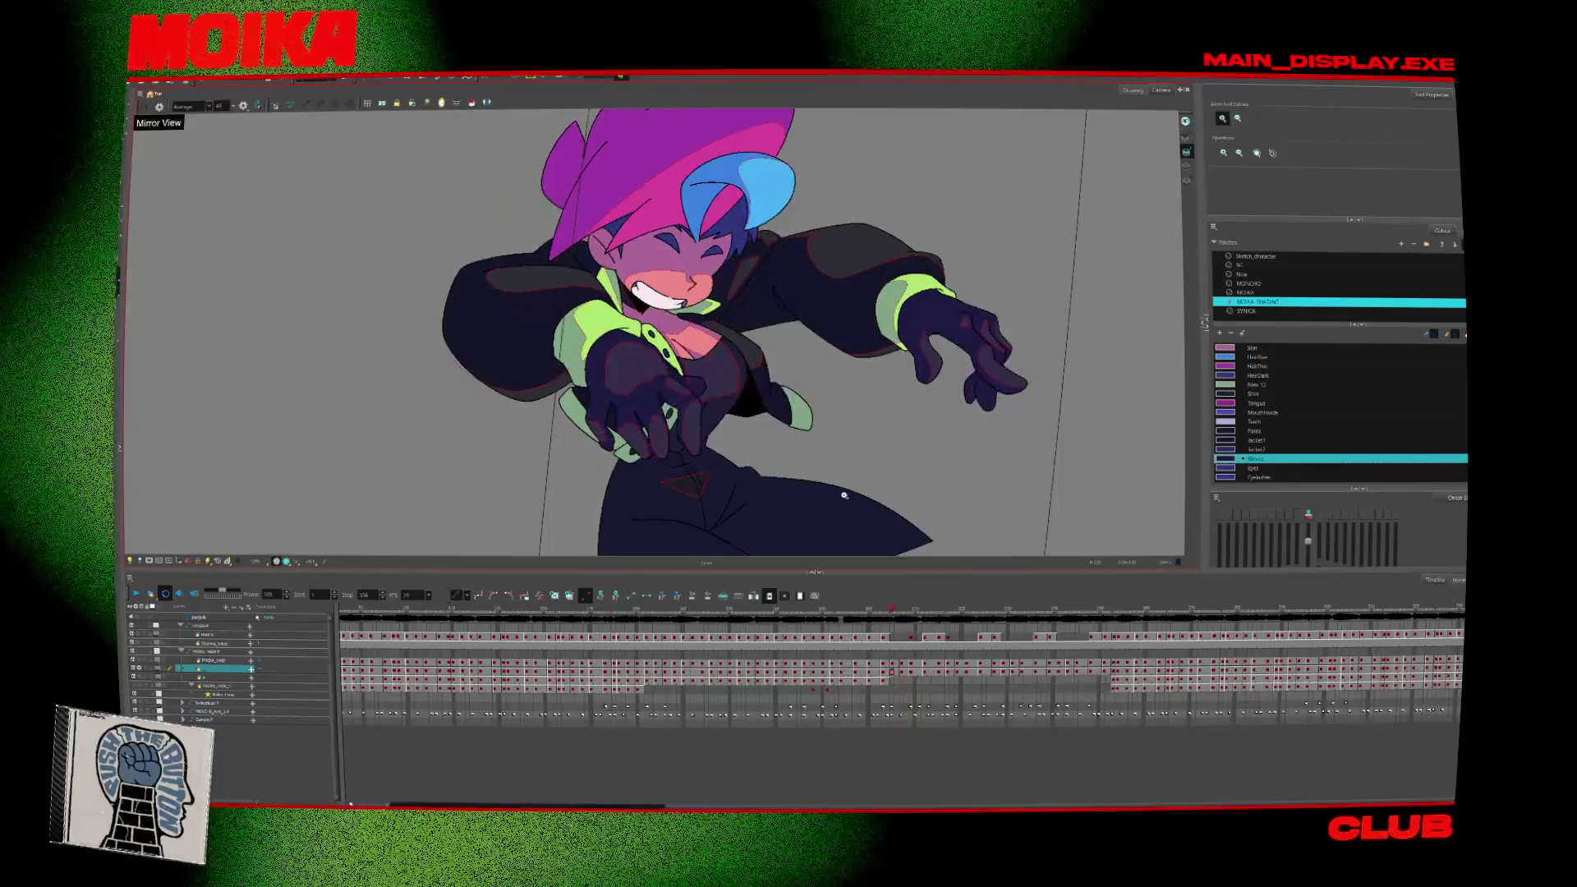
pyautogui.press('.')
pyautogui.press(',')
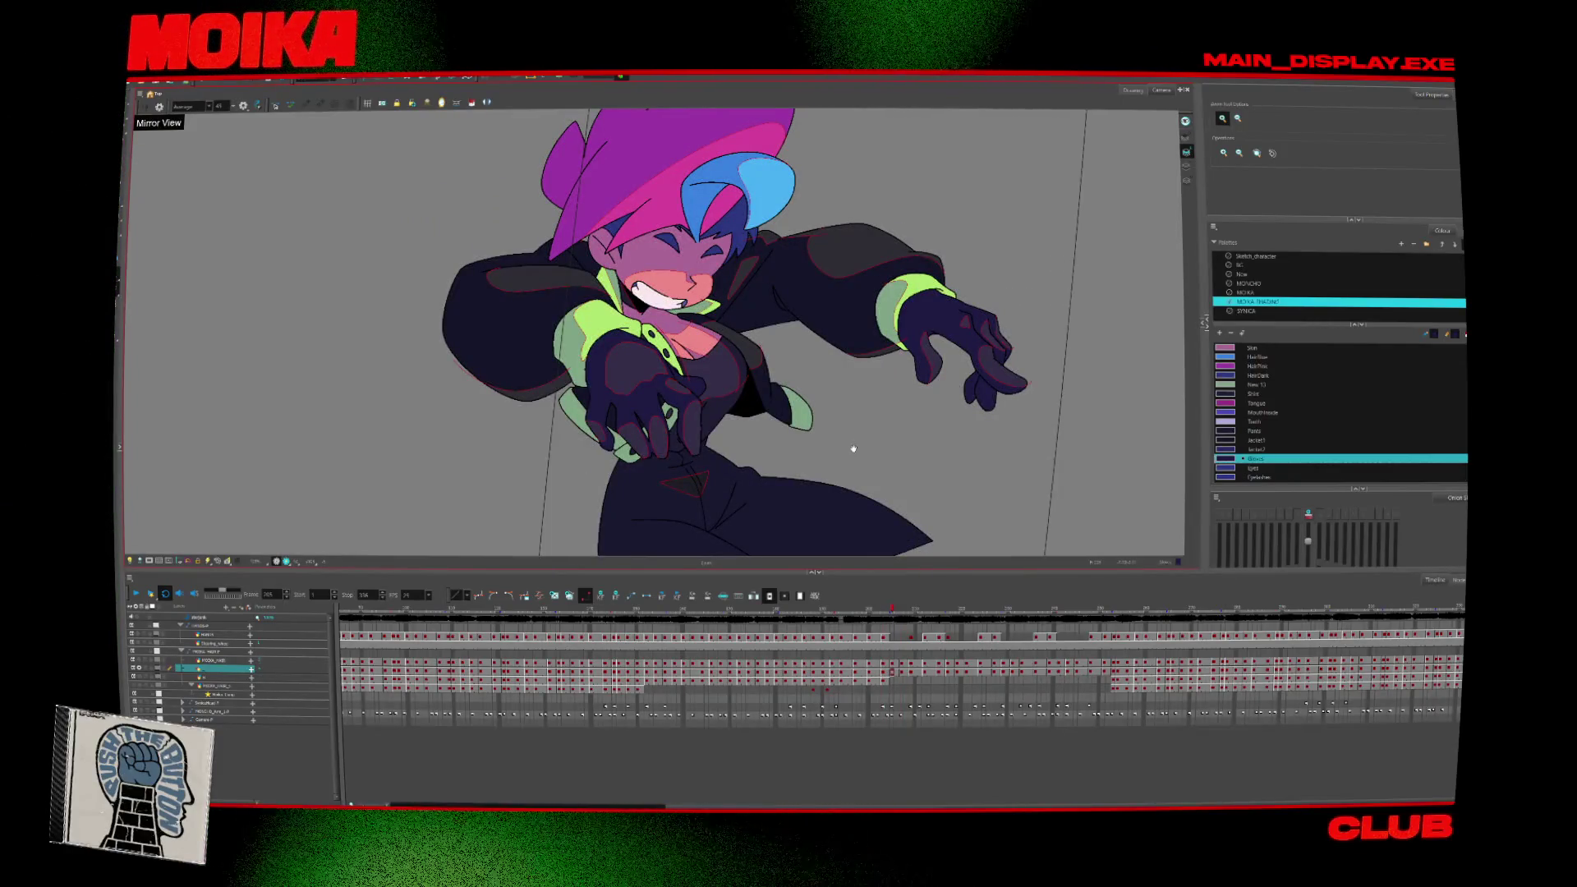
pyautogui.press('.')
pyautogui.press('.')
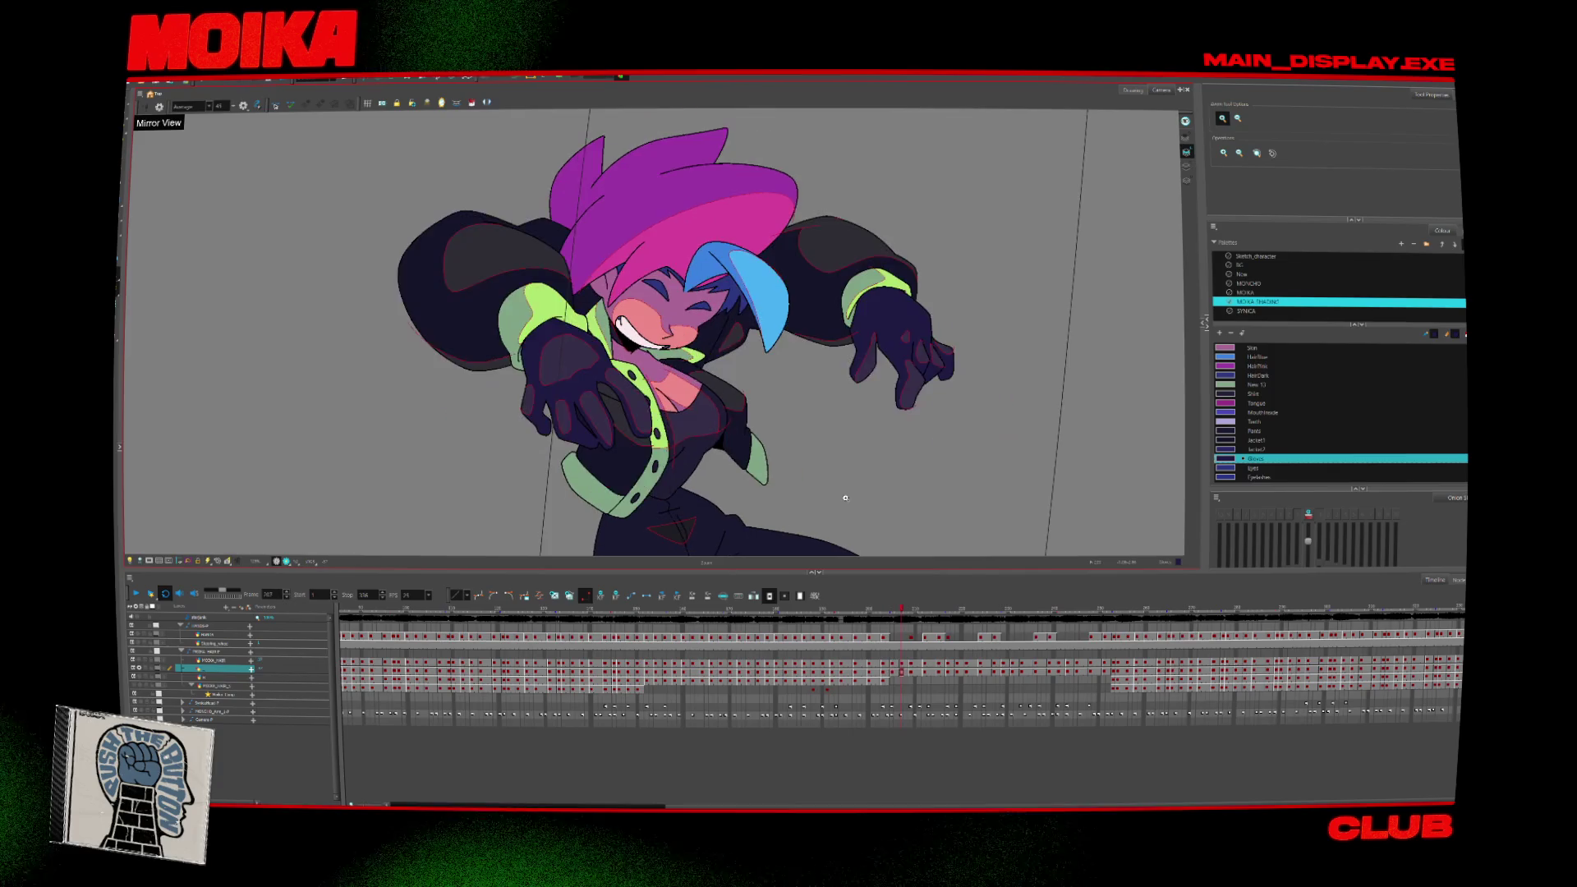
pyautogui.press('.')
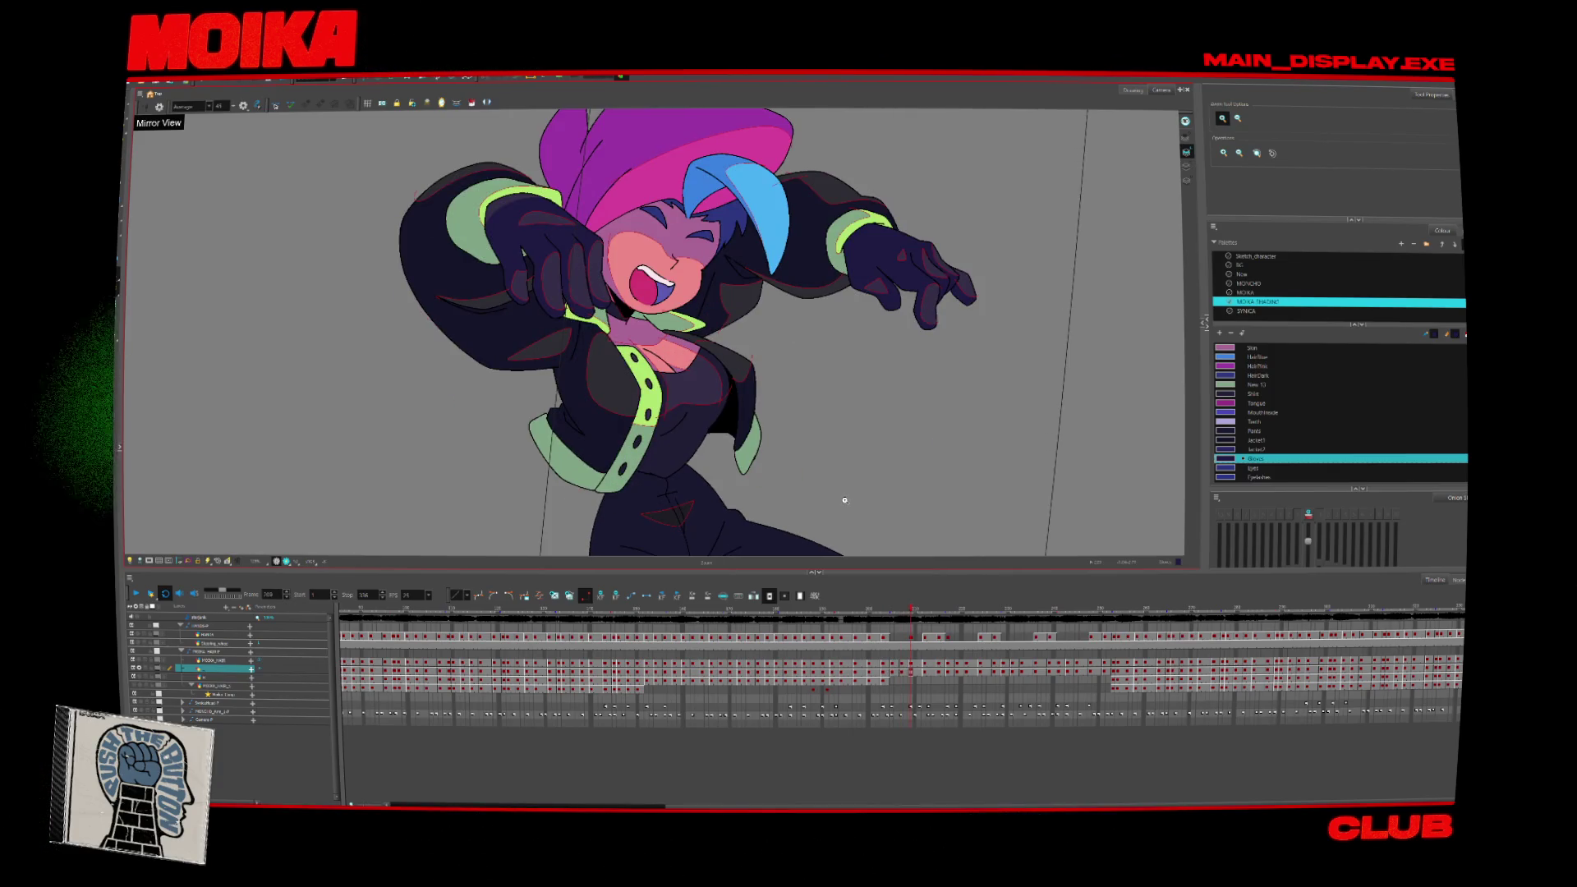
pyautogui.press('.')
pyautogui.press('.')
pyautogui.press('.')
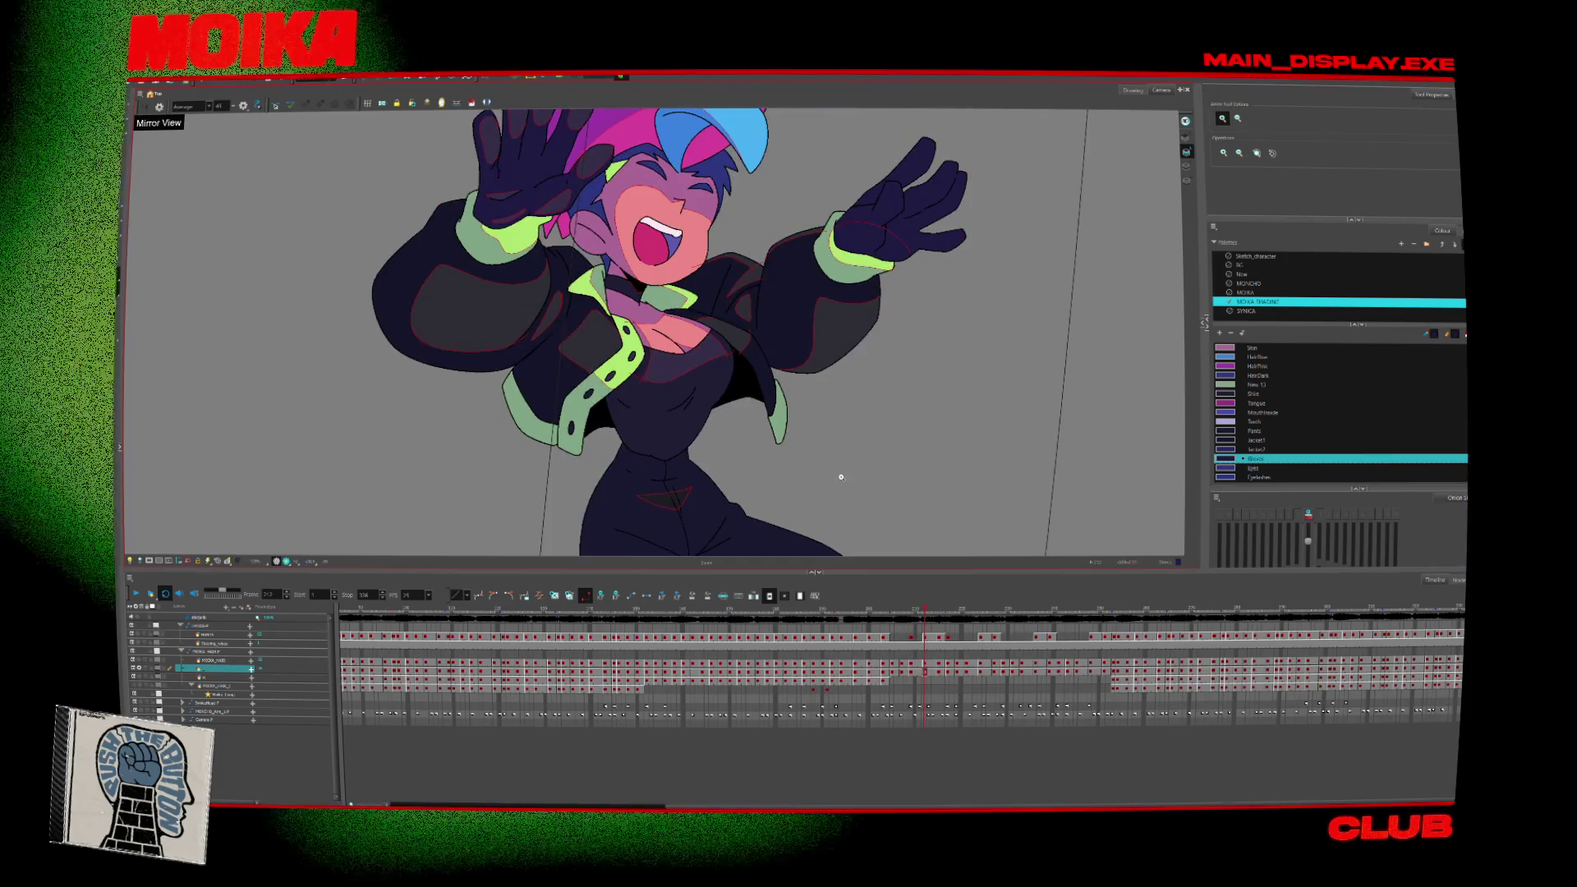
pyautogui.press('.')
pyautogui.hotkey('ctrl', 'a')
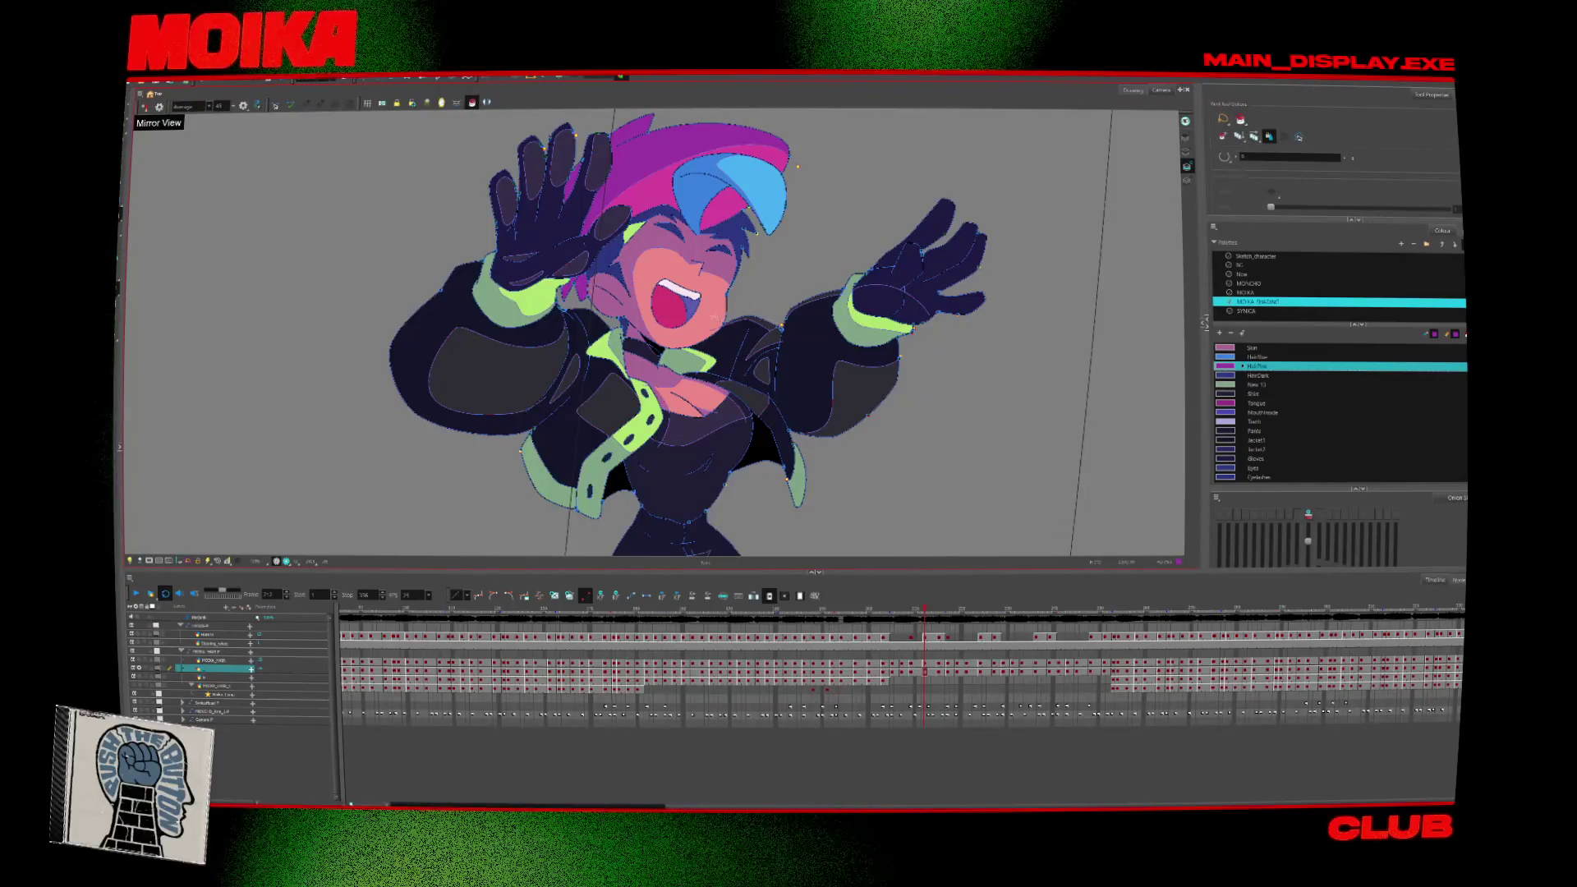
# Clear the selection and sample the New 13 light green from the drawing.
pyautogui.click(1111, 203)
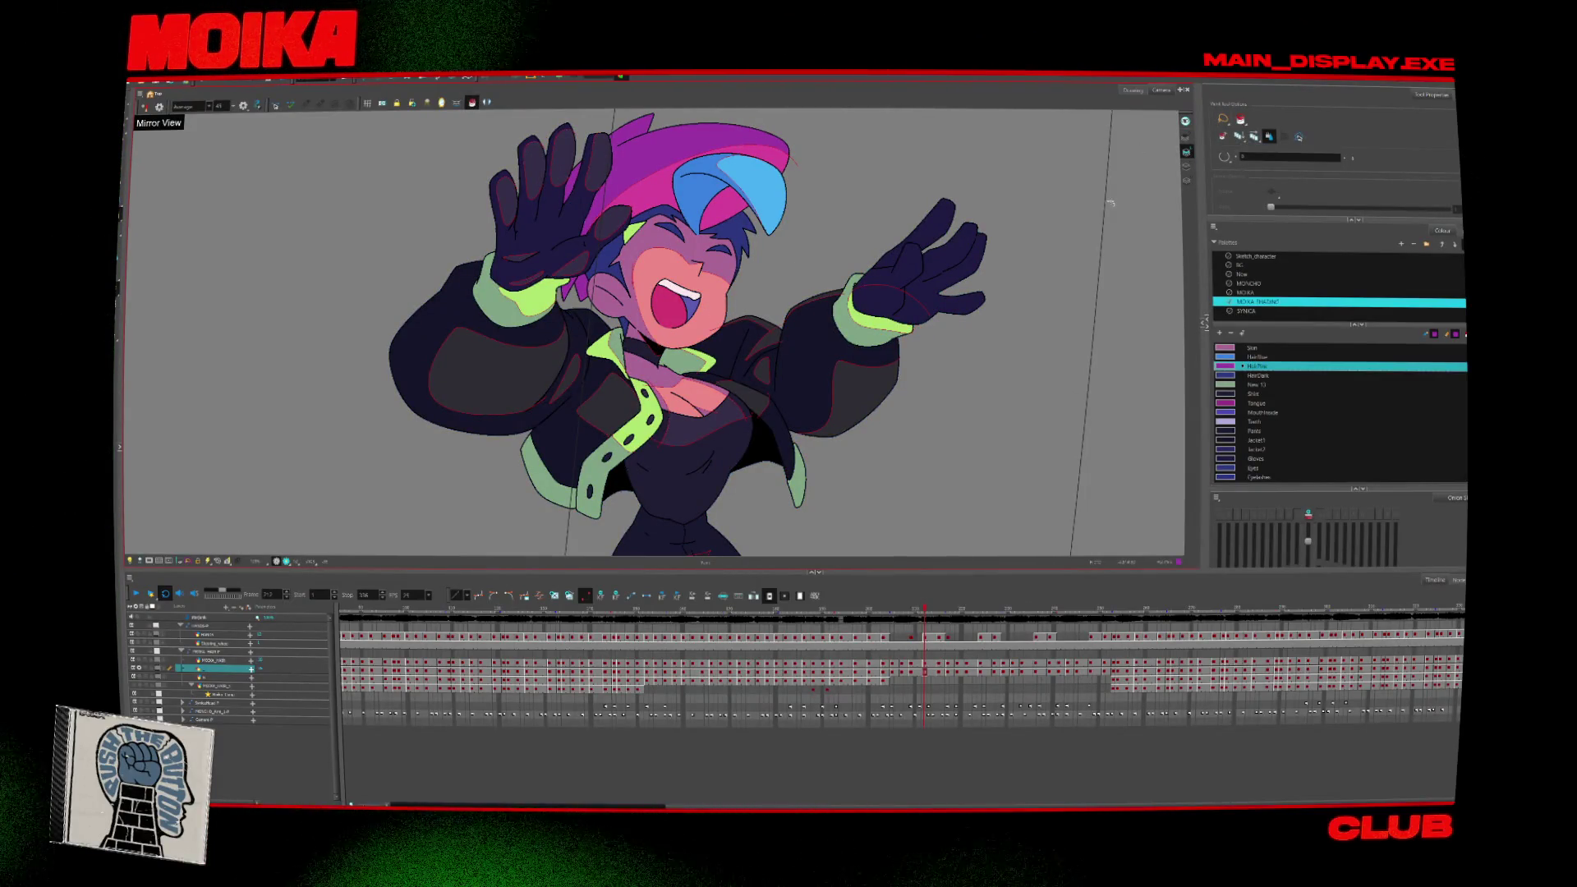
pyautogui.press('d')
pyautogui.click(635, 234)
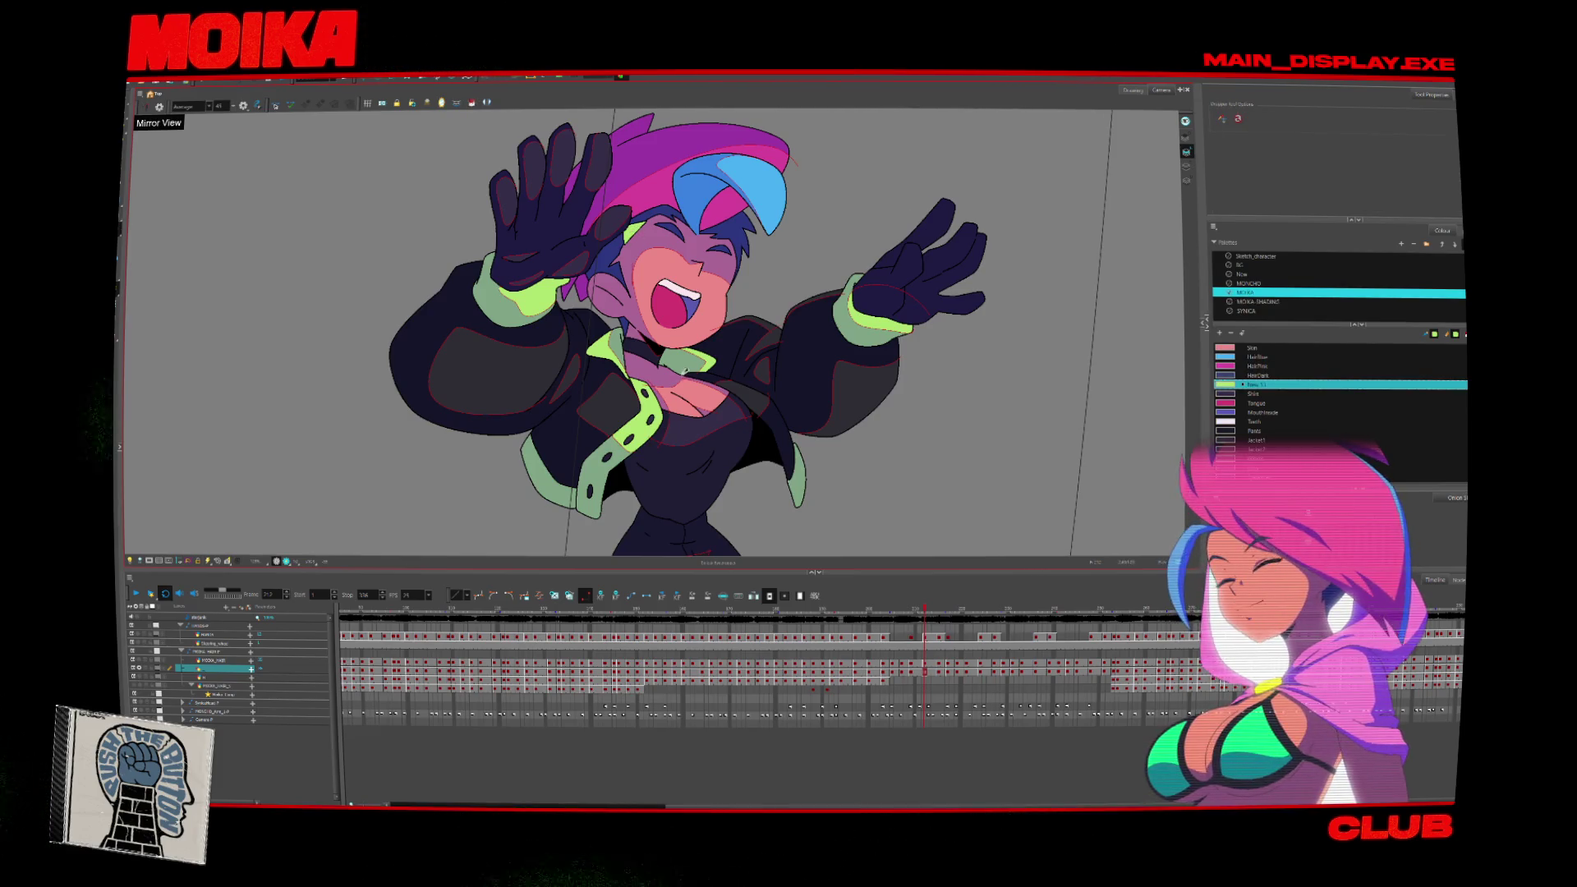
pyautogui.click(472, 103)
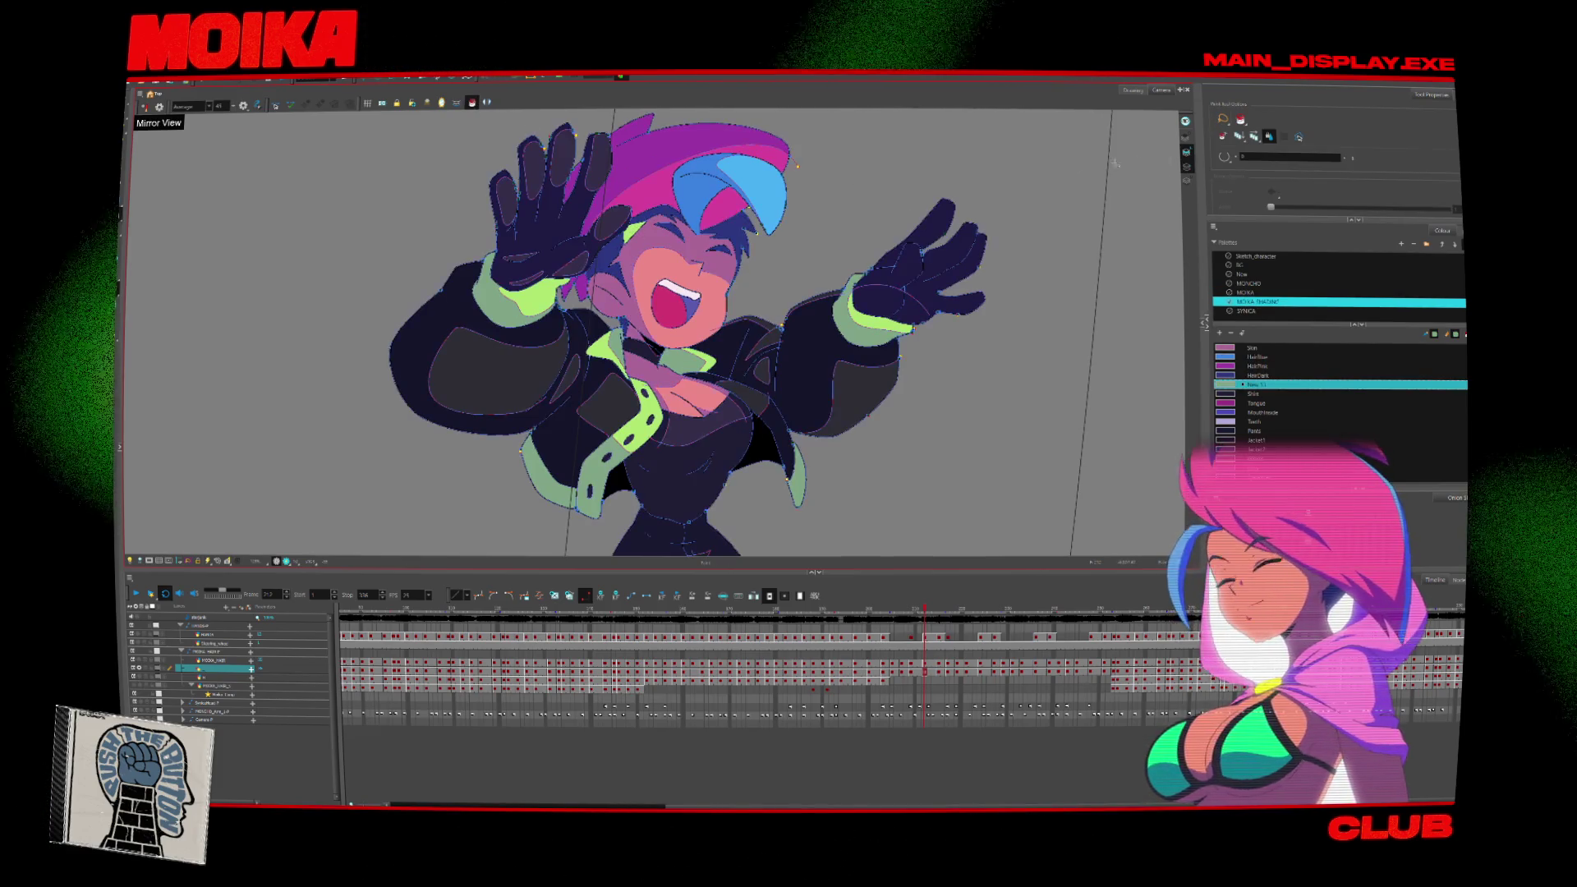
# Flip between neighbouring drawings through the crouching and open-mouth poses.
pyautogui.press('.')
pyautogui.press(',')
pyautogui.press('.')
pyautogui.press('.')
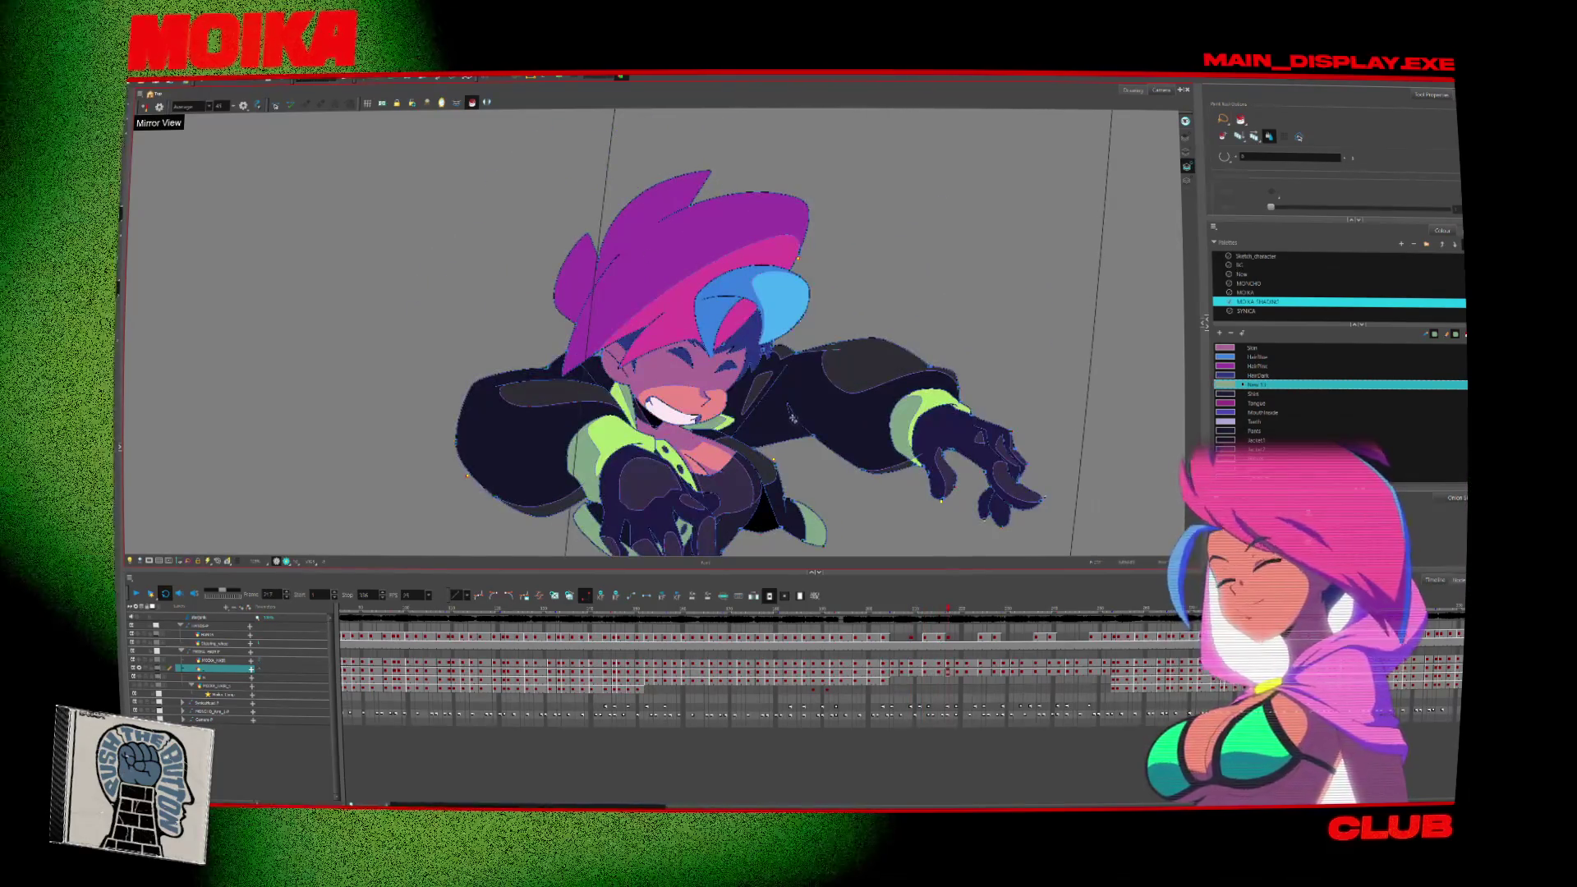
pyautogui.press('.')
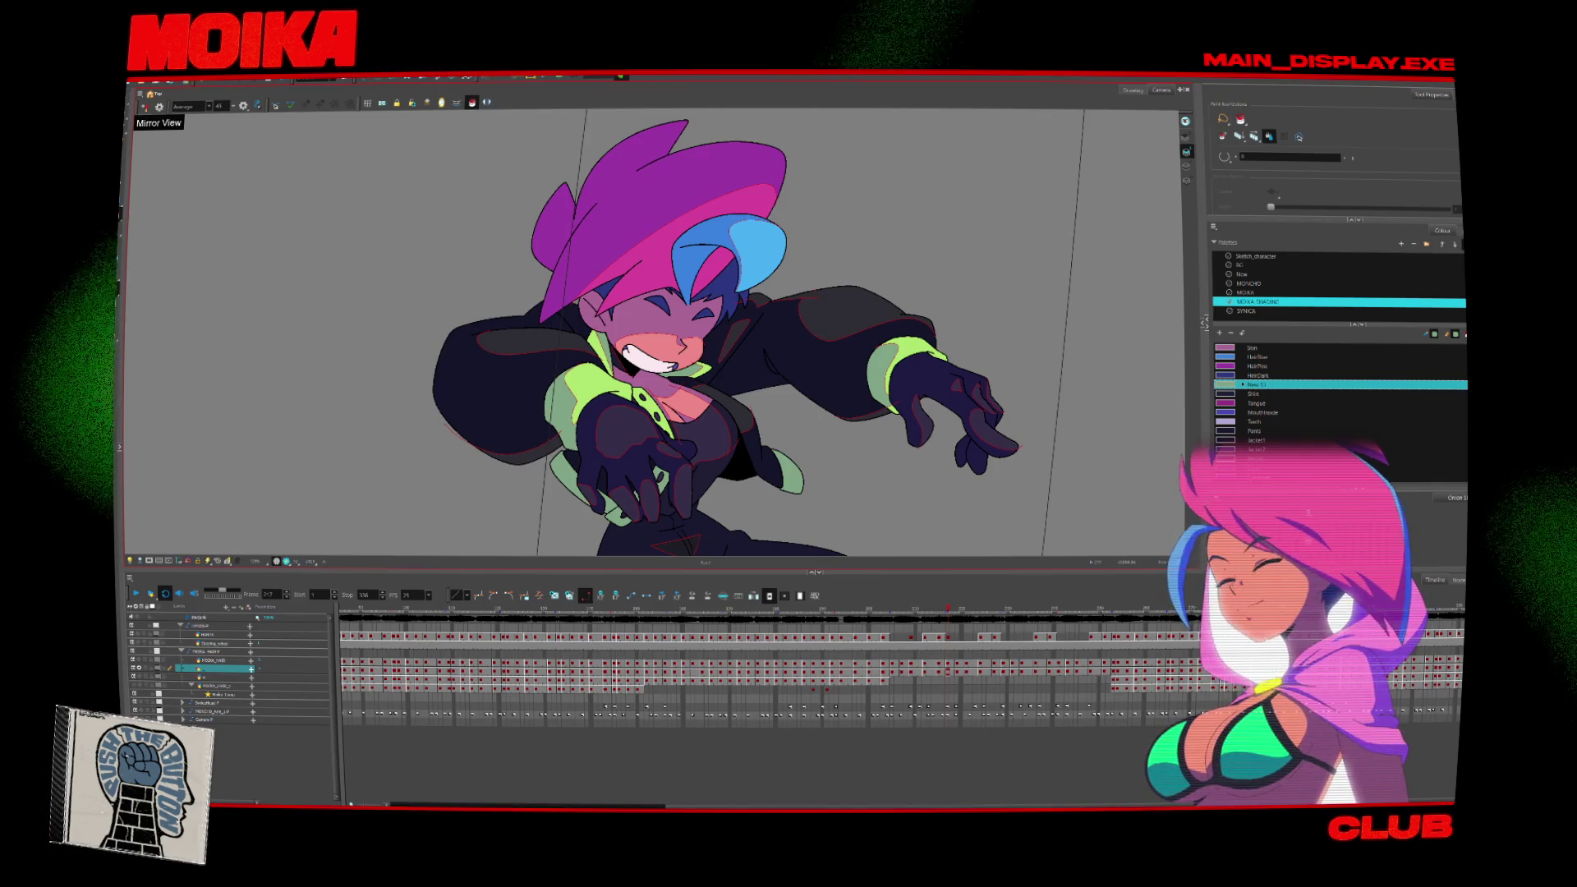
pyautogui.press('.')
pyautogui.press('.')
pyautogui.press(',')
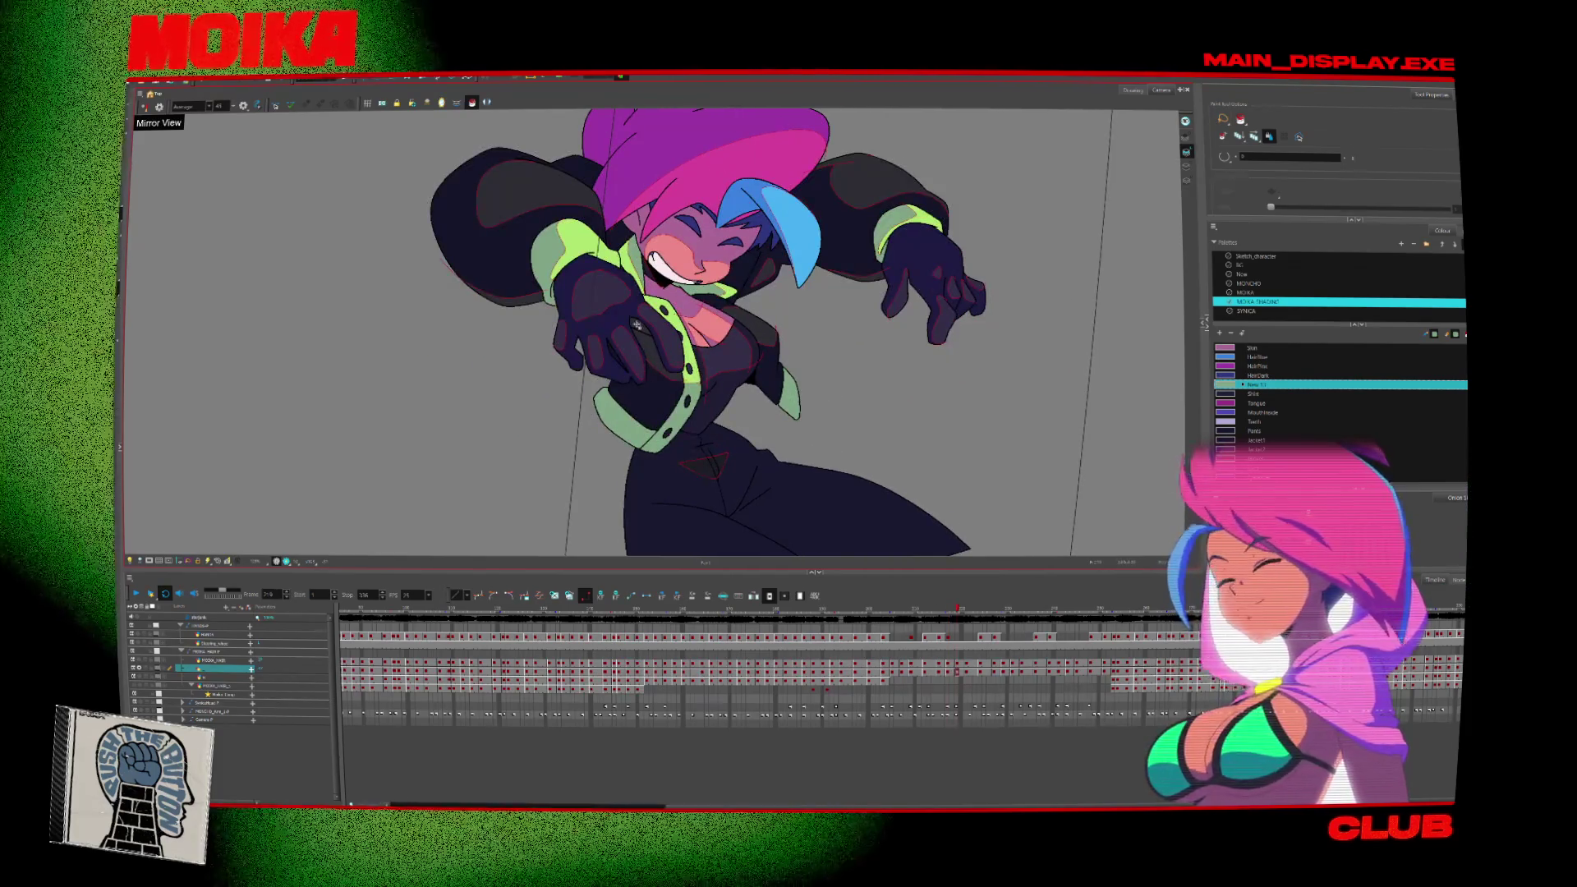
pyautogui.press('.')
pyautogui.press('.')
pyautogui.press(',')
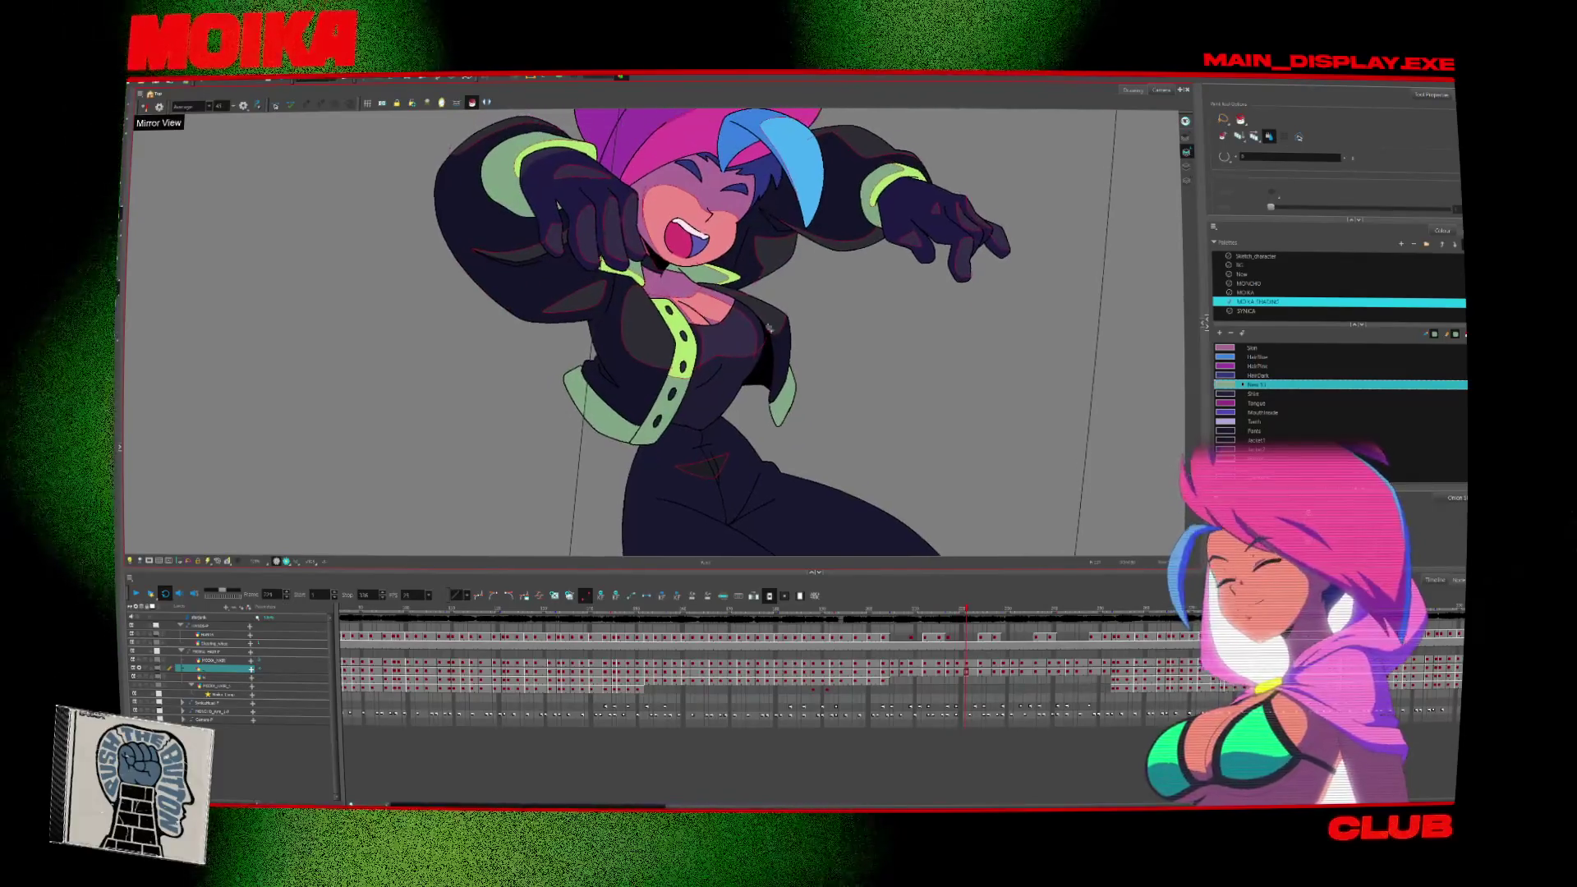
# Zoom in, advance to a later raised-hands pose and bring the lower torso into view.
pyautogui.scroll(2, 794, 244)
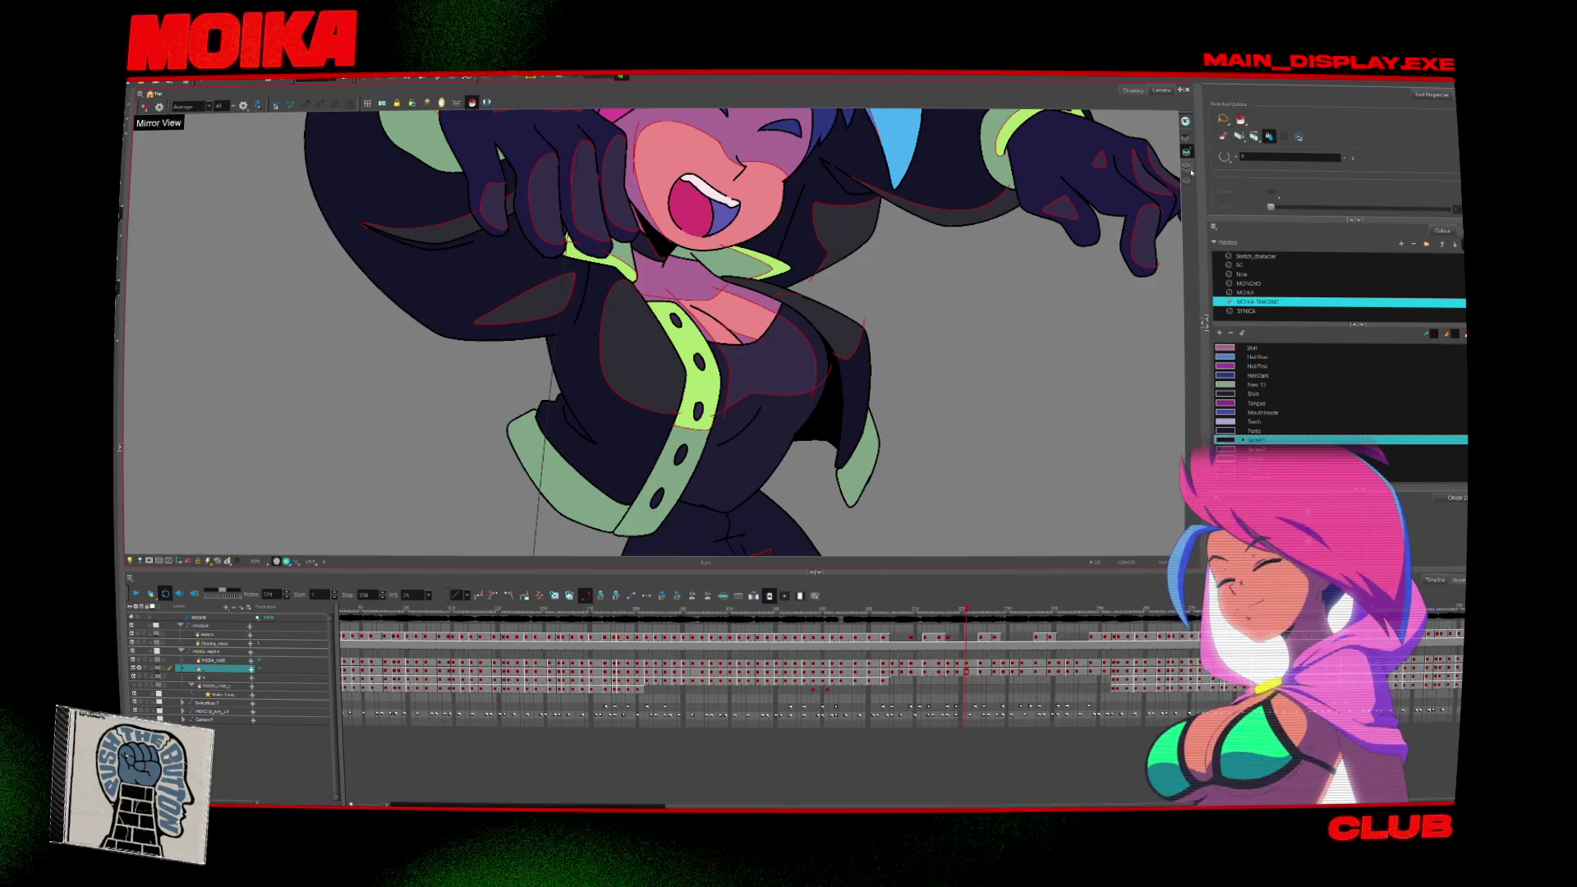
pyautogui.press('.')
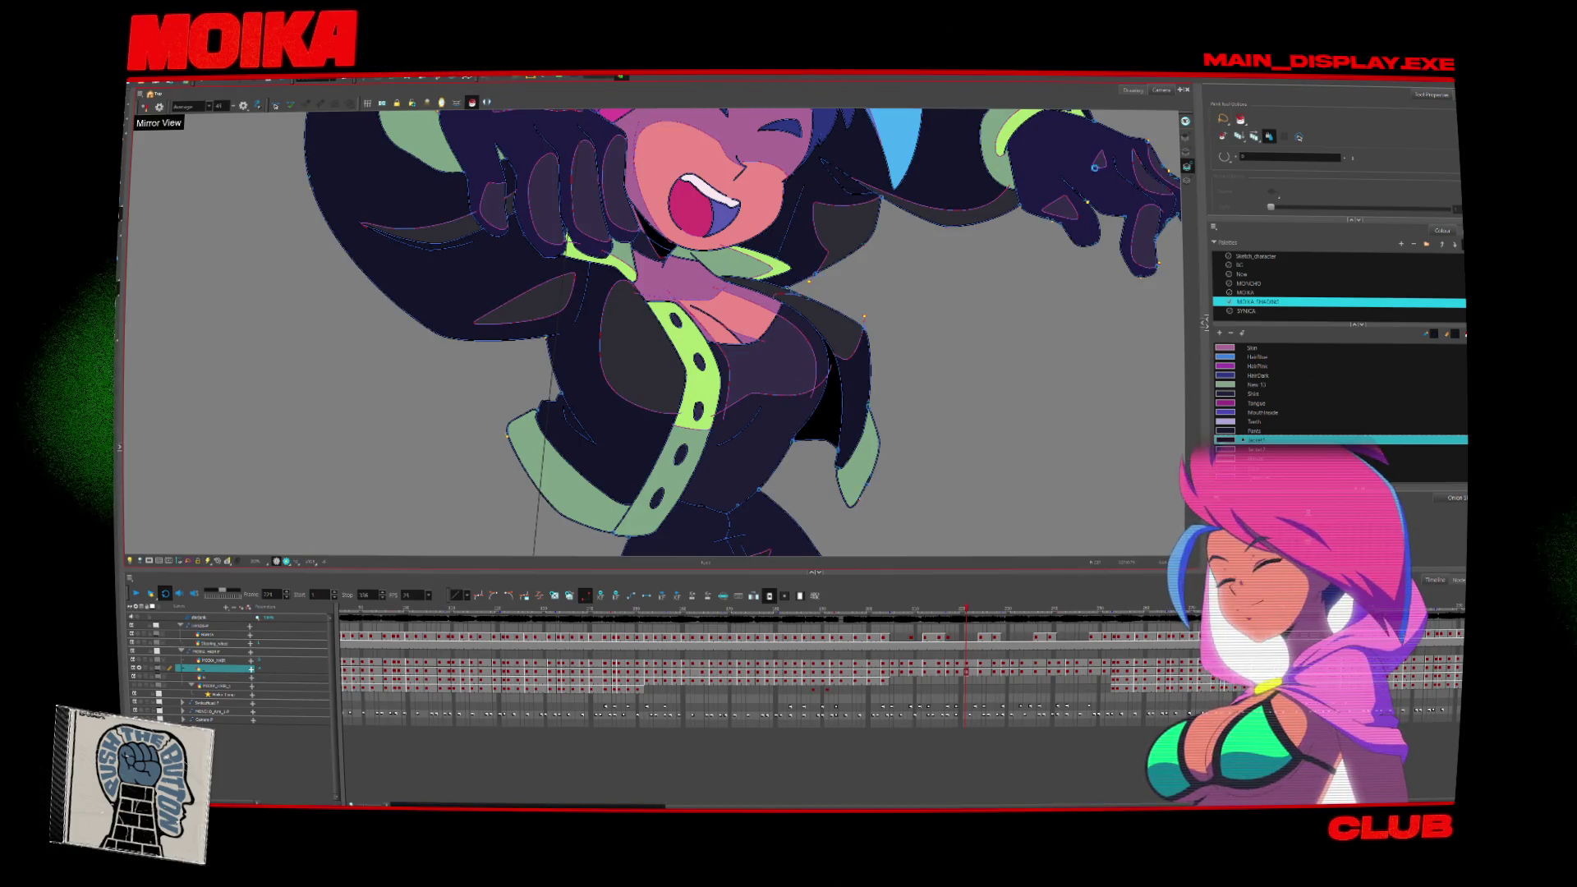
pyautogui.press(',')
pyautogui.scroll(-1, 1019, 276)
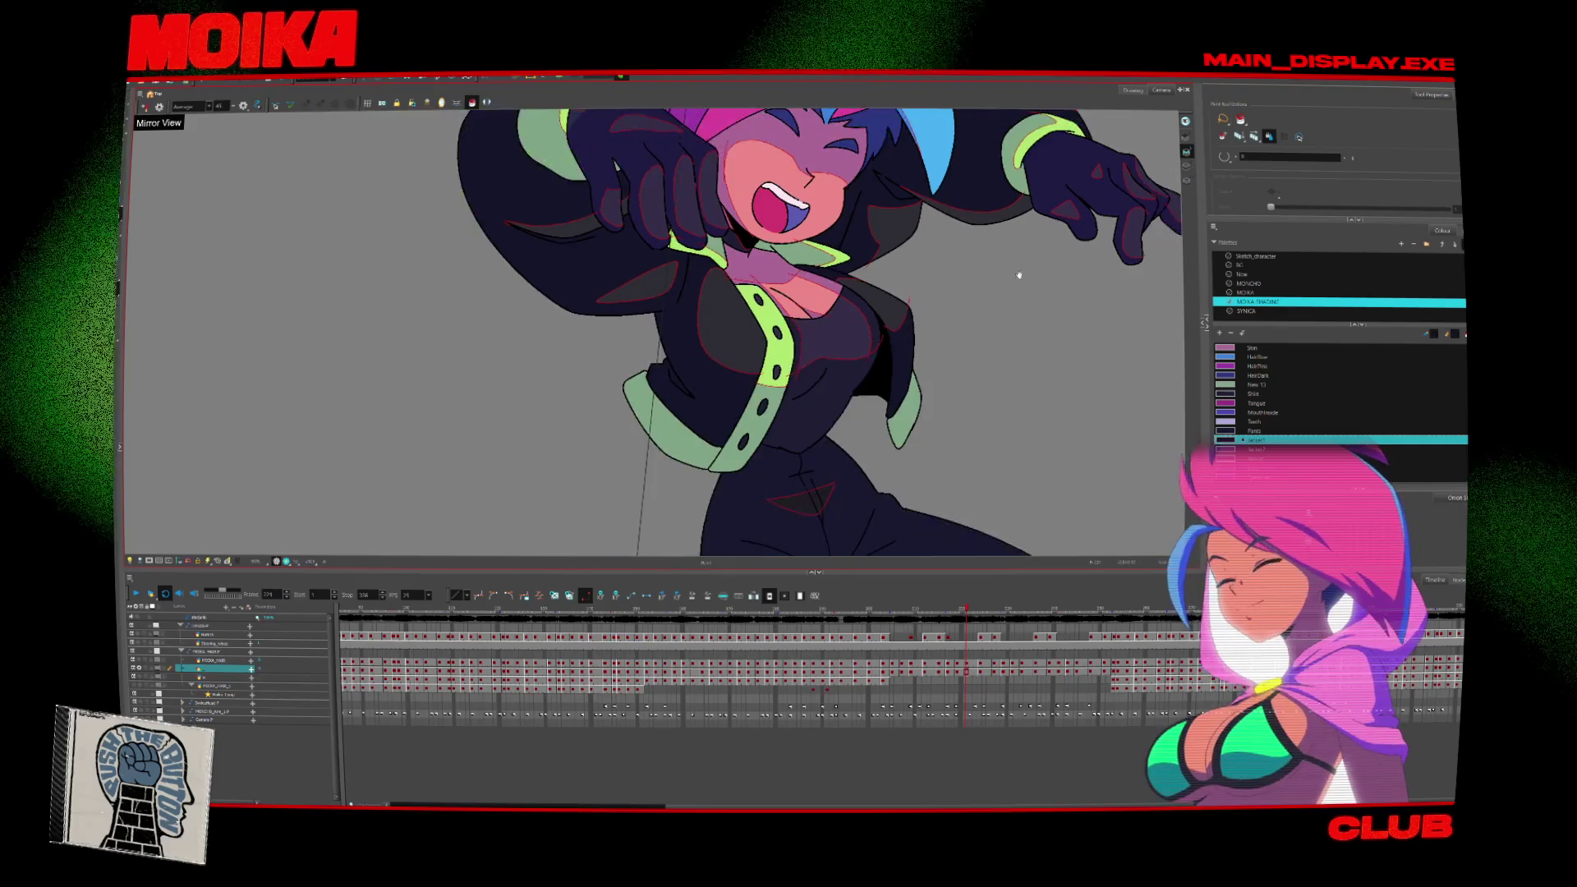
pyautogui.press('.')
pyautogui.press('.')
pyautogui.press('.')
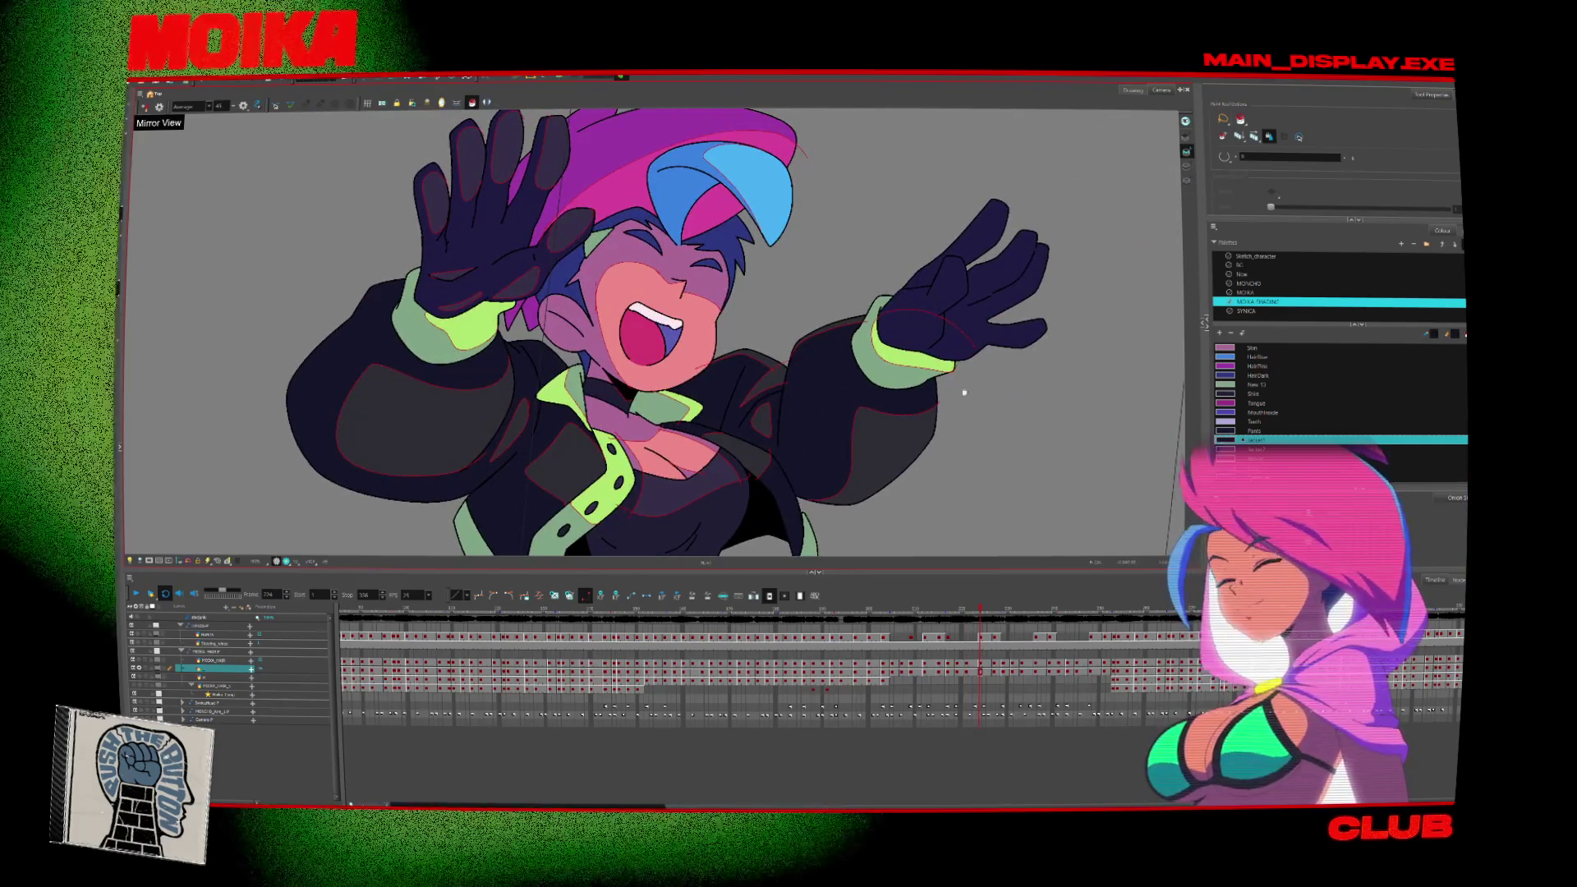
pyautogui.moveTo(996, 432)
pyautogui.mouseDown()
pyautogui.moveTo(996, 324)
pyautogui.moveTo(965, 230)
pyautogui.moveTo(973, 525)
pyautogui.mouseUp()
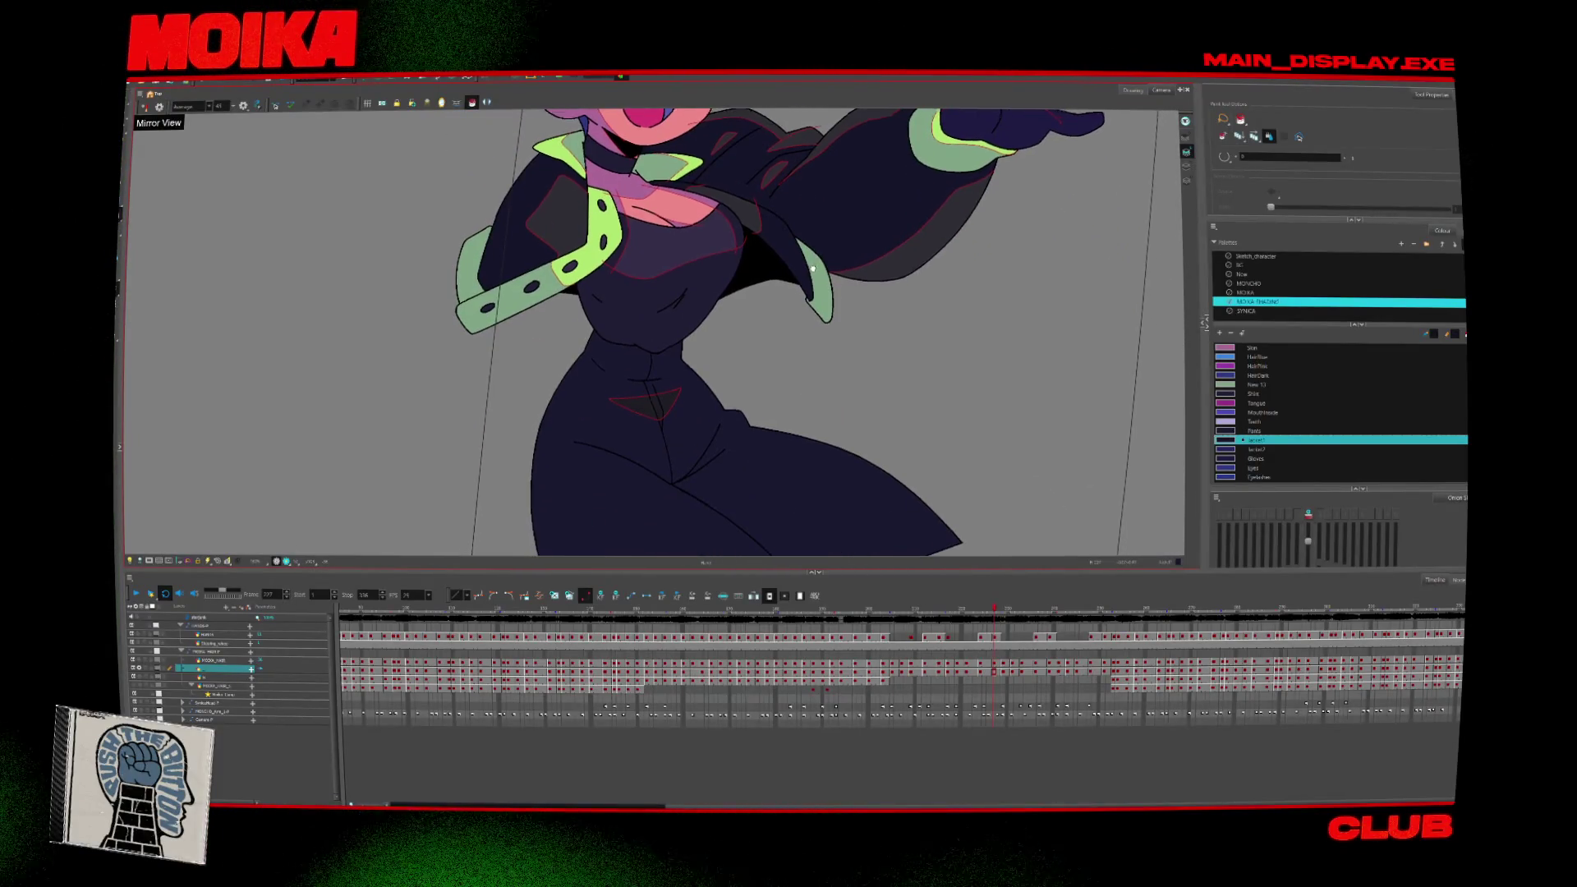
# On the next drawing, check the gloved hands' fills by selecting and clearing their line art.
pyautogui.scroll(4, 658, 204)
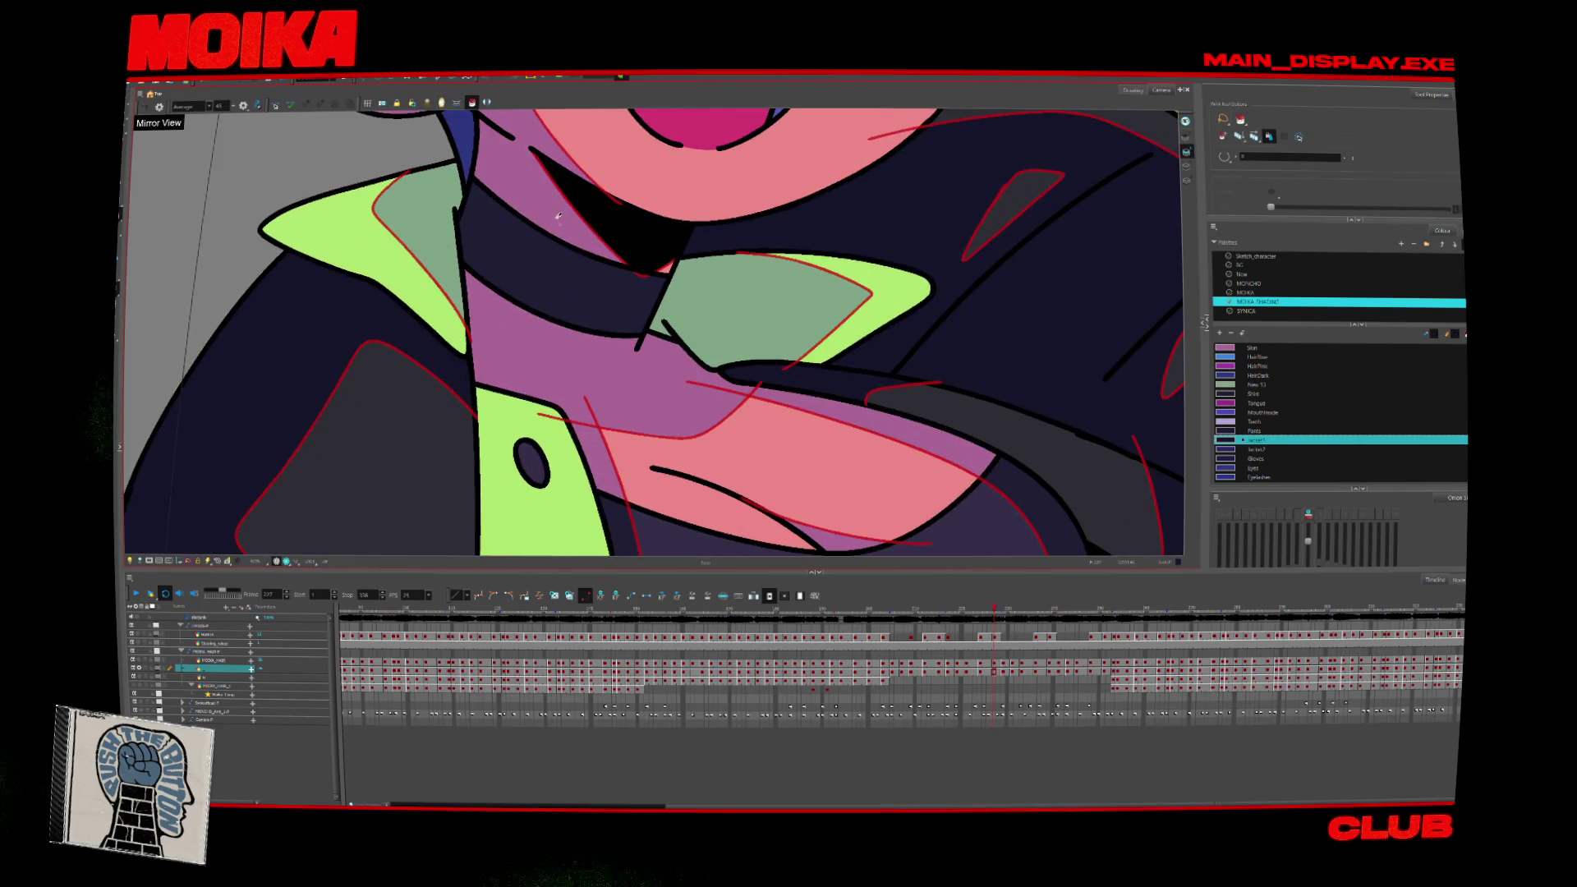
pyautogui.click(473, 101)
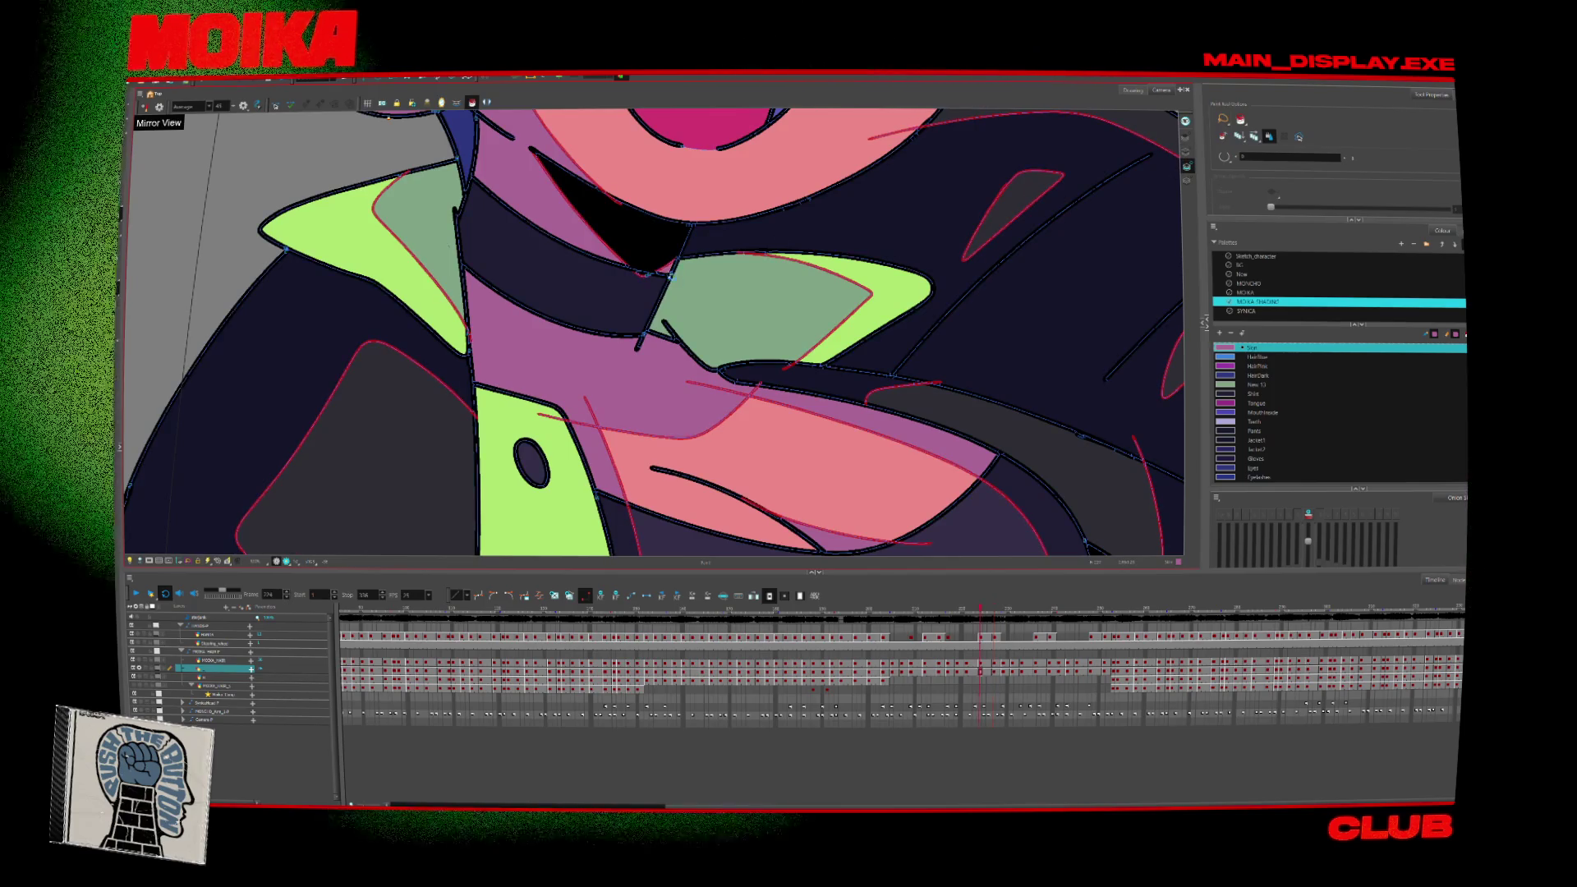
pyautogui.press('.')
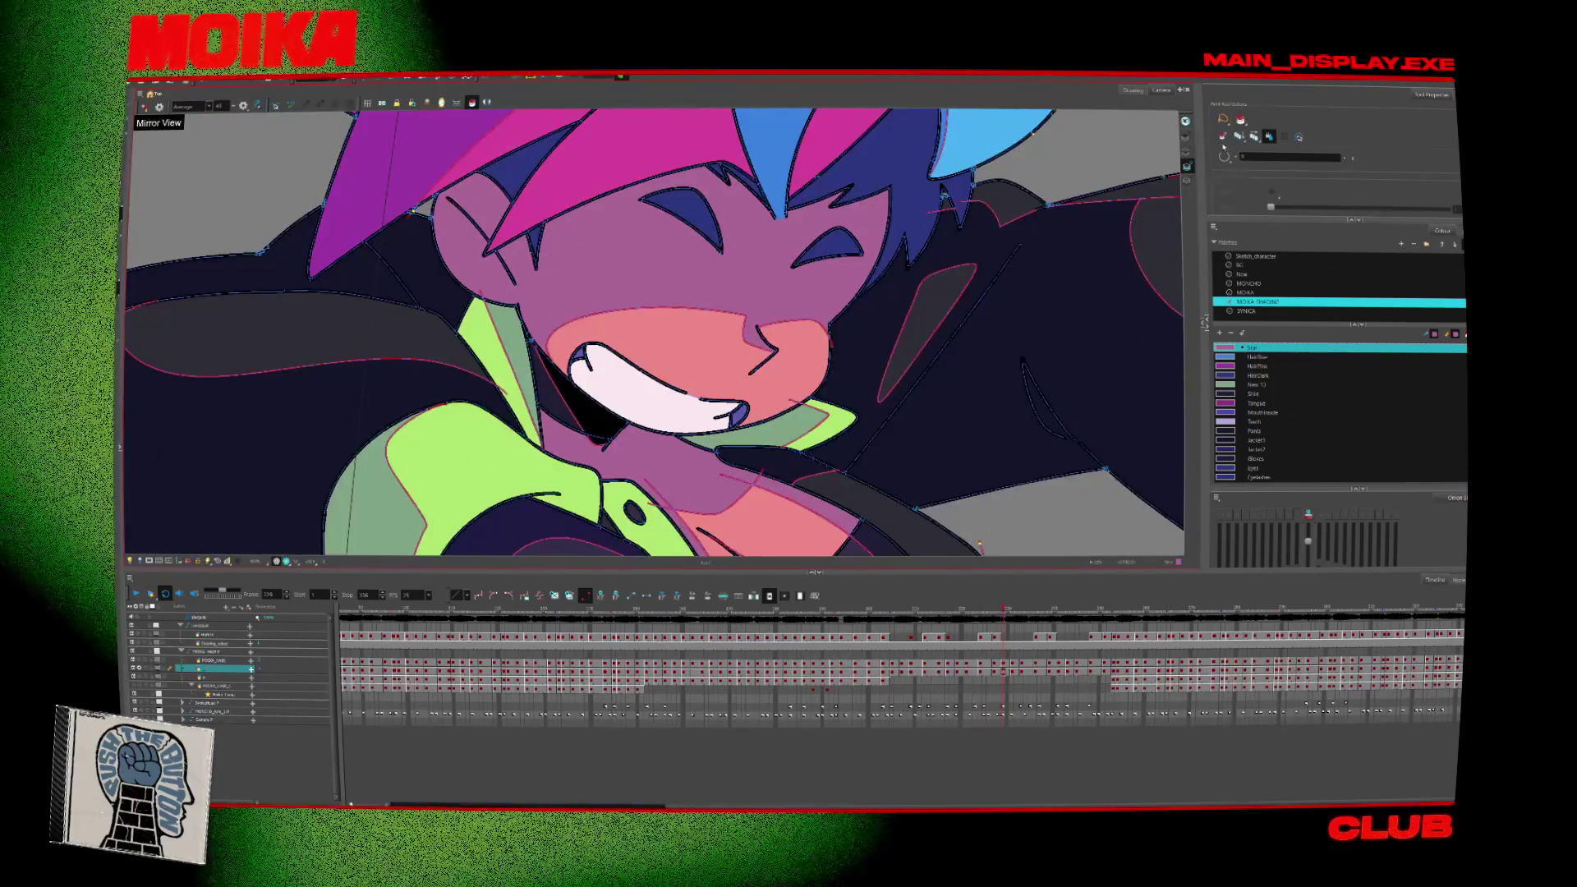
pyautogui.moveTo(899, 427)
pyautogui.mouseDown()
pyautogui.moveTo(901, 499)
pyautogui.moveTo(918, 410)
pyautogui.moveTo(890, 202)
pyautogui.mouseUp()
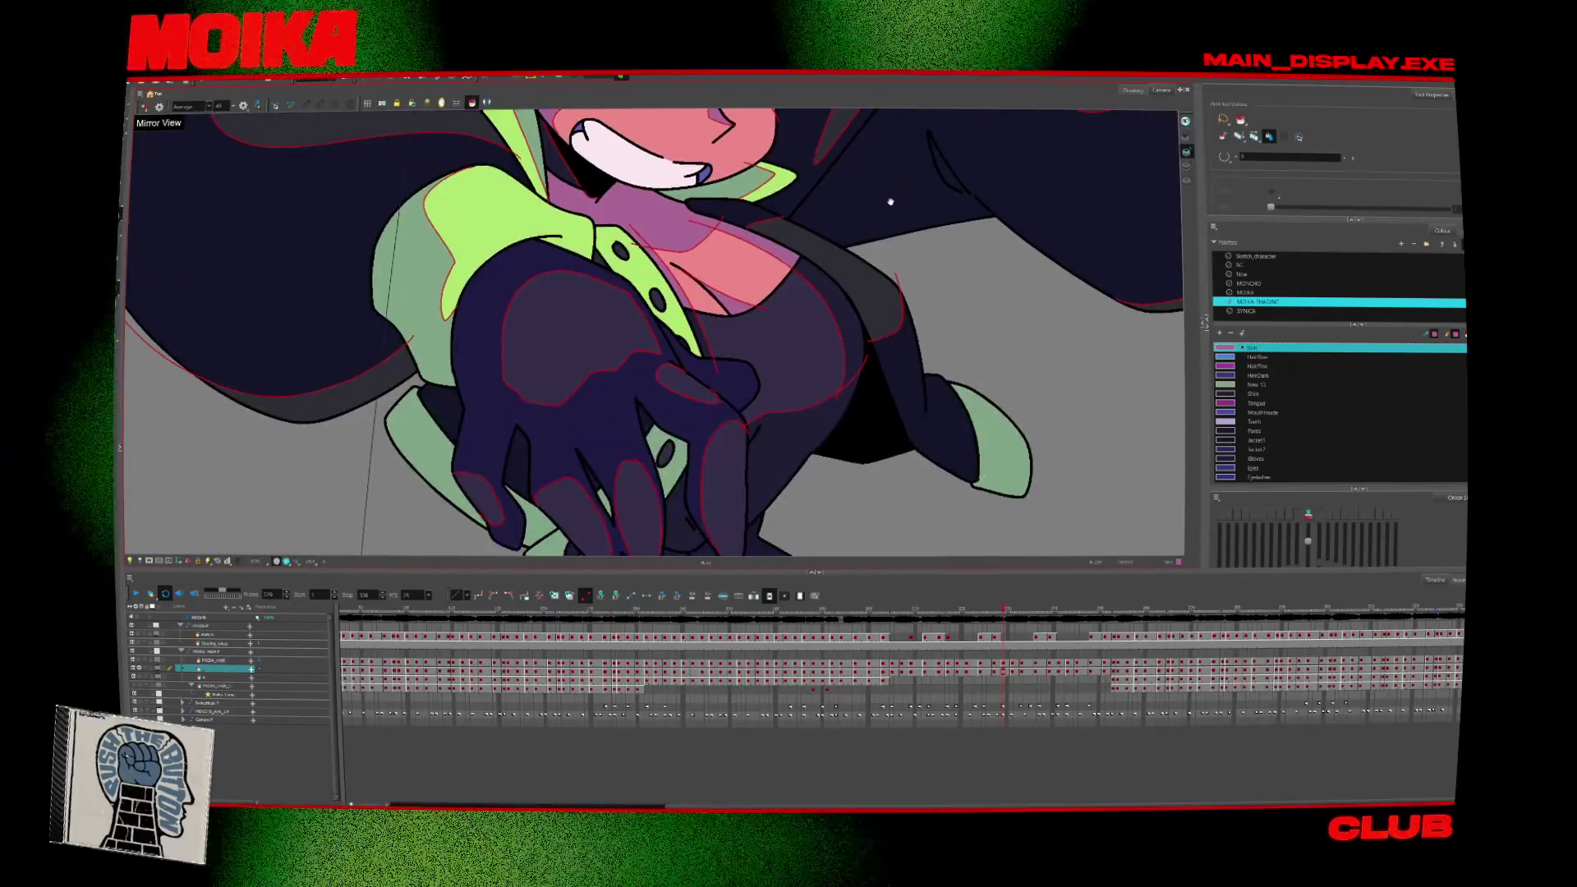
pyautogui.scroll(-1, 884, 257)
pyautogui.scroll(1, 699, 450)
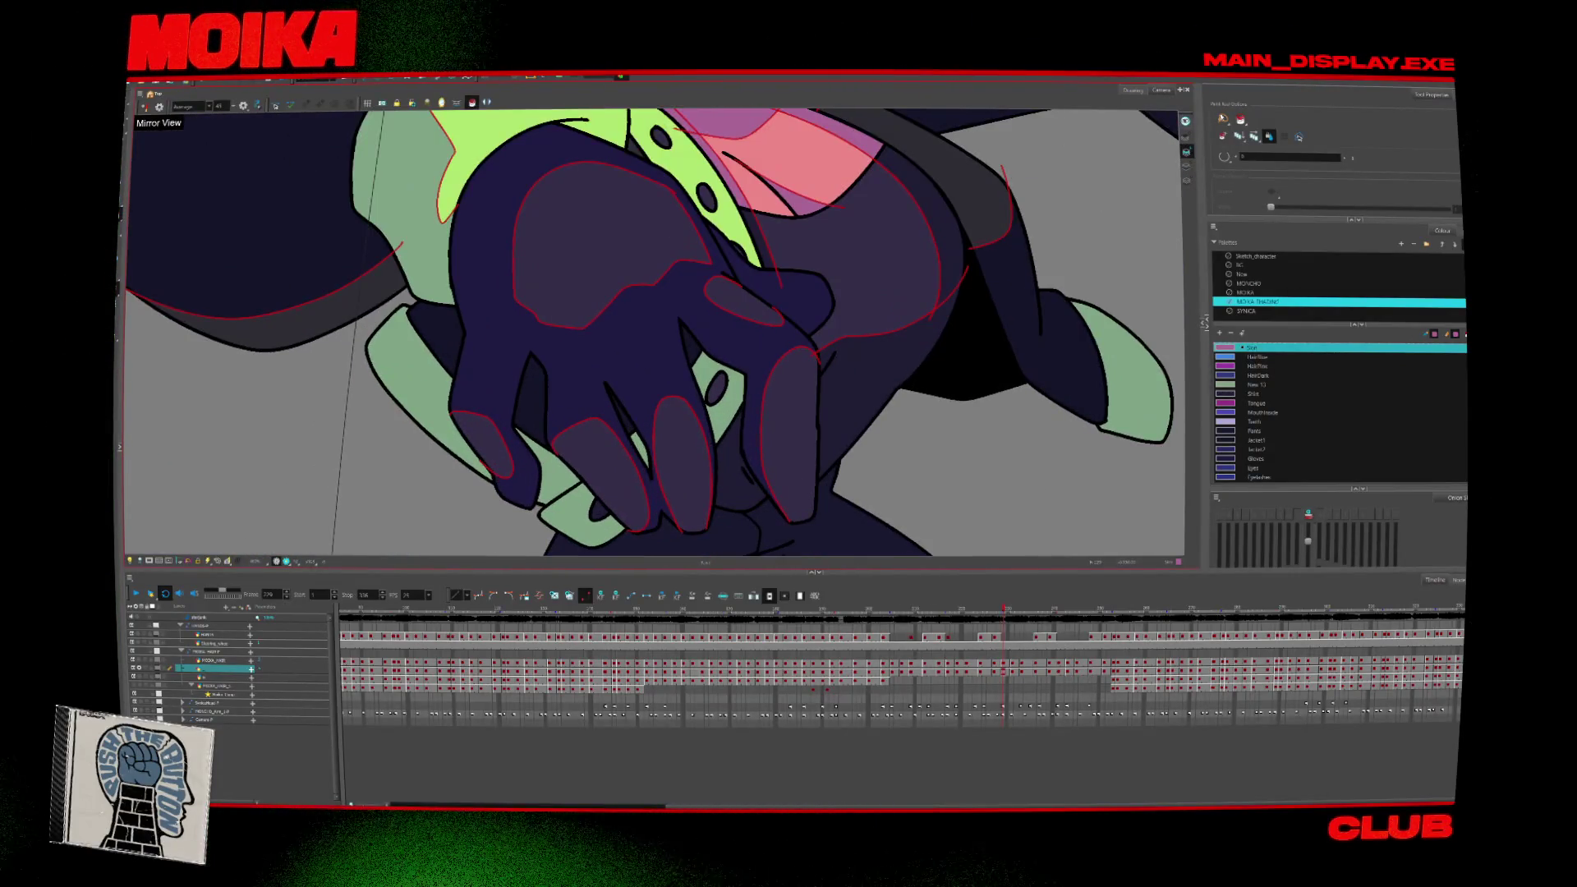
pyautogui.click(1003, 327)
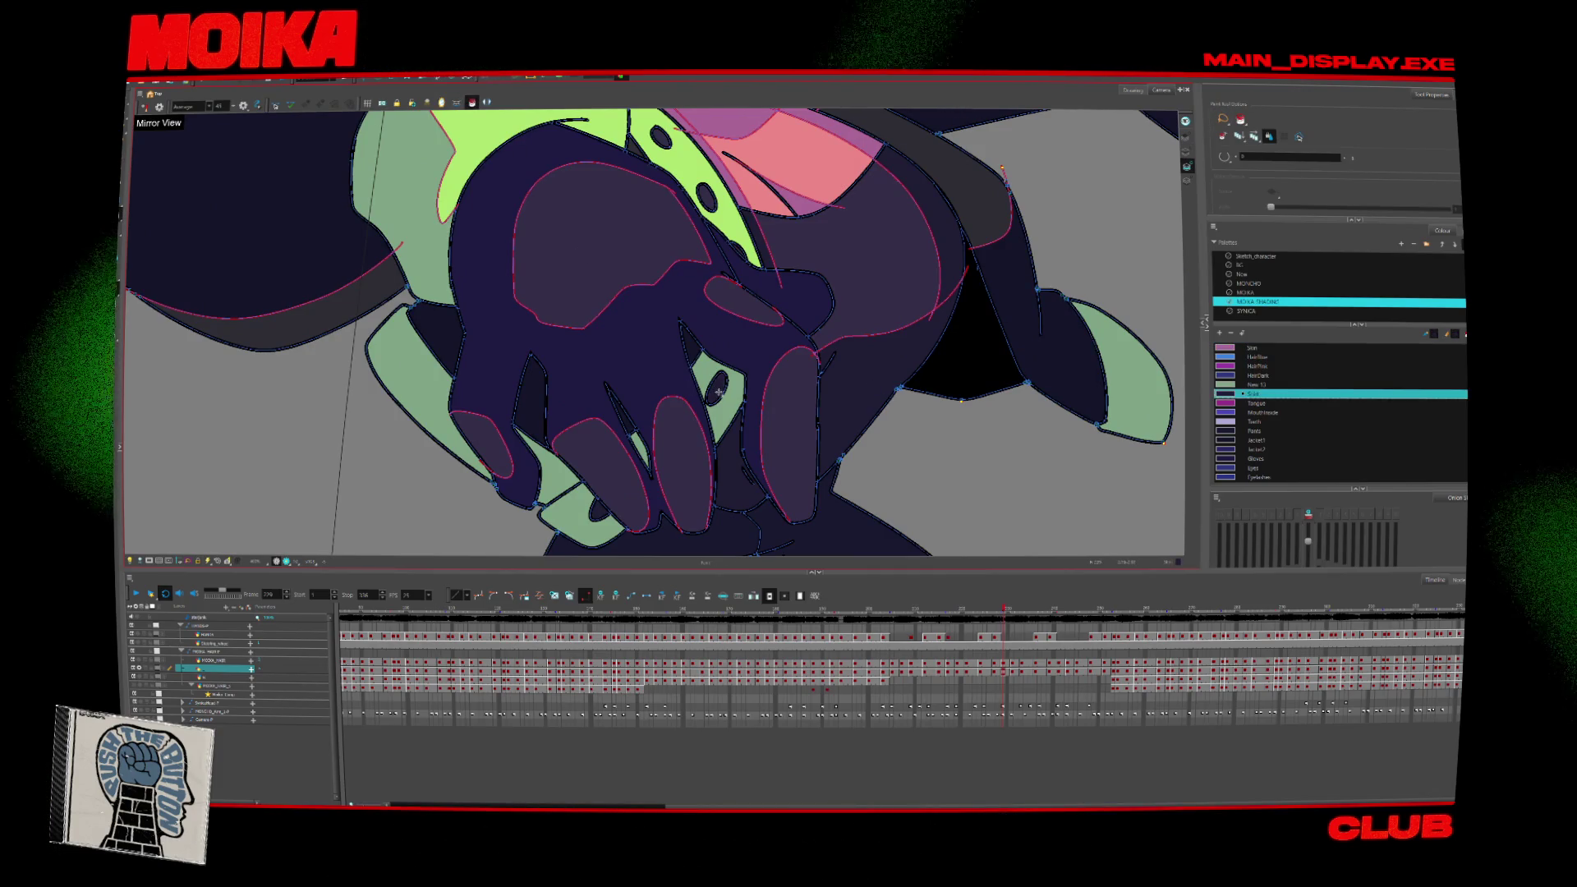
pyautogui.scroll(-3, 926, 320)
pyautogui.click(1016, 180)
pyautogui.scroll(1, 1017, 180)
pyautogui.moveTo(1019, 175); pyautogui.dragTo(871, 222)
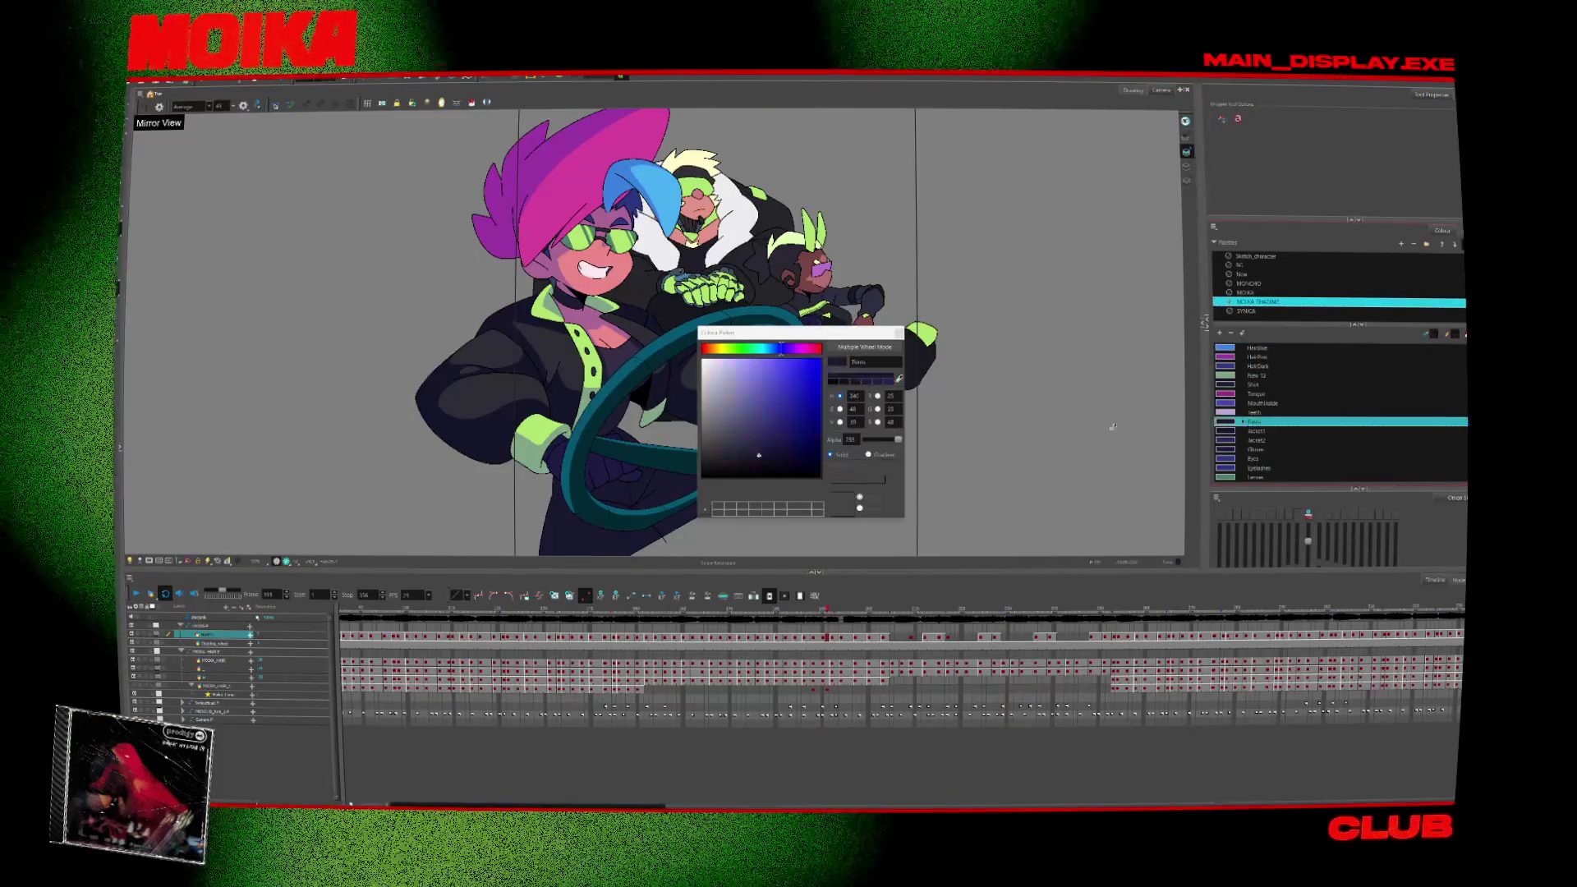
# Darken the palette colour to a deeper blue and close the Colour Picker.
pyautogui.moveTo(894, 442); pyautogui.dragTo(882, 450)
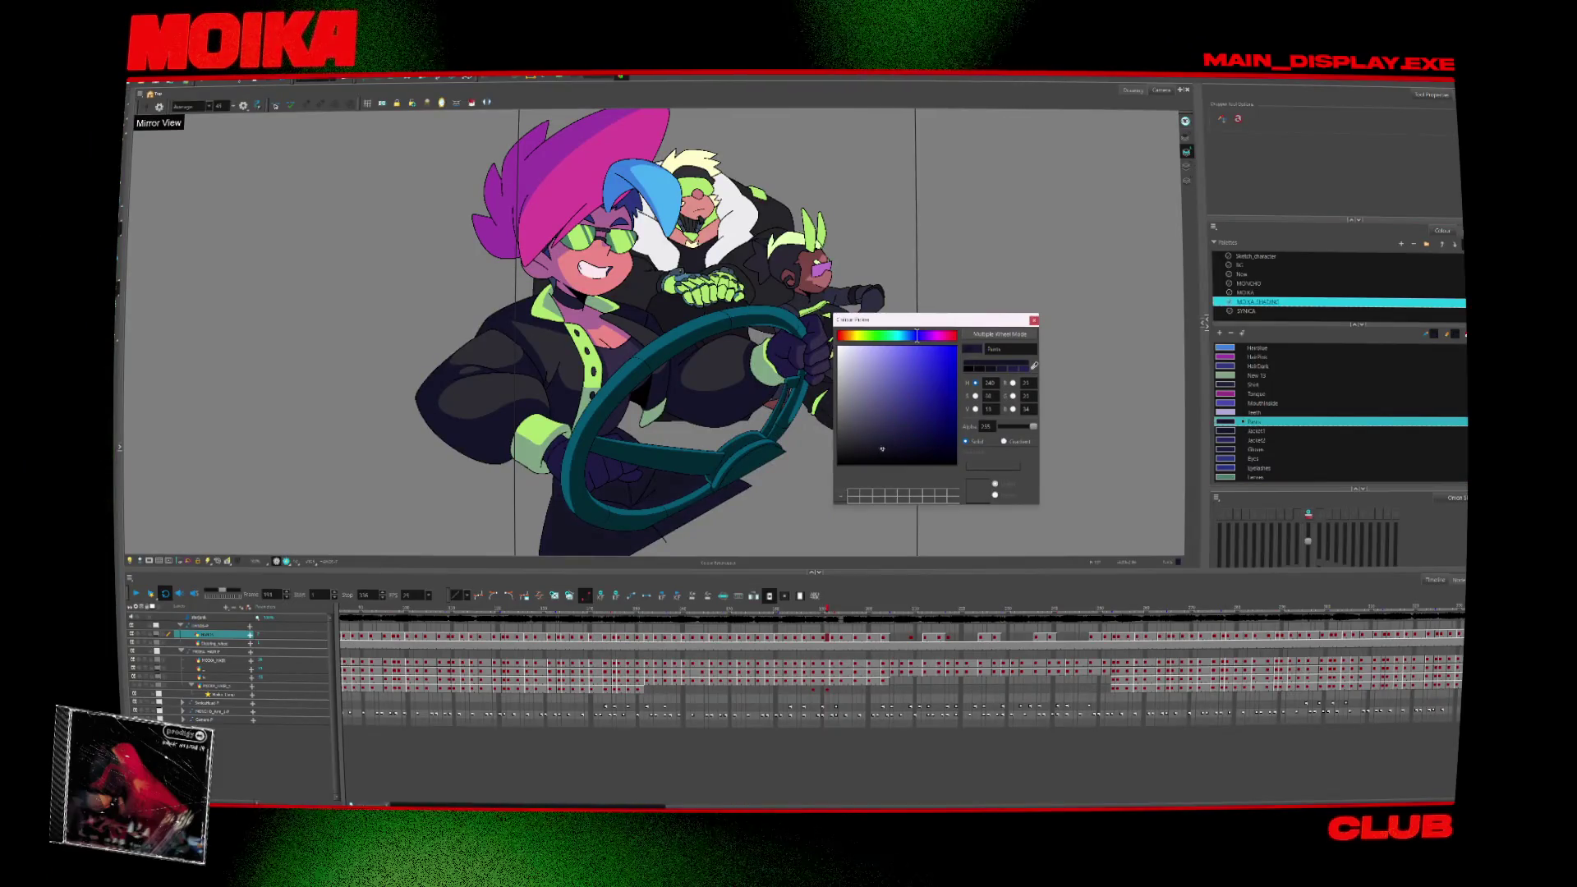
pyautogui.click(1035, 321)
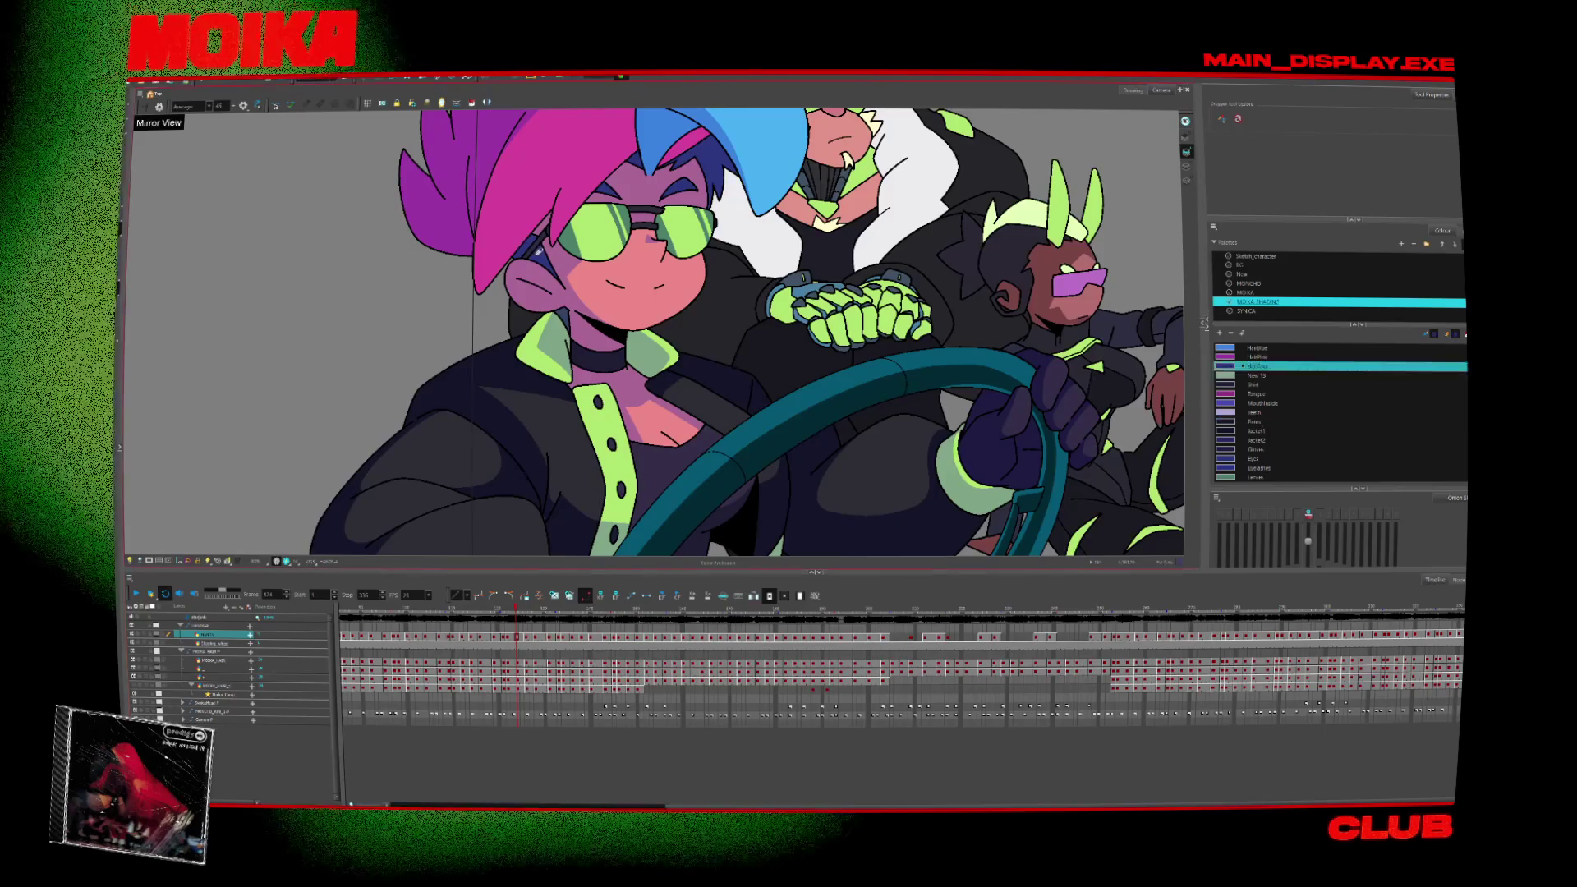
# Return to painting and select the character's two drawing layers in the Timeline.
pyautogui.hotkey('alt', 'i')
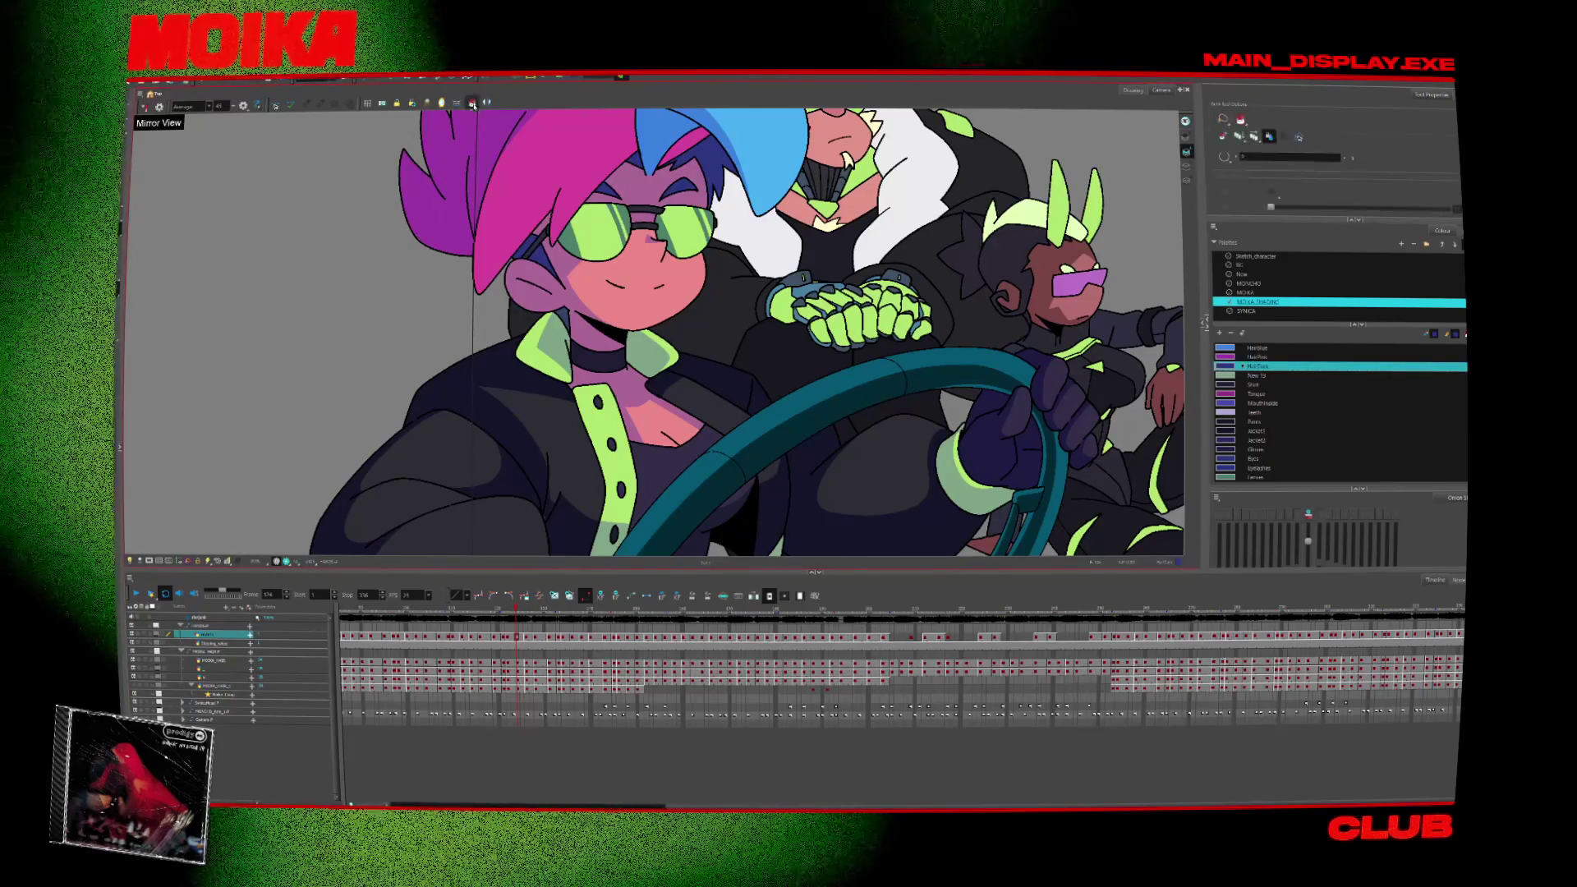
pyautogui.click(211, 669)
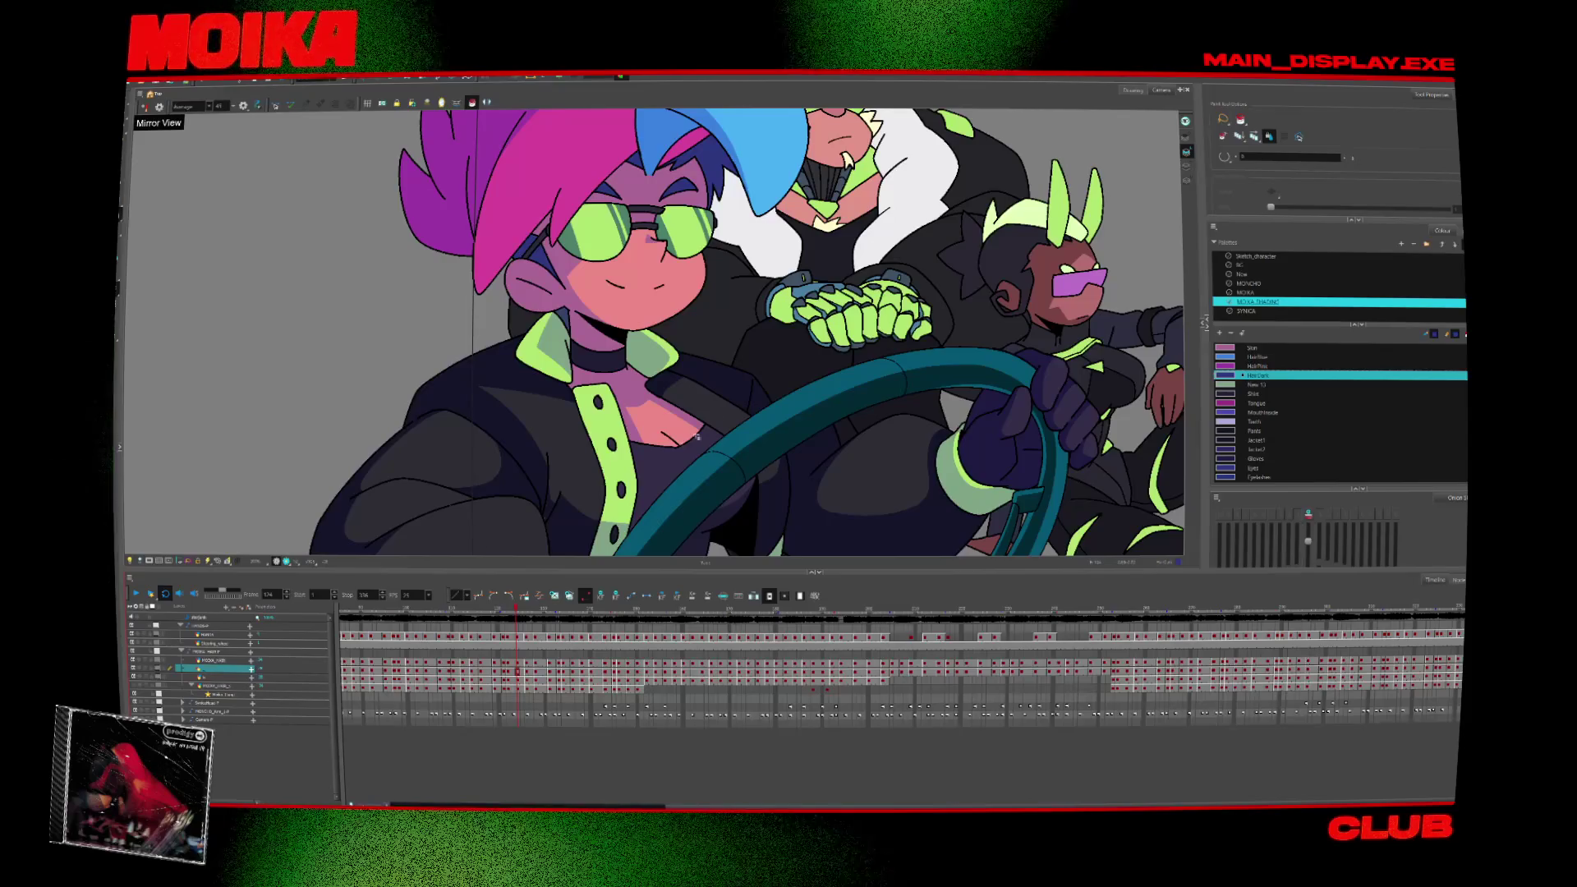
pyautogui.click(211, 678)
pyautogui.scroll(3, 518, 362)
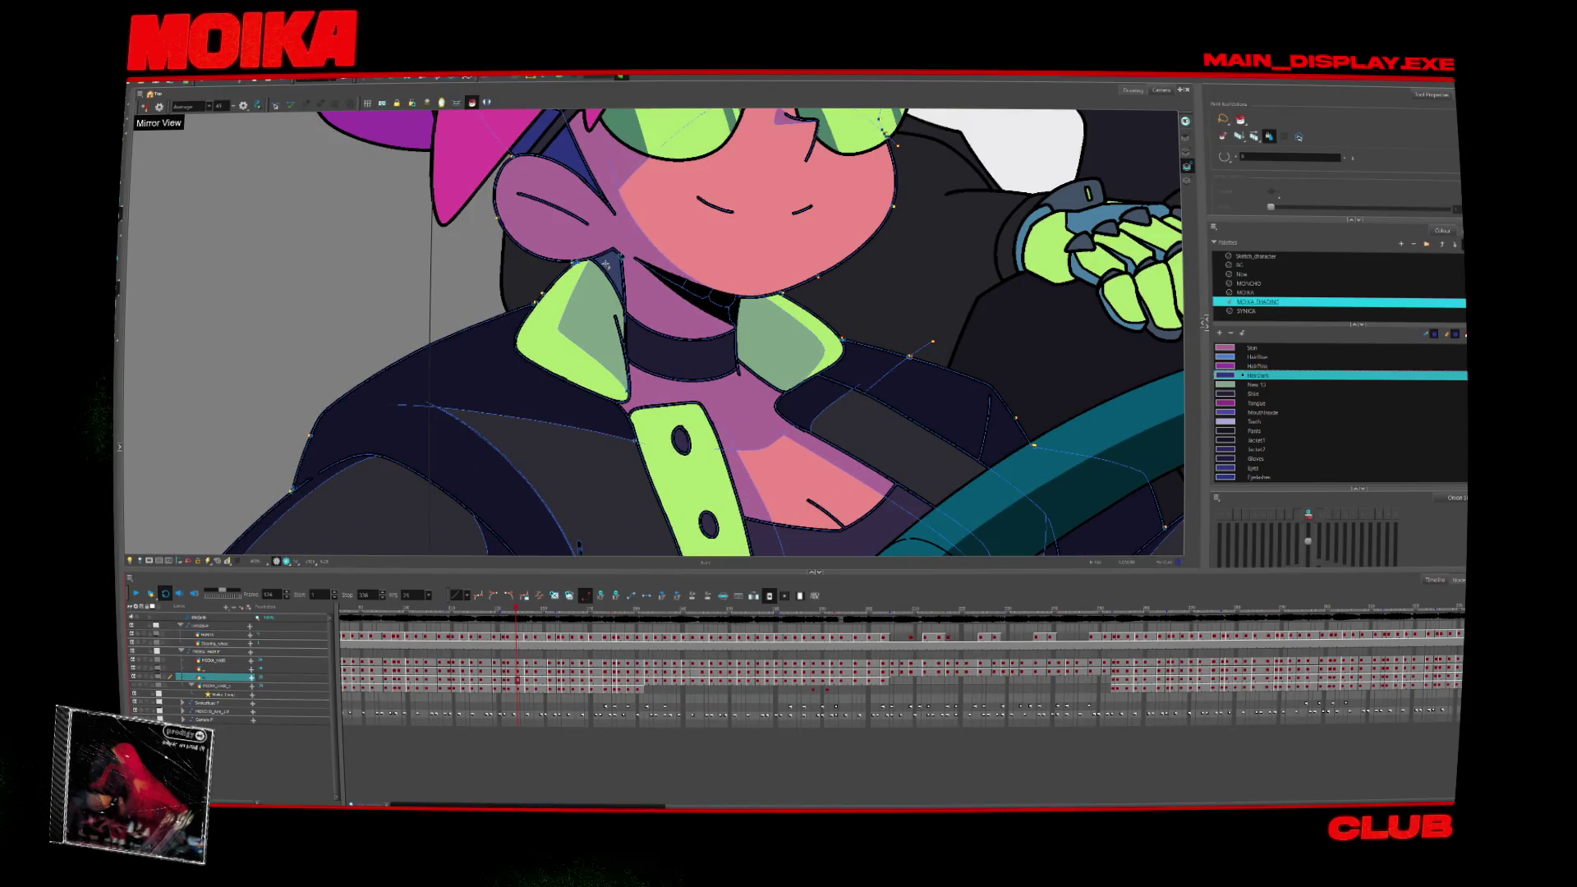
# Step through the frames past frame 145, then open File > Render Write Nodes.
pyautogui.press('.')
pyautogui.press('.')
pyautogui.press('.')
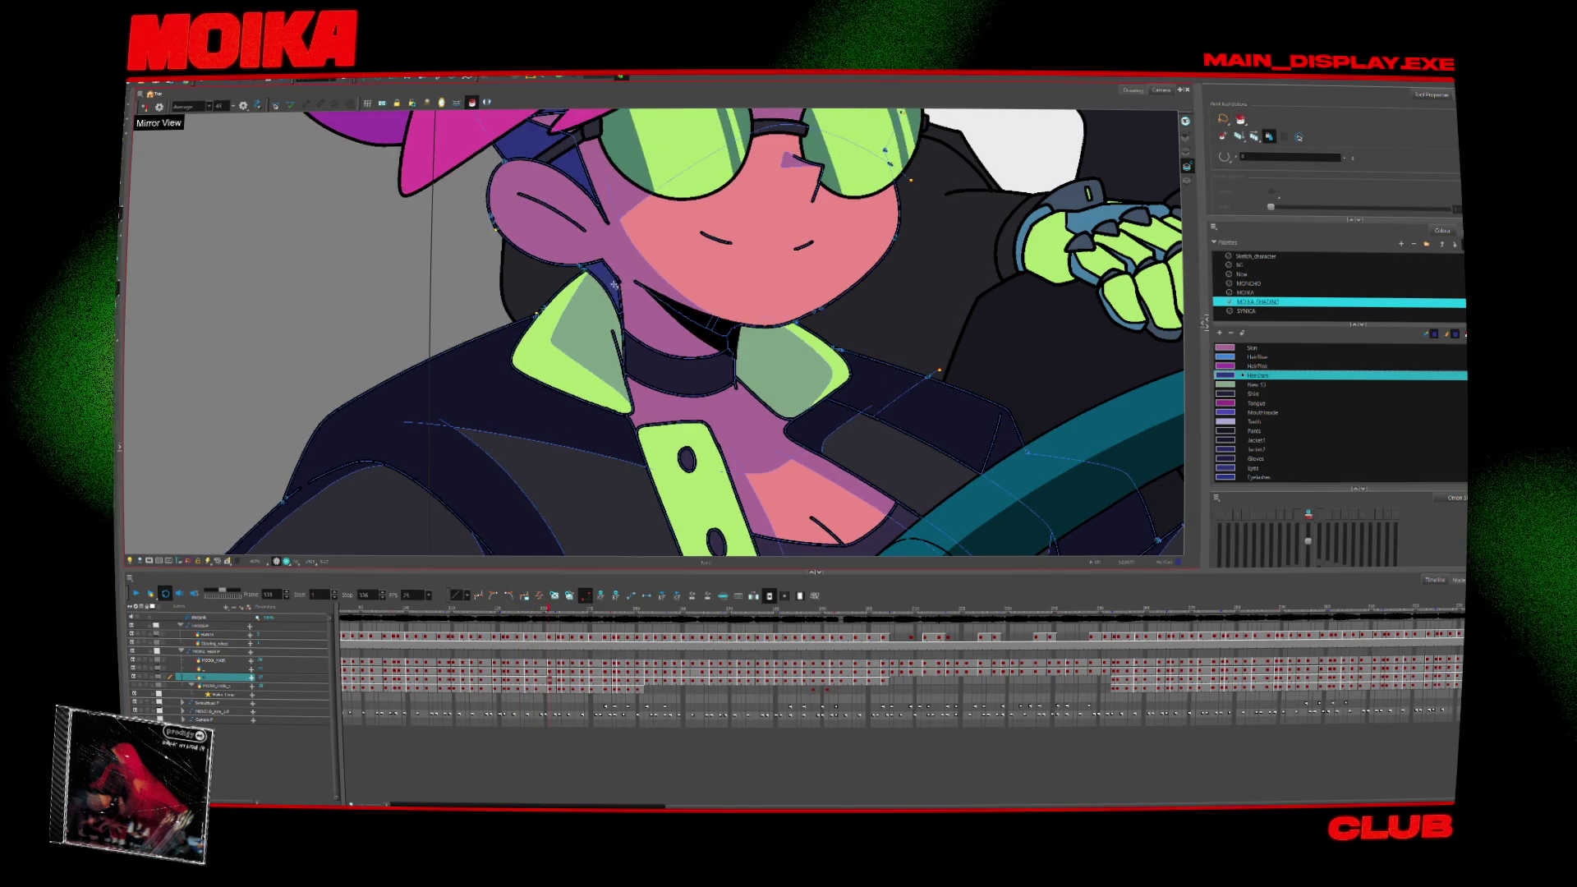
pyautogui.press('.')
pyautogui.press('.')
pyautogui.press('.')
pyautogui.press('.')
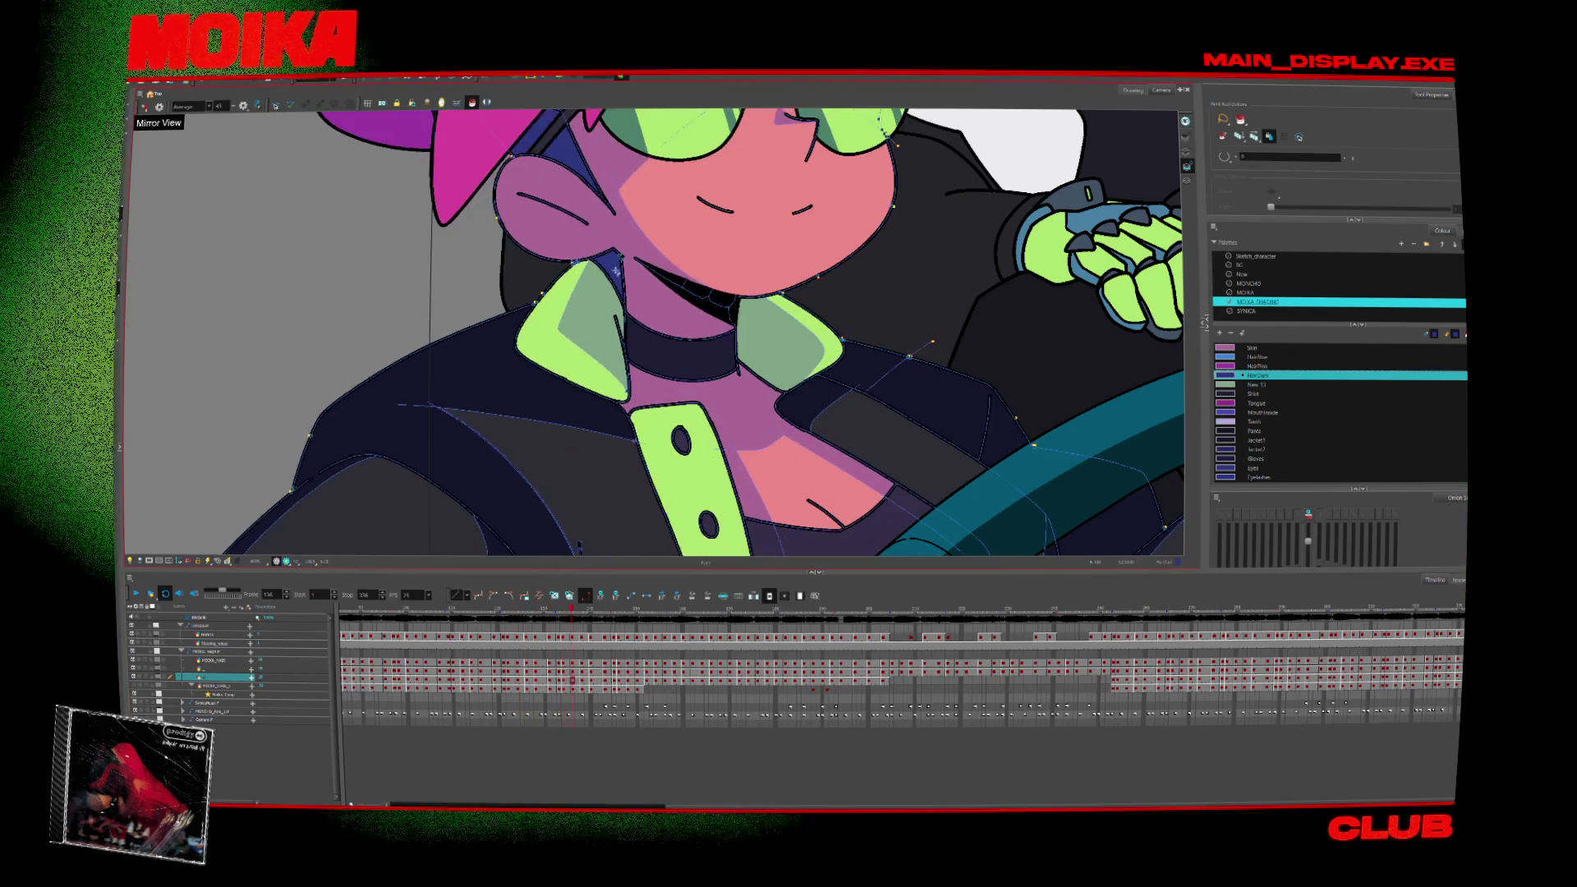
pyautogui.press('.')
pyautogui.press('.')
pyautogui.press('.')
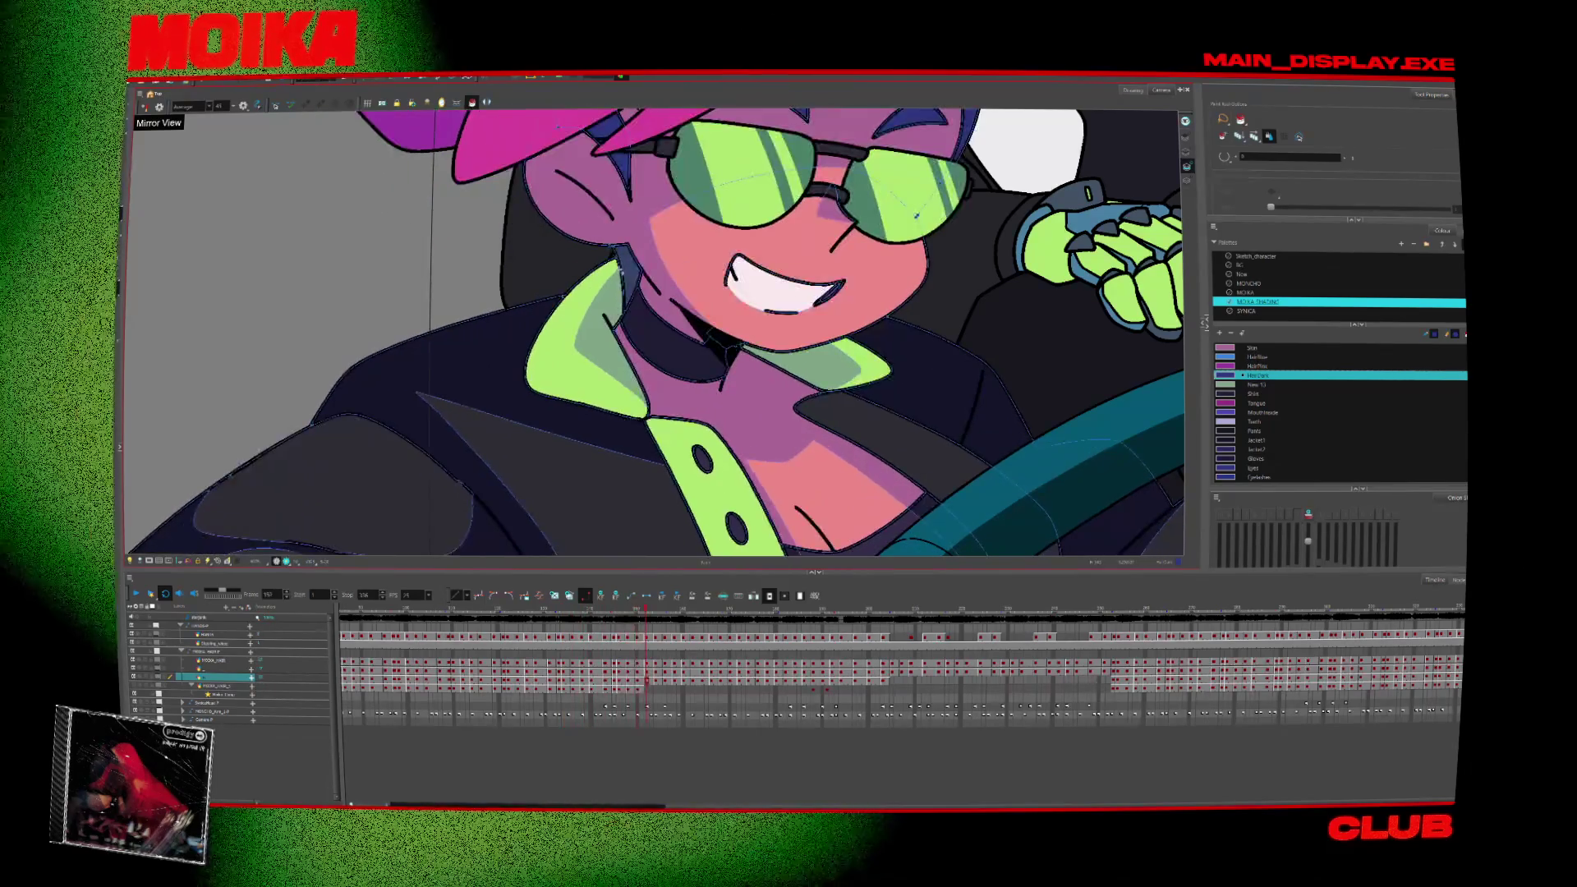
pyautogui.press('.')
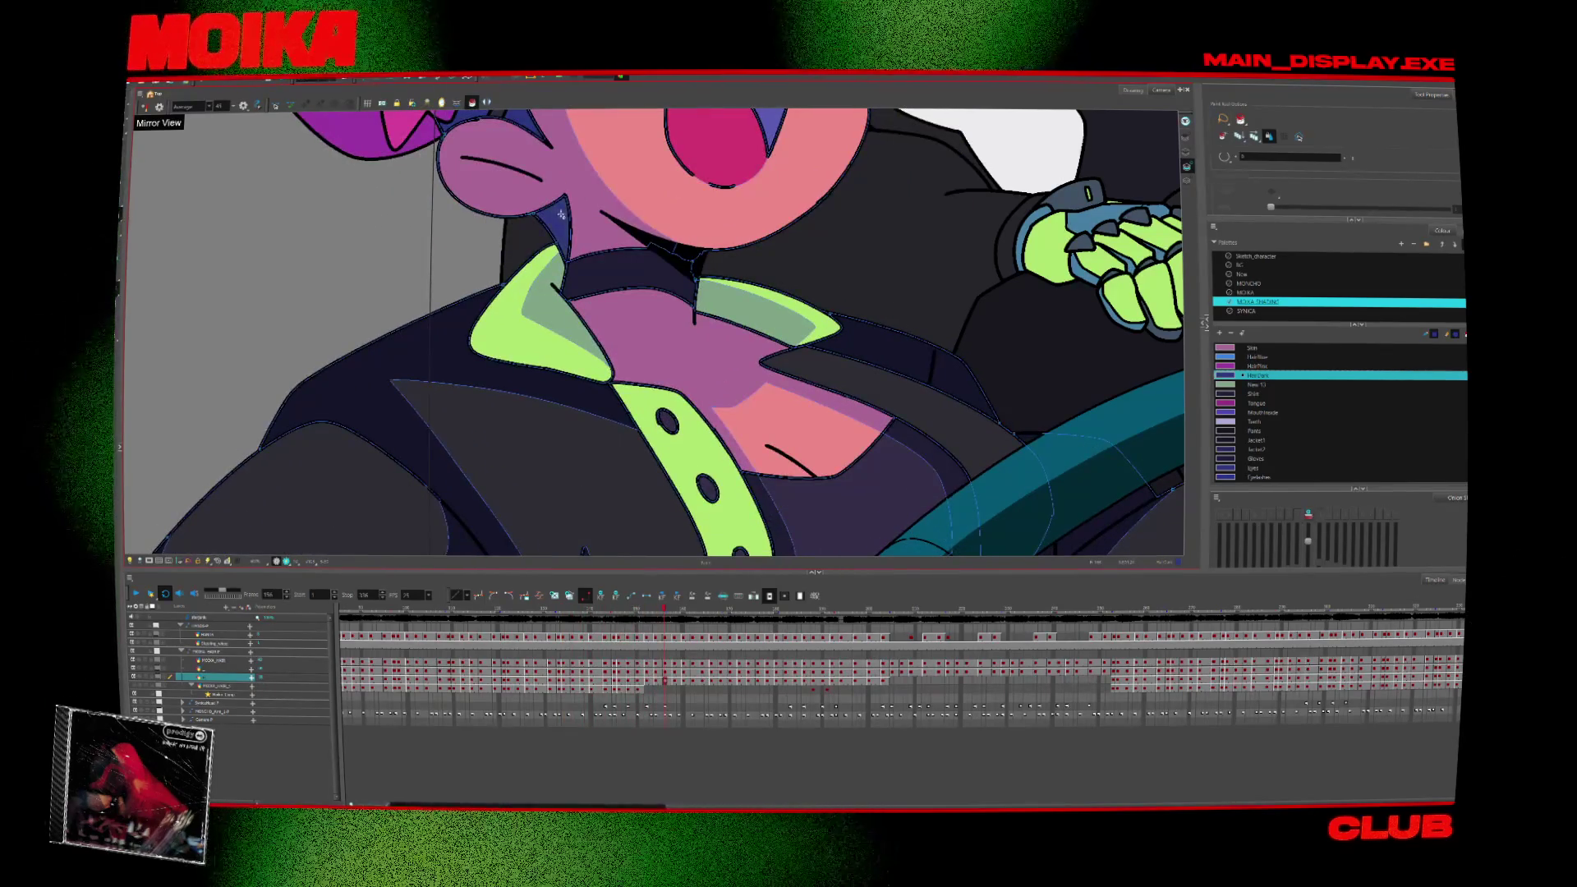
pyautogui.press('.')
pyautogui.press('.')
pyautogui.press('.')
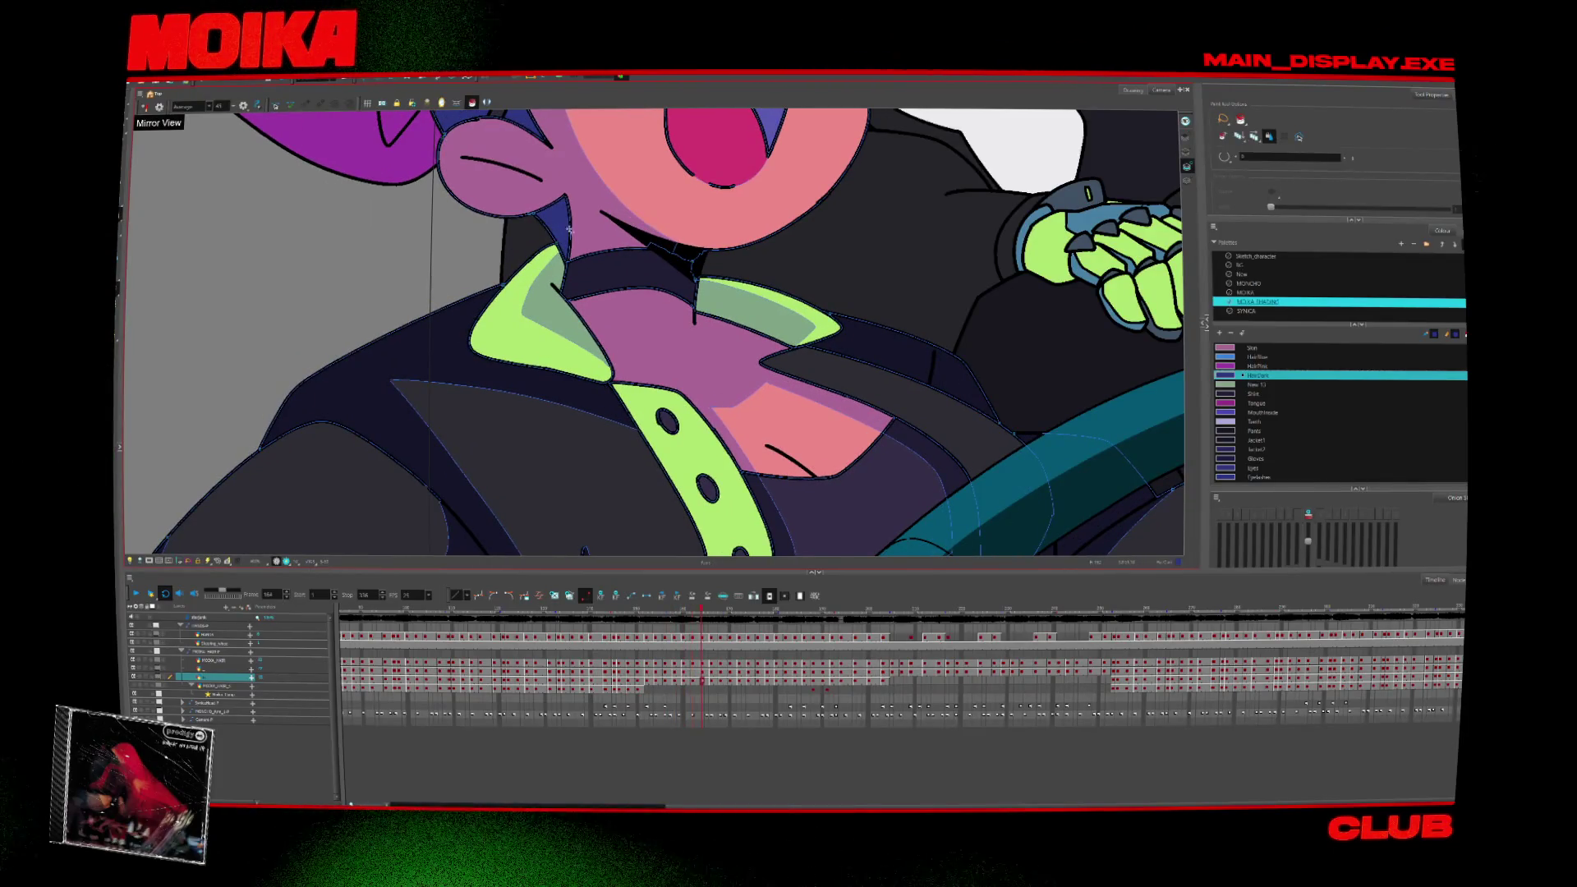
pyautogui.press('.')
pyautogui.press('.')
pyautogui.press('.')
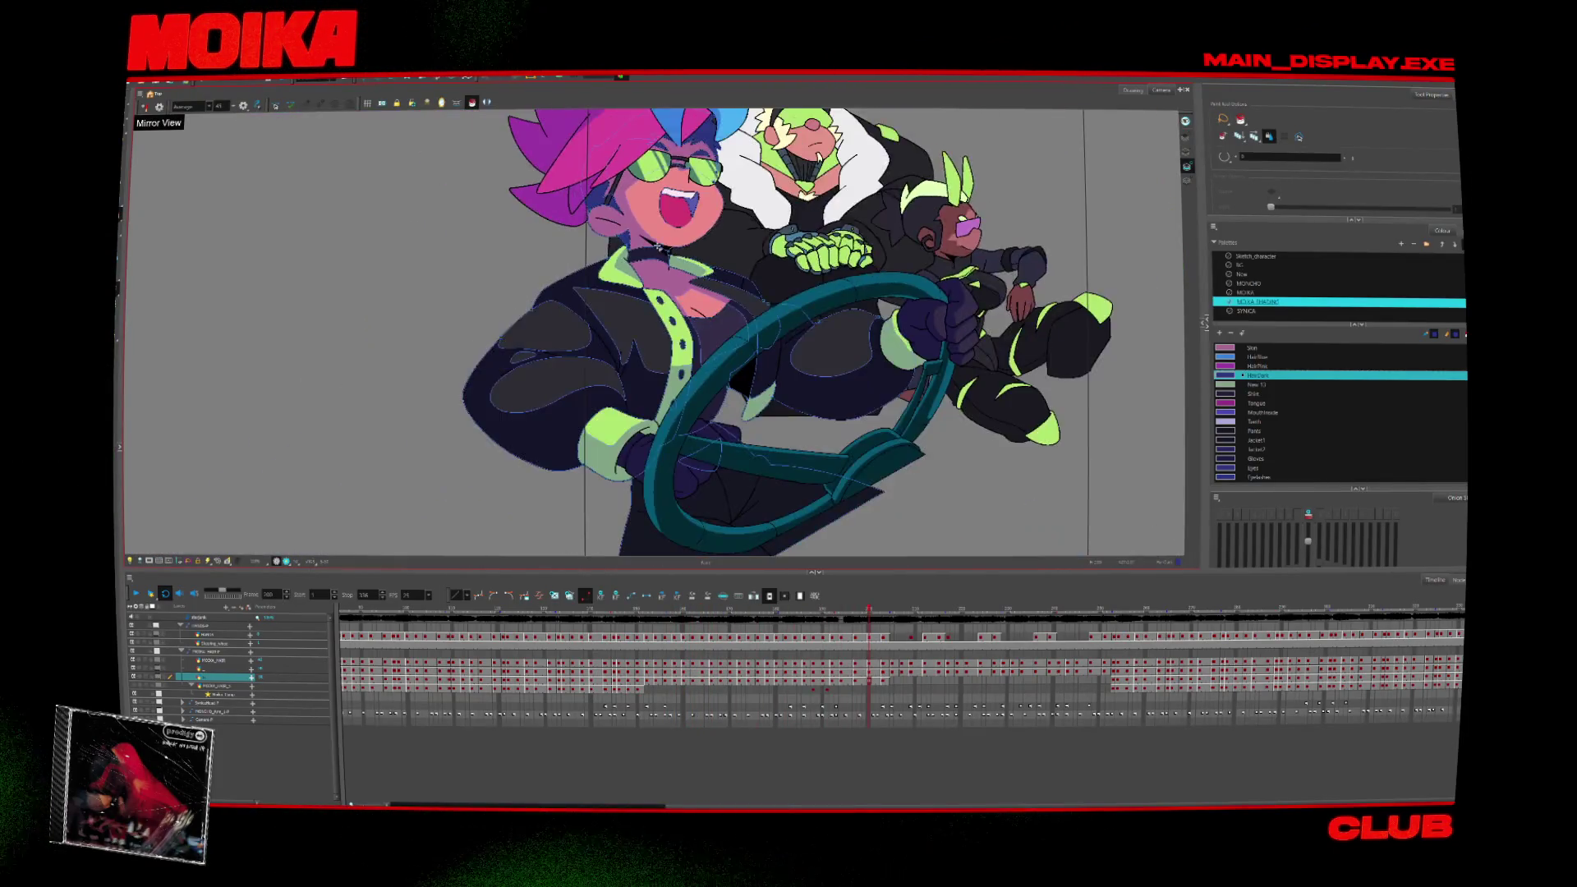
pyautogui.scroll(-4, 550, 275)
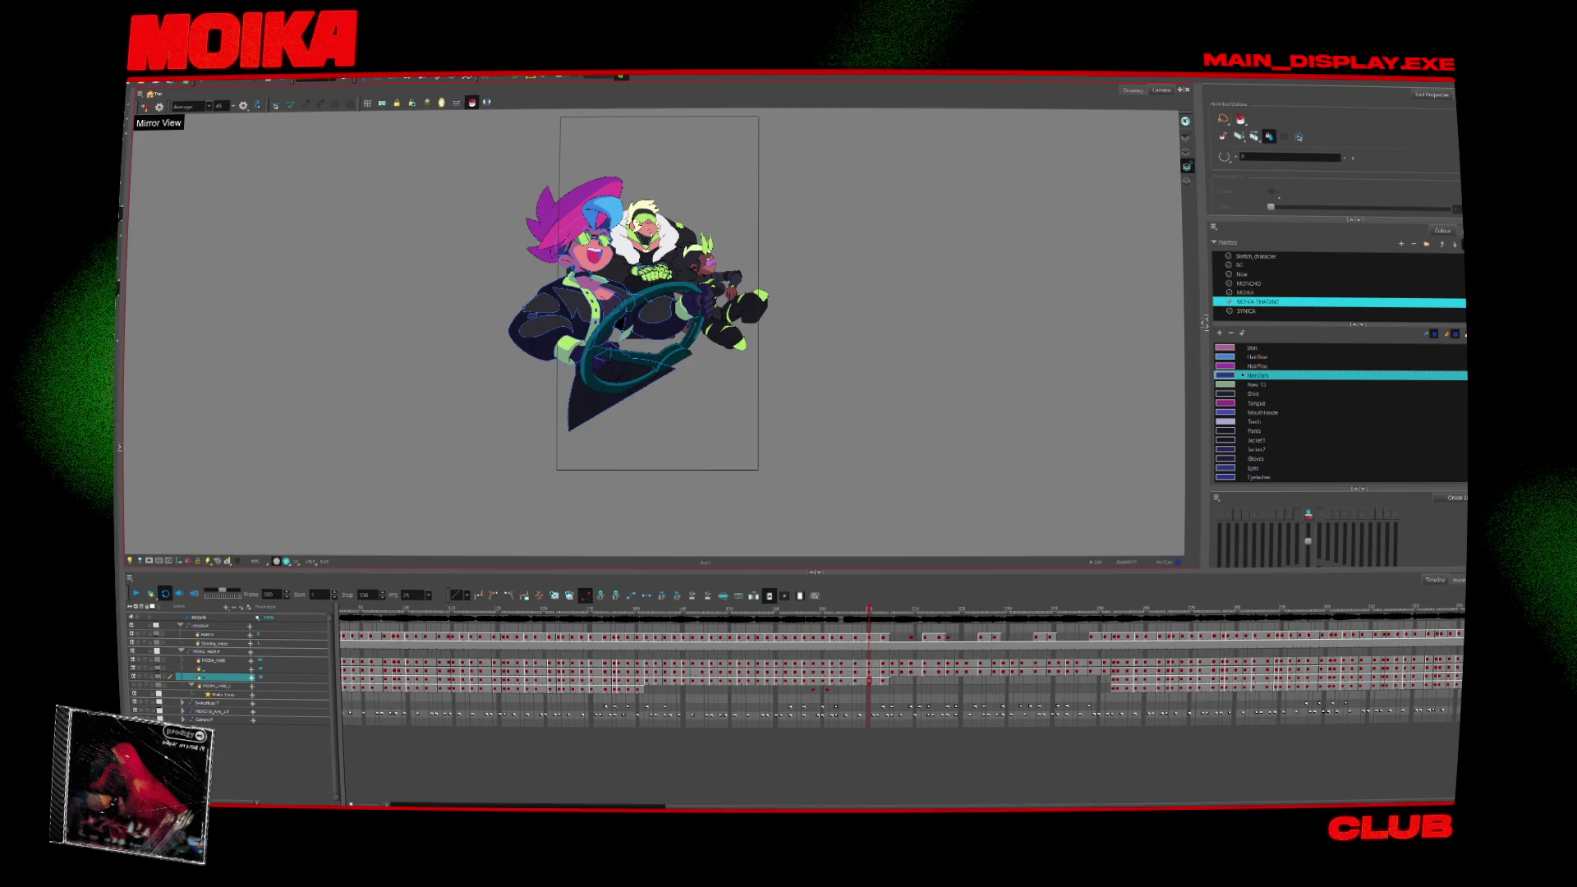
pyautogui.click(138, 83)
pyautogui.click(217, 190)
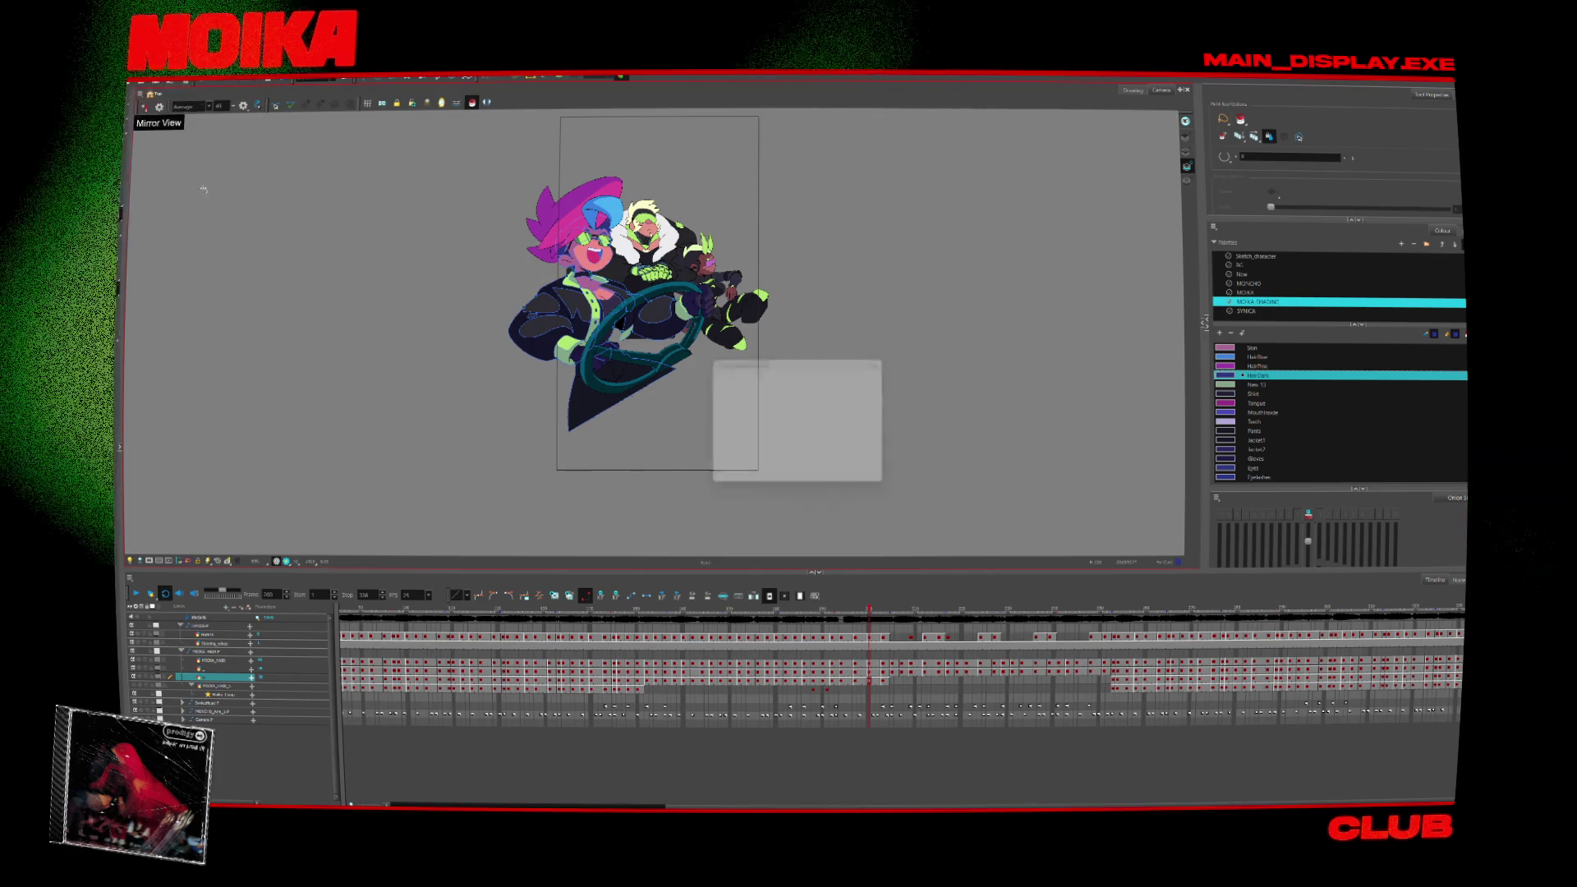
# Render the write nodes, confirming replacement of the existing QuickTime movie.
pyautogui.click(837, 481)
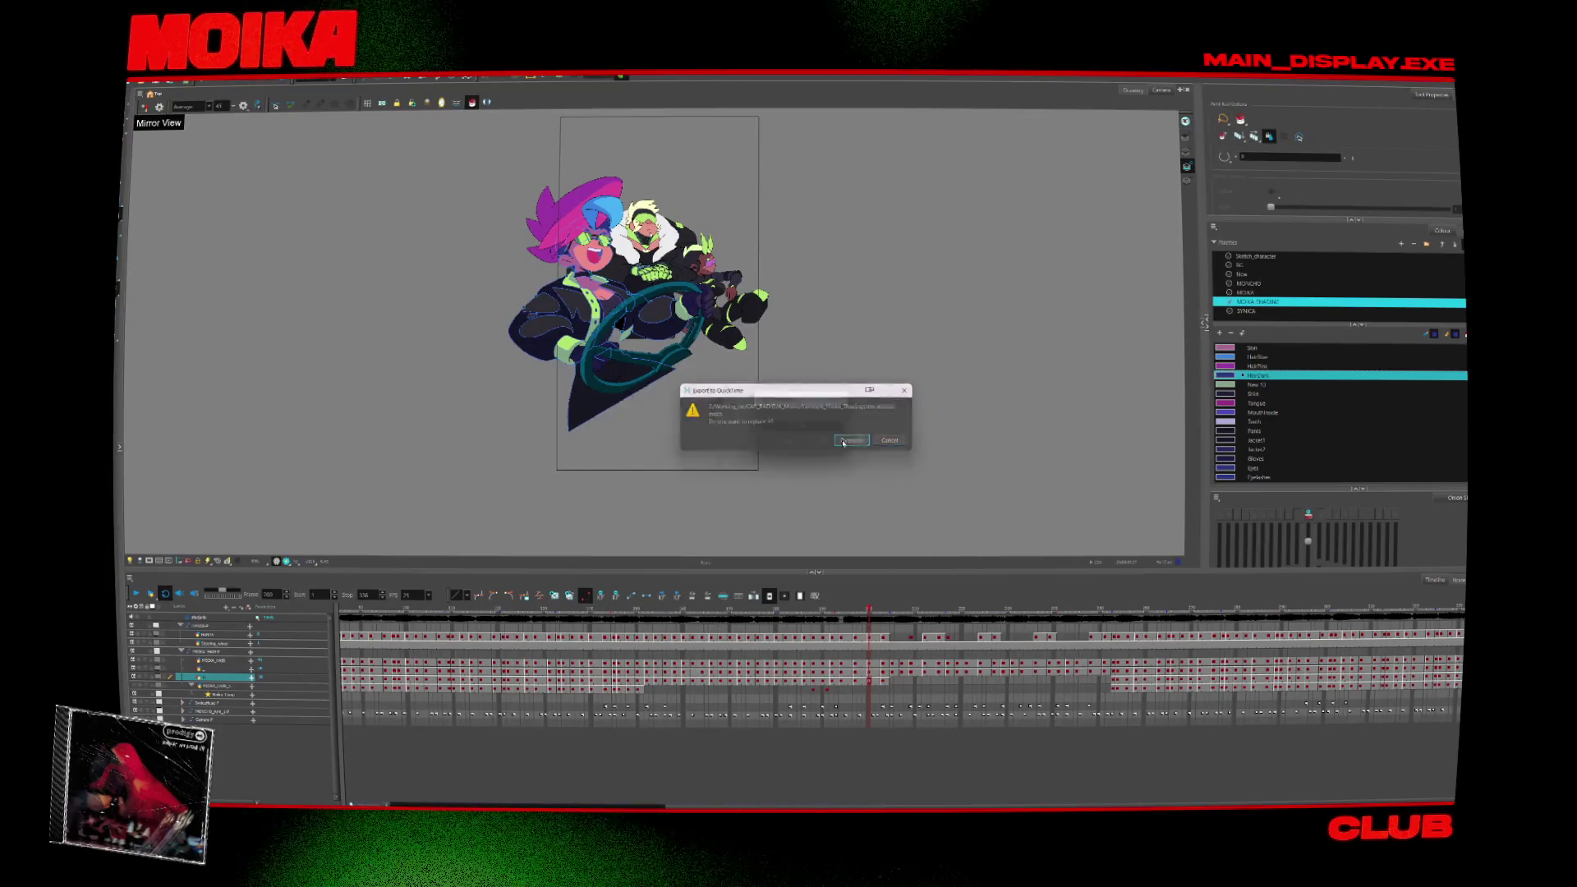
pyautogui.click(852, 440)
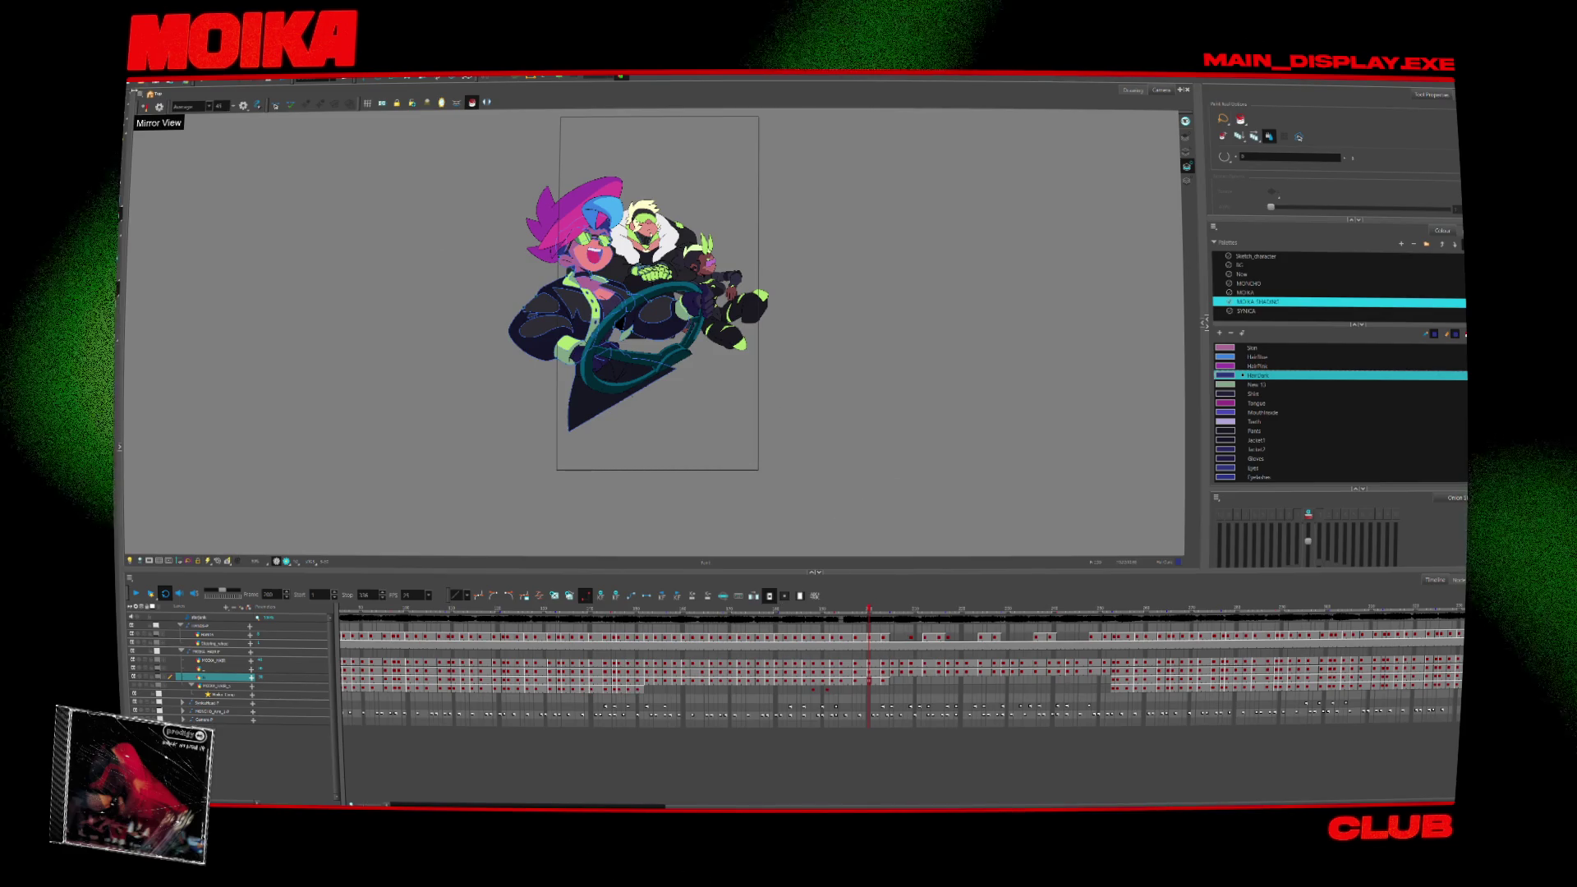
# Switch to the Select tool and start launching After Effects from the Start menu.
pyautogui.hotkey('alt', 's')
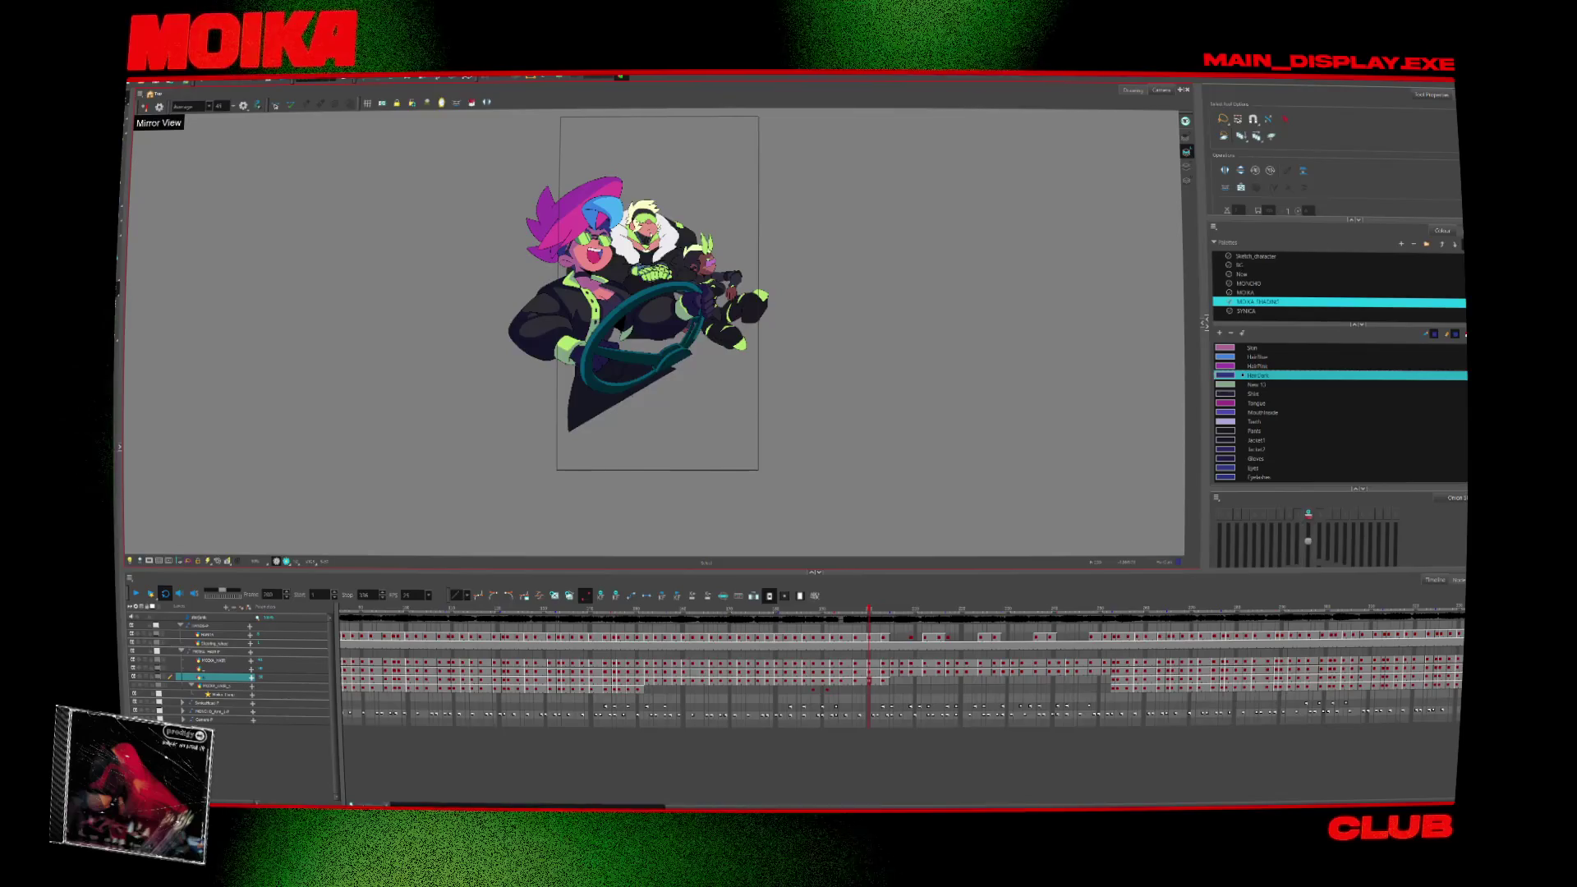
pyautogui.press('super')
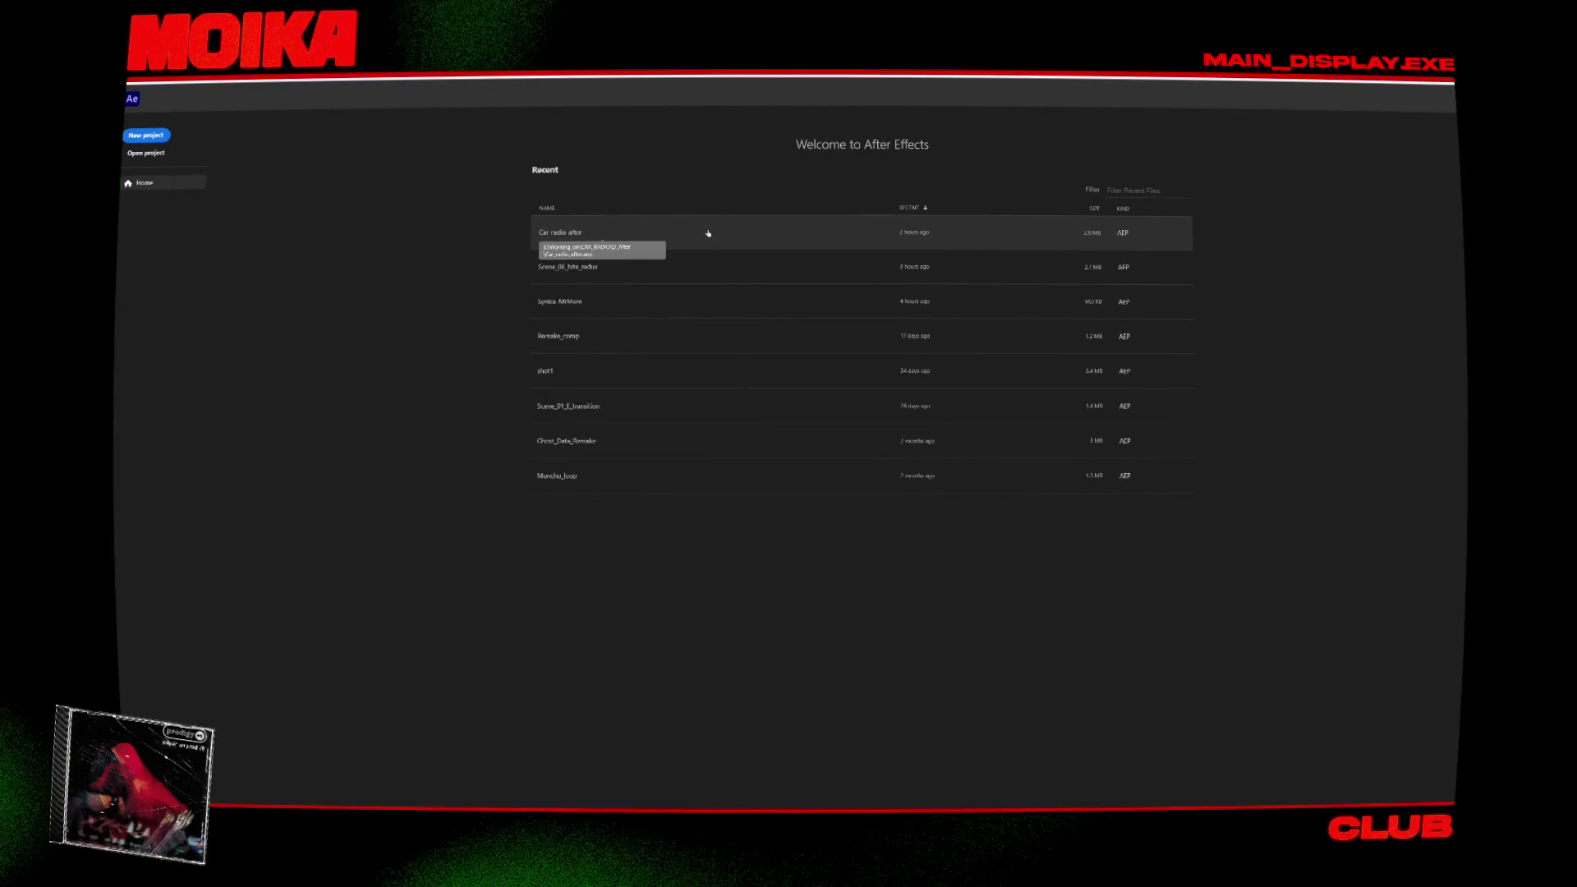
# Load the Car radio after project and play its composition preview from frame 0.
pyautogui.click(611, 231)
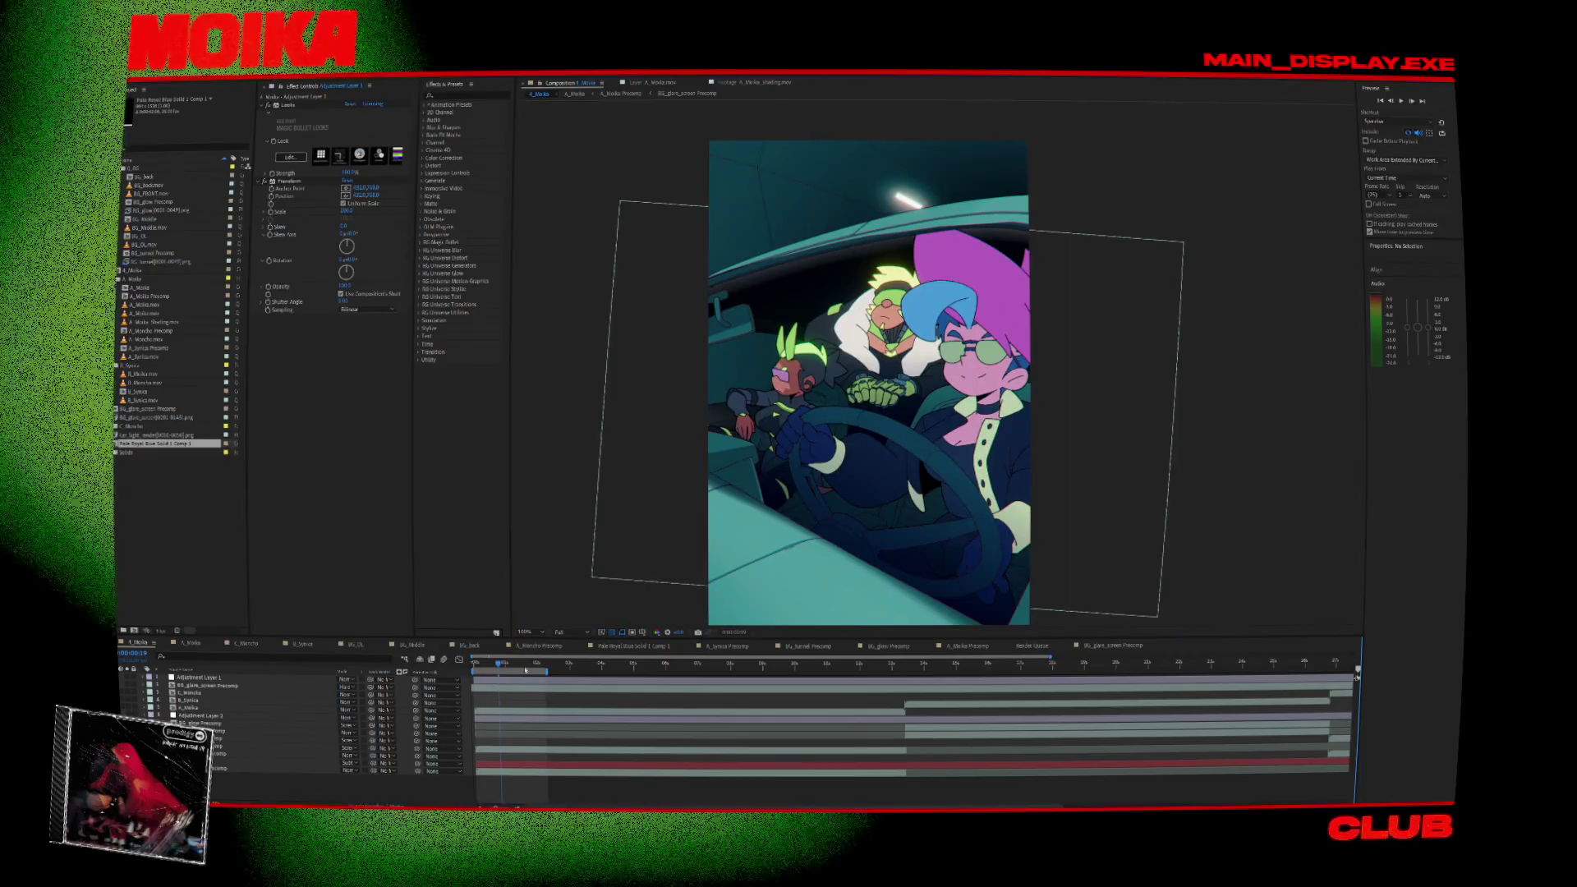
pyautogui.click(471, 664)
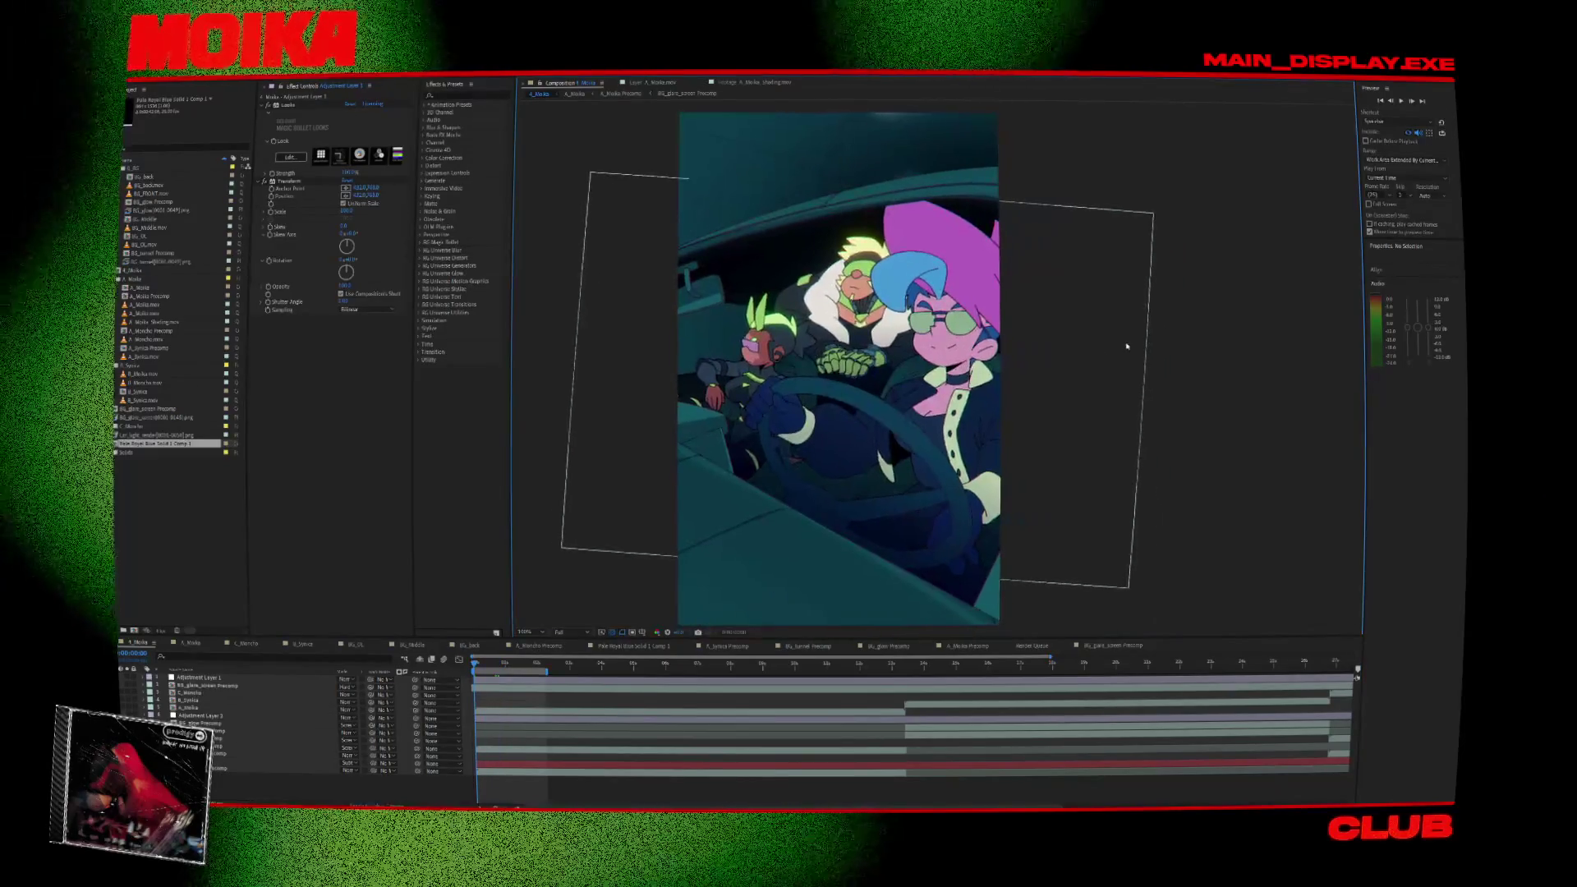
pyautogui.press('space')
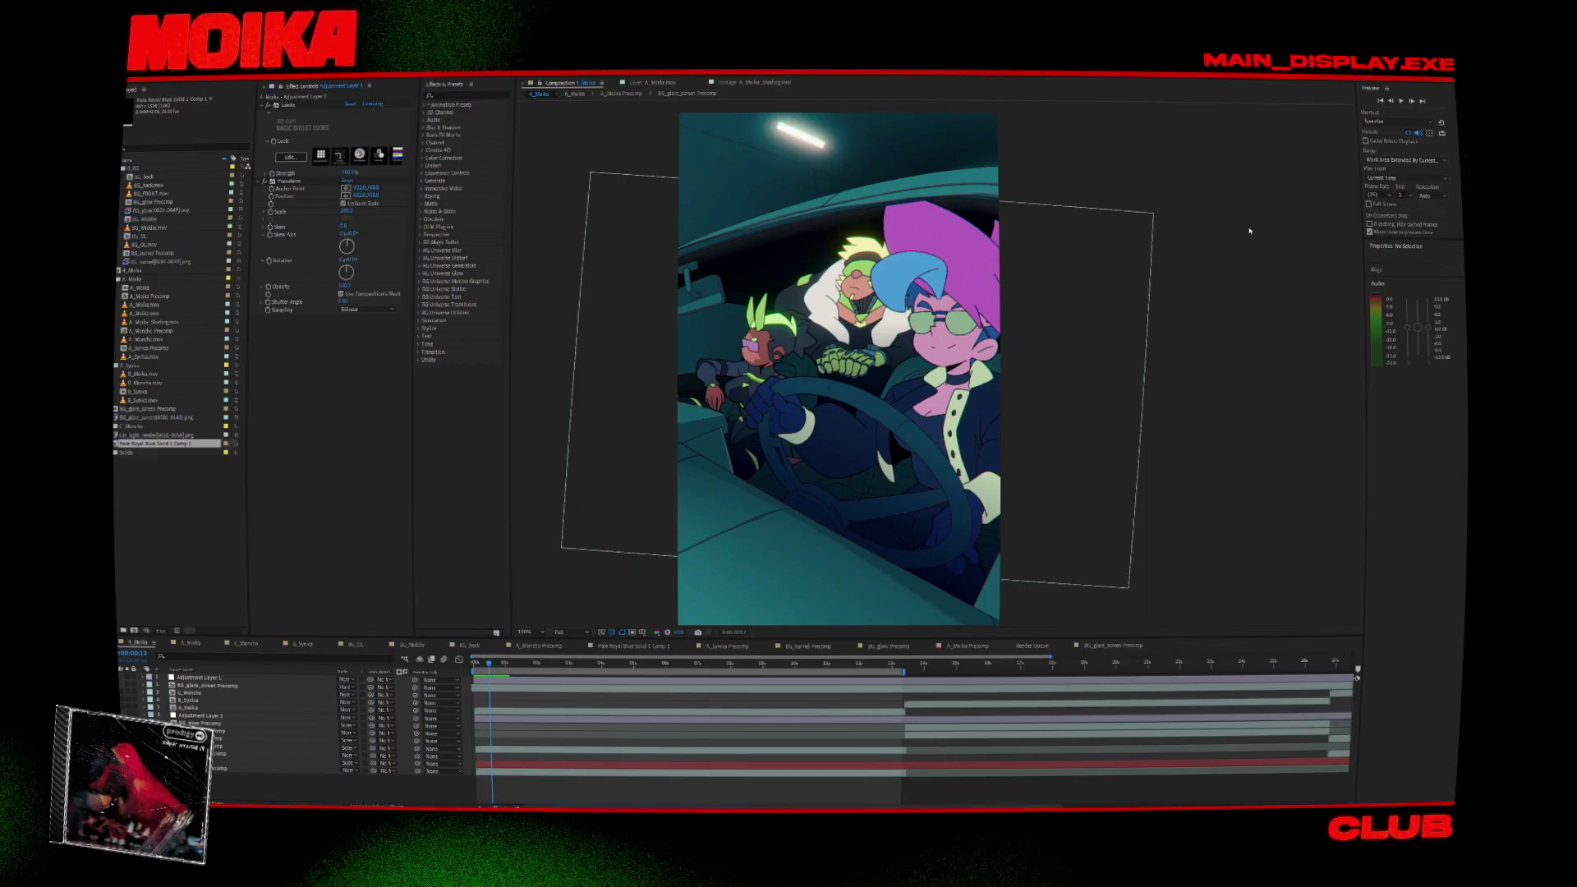
pyautogui.press('space')
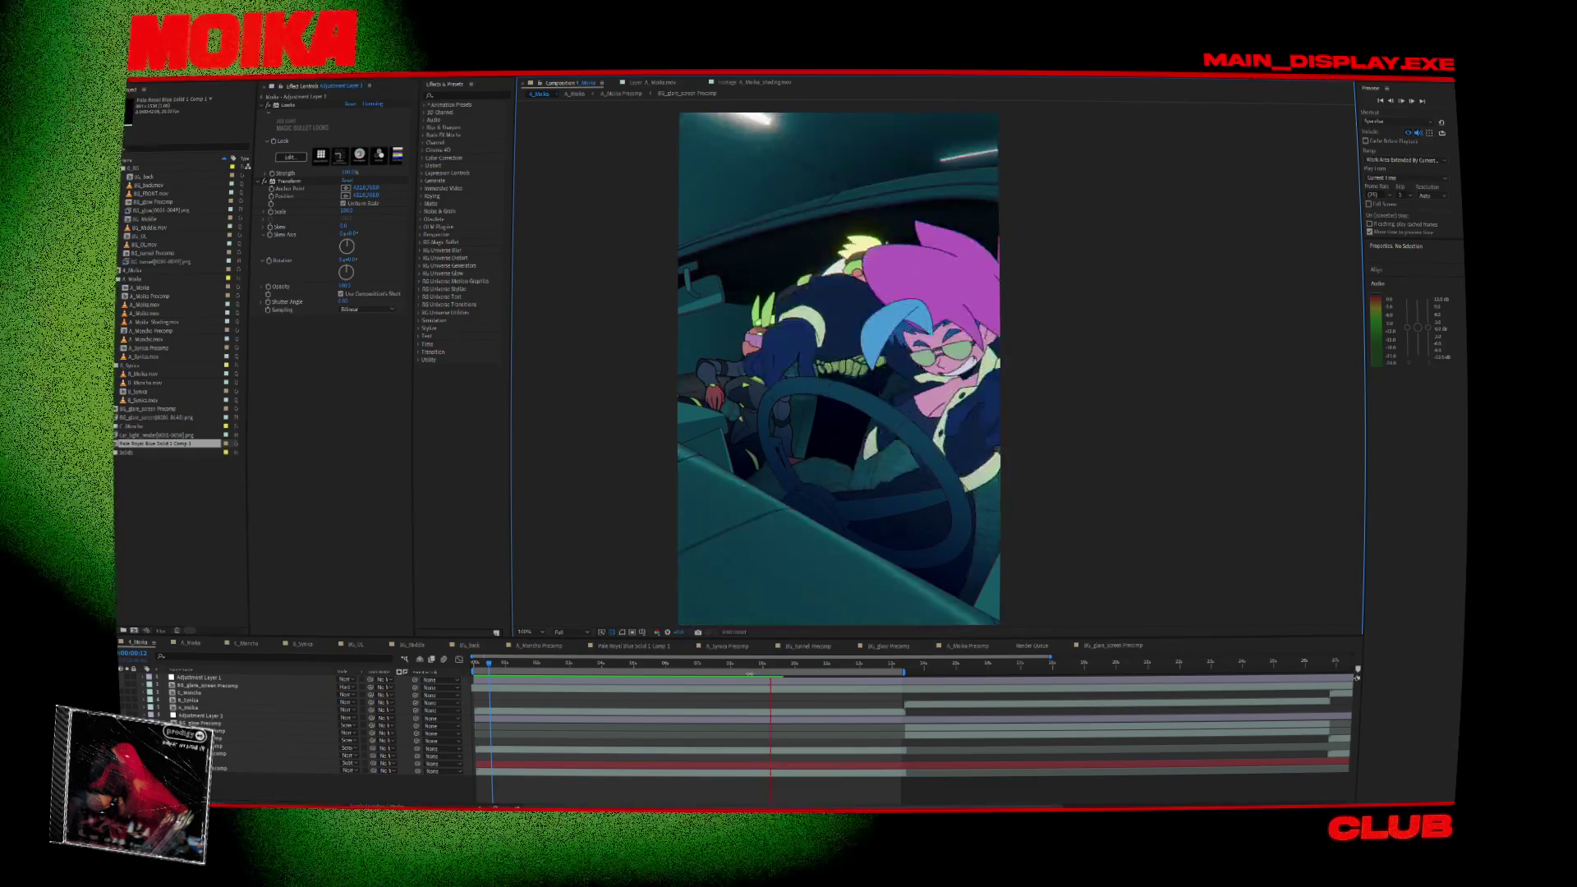
pyautogui.press('space')
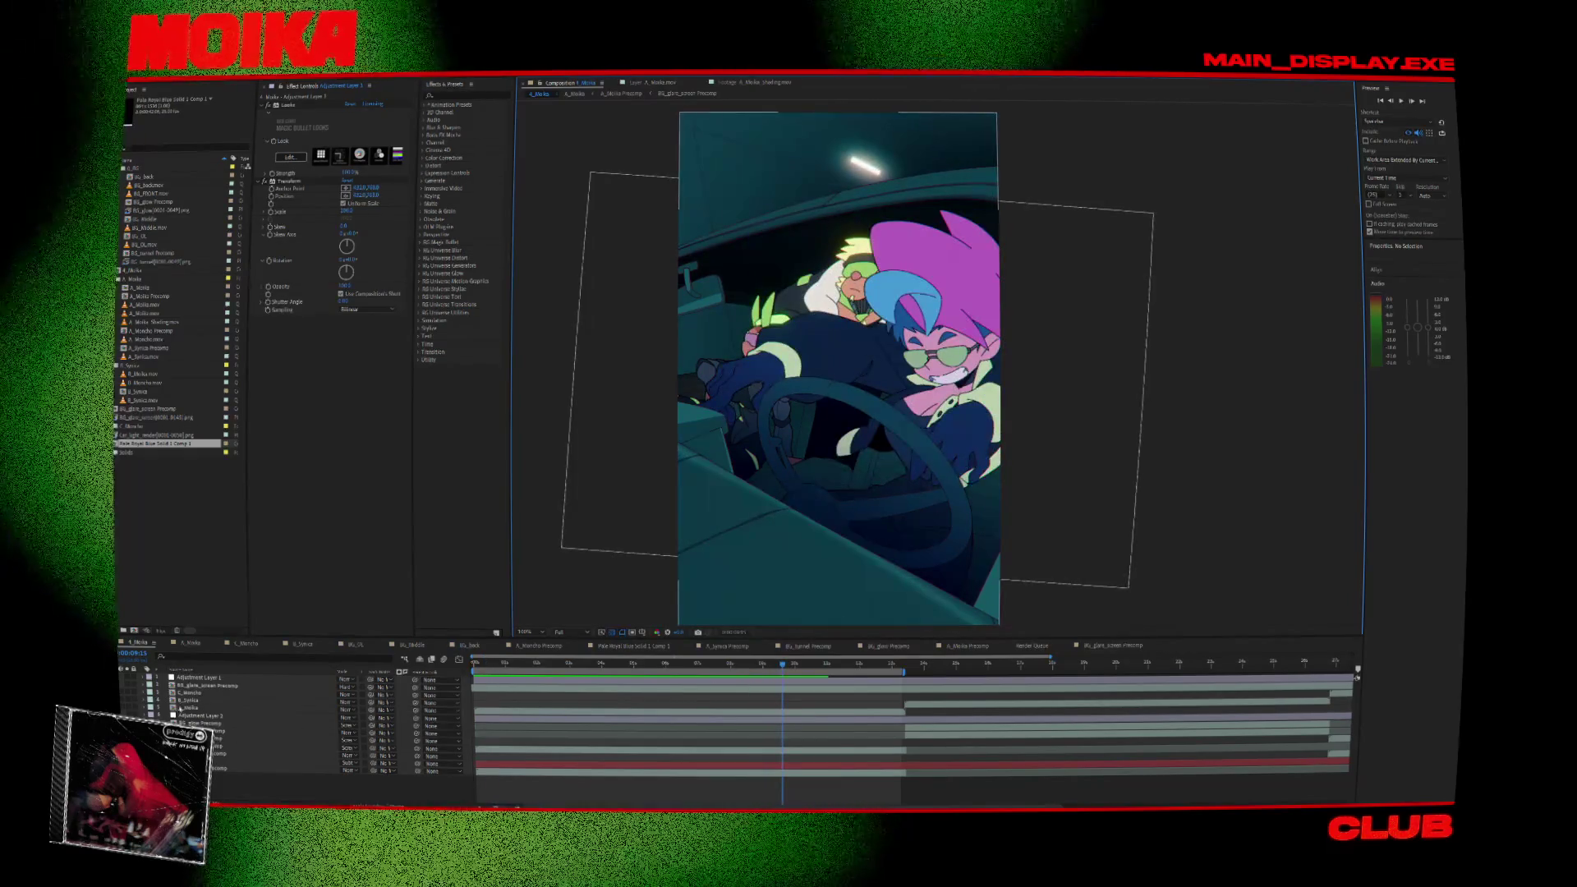
pyautogui.doubleClick(190, 708)
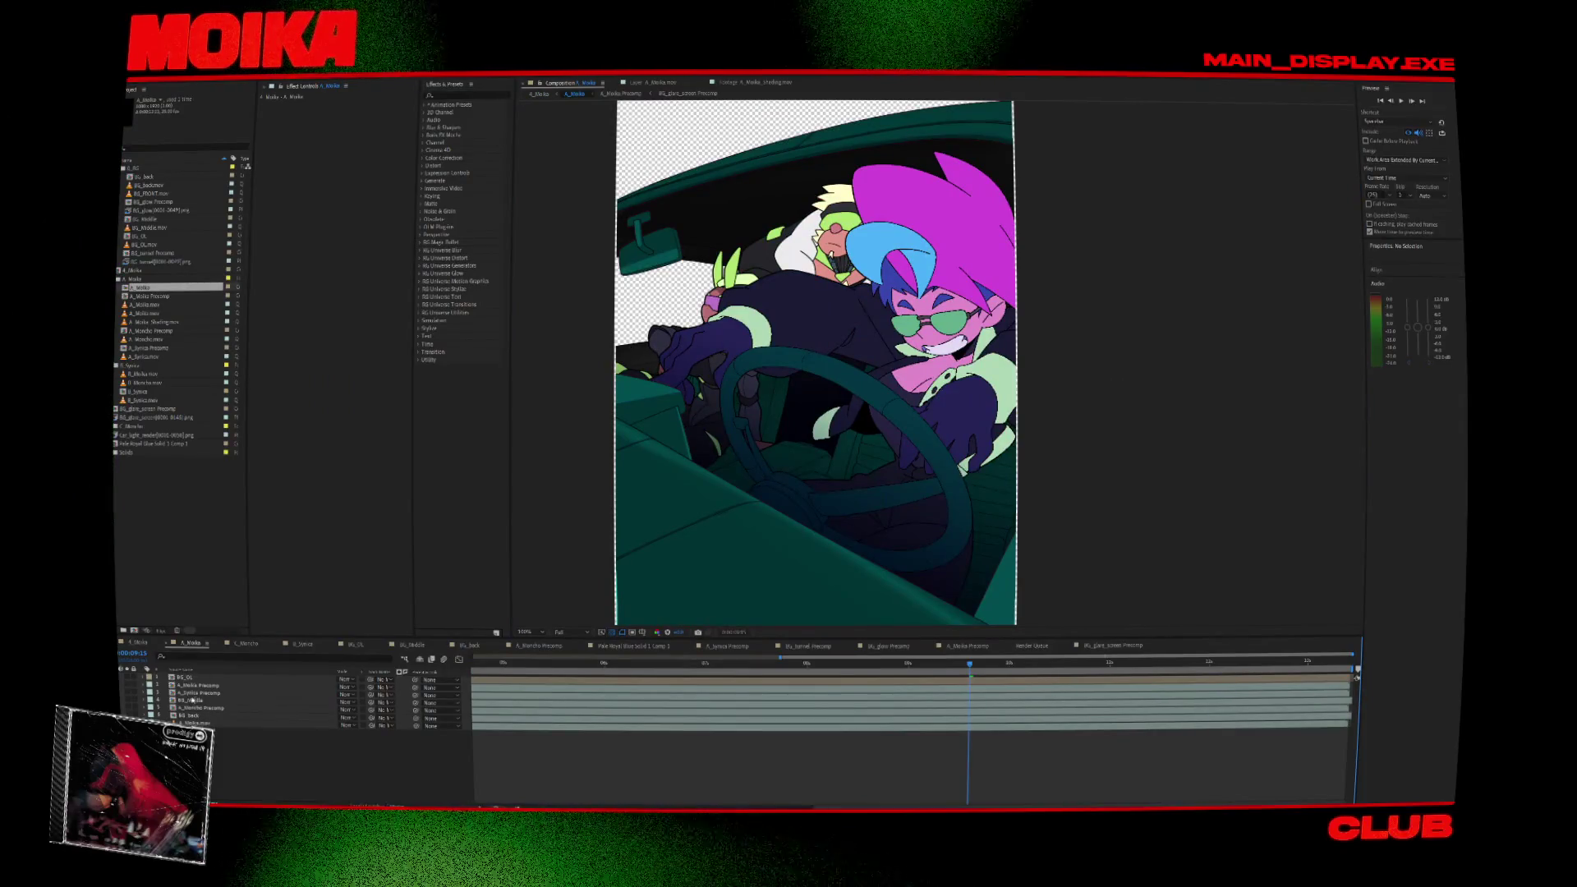
pyautogui.doubleClick(201, 686)
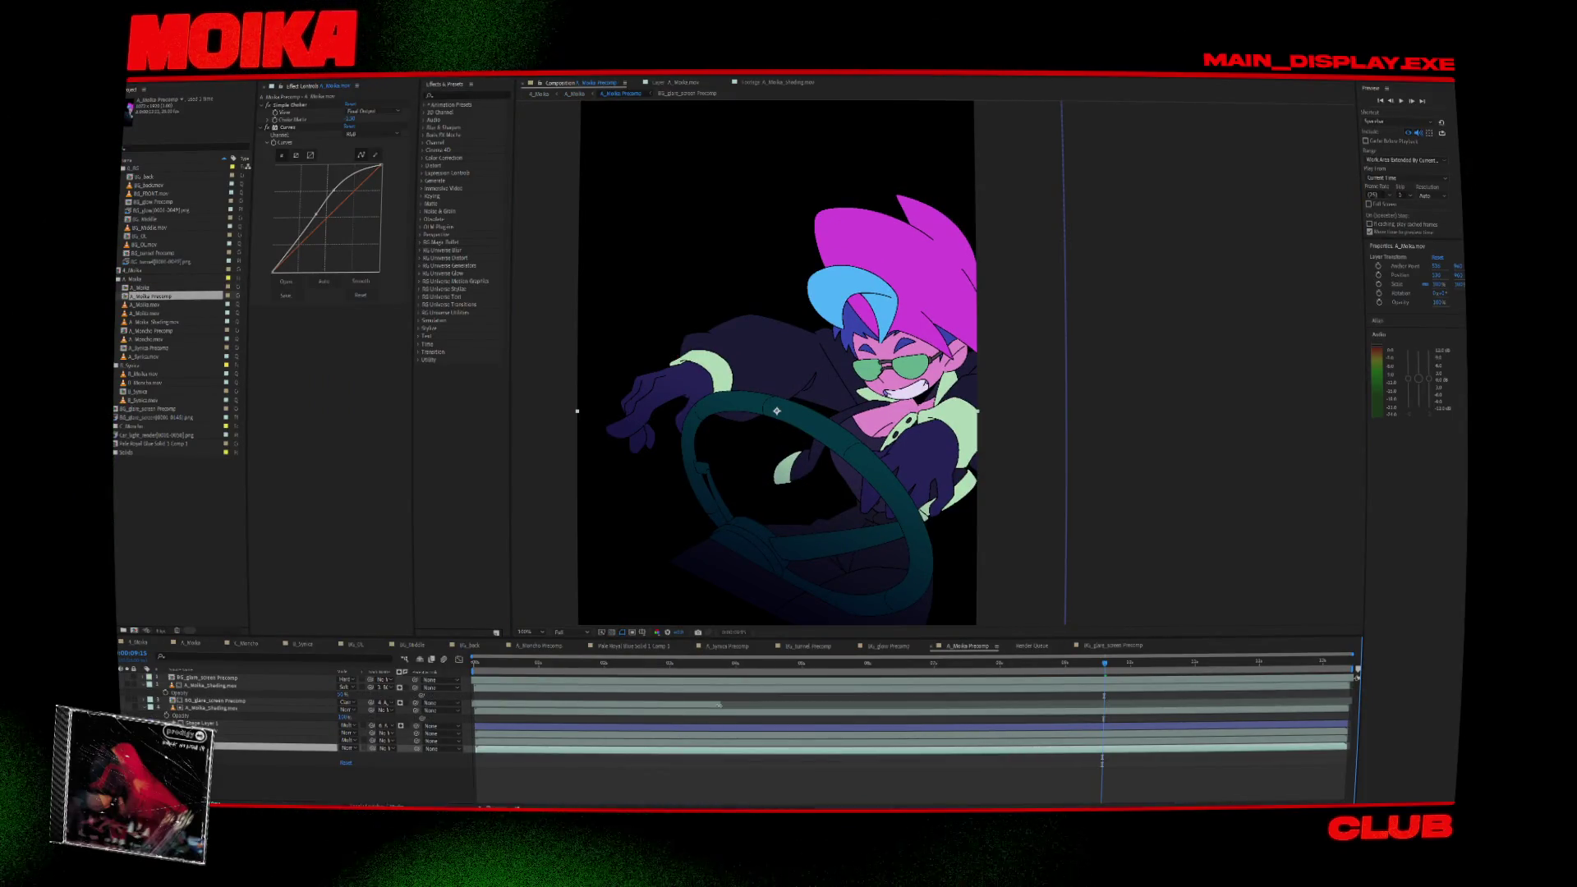
pyautogui.click(719, 705)
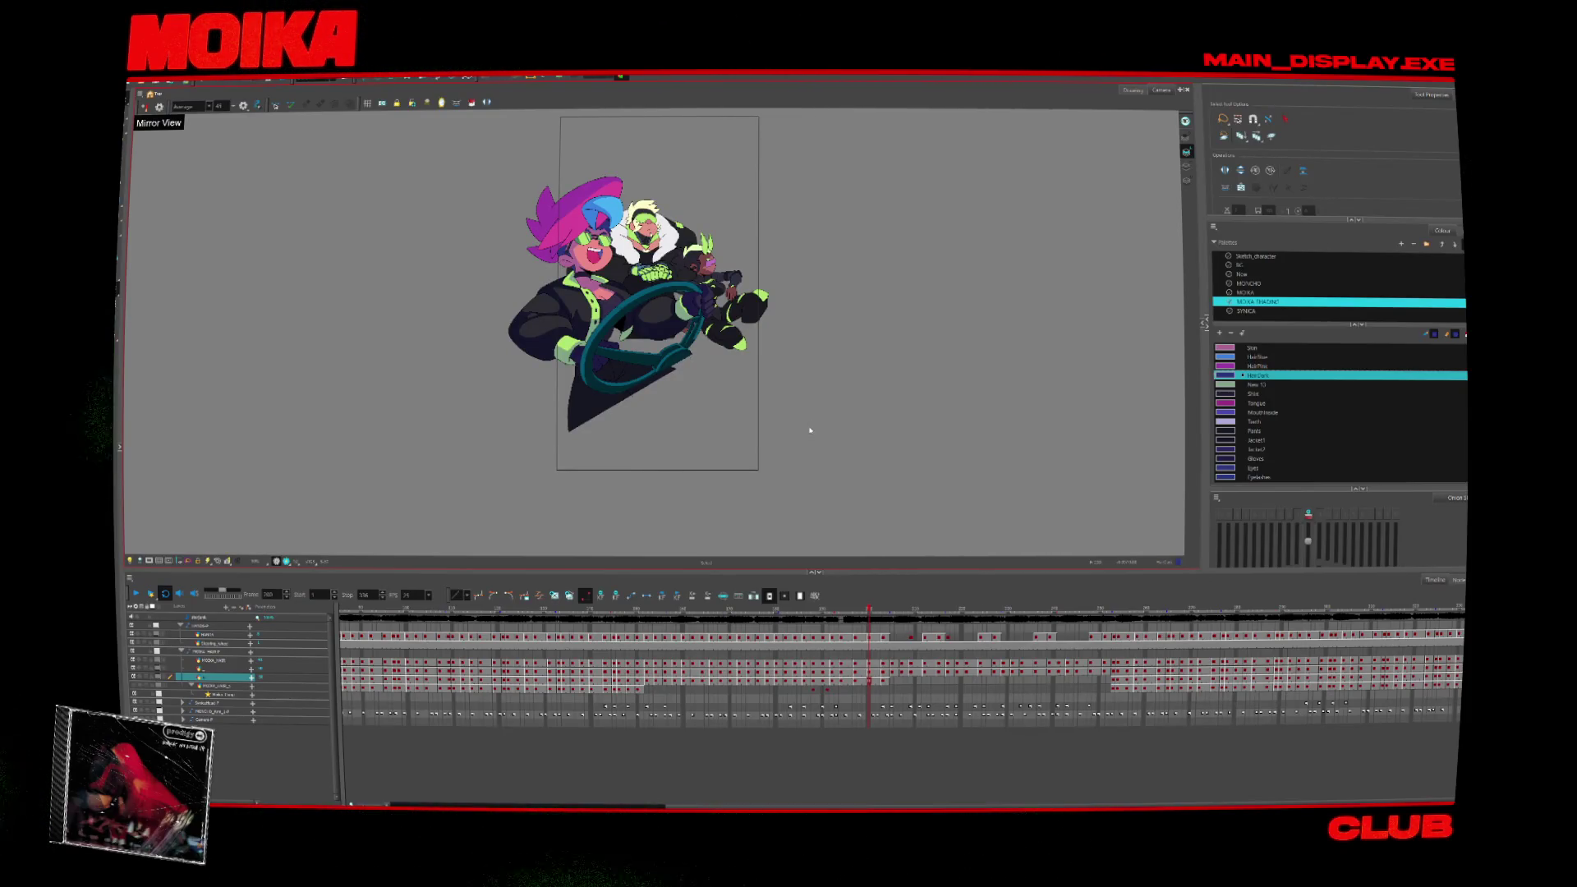
pyautogui.click(918, 808)
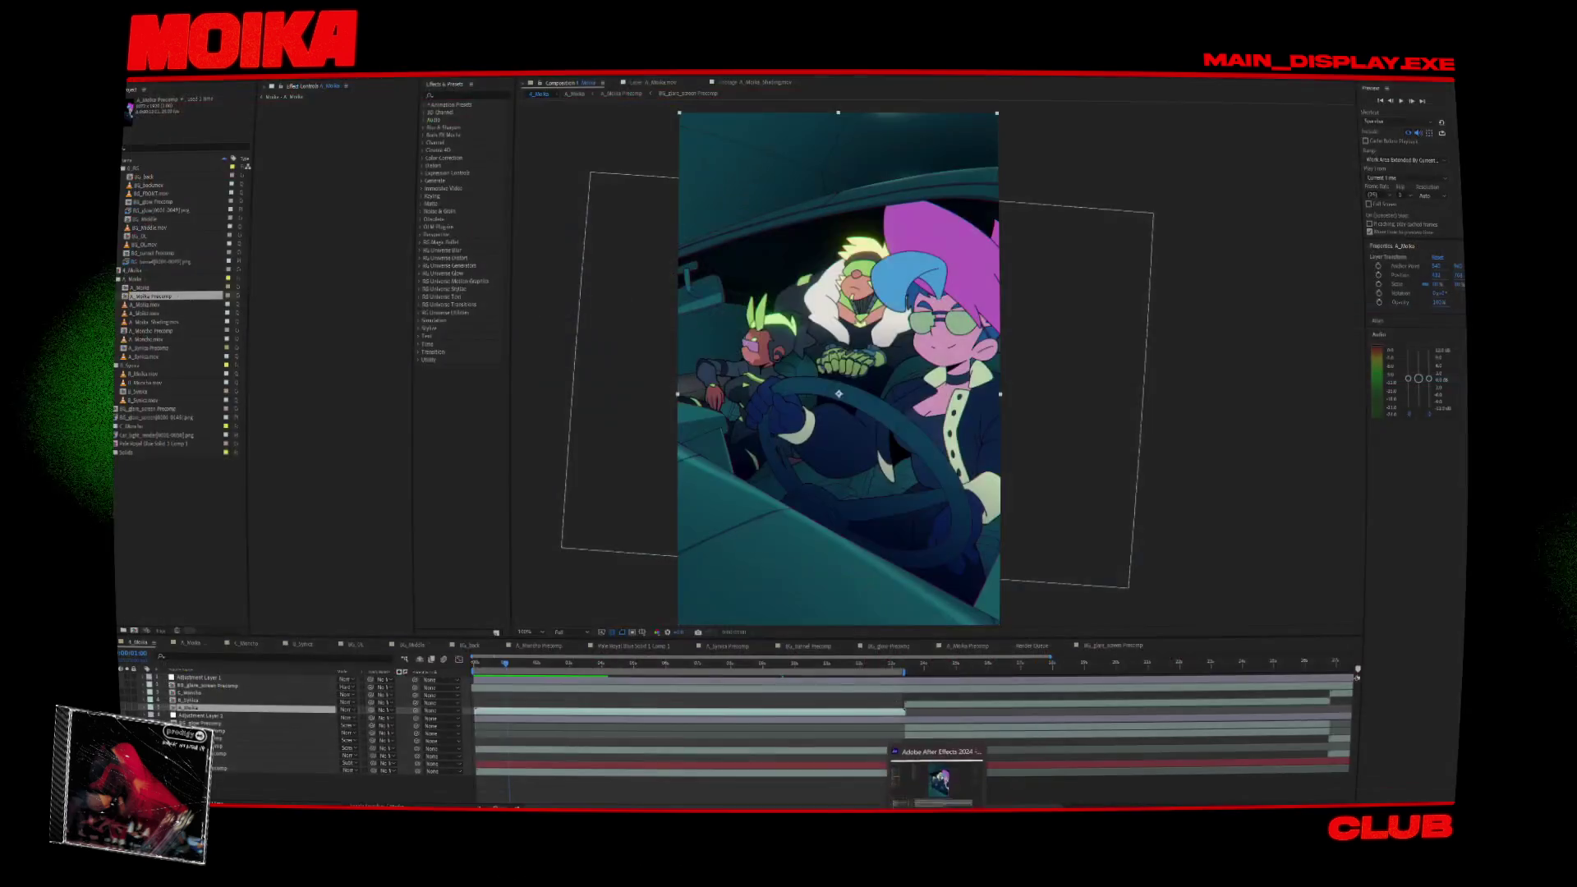
pyautogui.click(1195, 443)
pyautogui.press('space')
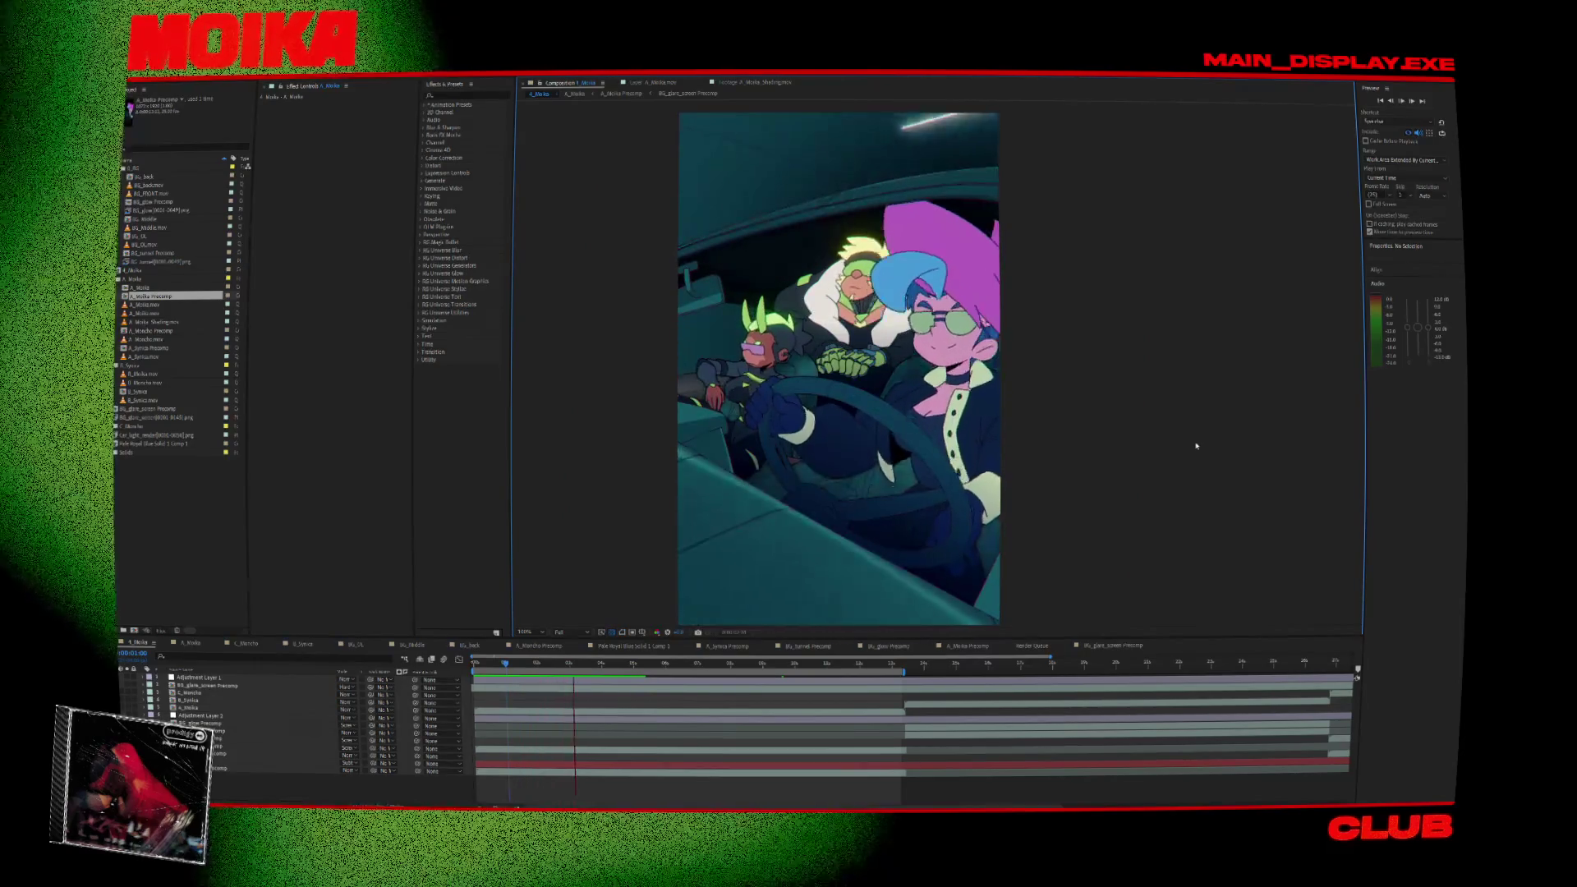
pyautogui.click(536, 670)
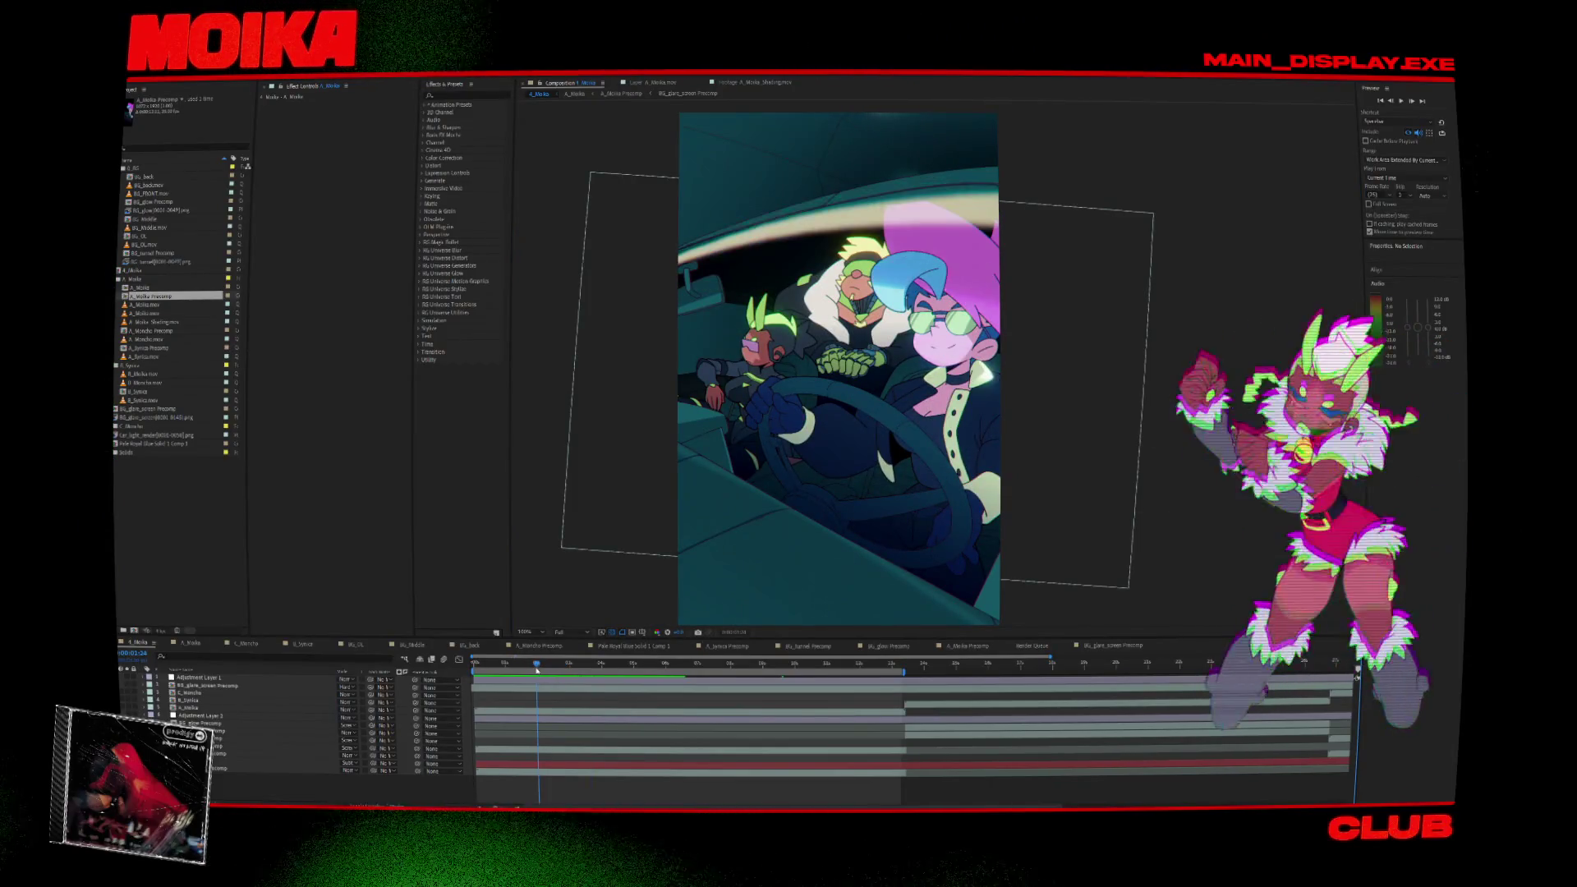
pyautogui.moveTo(537, 671); pyautogui.dragTo(518, 668)
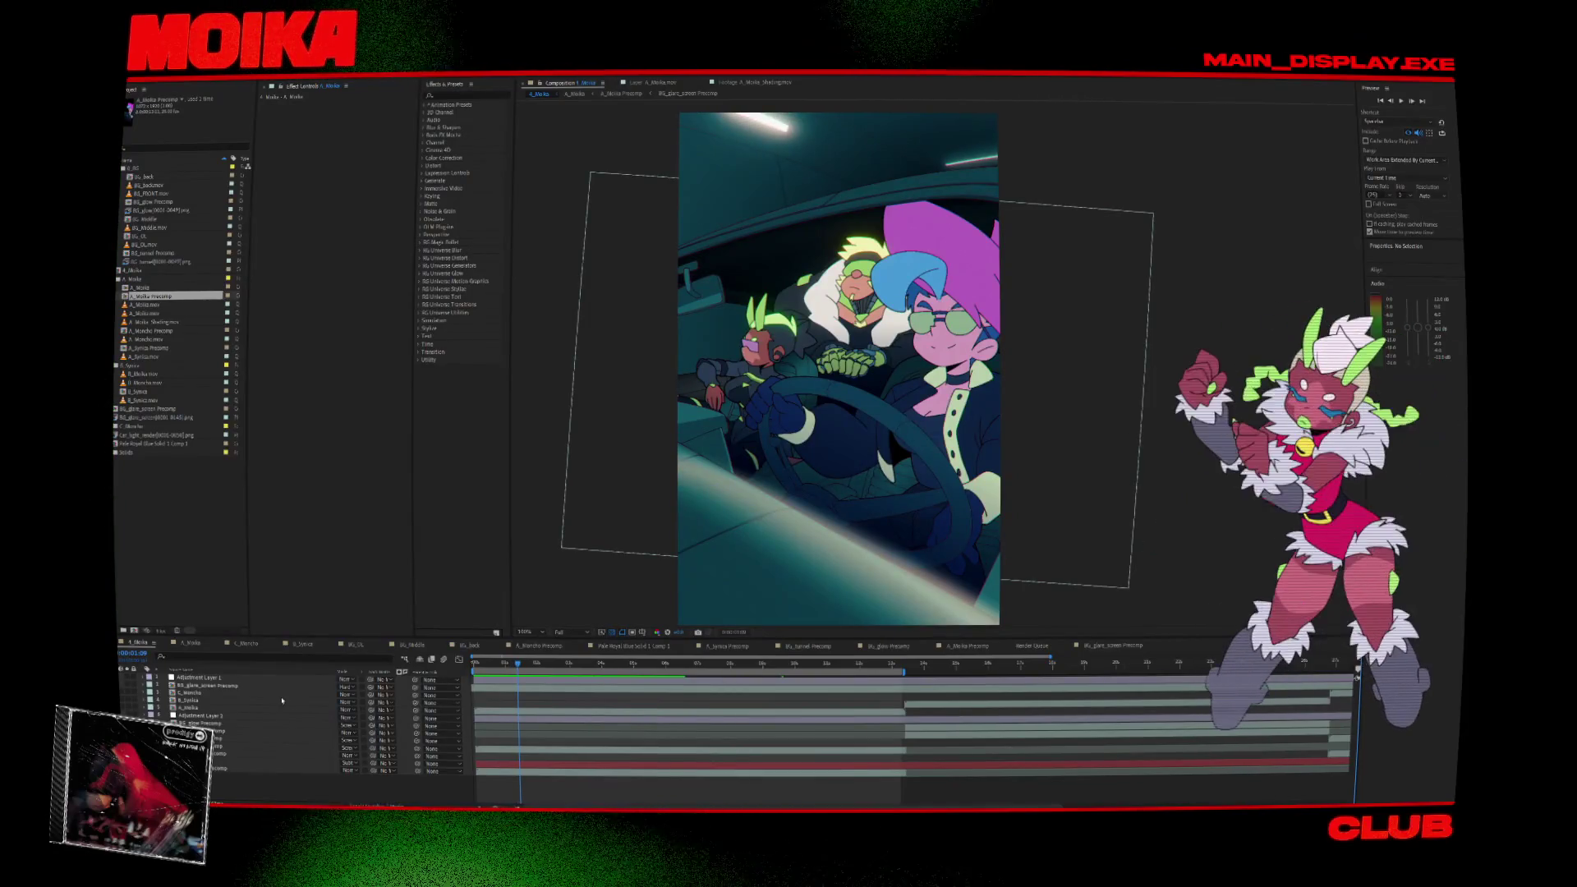
pyautogui.click(195, 708)
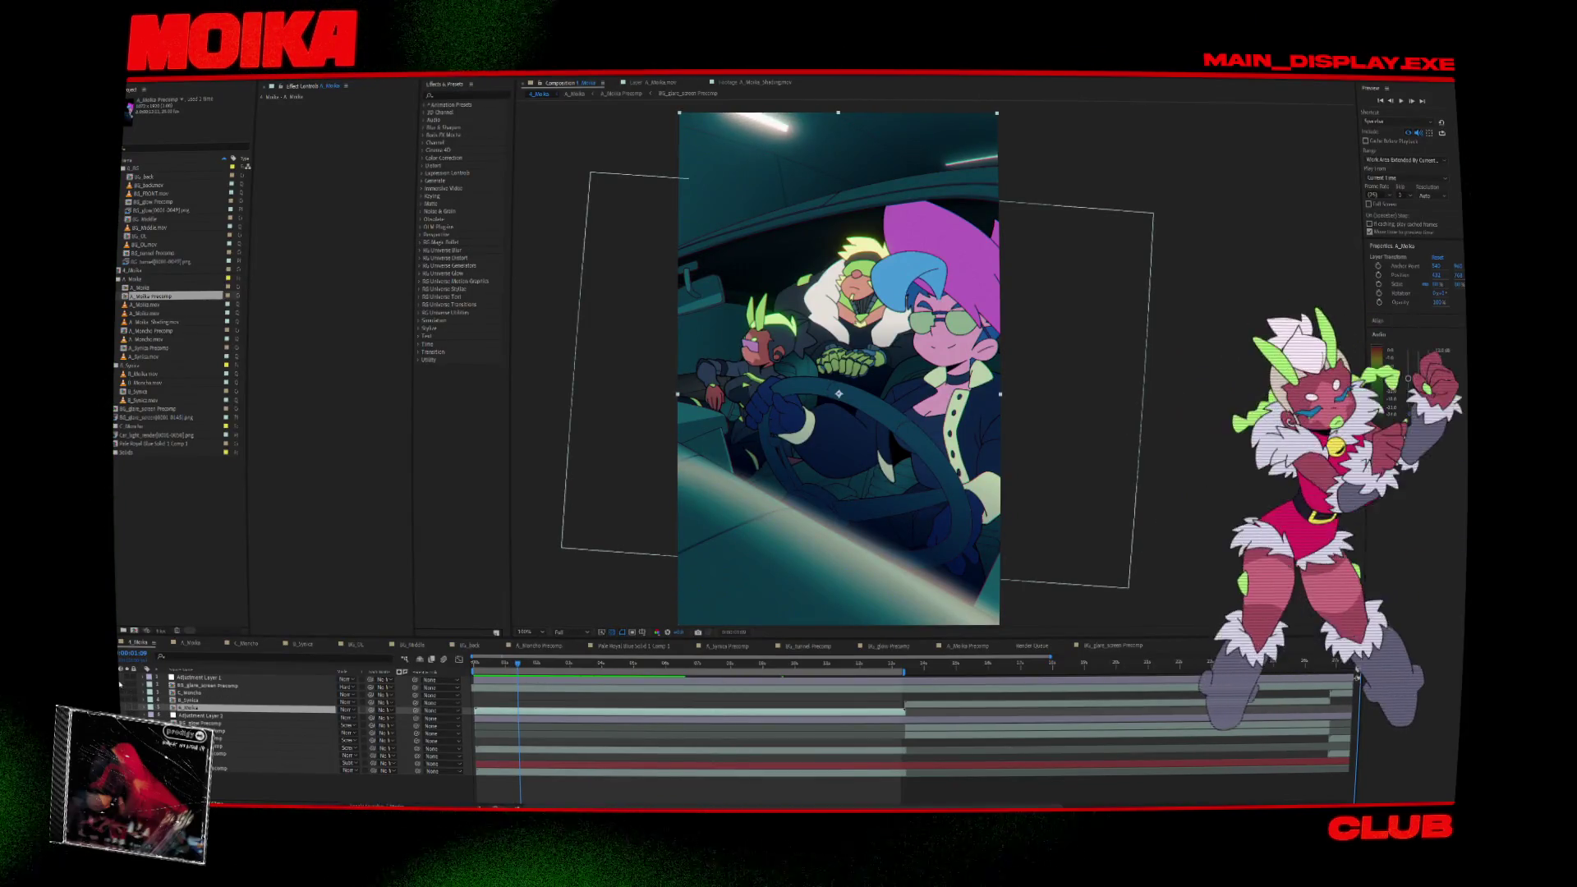
# Raise three lower-edge mask points on the BG_glare_screen Precomp layer, then preview the result.
pyautogui.click(274, 685)
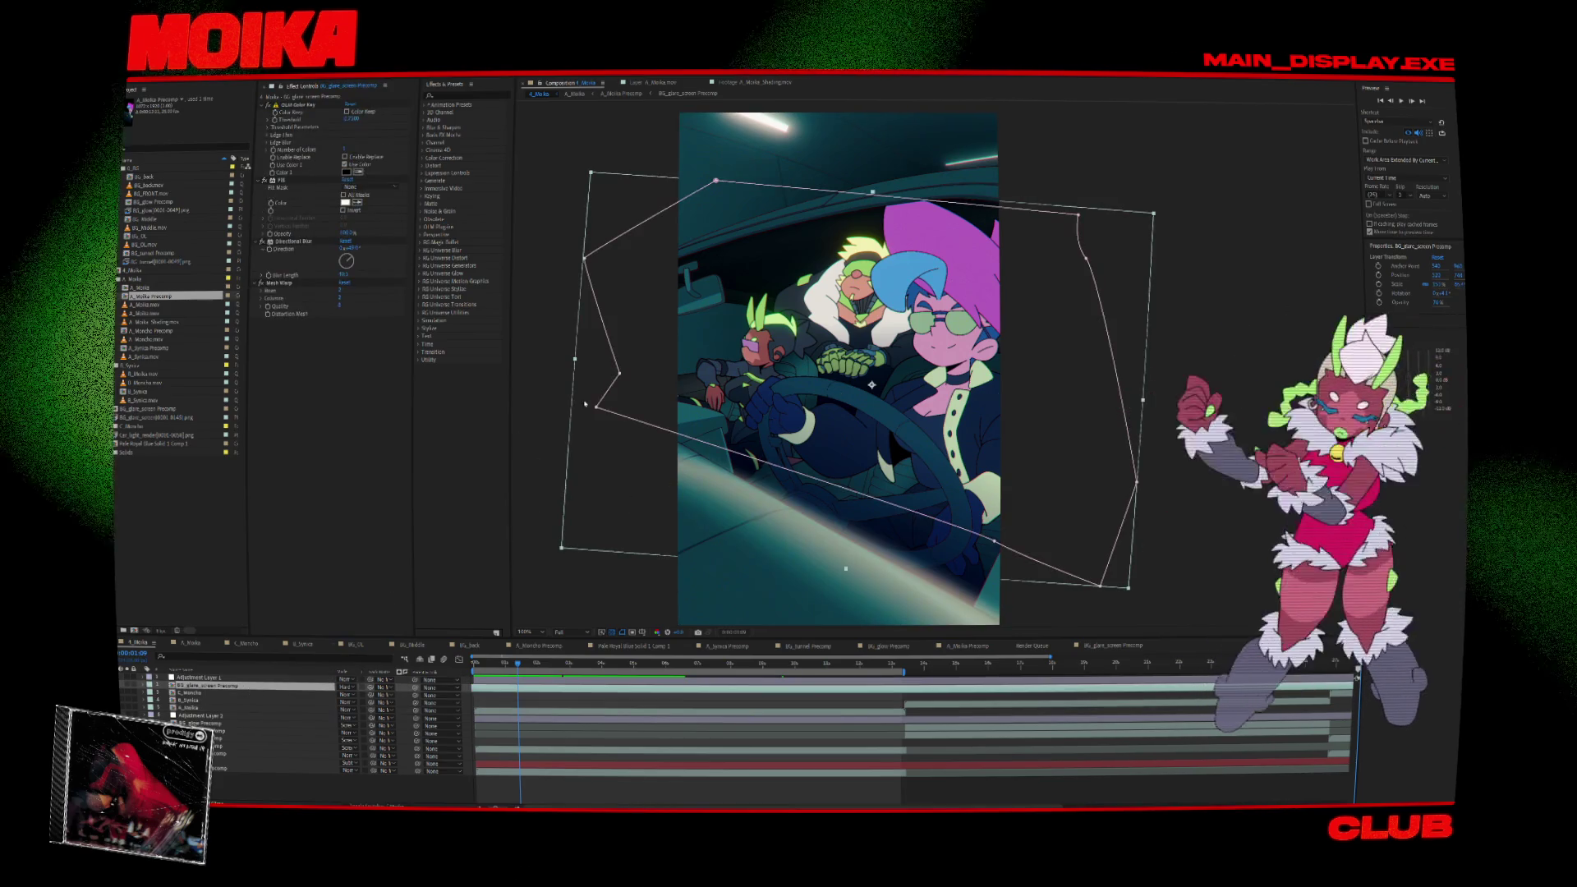
pyautogui.moveTo(595, 405); pyautogui.dragTo(614, 378)
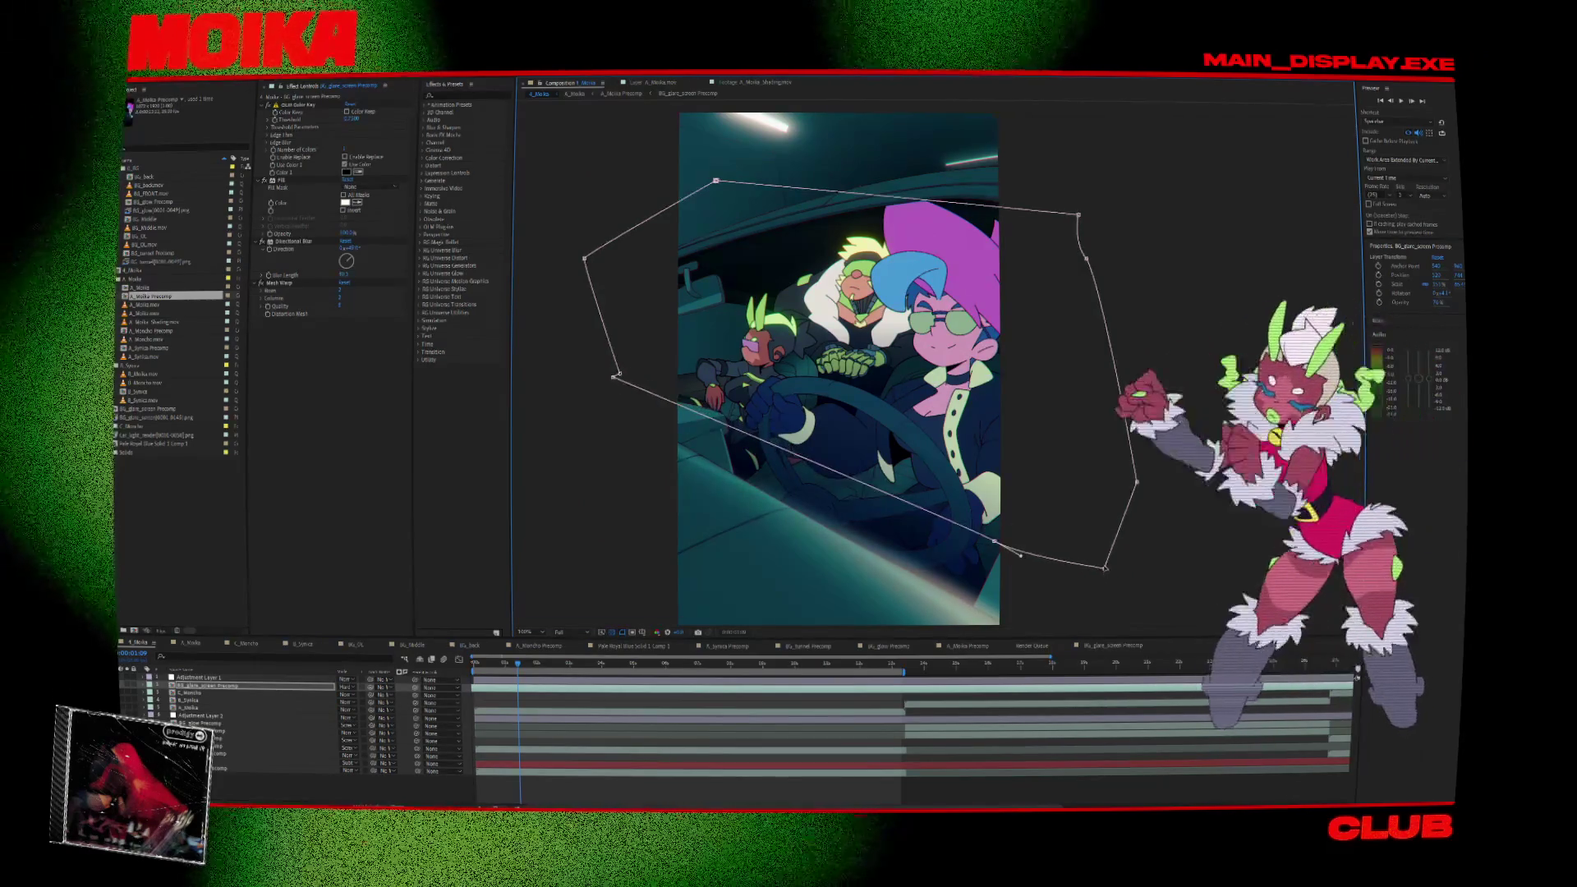
pyautogui.moveTo(1100, 585); pyautogui.dragTo(1104, 564)
pyautogui.moveTo(994, 542); pyautogui.dragTo(1011, 528)
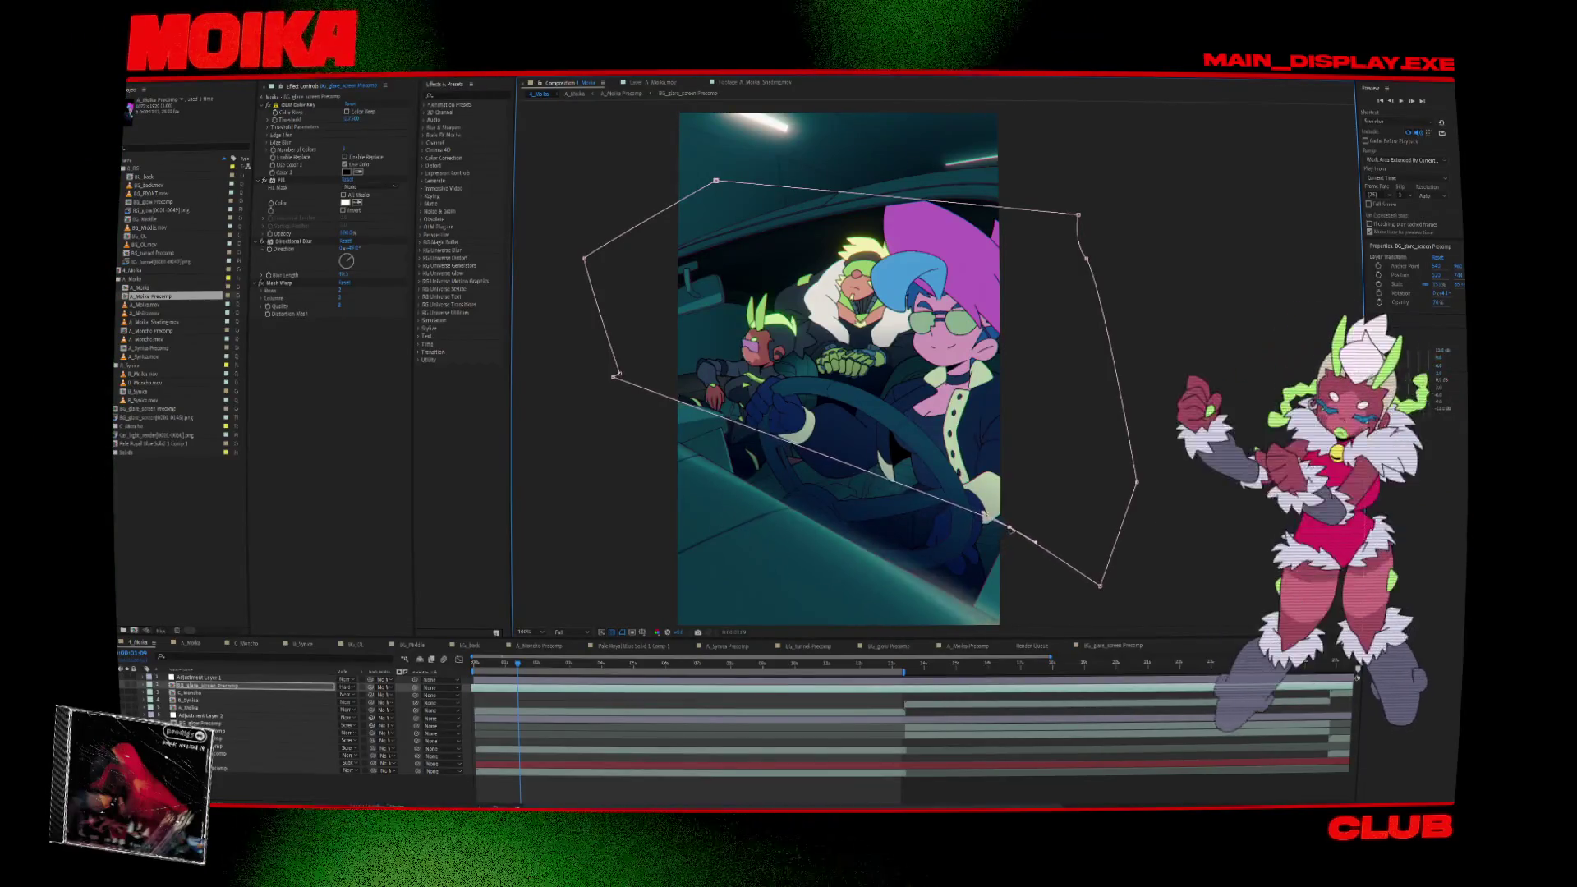
pyautogui.press('space')
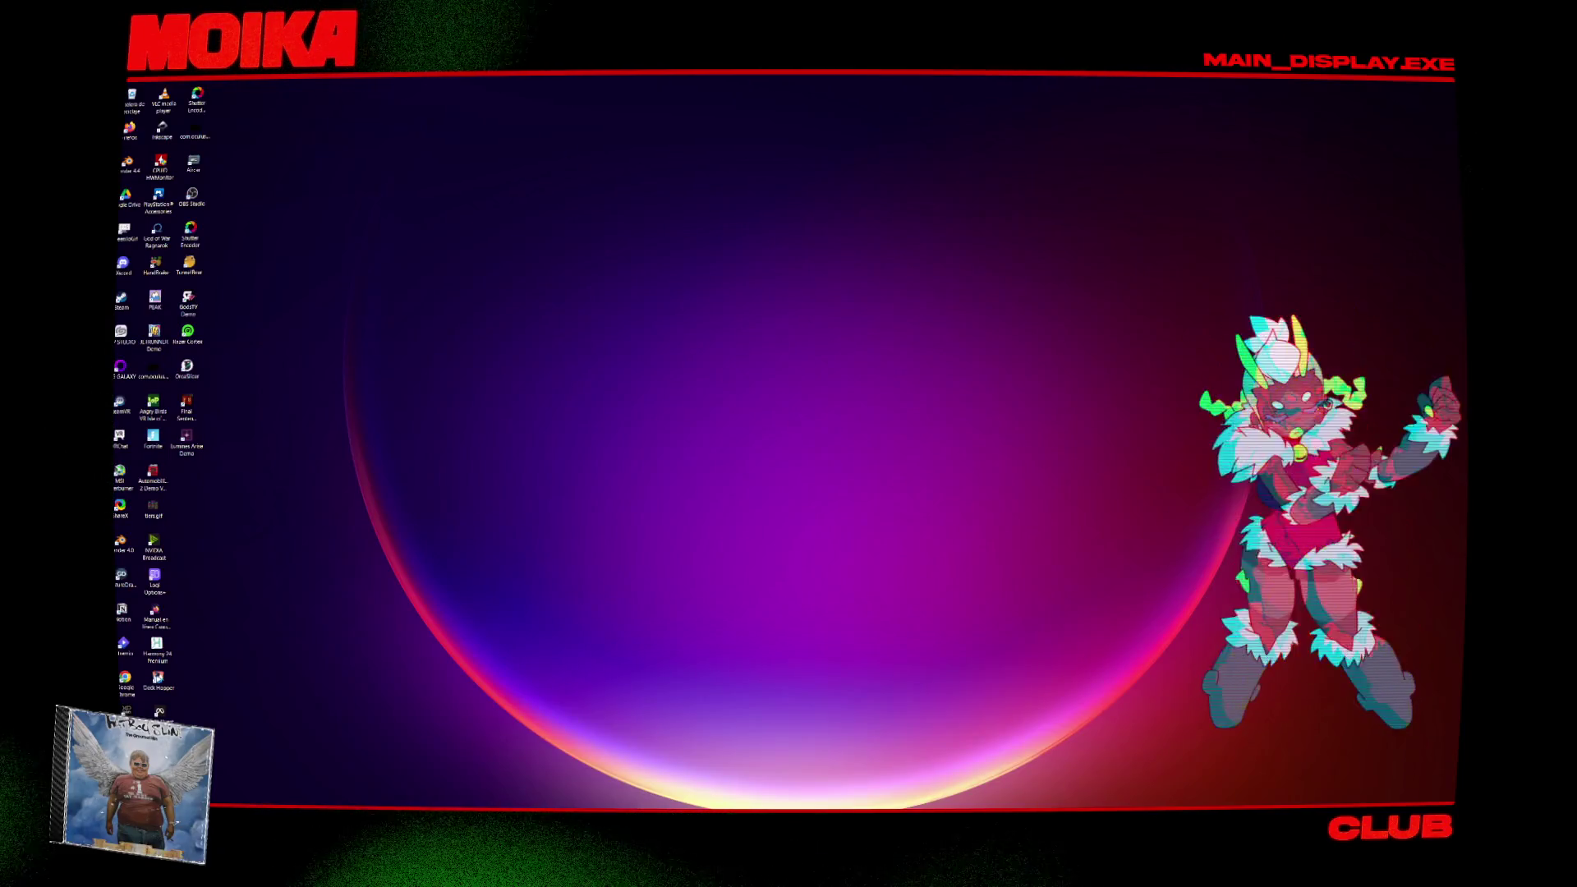
# Relaunch After Effects, dismiss the crash warning, and pick Car radio after from Recent.
pyautogui.press('super')
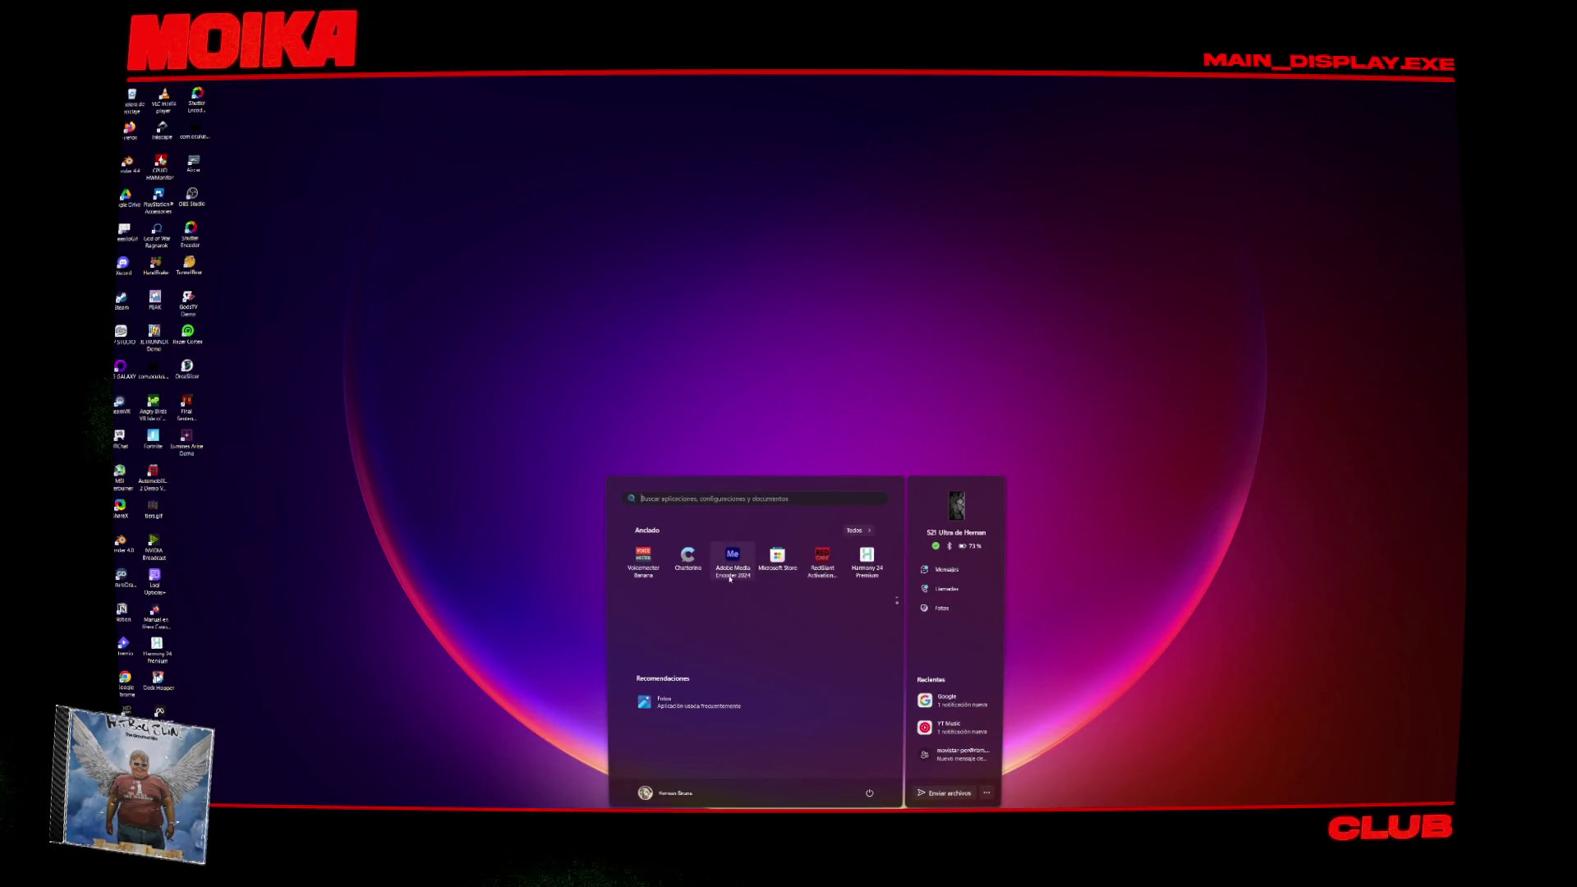
pyautogui.click(566, 406)
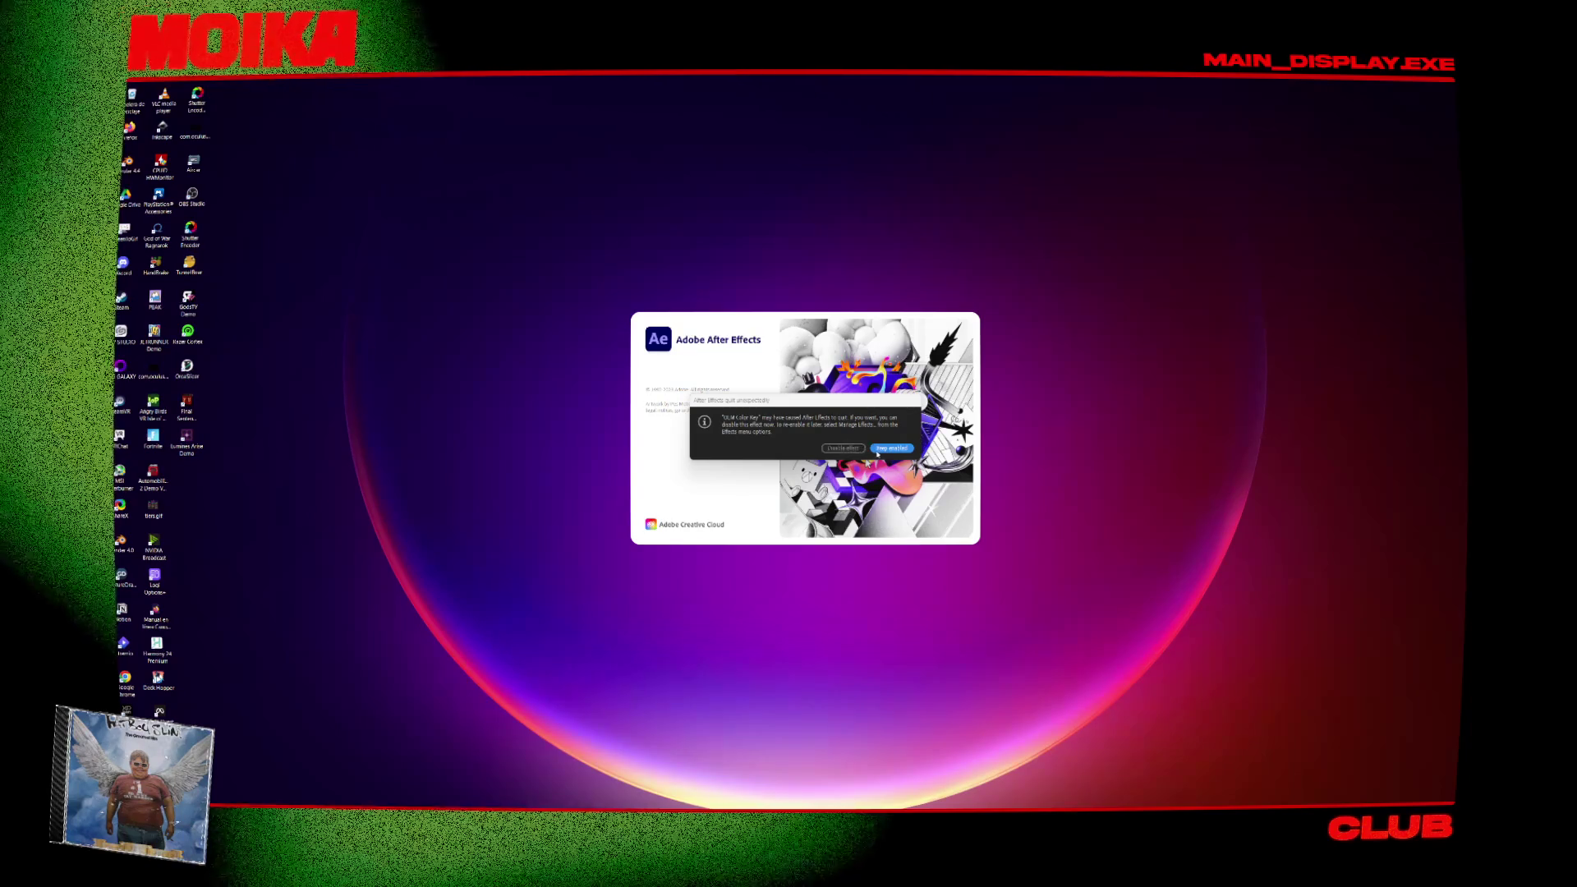
pyautogui.click(862, 448)
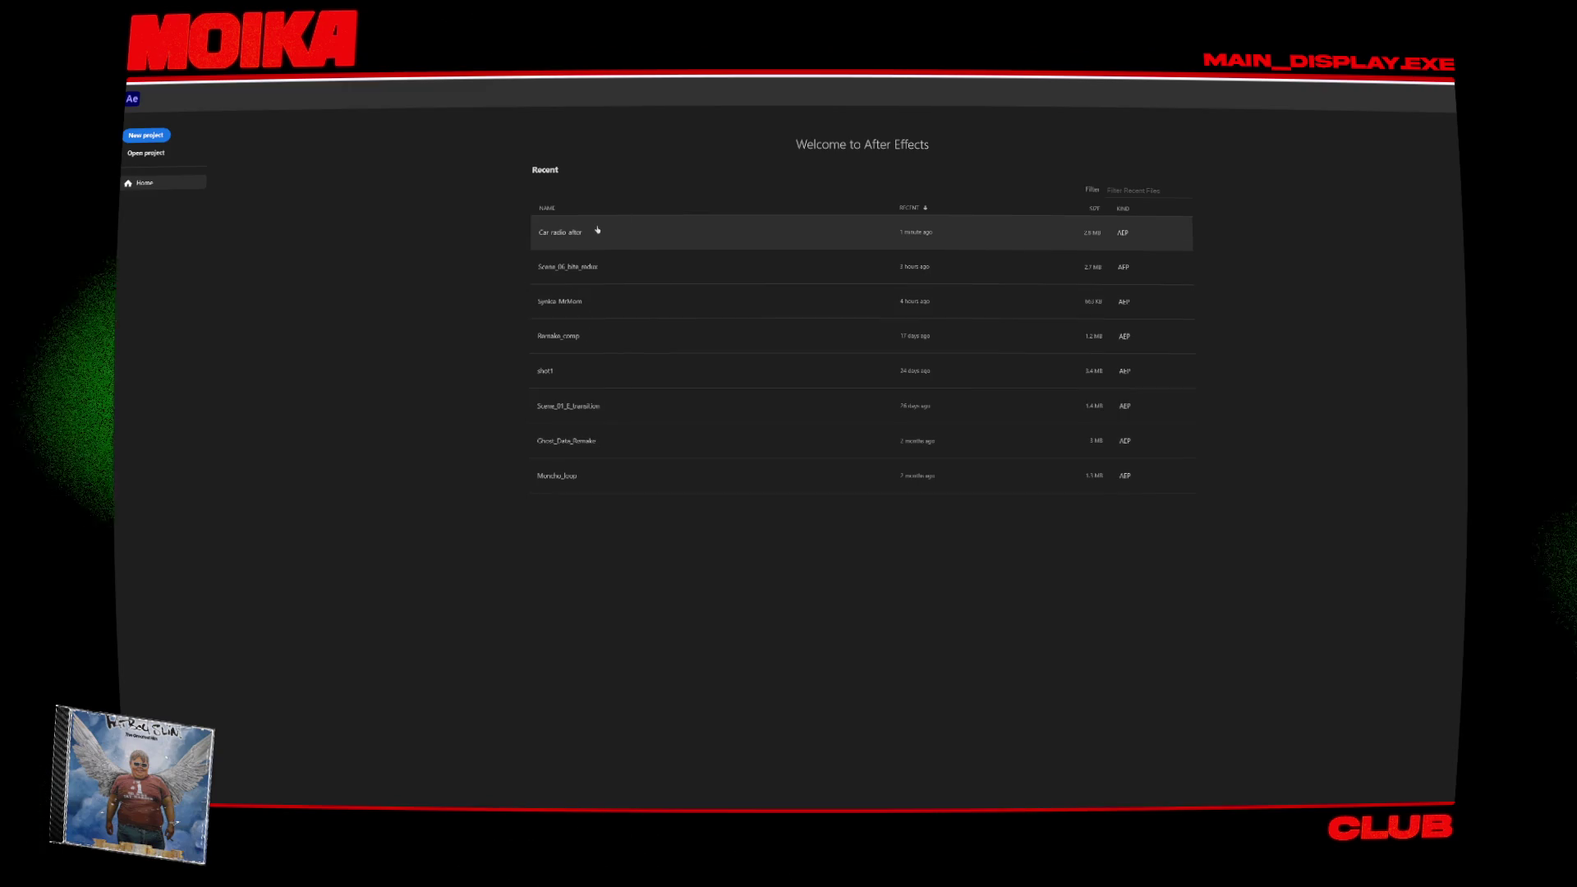
pyautogui.click(598, 231)
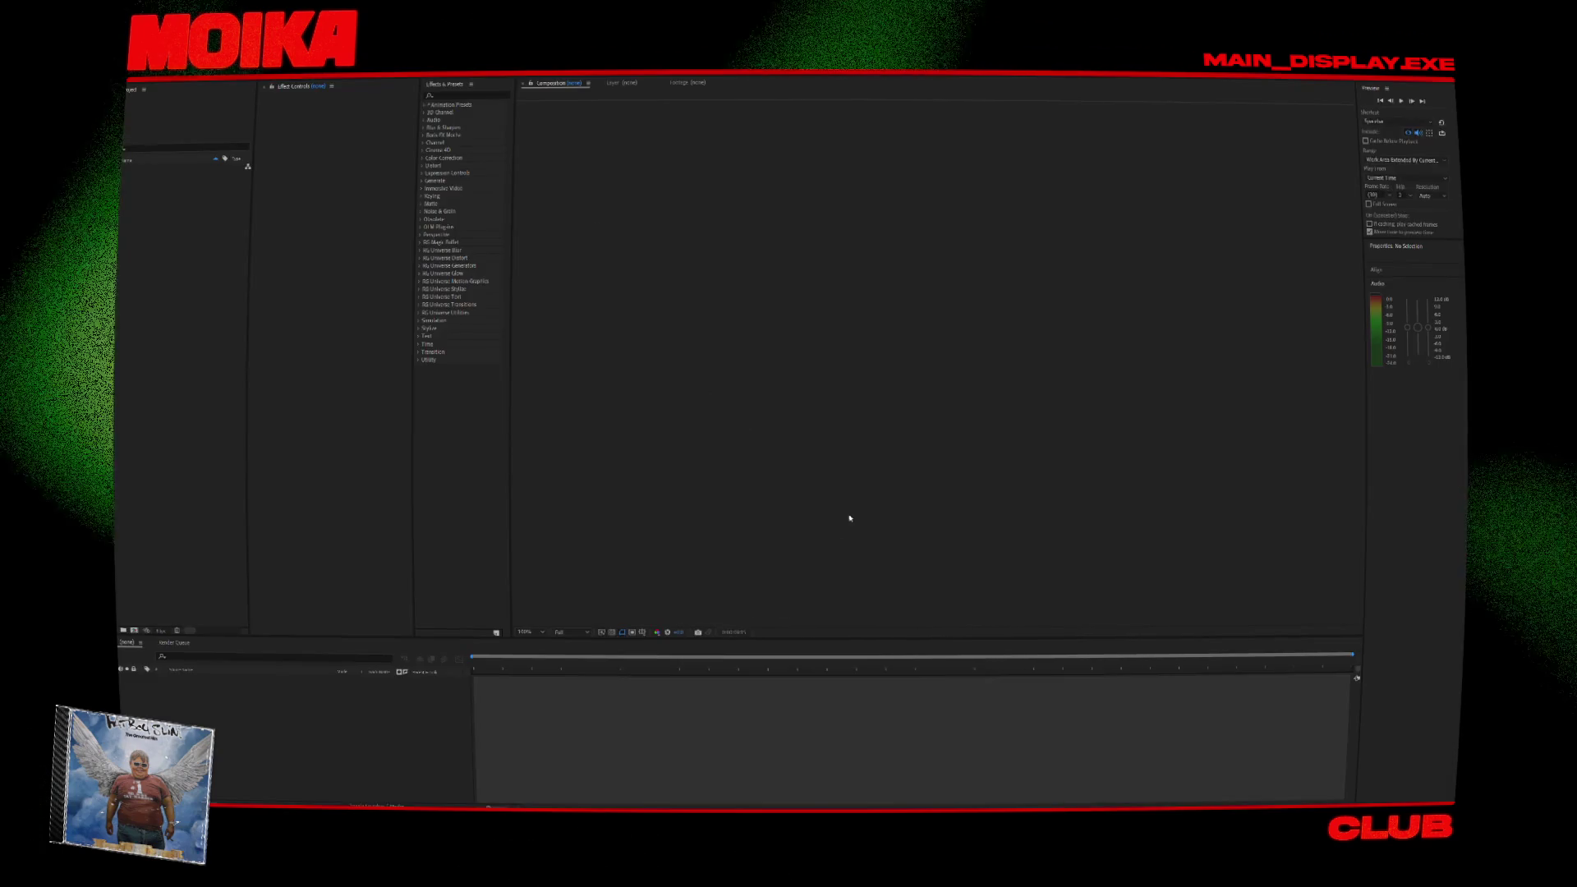
# Dismiss the missing-effect warning and open BG_glare_screen Precomp from A_Moika as its own comp.
pyautogui.click(930, 451)
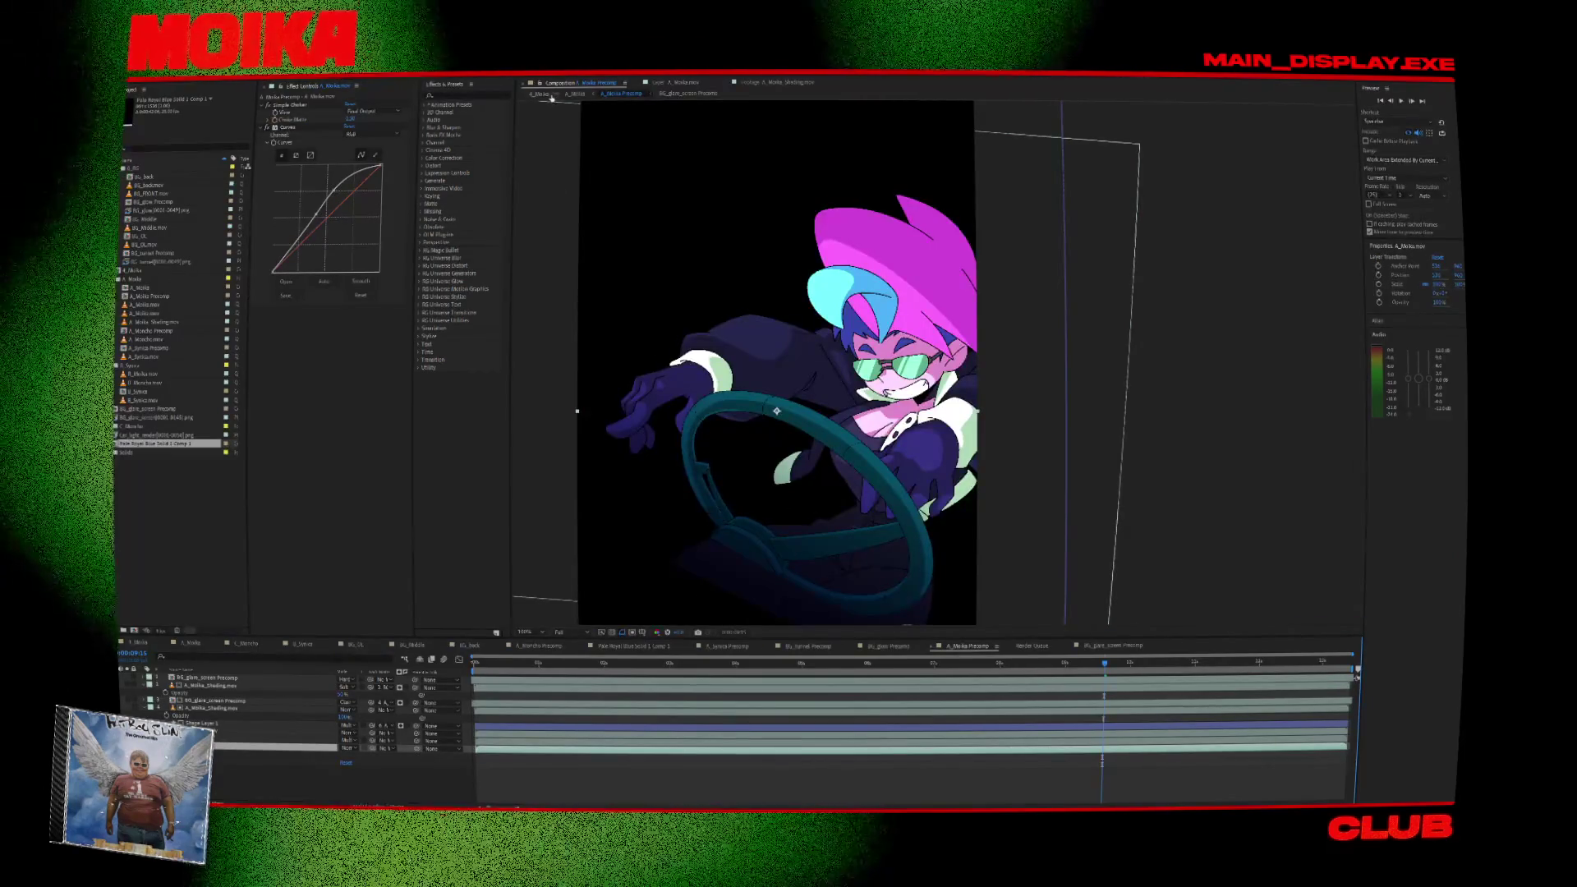
pyautogui.click(674, 431)
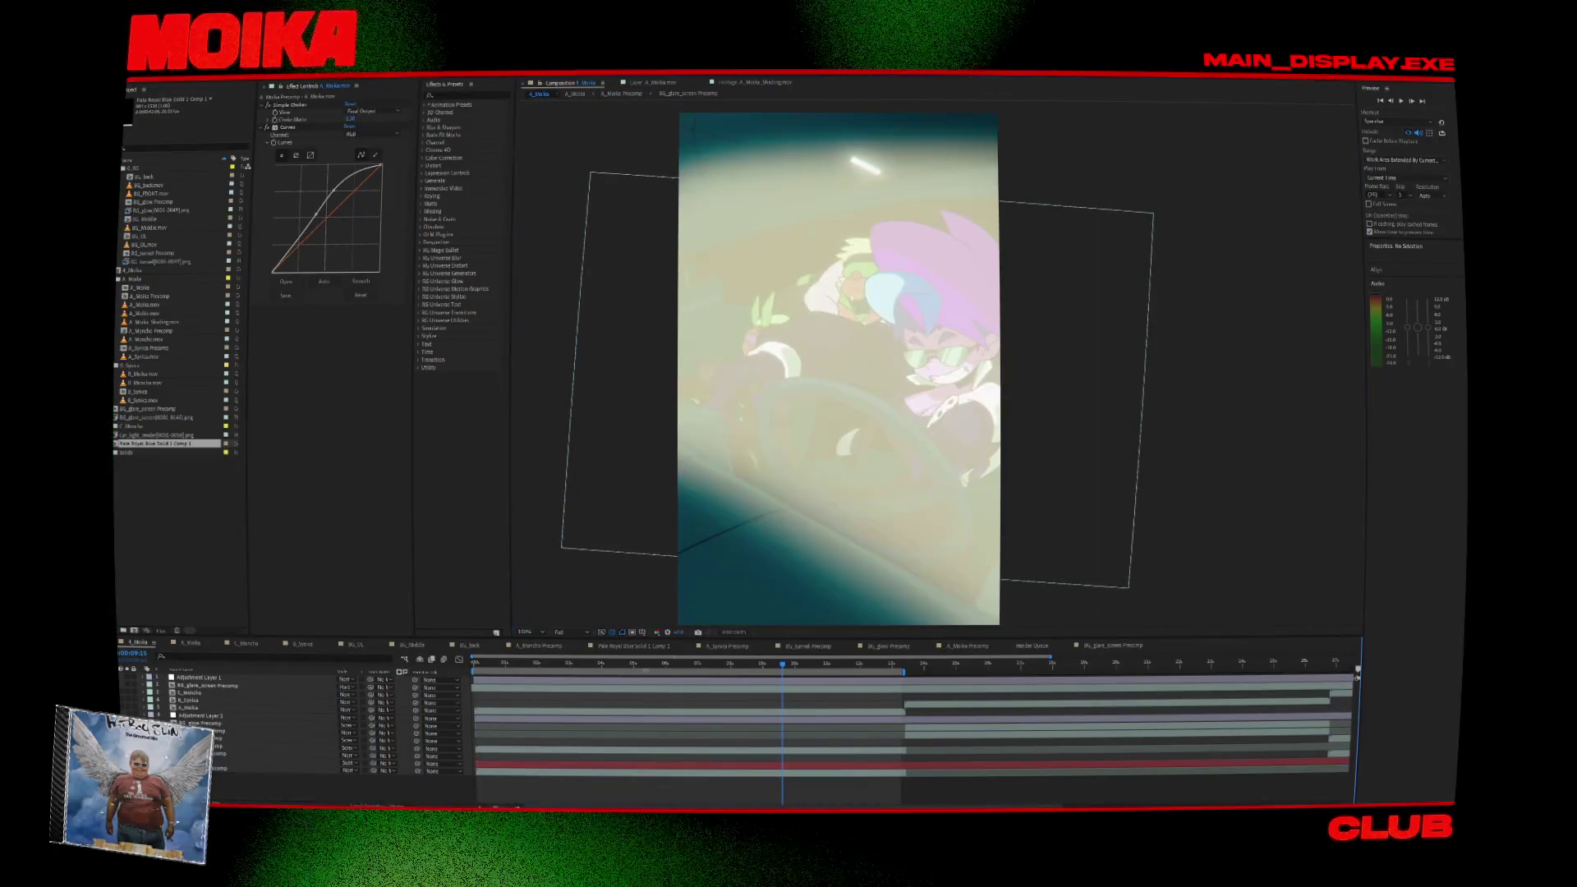
pyautogui.click(212, 685)
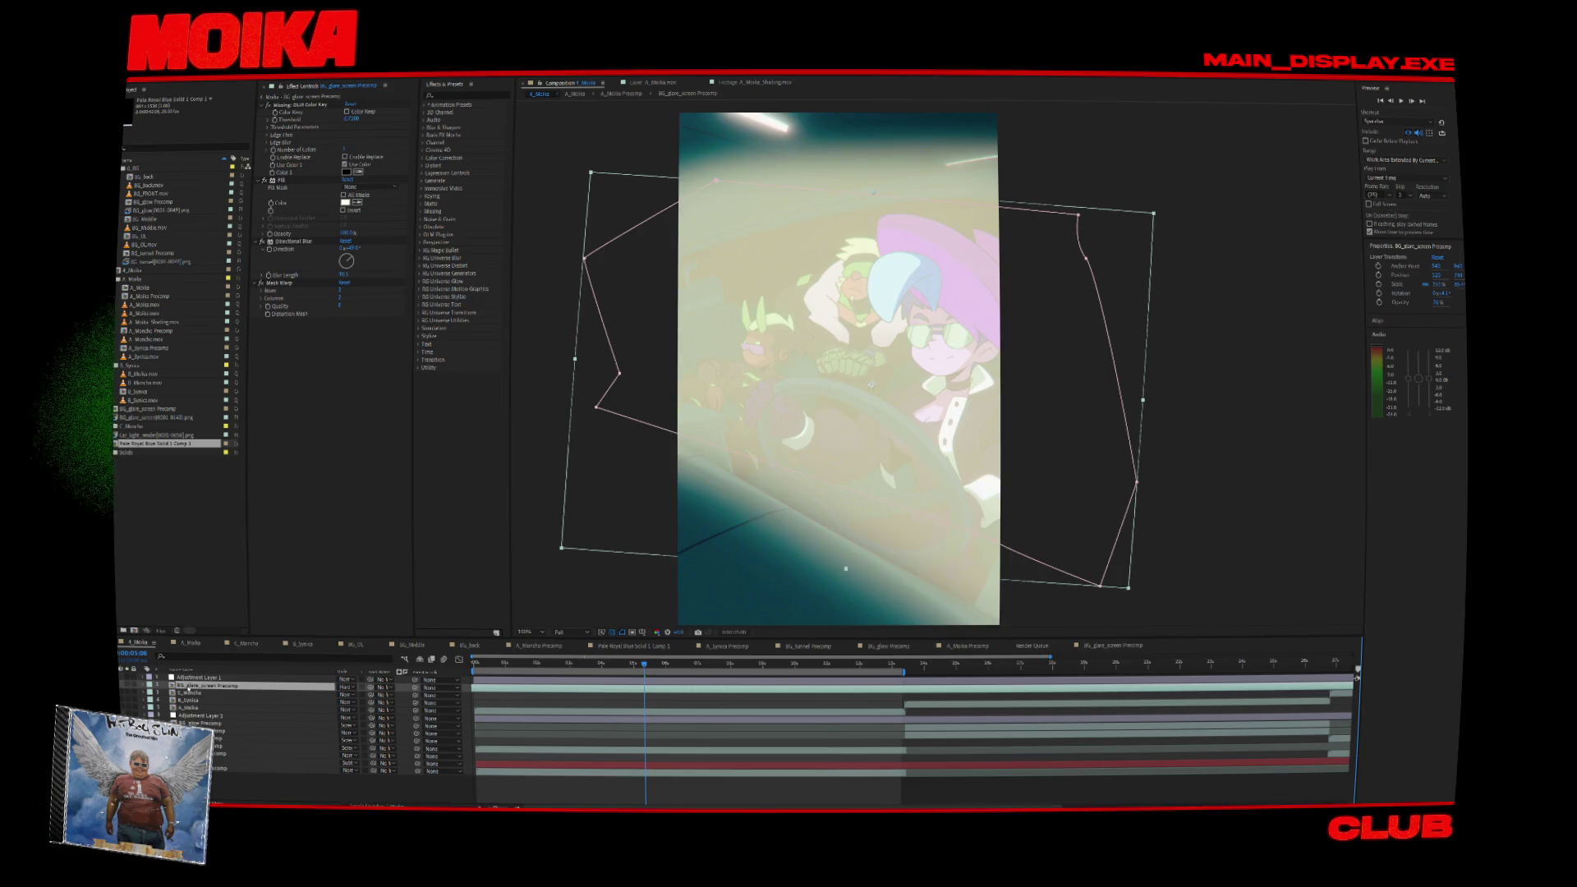
pyautogui.doubleClick(213, 688)
pyautogui.moveTo(492, 663); pyautogui.dragTo(571, 663)
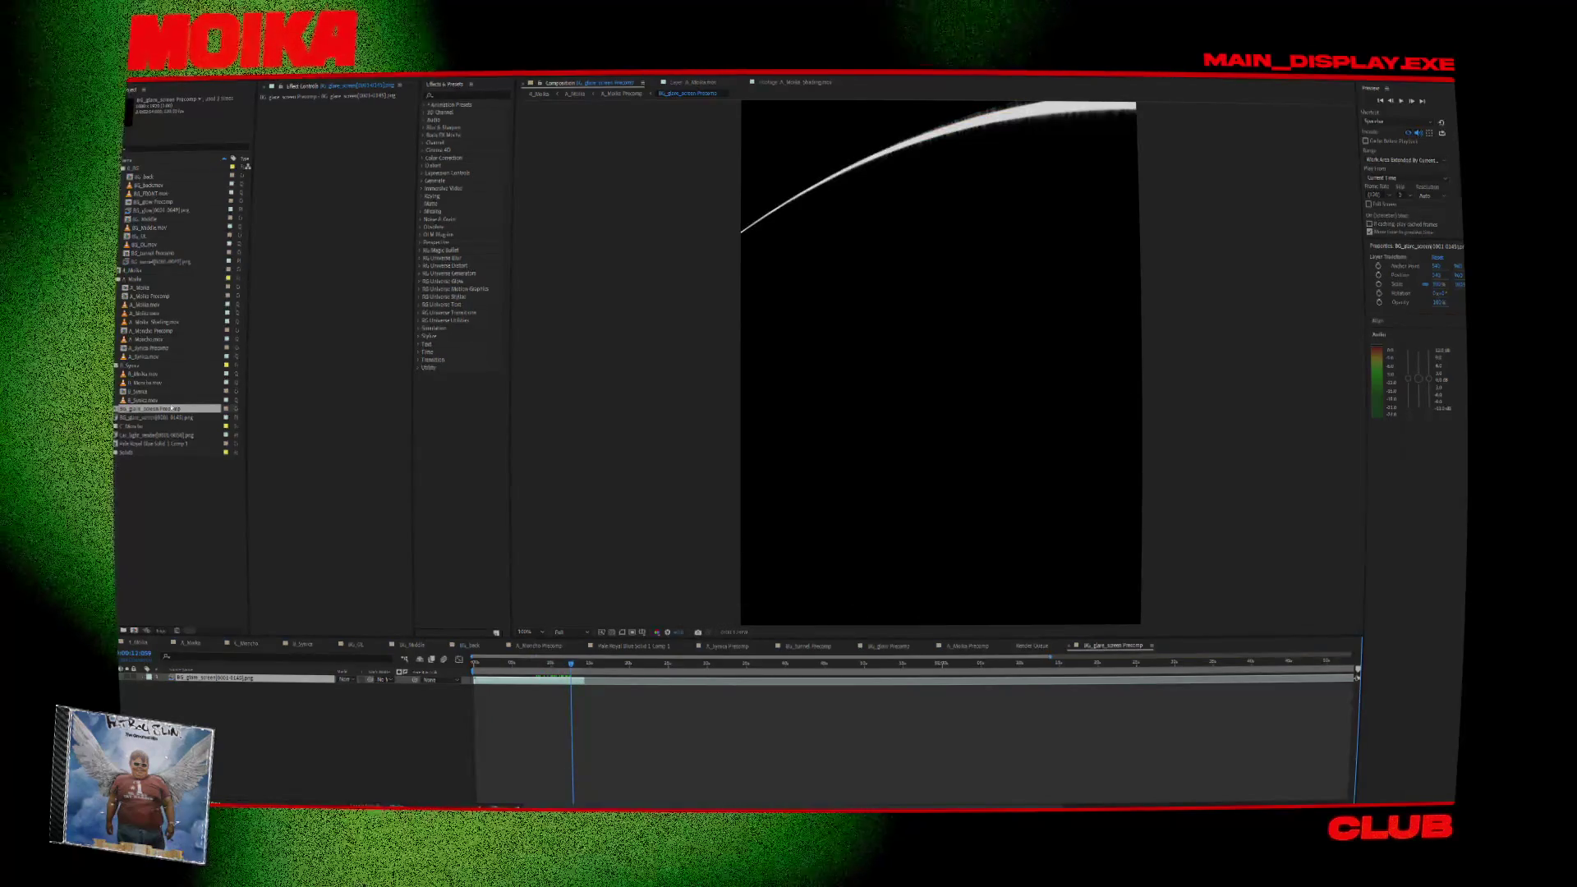
# Apply the Color Key effect to the glare layer from Effects & Presets.
pyautogui.click(480, 664)
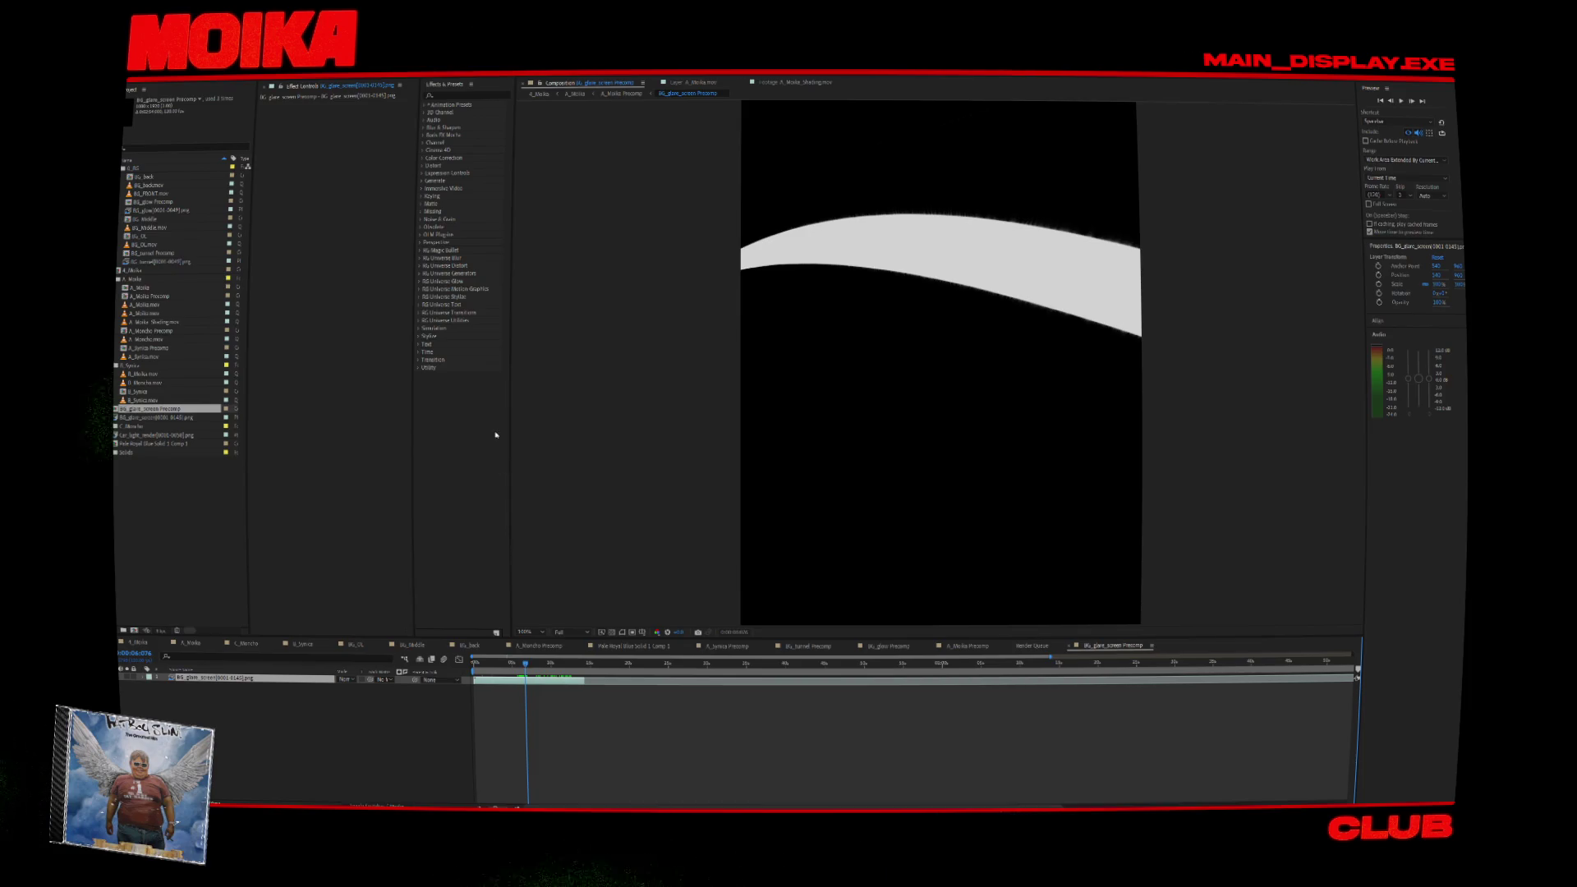
pyautogui.click(466, 95)
pyautogui.write('color key')
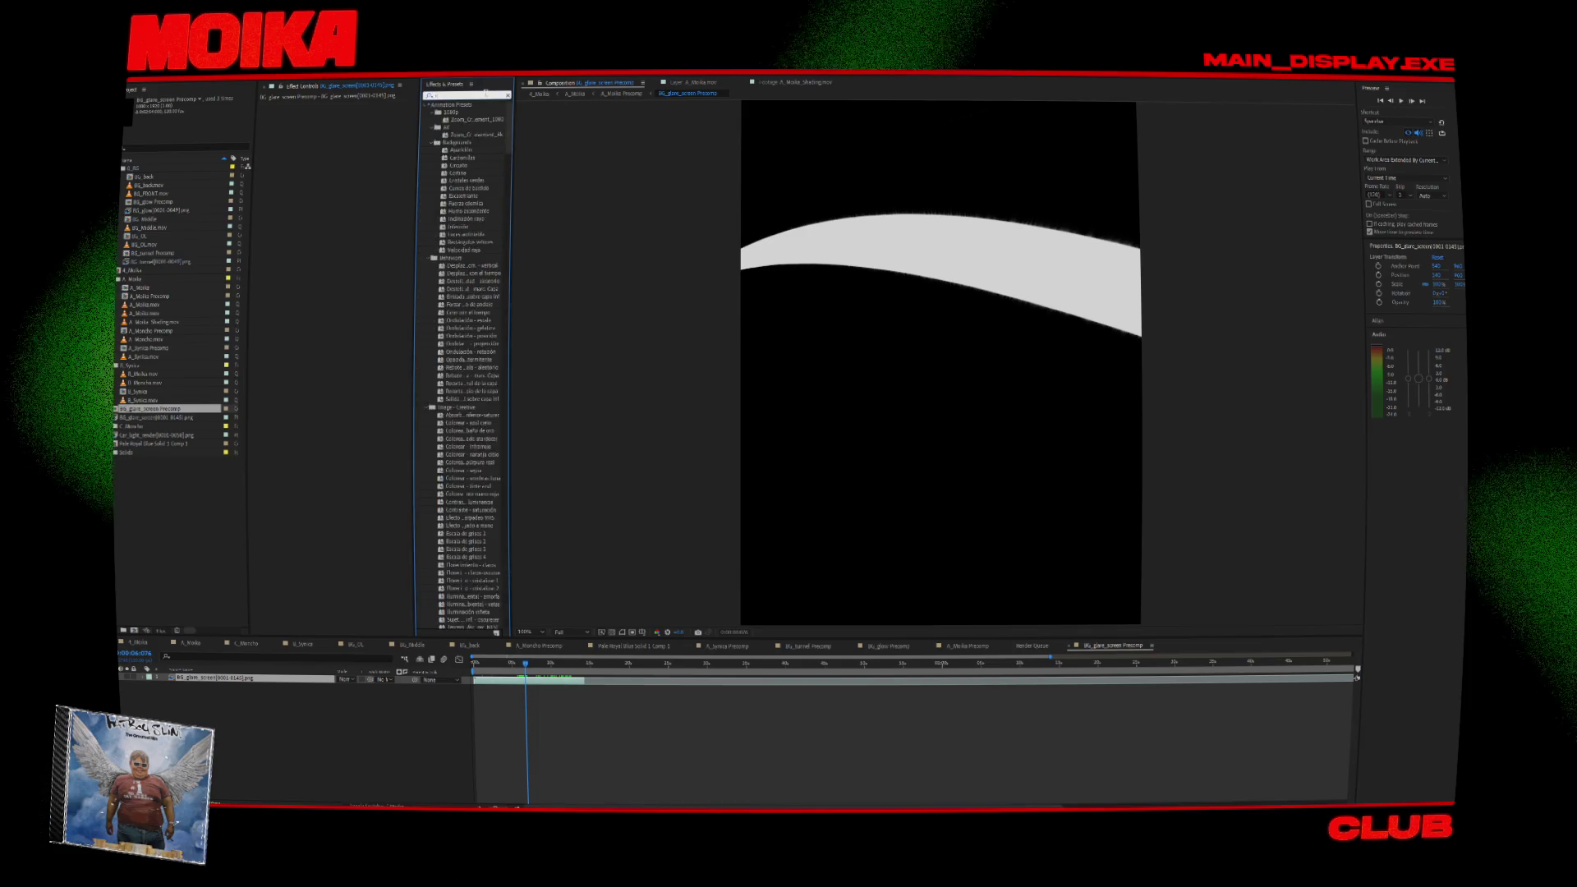
pyautogui.moveTo(453, 142); pyautogui.dragTo(387, 149)
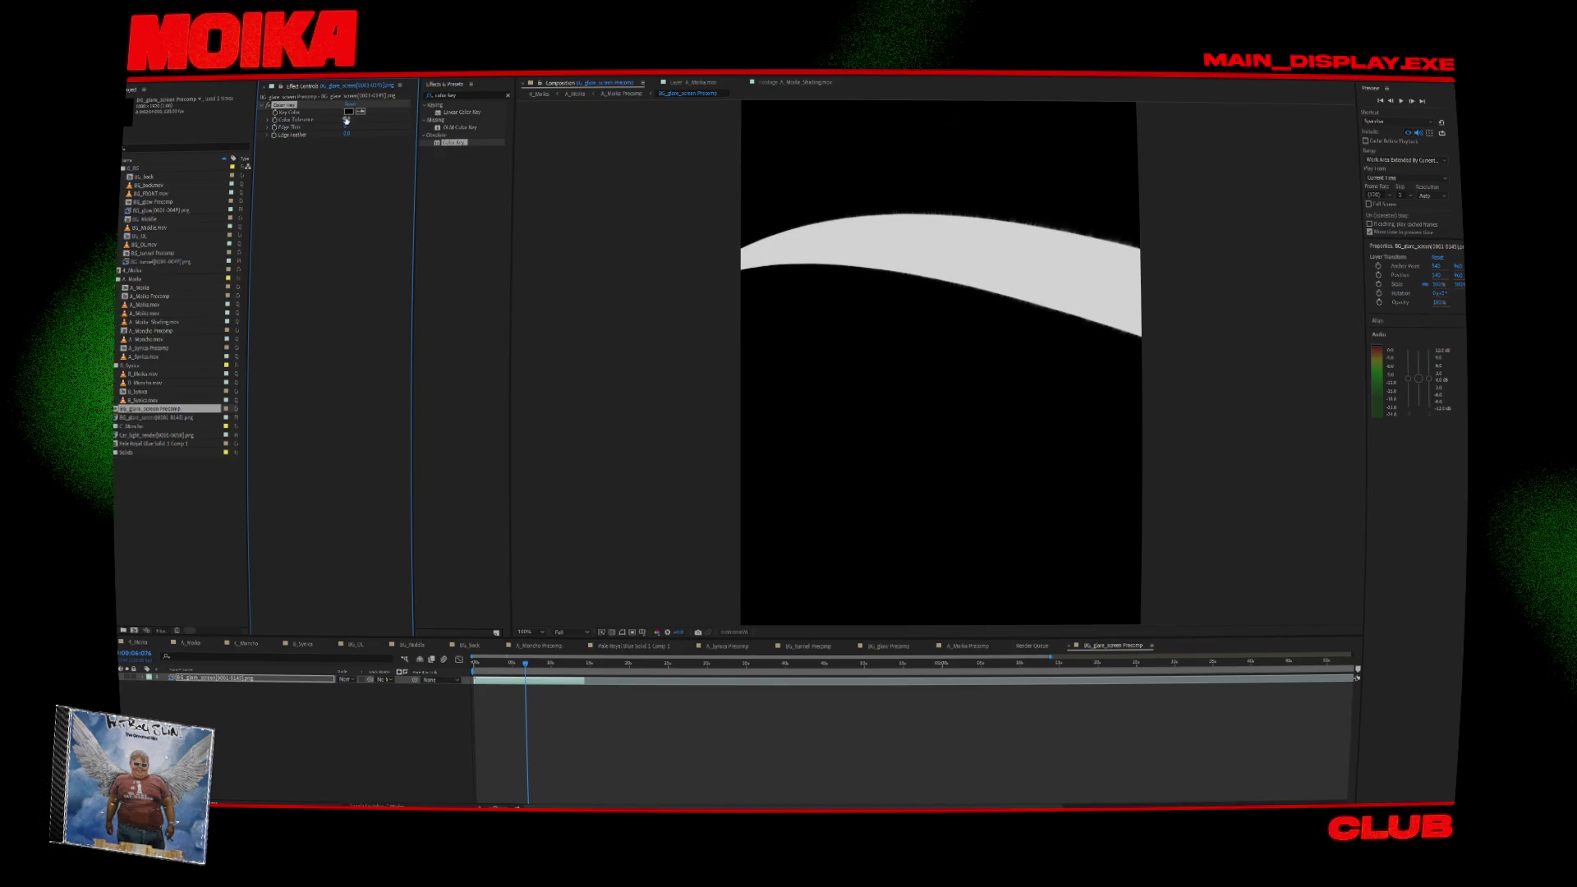
# Set Color Key's key colour to black with the transparency grid on, then return to A_Moika Precomp.
pyautogui.click(788, 247)
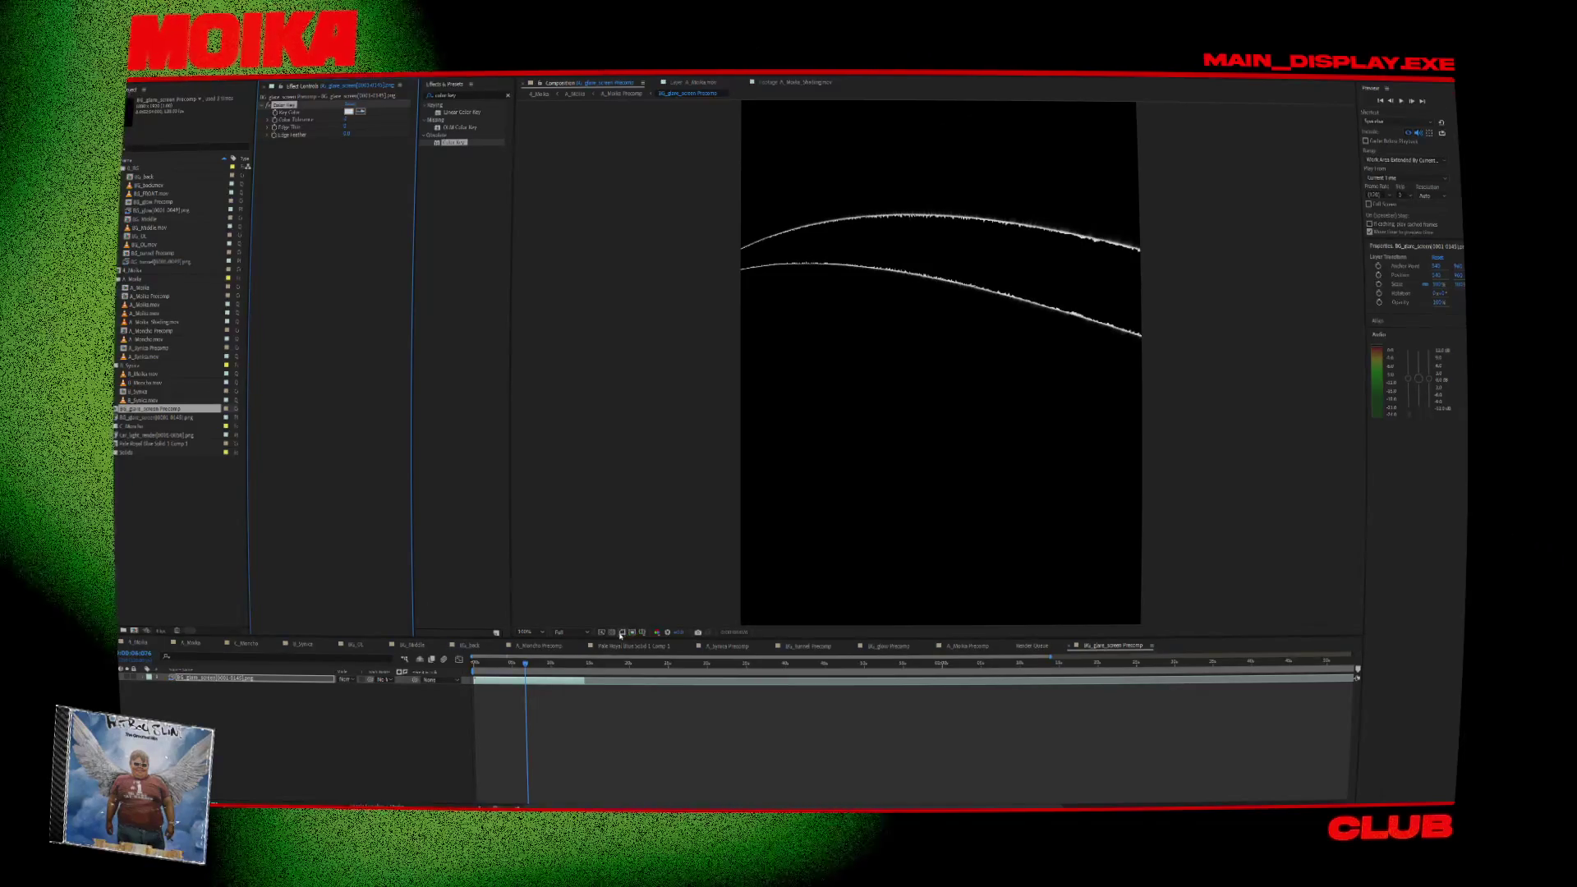
pyautogui.click(635, 633)
pyautogui.click(359, 110)
pyautogui.click(957, 387)
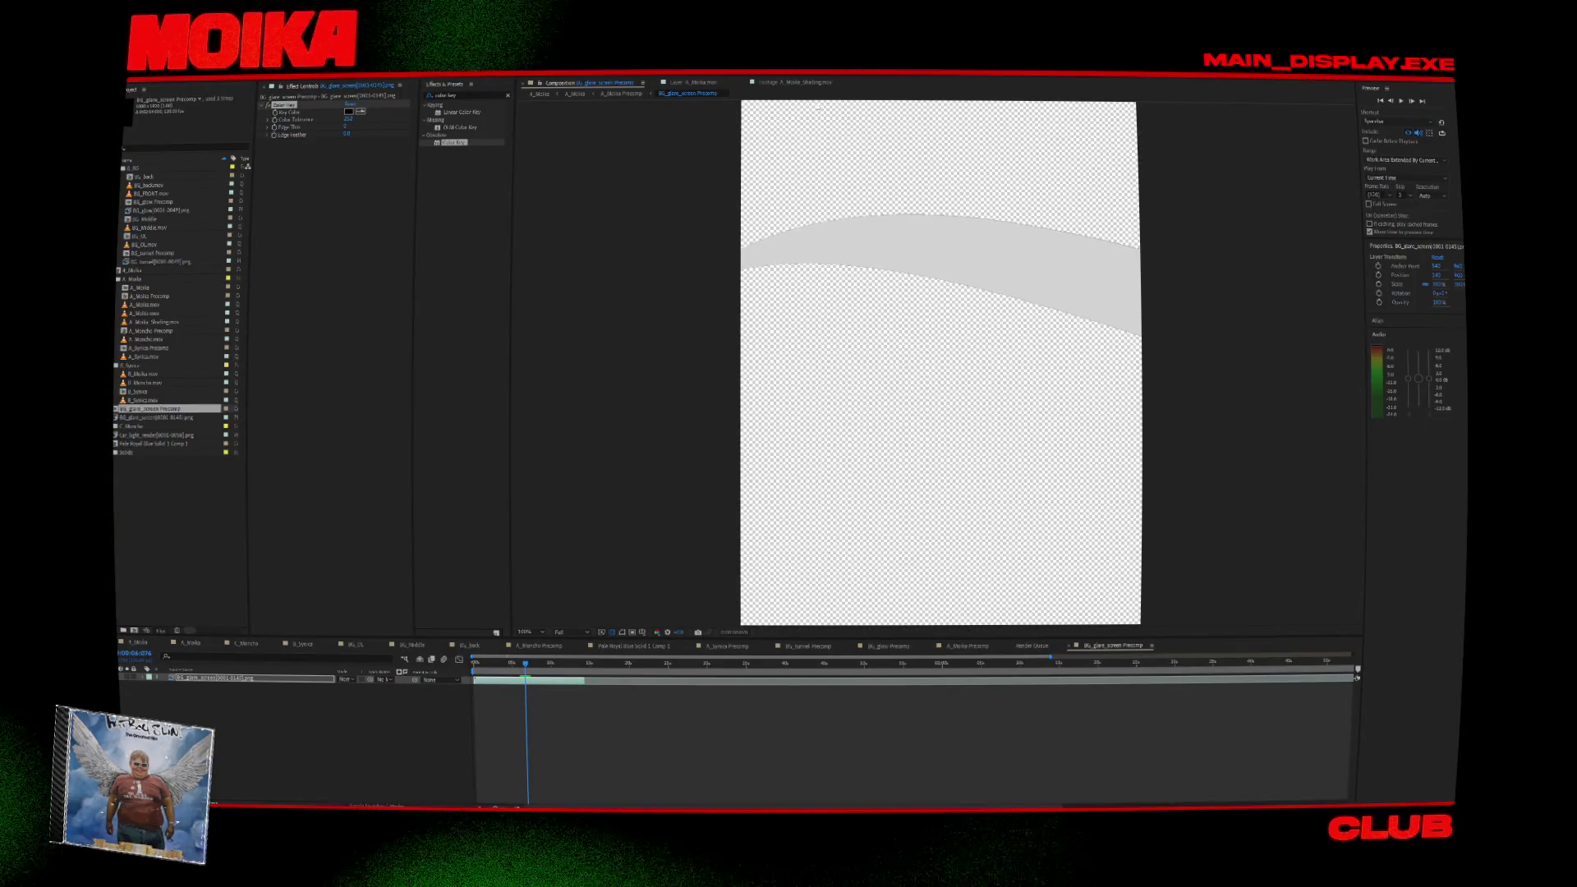
pyautogui.click(642, 95)
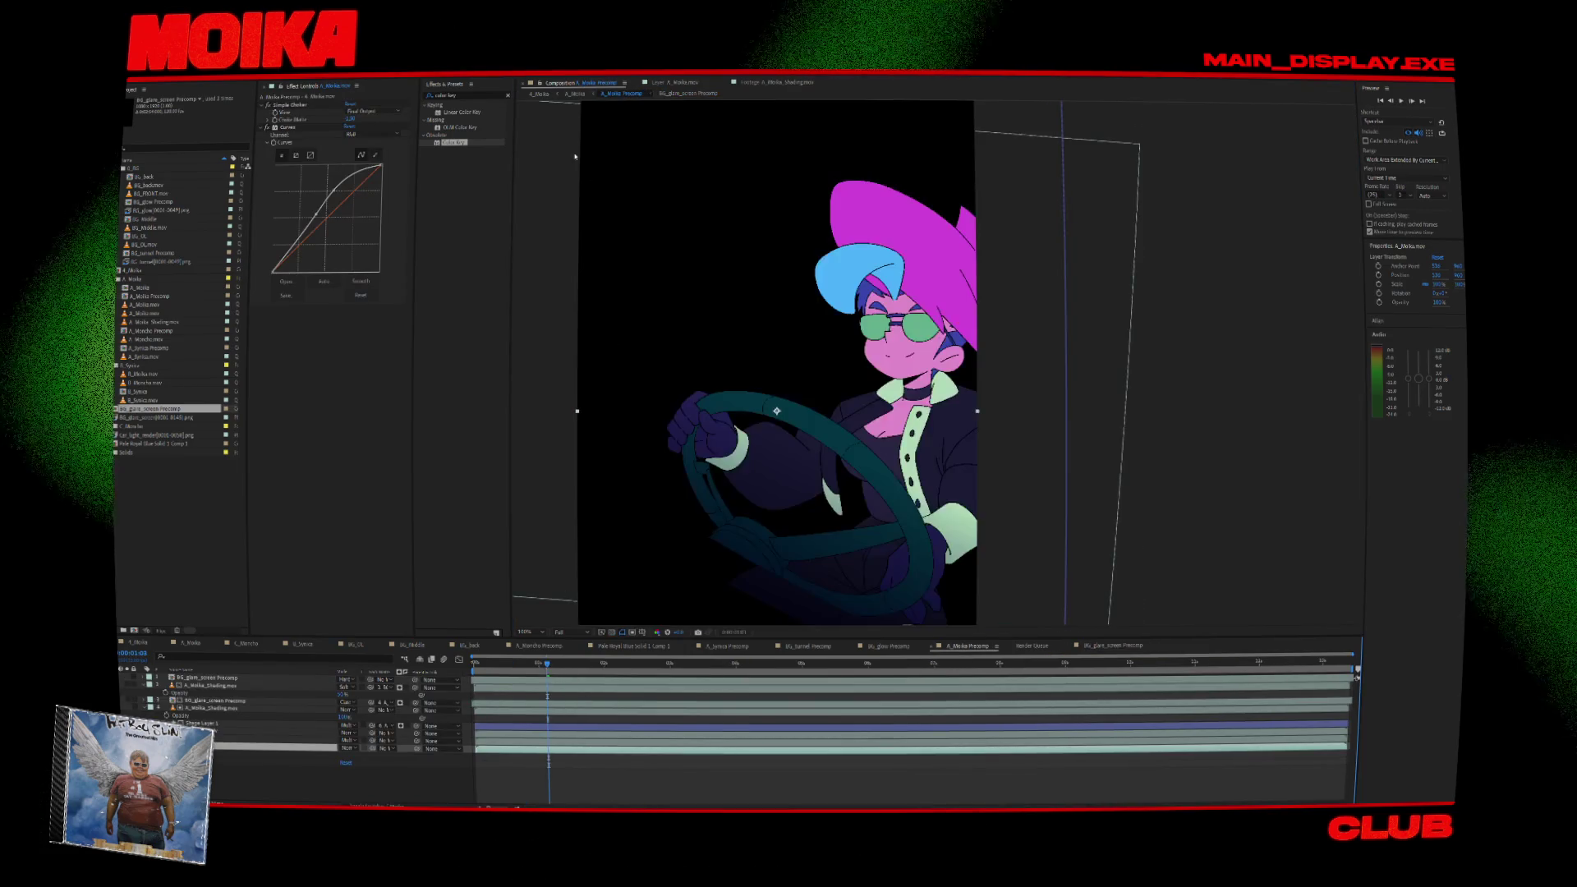
# Go up to the main A_Moika comp via its breadcrumb.
pyautogui.click(545, 96)
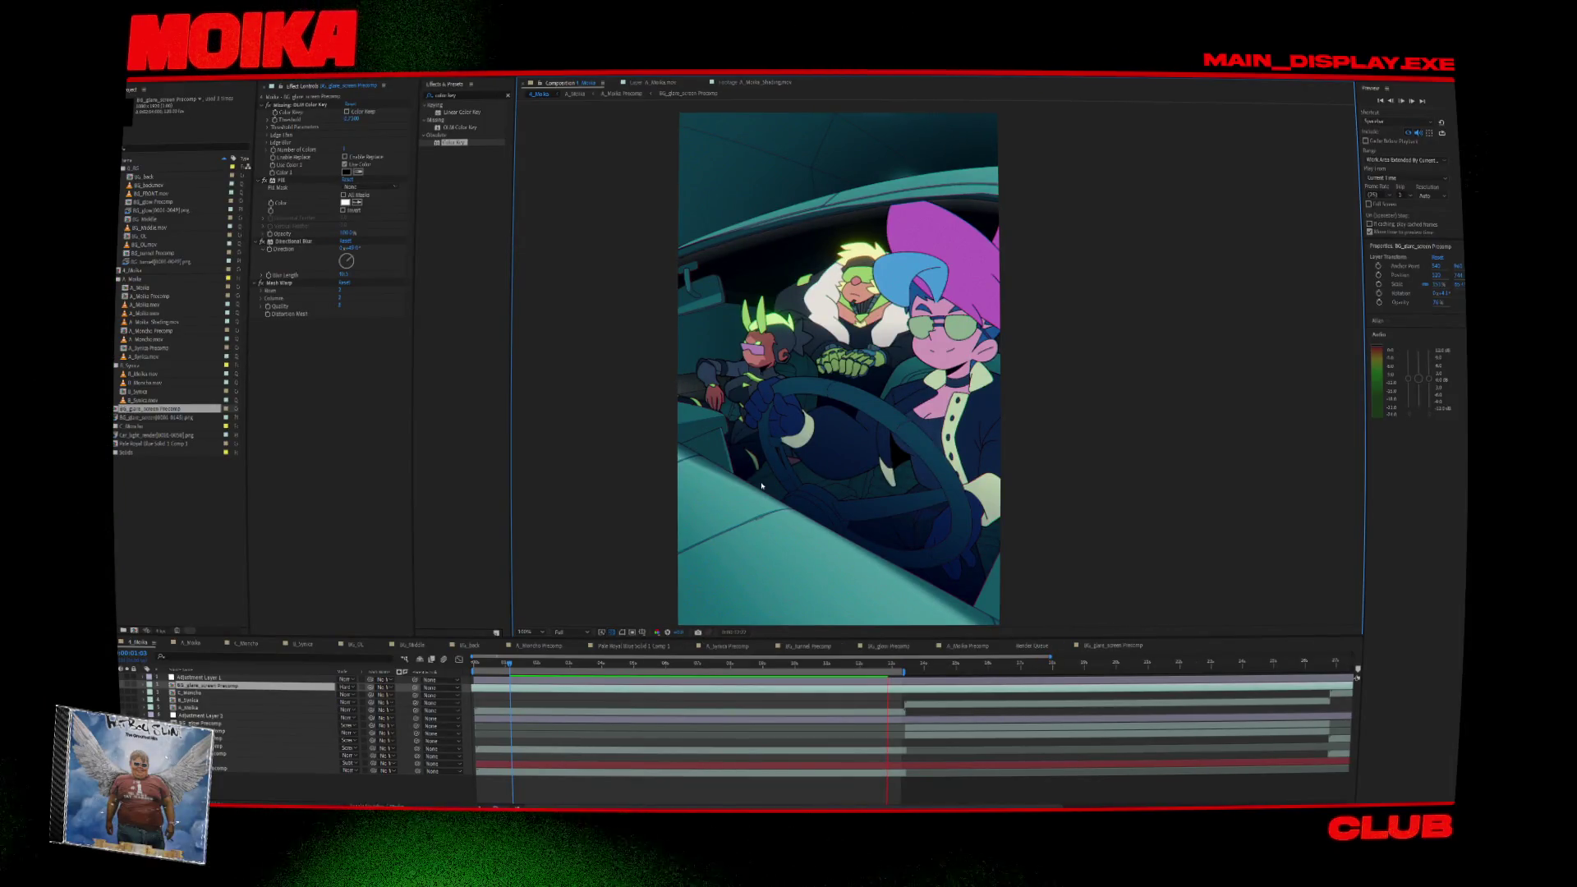
pyautogui.press('space')
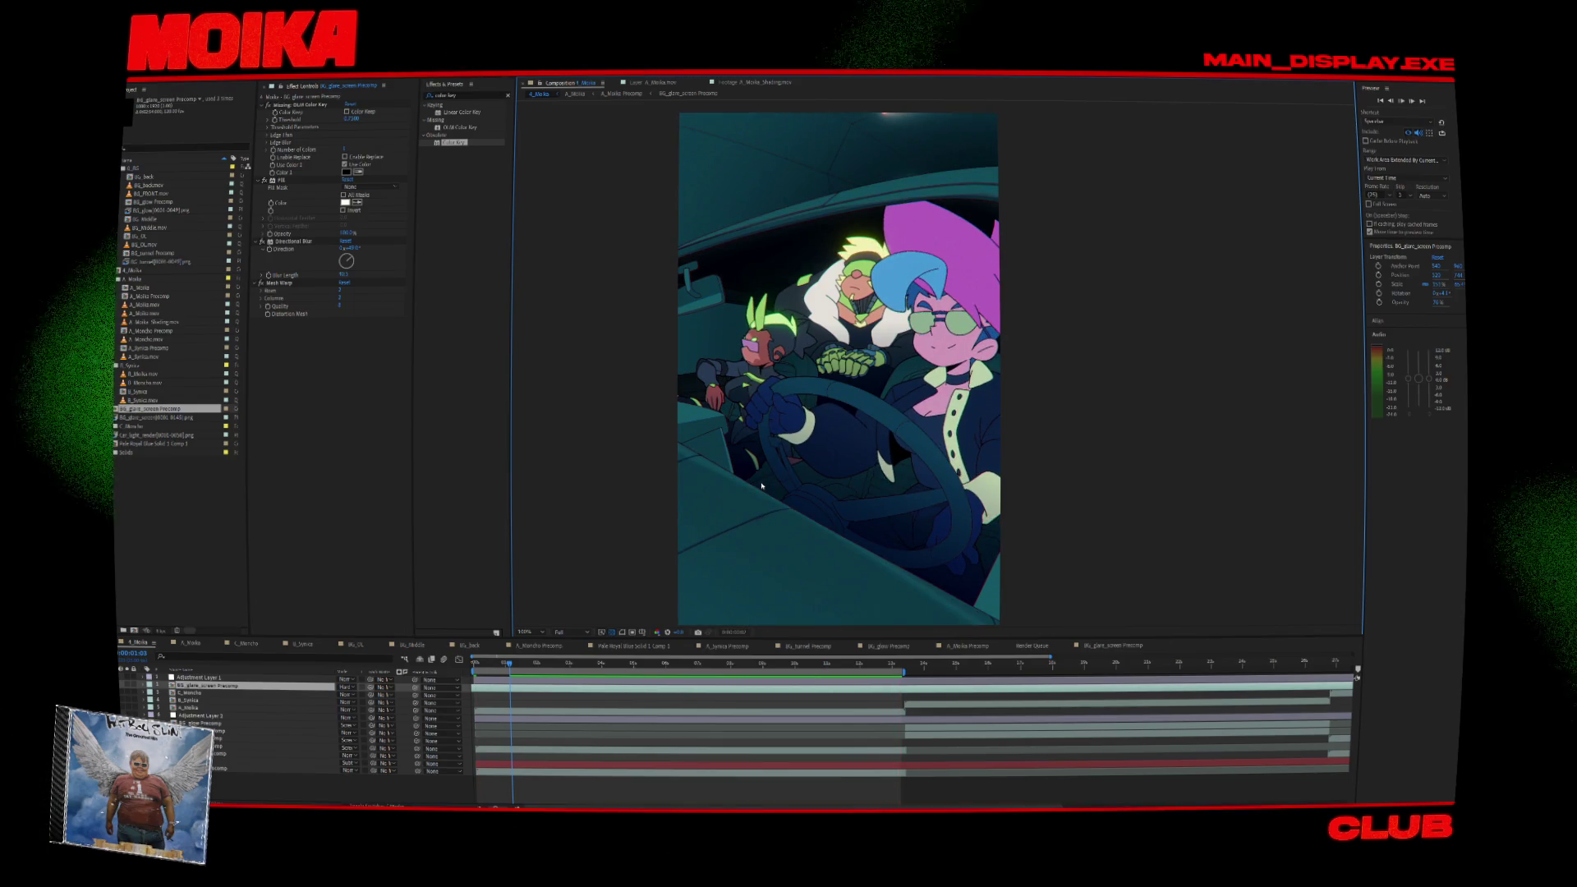
pyautogui.press('space')
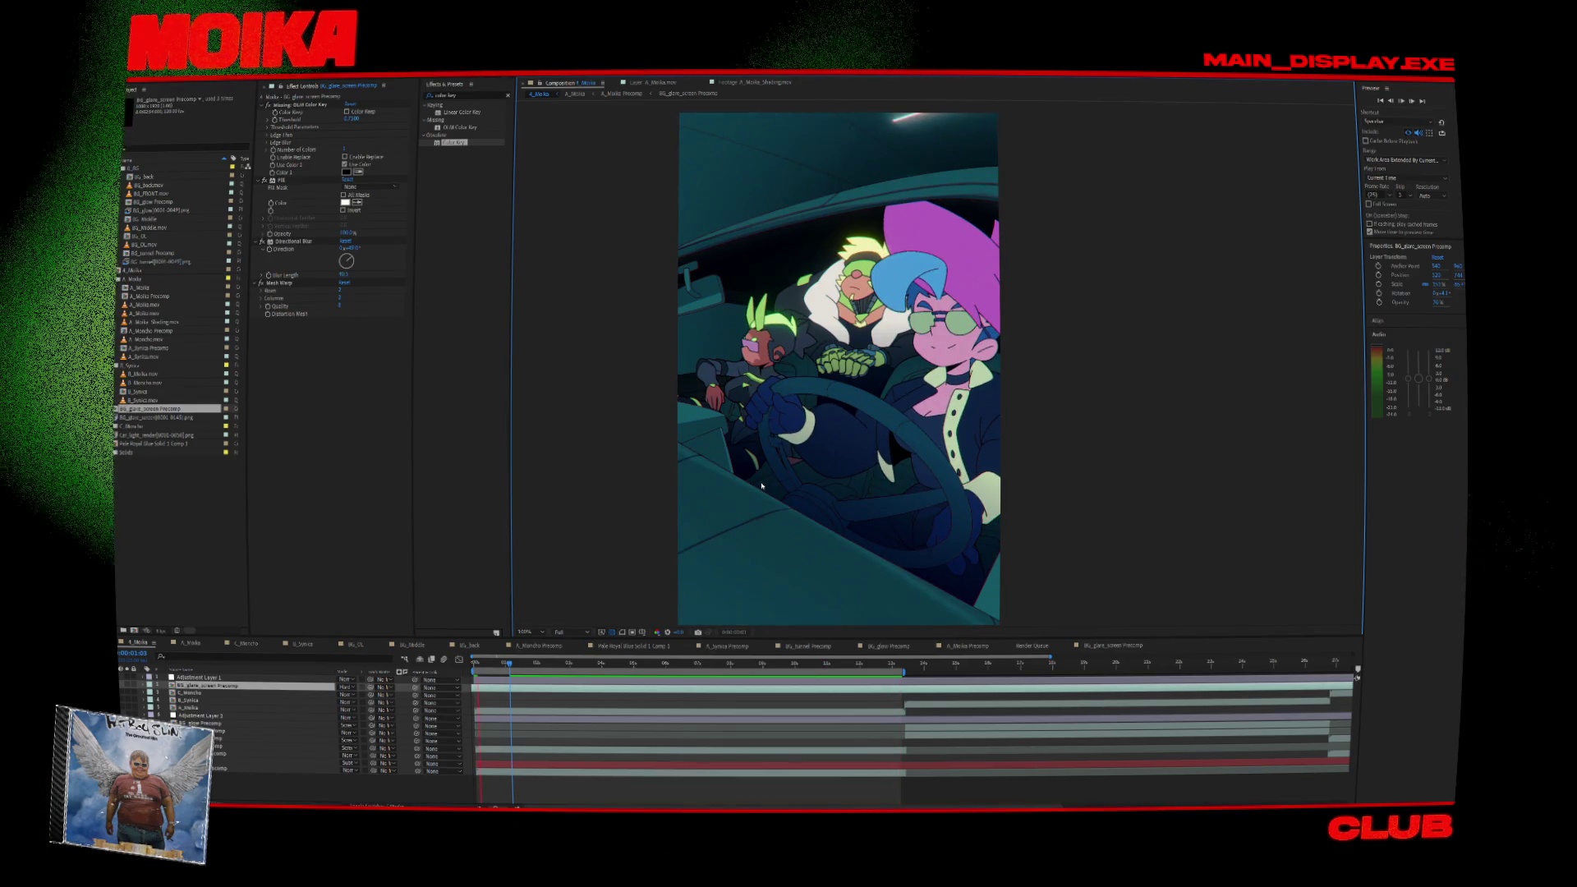
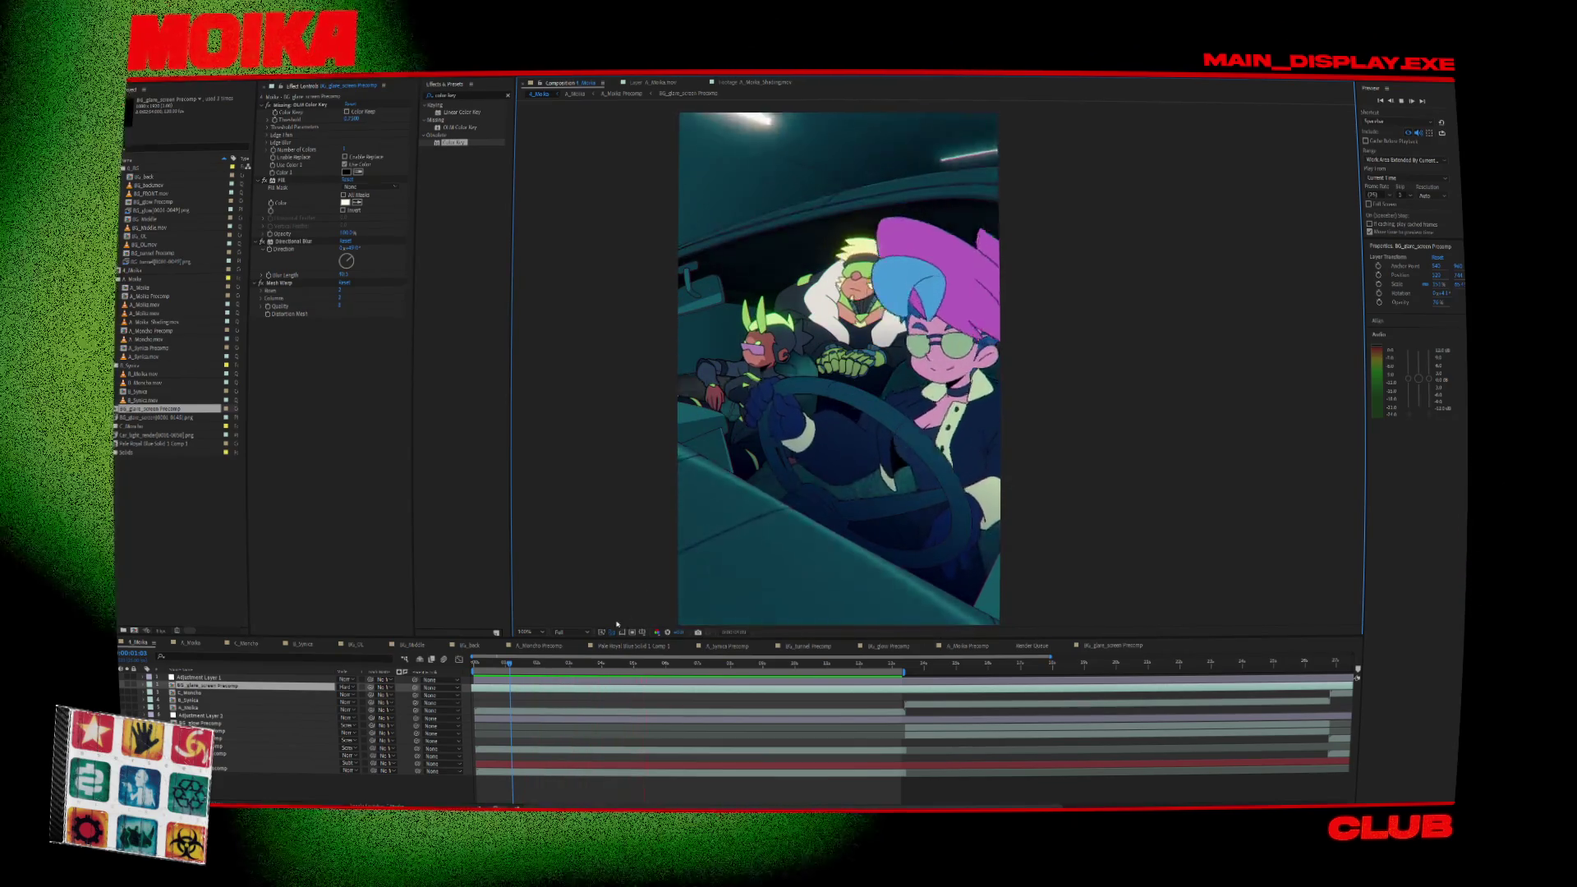
# Pause the preview, step back a few frames, and browse between the A_Moika and BG_glare_screen precomps.
pyautogui.click(510, 666)
pyautogui.moveTo(509, 667); pyautogui.dragTo(490, 686)
pyautogui.doubleClick(286, 686)
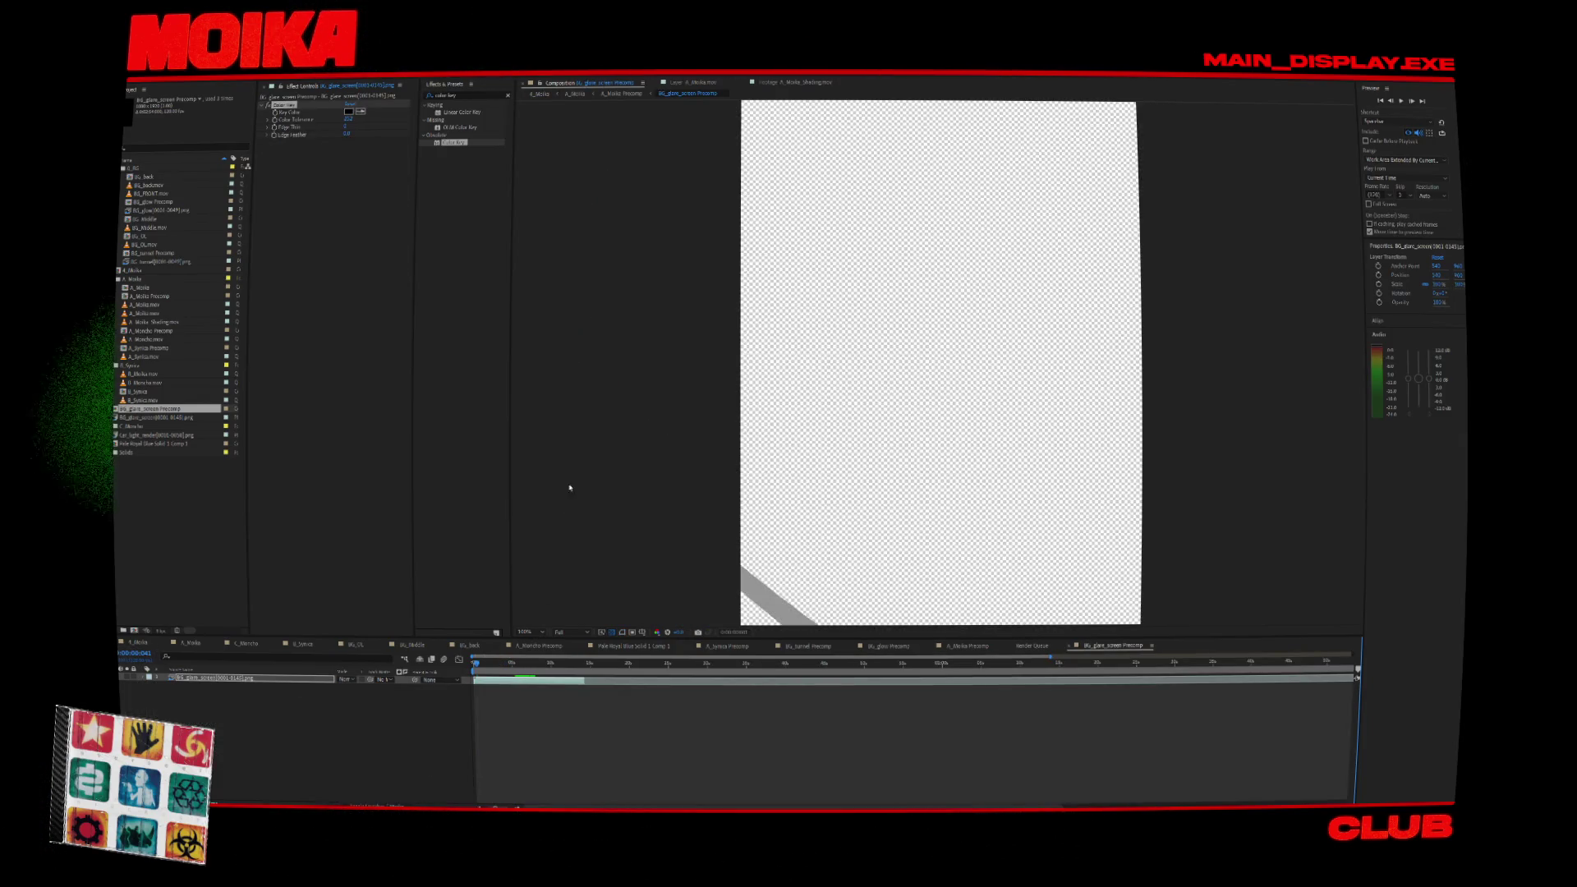
pyautogui.click(633, 93)
pyautogui.click(540, 93)
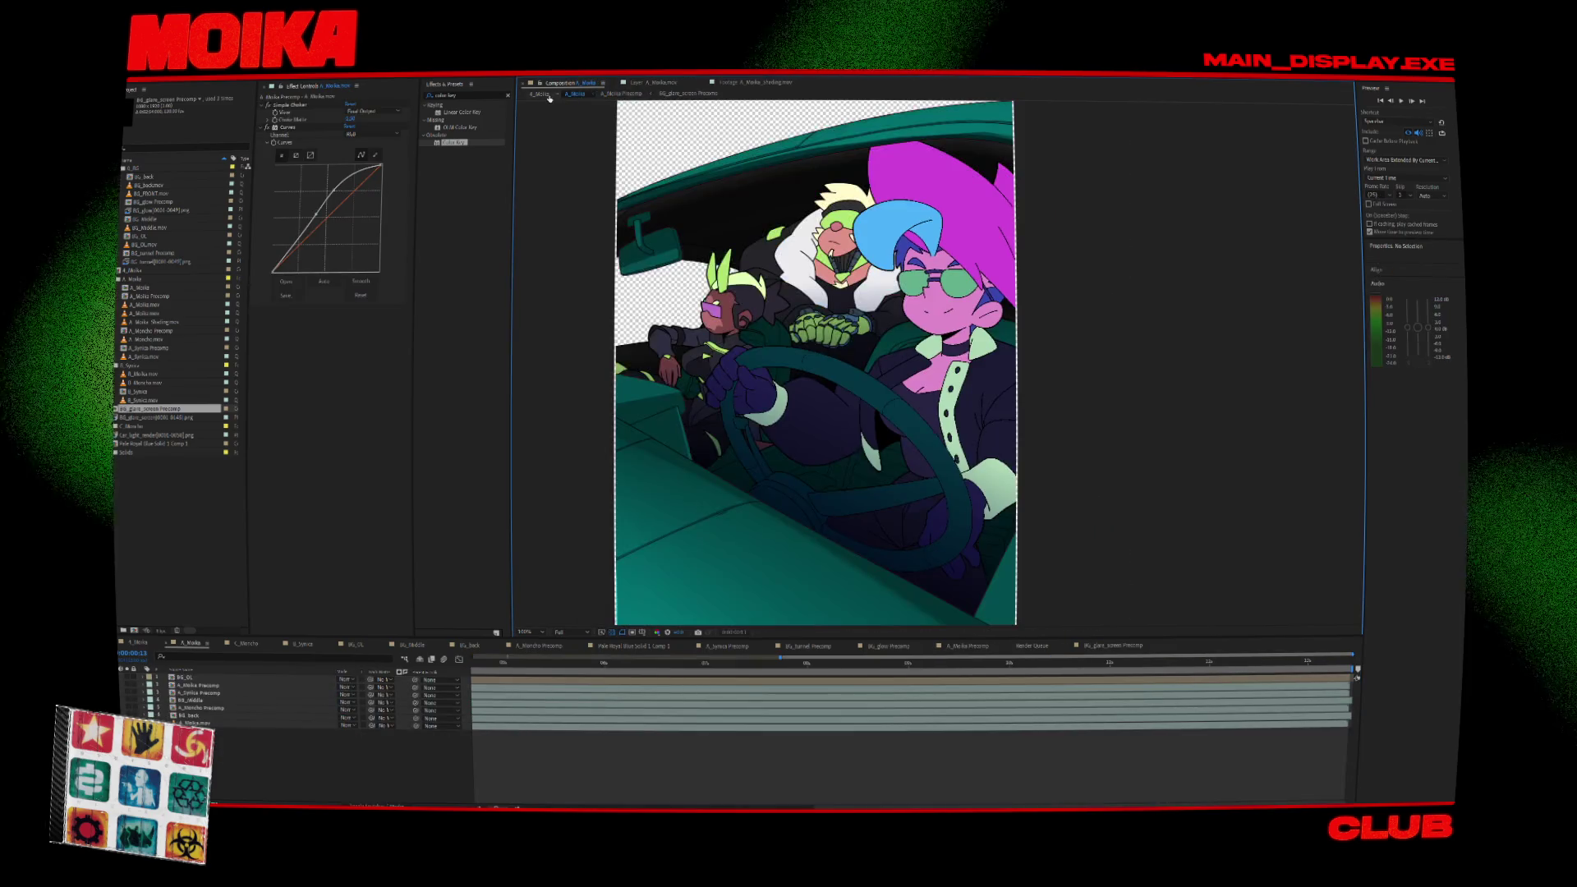
pyautogui.click(688, 93)
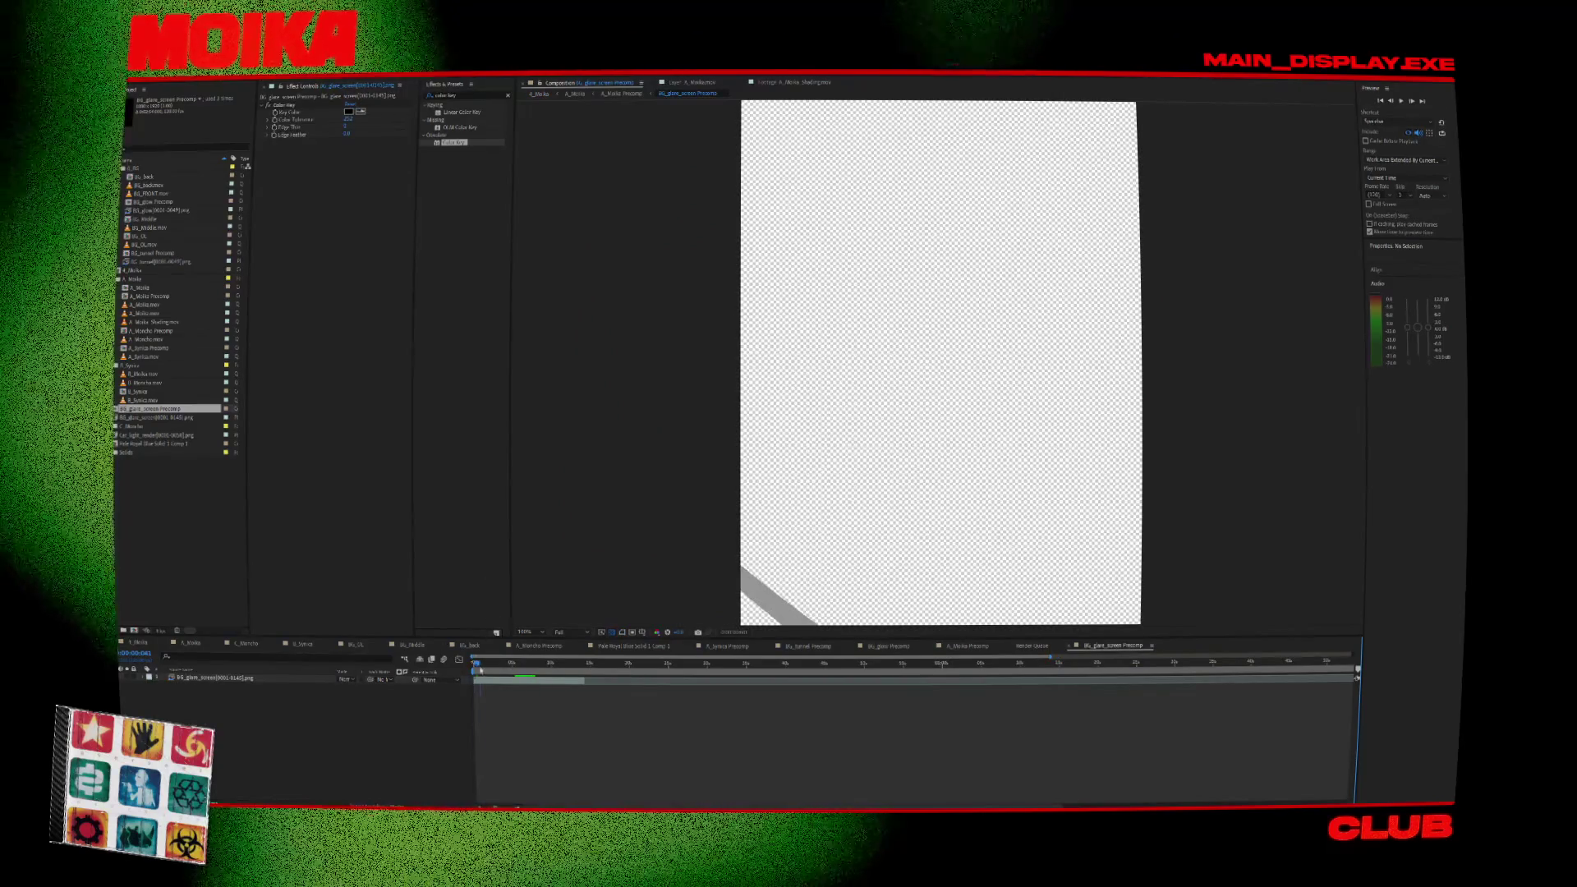
# Scrub the full A_Moika comp forward to where the glare appears.
pyautogui.click(528, 669)
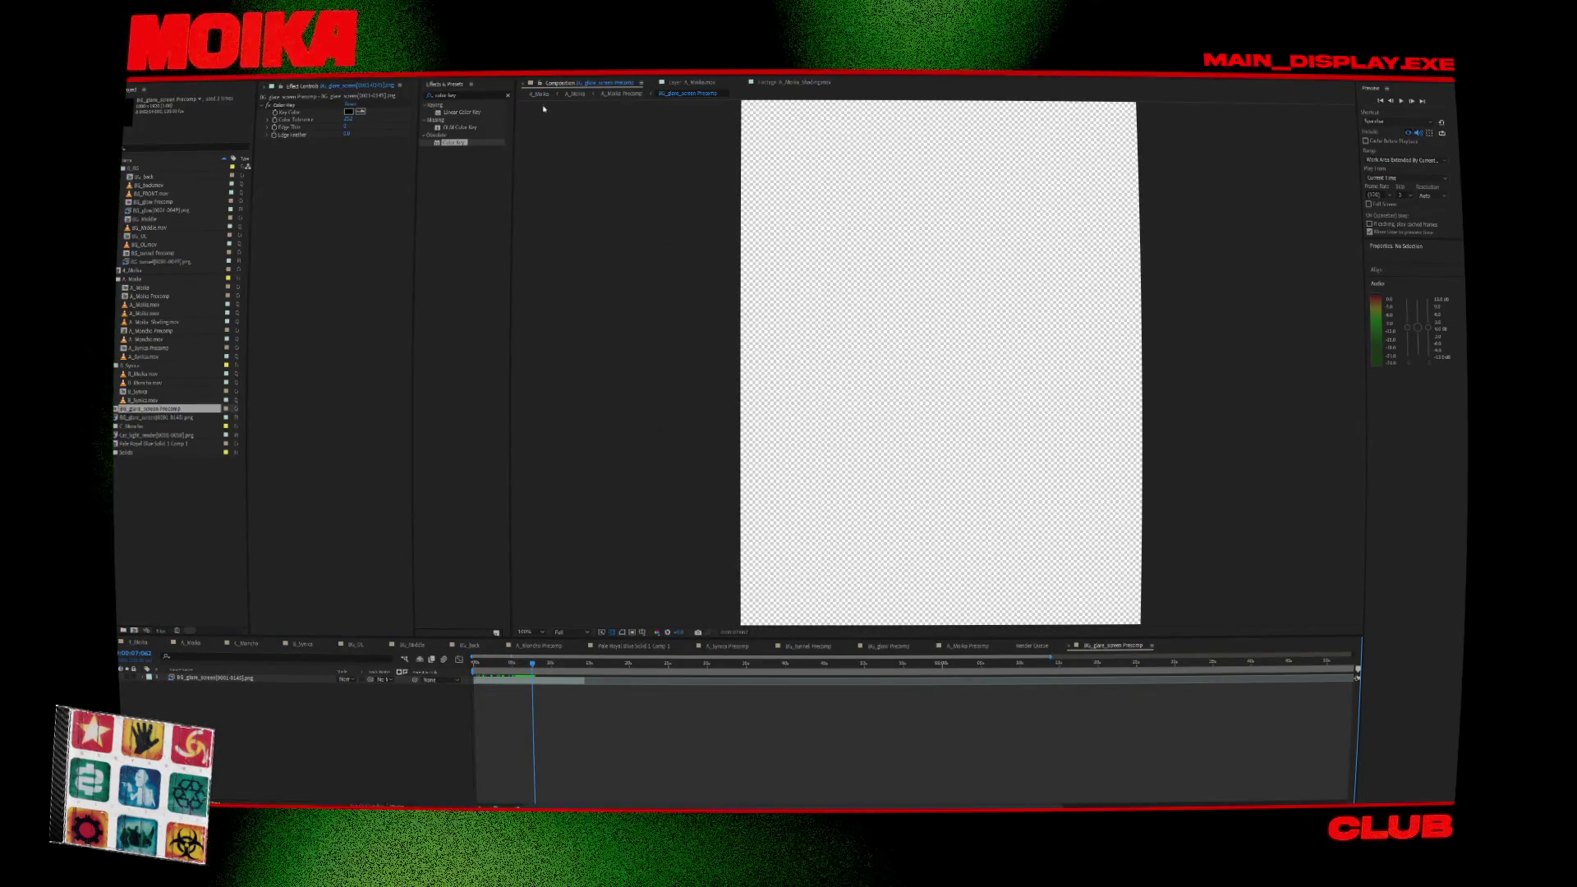
pyautogui.click(540, 93)
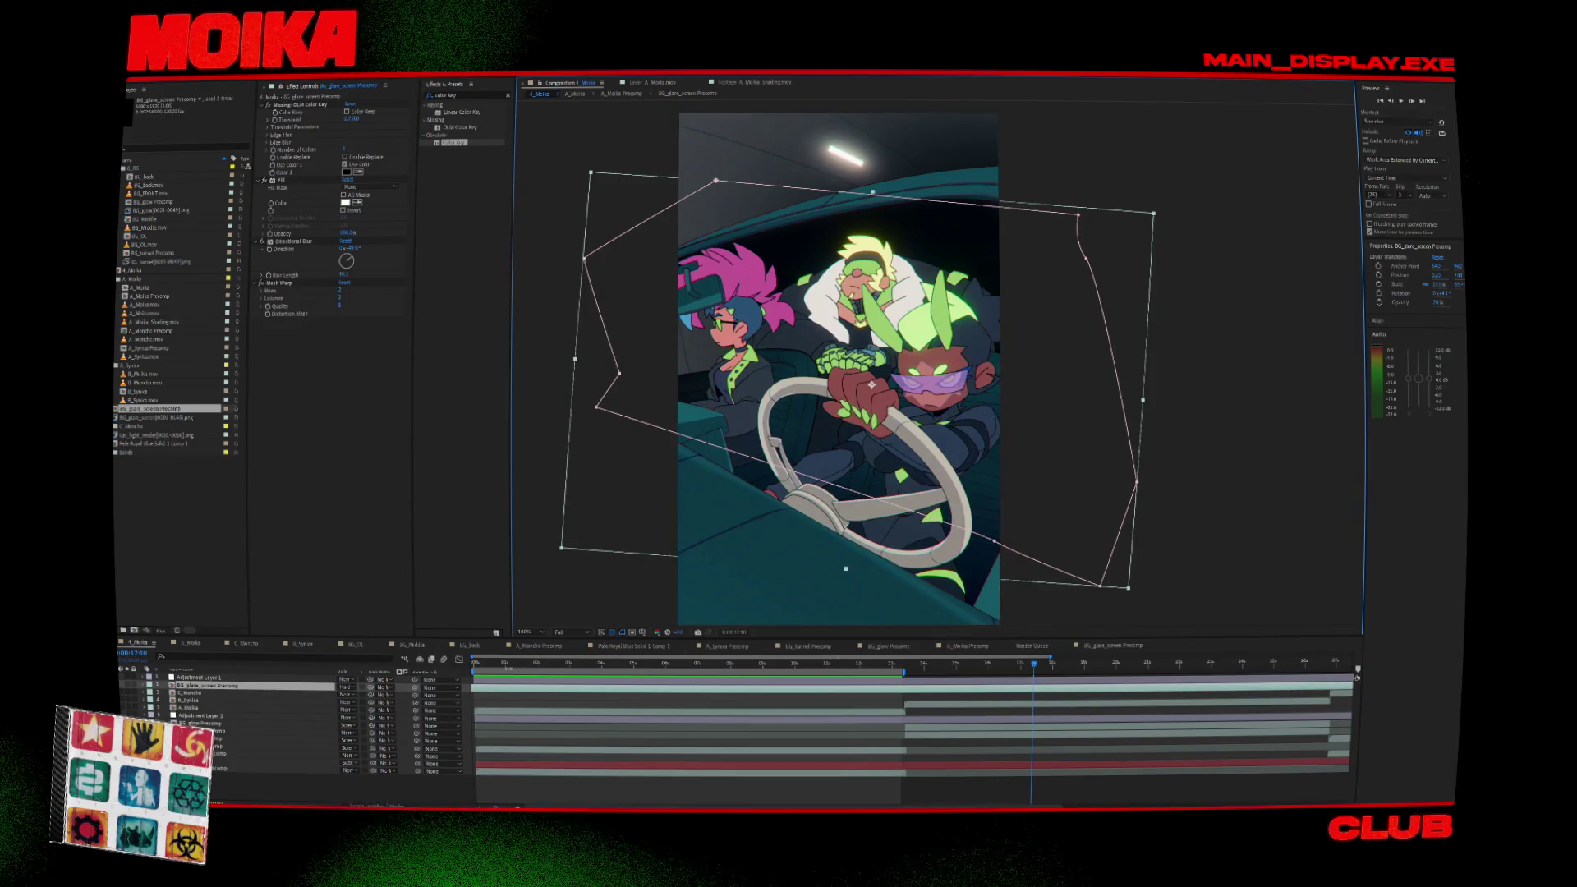
pyautogui.click(499, 665)
pyautogui.moveTo(504, 667); pyautogui.dragTo(532, 672)
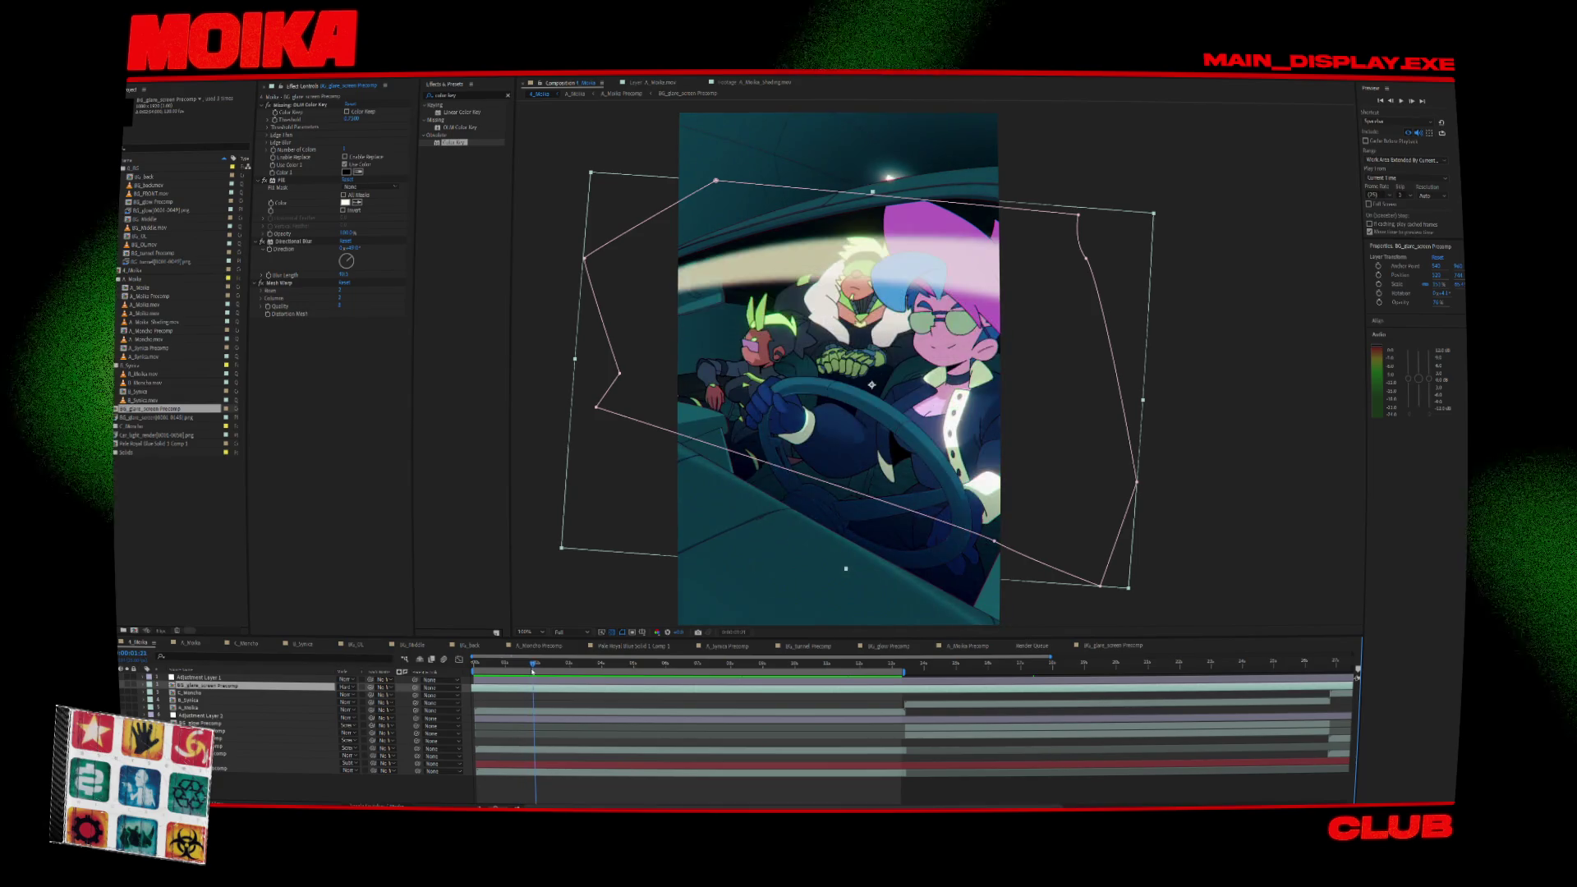
# Show the BG_glare_screen Precomp layer's opacity, scrub through the sweep, then open the precomp from frame one.
pyautogui.click(217, 722)
pyautogui.click(247, 785)
pyautogui.click(208, 685)
pyautogui.press('t')
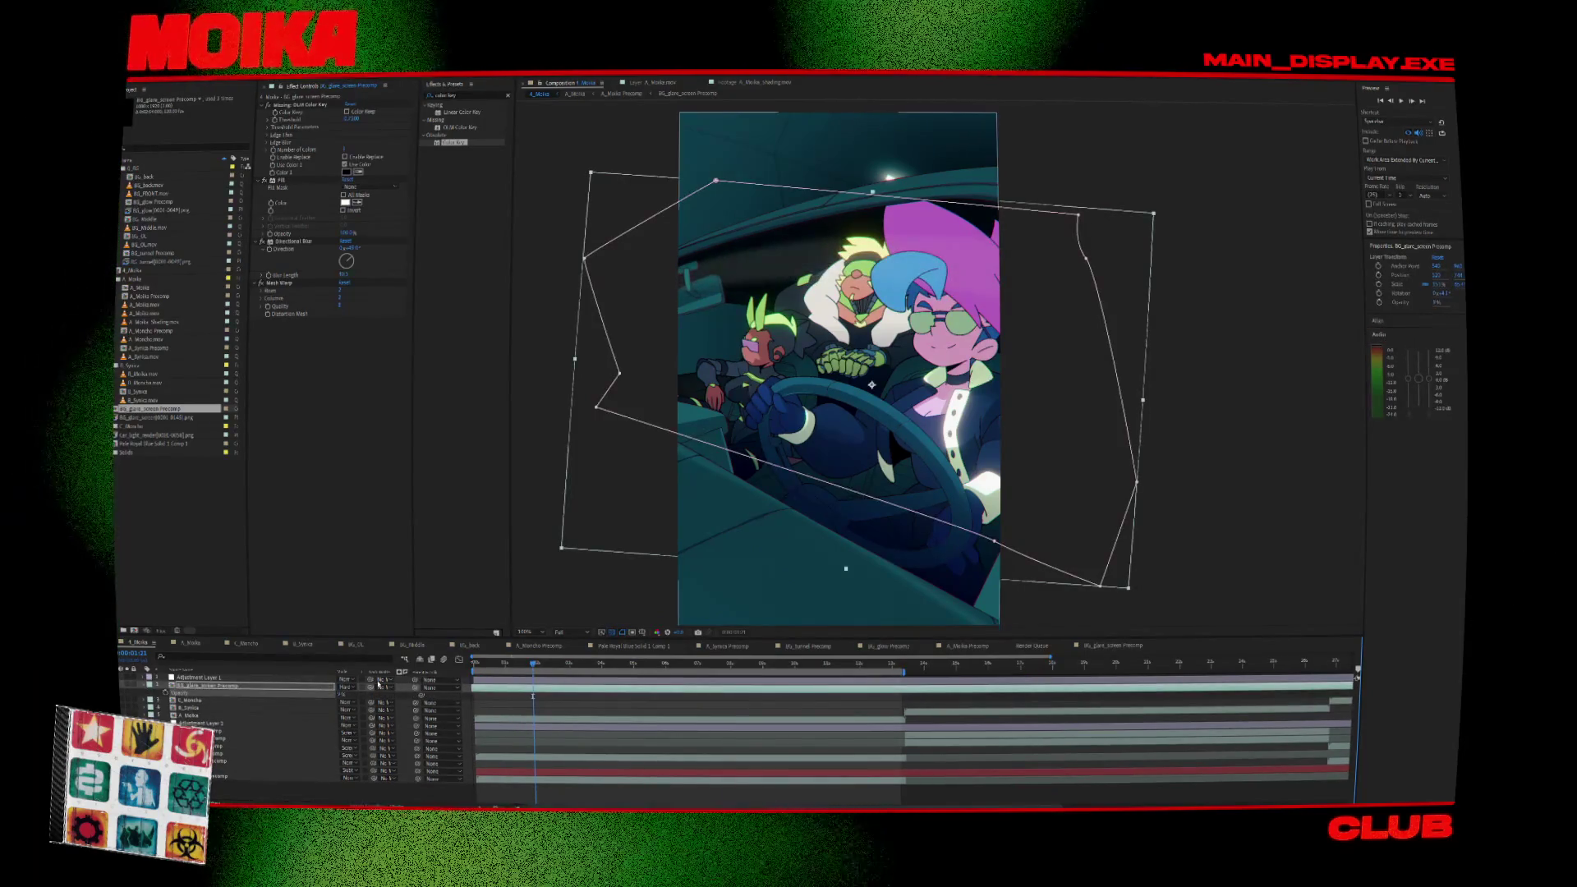
pyautogui.click(543, 667)
pyautogui.moveTo(543, 667)
pyautogui.mouseDown()
pyautogui.moveTo(570, 673)
pyautogui.moveTo(493, 665)
pyautogui.moveTo(515, 690)
pyautogui.mouseUp()
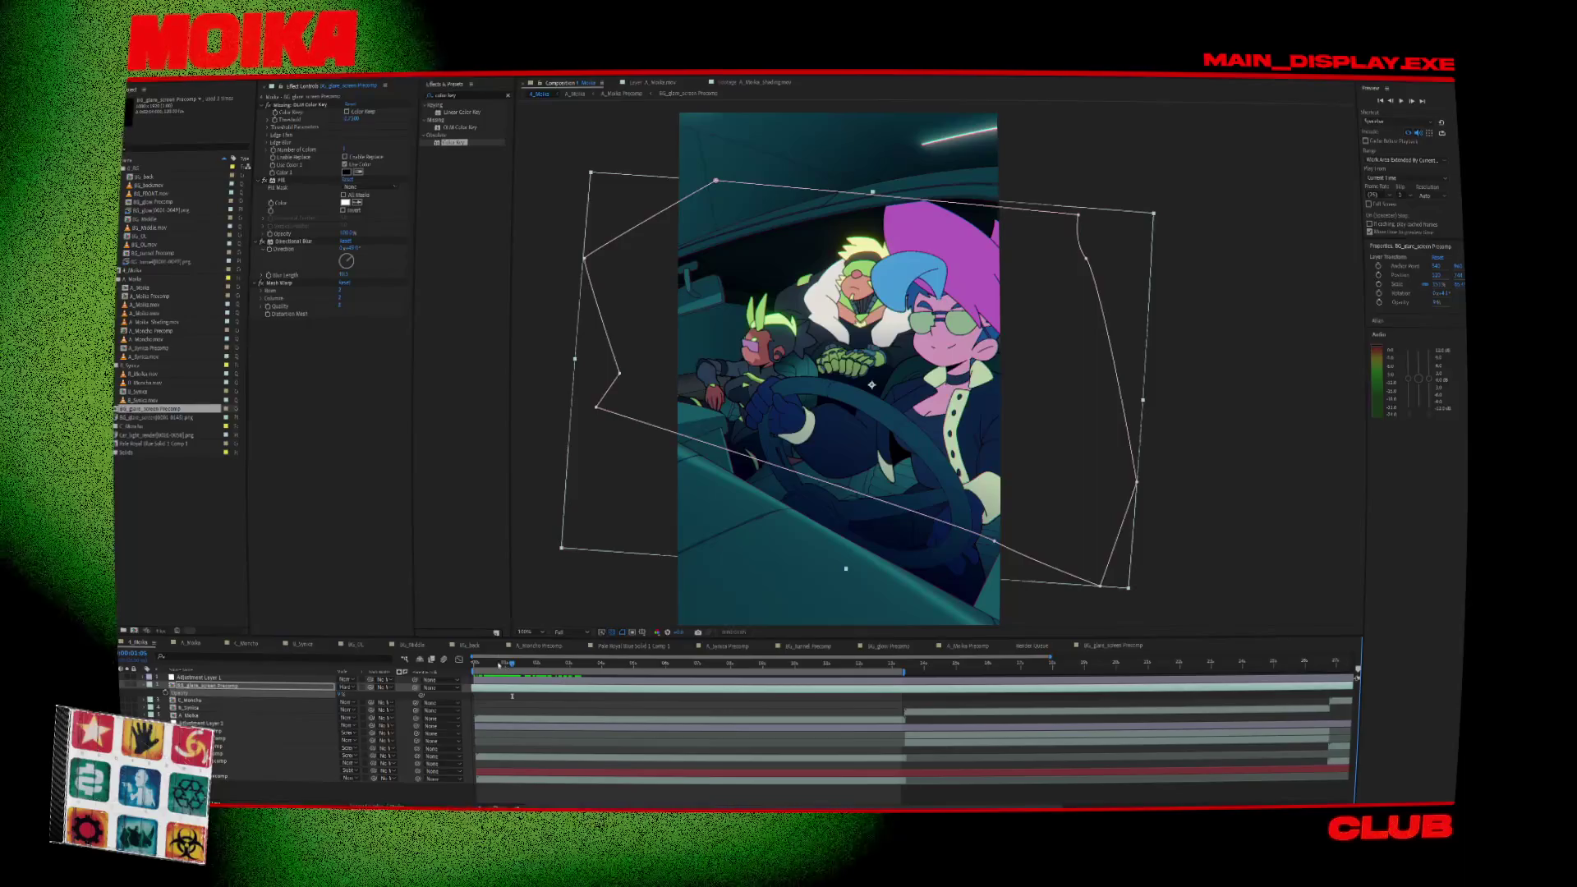
pyautogui.press('Home')
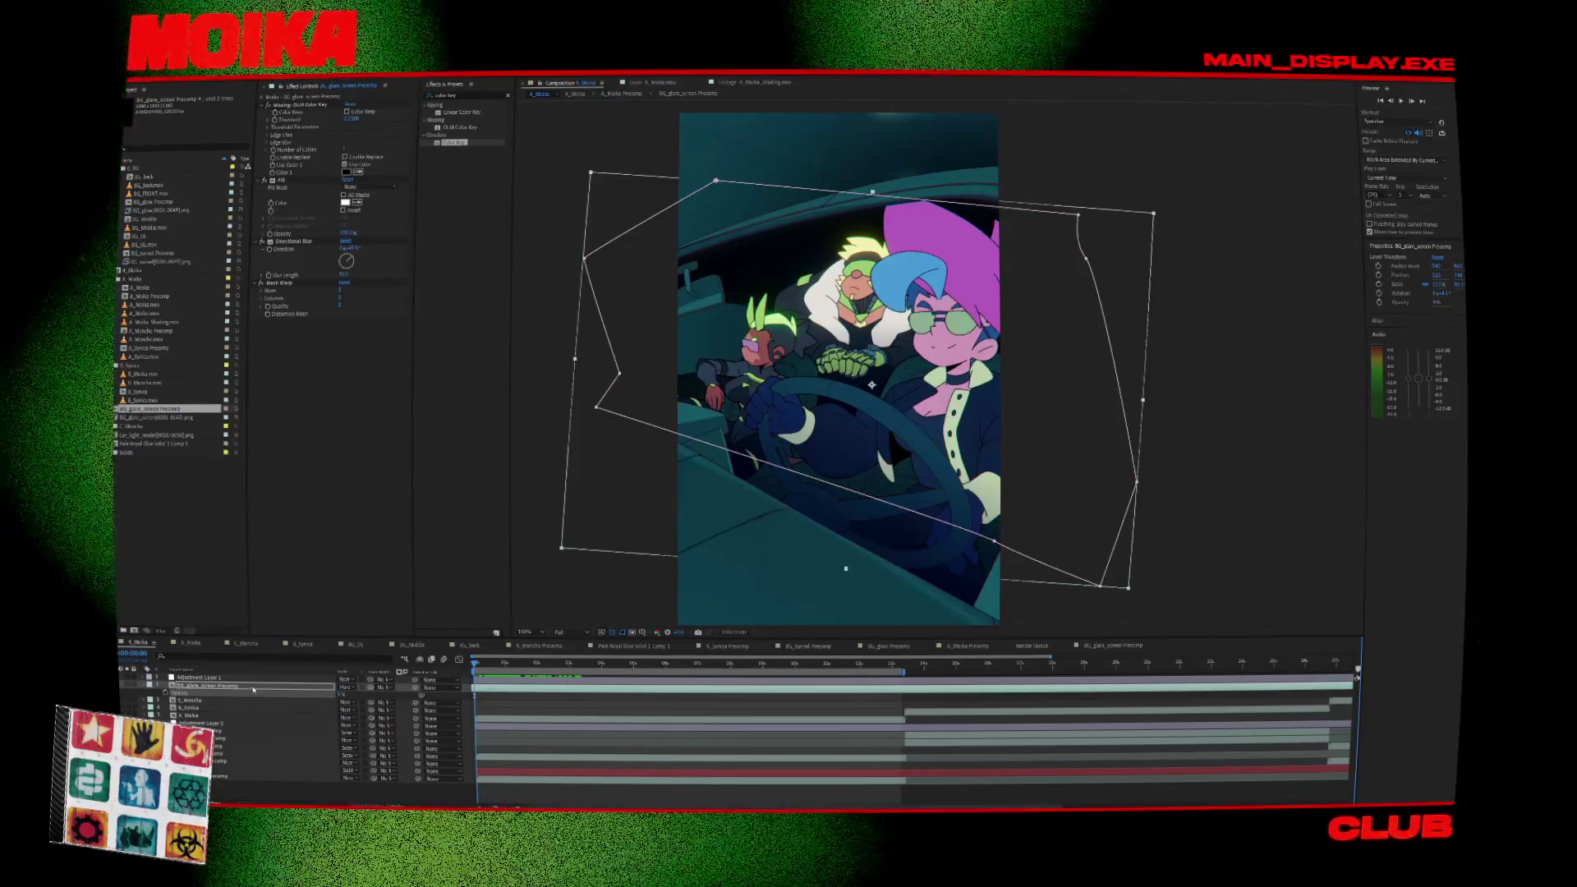
pyautogui.doubleClick(254, 688)
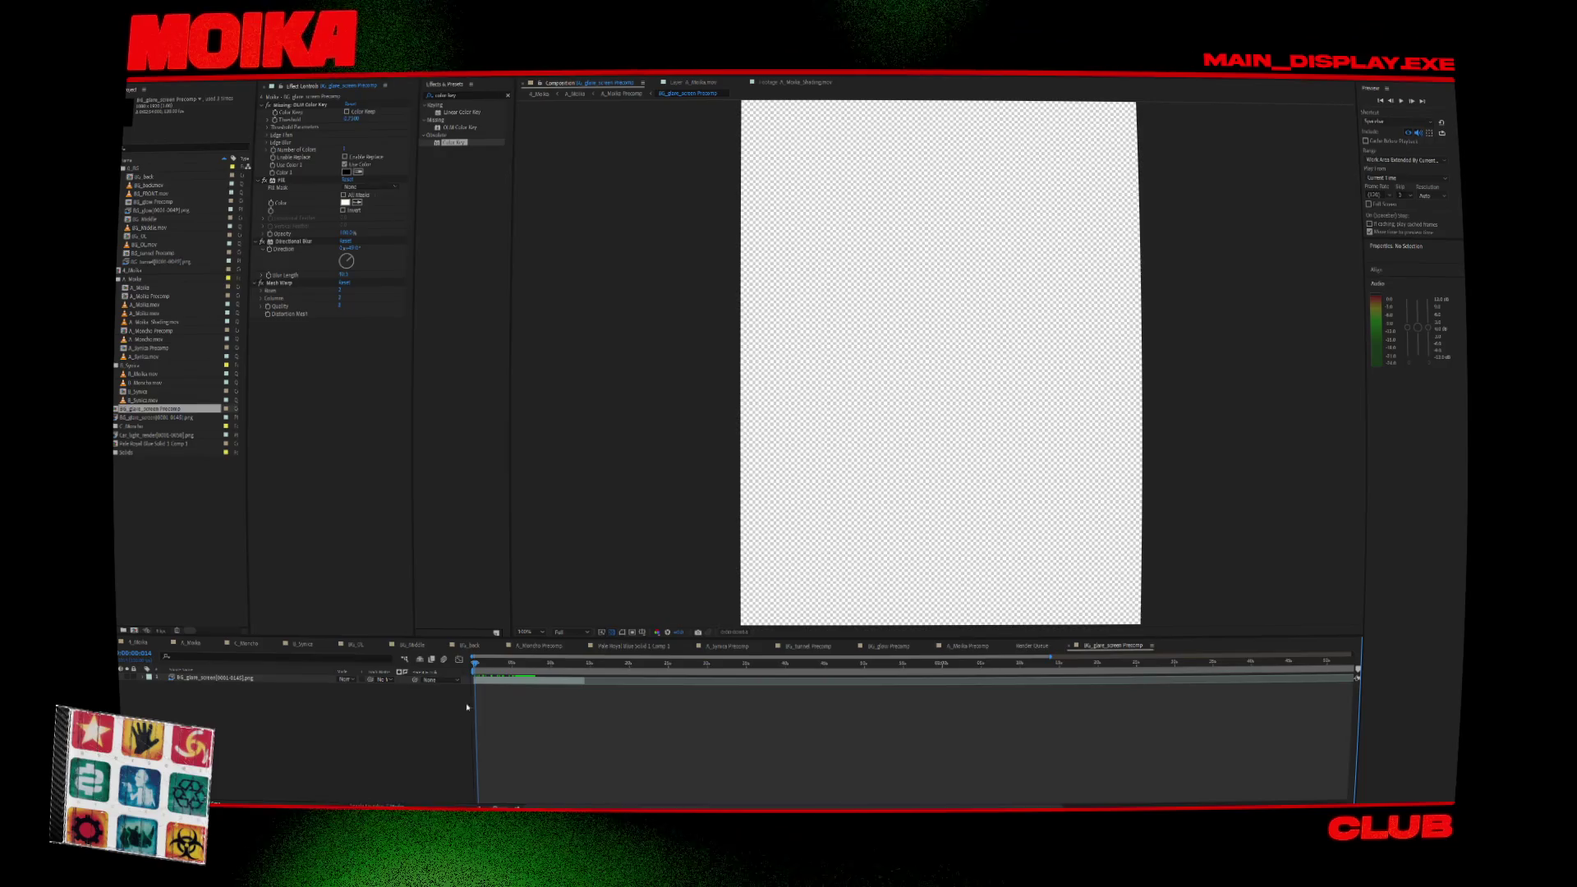
pyautogui.click(616, 96)
pyautogui.click(540, 95)
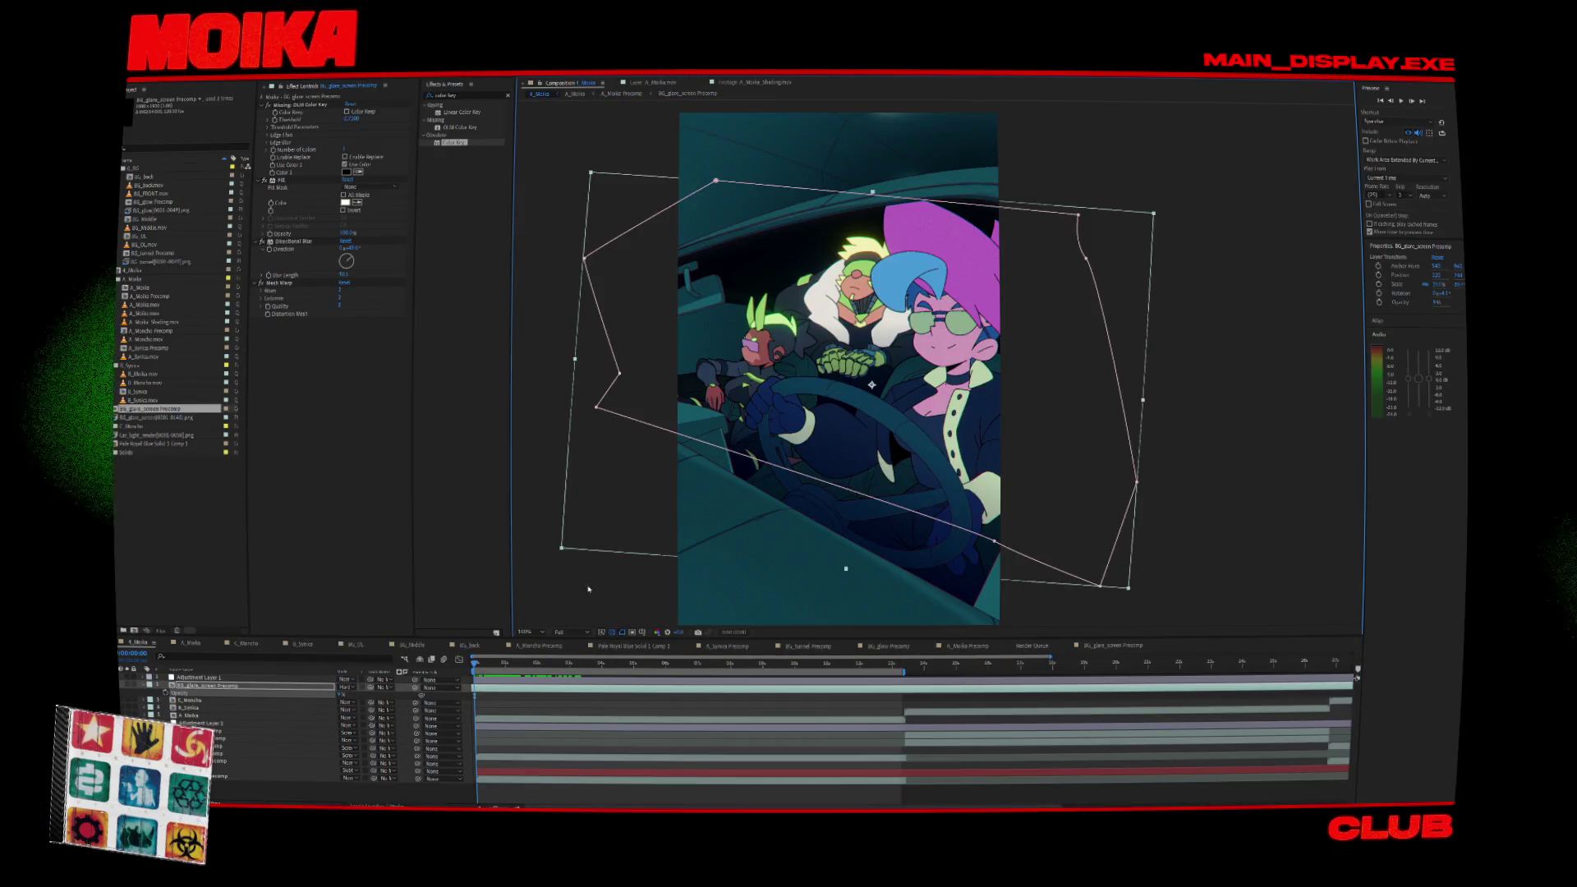
pyautogui.click(206, 708)
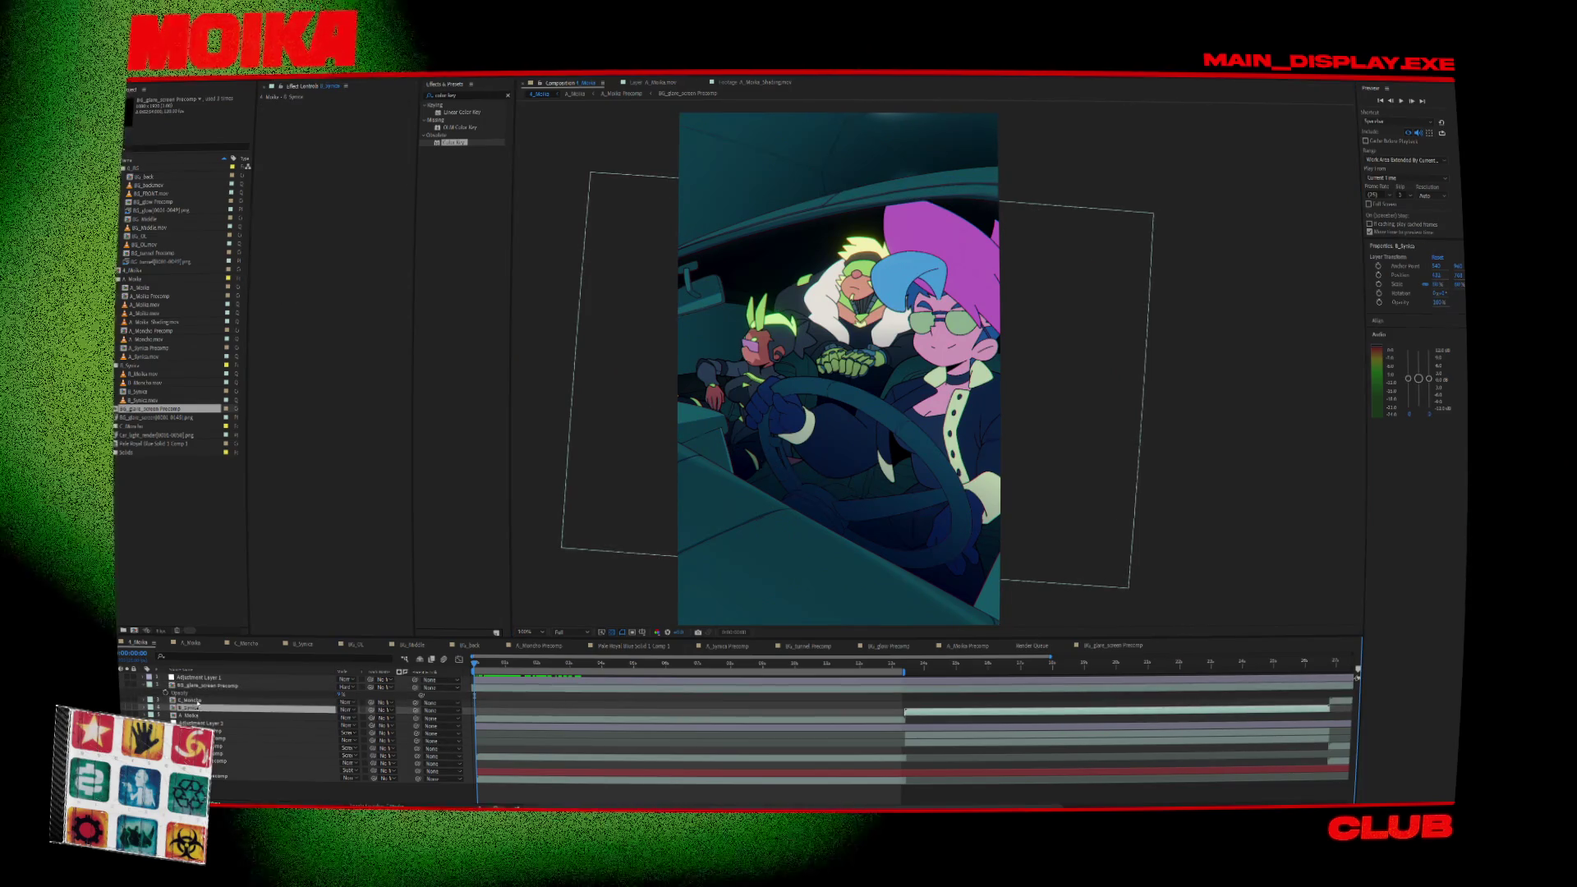
pyautogui.doubleClick(206, 685)
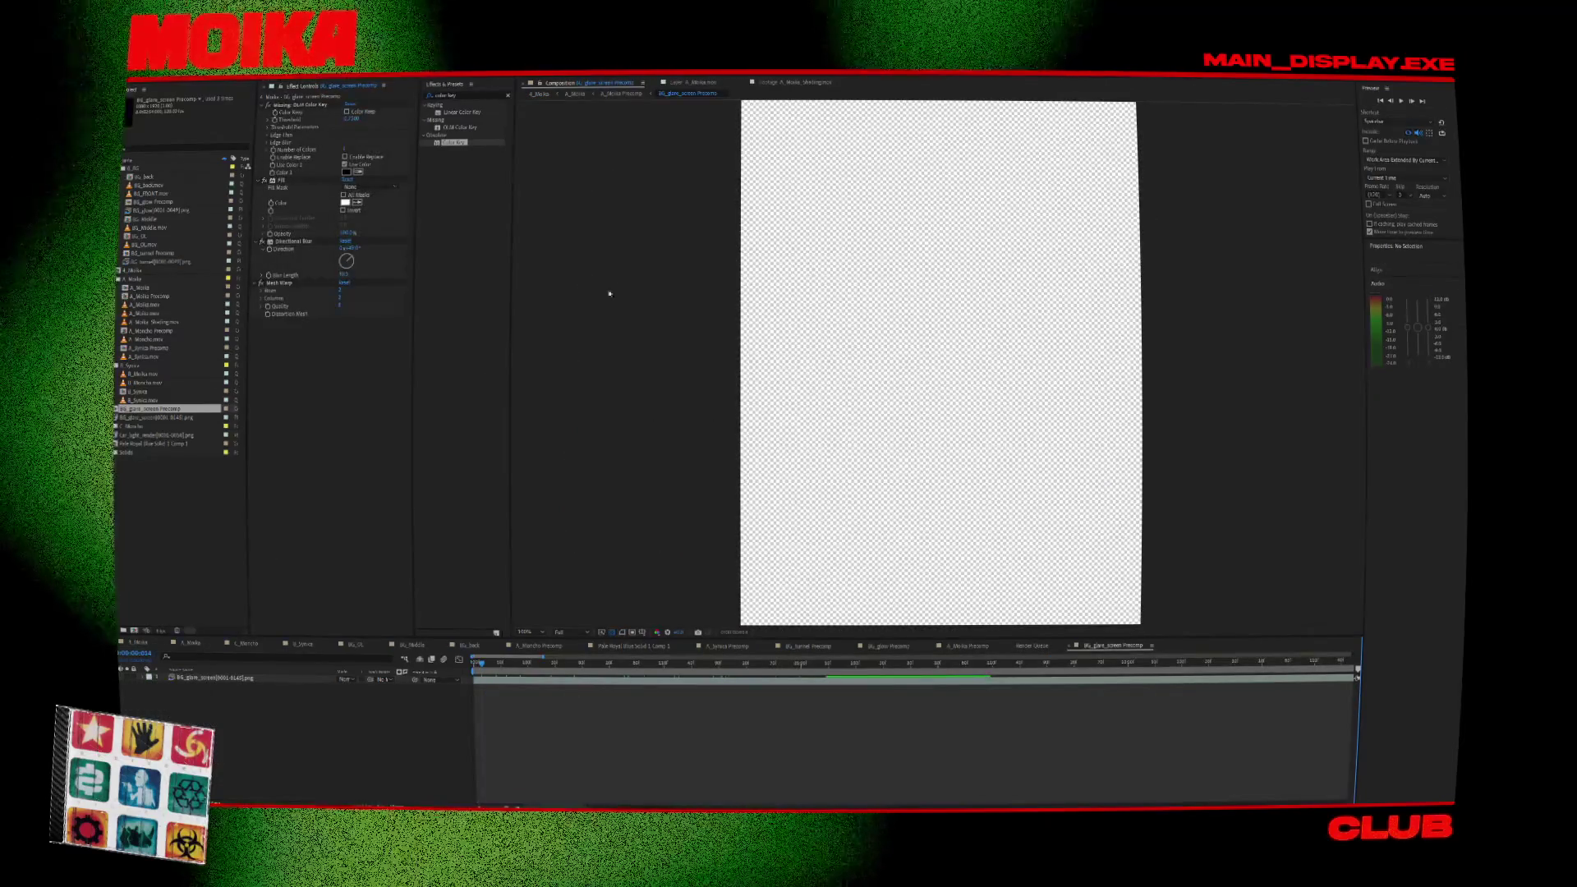
pyautogui.click(572, 95)
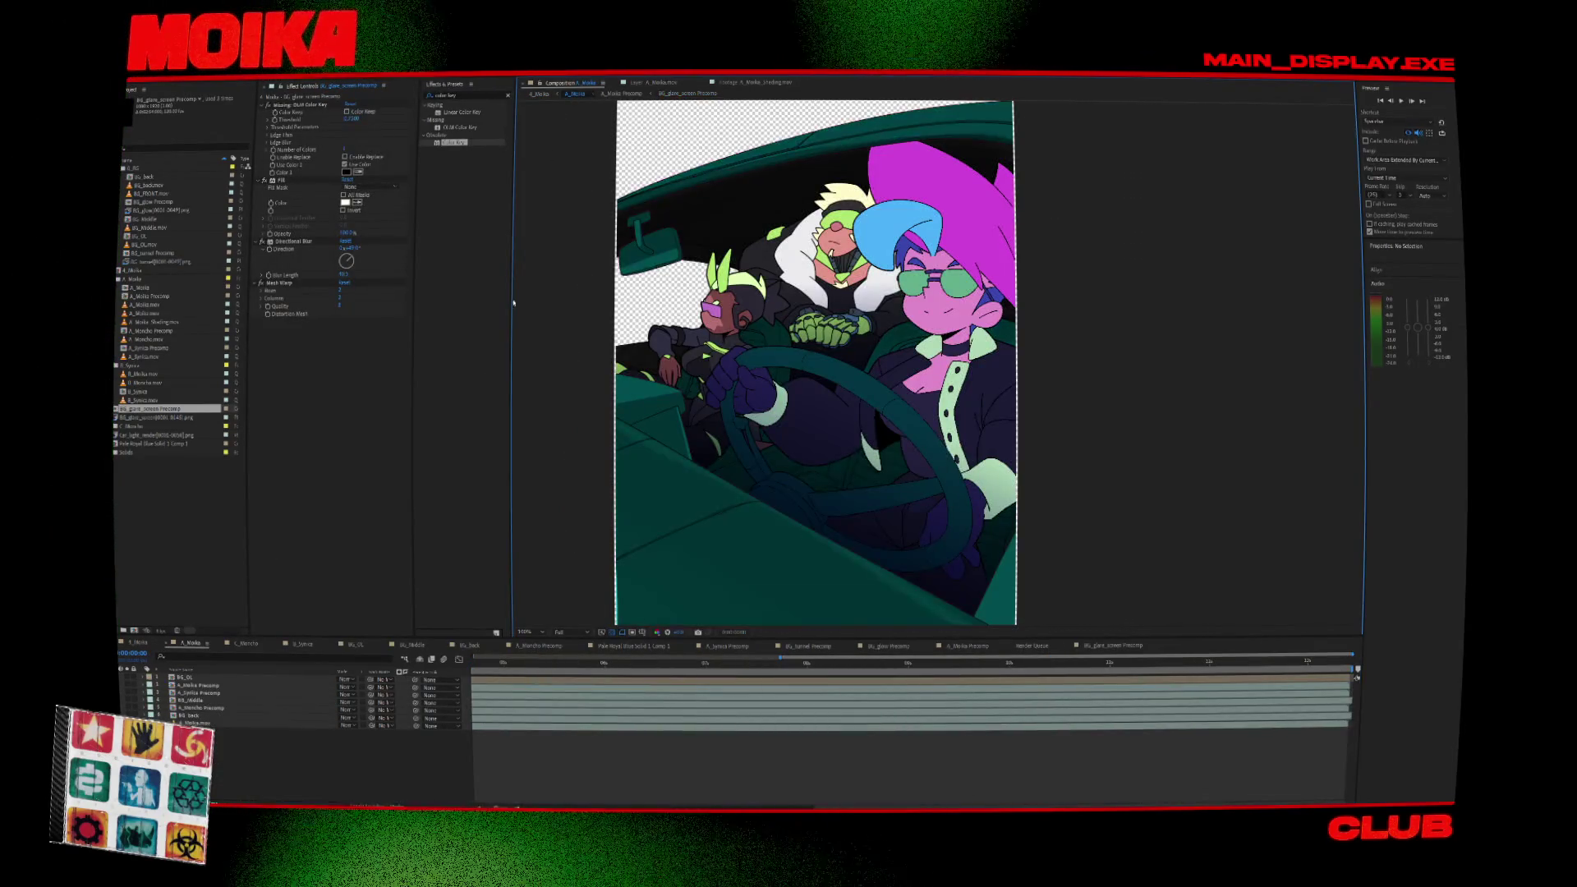
pyautogui.doubleClick(195, 678)
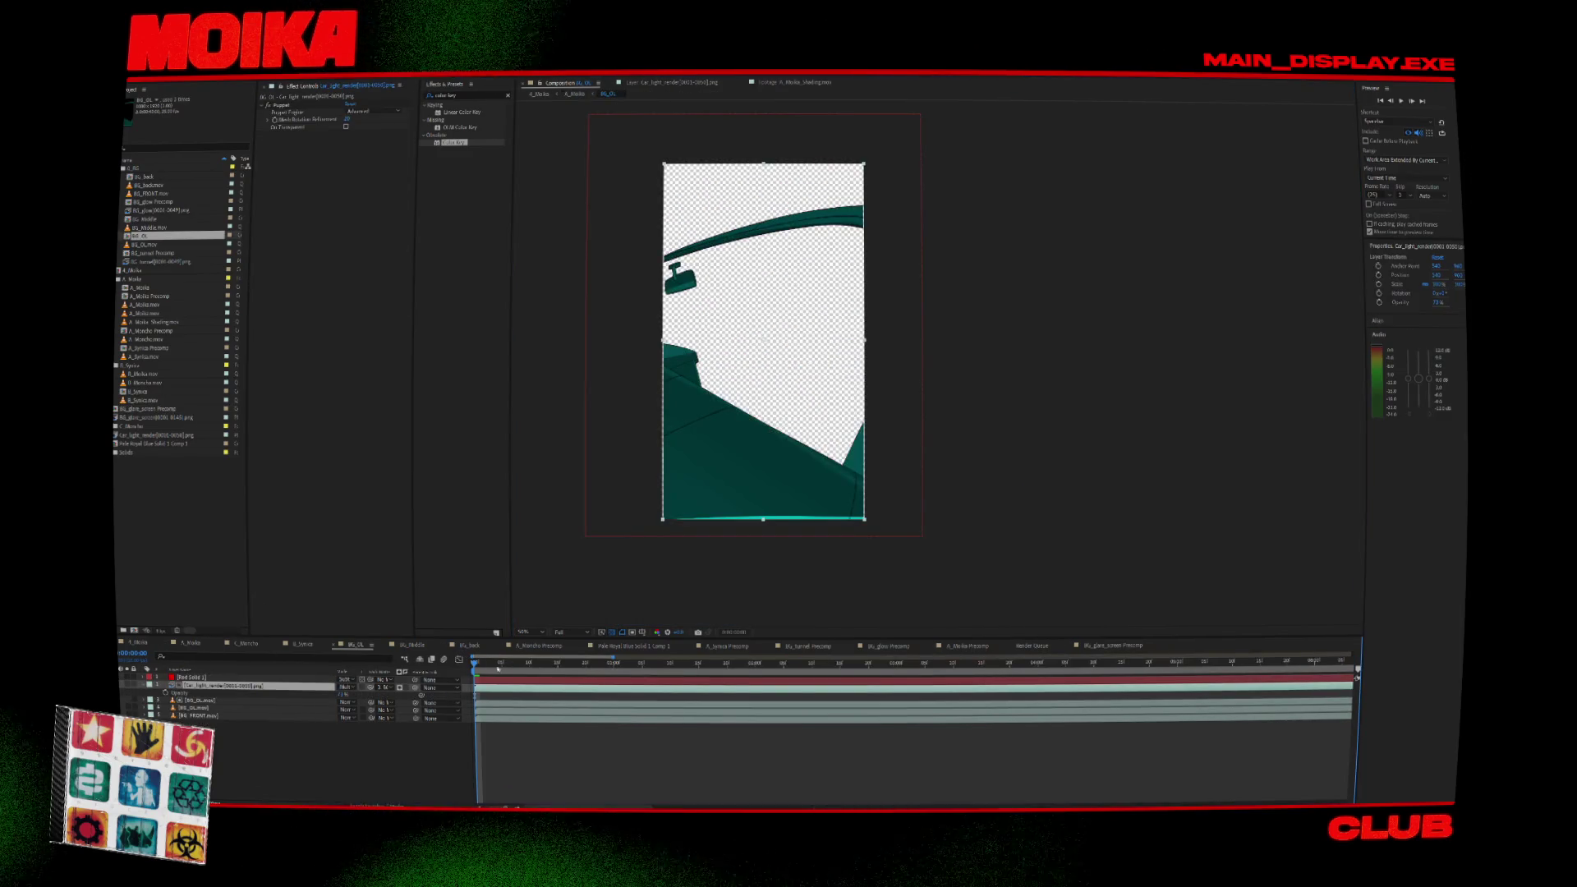
pyautogui.click(541, 94)
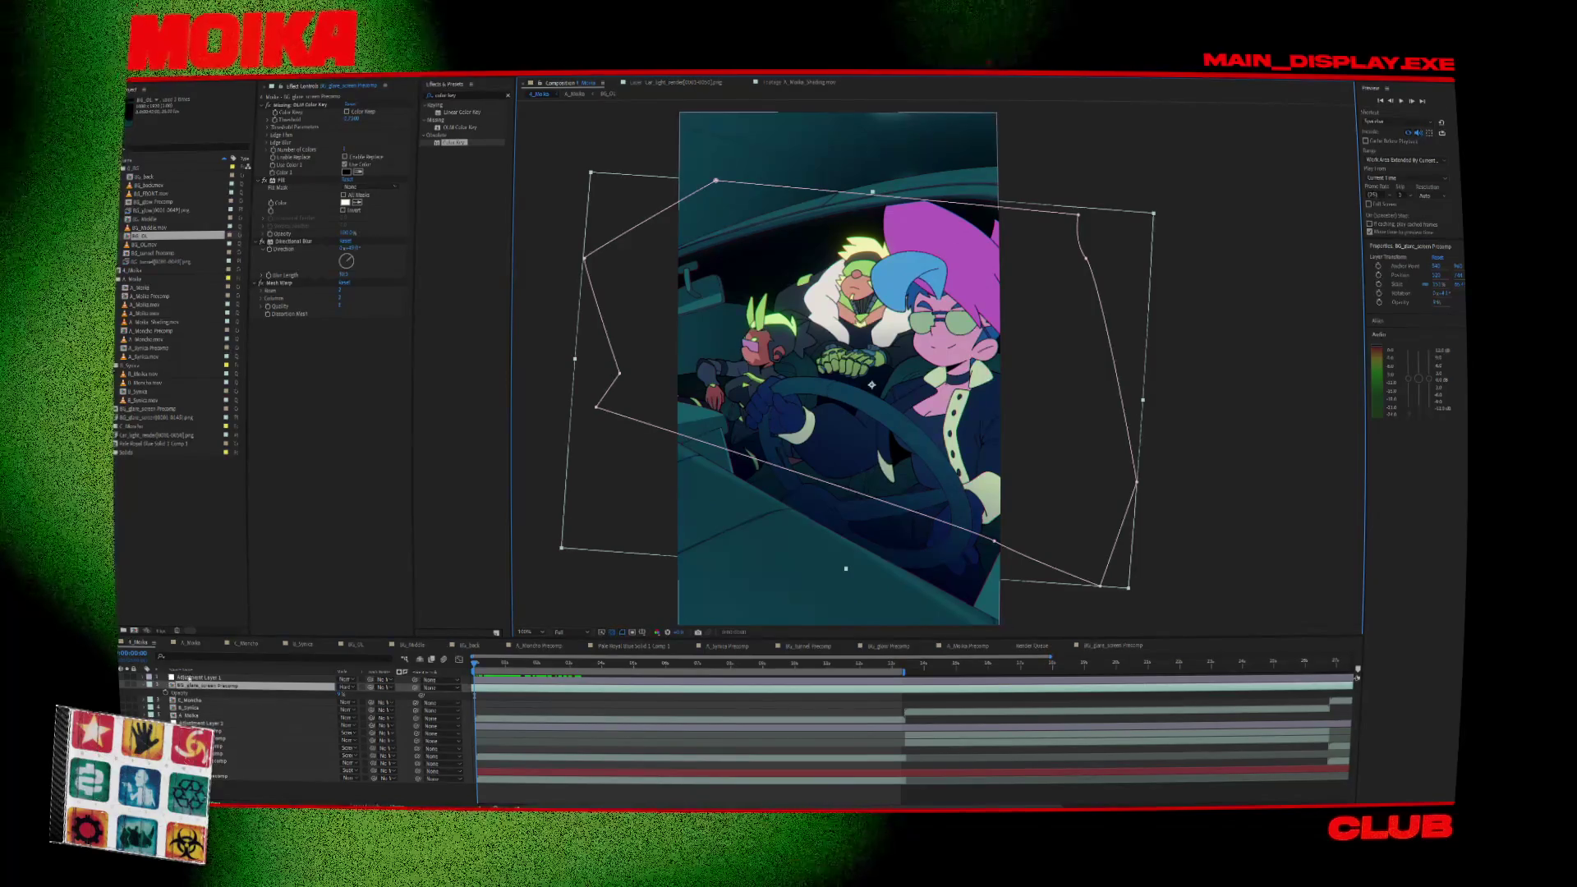
pyautogui.doubleClick(197, 687)
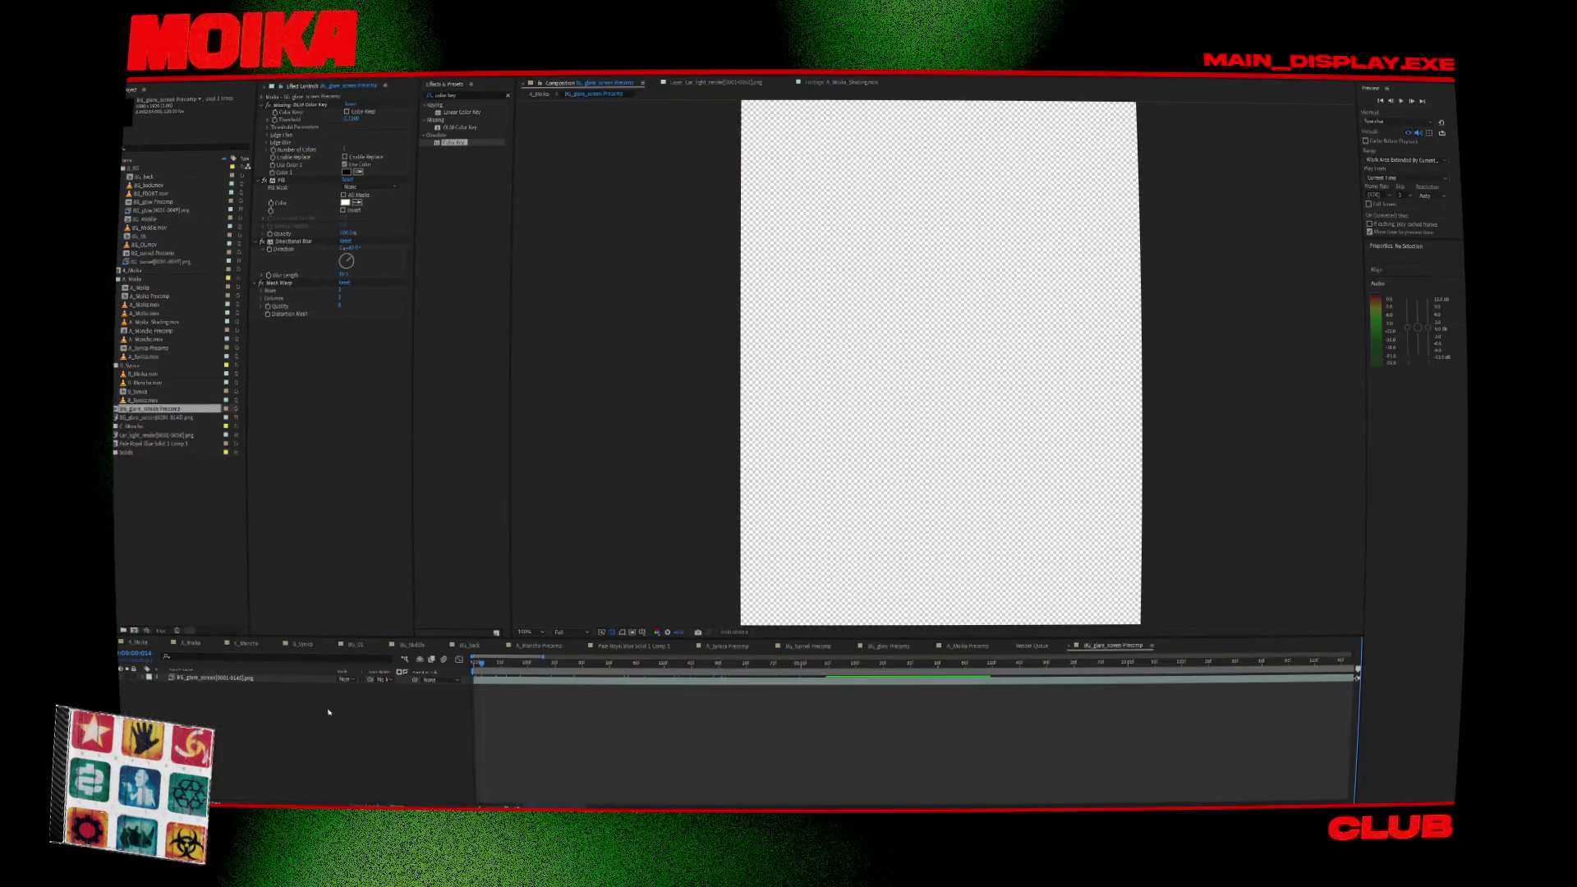
# Paste the Car_light_render layer into the precomp and move BG_glare_screen above it.
pyautogui.hotkey('ctrl', 'v')
pyautogui.moveTo(491, 663); pyautogui.dragTo(524, 662)
pyautogui.moveTo(583, 523); pyautogui.dragTo(535, 523)
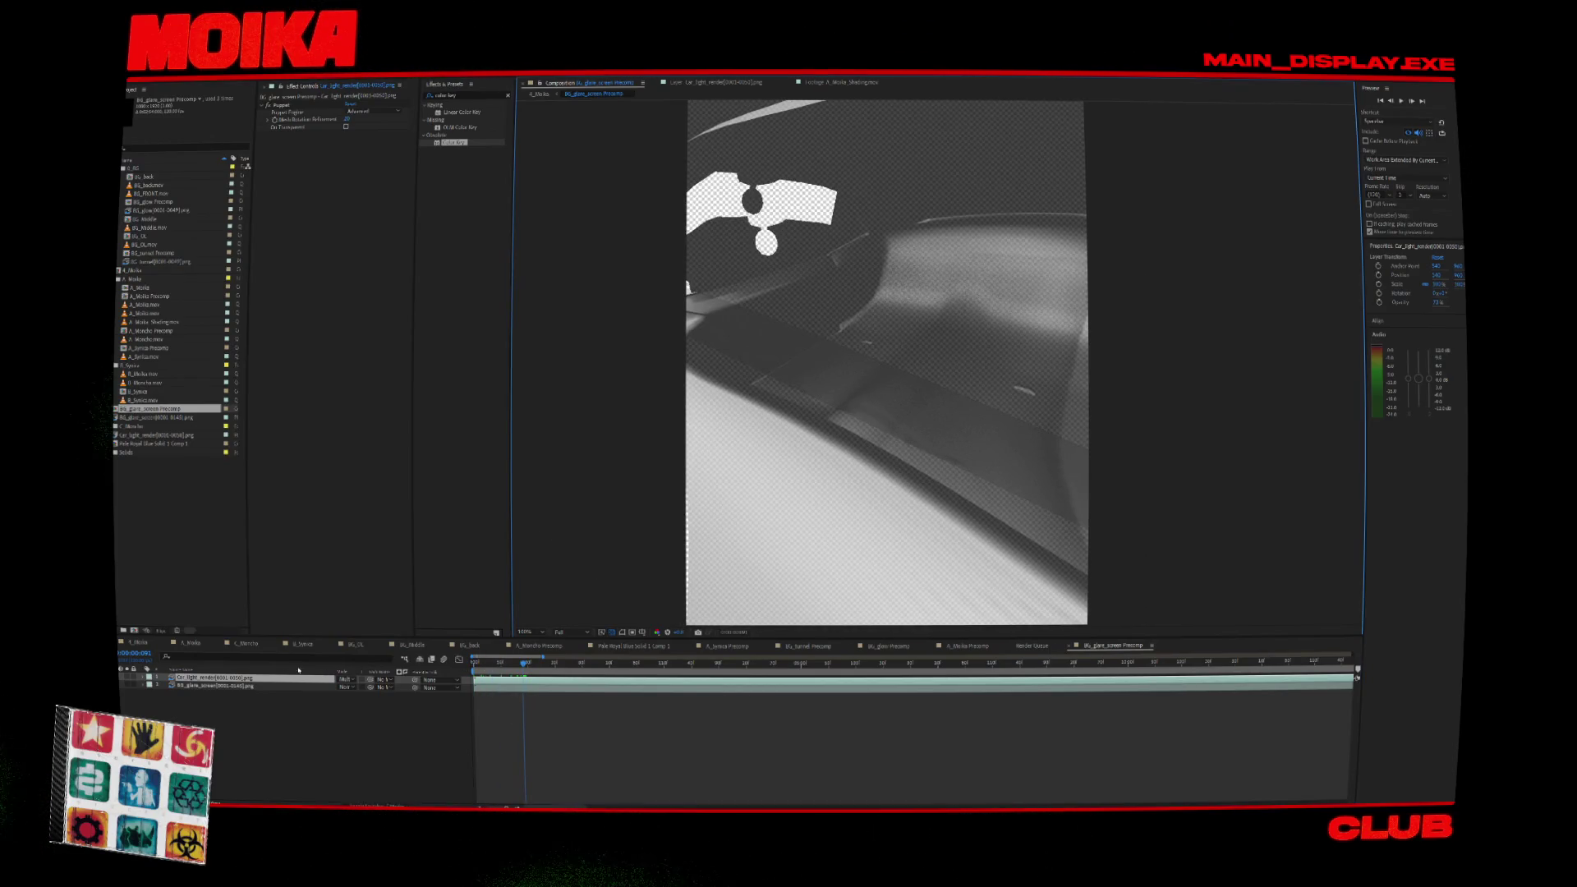
pyautogui.click(226, 685)
pyautogui.moveTo(236, 678); pyautogui.dragTo(235, 675)
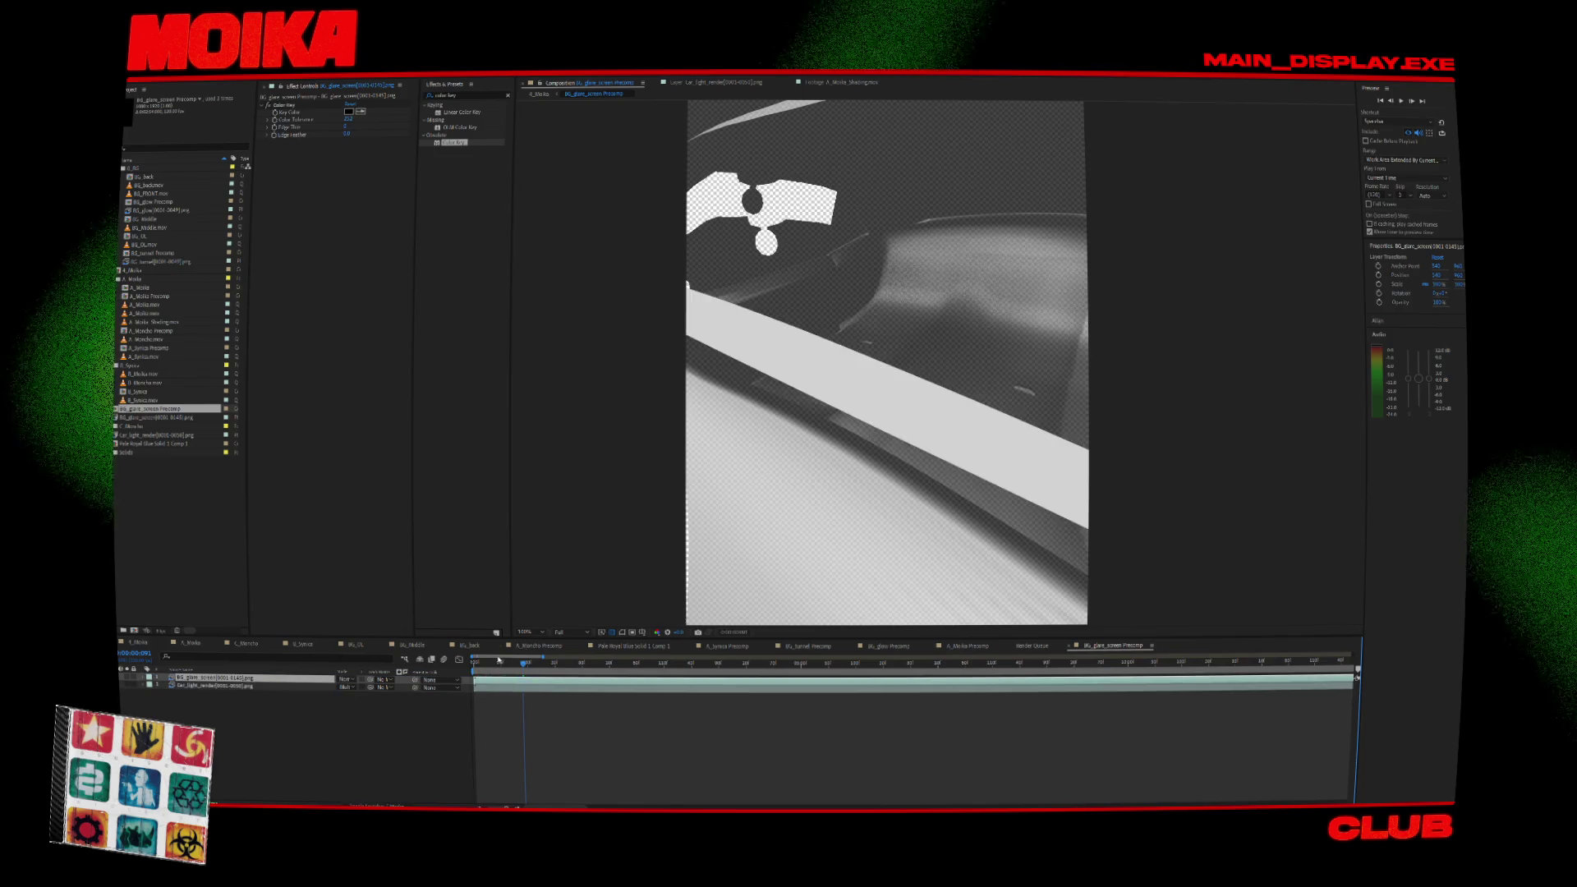
# Scrub through the frames to check the glare over the car render.
pyautogui.click(482, 664)
pyautogui.moveTo(482, 672)
pyautogui.mouseDown()
pyautogui.moveTo(641, 686)
pyautogui.moveTo(602, 673)
pyautogui.mouseUp()
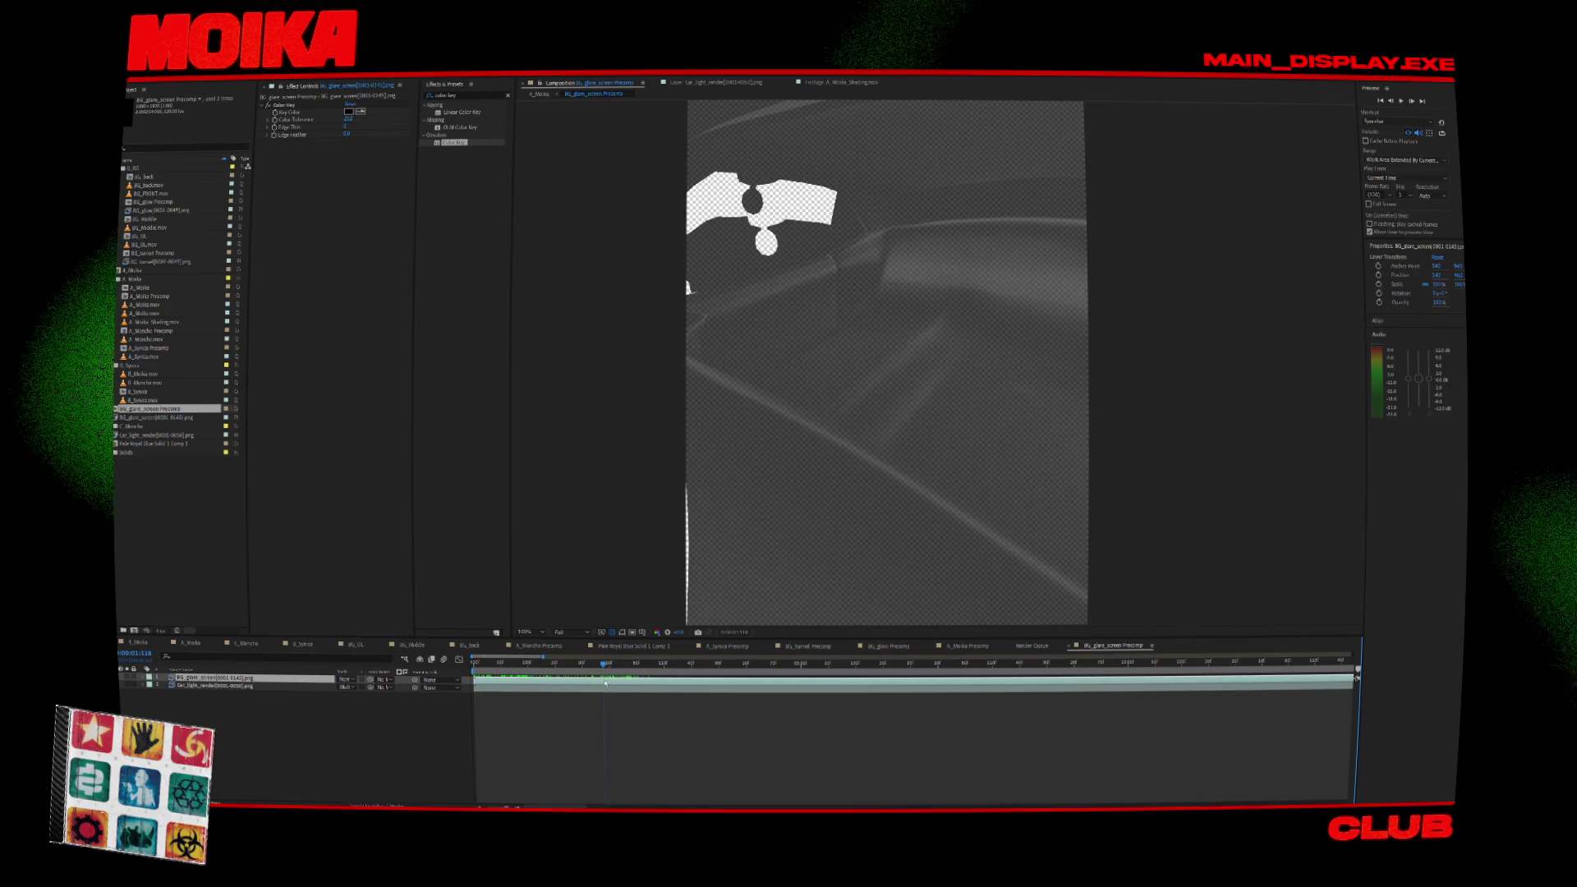
pyautogui.moveTo(492, 675); pyautogui.dragTo(519, 681)
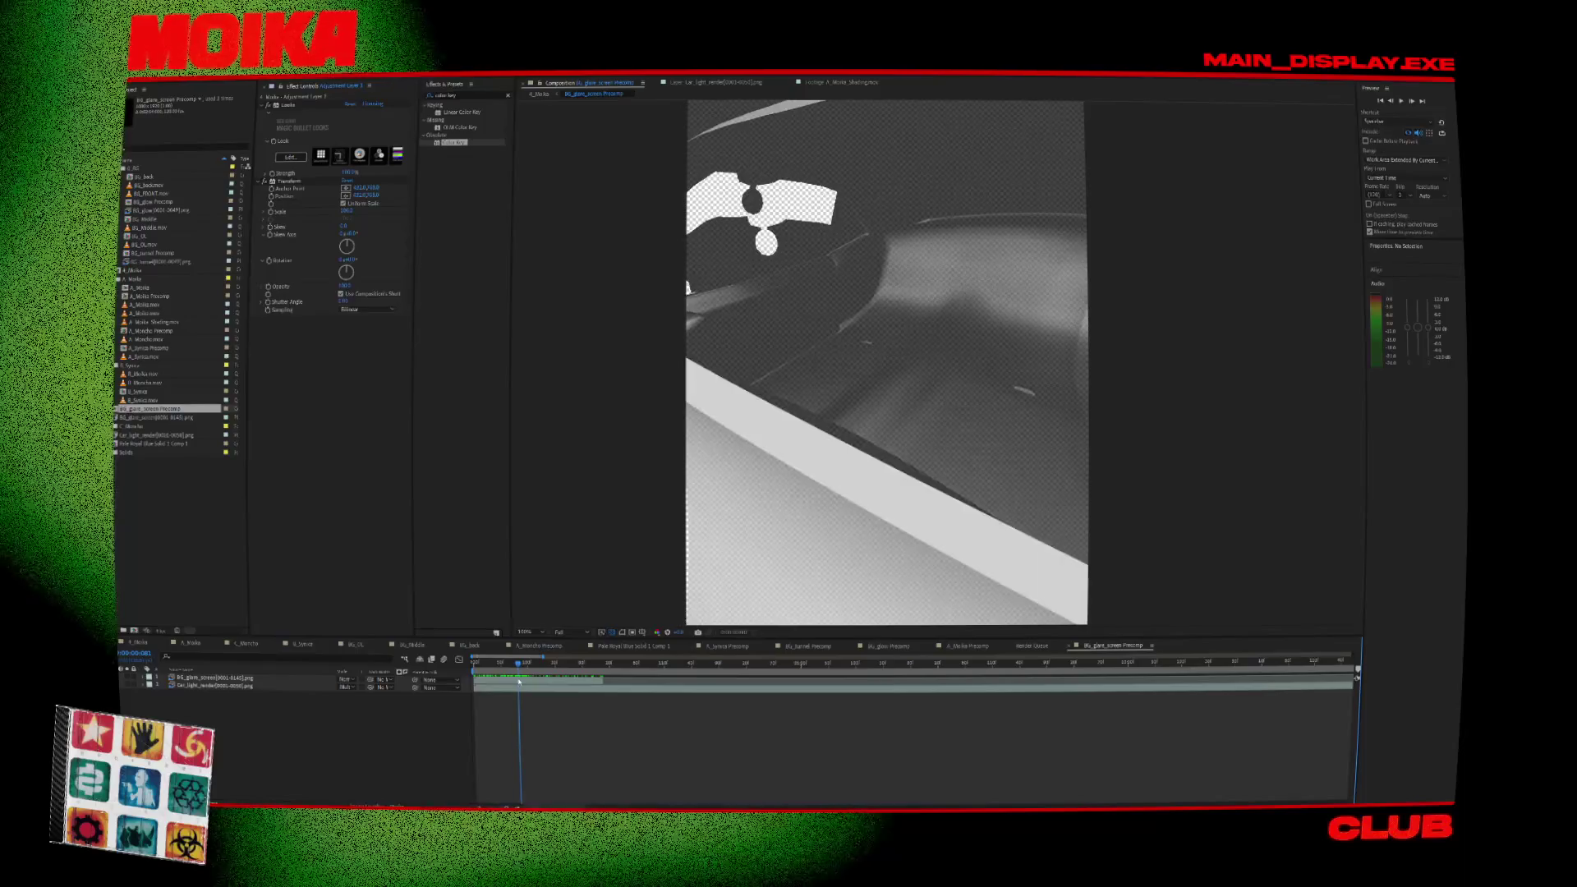
pyautogui.click(515, 681)
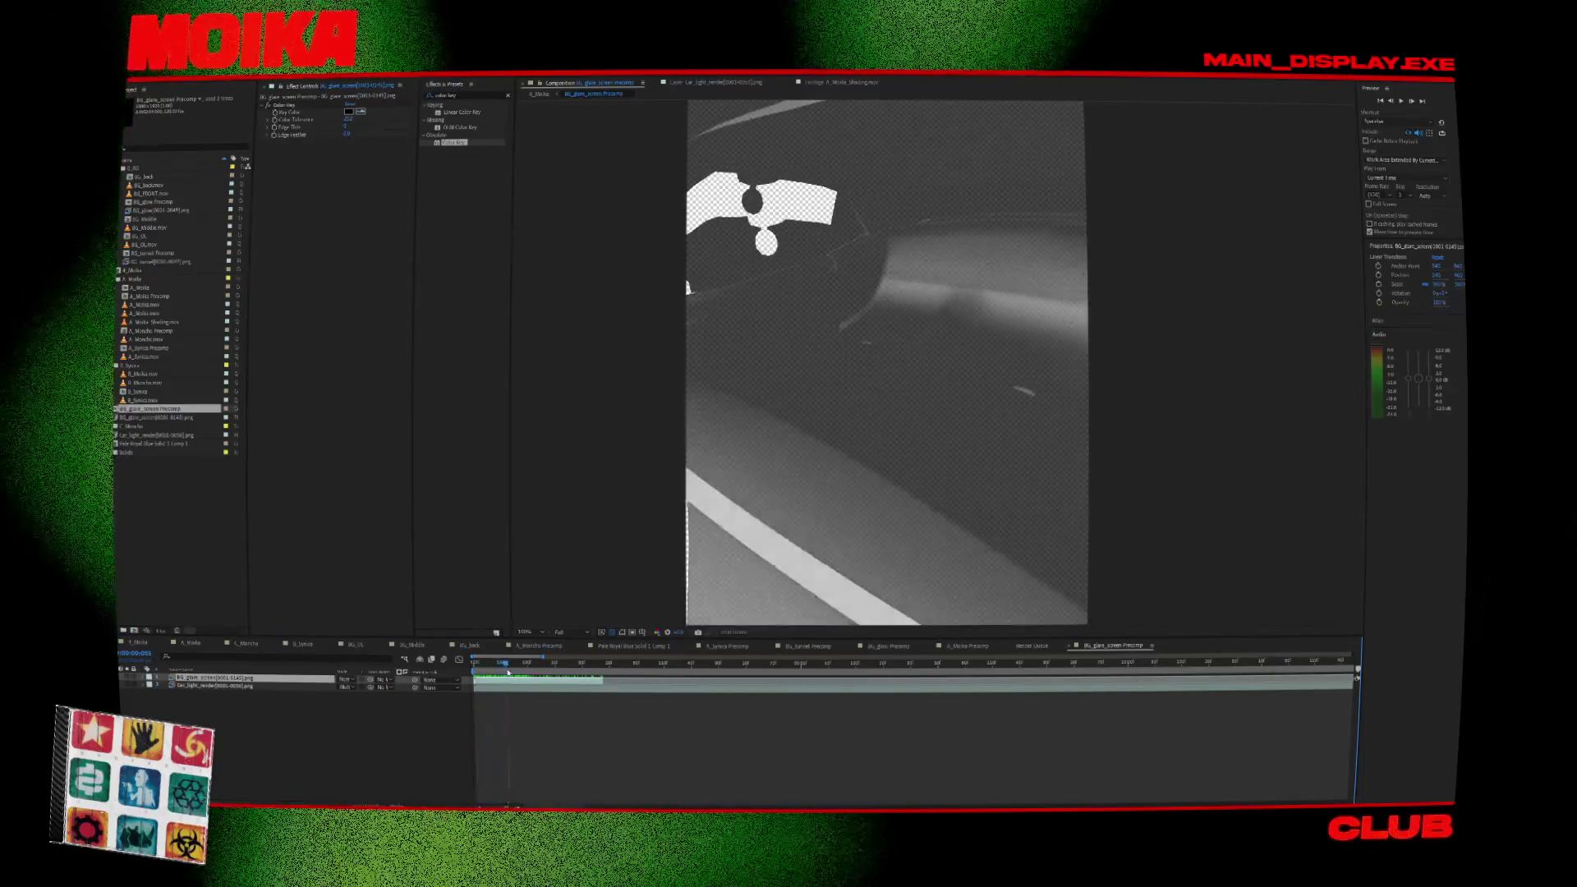
pyautogui.moveTo(524, 675); pyautogui.dragTo(531, 675)
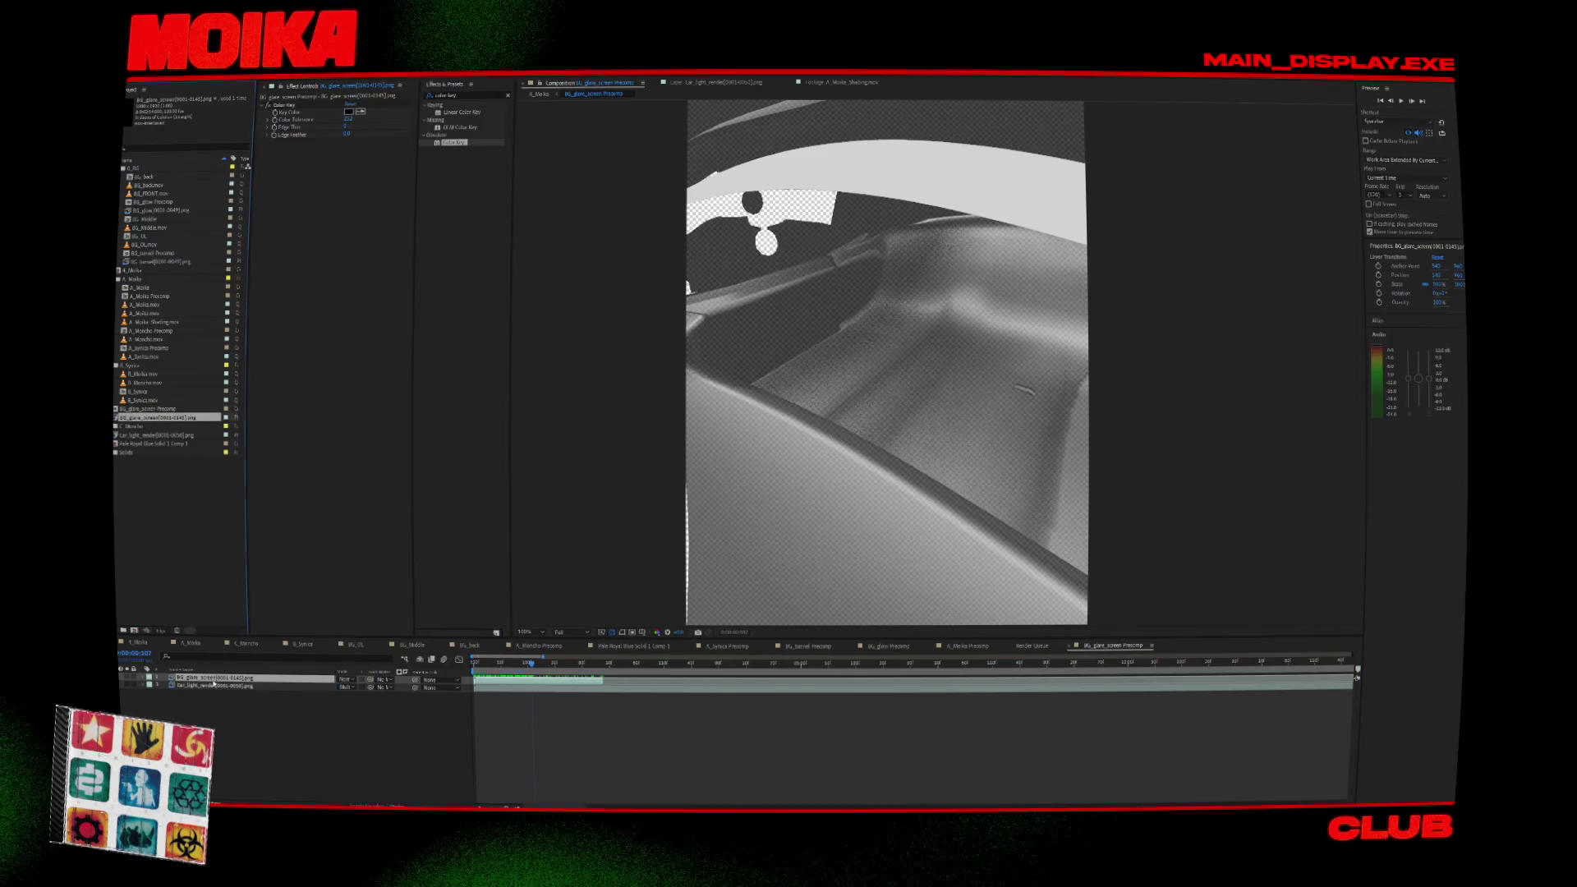
pyautogui.click(212, 685)
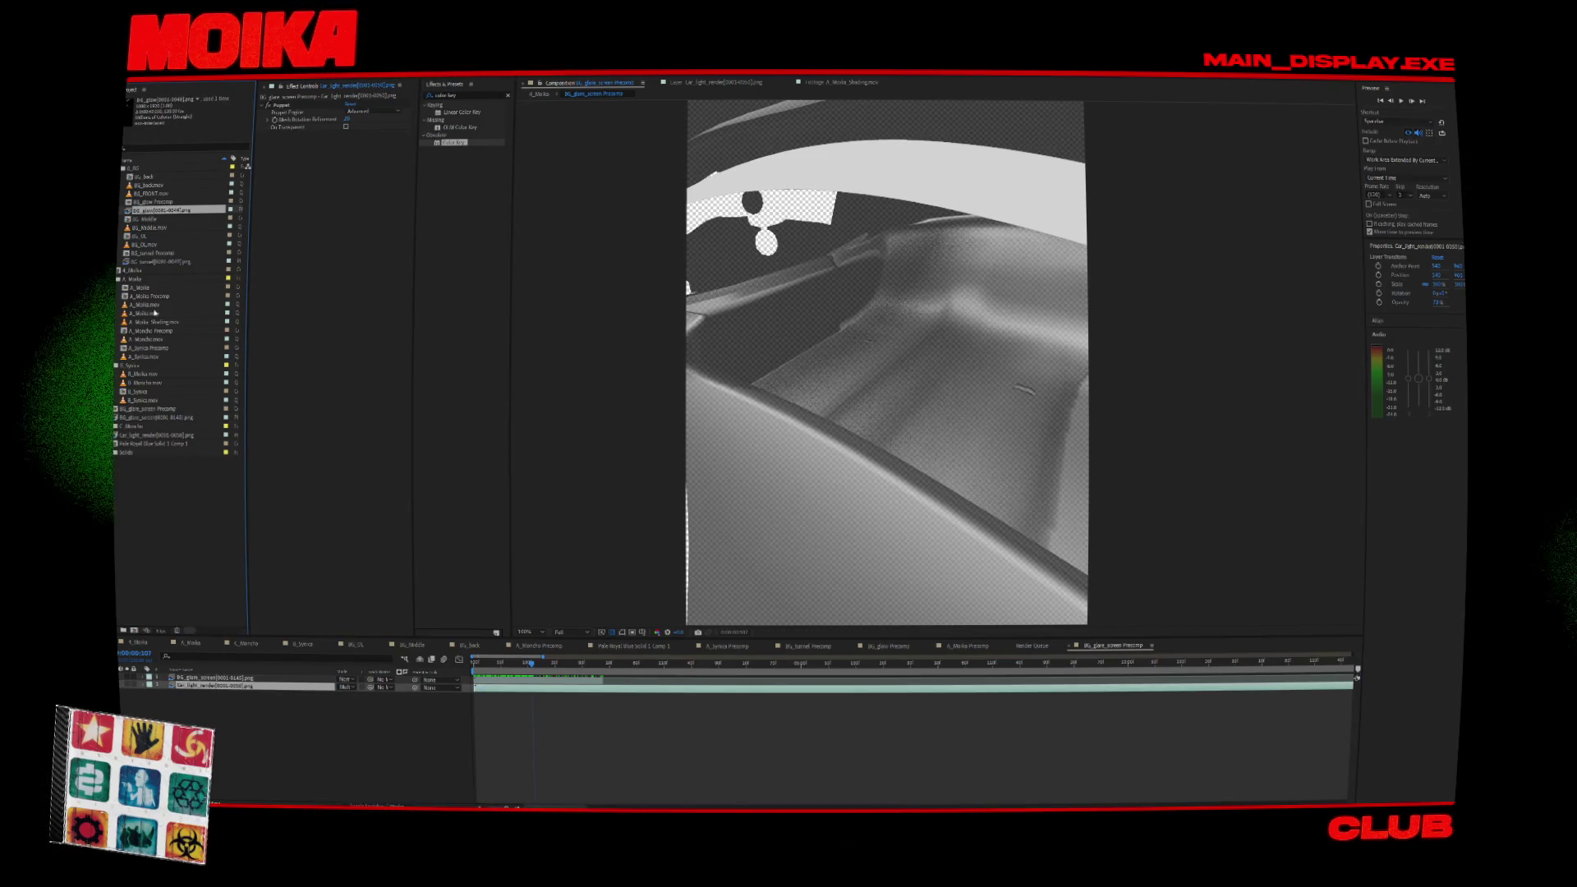
# Reinterpret the Car_light_render footage via Interpret Footage > Main and view the full comp length.
pyautogui.rightClick(141, 434)
pyautogui.moveTo(205, 500)
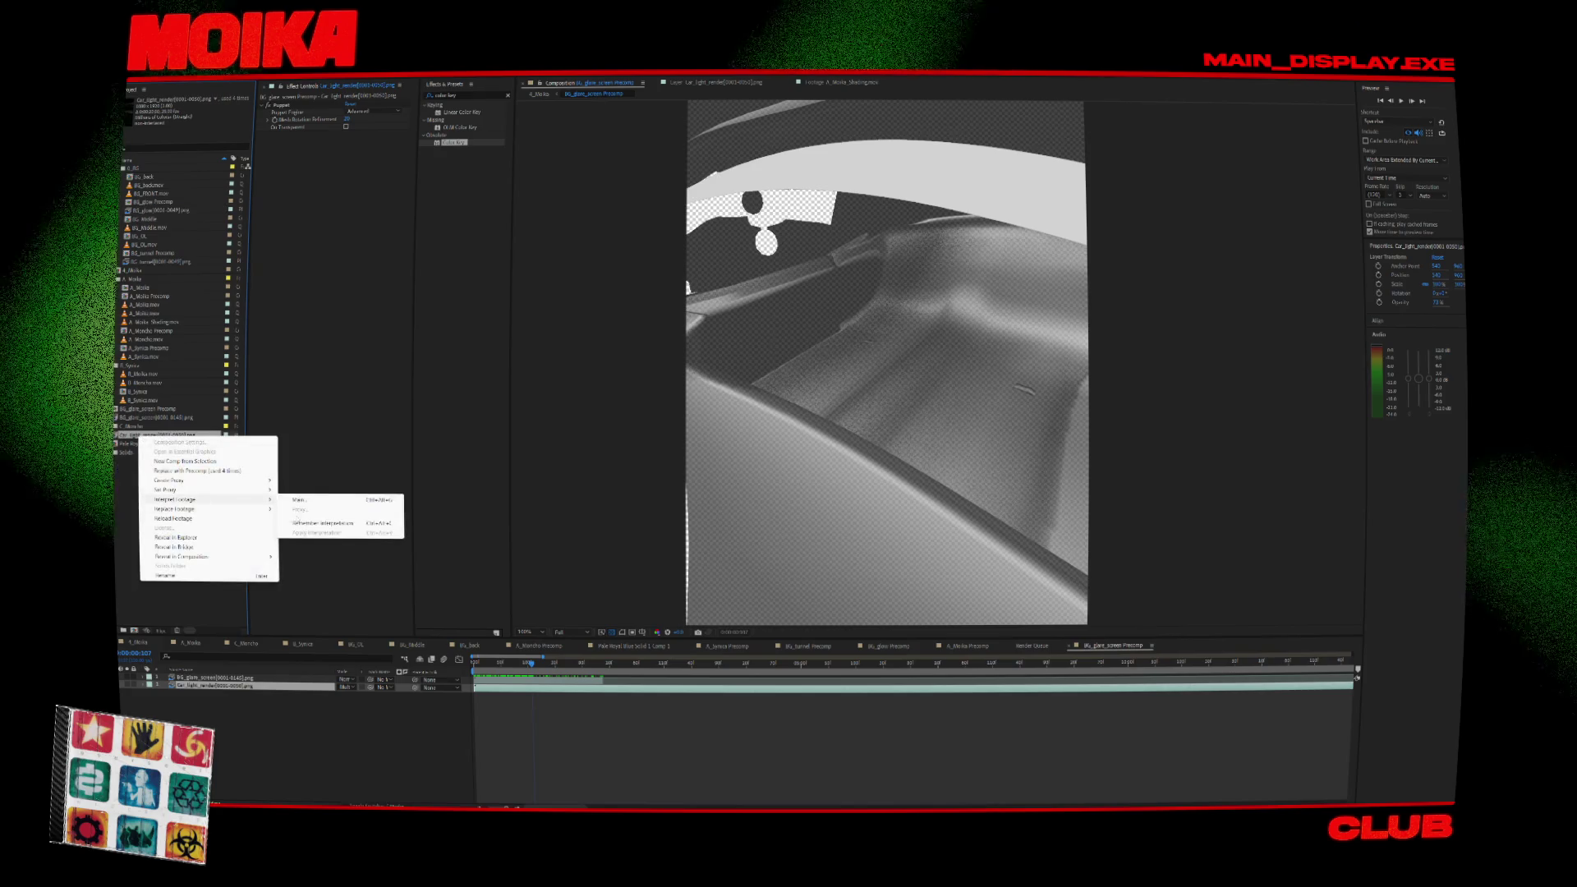
pyautogui.click(312, 499)
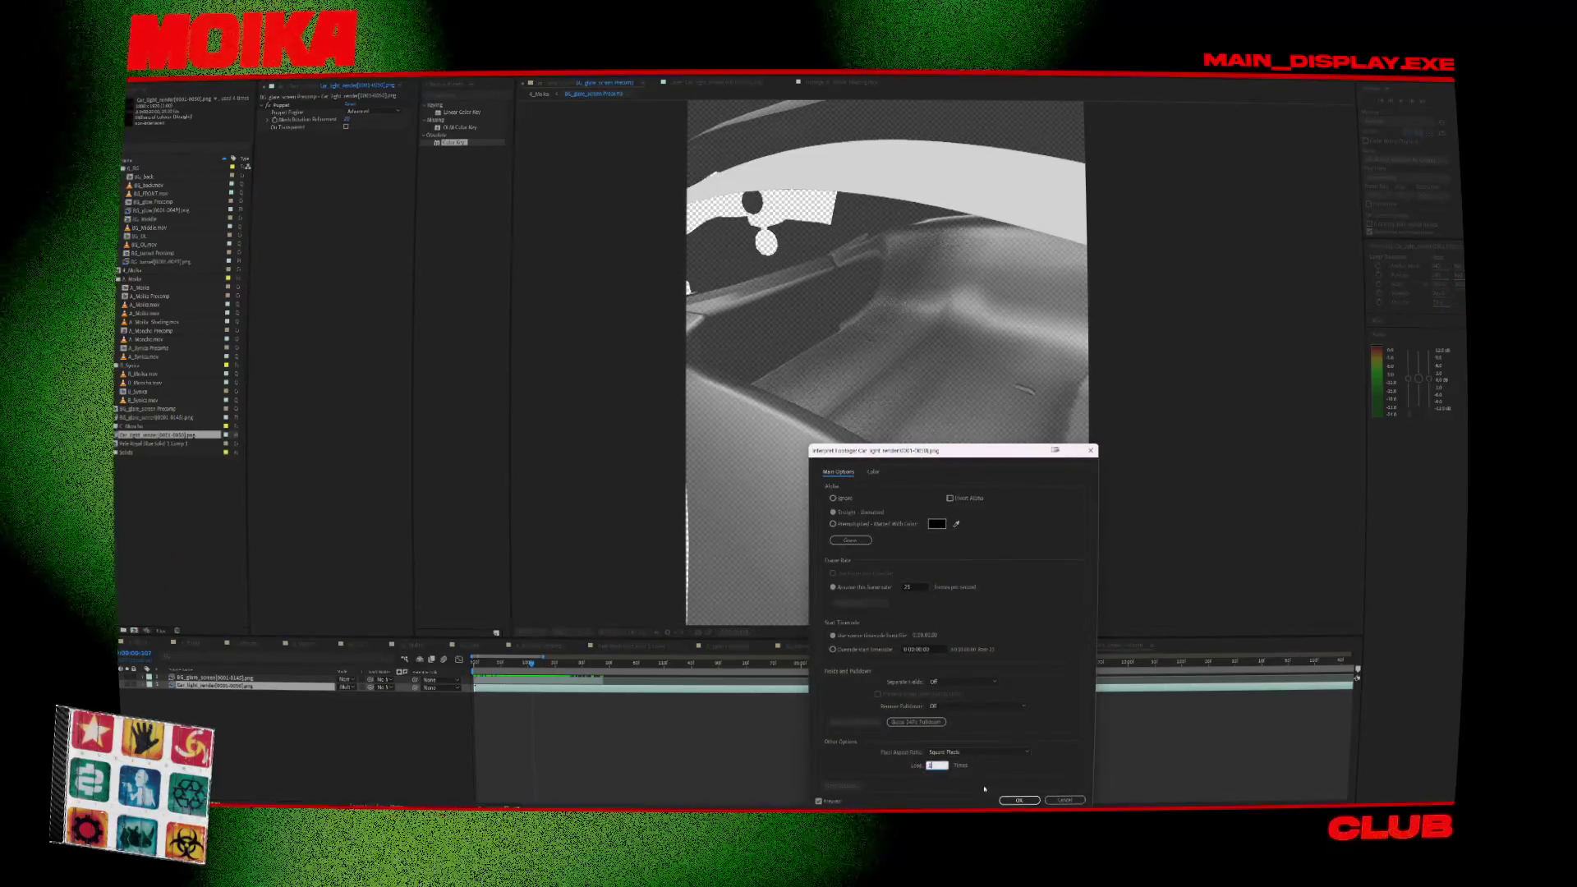
pyautogui.press('Return')
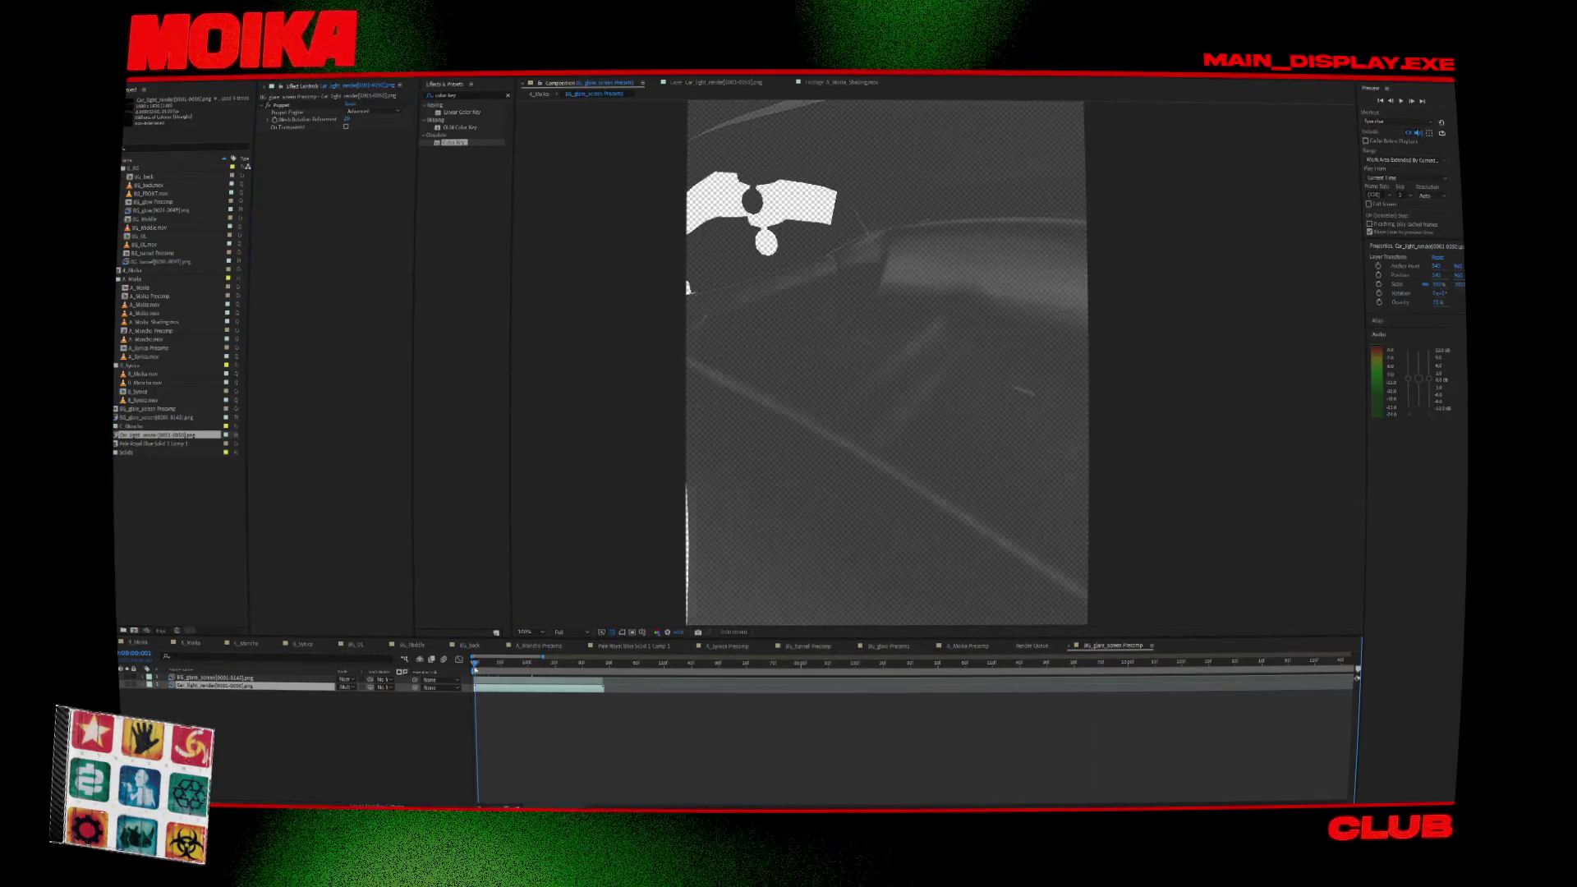
pyautogui.click(275, 681)
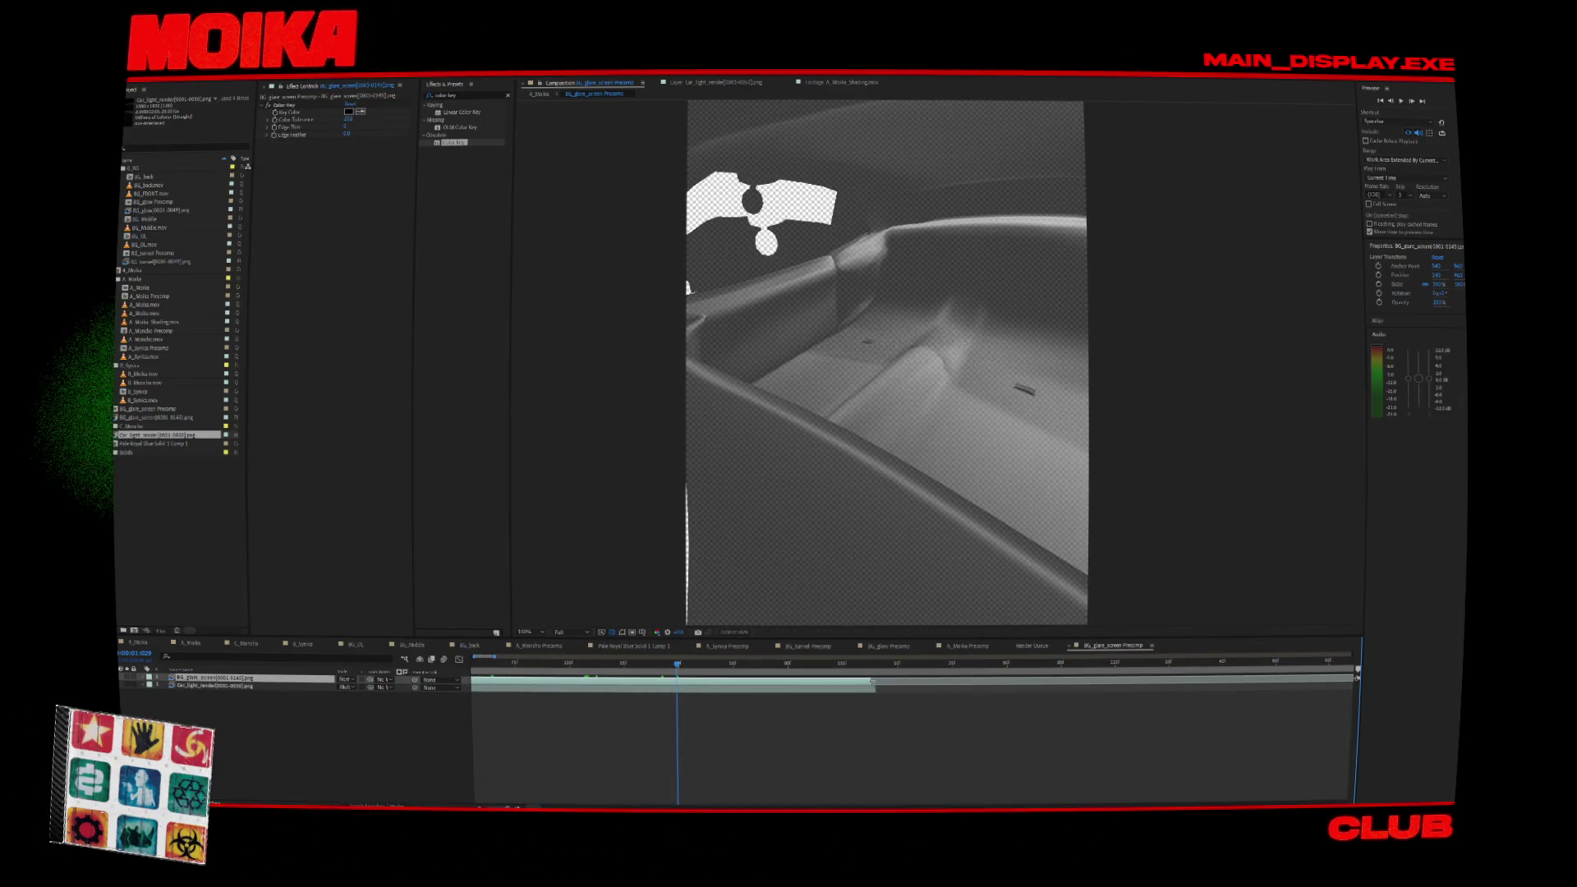
pyautogui.press(';')
pyautogui.click(507, 687)
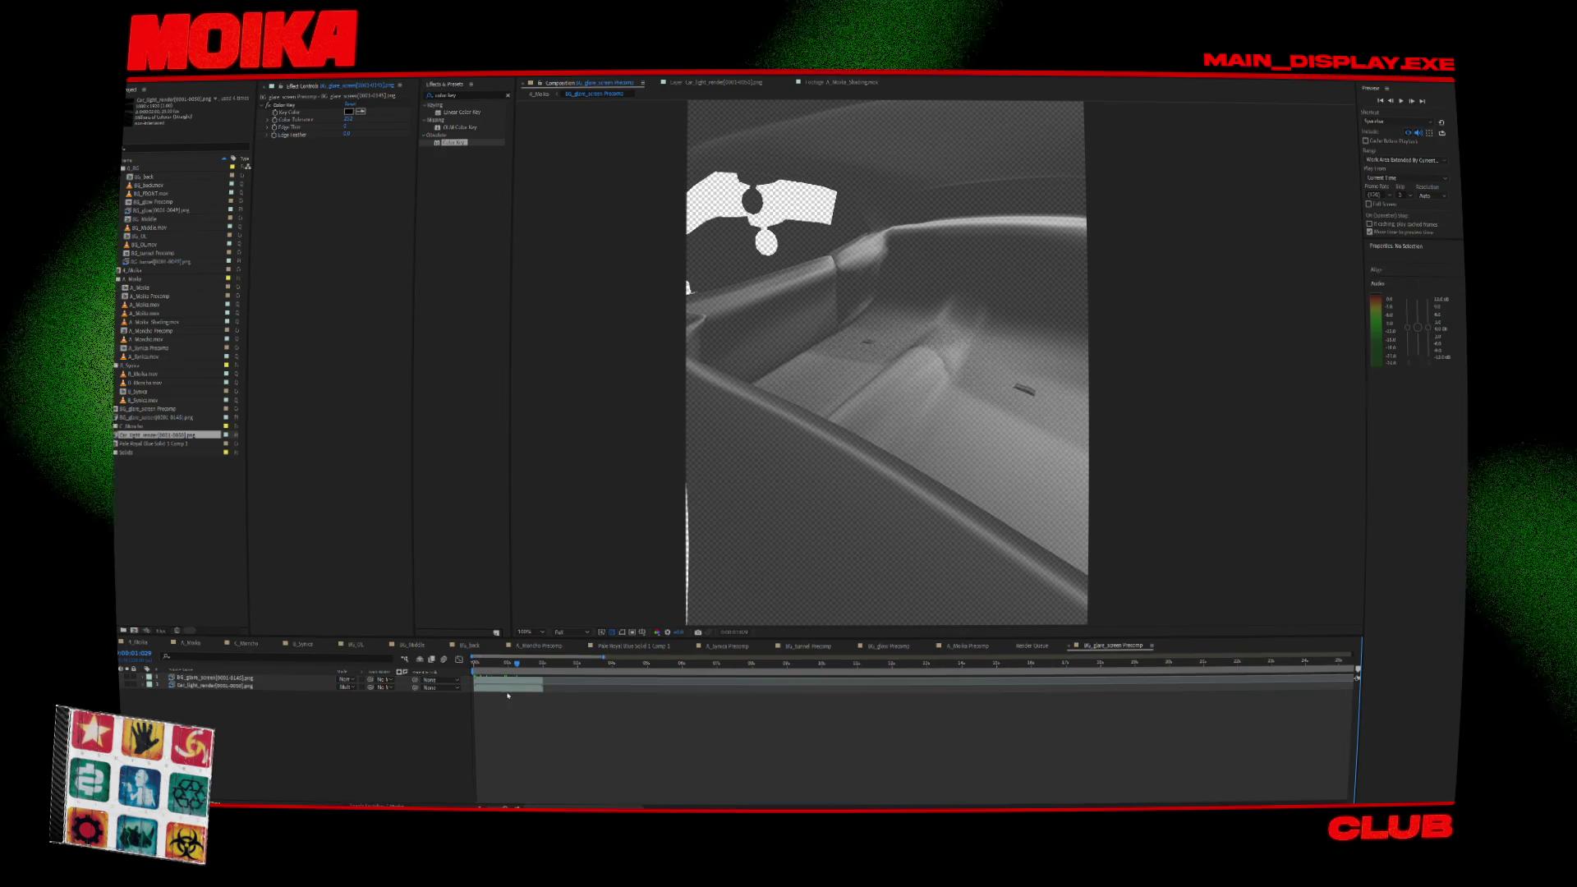
# Duplicate the Car_light_render and glare layers several times, staggering the copies end to end.
pyautogui.hotkey('ctrl', 'd')
pyautogui.moveTo(508, 688)
pyautogui.mouseDown()
pyautogui.moveTo(575, 687)
pyautogui.moveTo(562, 680)
pyautogui.mouseUp()
pyautogui.click(535, 679)
pyautogui.hotkey('ctrl', 'd')
pyautogui.click(540, 672)
pyautogui.press('space')
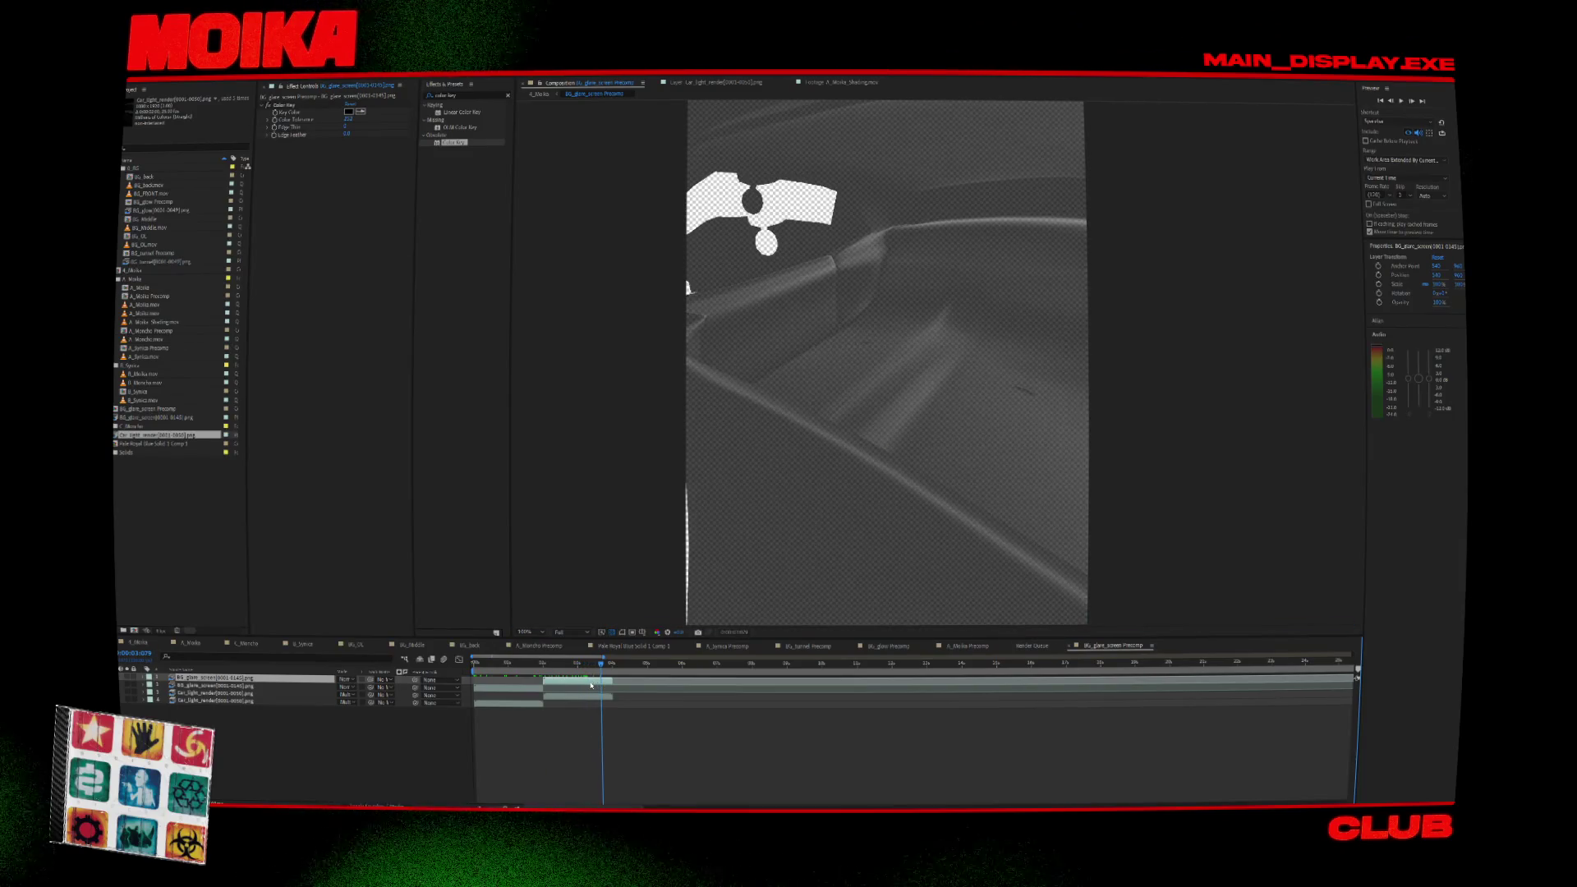
pyautogui.hotkey('ctrl', 'd')
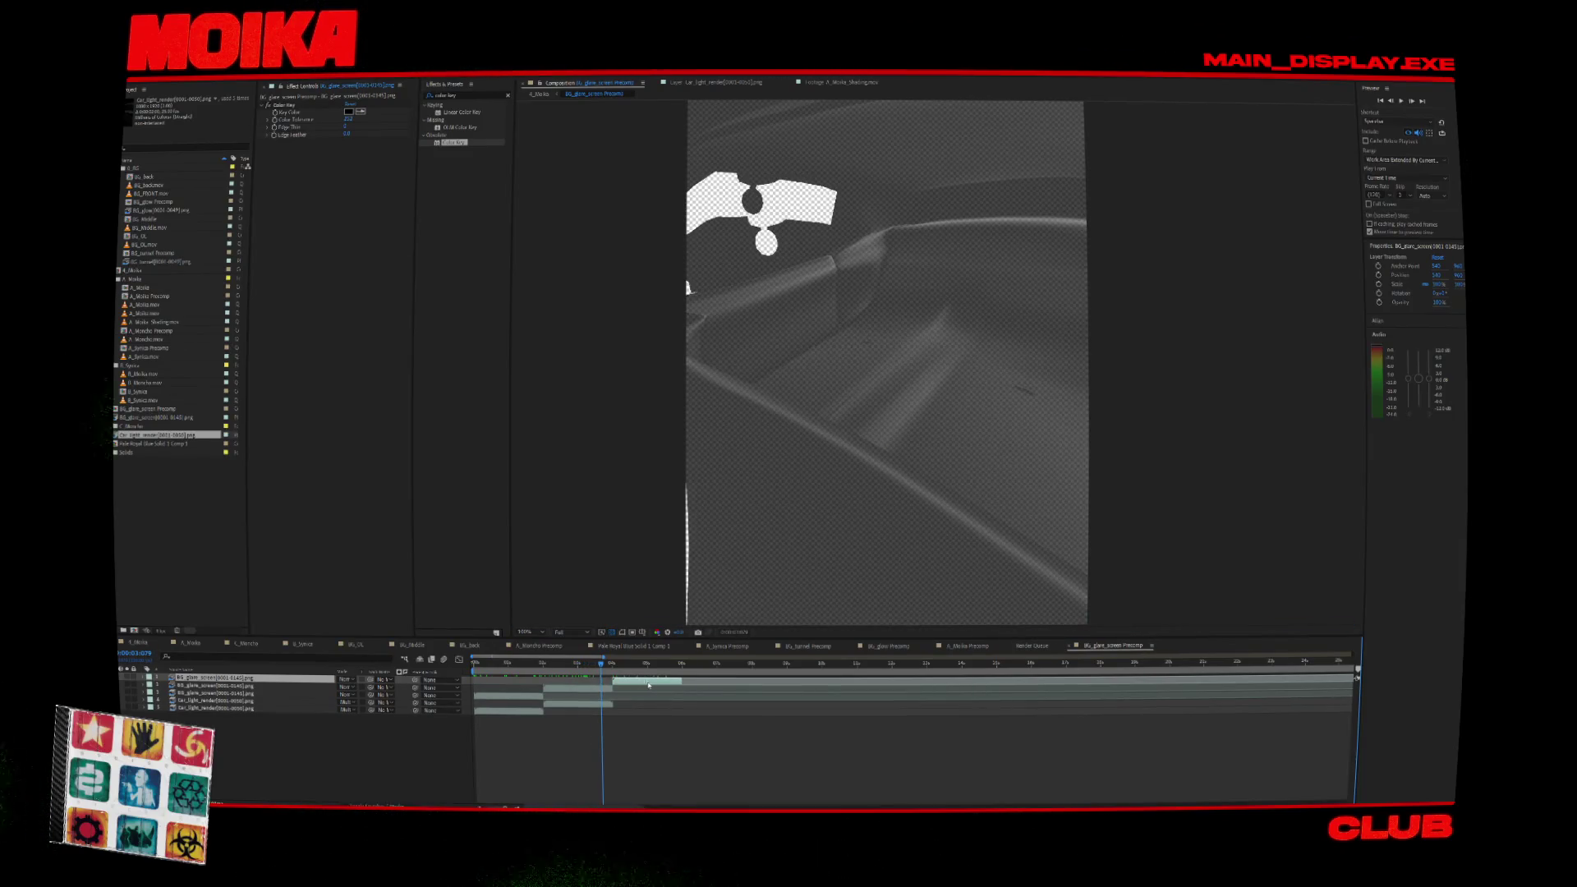
pyautogui.hotkey('ctrl', 'd')
pyautogui.moveTo(646, 676); pyautogui.dragTo(910, 684)
pyautogui.hotkey('ctrl', 'd')
pyautogui.hotkey('ctrl', 'd')
pyautogui.hotkey('ctrl', 'd')
pyautogui.hotkey('ctrl', 'd')
# Delete the extra lower Car_light_render layer and select the remaining bottom one.
pyautogui.click(602, 735)
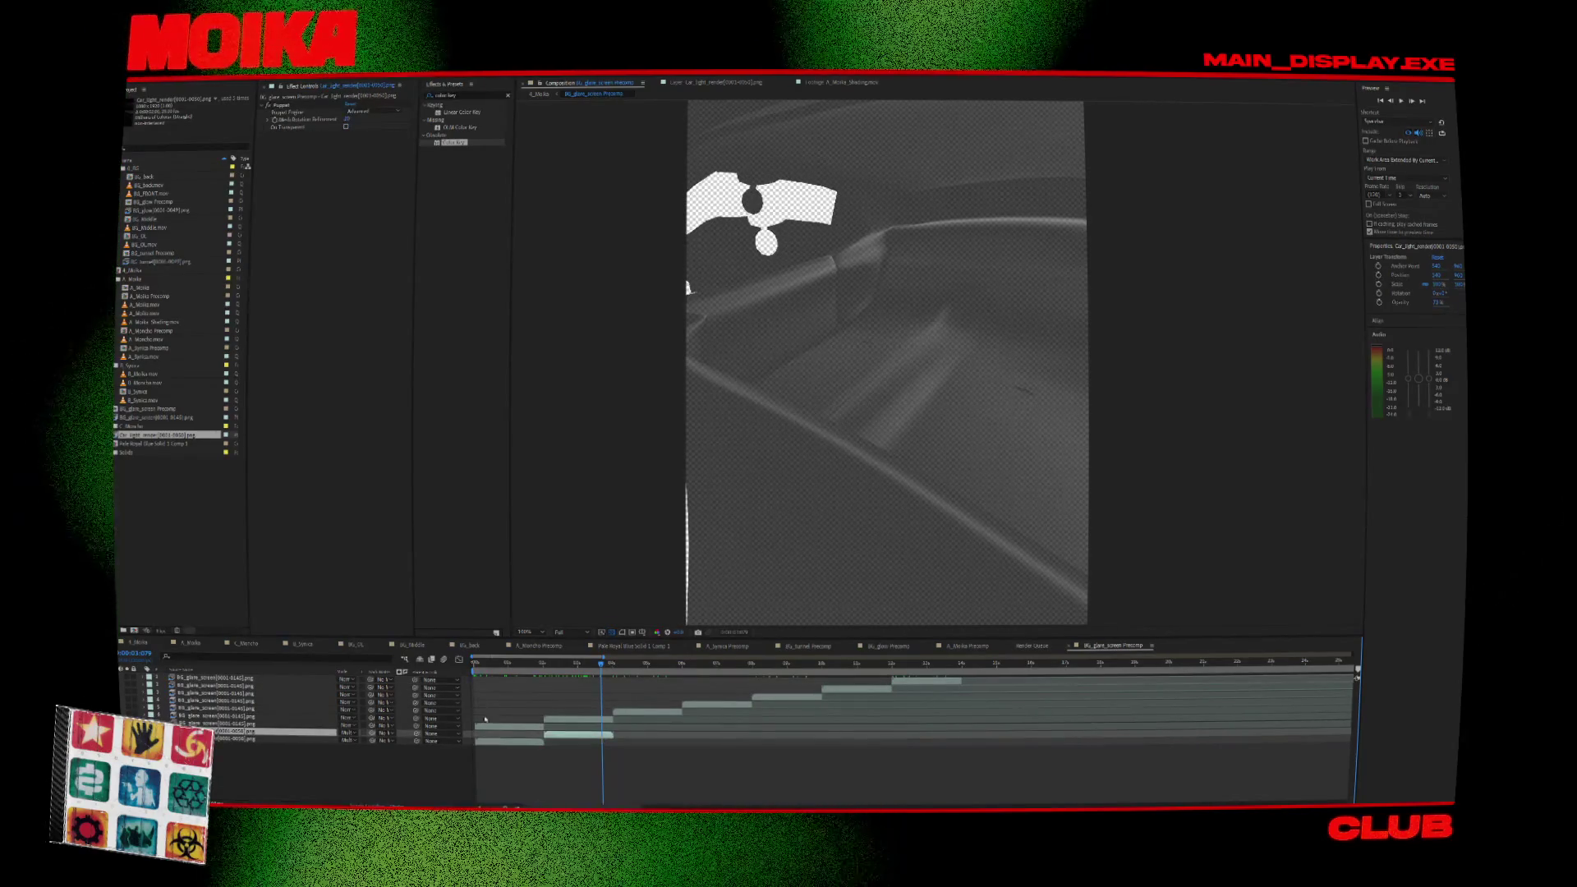
pyautogui.press('Delete')
pyautogui.click(250, 734)
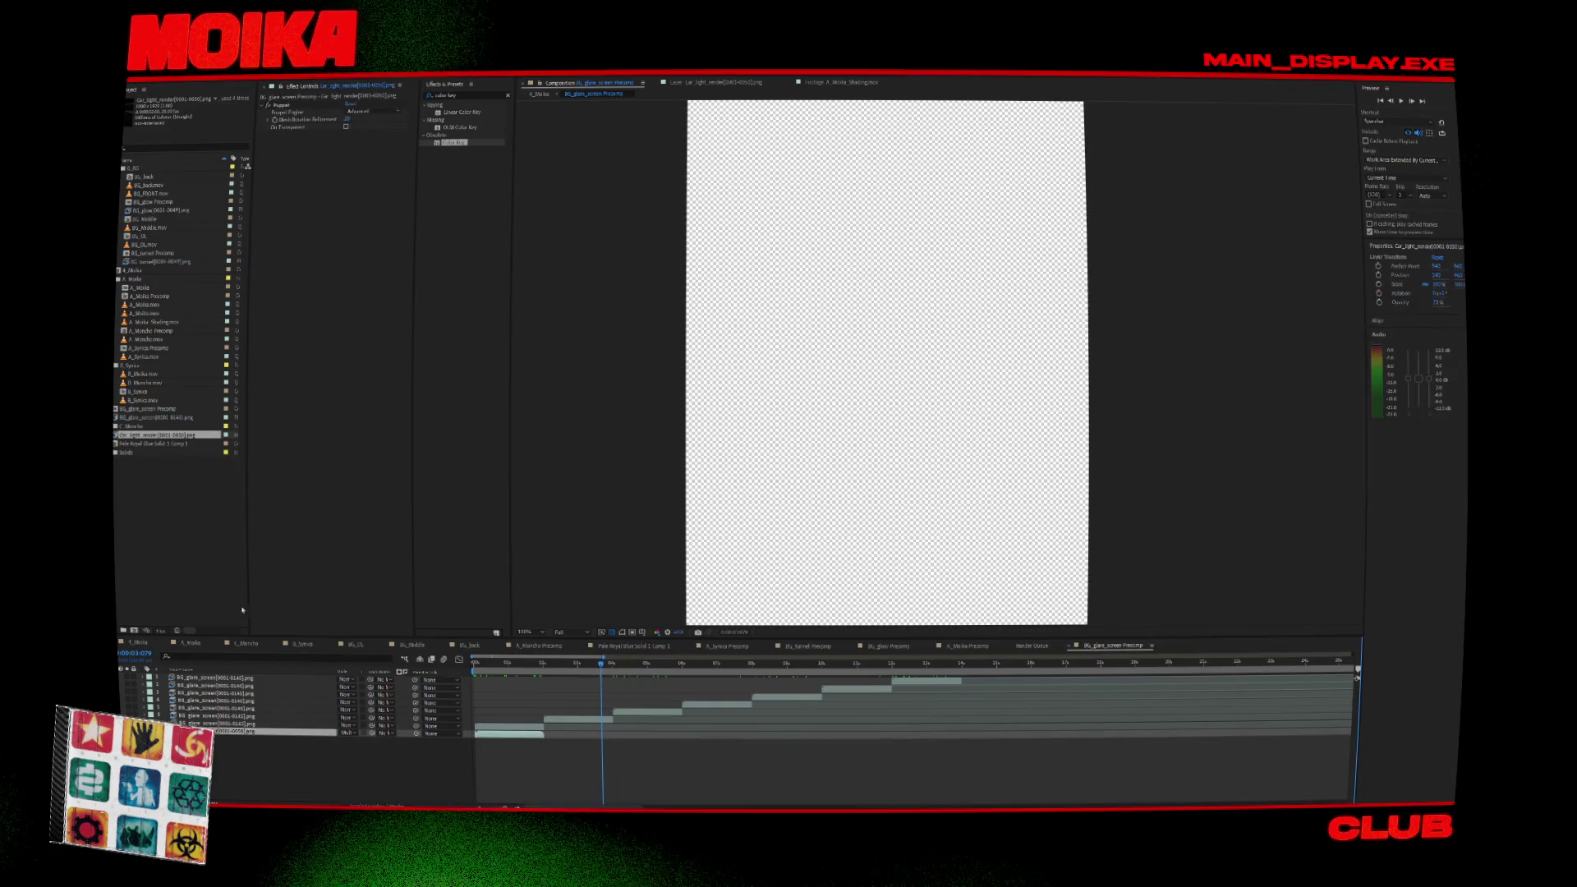
pyautogui.rightClick(185, 435)
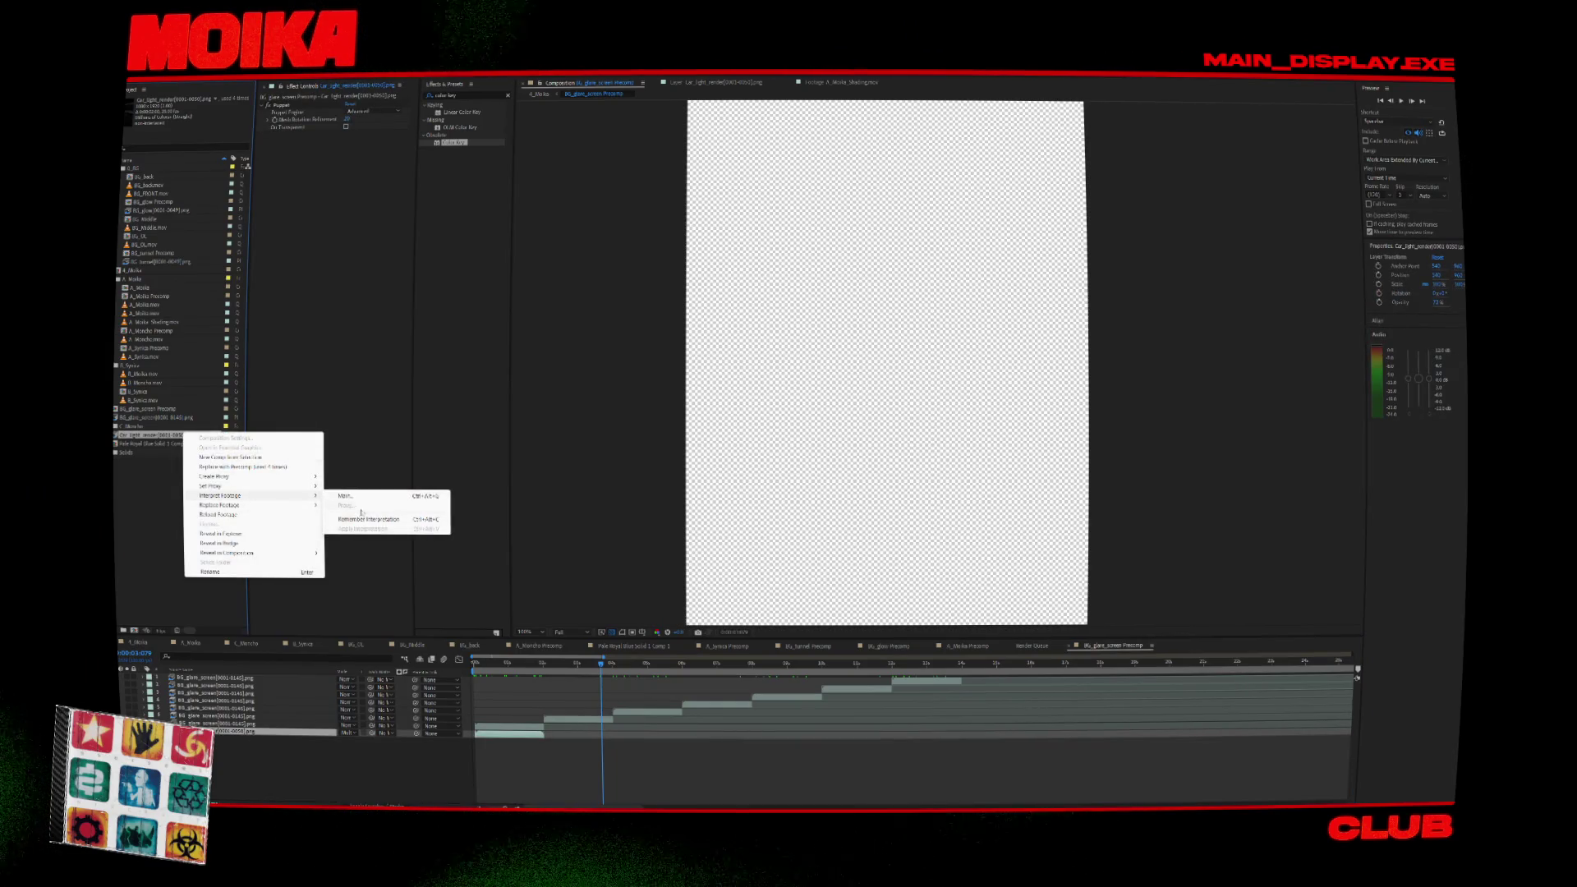
# Raise the Car_light_render footage's Loop count in Interpret Footage, then stop the preview.
pyautogui.click(366, 498)
pyautogui.click(936, 765)
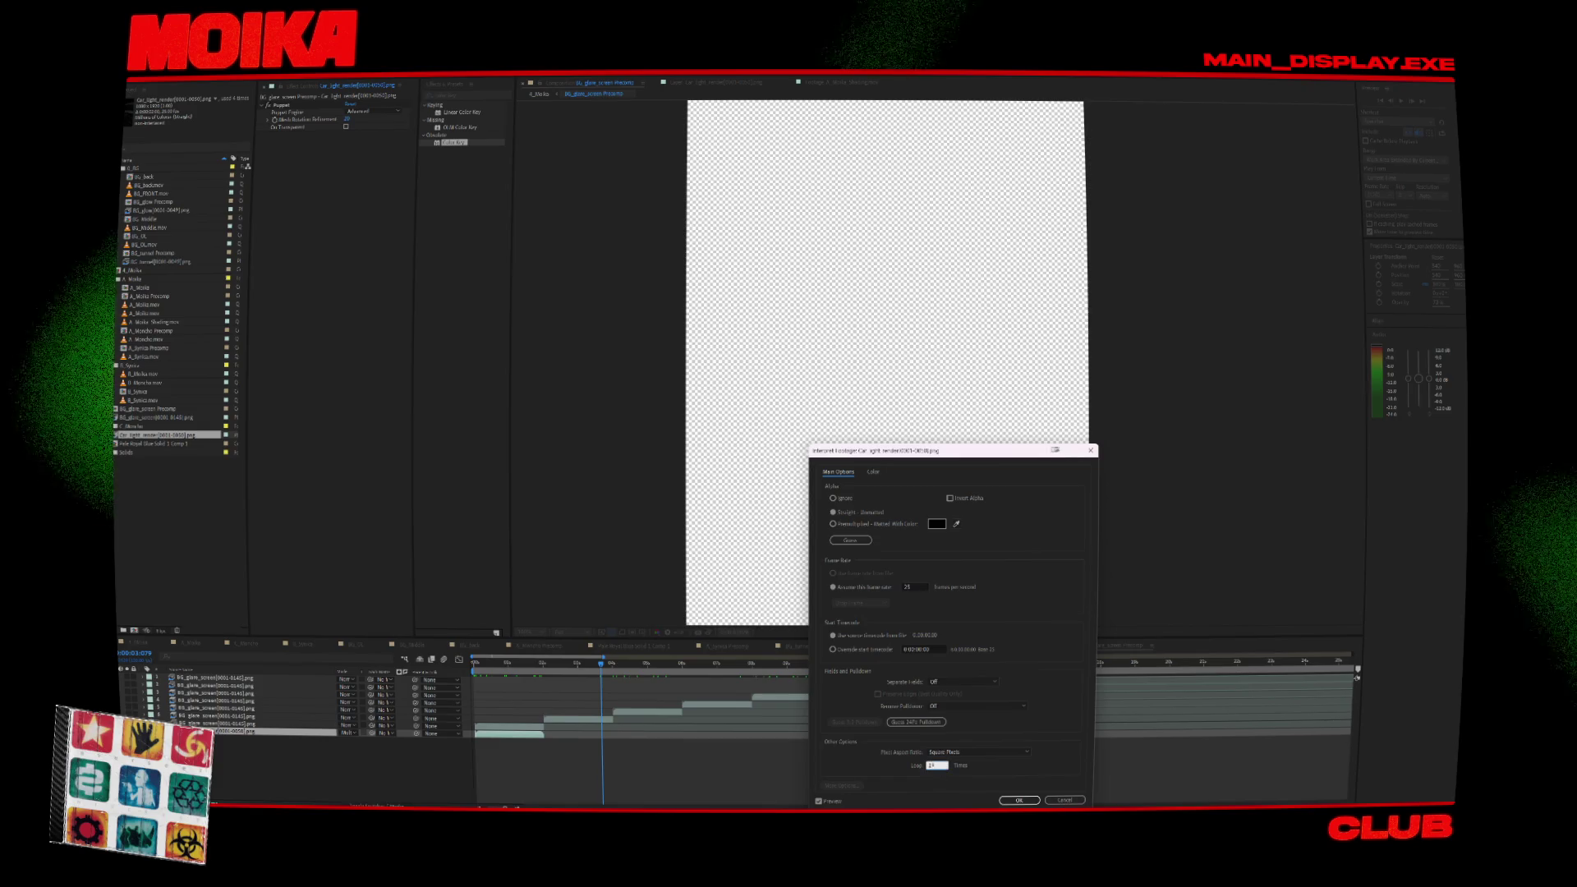
pyautogui.click(1019, 800)
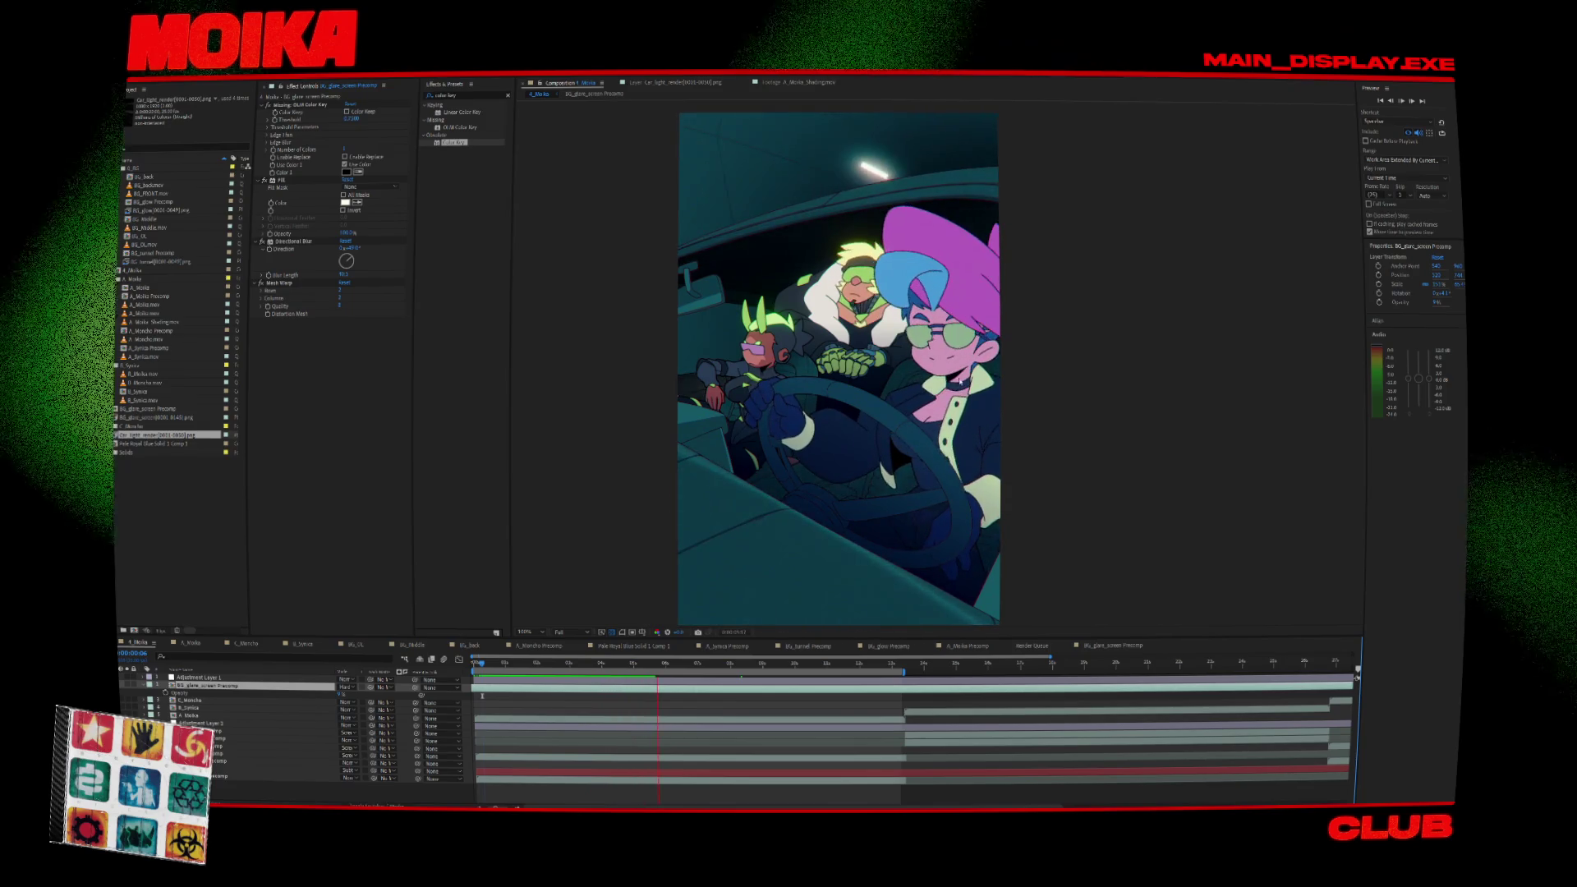
pyautogui.press('space')
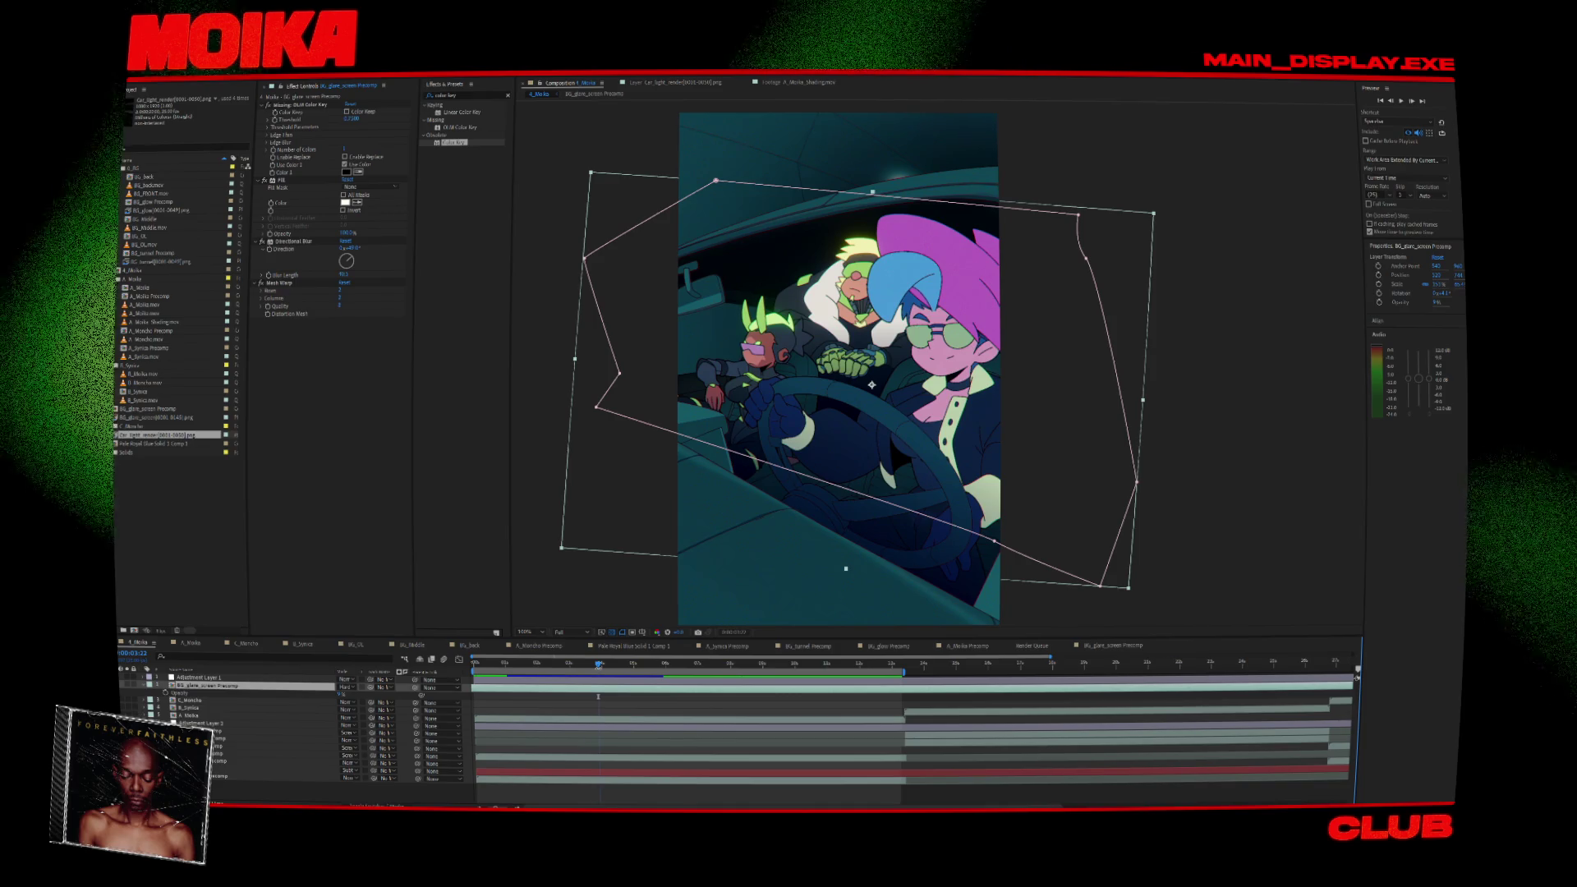
# Preview the composition from the start and select the BG_glare_screen Precomp layer.
pyautogui.click(1225, 503)
pyautogui.press('space')
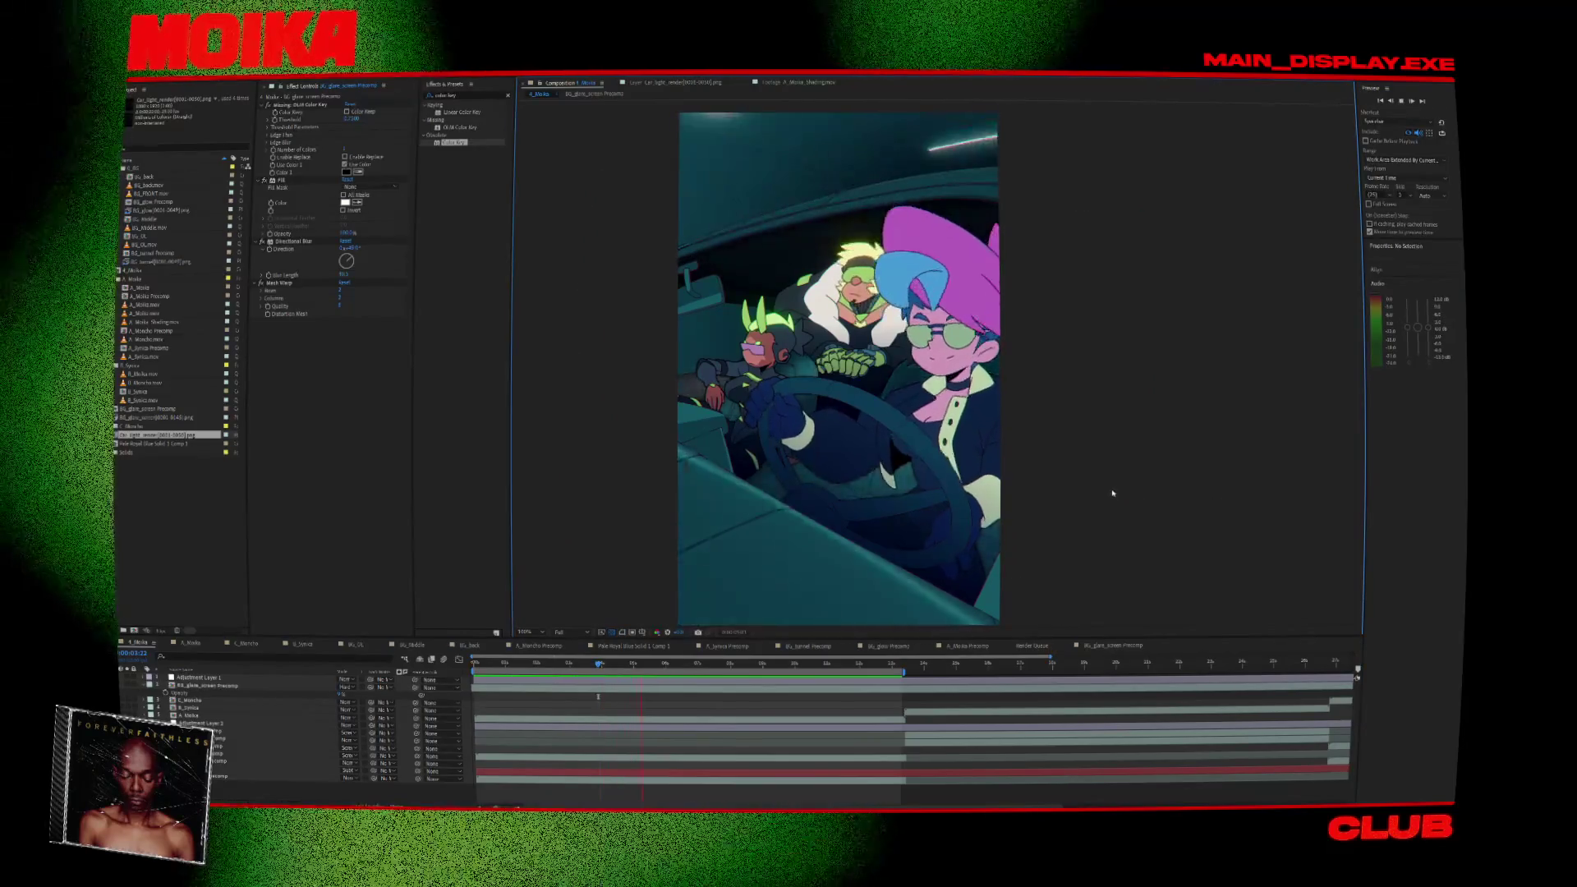
pyautogui.click(530, 692)
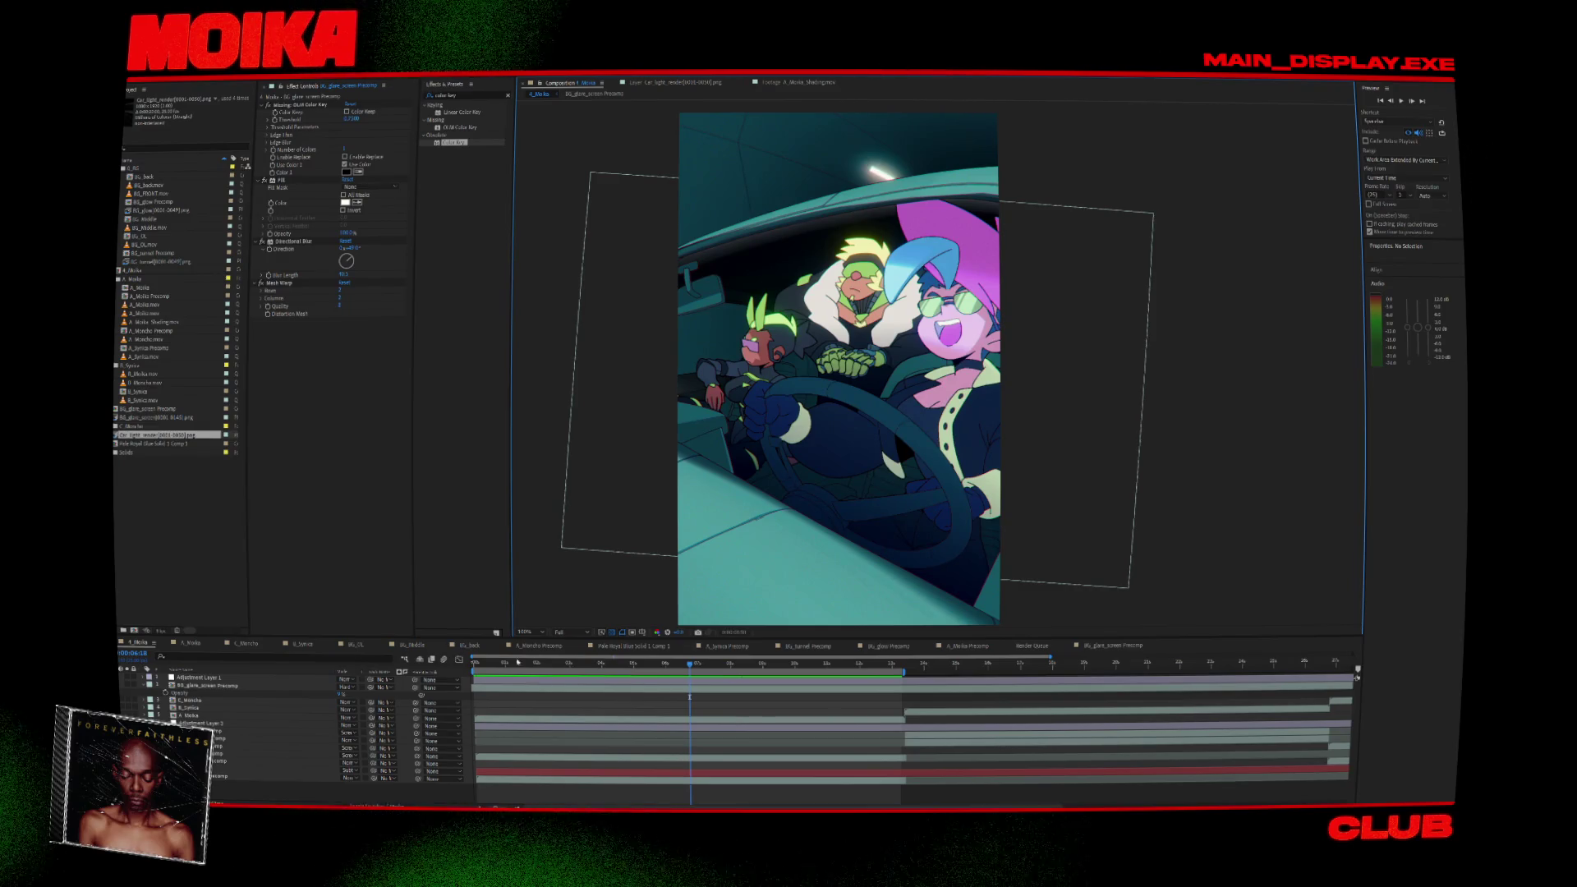
pyautogui.press('Home')
pyautogui.press('space')
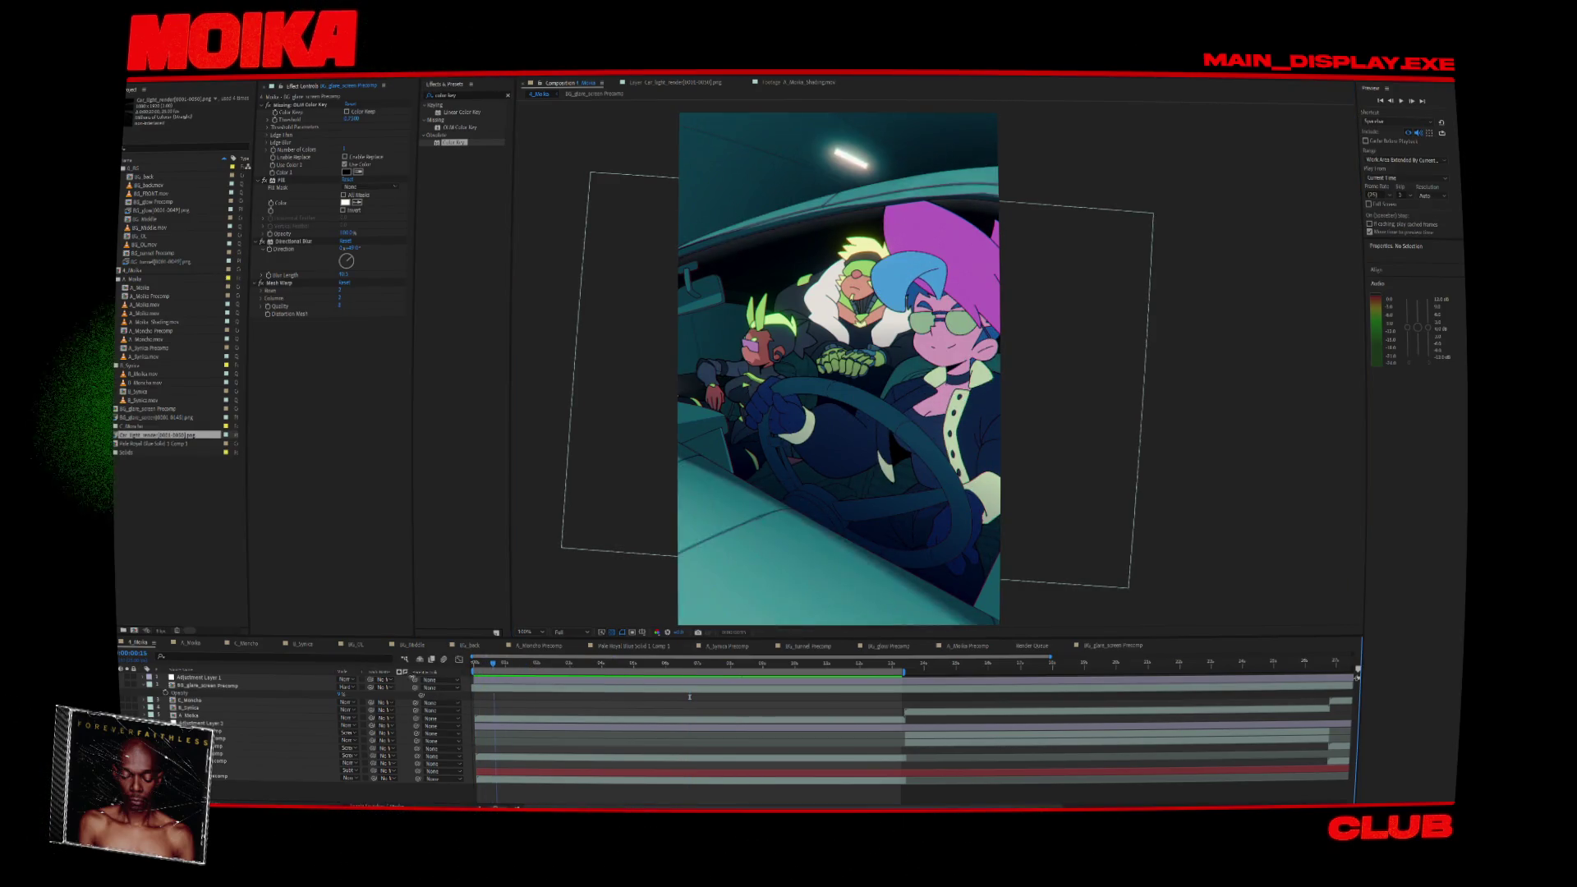
pyautogui.click(255, 685)
# Apply Time Stretch to the glare precomp layer with a stretch factor of 1.
pyautogui.rightClick(518, 685)
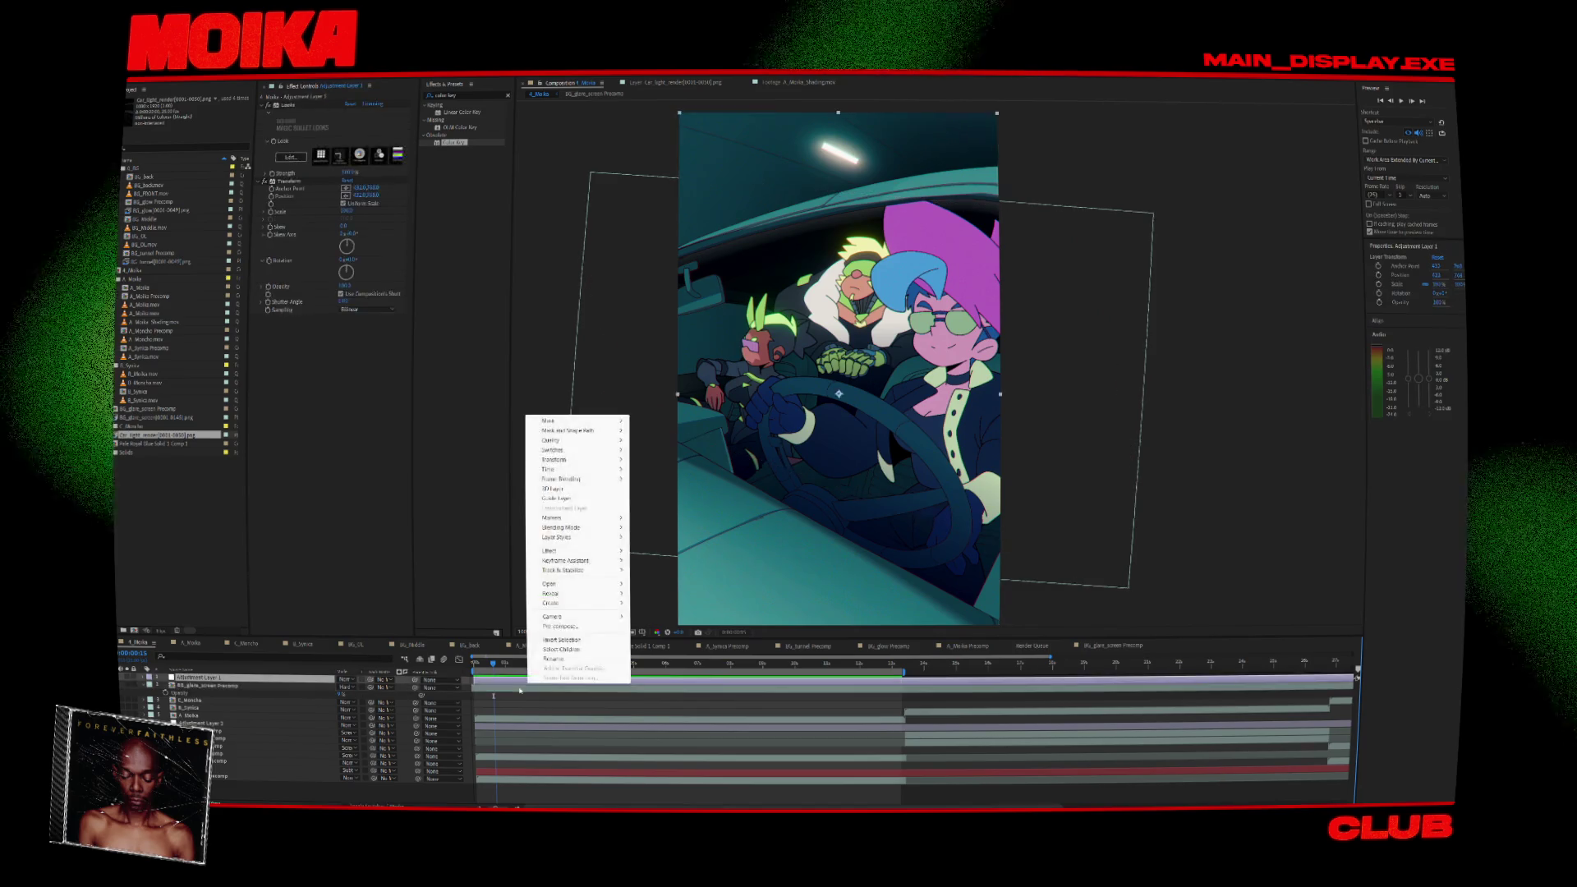
pyautogui.moveTo(566, 474)
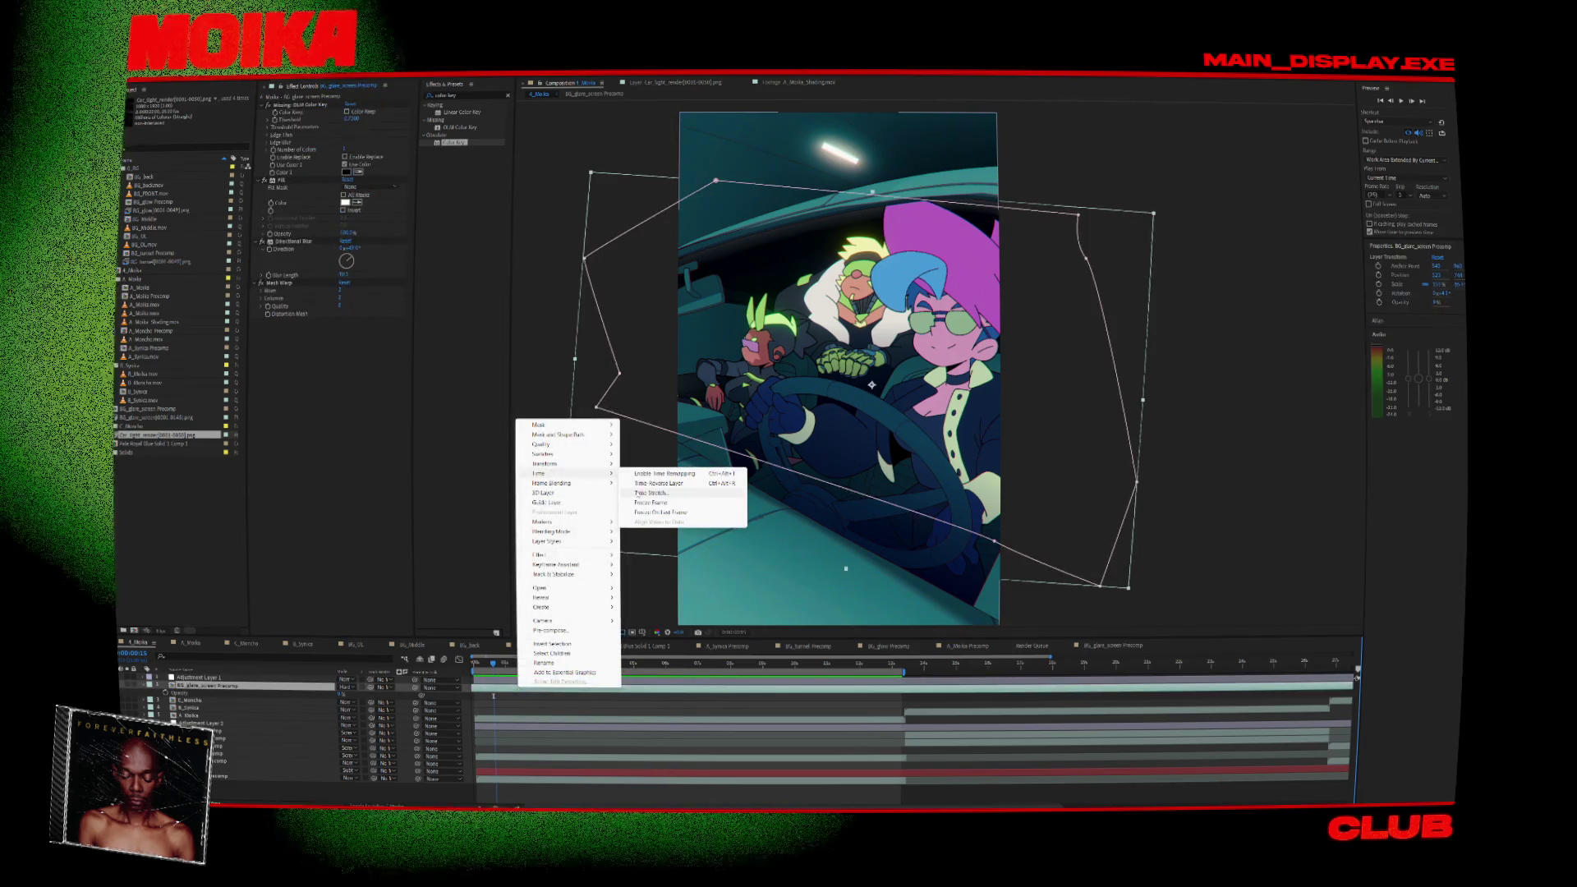
pyautogui.click(653, 493)
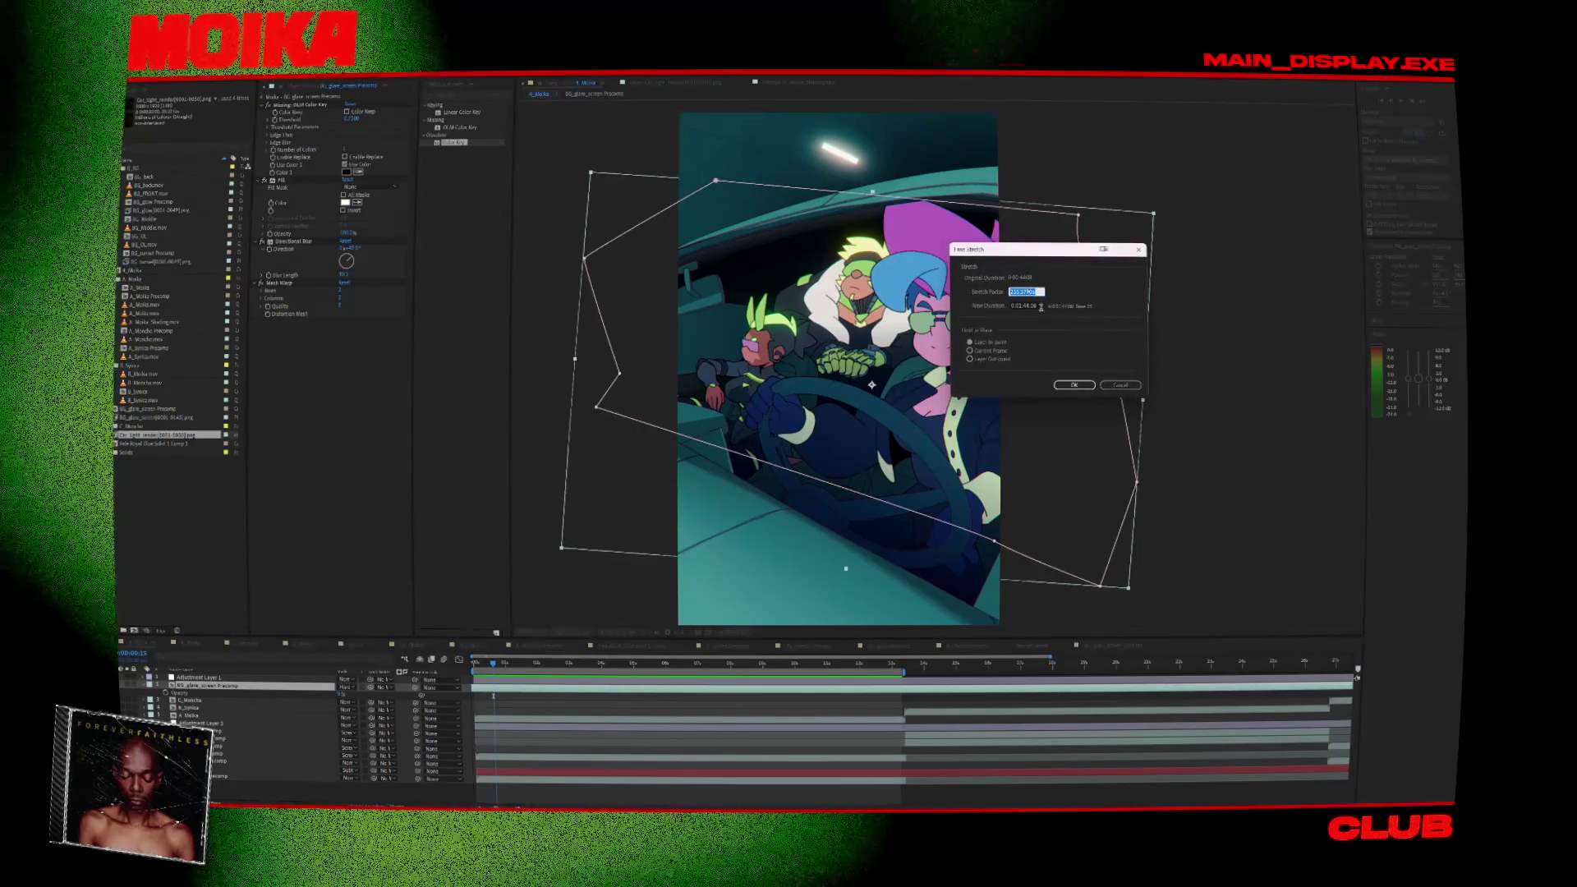
pyautogui.write('194')
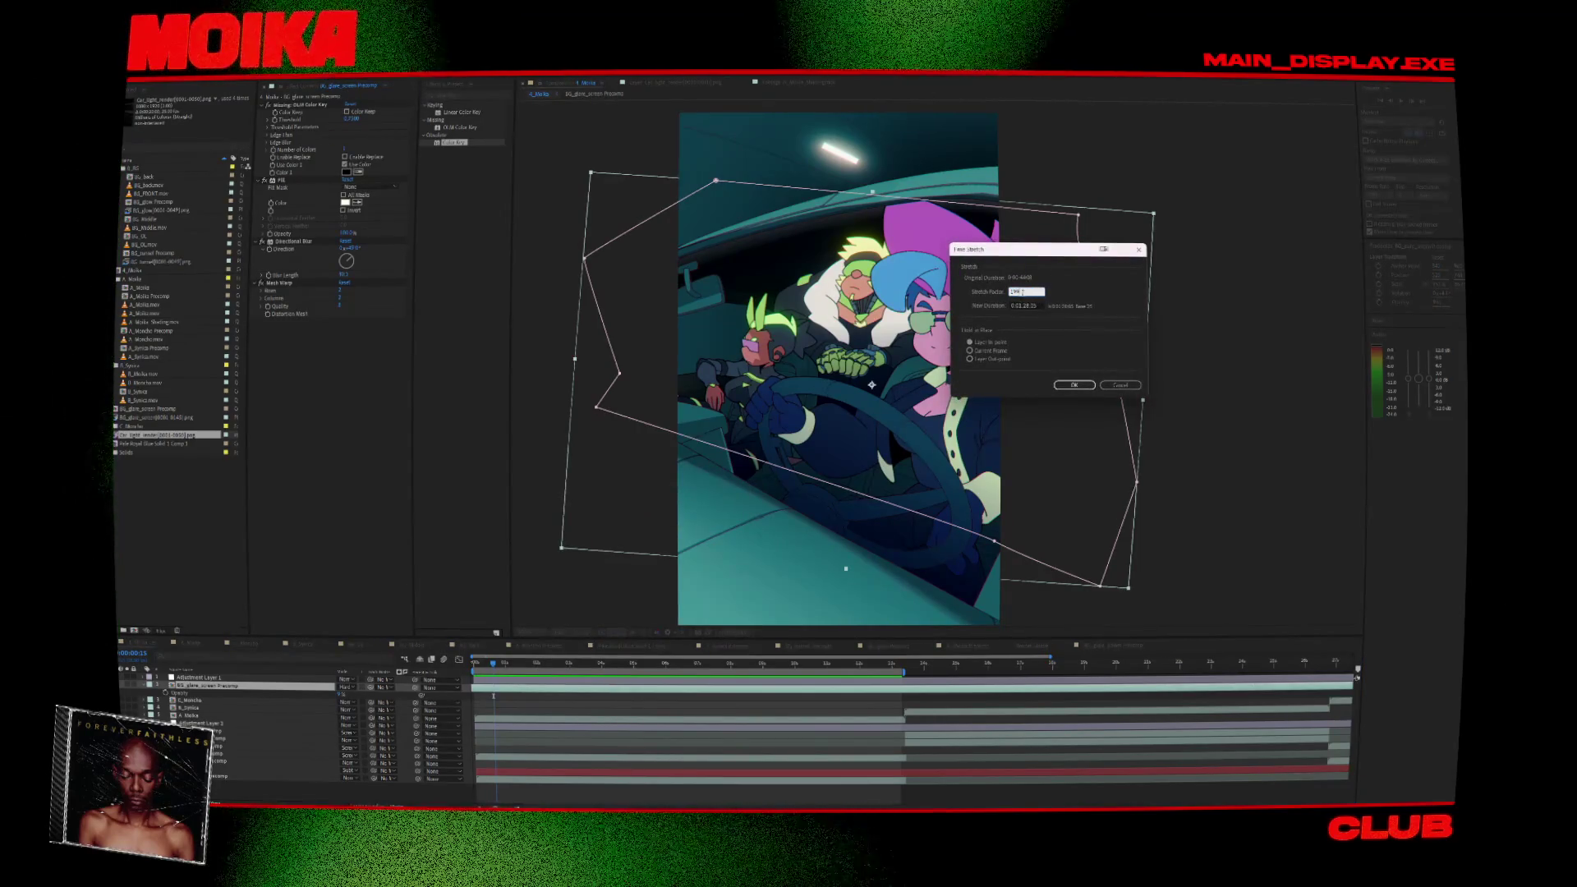
pyautogui.click(1076, 386)
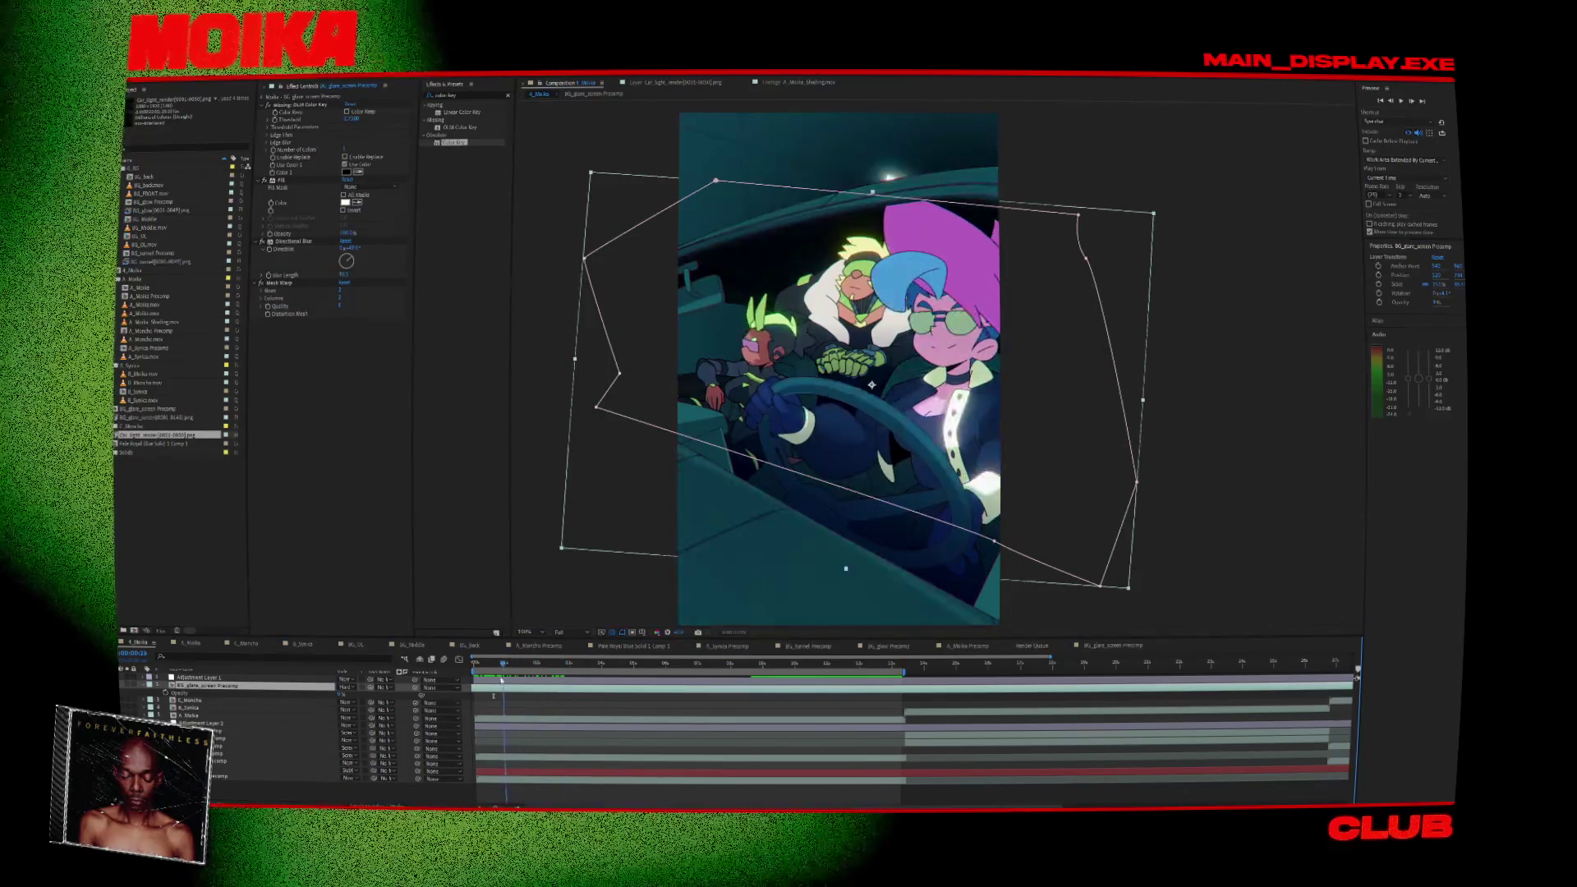
pyautogui.click(583, 536)
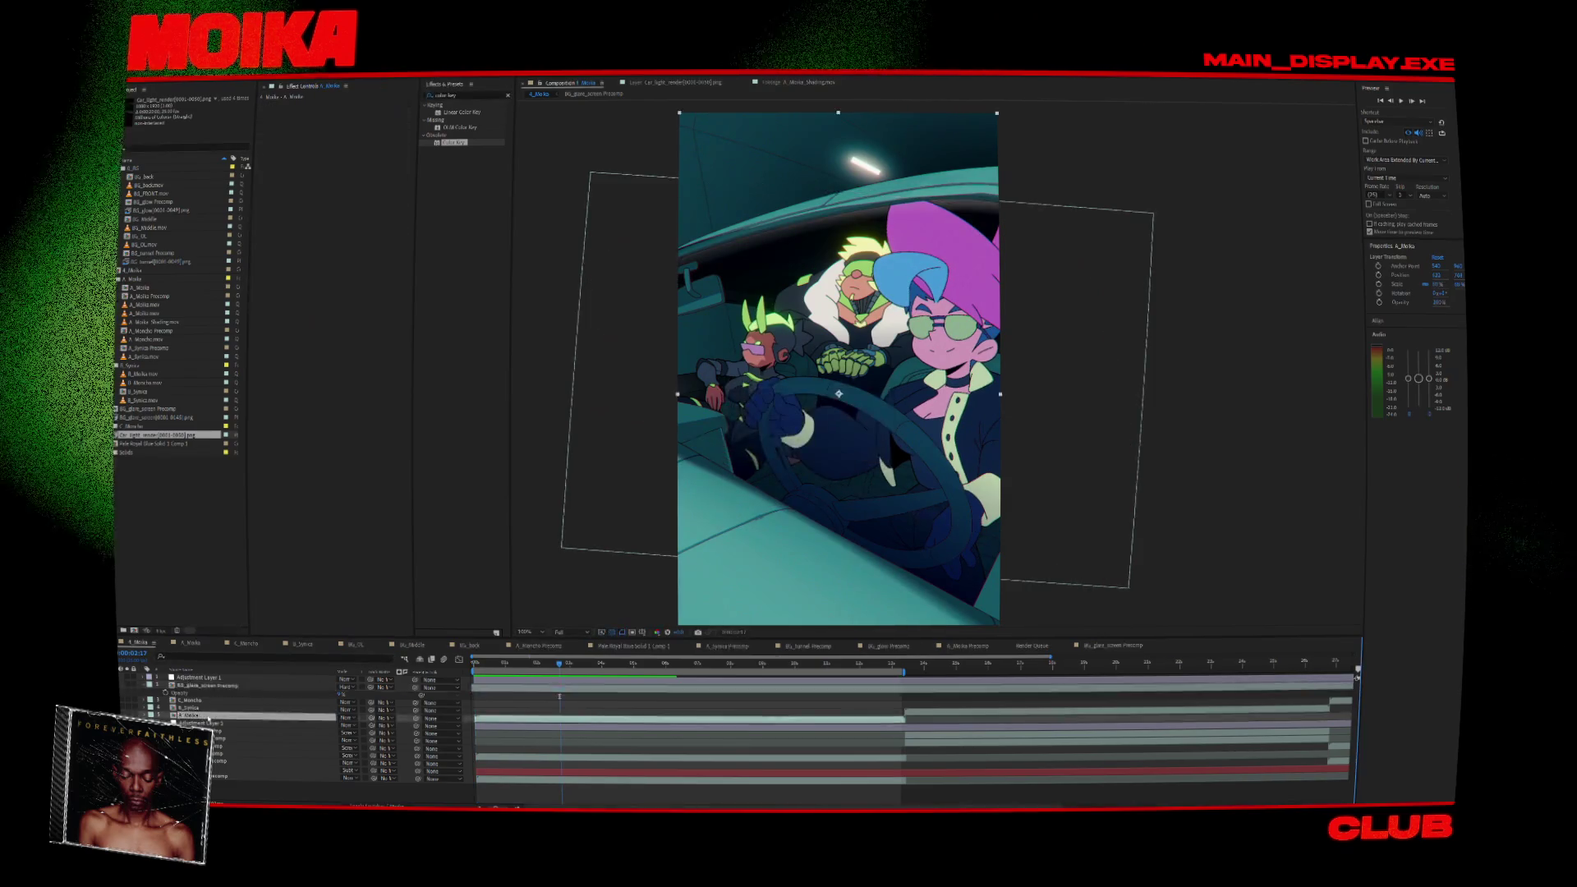
# Open the nested A_Moika Precomp and select its BG_glare_screen Precomp layer at the start.
pyautogui.doubleClick(215, 702)
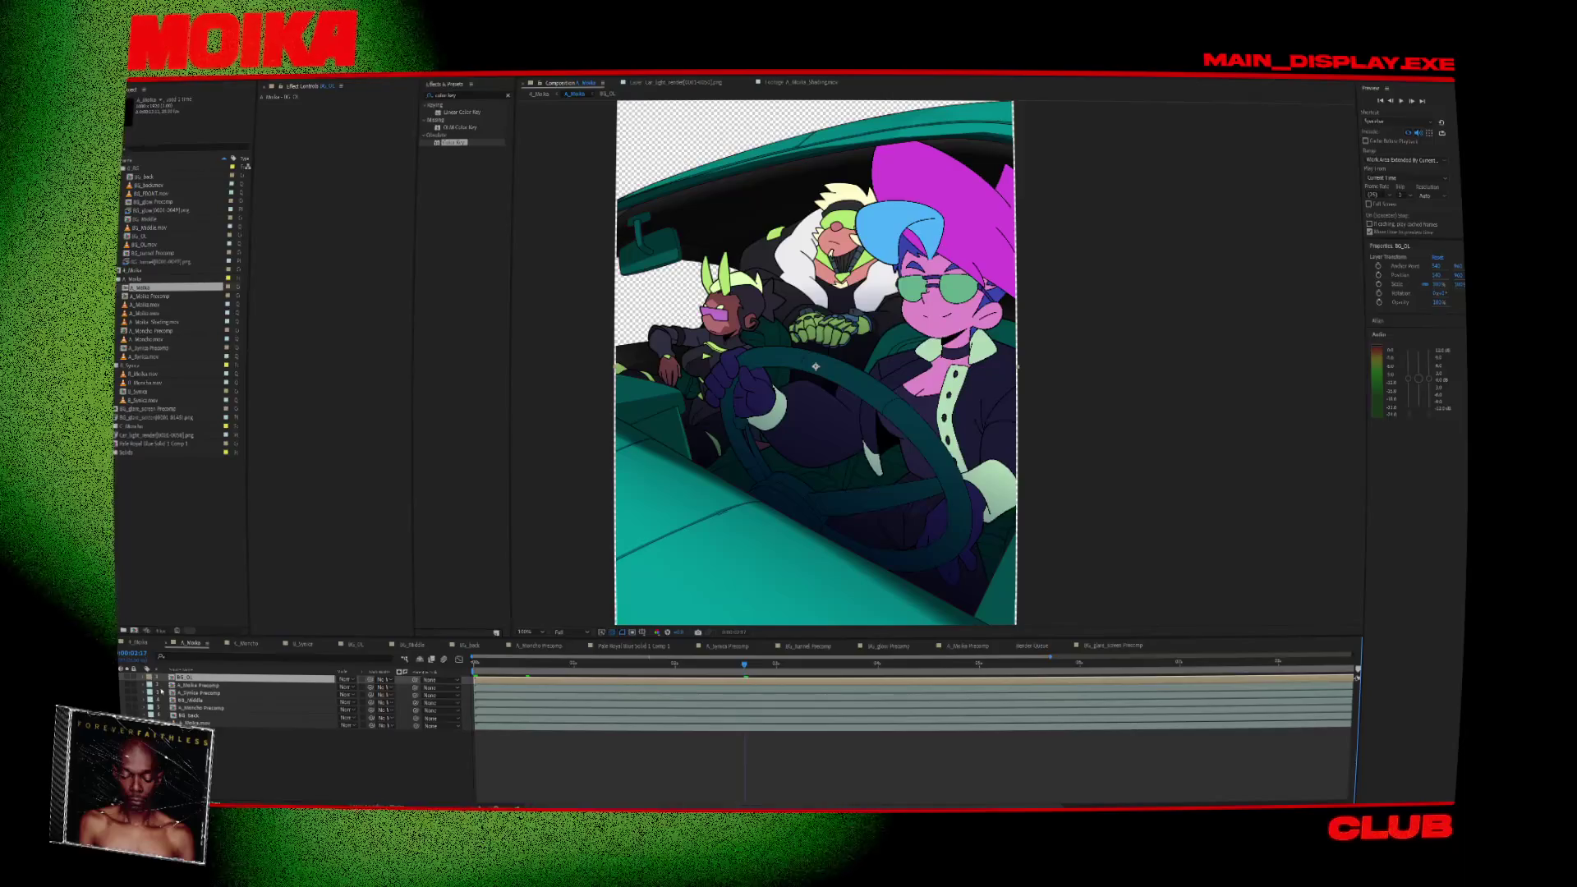
pyautogui.doubleClick(185, 686)
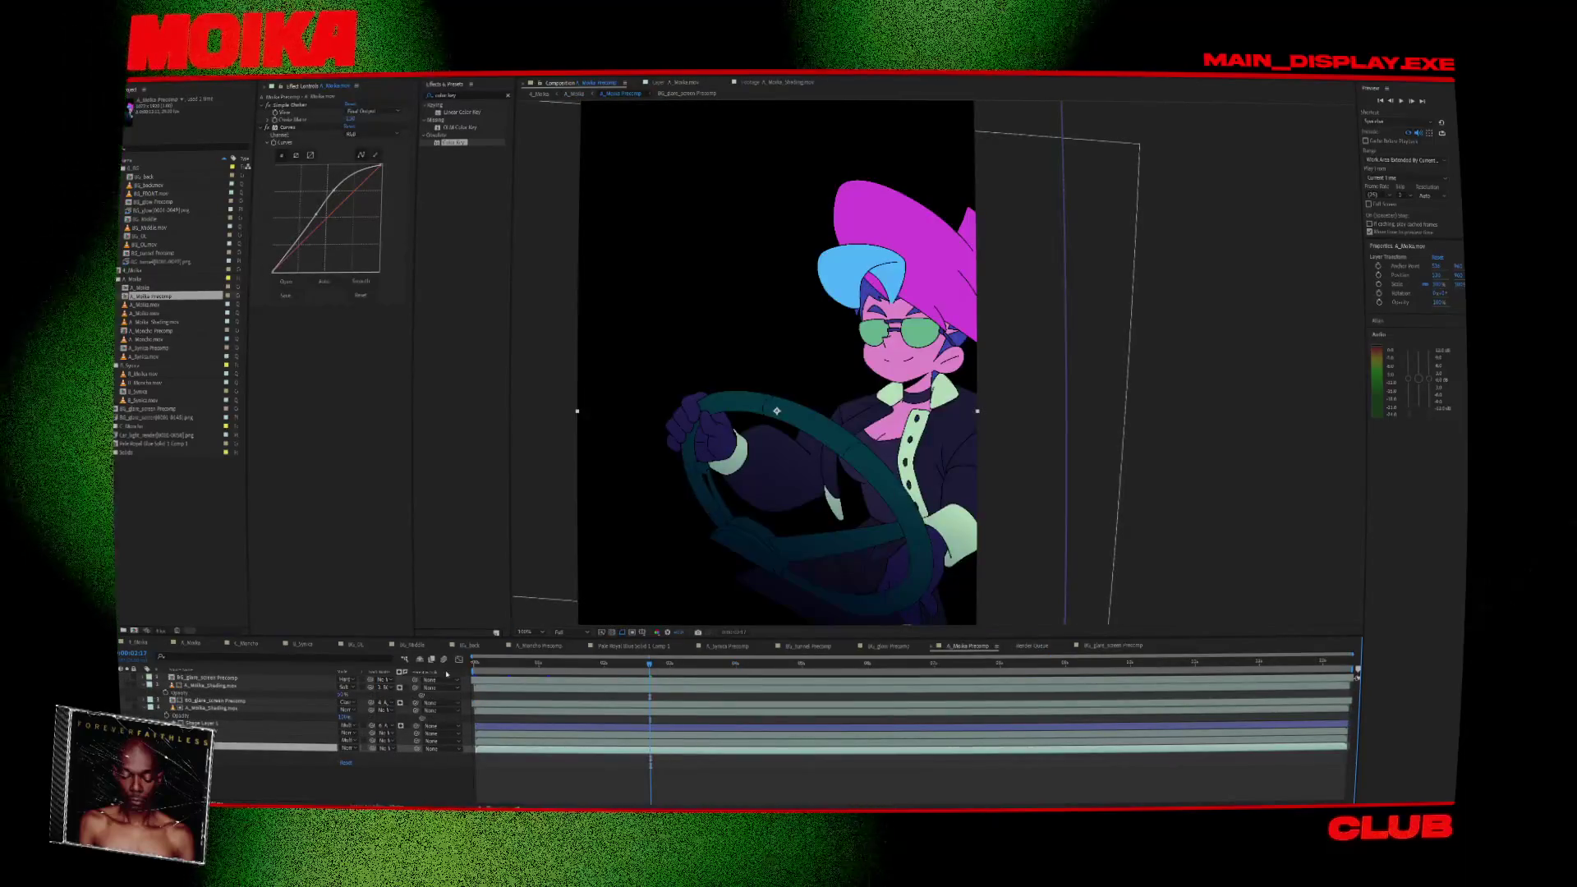
pyautogui.click(485, 663)
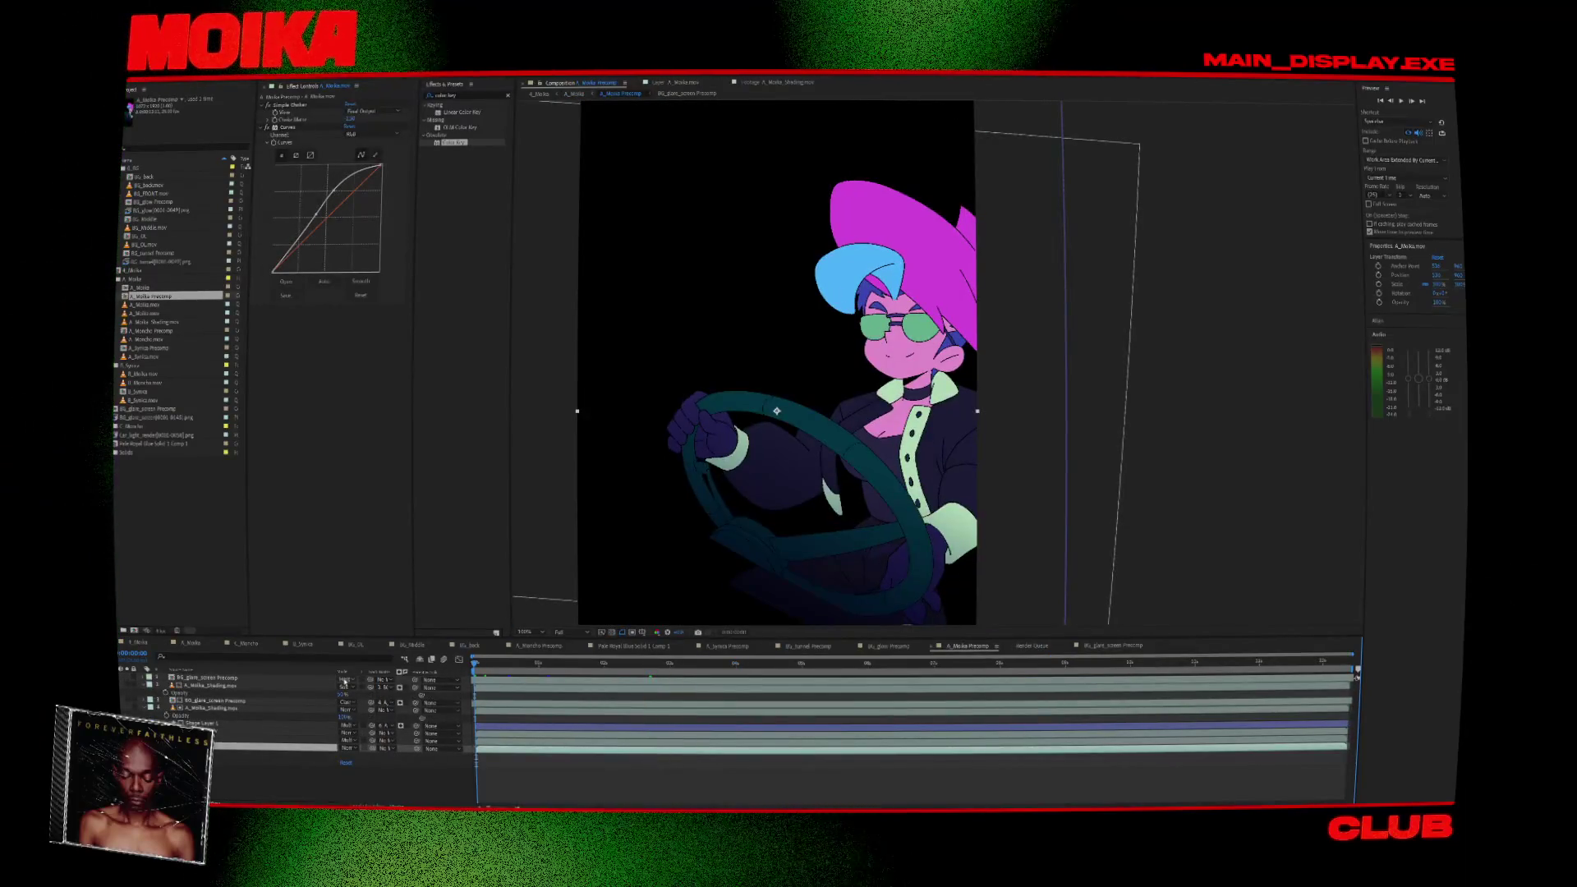
pyautogui.click(216, 702)
# Set the glare layer's Time Stretch factor to 100 and return to the parent A_Moika comp.
pyautogui.rightClick(224, 702)
pyautogui.moveTo(278, 486)
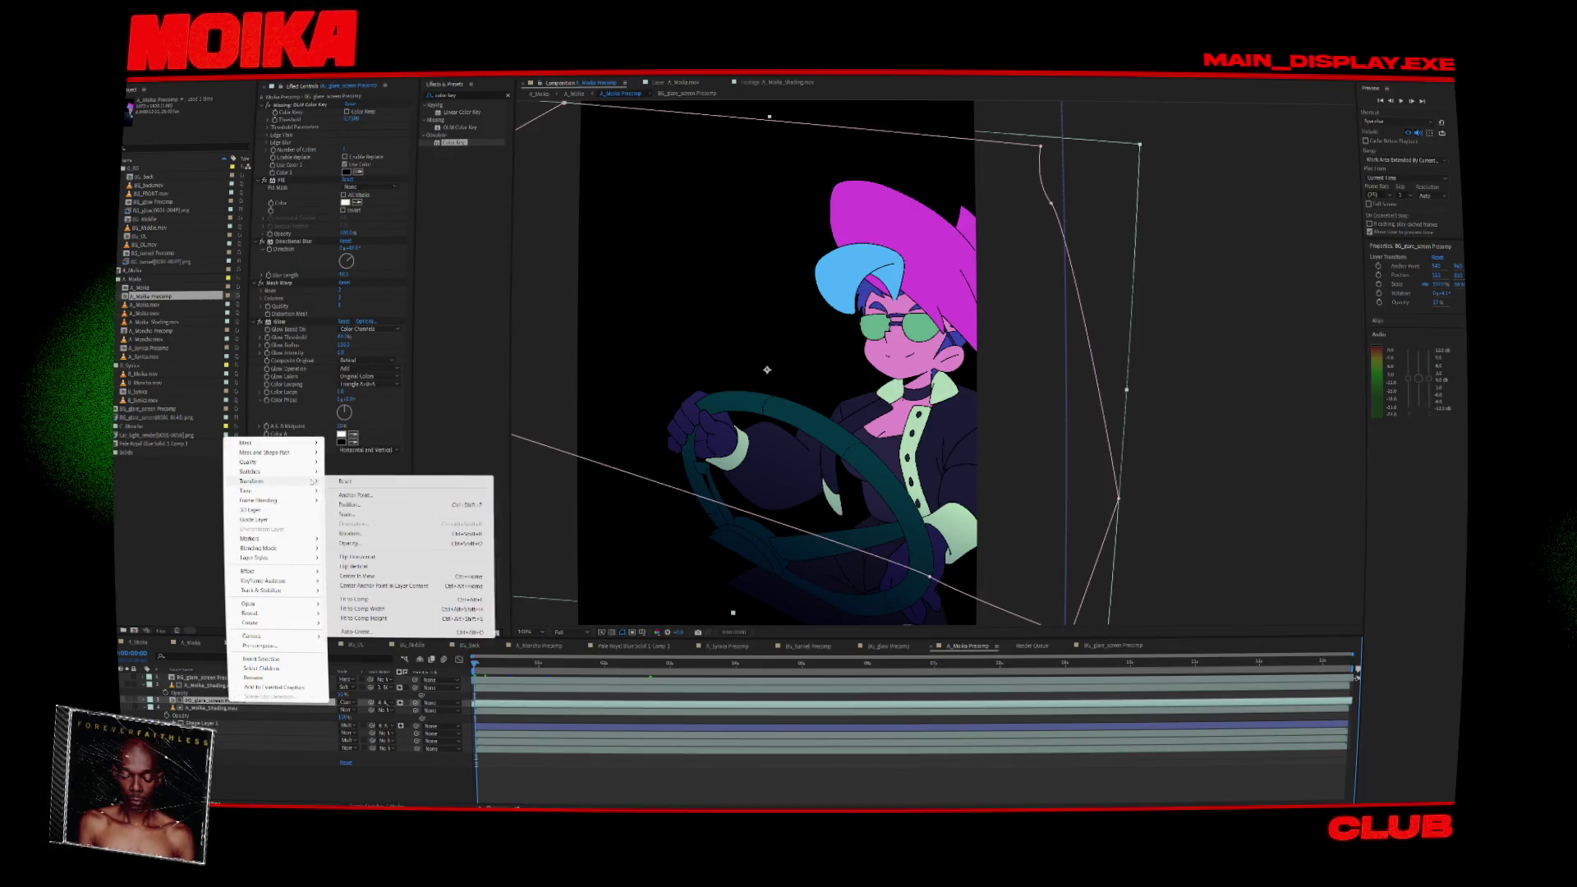
pyautogui.rightClick(166, 702)
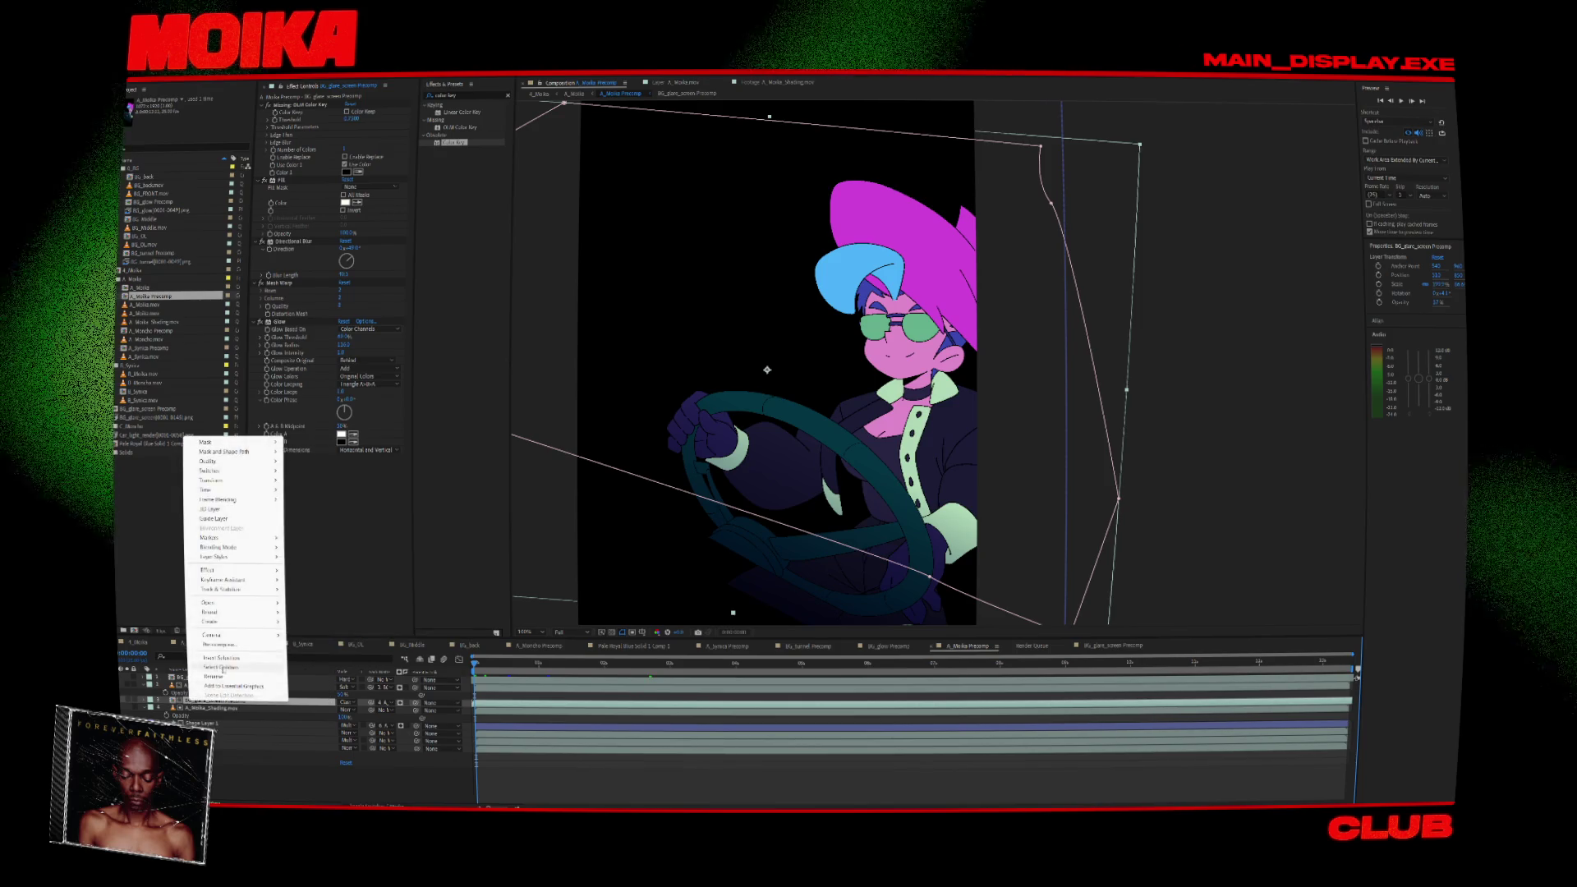
pyautogui.click(234, 678)
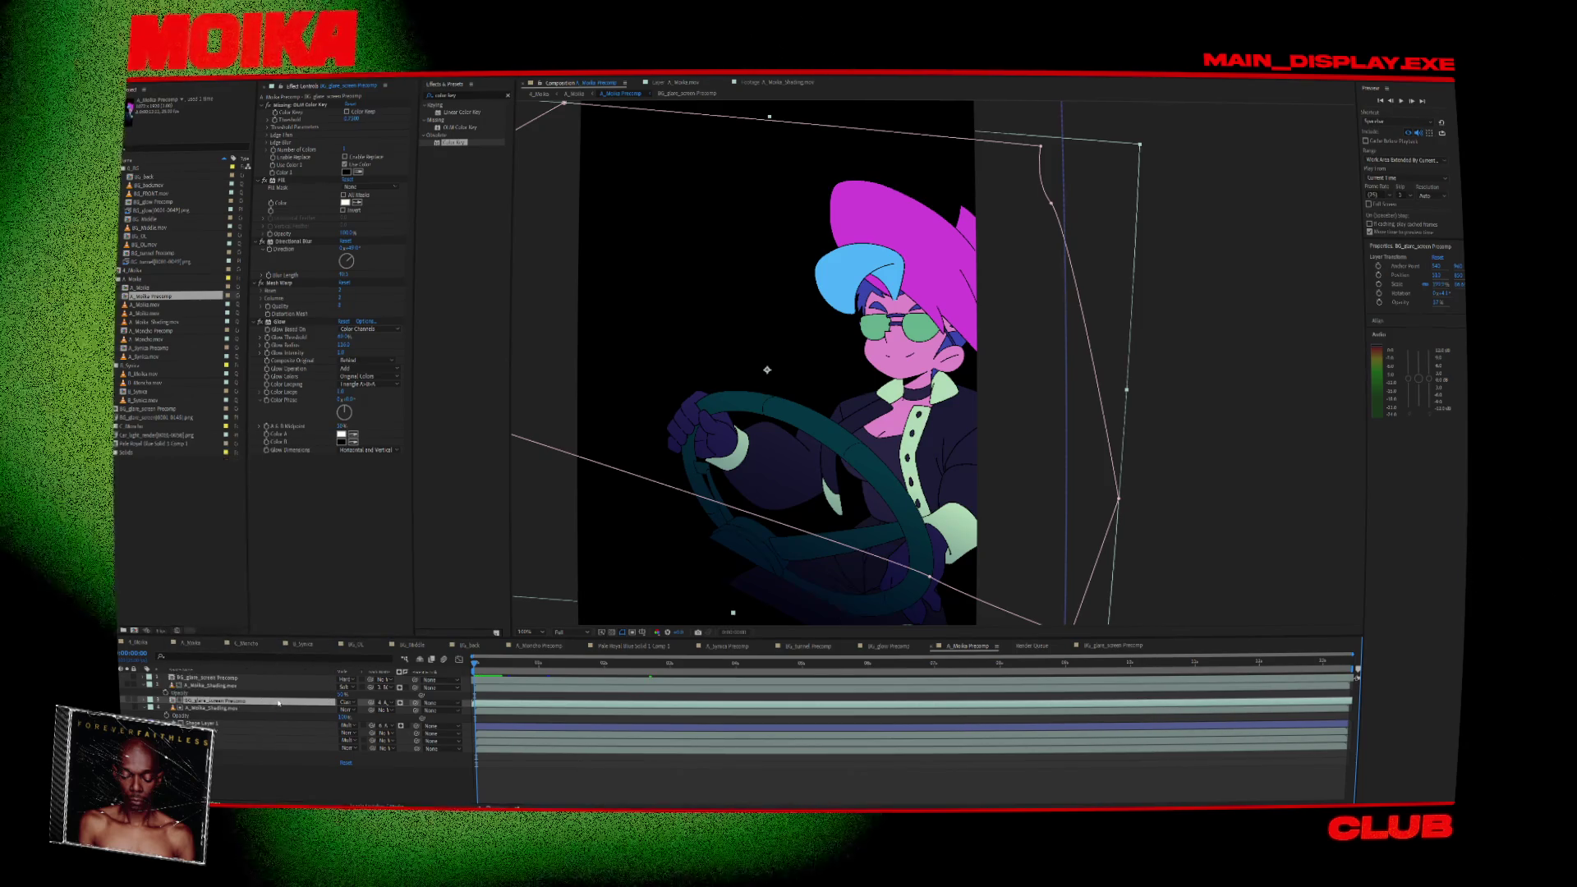
pyautogui.rightClick(234, 679)
pyautogui.moveTo(316, 479)
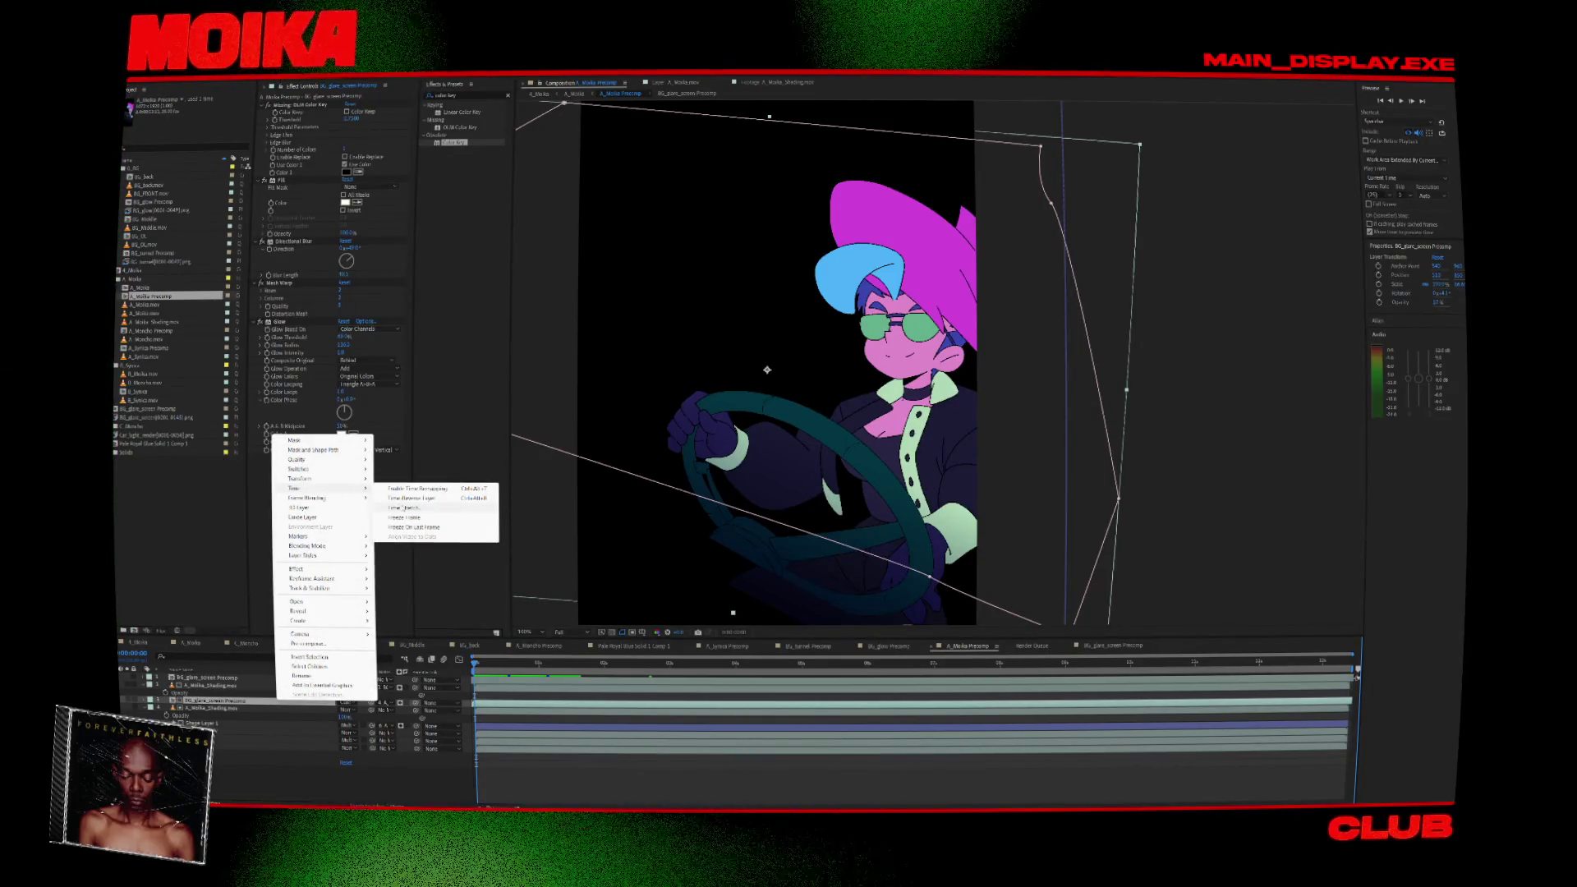
pyautogui.click(411, 507)
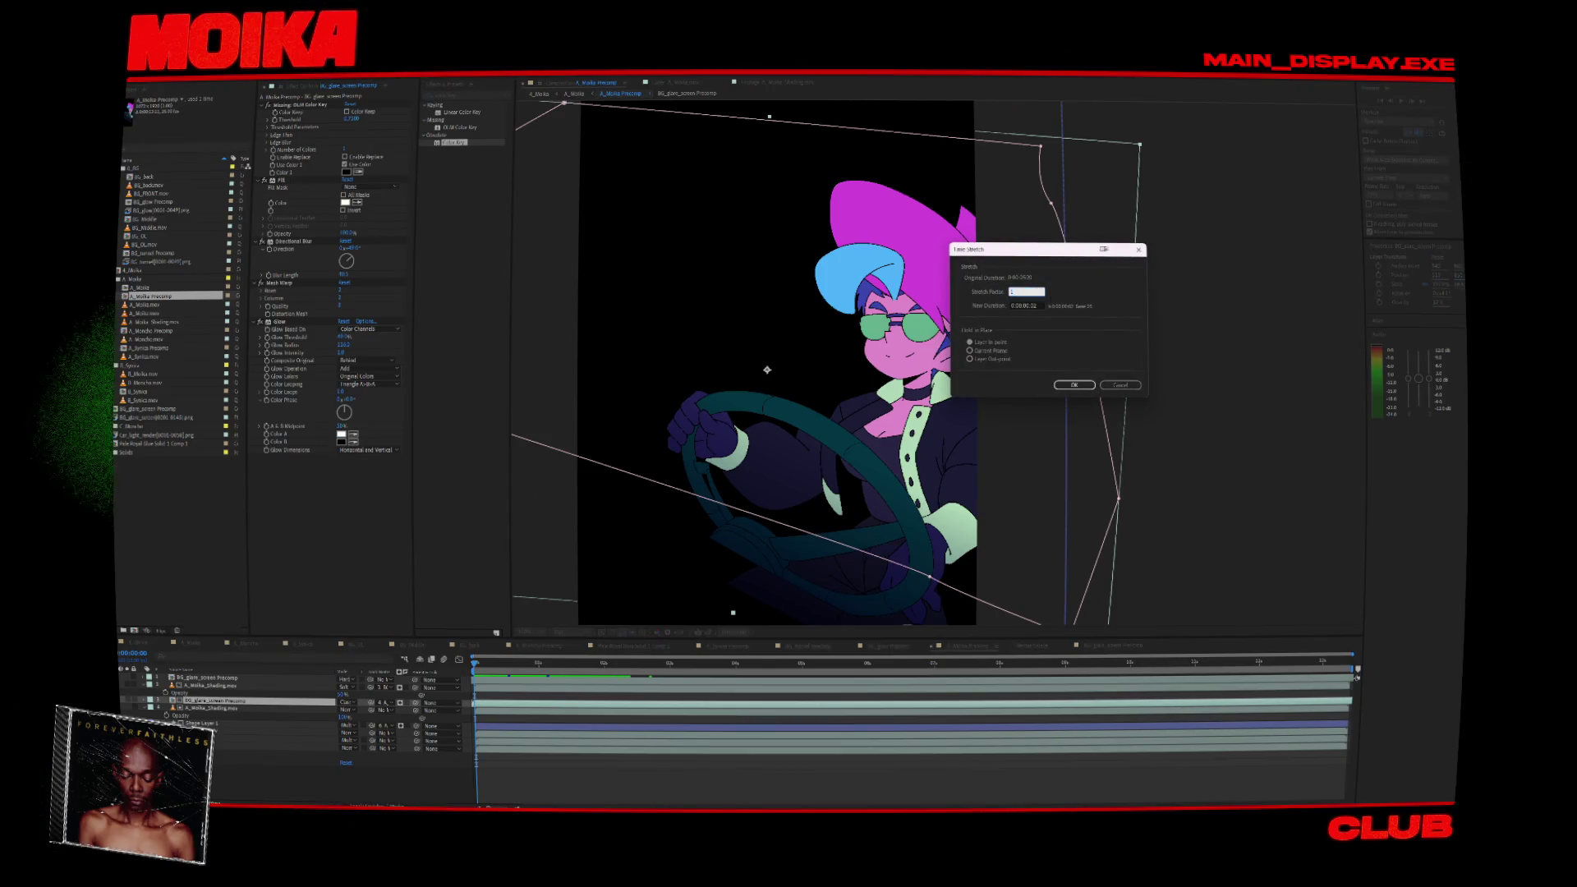
pyautogui.write('6')
pyautogui.write('100')
pyautogui.click(1075, 385)
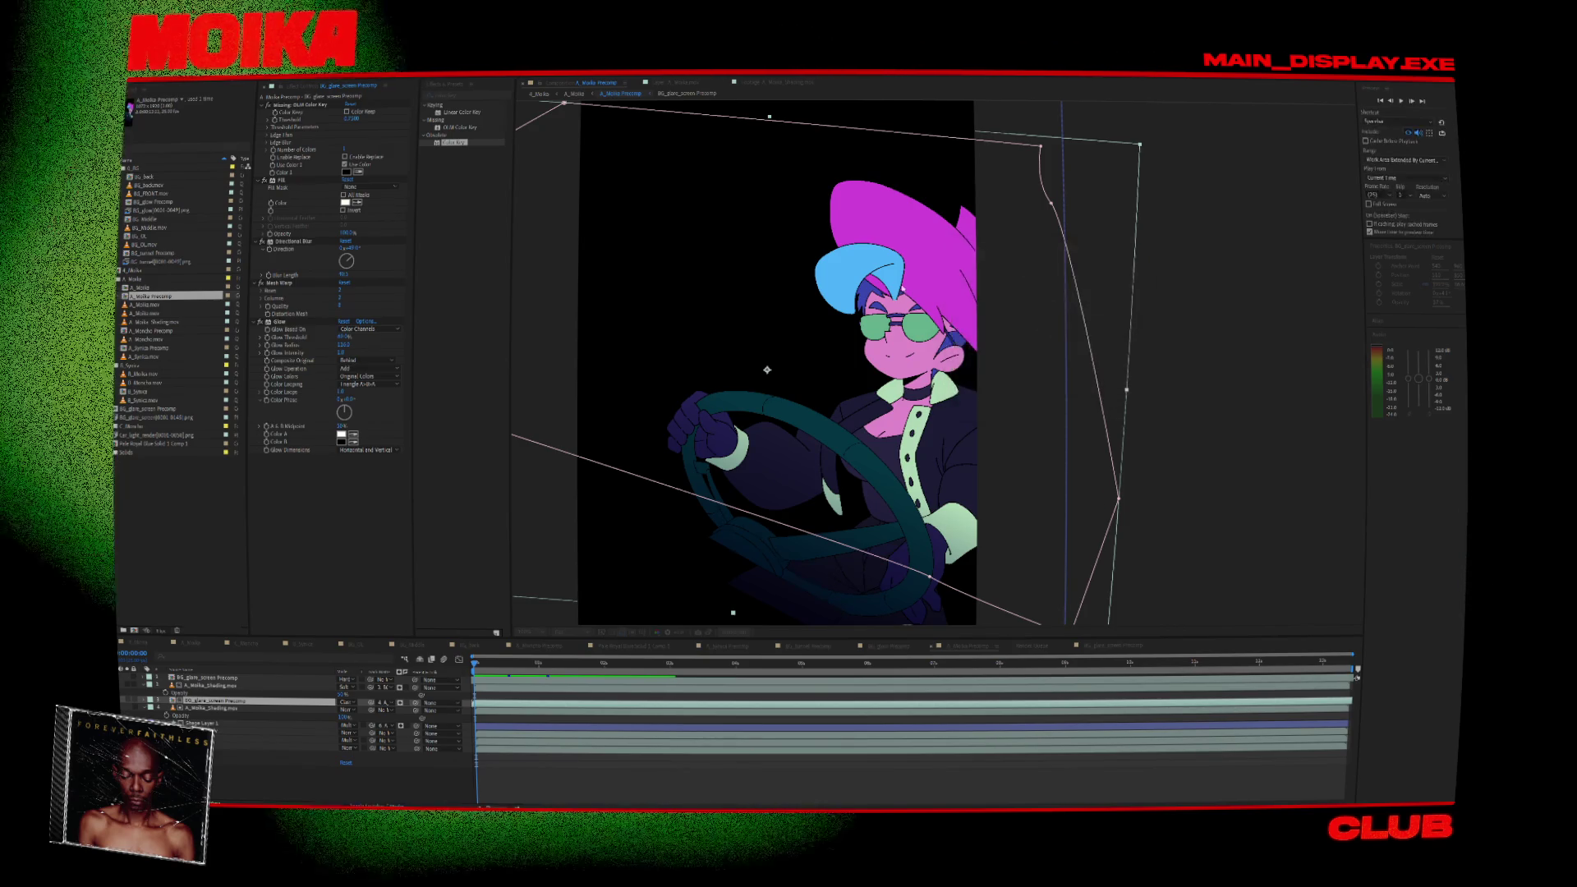
pyautogui.click(582, 96)
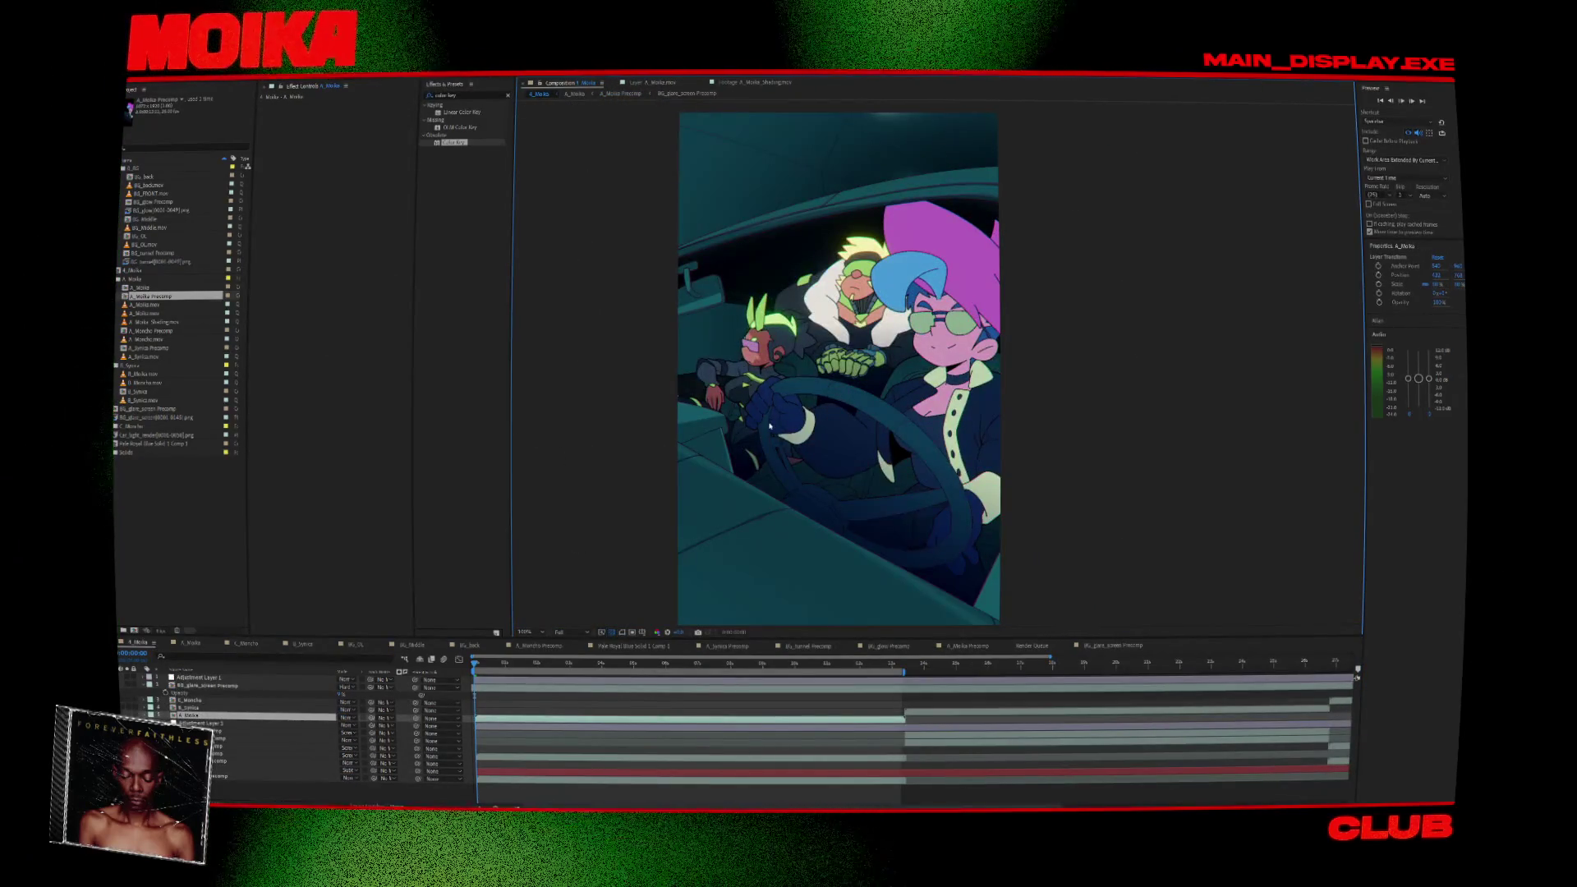
pyautogui.press('space')
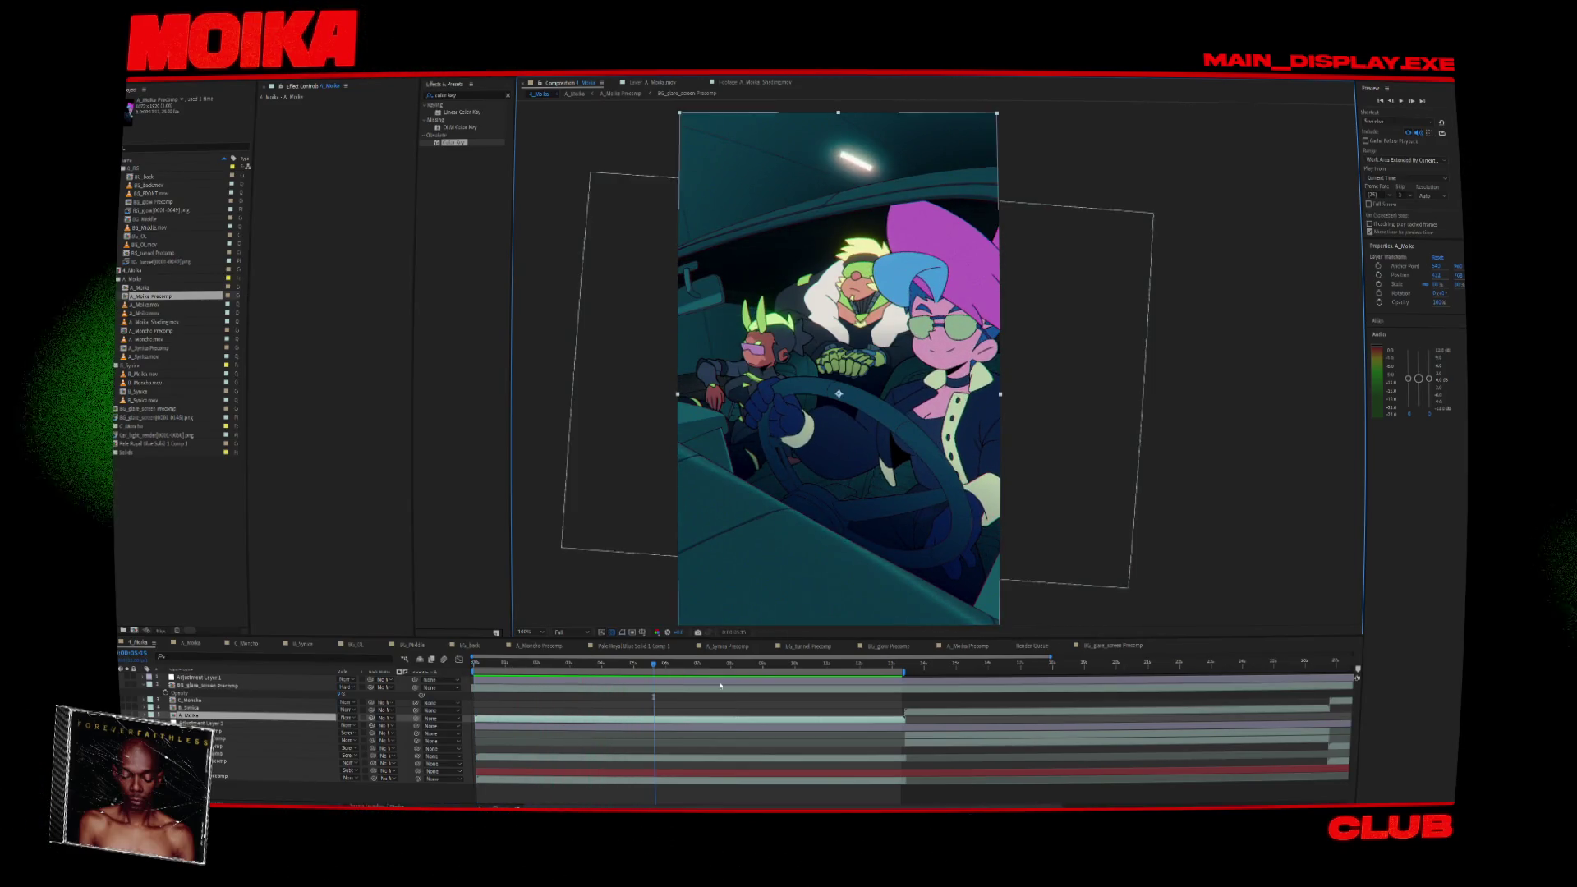
pyautogui.click(857, 693)
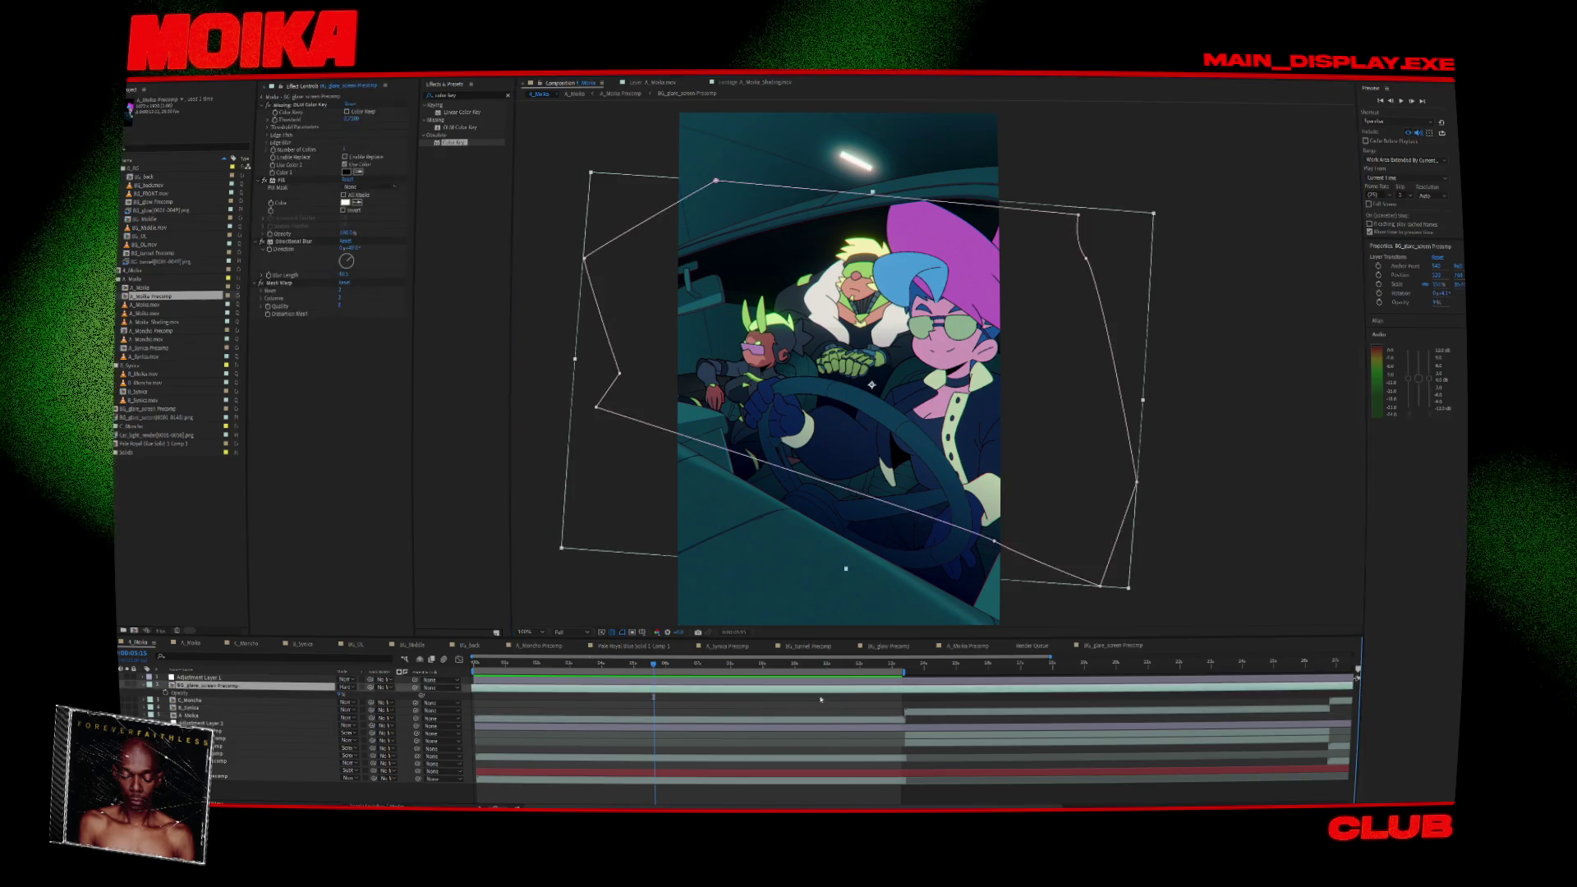
pyautogui.click(871, 664)
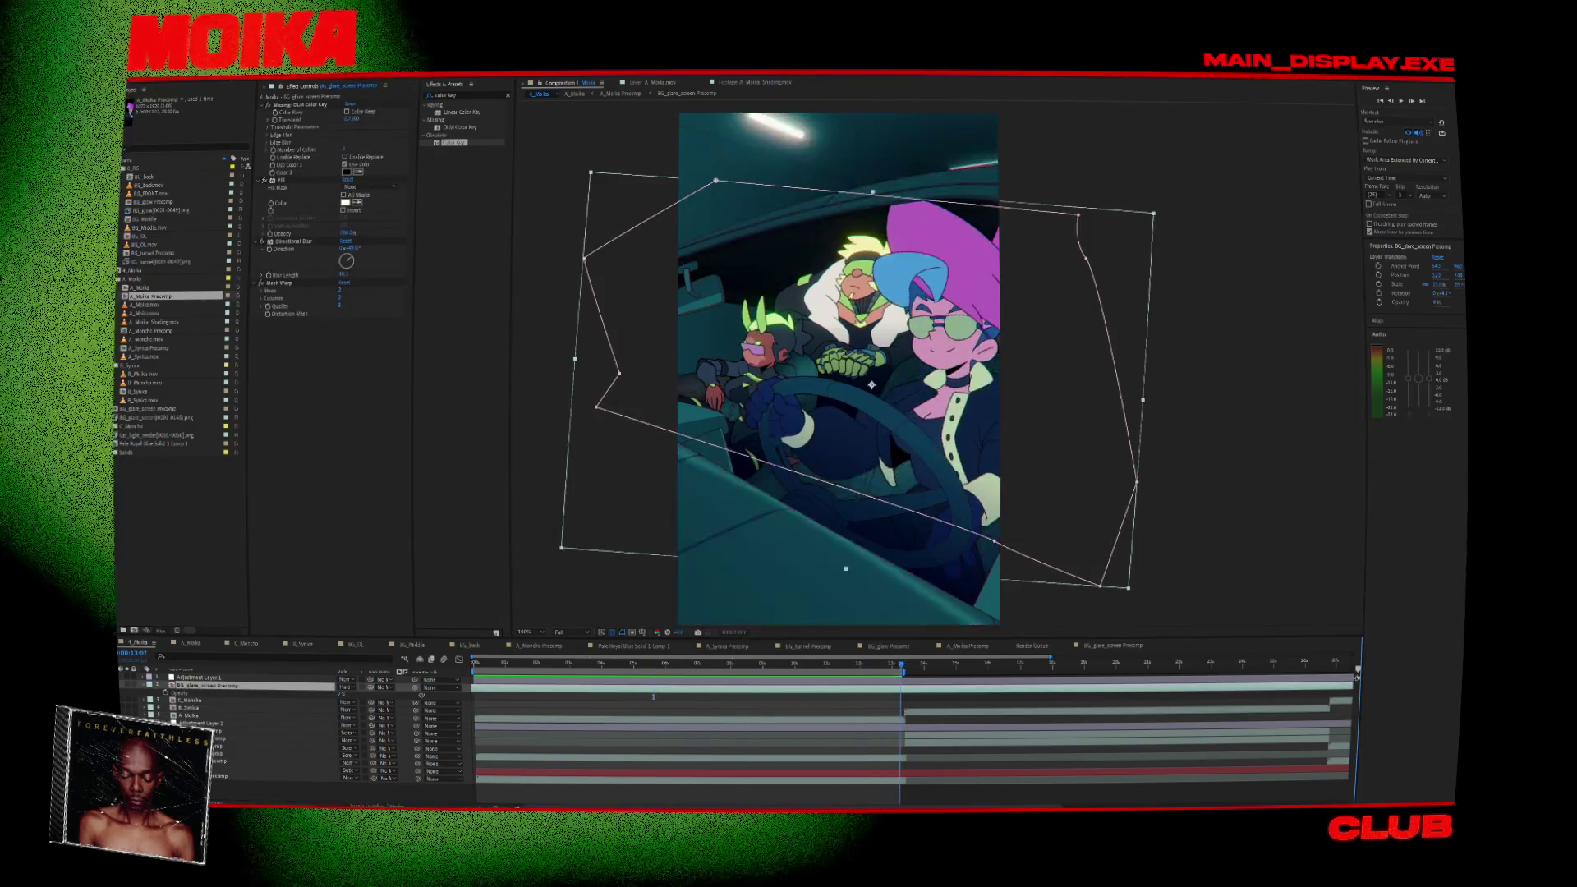
pyautogui.click(902, 664)
pyautogui.hotkey('ctrl', 'shift', 'd')
pyautogui.hotkey('ctrl', 'z')
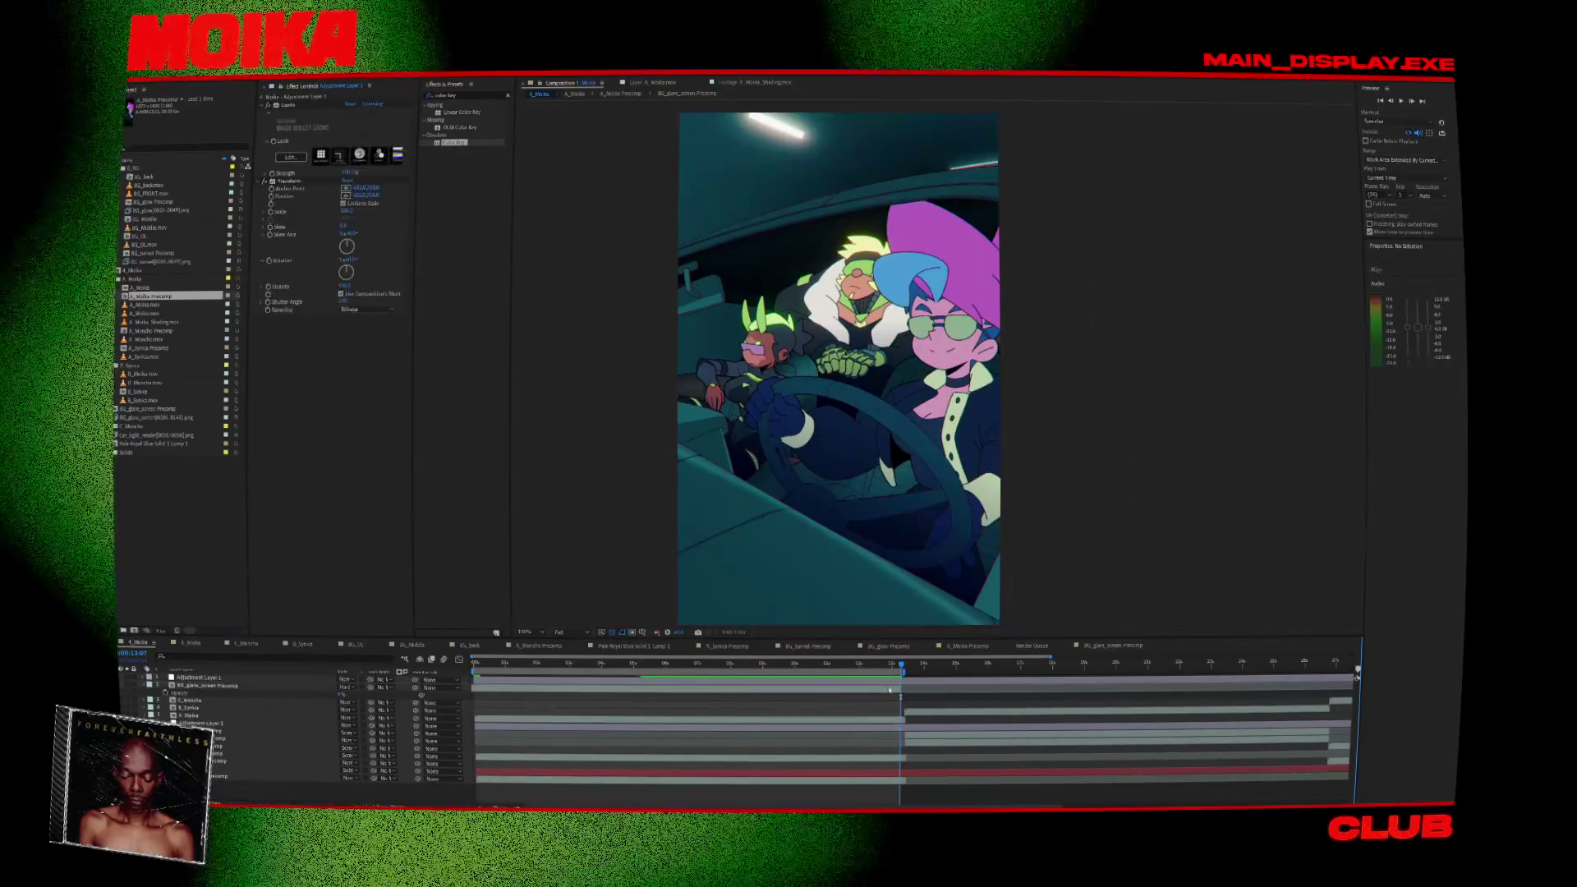
pyautogui.press('=')
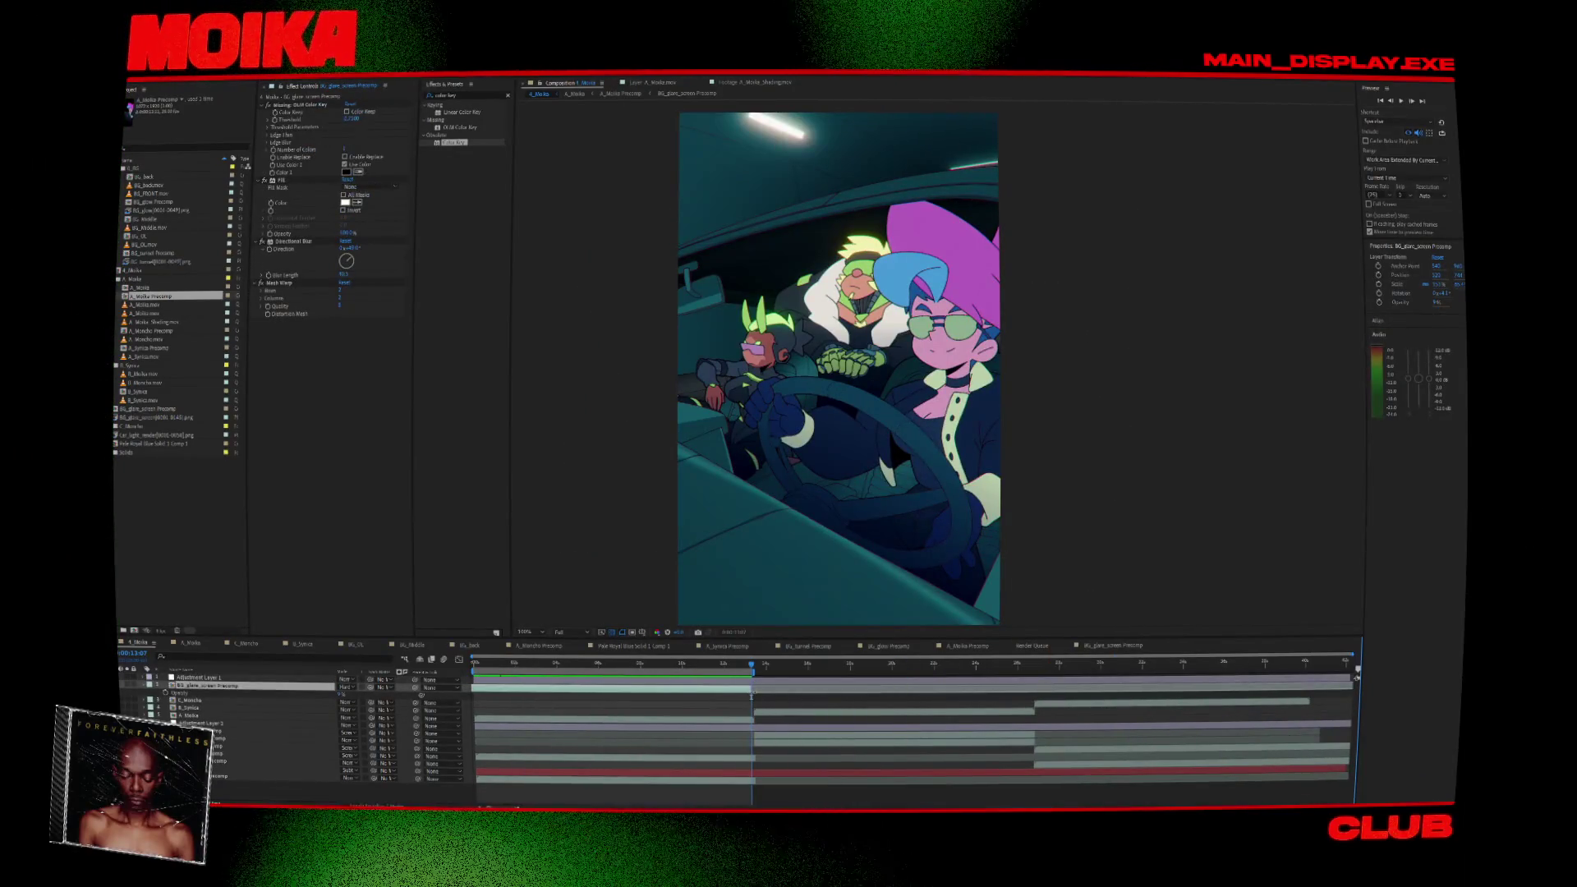
pyautogui.click(832, 688)
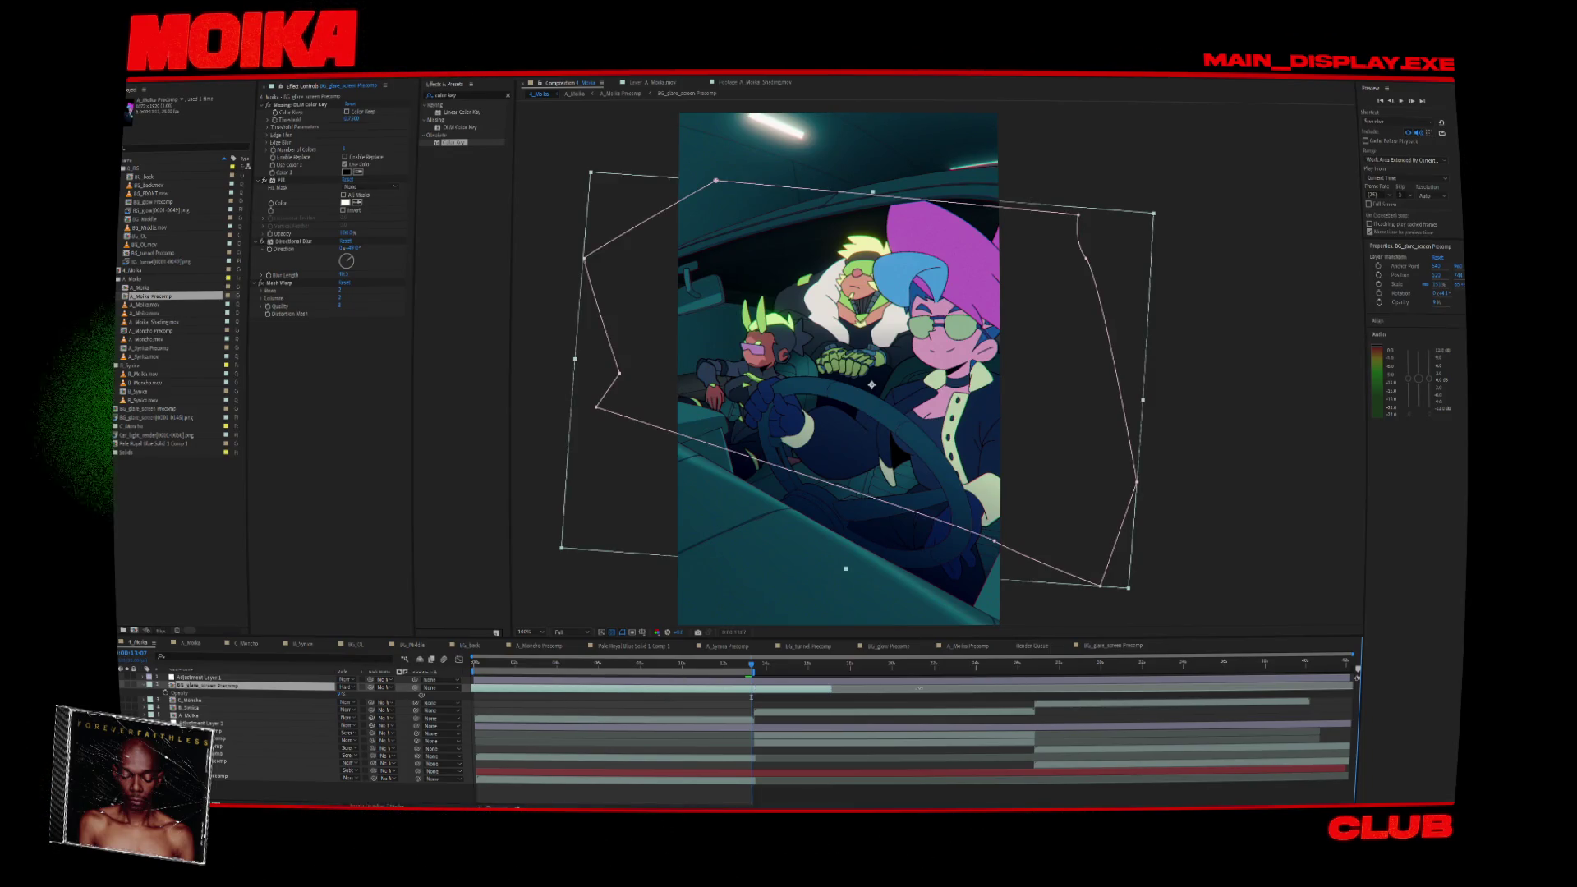
pyautogui.moveTo(920, 688); pyautogui.dragTo(1031, 688)
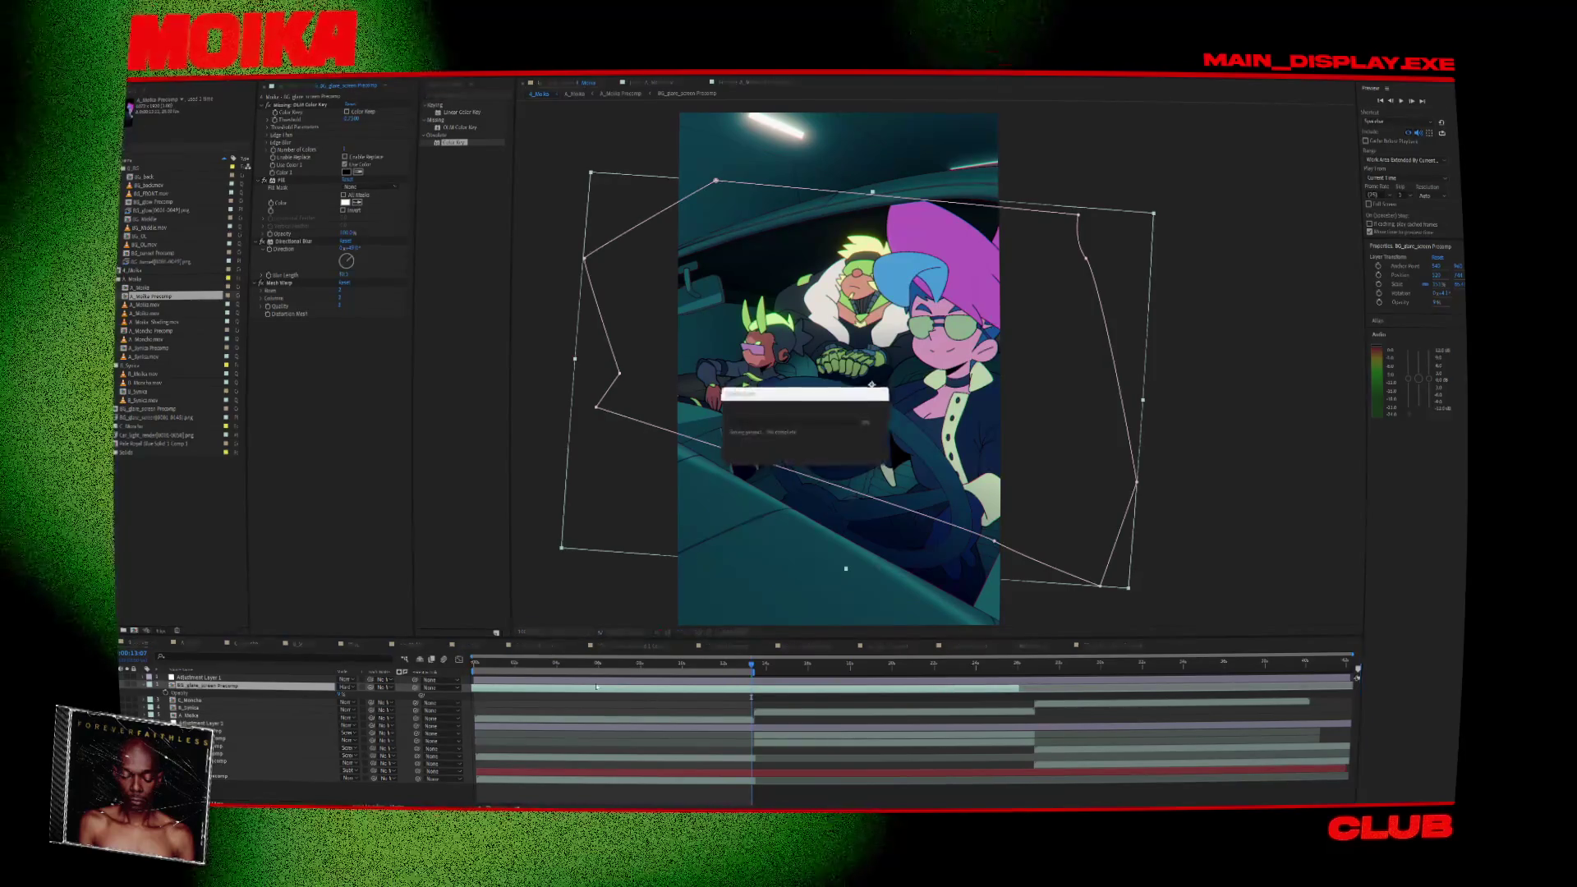
pyautogui.click(491, 665)
pyautogui.moveTo(491, 665); pyautogui.dragTo(475, 664)
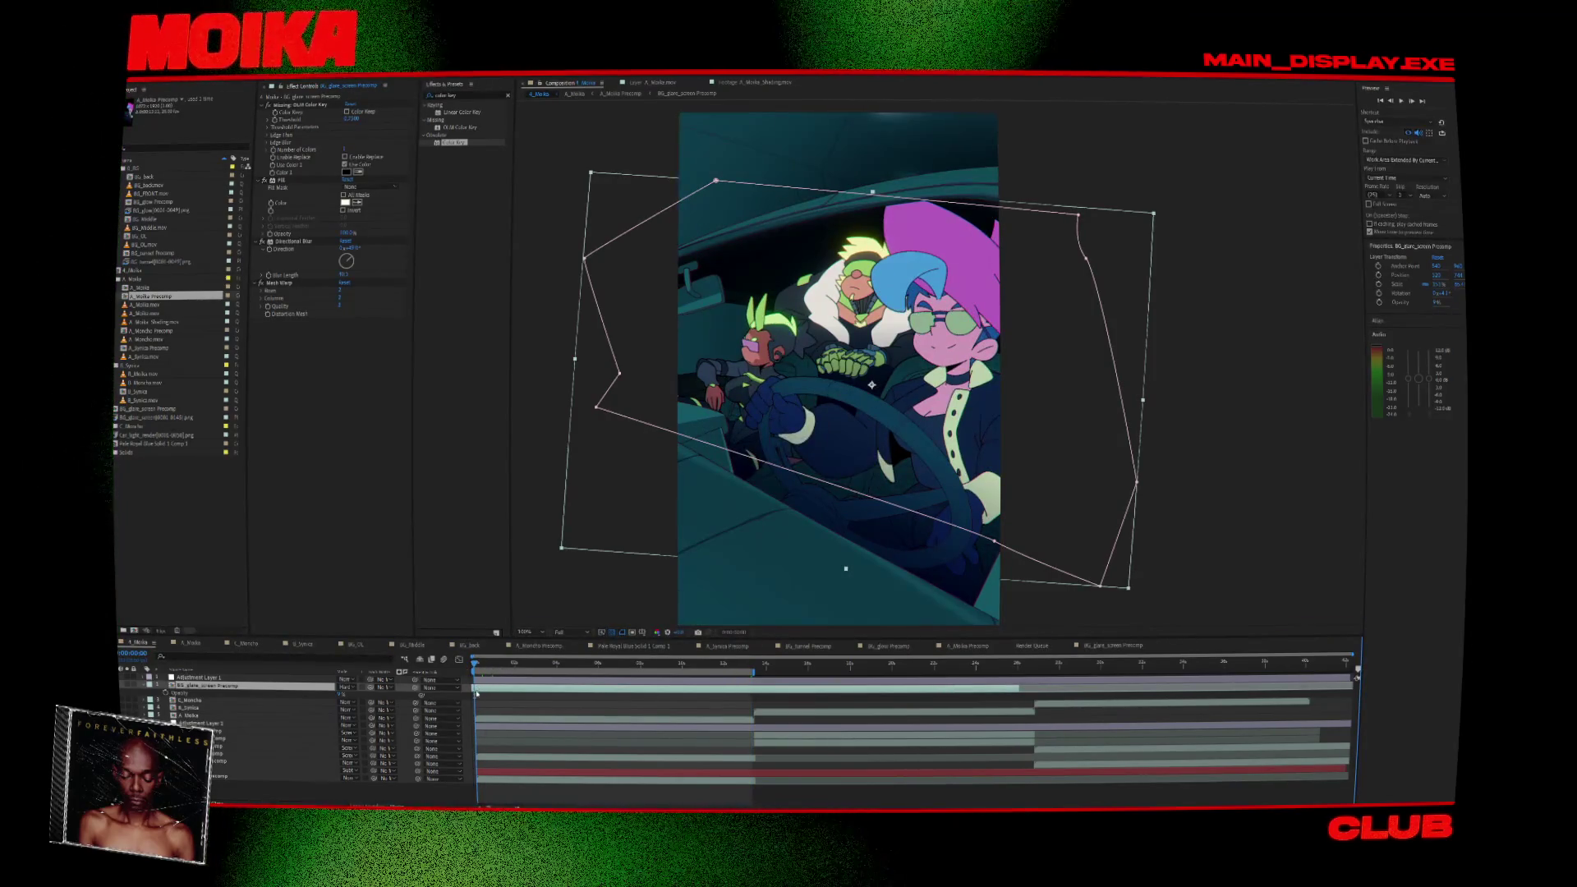
pyautogui.press('space')
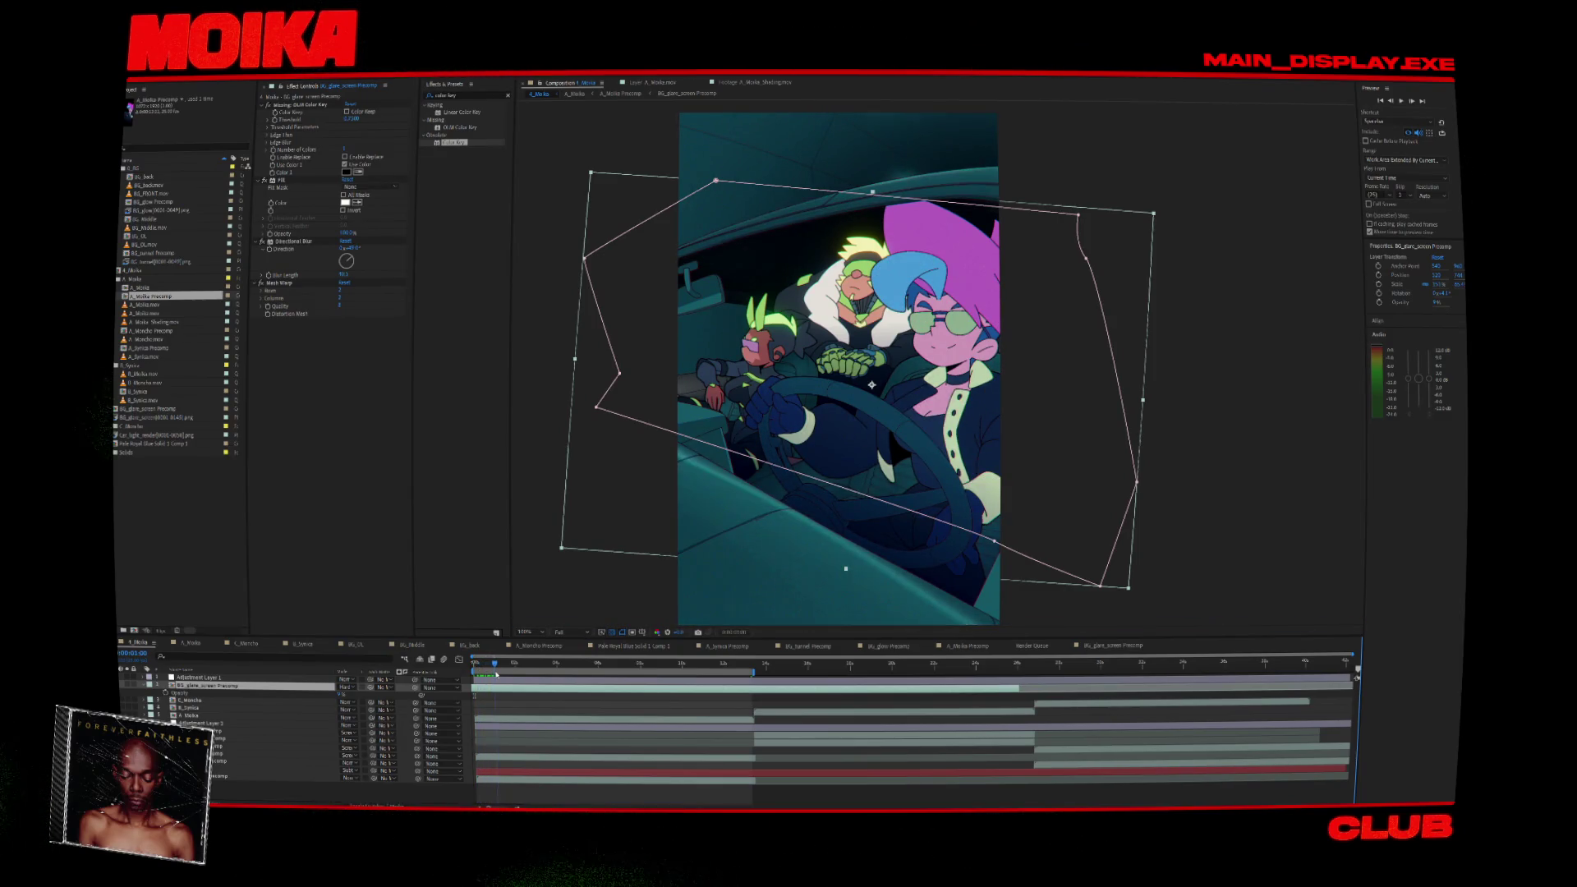
pyautogui.moveTo(502, 681); pyautogui.dragTo(480, 685)
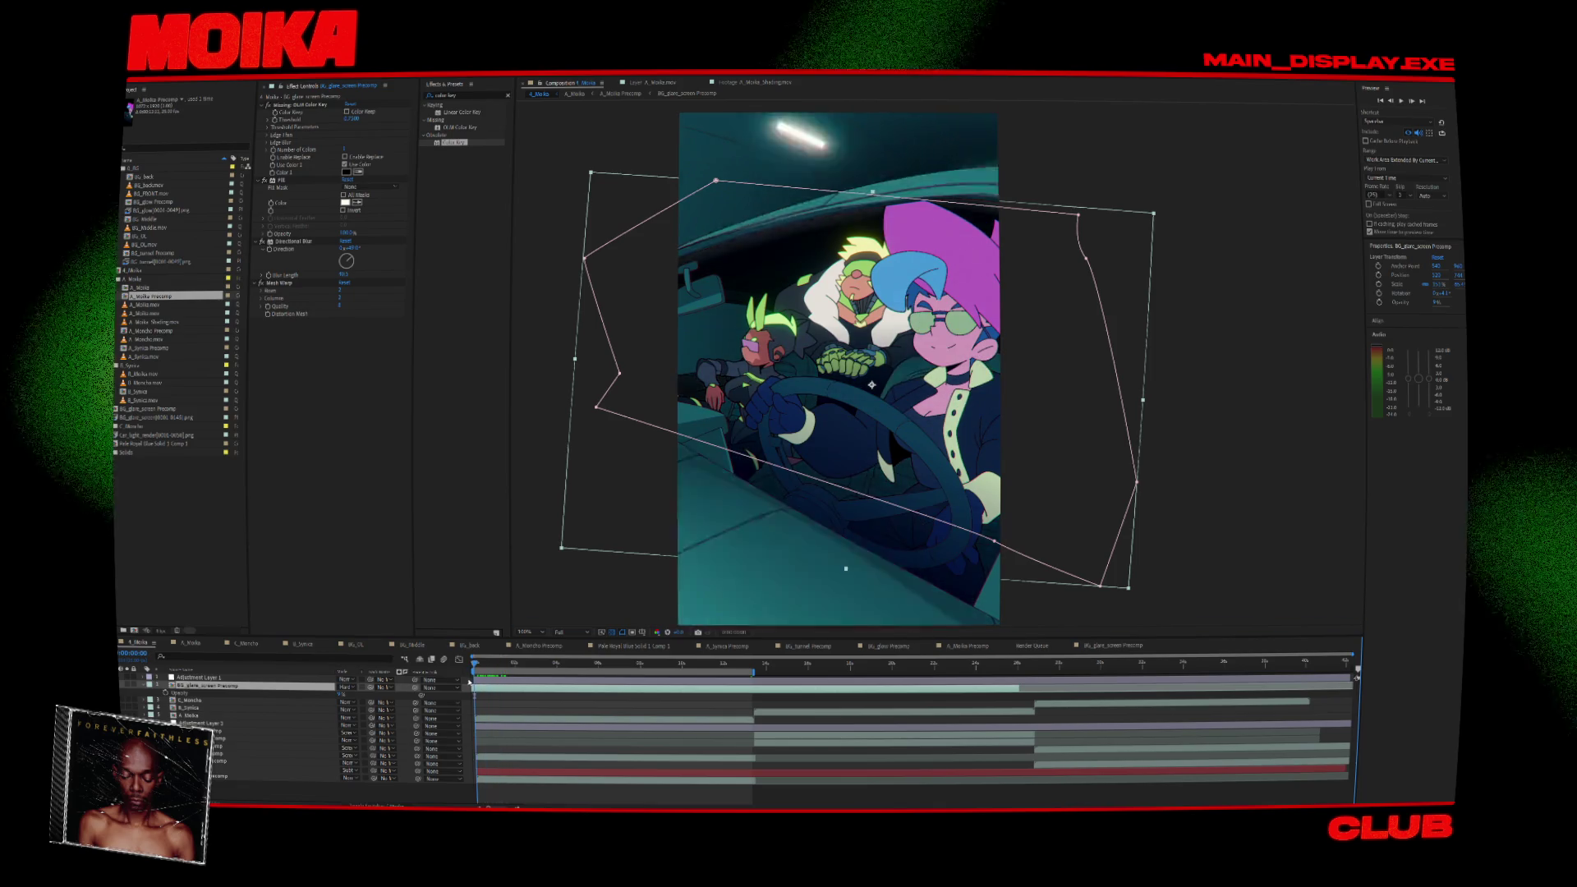
pyautogui.click(486, 664)
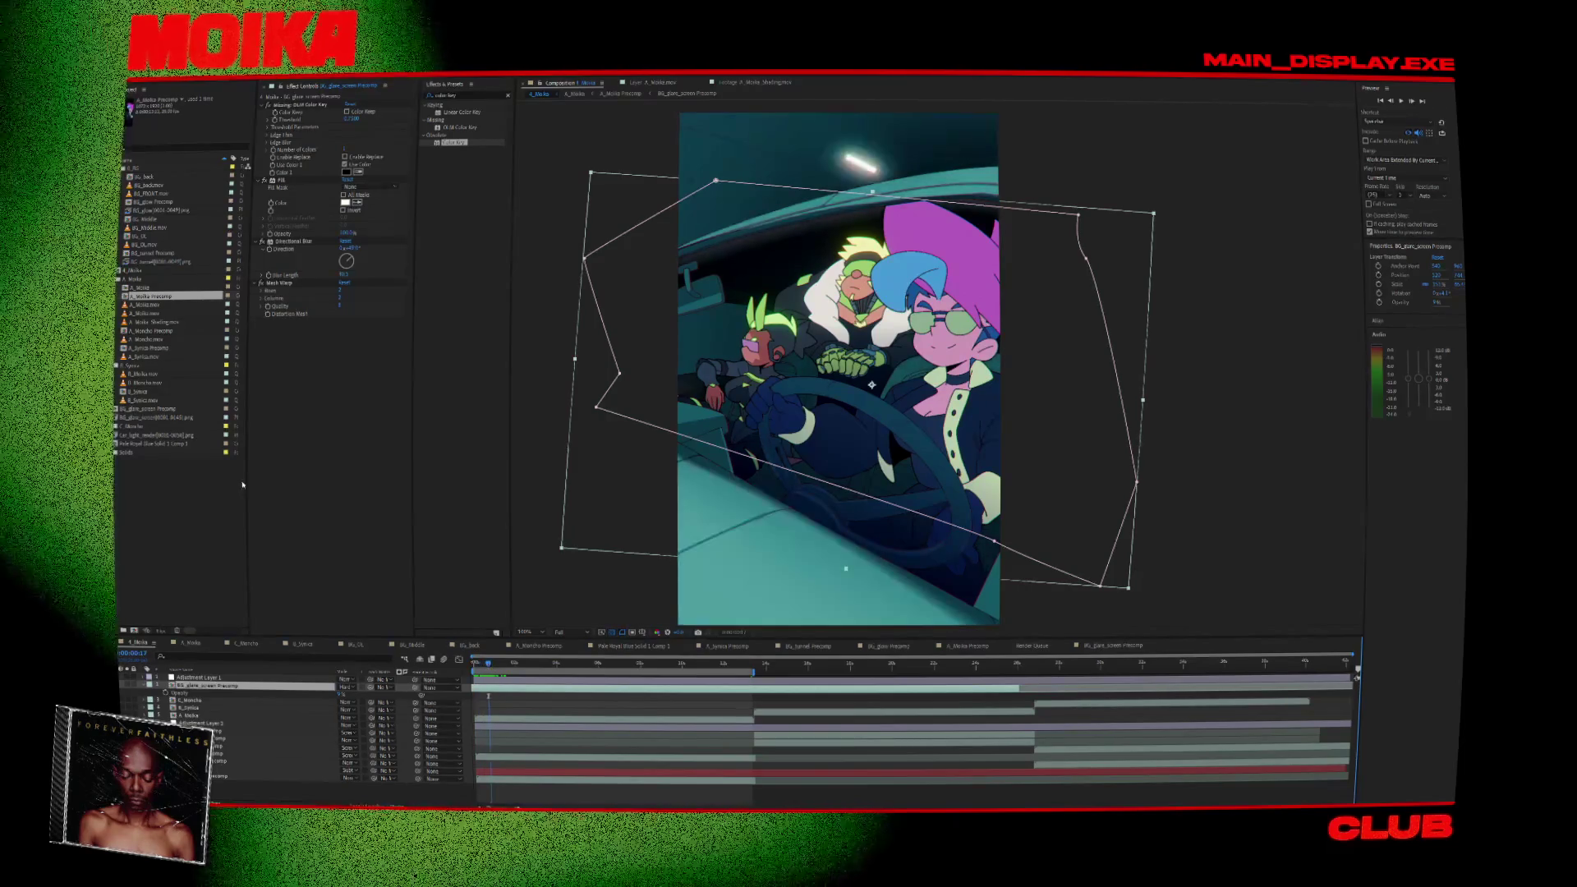
pyautogui.click(156, 435)
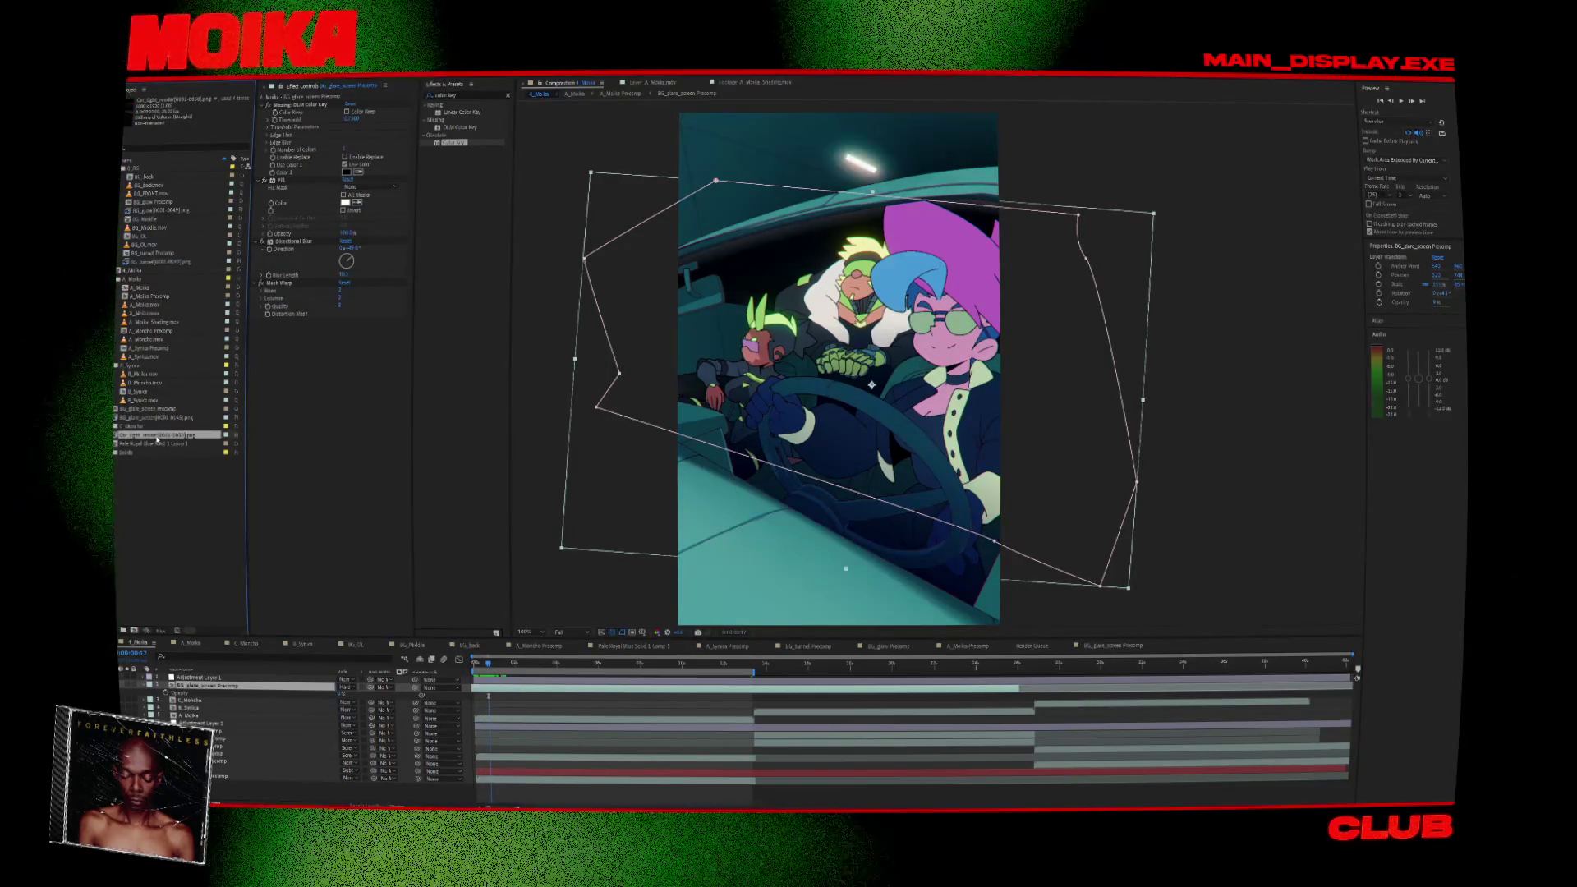
pyautogui.moveTo(482, 665)
pyautogui.mouseDown()
pyautogui.moveTo(507, 669)
pyautogui.moveTo(495, 672)
pyautogui.mouseUp()
pyautogui.rightClick(496, 694)
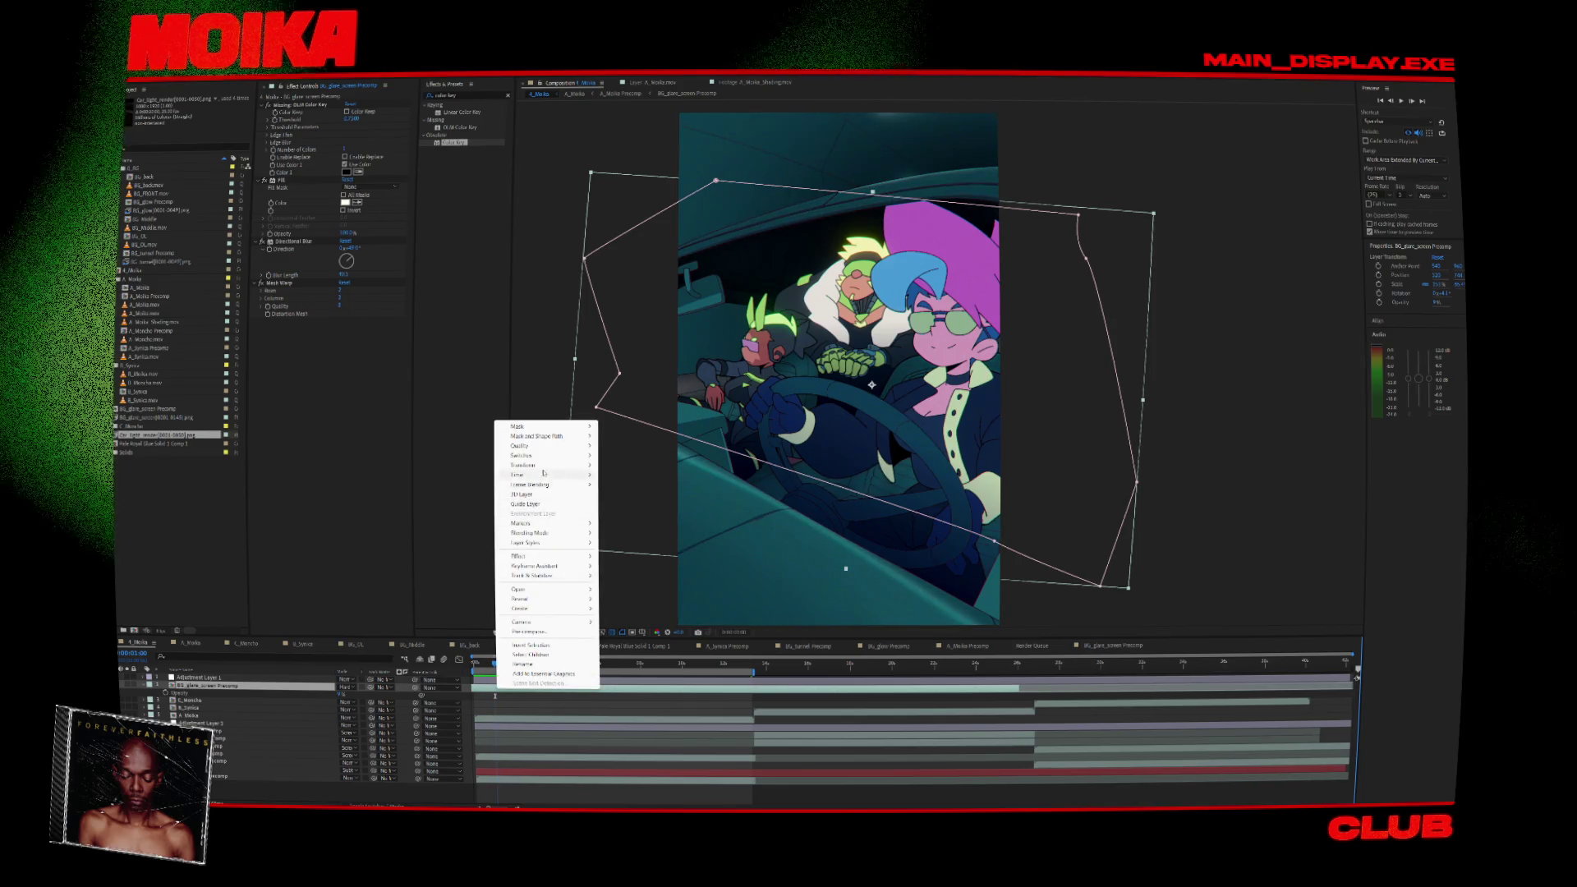
pyautogui.moveTo(546, 474)
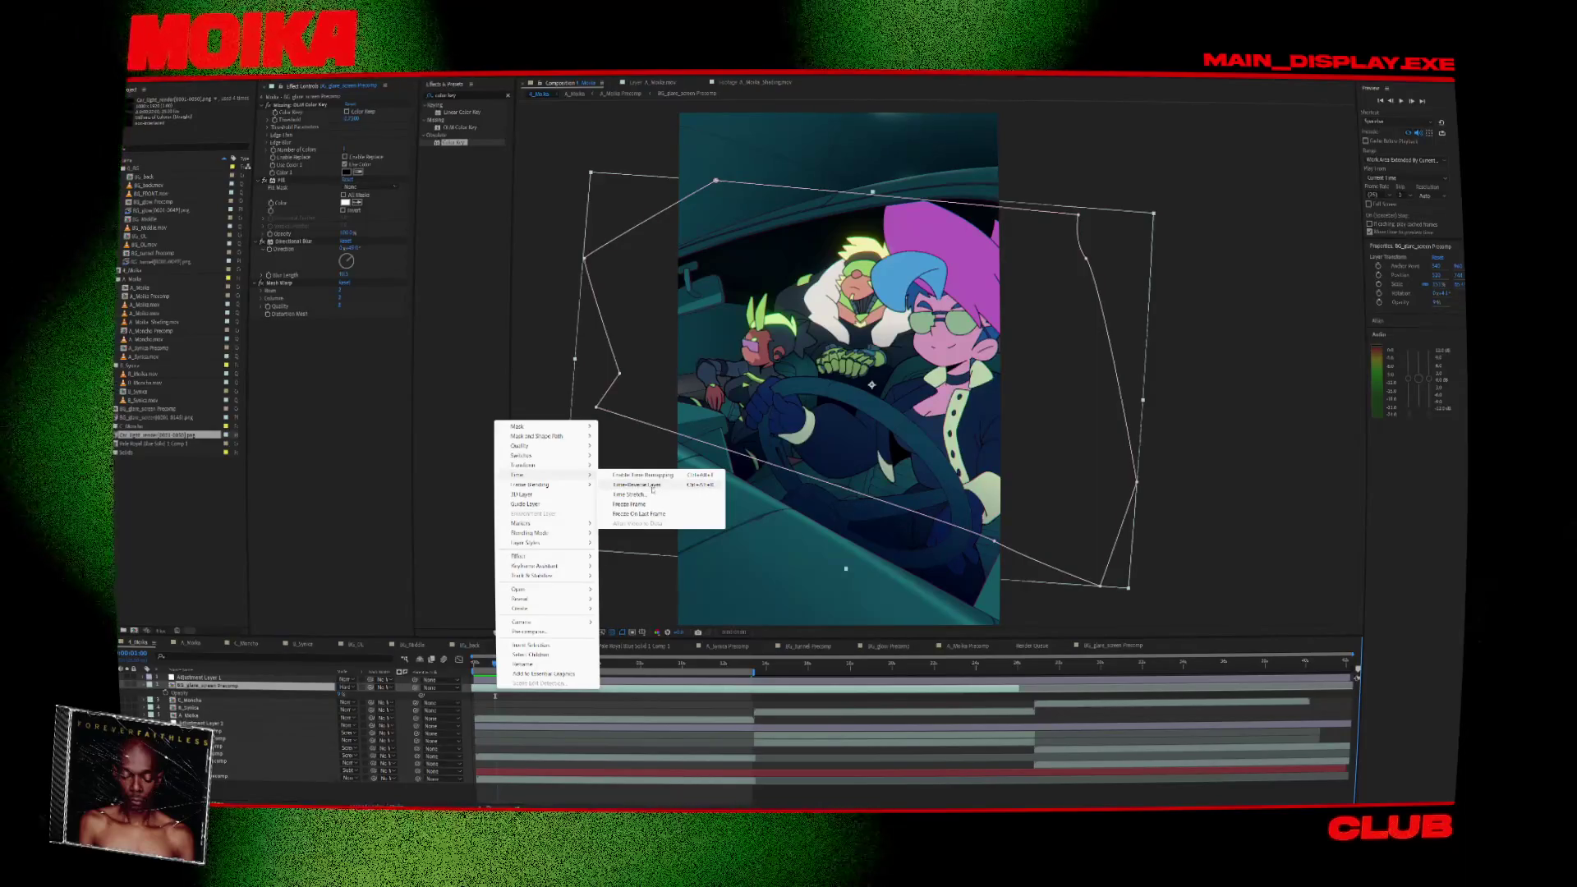
pyautogui.click(612, 663)
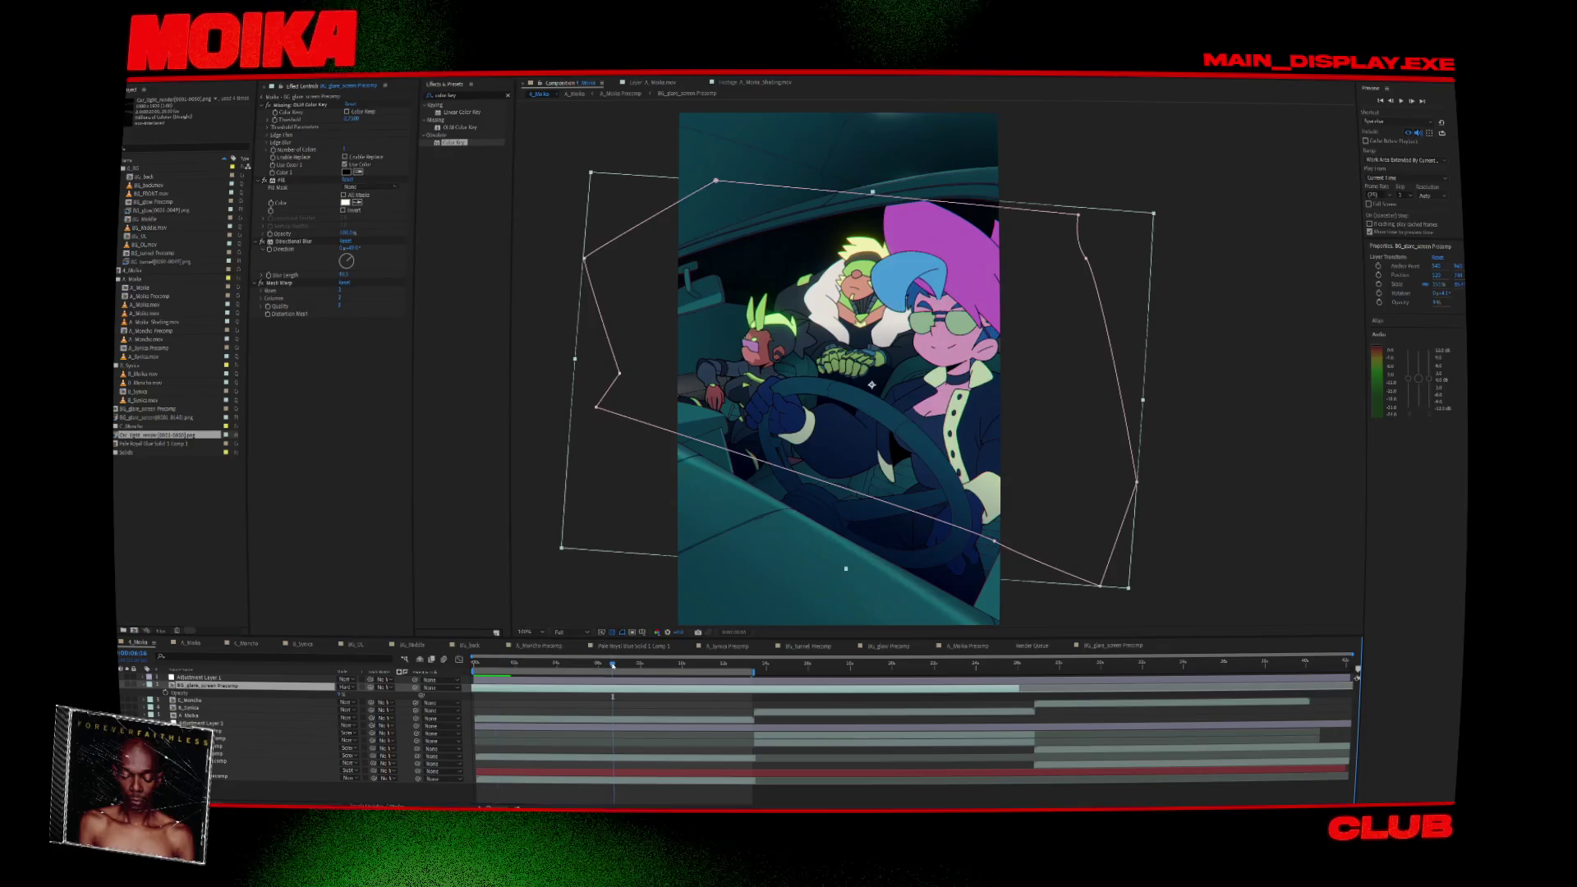
pyautogui.hotkey('shift', 'End')
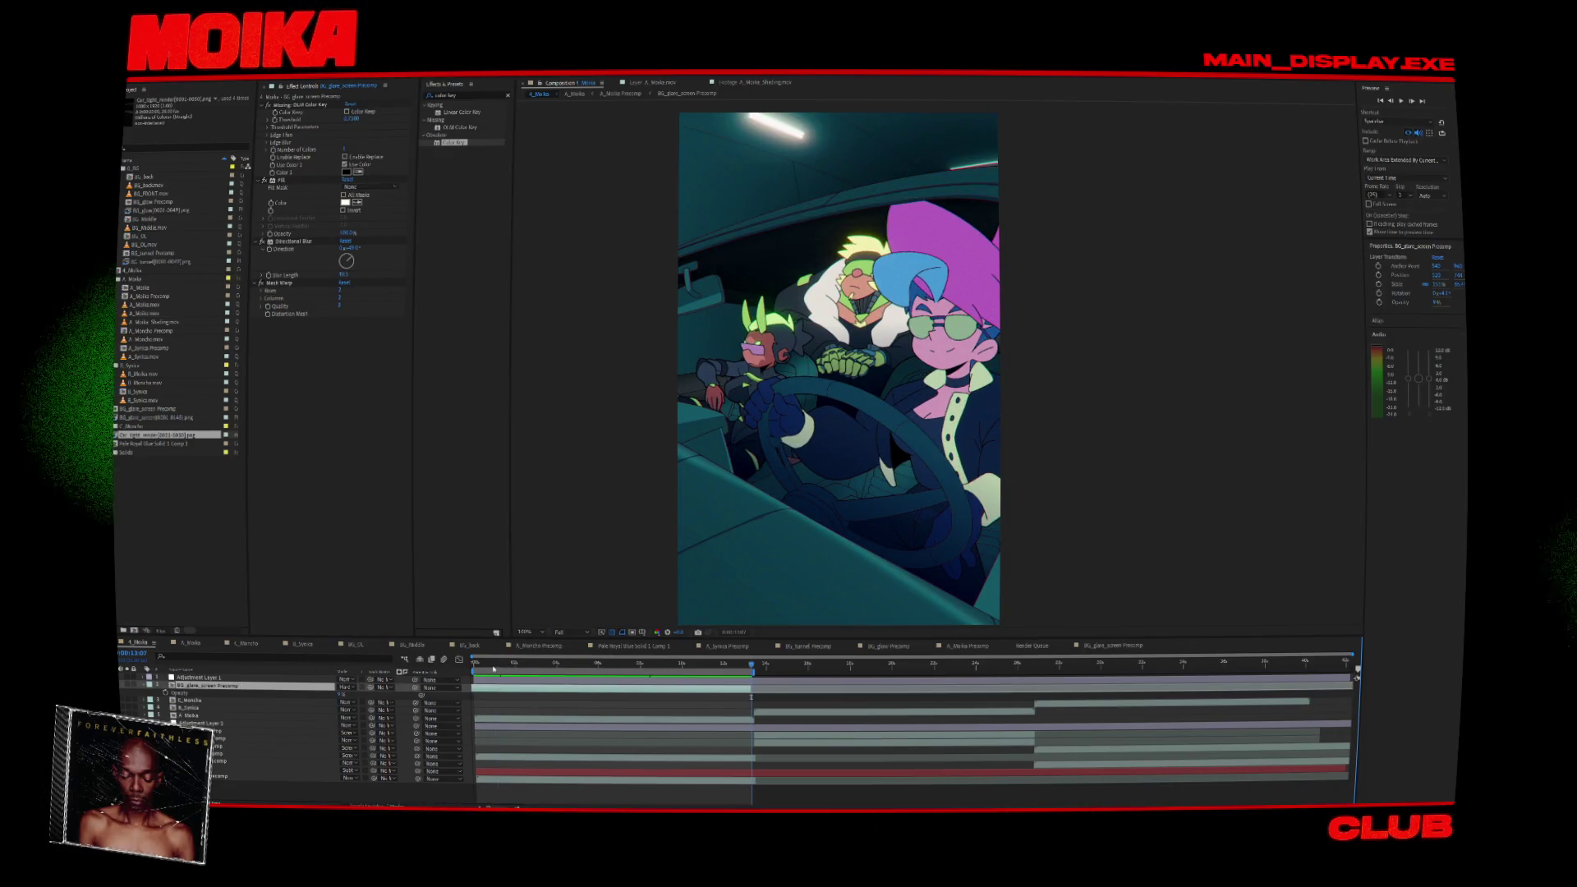
pyautogui.hotkey('ctrl', 'd')
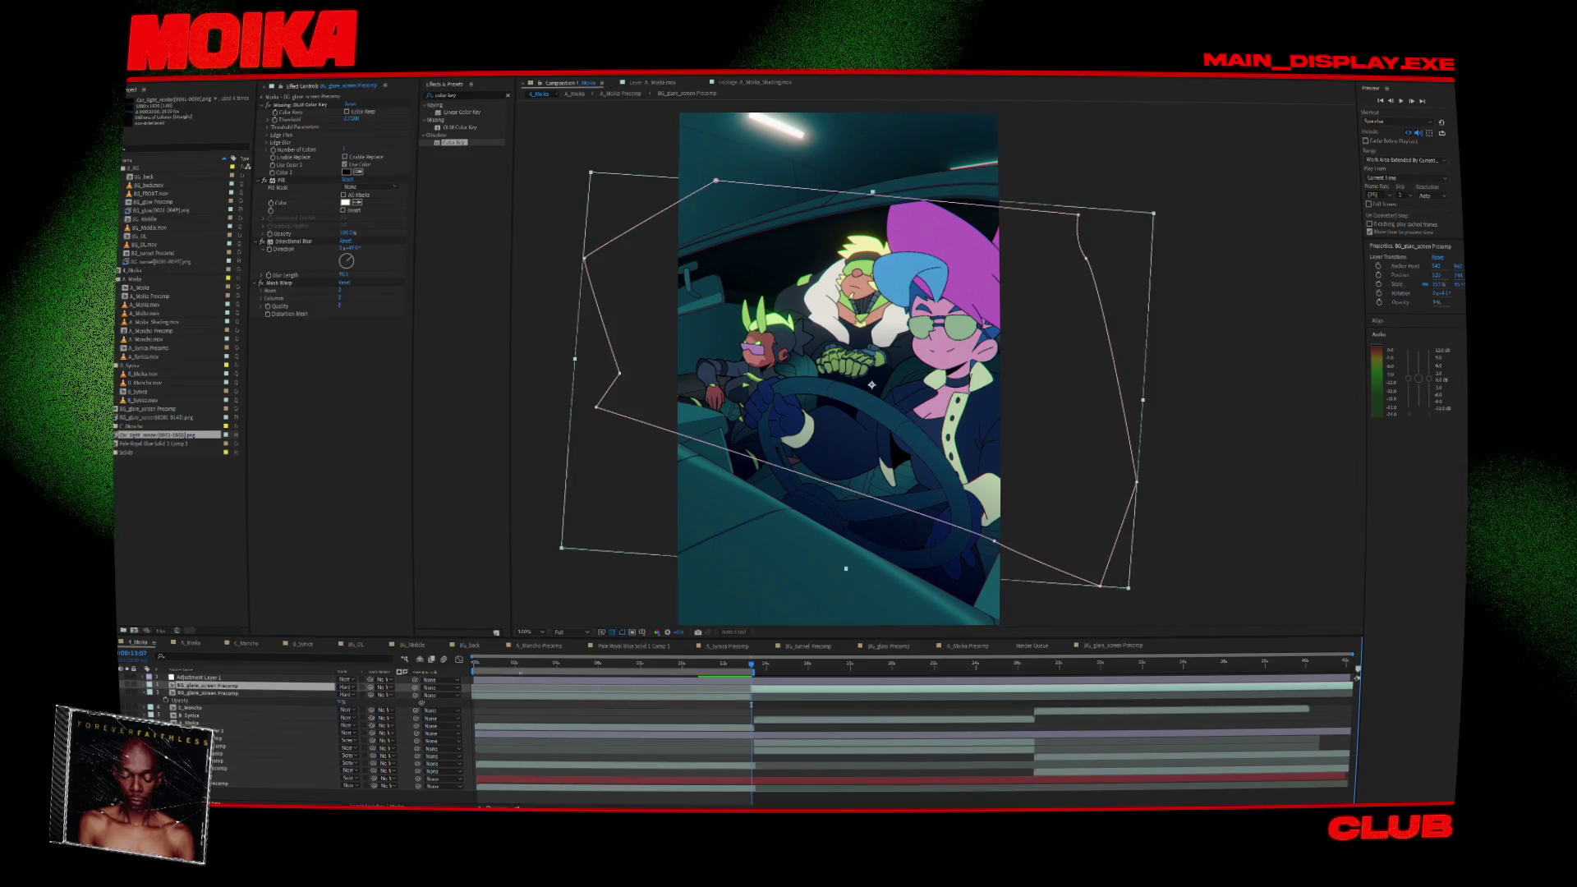
pyautogui.press('Delete')
pyautogui.hotkey('shift', 'Home')
pyautogui.click(486, 692)
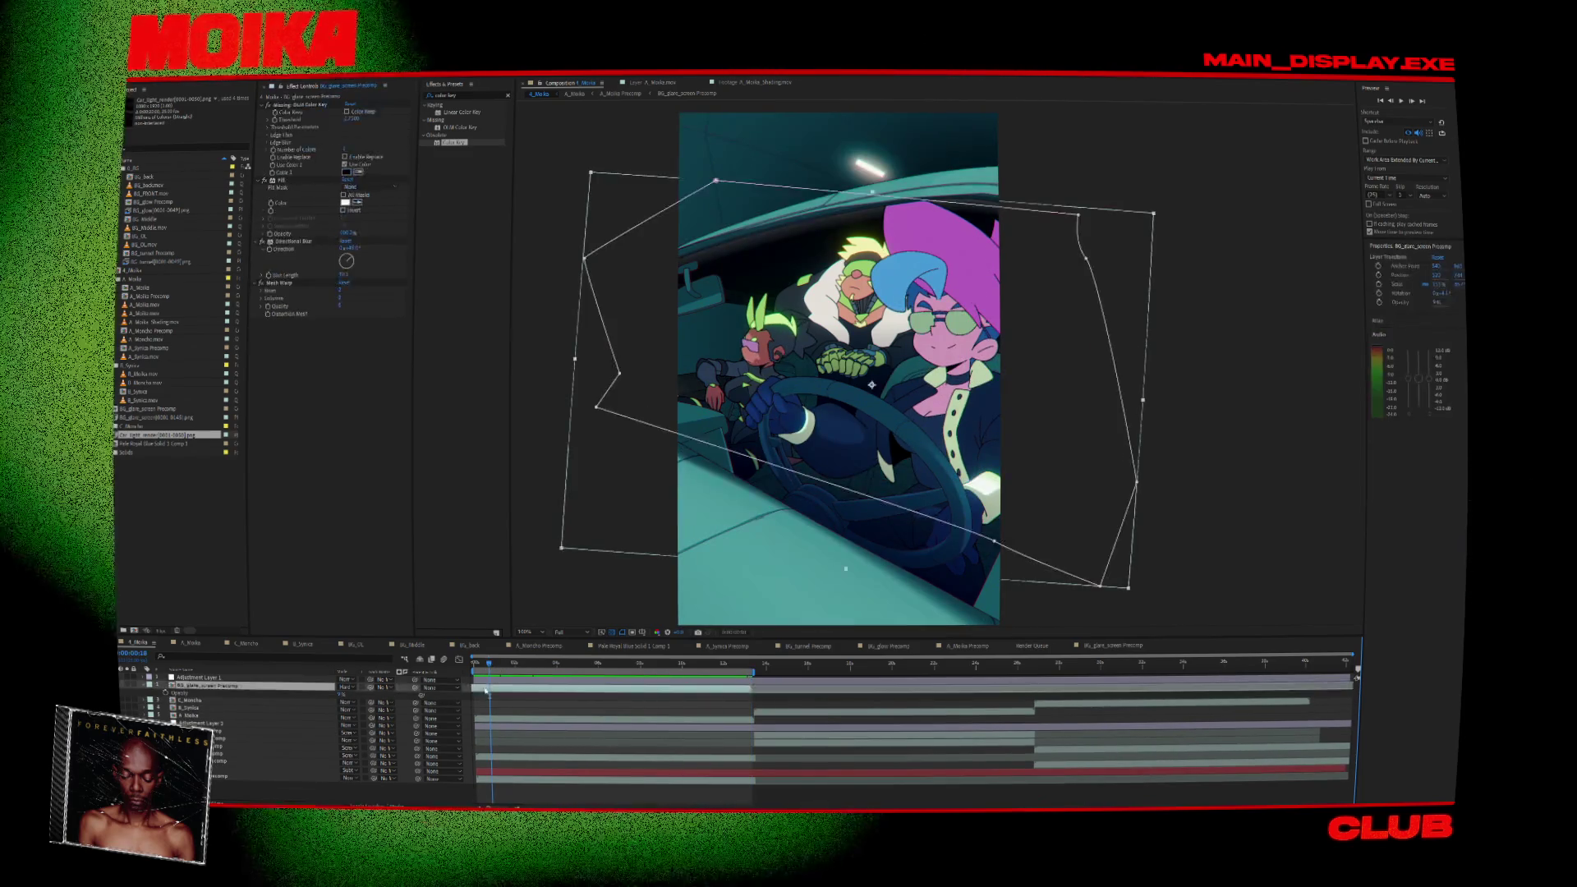
# Open the BG_glare_screen Precomp and scrub to watch the white glare arc move.
pyautogui.doubleClick(486, 690)
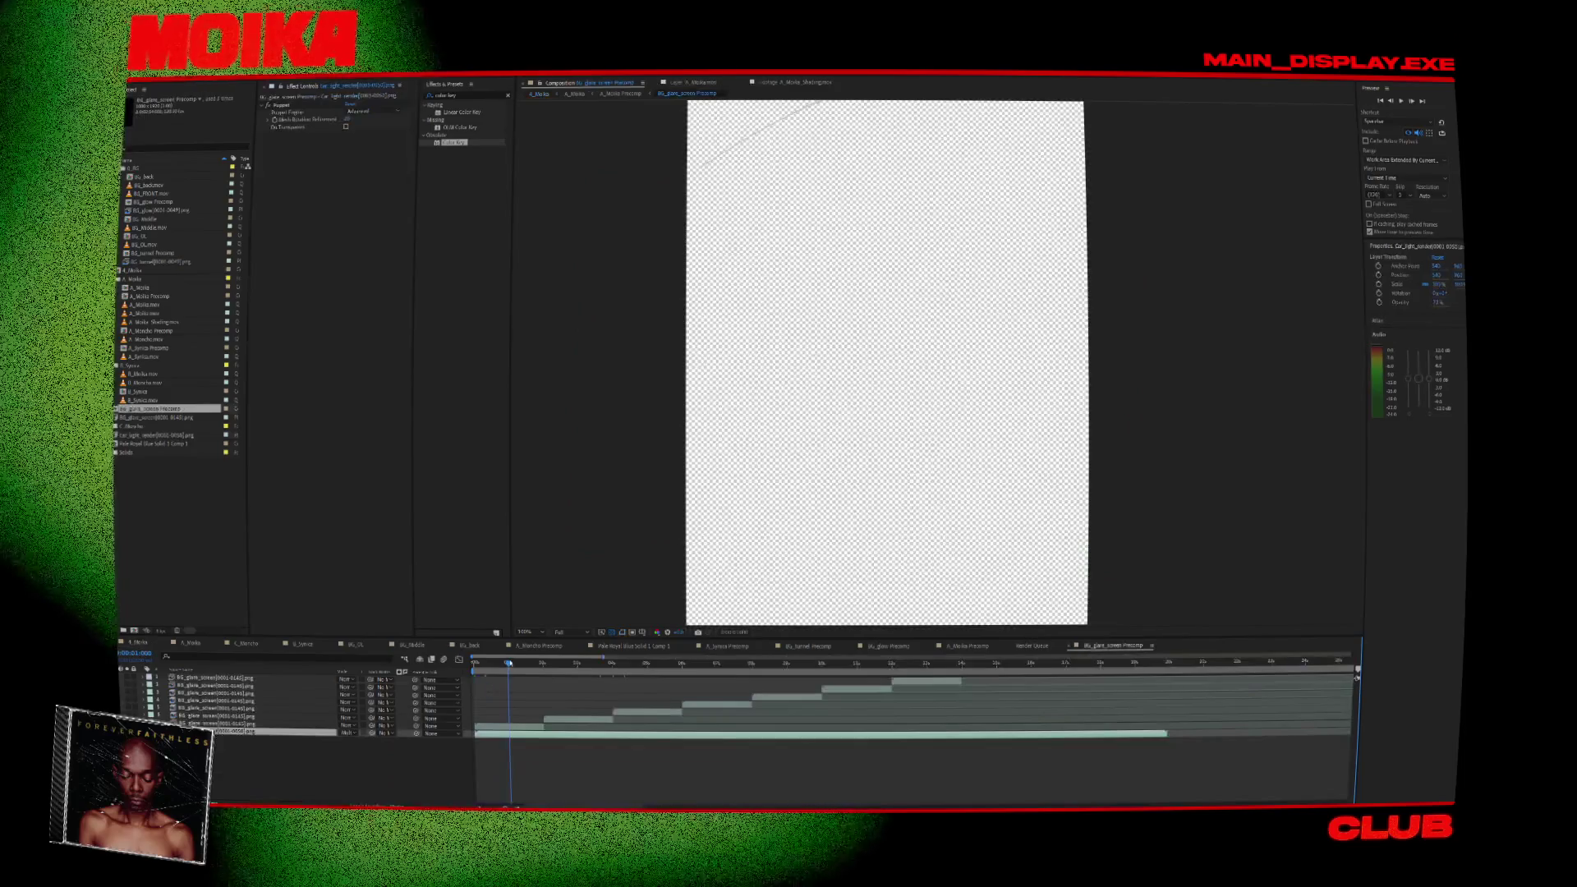
pyautogui.rightClick(491, 726)
pyautogui.moveTo(532, 505)
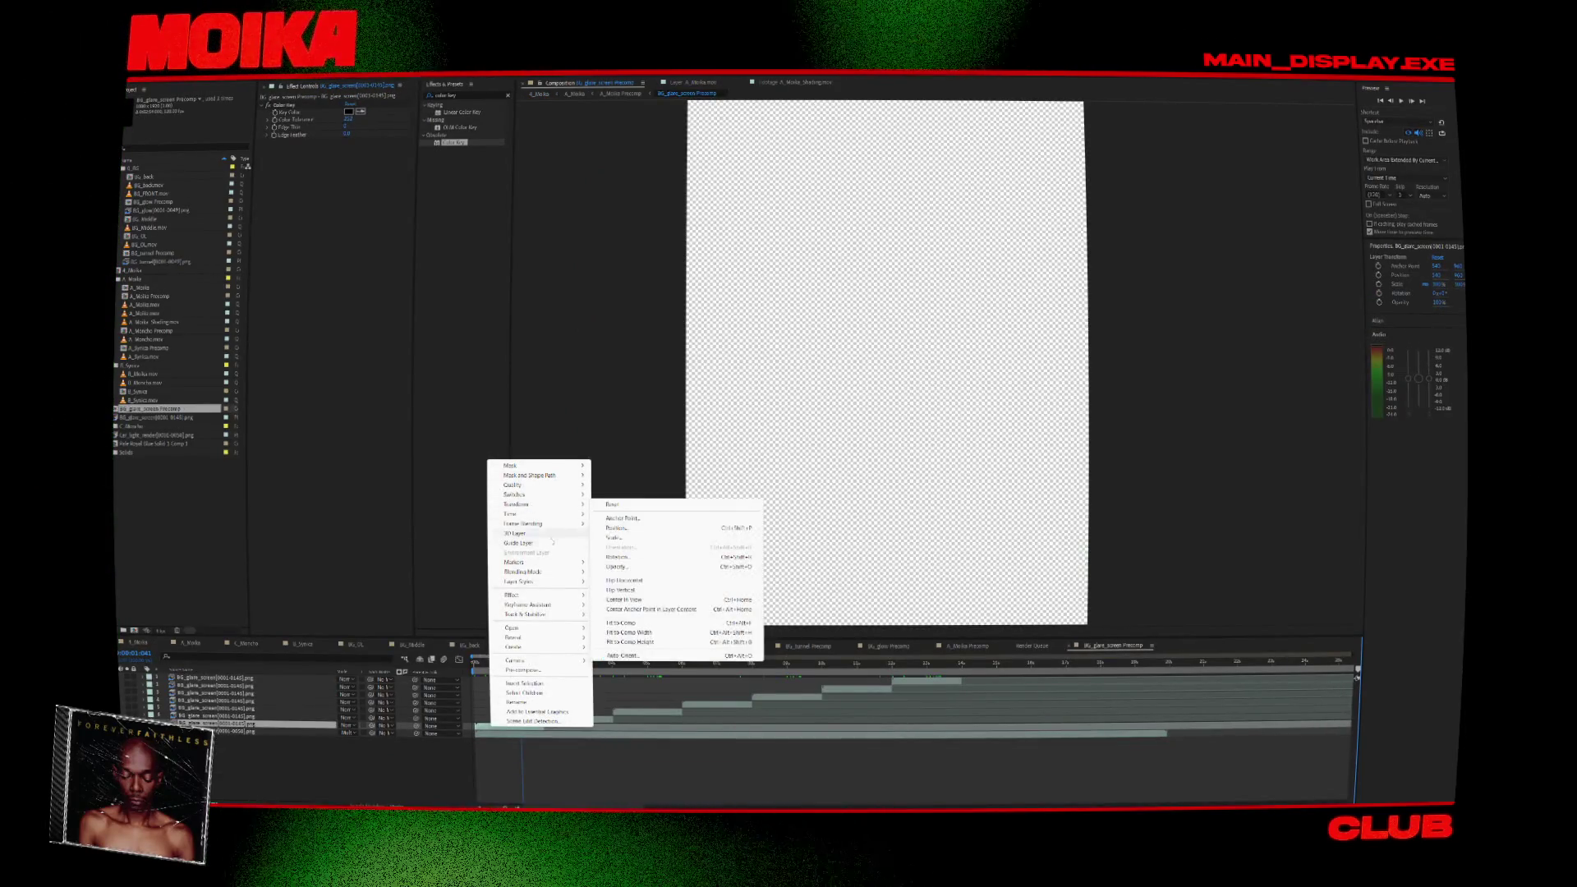
pyautogui.click(572, 741)
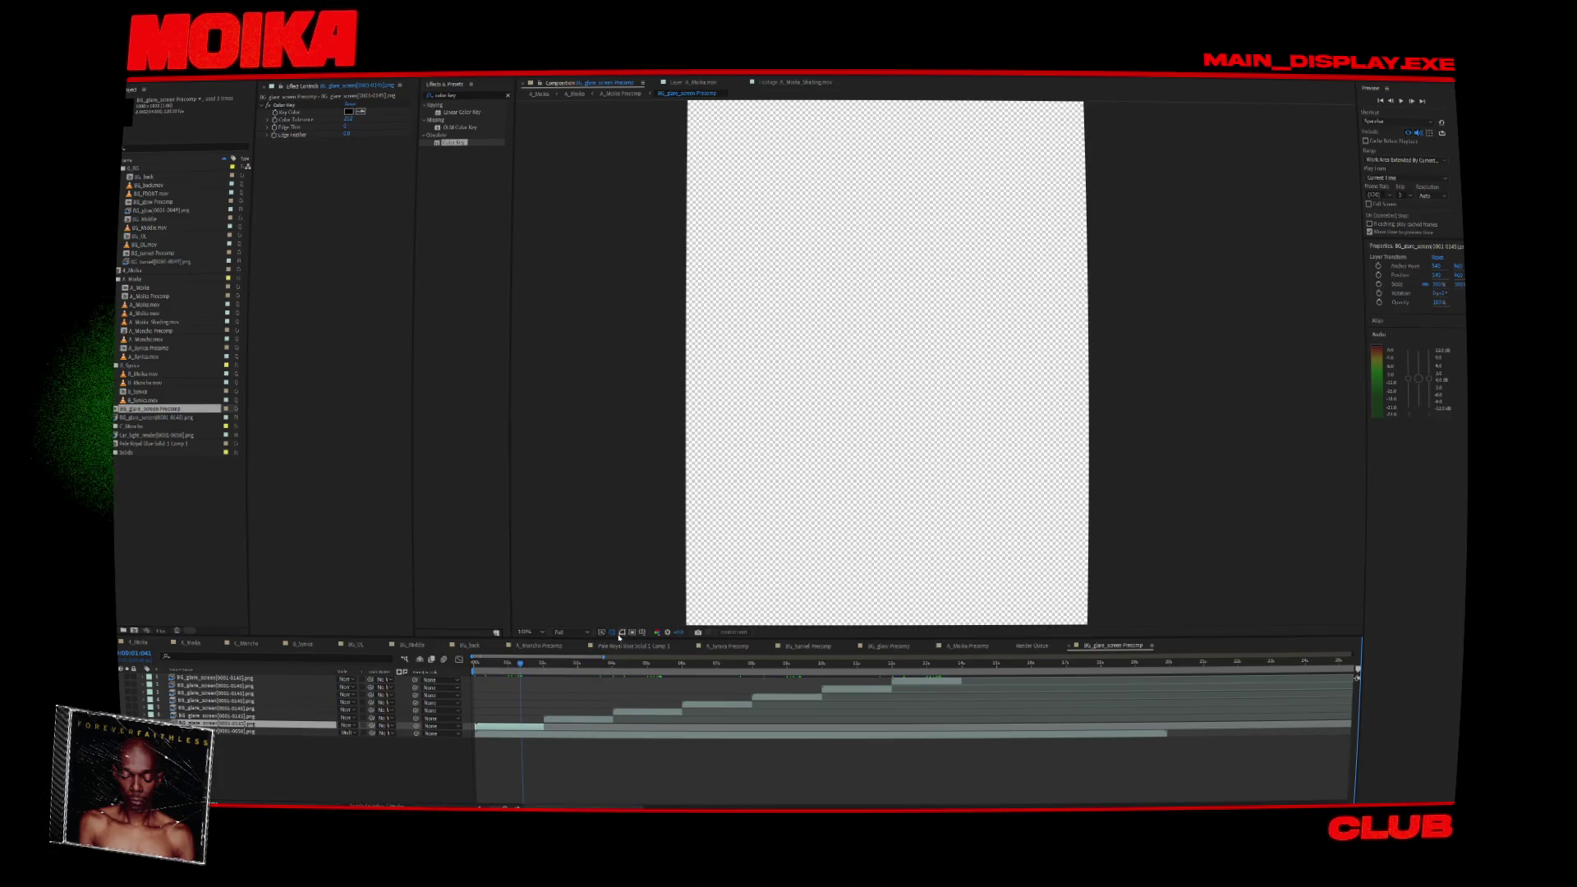
pyautogui.click(505, 663)
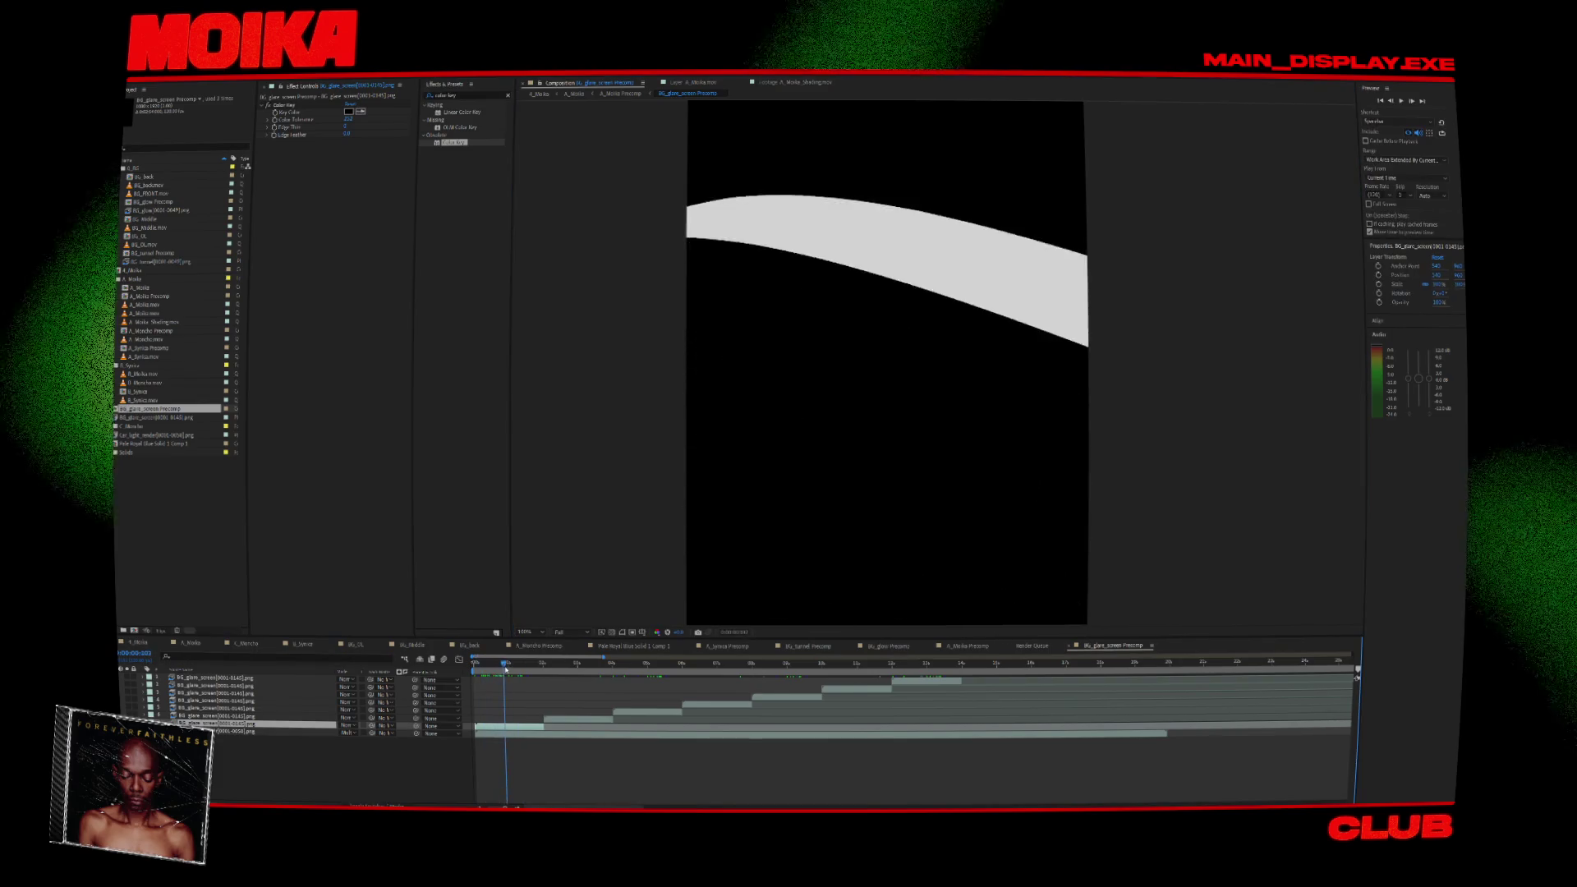
pyautogui.moveTo(480, 670); pyautogui.dragTo(522, 673)
# Cut the Car_light_render layer out and switch to the A_Moika Precomp.
pyautogui.click(297, 741)
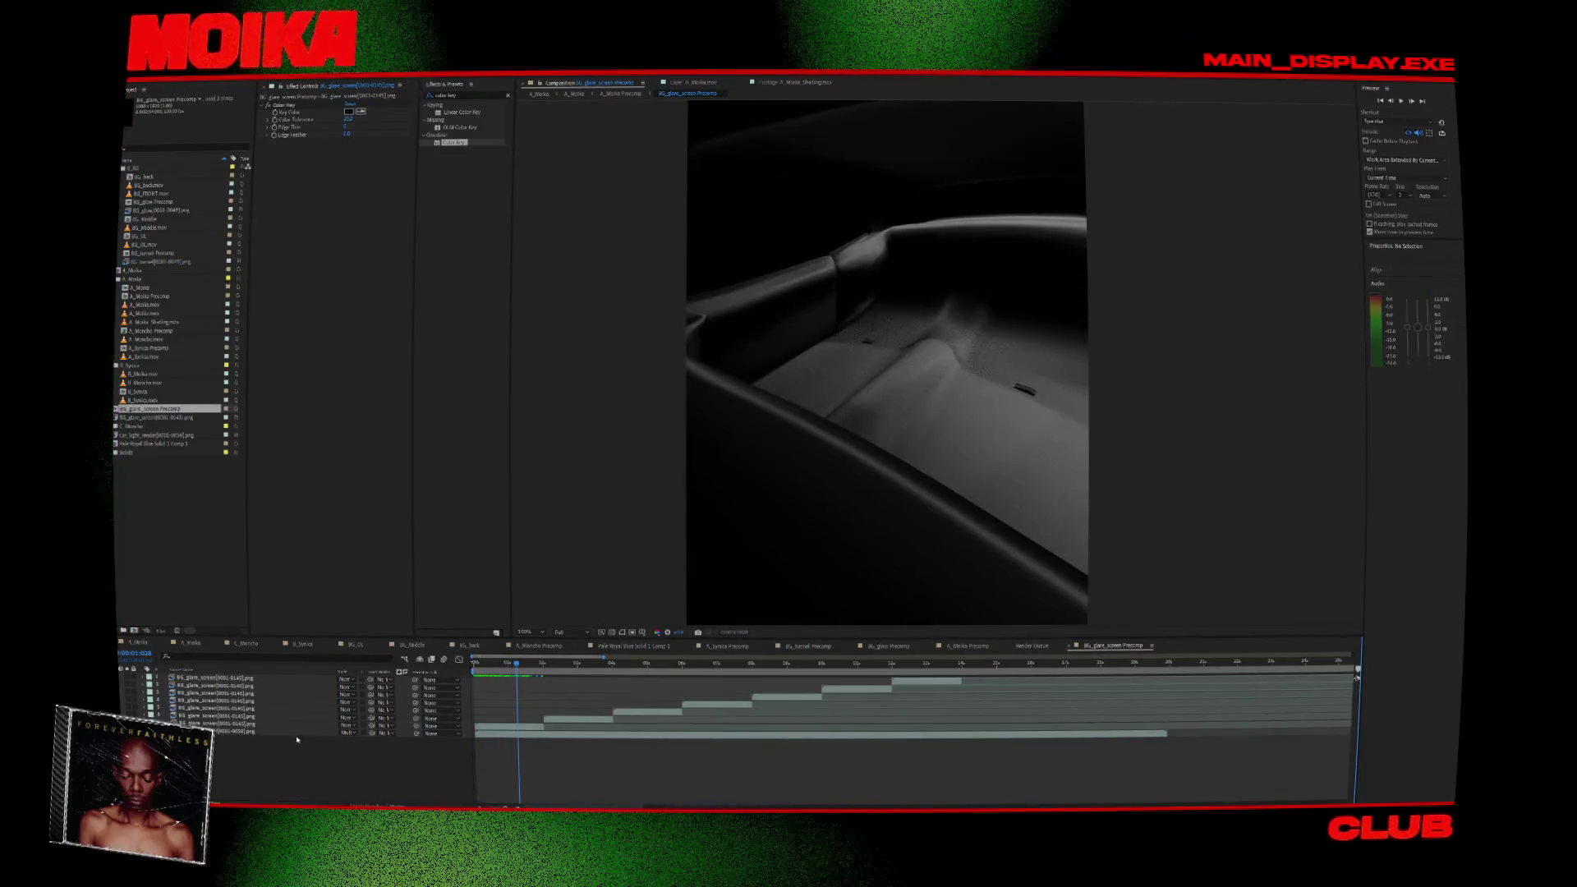
pyautogui.click(297, 732)
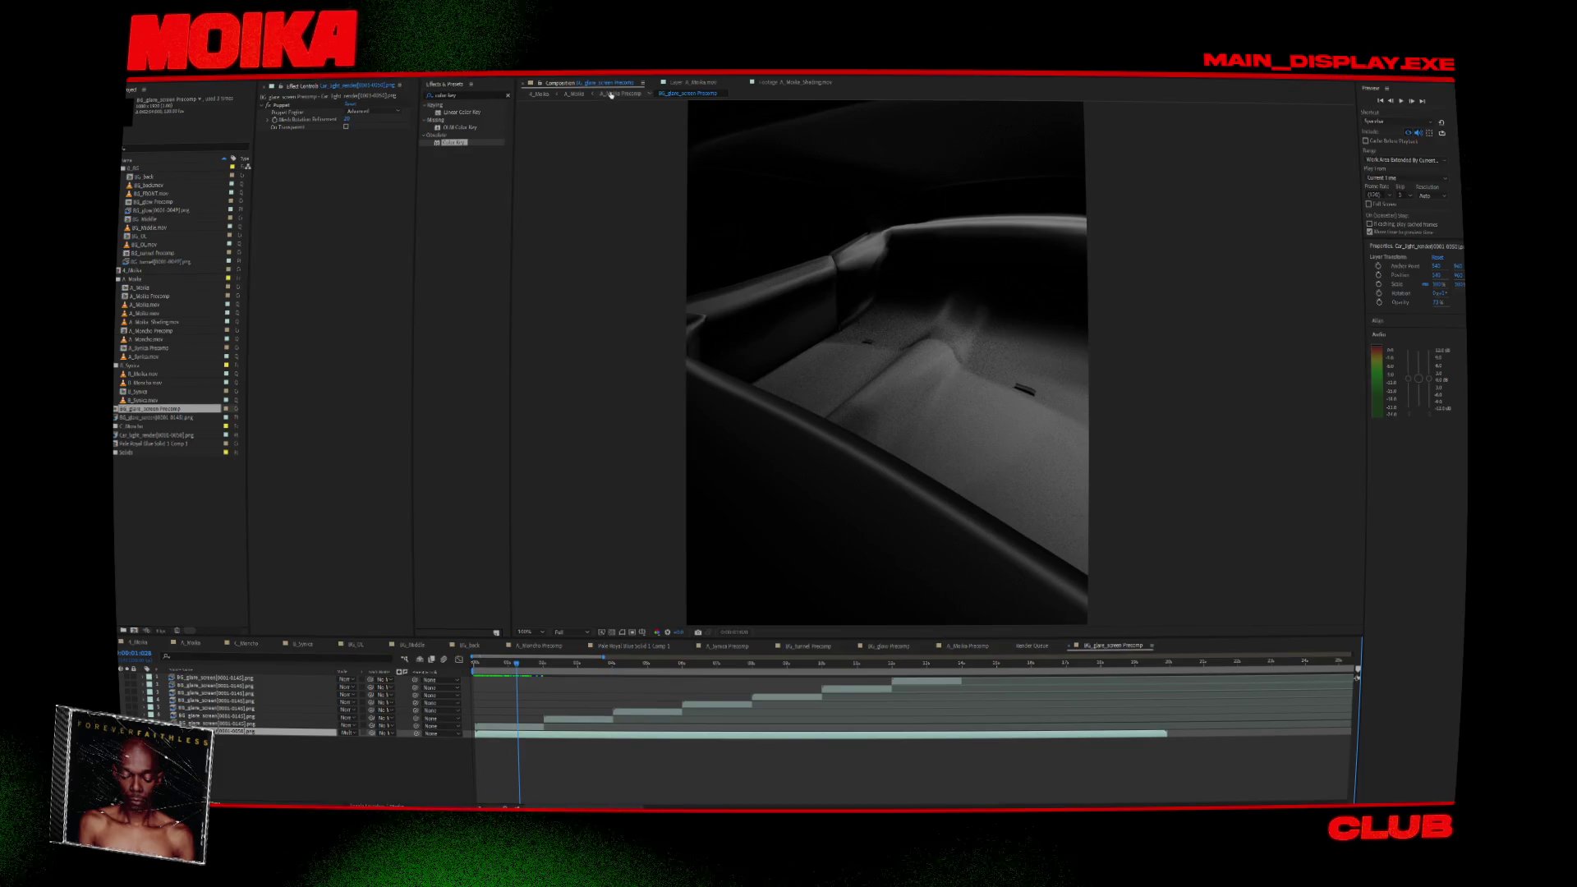
pyautogui.press('Delete')
pyautogui.click(612, 94)
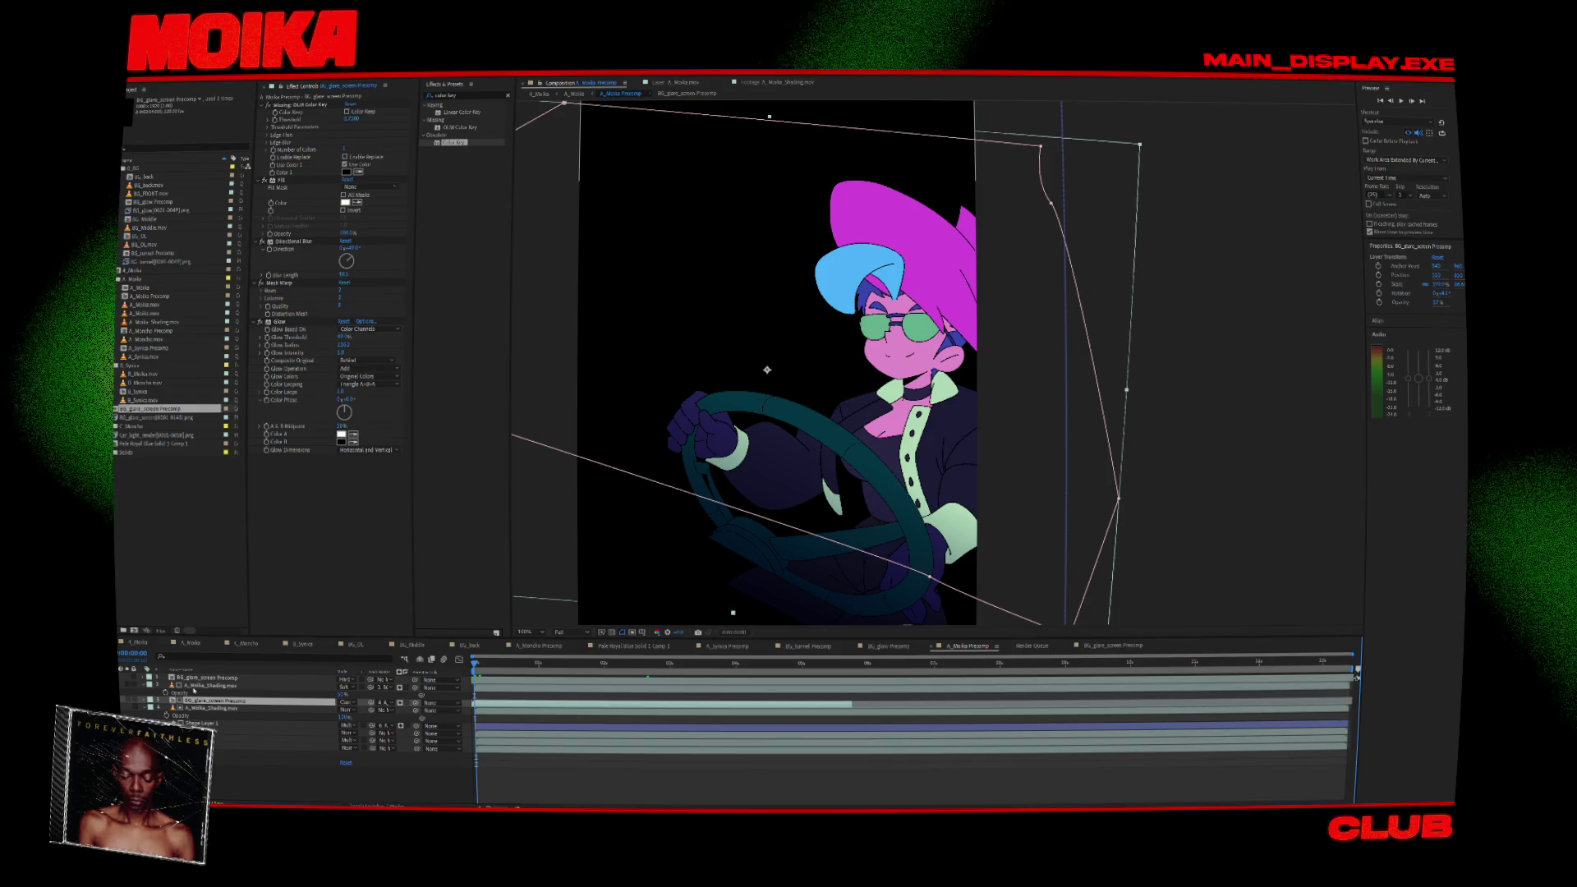
# Paste Car_light_render into A_Moika Precomp beneath the glare precomp, then delete it again.
pyautogui.hotkey('ctrl', 'v')
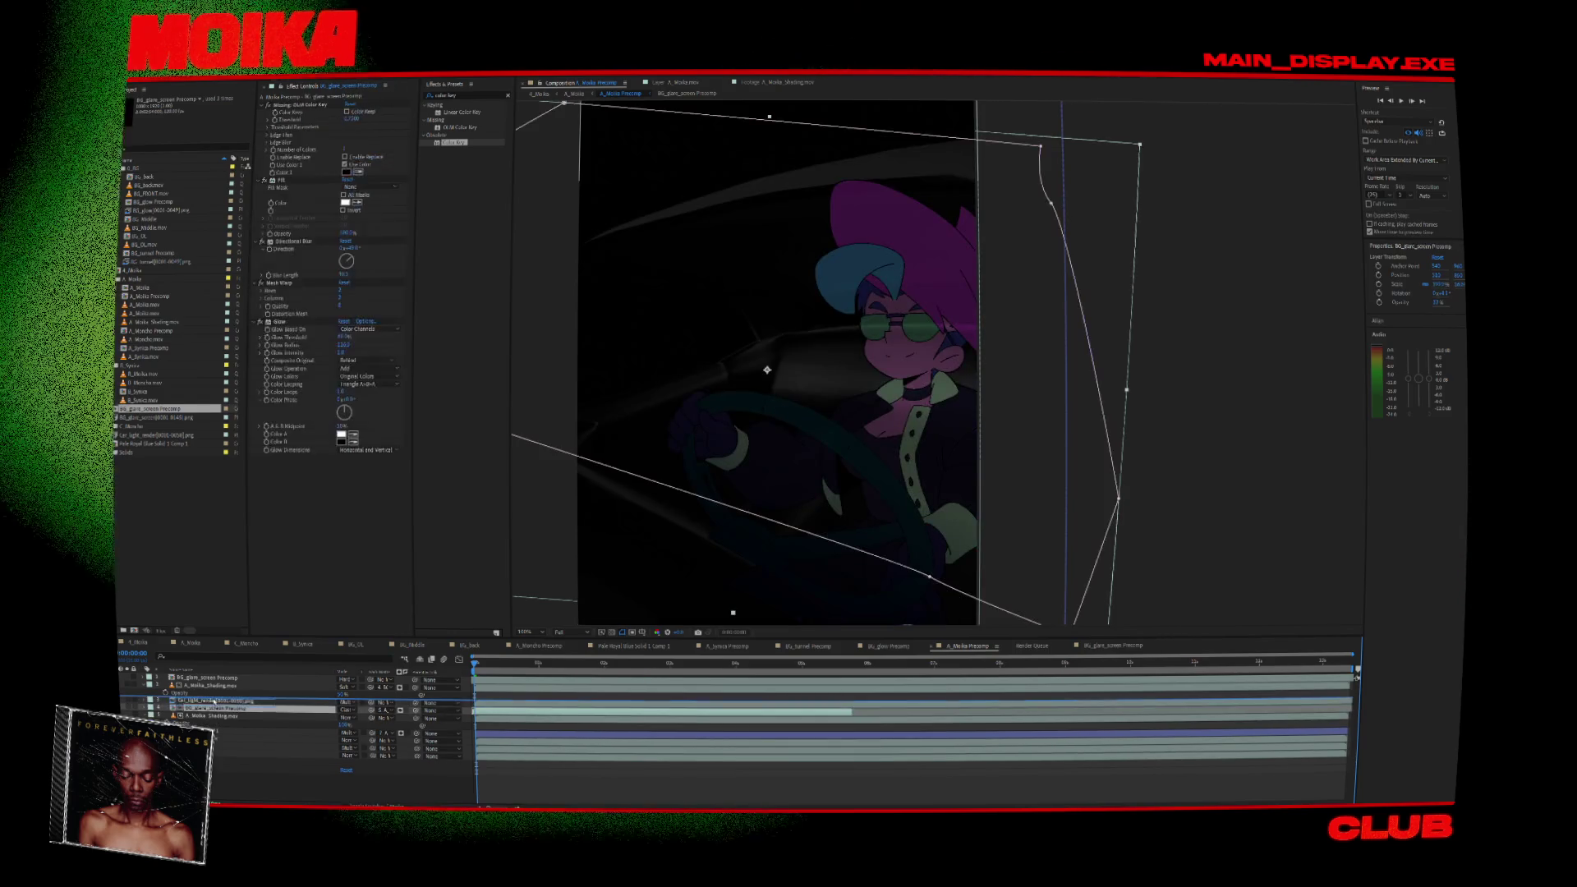
pyautogui.moveTo(214, 701); pyautogui.dragTo(216, 700)
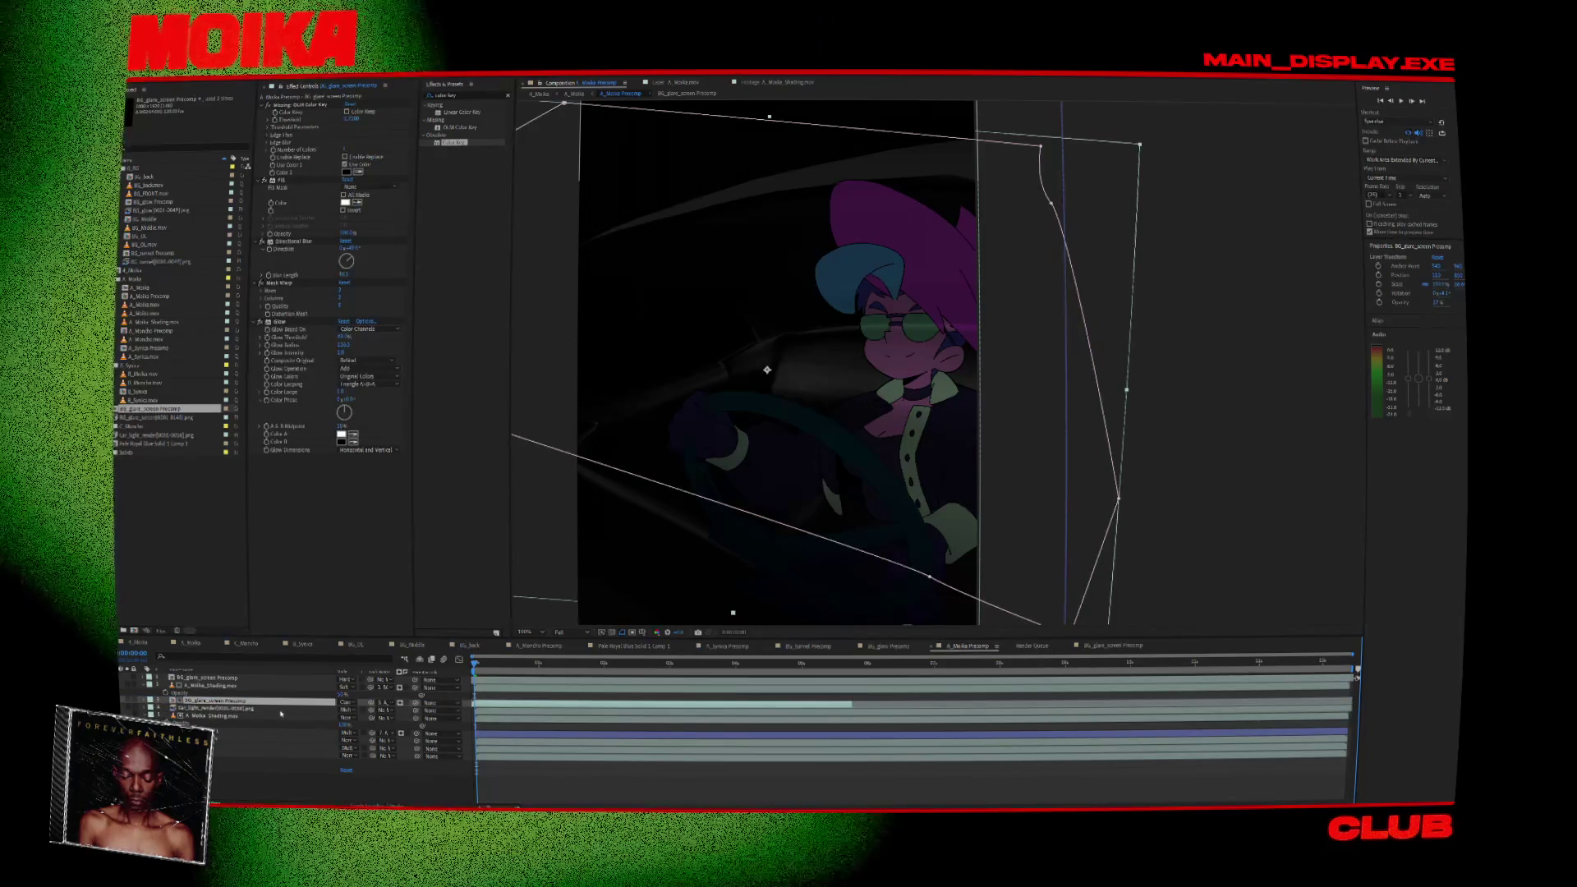
pyautogui.click(247, 708)
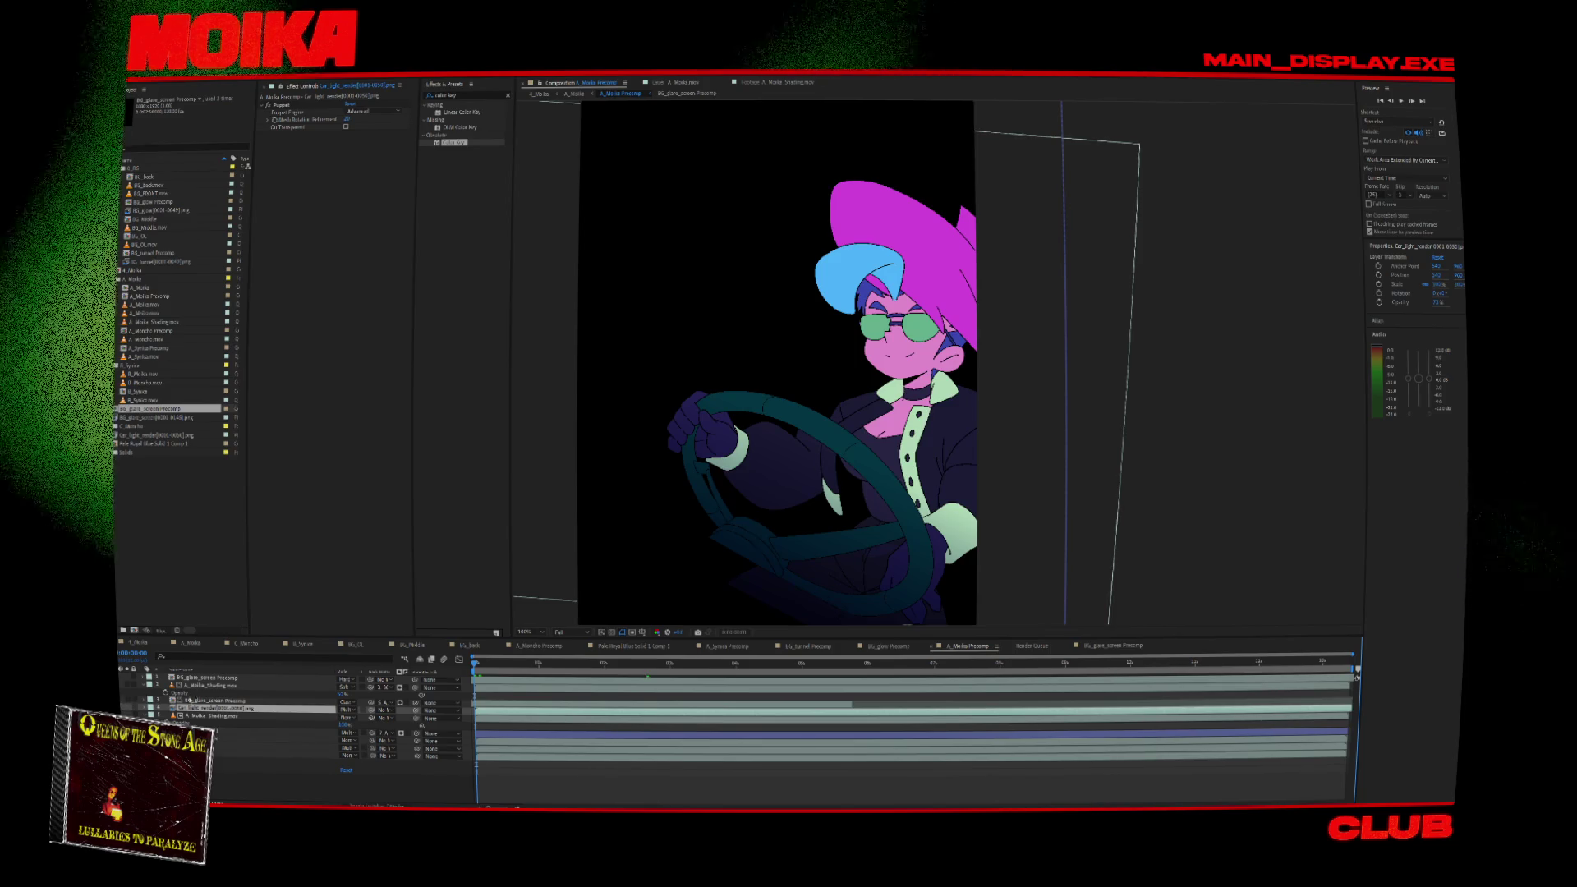
pyautogui.click(209, 701)
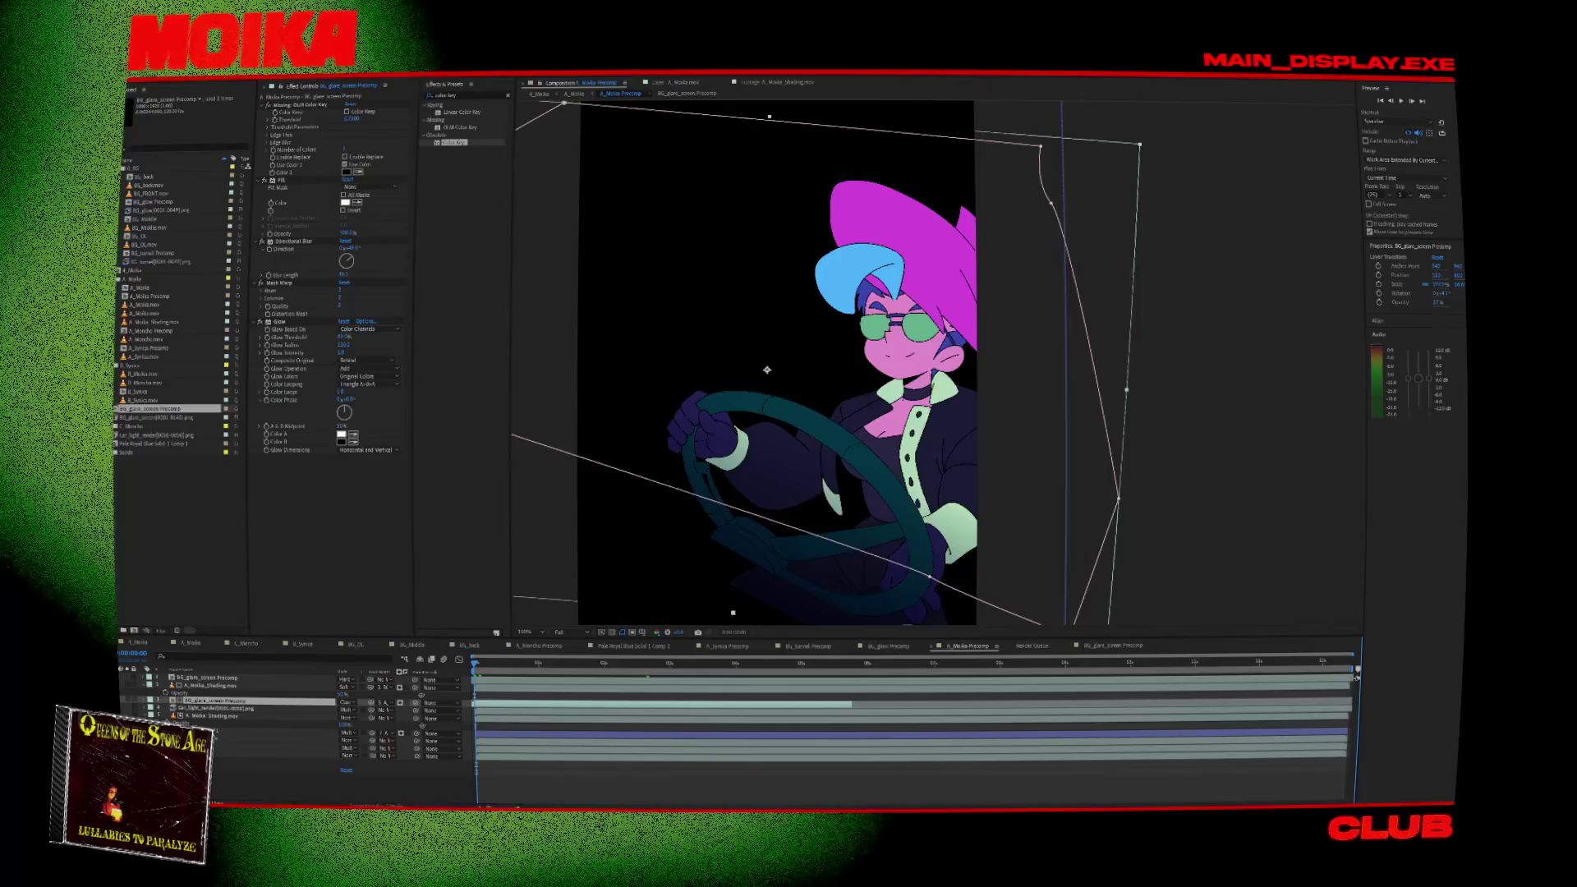
pyautogui.click(228, 708)
pyautogui.press('Delete')
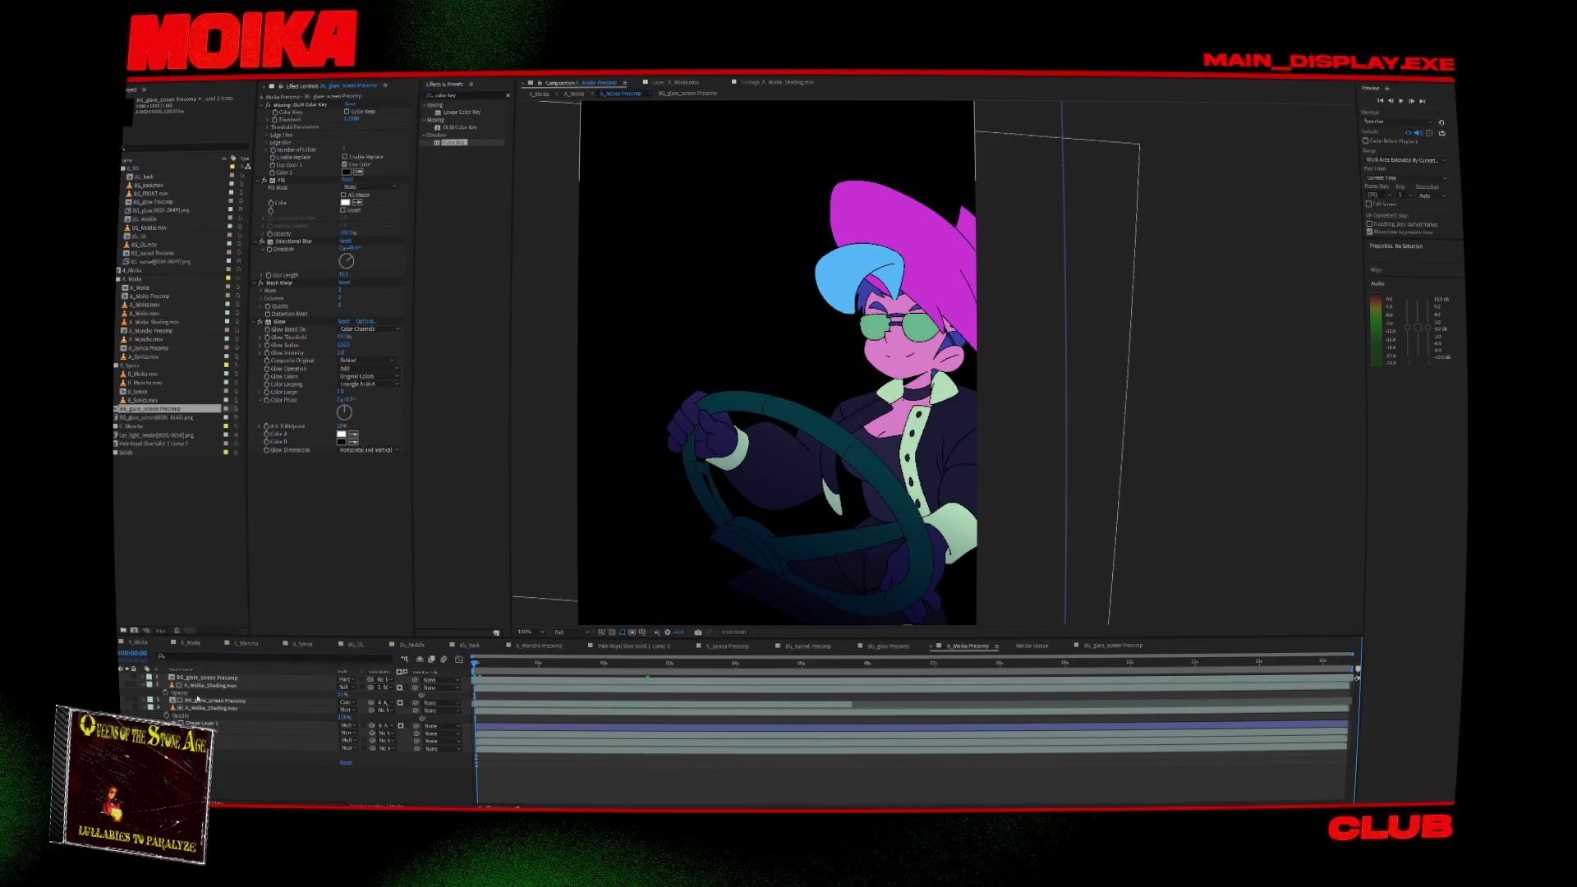
# Browse between the 1_Moika, A_Moika and BG_glare_screen comps, then open BG_OL.
pyautogui.click(543, 95)
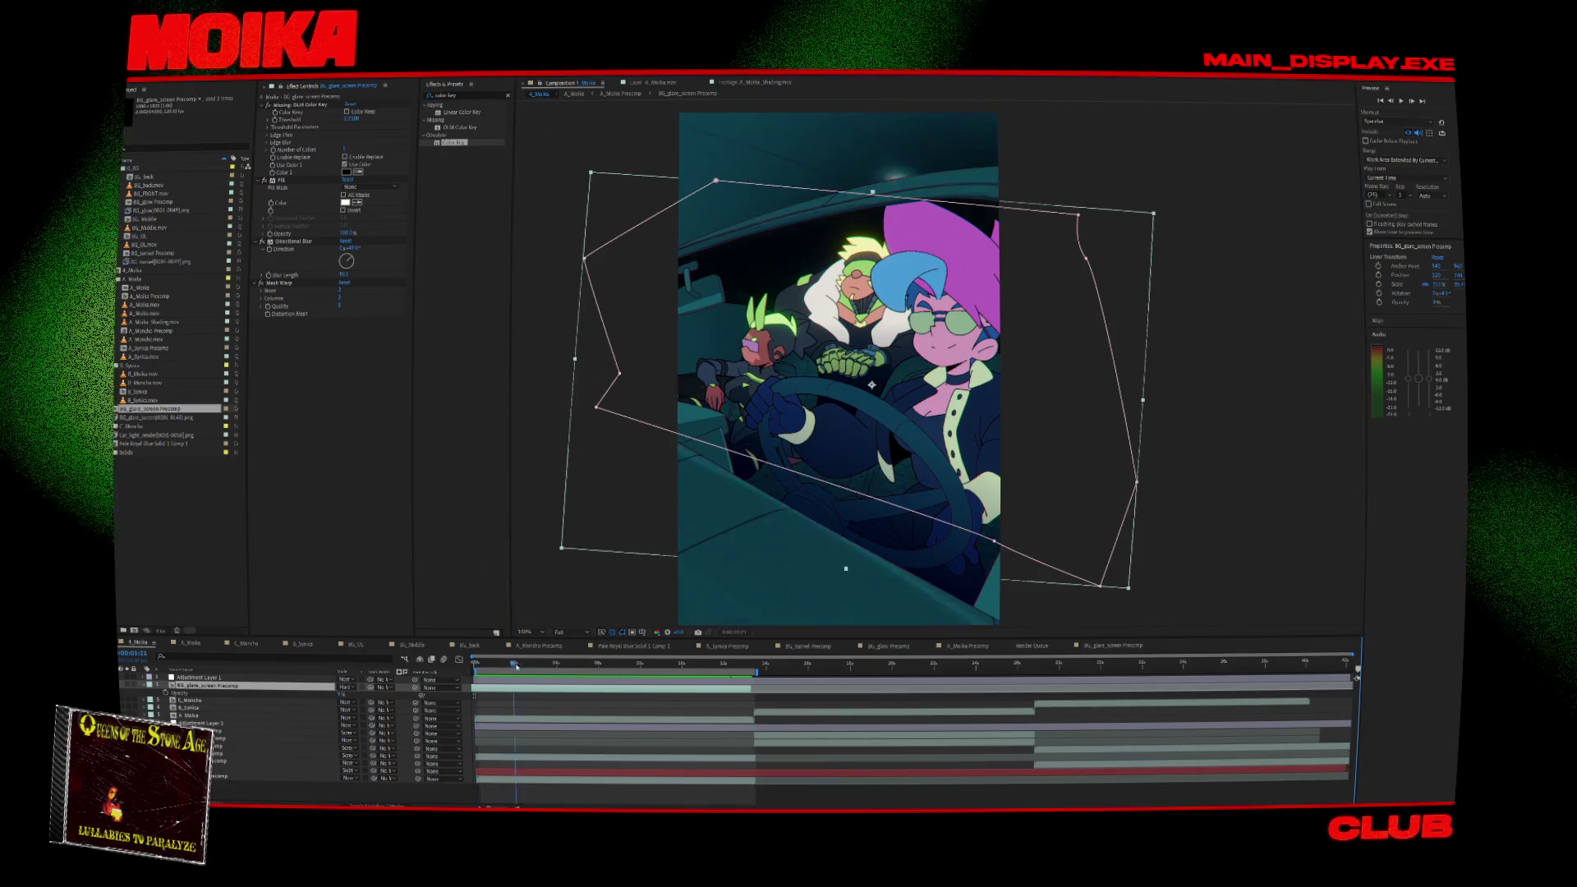
pyautogui.doubleClick(223, 690)
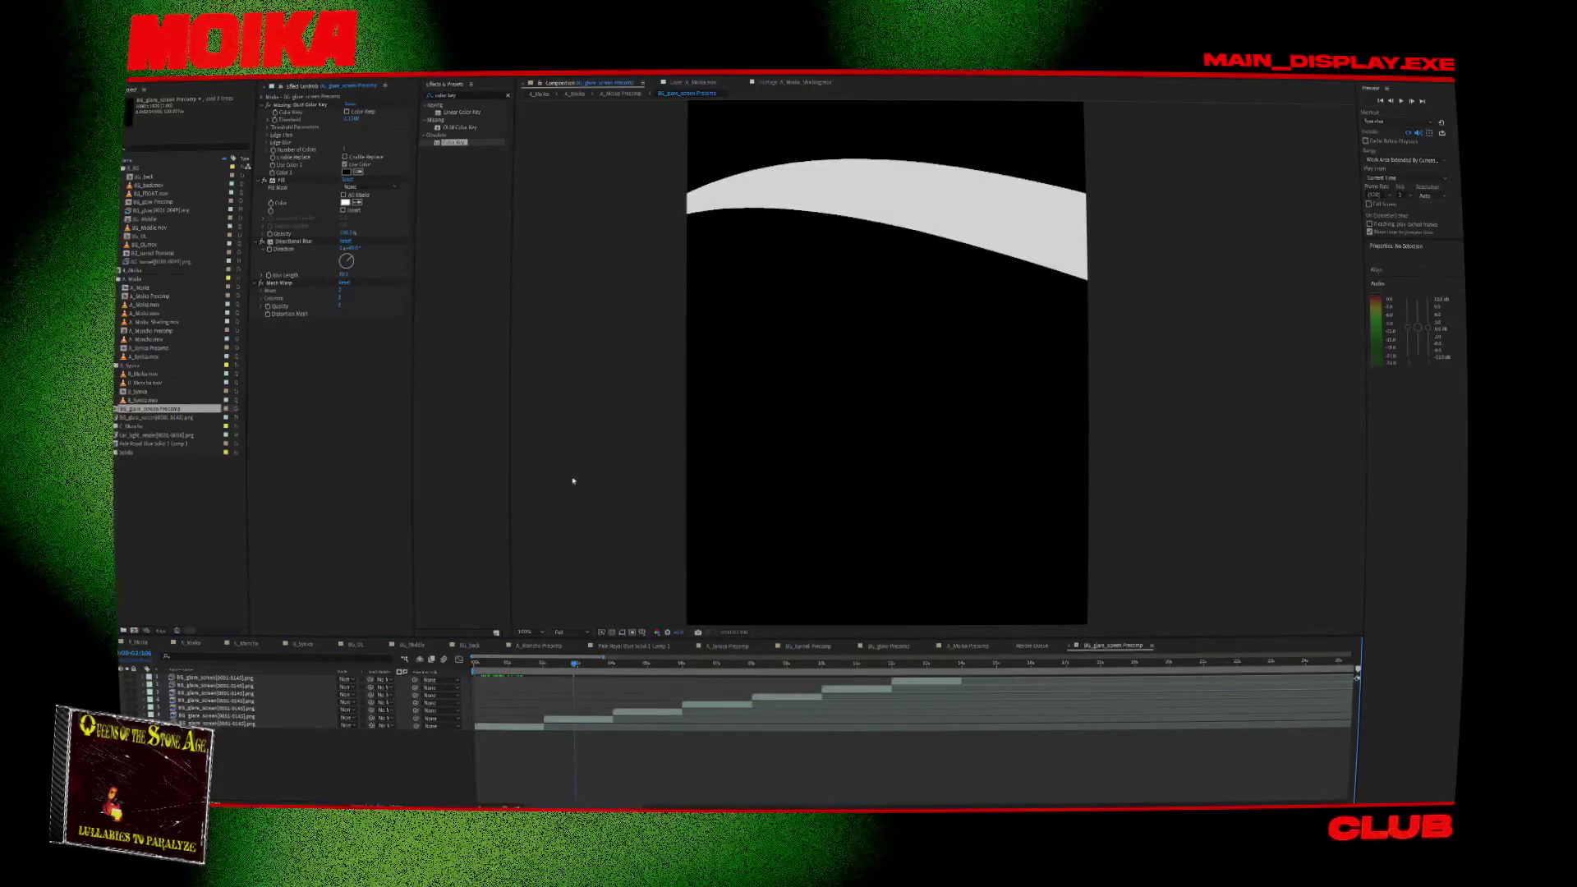
pyautogui.click(632, 96)
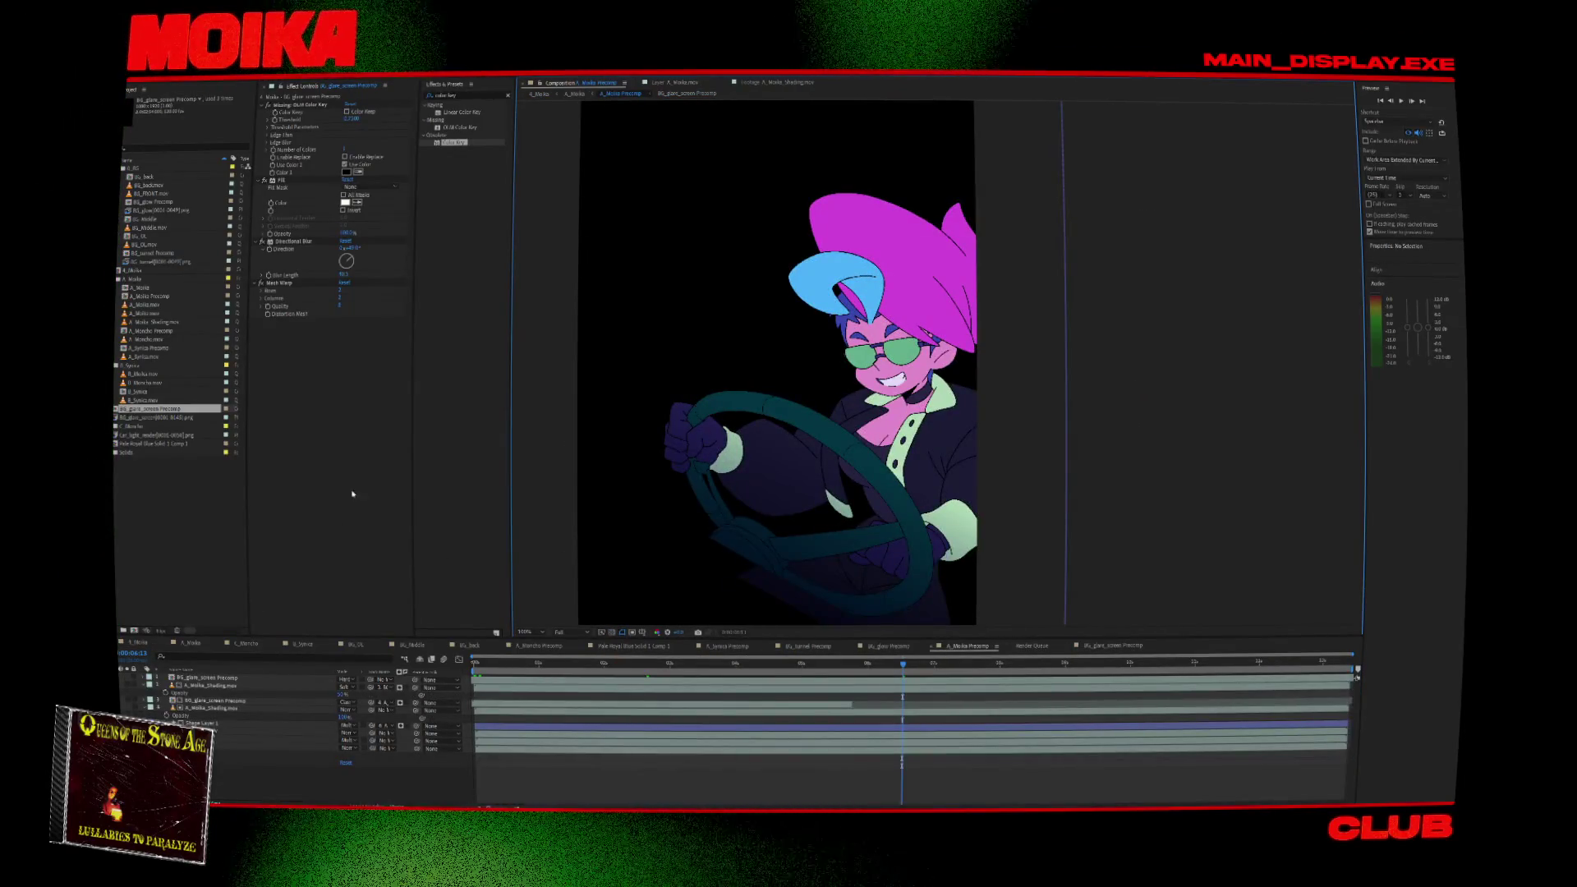
pyautogui.click(212, 700)
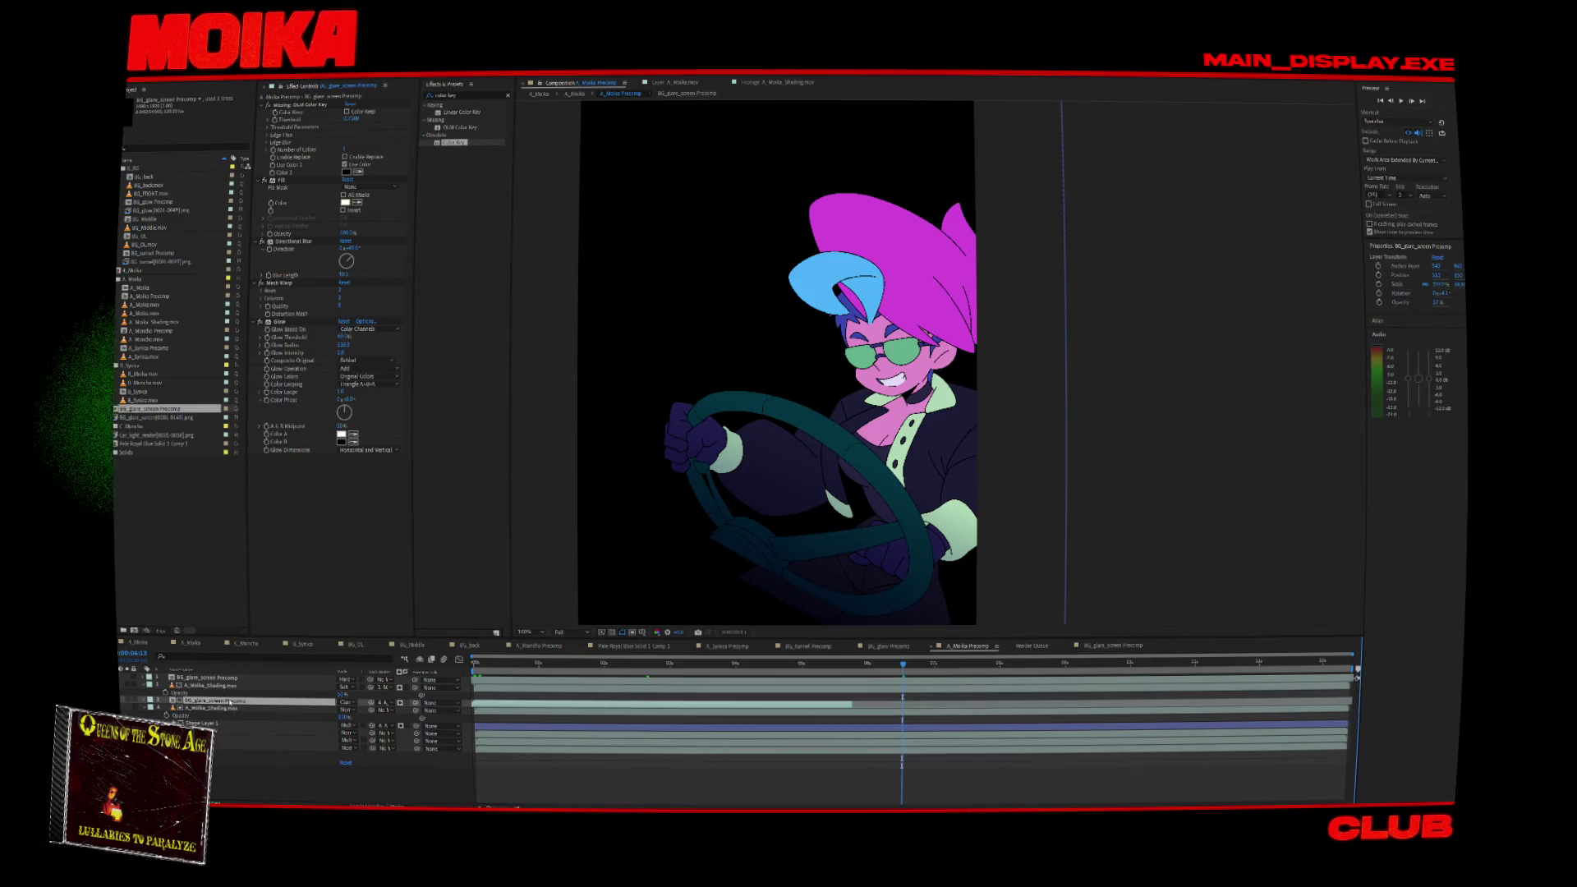
pyautogui.doubleClick(229, 702)
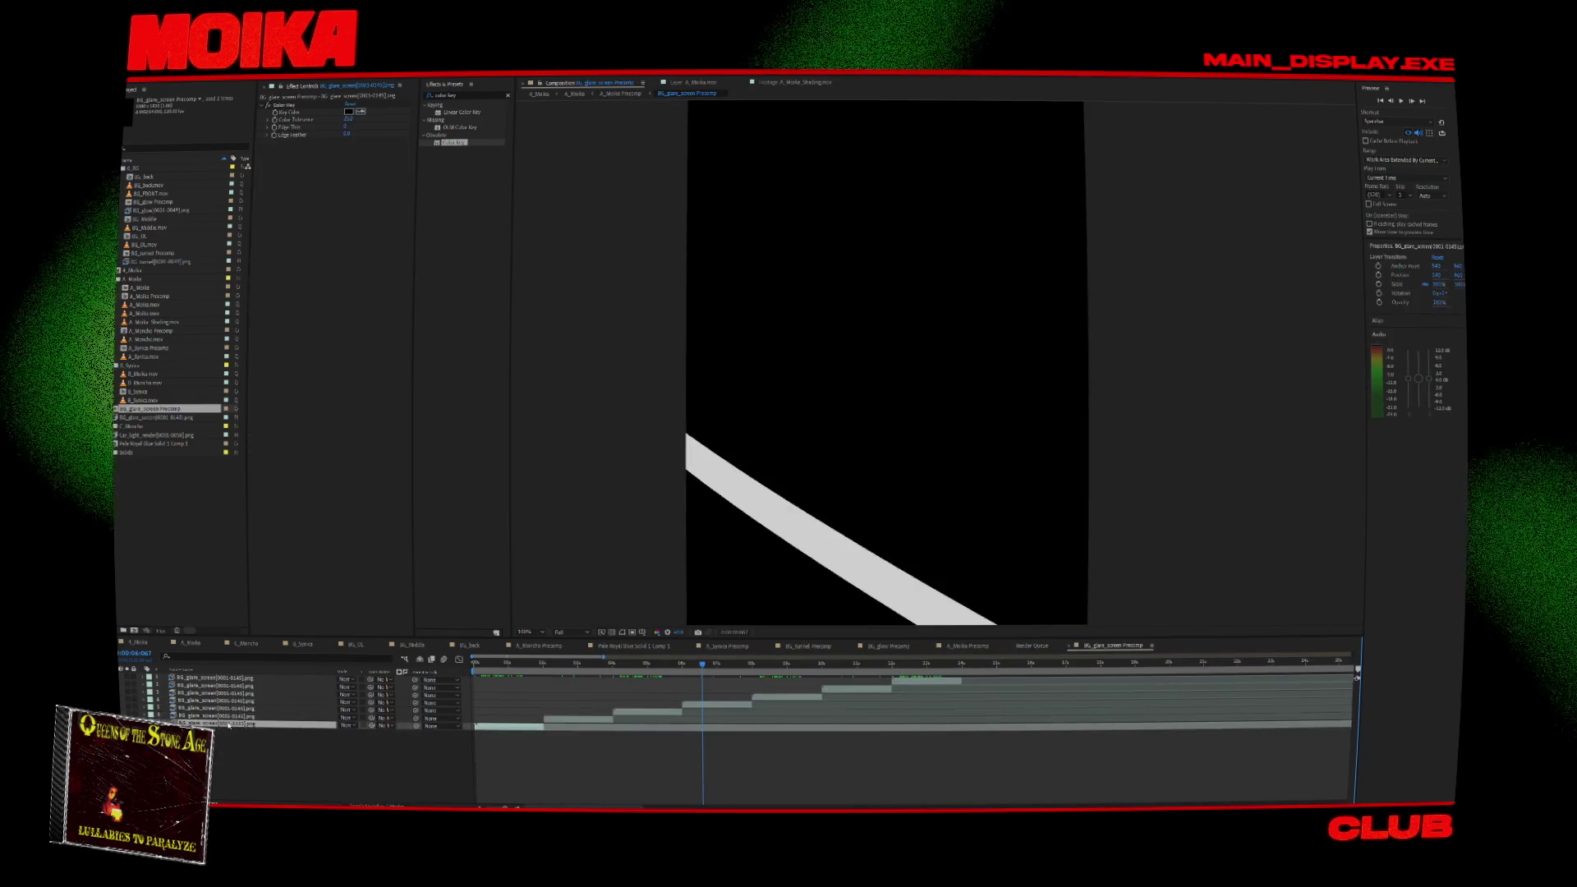
pyautogui.click(620, 93)
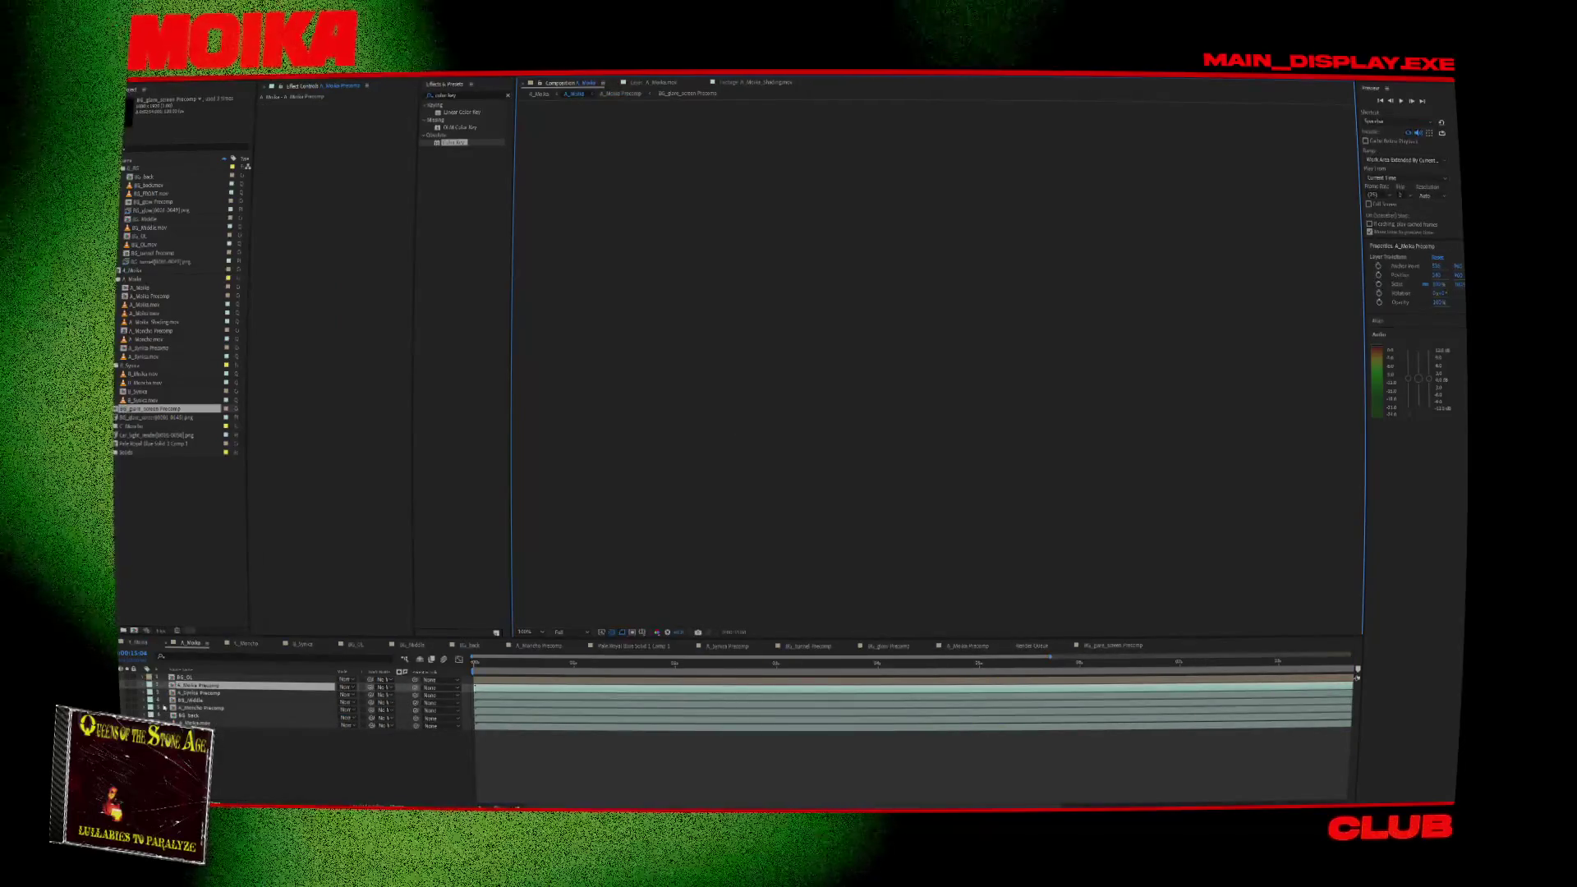
pyautogui.doubleClick(140, 235)
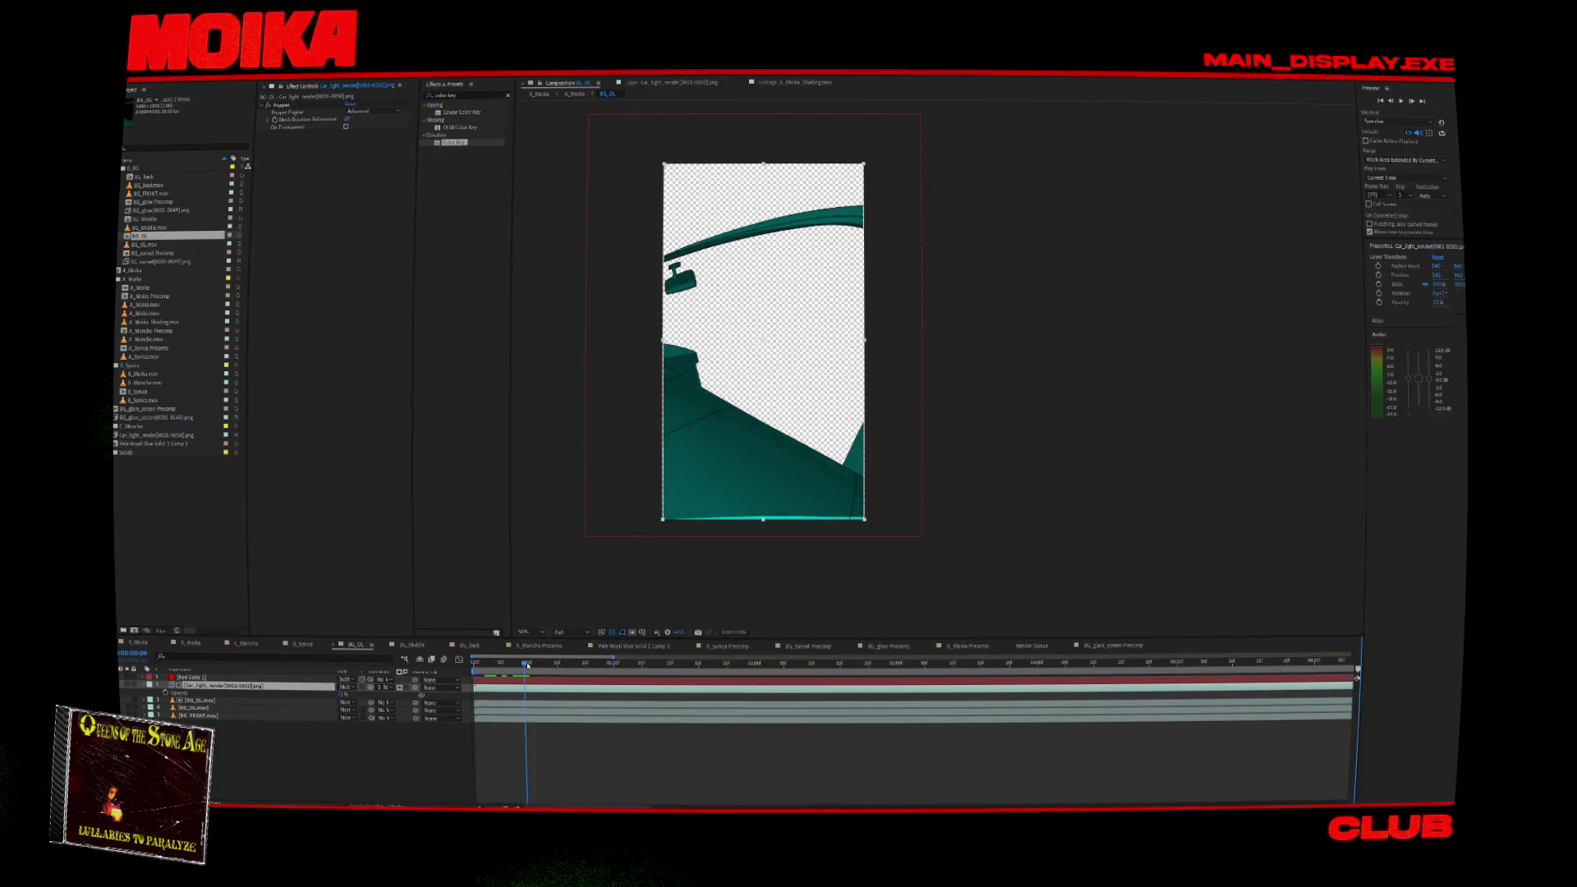
# Paste the BG_glare_screen layer on top in BG_OL and scrub to check it.
pyautogui.moveTo(528, 664); pyautogui.dragTo(475, 664)
pyautogui.click(215, 678)
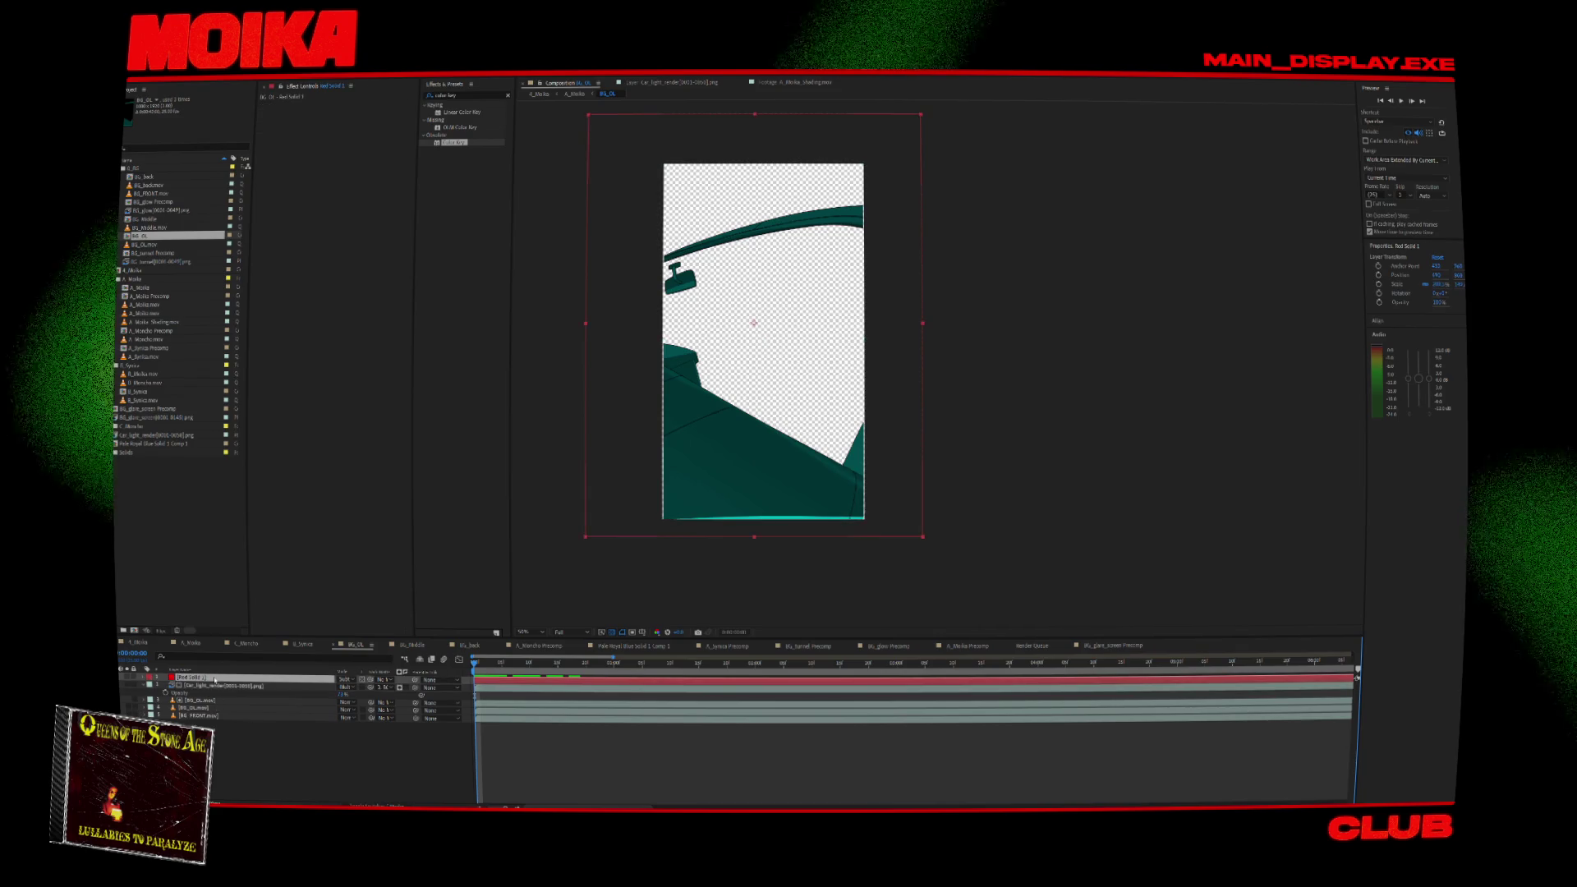
pyautogui.hotkey('ctrl', 'v')
pyautogui.press('space')
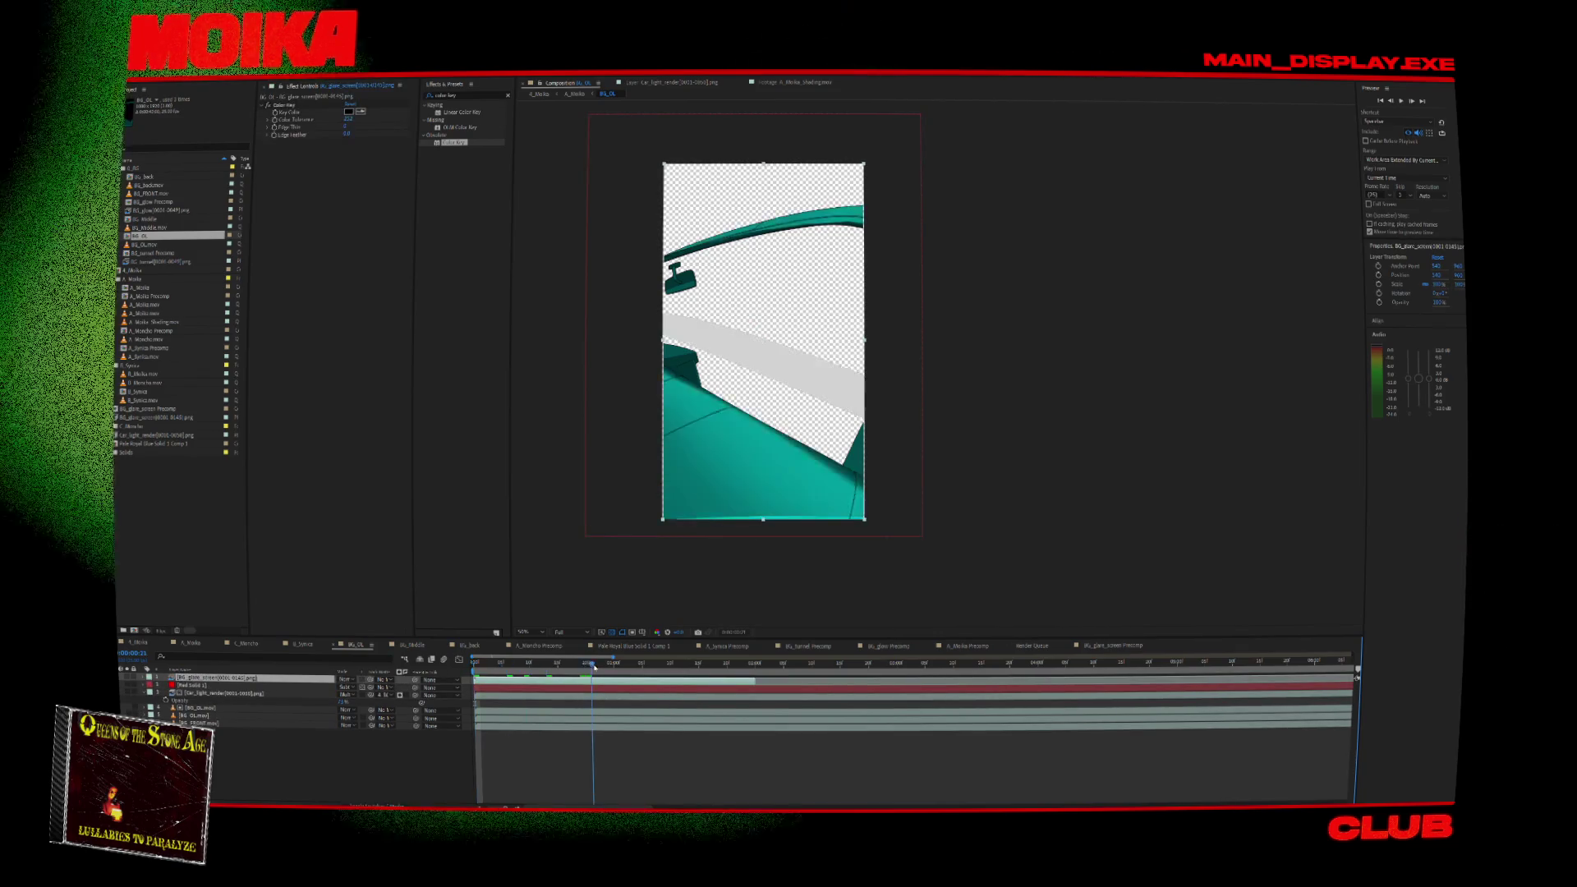
pyautogui.moveTo(572, 675)
pyautogui.mouseDown()
pyautogui.moveTo(645, 679)
pyautogui.moveTo(593, 695)
pyautogui.mouseUp()
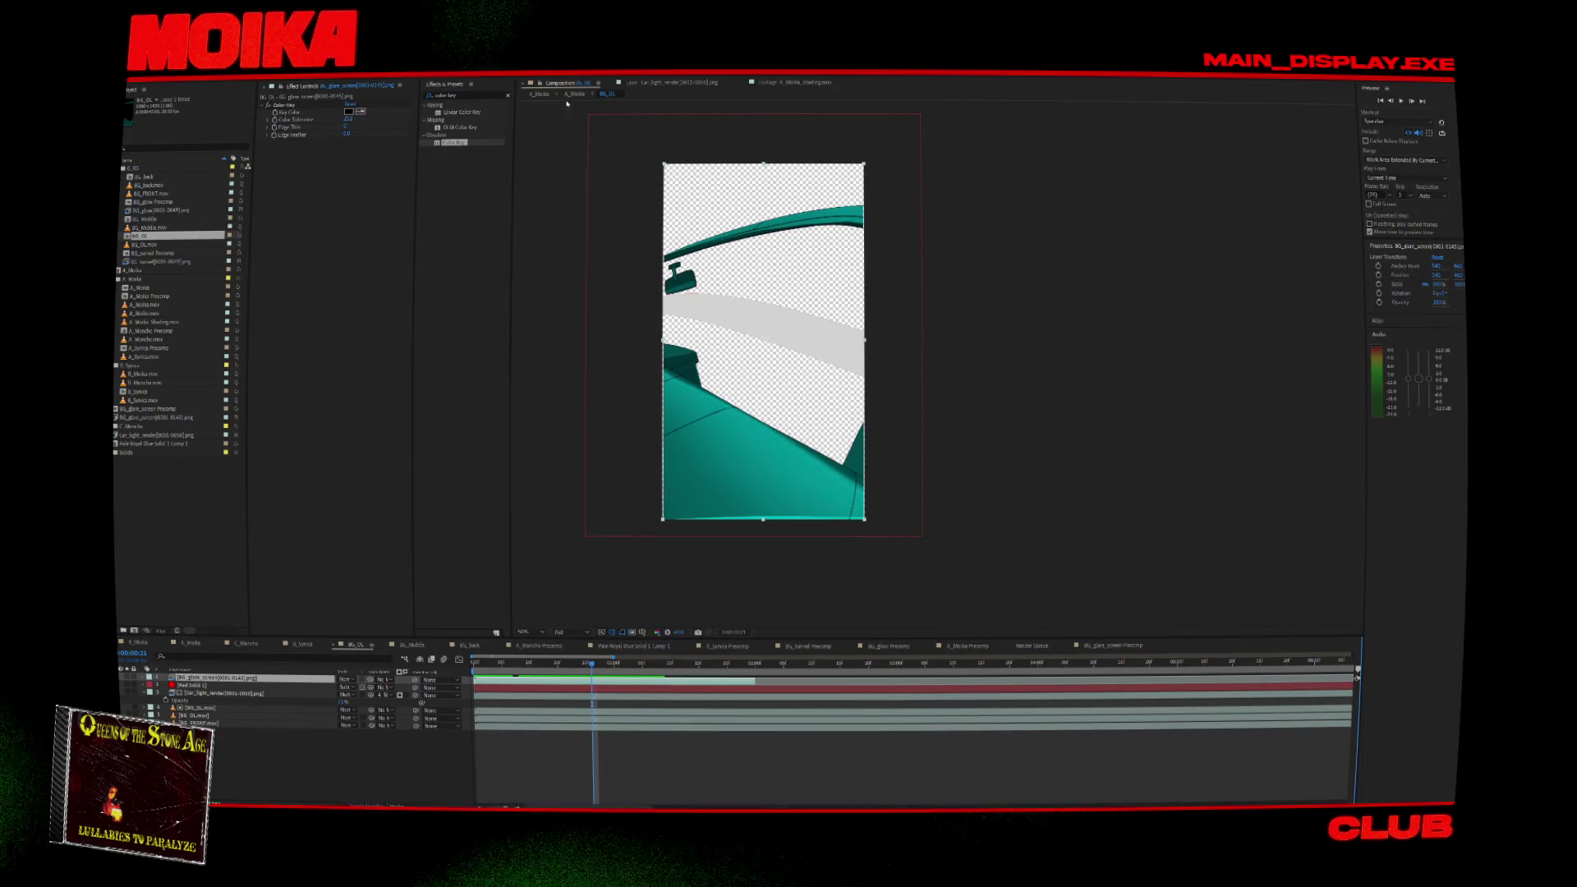
# Reopen BG_OL and nest the glare screen image into the BG_glare_screen Precomp.
pyautogui.click(539, 93)
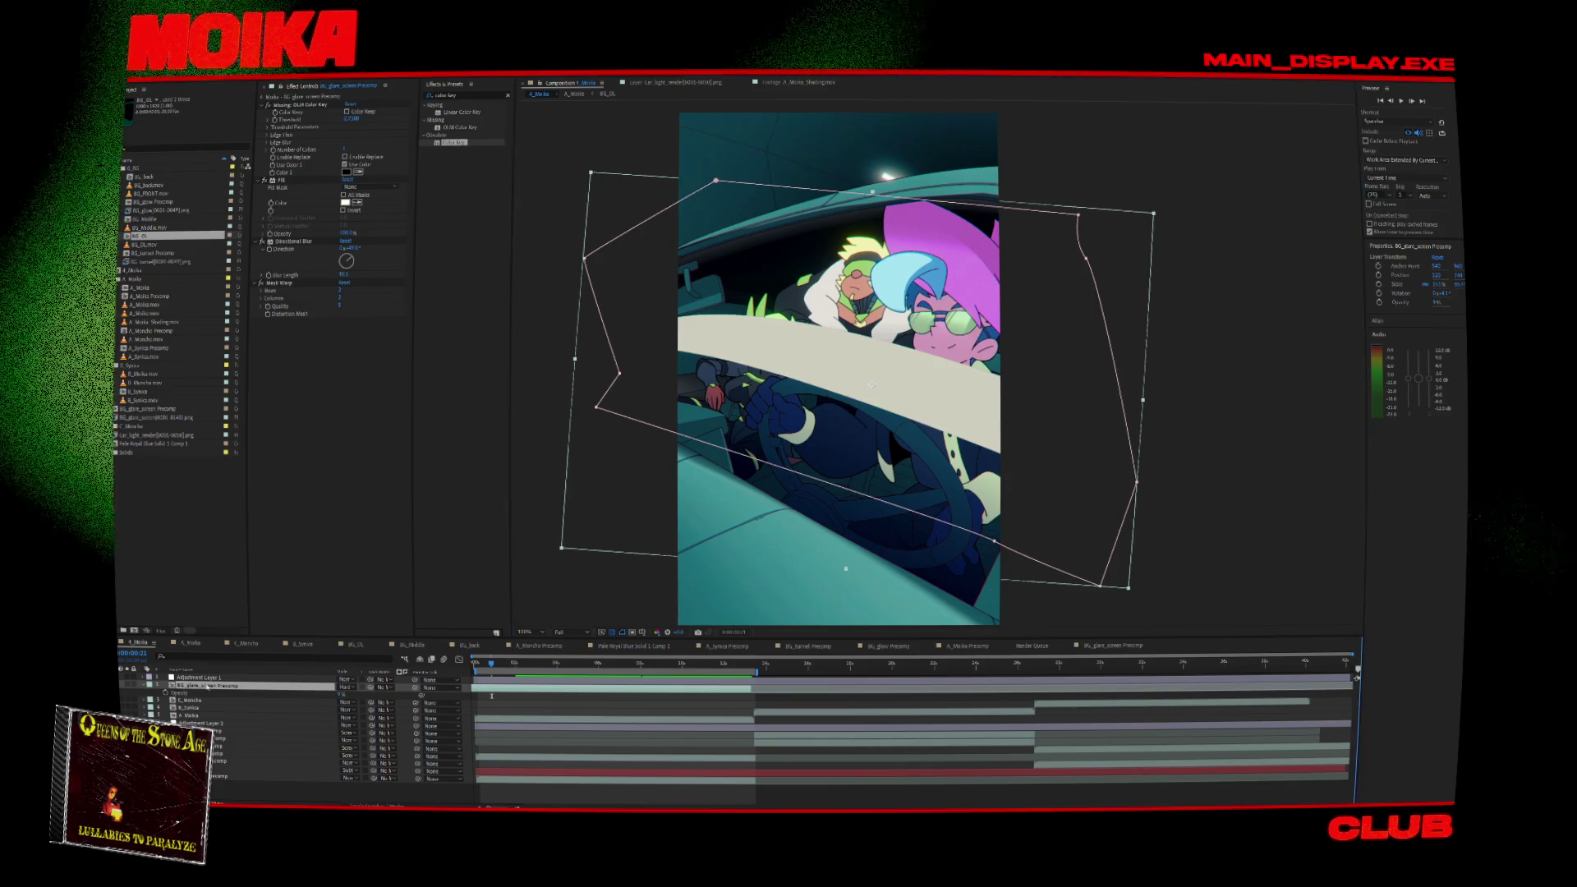
pyautogui.click(244, 708)
pyautogui.click(240, 716)
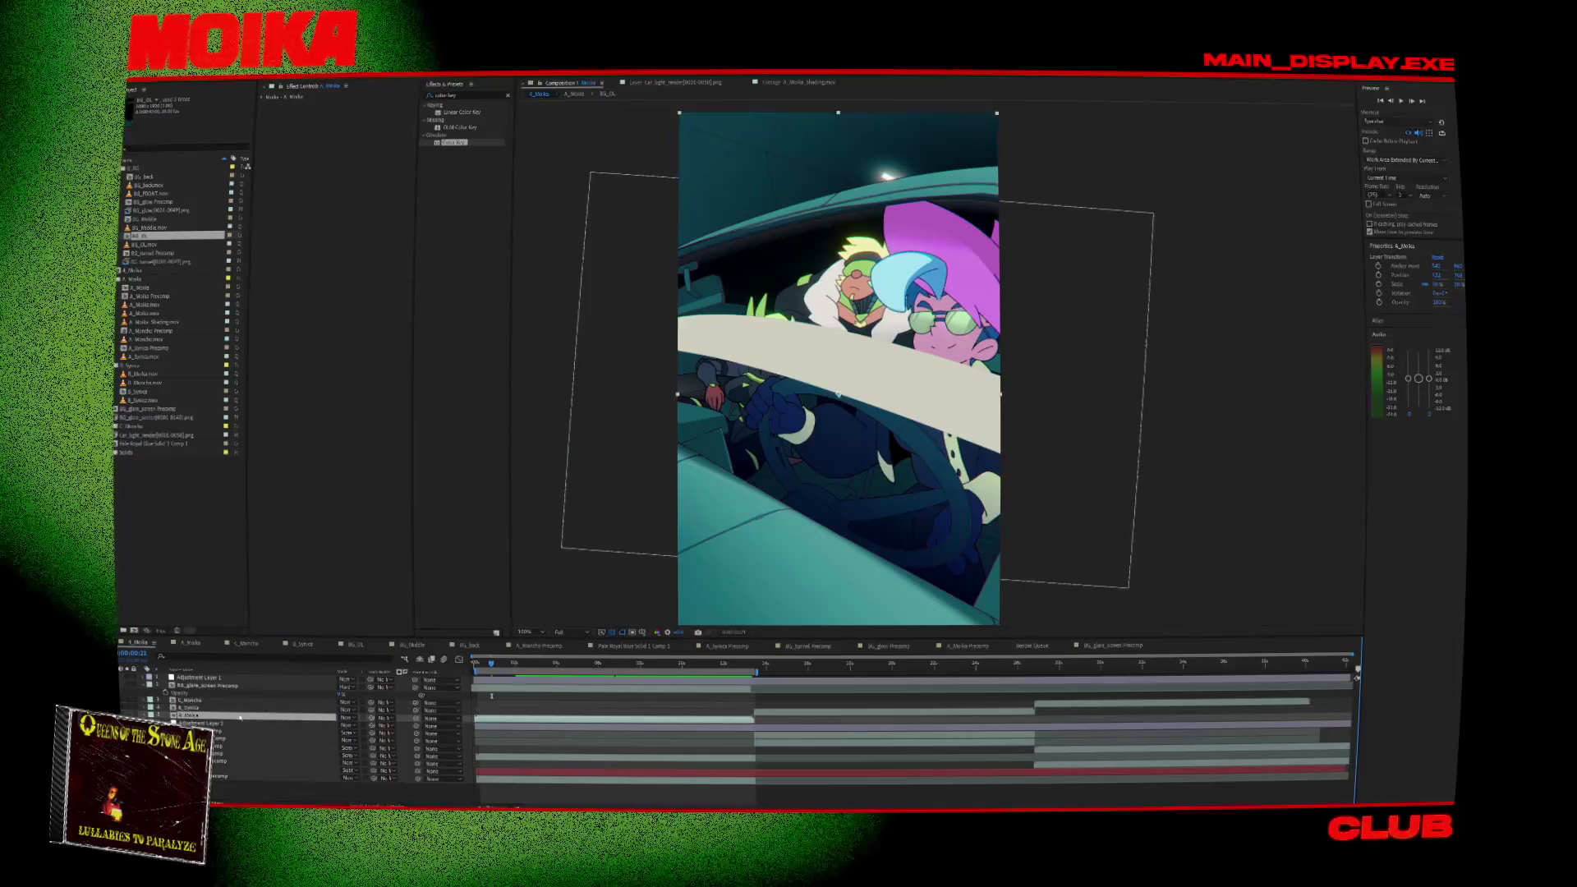
pyautogui.doubleClick(214, 684)
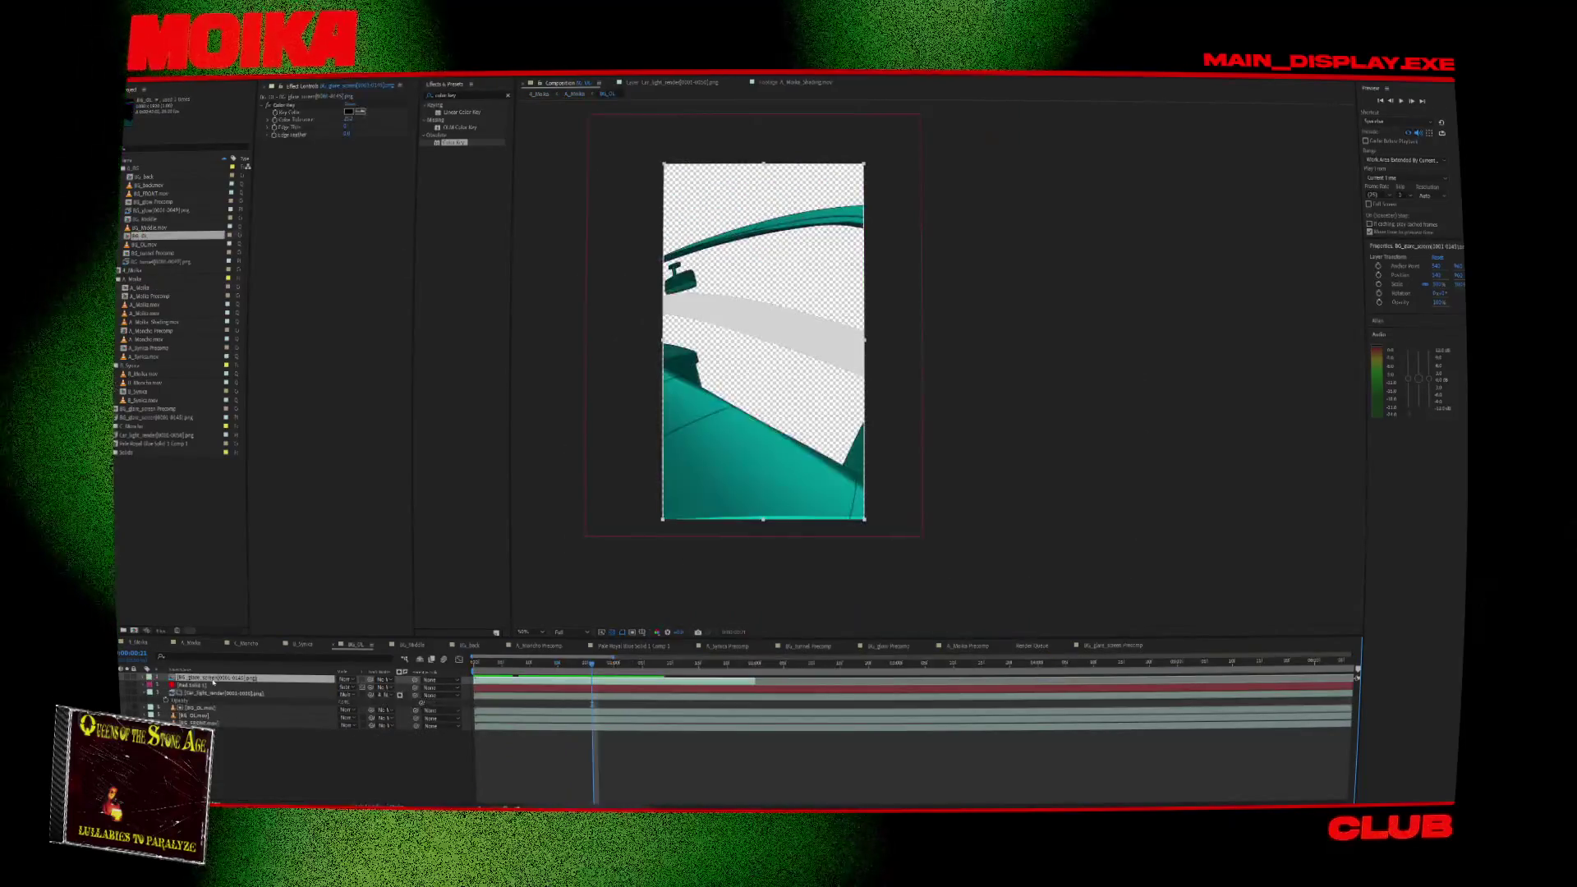
pyautogui.moveTo(148, 408); pyautogui.dragTo(574, 660)
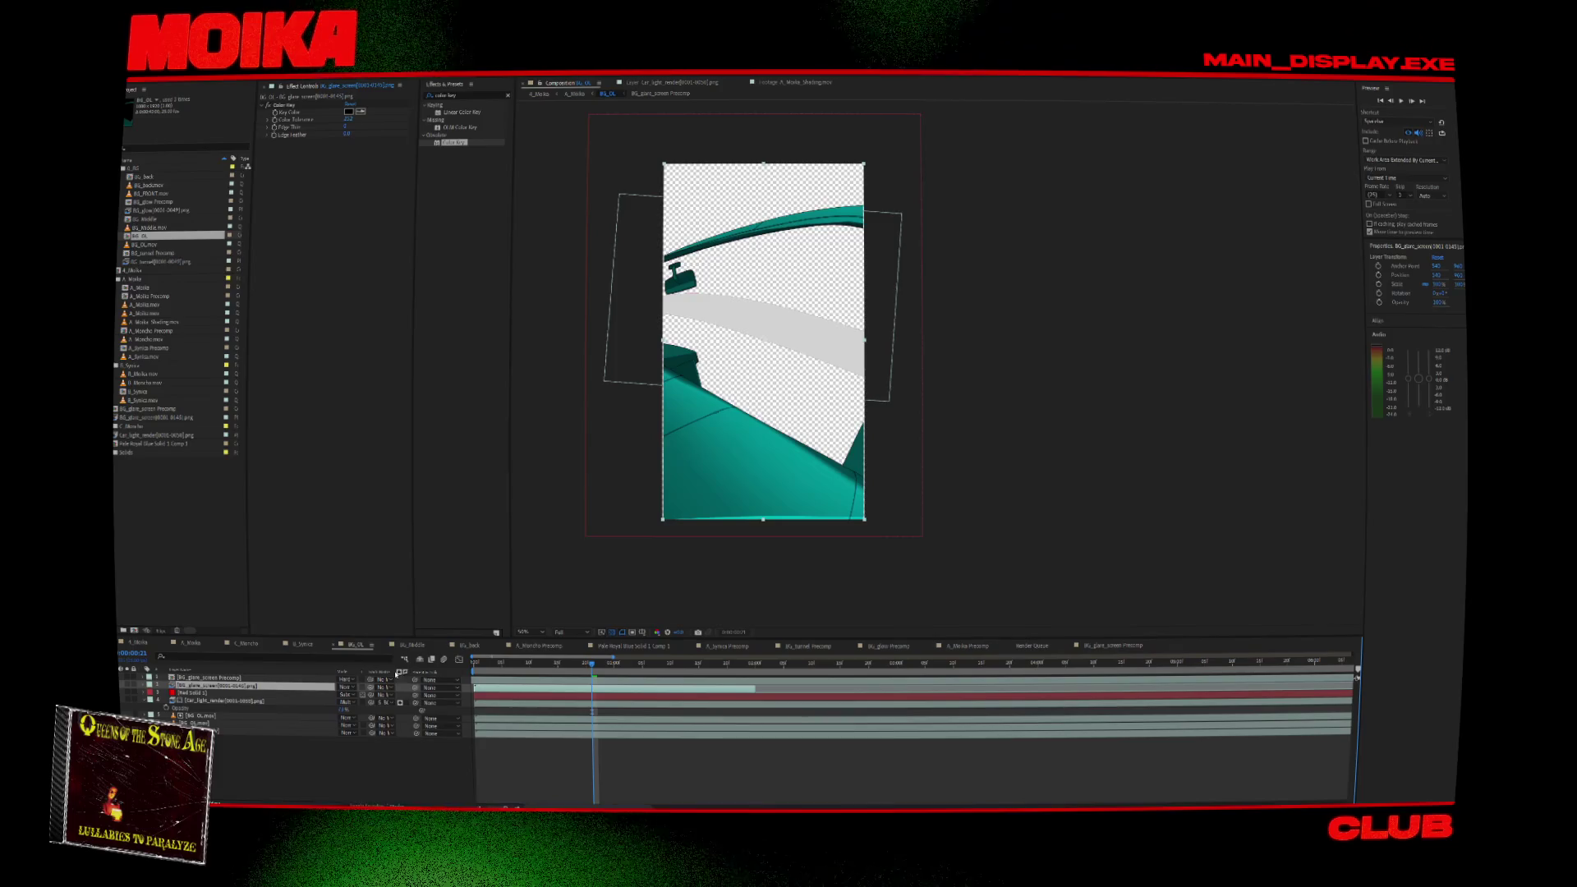
pyautogui.press('Delete')
pyautogui.click(561, 682)
pyautogui.moveTo(489, 670)
pyautogui.mouseDown()
pyautogui.moveTo(474, 668)
pyautogui.moveTo(623, 682)
pyautogui.mouseUp()
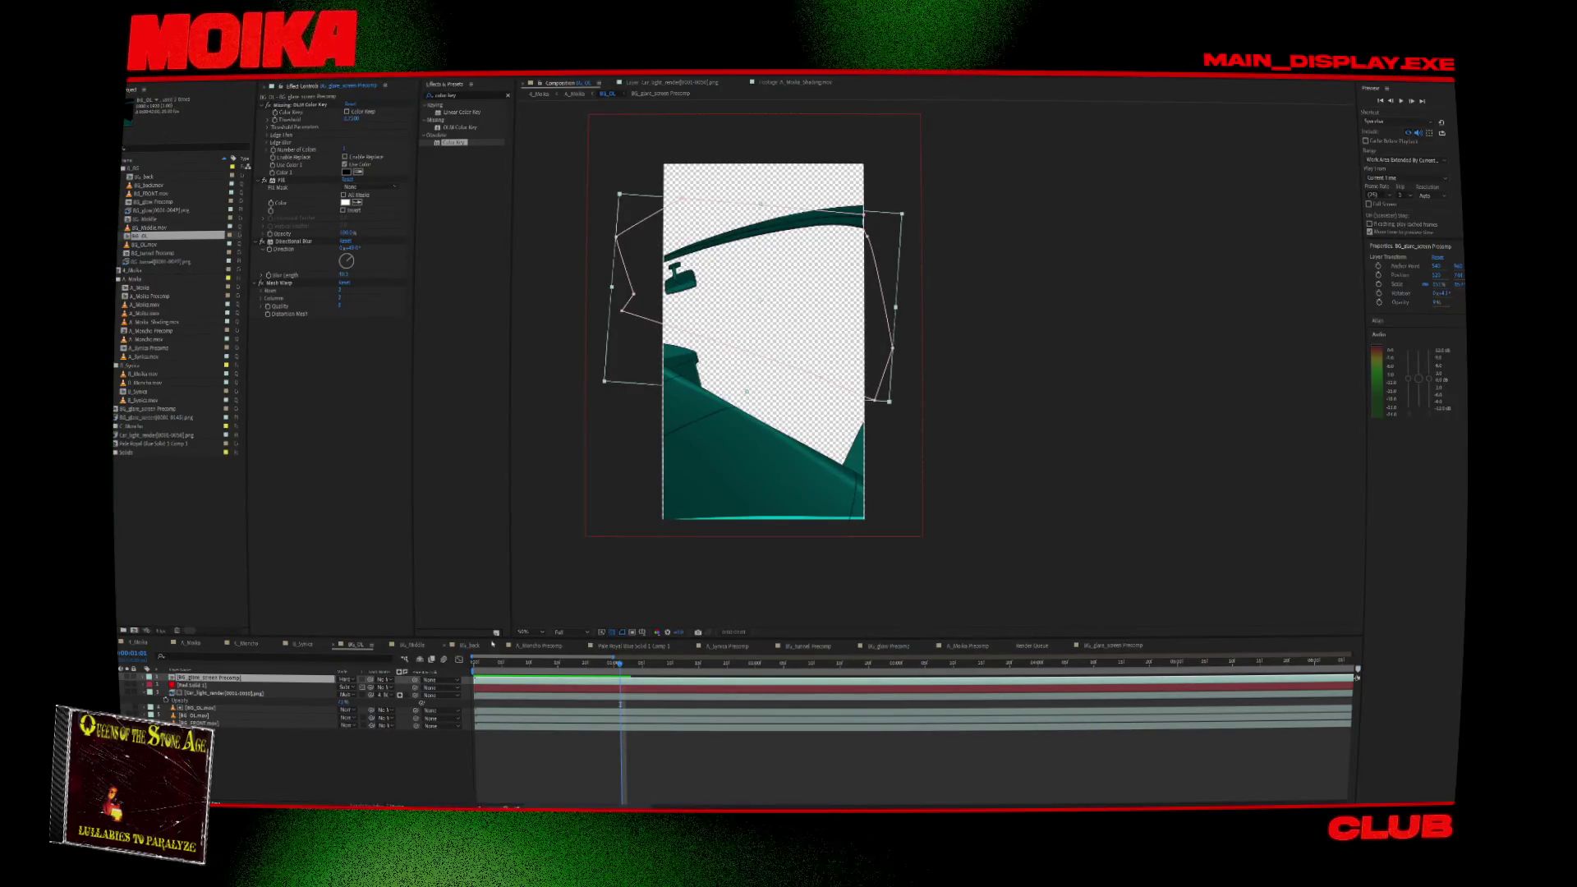
# Show the frame against black and set the glare precomp's blending mode to Normal.
pyautogui.click(607, 633)
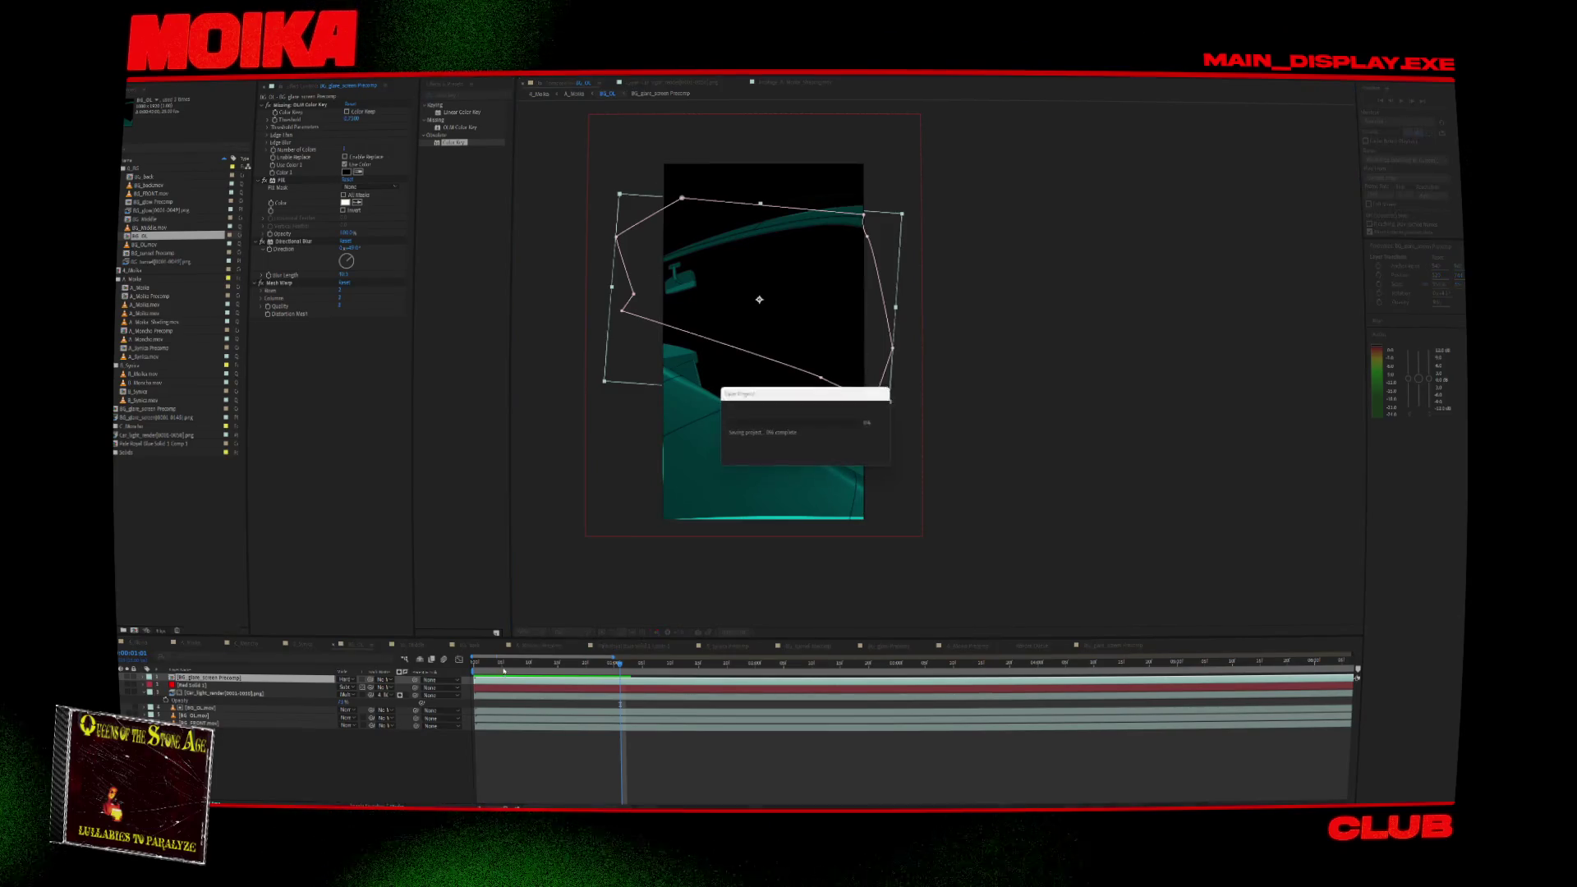
pyautogui.click(551, 674)
pyautogui.moveTo(551, 674); pyautogui.dragTo(559, 675)
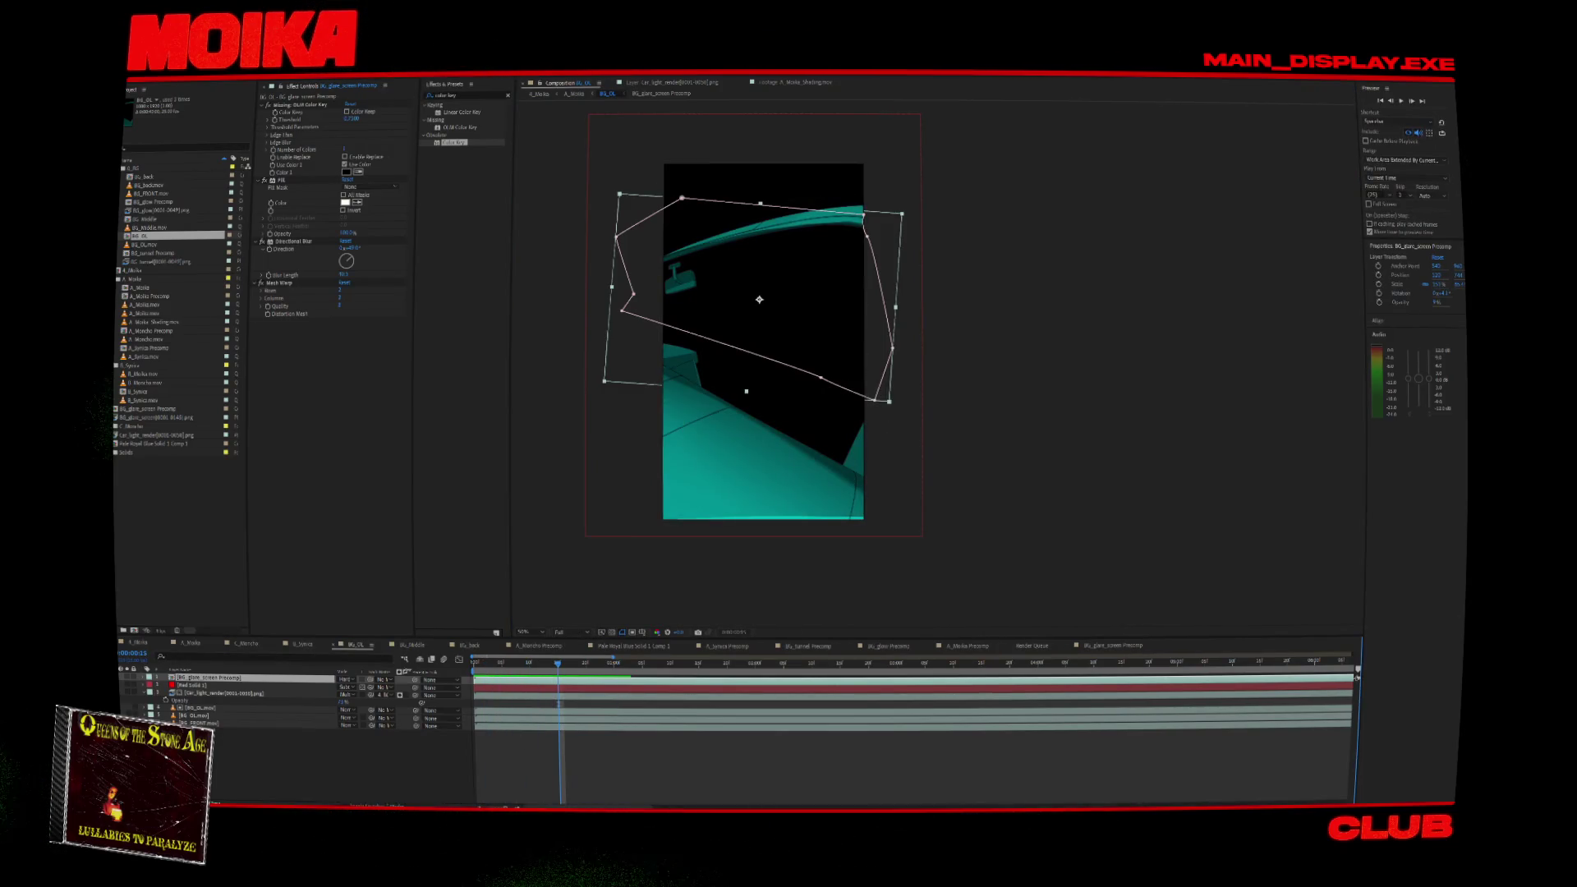
pyautogui.click(352, 682)
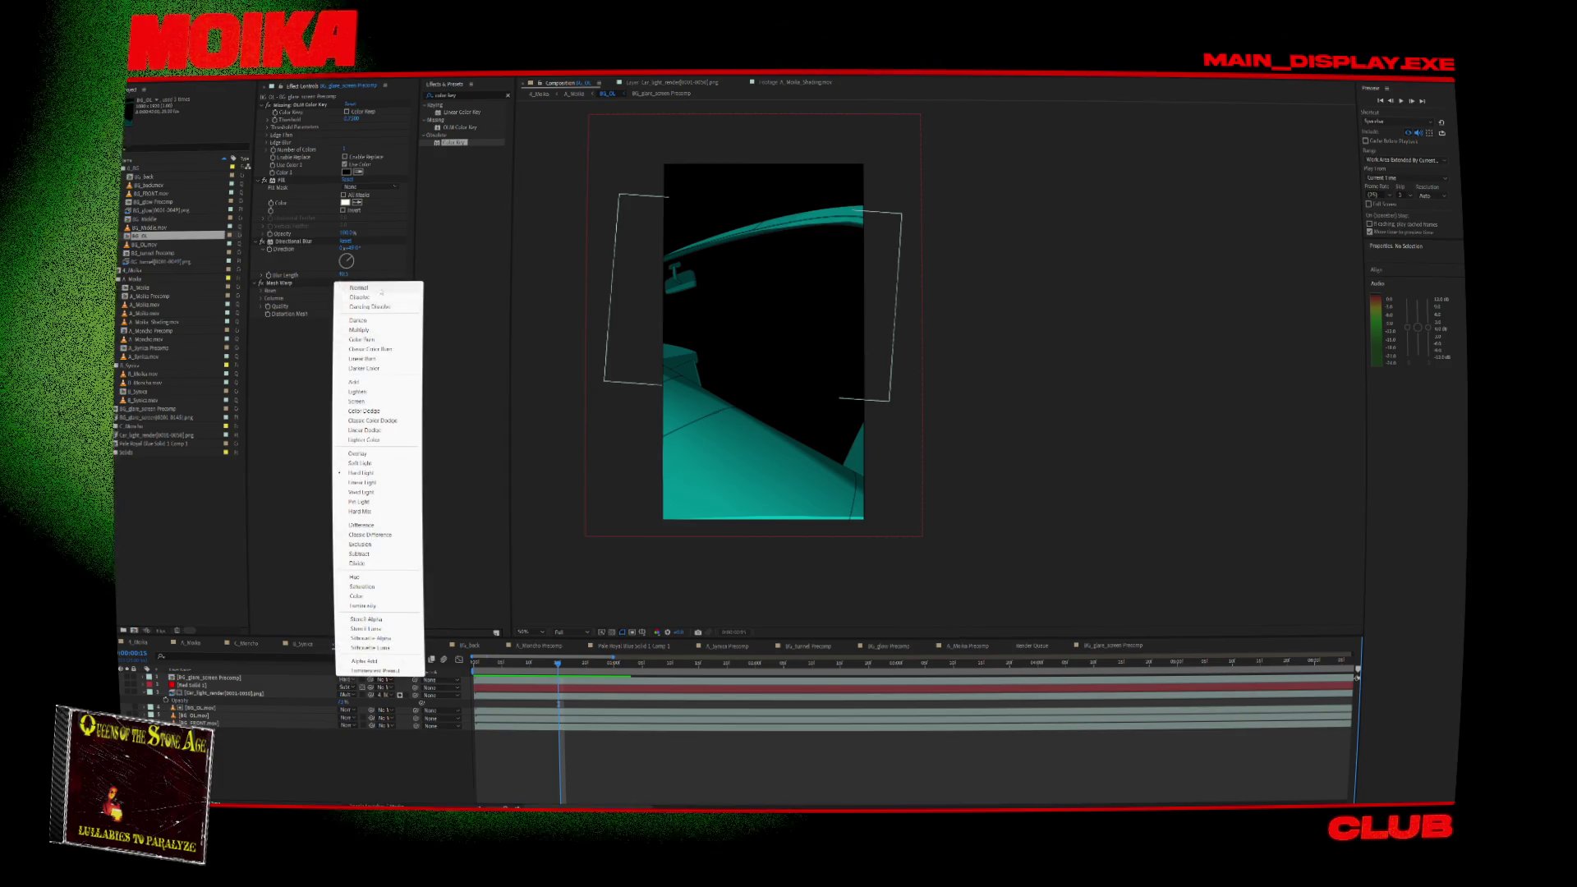
pyautogui.click(381, 288)
# Nudge the warped glare shape a few pixels lower, reveal its opacity, and preview.
pyautogui.moveTo(558, 663)
pyautogui.mouseDown()
pyautogui.moveTo(497, 664)
pyautogui.moveTo(621, 686)
pyautogui.mouseUp()
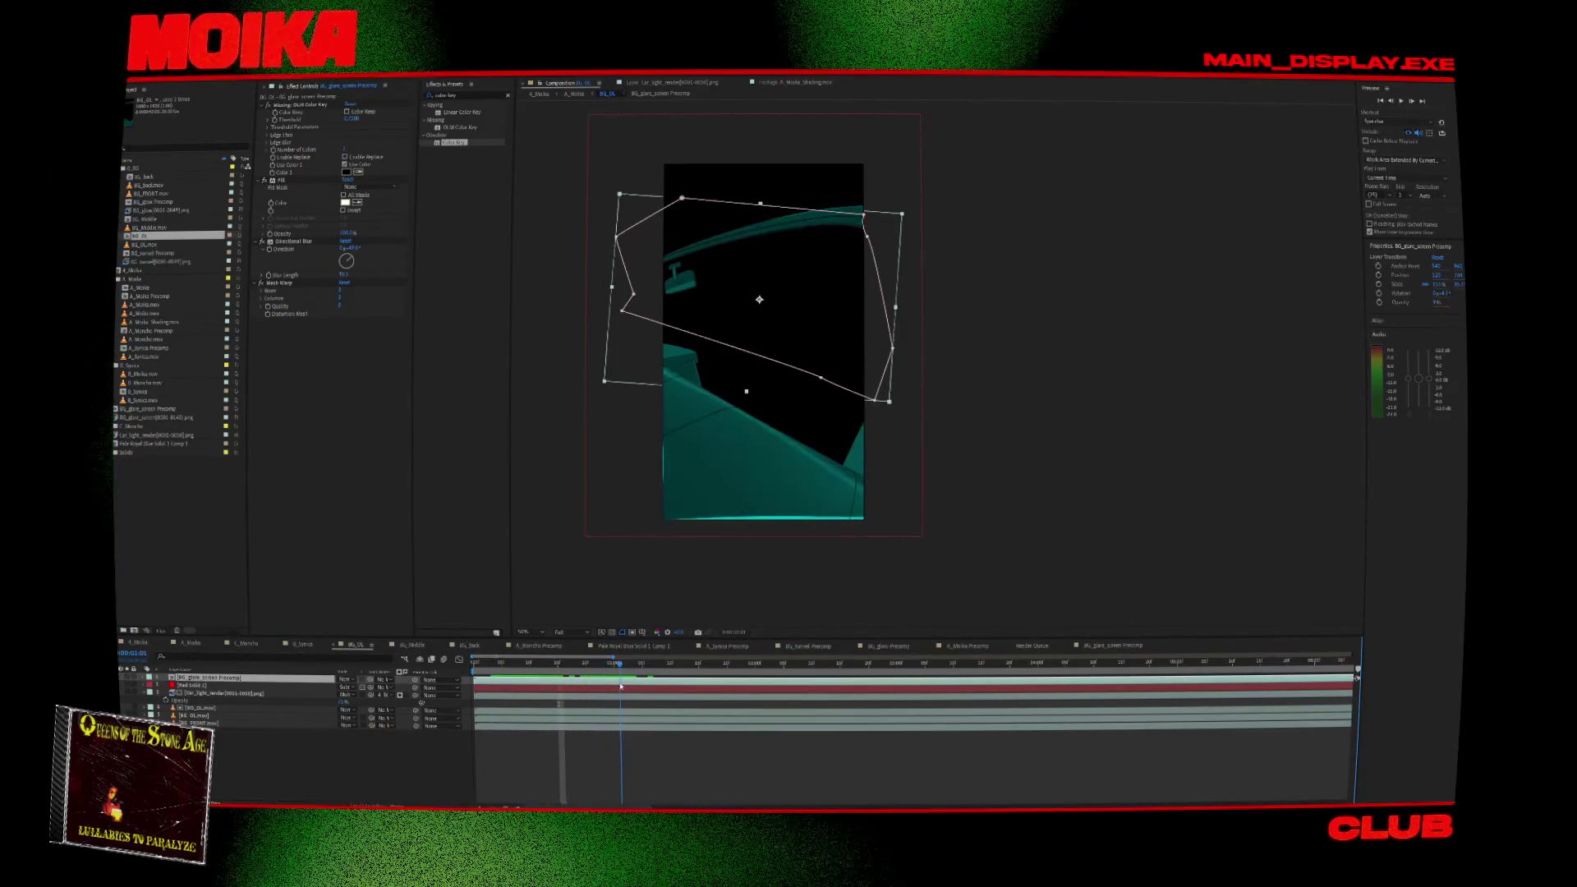
pyautogui.moveTo(867, 419); pyautogui.dragTo(867, 425)
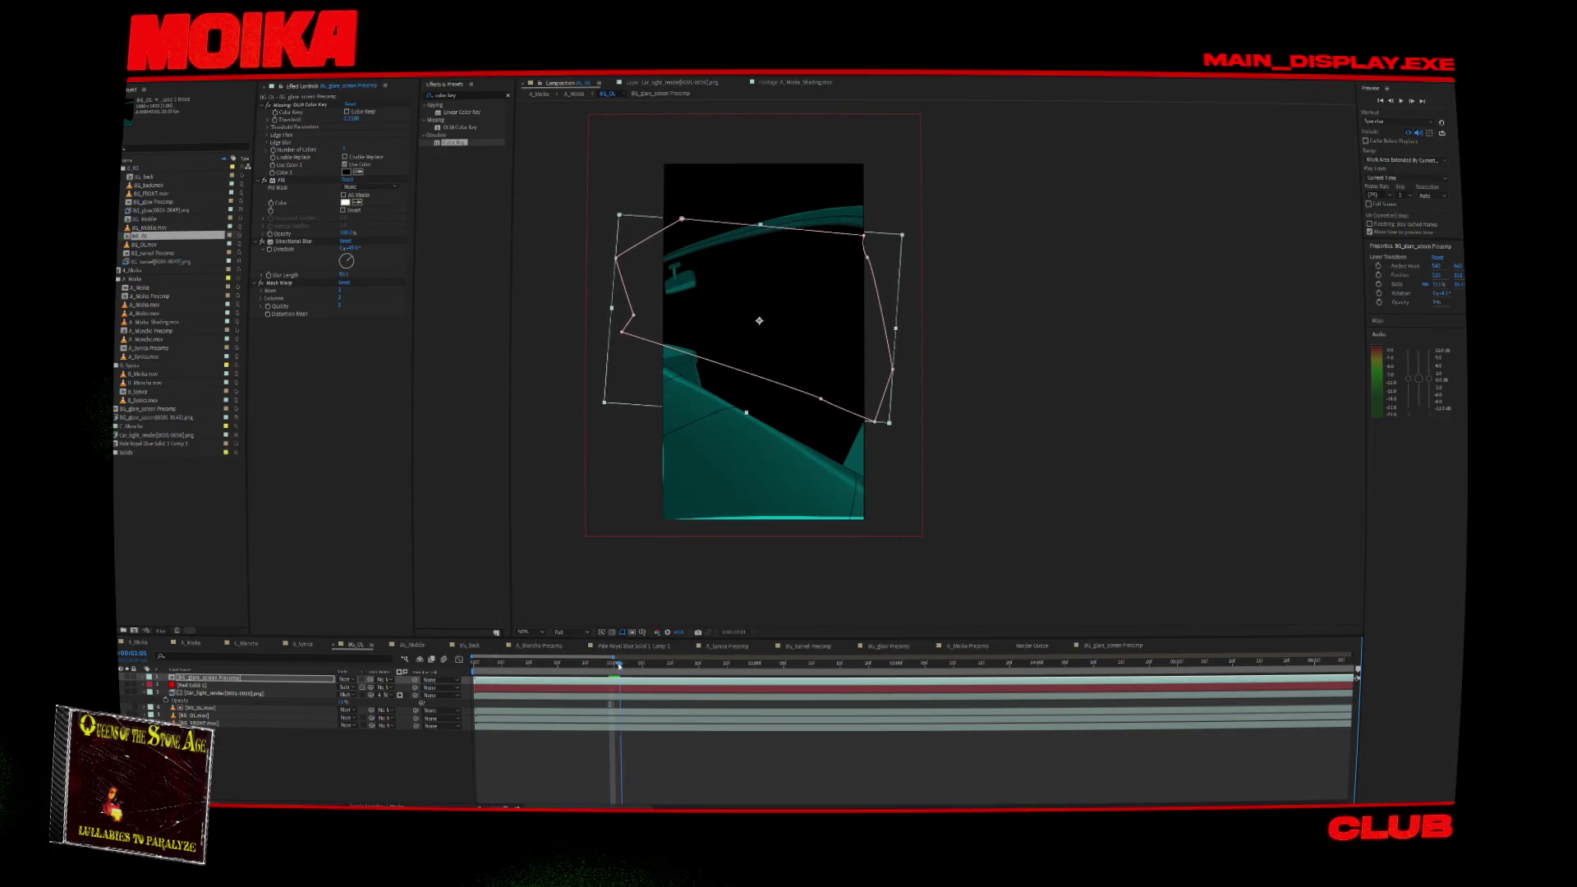
pyautogui.moveTo(638, 666); pyautogui.dragTo(501, 662)
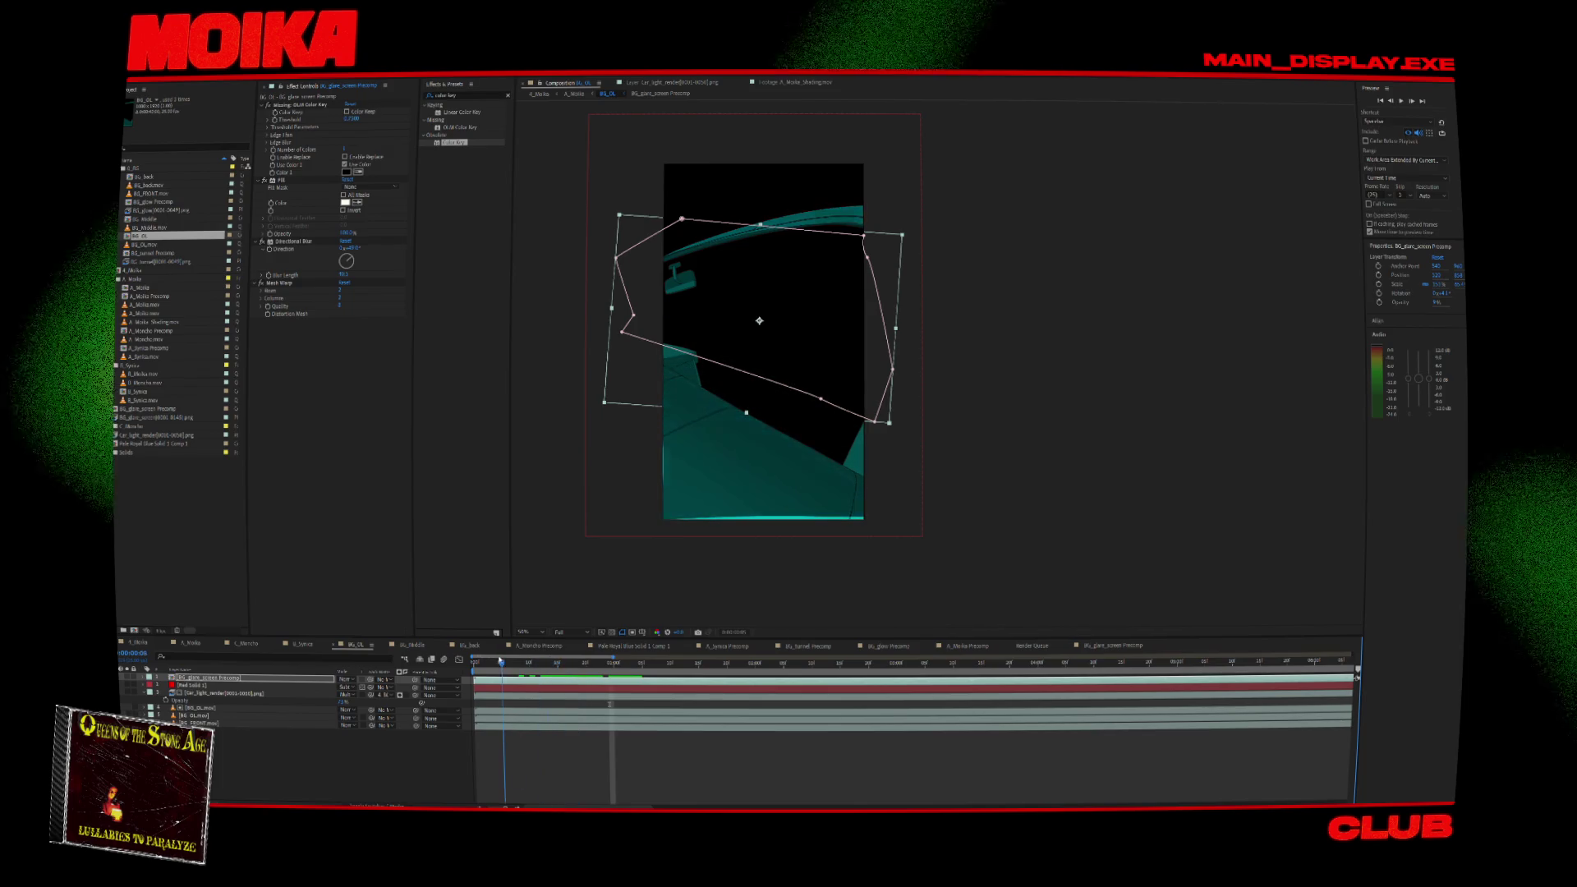
pyautogui.press('t')
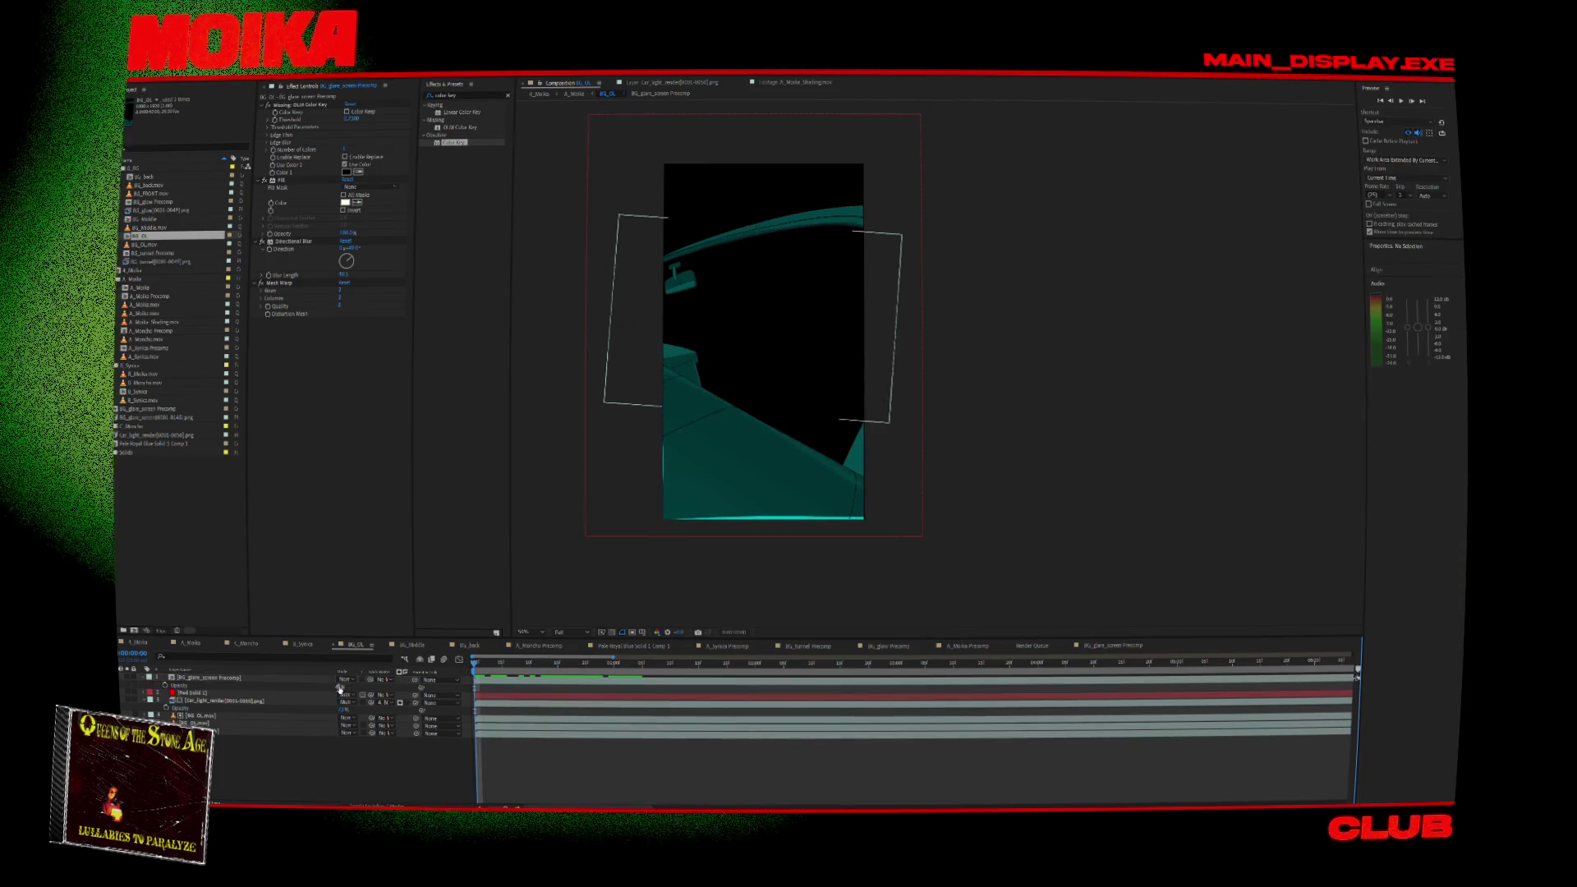
pyautogui.press('space')
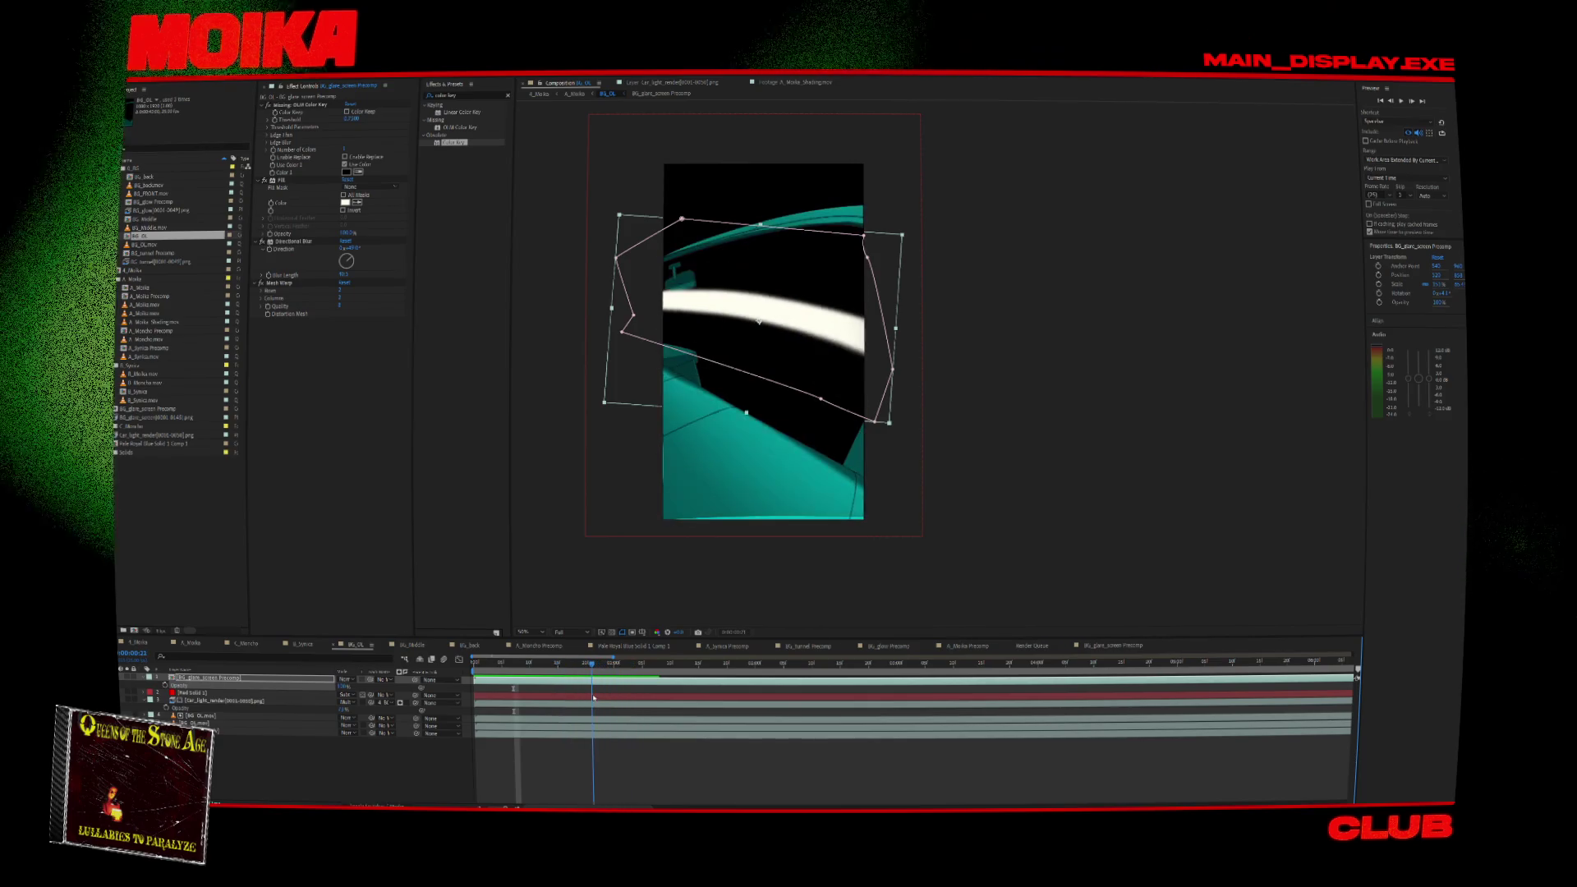
pyautogui.click(551, 94)
pyautogui.moveTo(488, 666)
pyautogui.mouseDown()
pyautogui.moveTo(504, 666)
pyautogui.moveTo(474, 665)
pyautogui.moveTo(487, 674)
pyautogui.mouseUp()
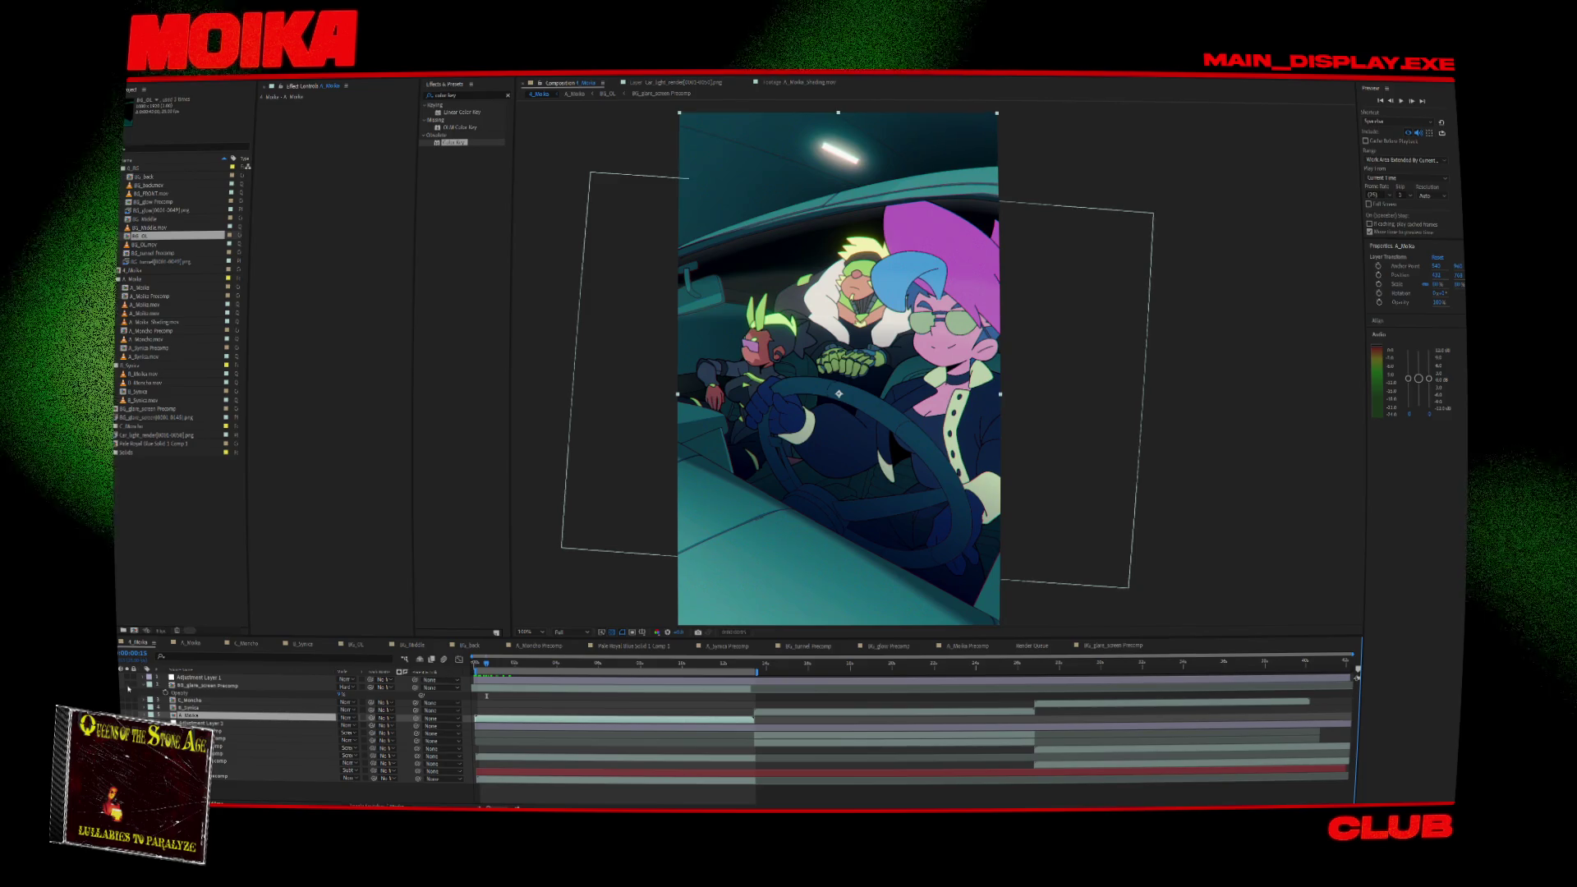
pyautogui.hotkey('ctrl', 'shift', 'h')
pyautogui.moveTo(487, 664); pyautogui.dragTo(495, 677)
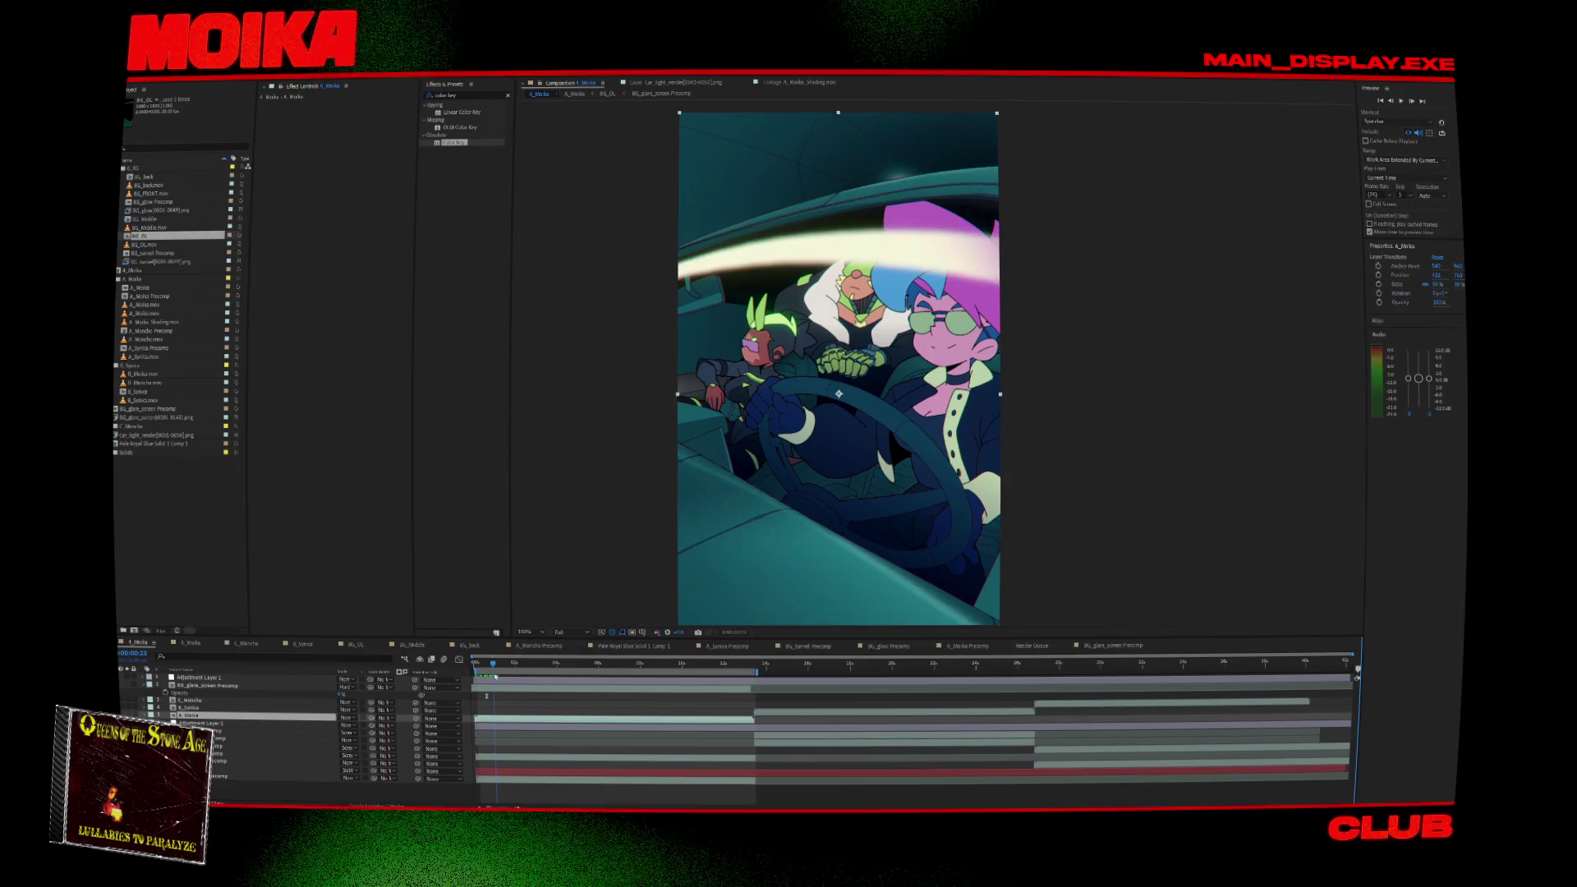
pyautogui.doubleClick(271, 719)
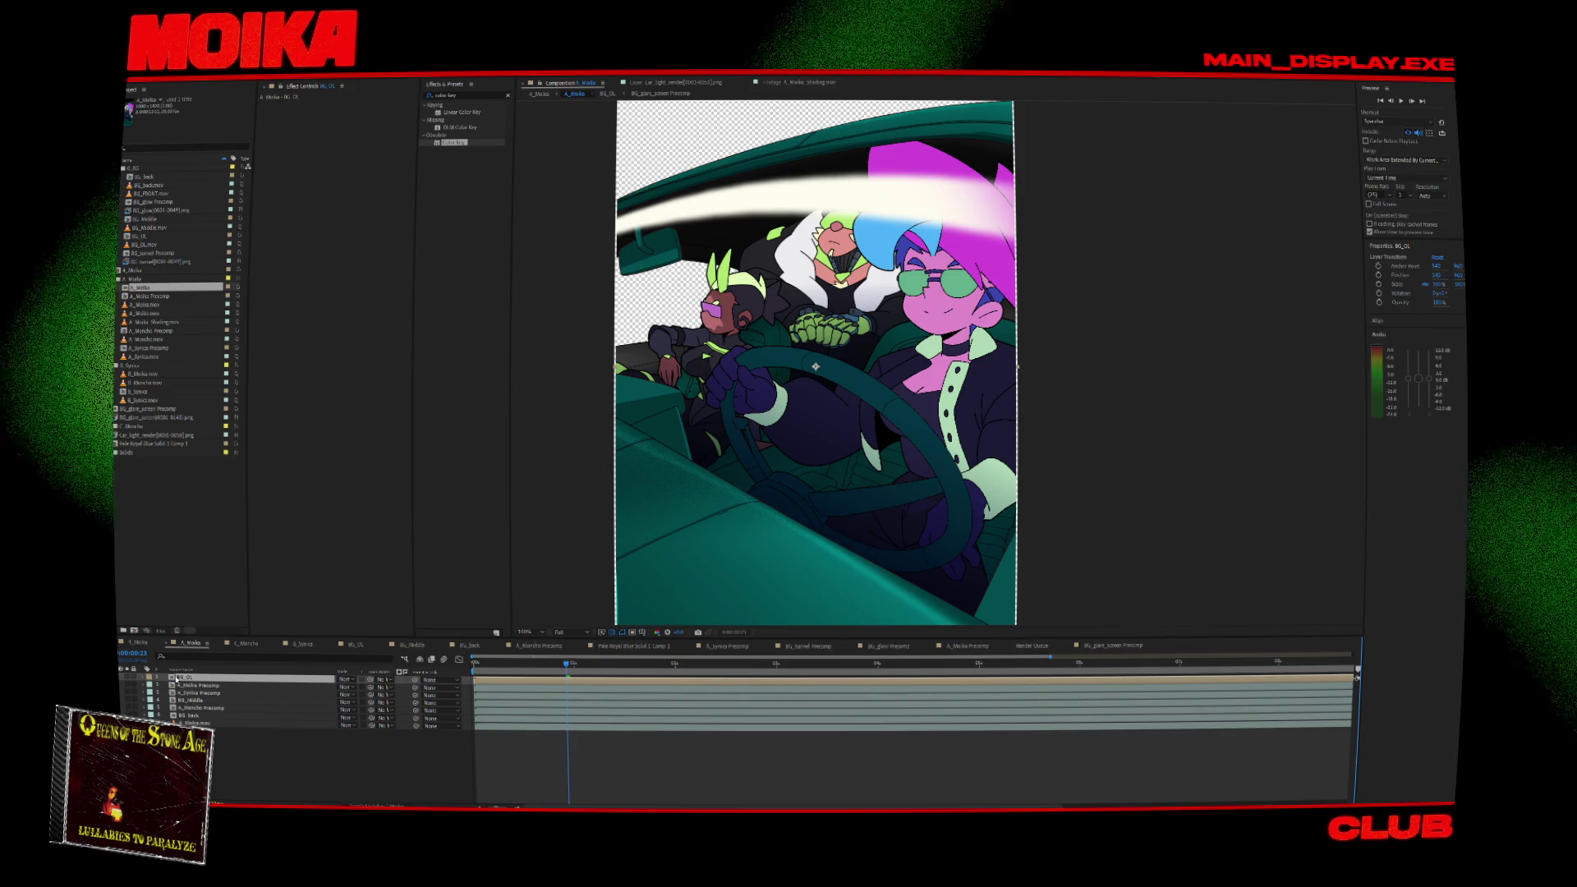
pyautogui.doubleClick(179, 678)
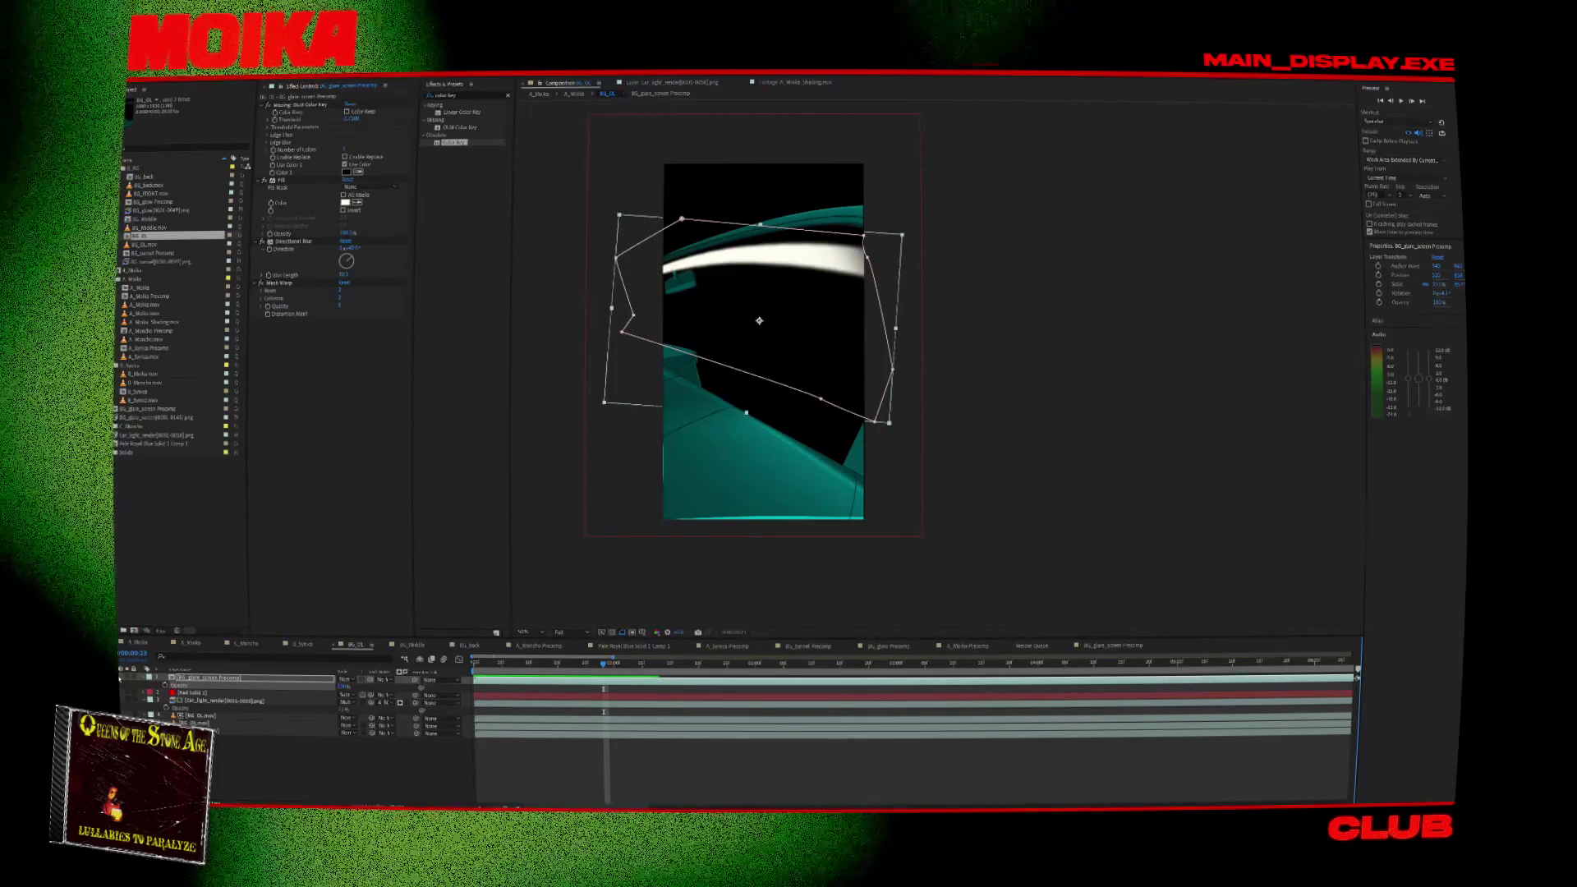
# Move the glare precomp to the bottom of BG_OL's layer stack and preview it.
pyautogui.moveTo(604, 662)
pyautogui.mouseDown()
pyautogui.moveTo(449, 685)
pyautogui.moveTo(625, 673)
pyautogui.mouseUp()
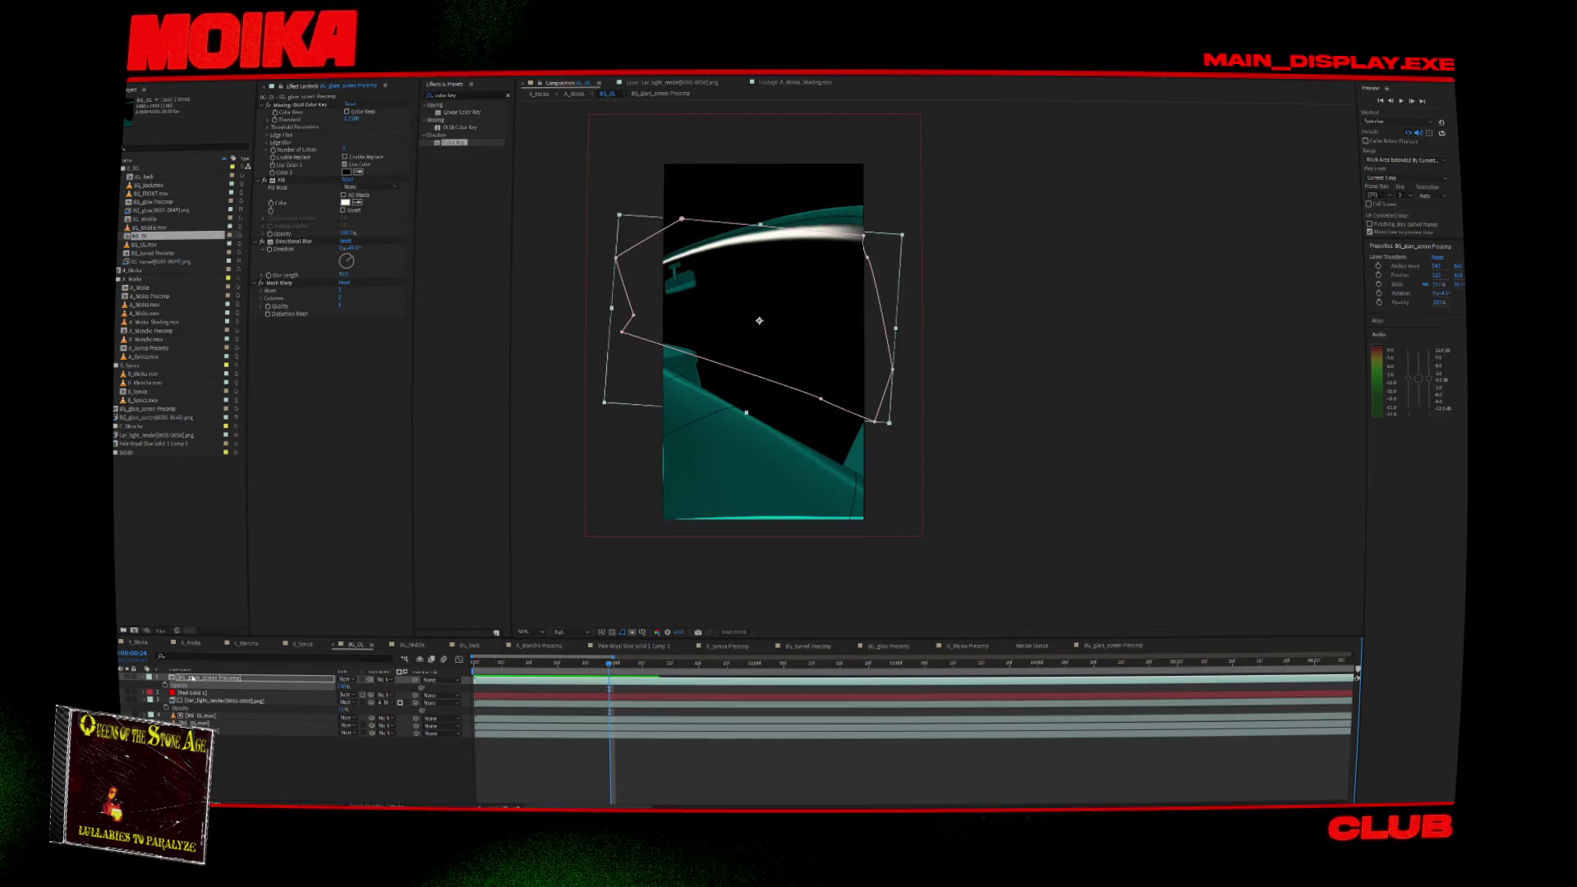
pyautogui.moveTo(220, 727); pyautogui.dragTo(220, 725)
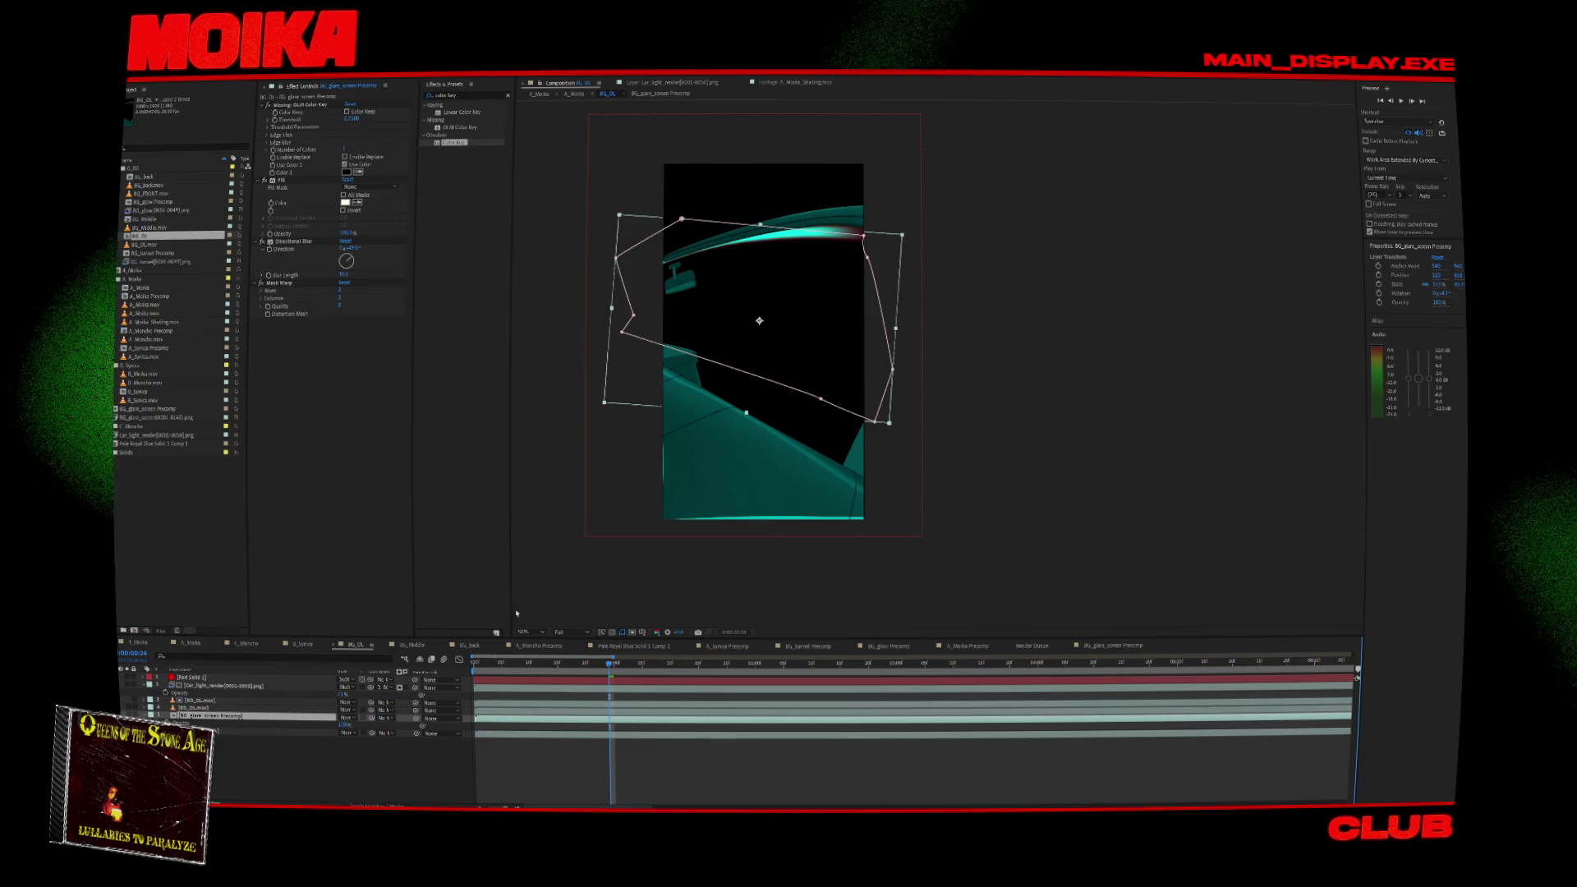
pyautogui.moveTo(566, 670); pyautogui.dragTo(575, 676)
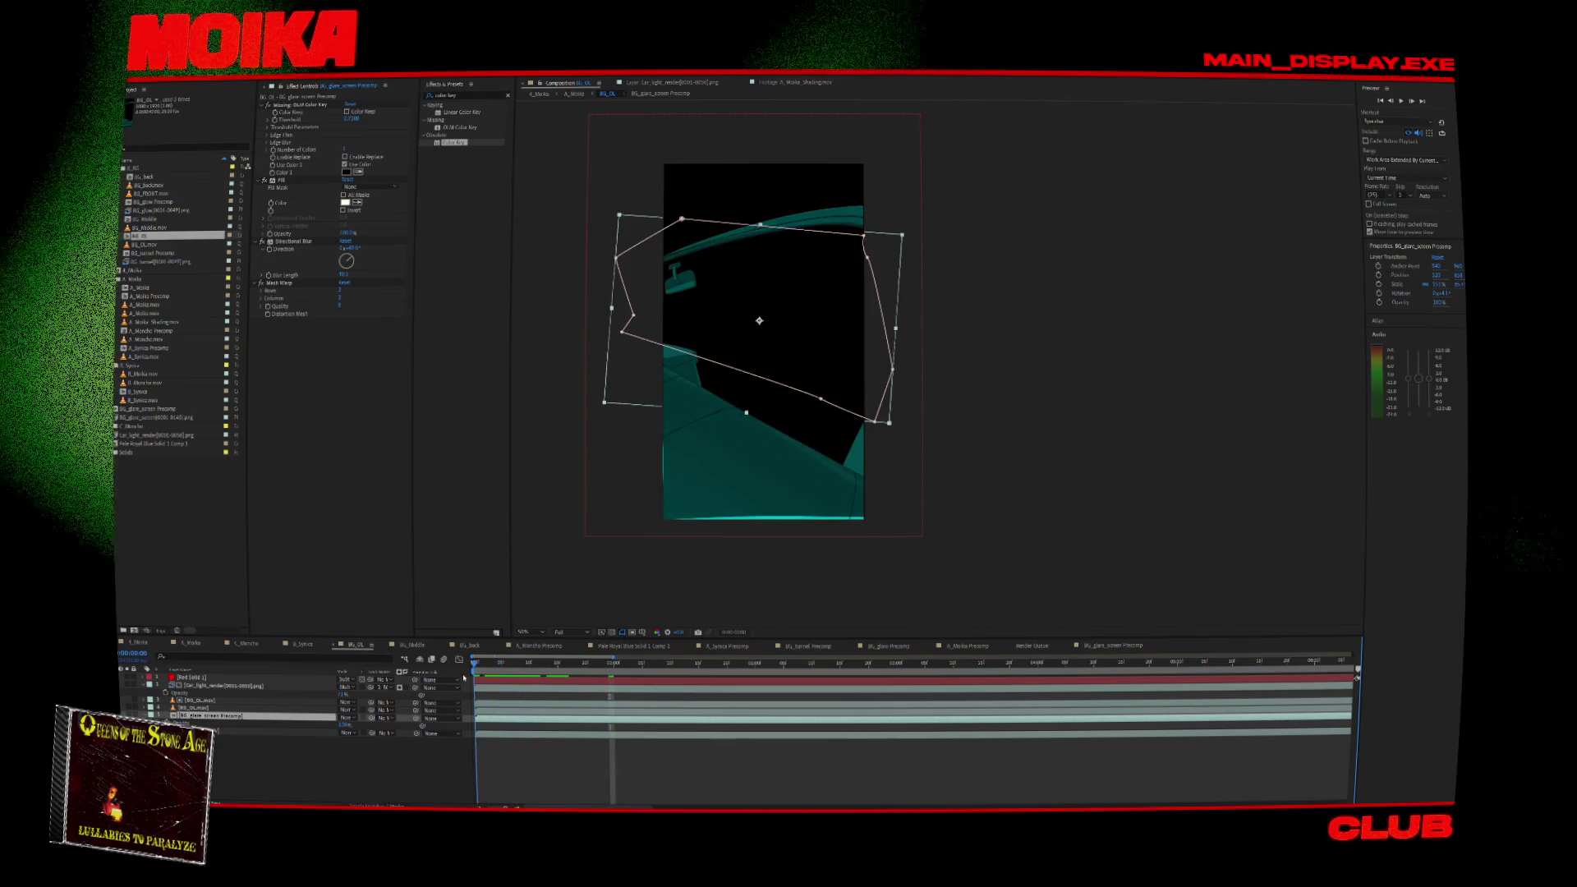
pyautogui.press('space')
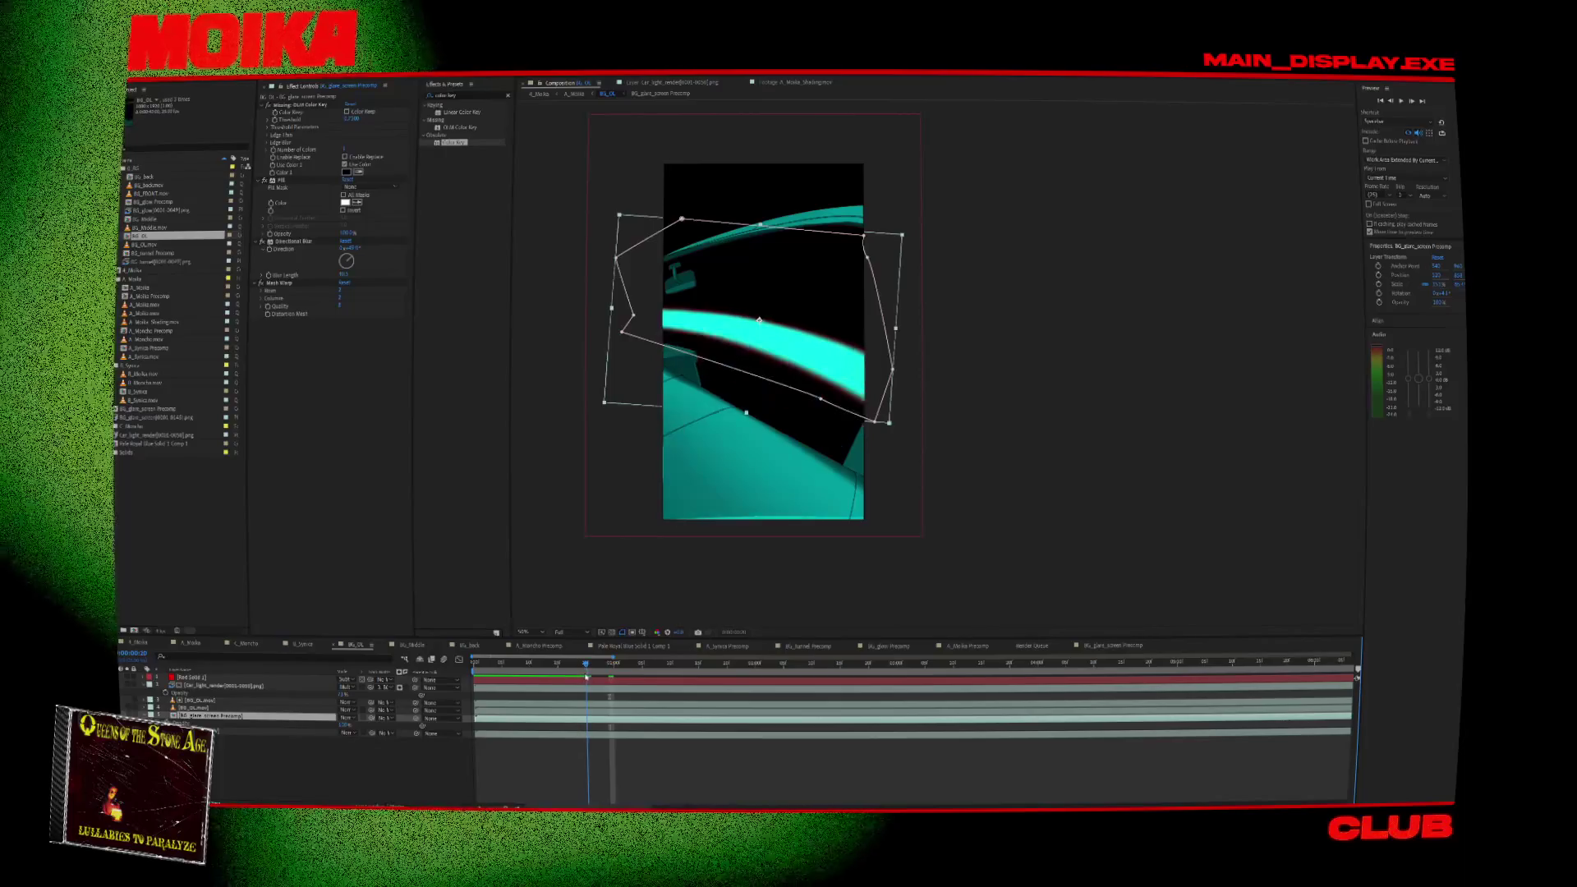
# Return to the A_Moika composition and scrub ahead to check the glare.
pyautogui.click(389, 760)
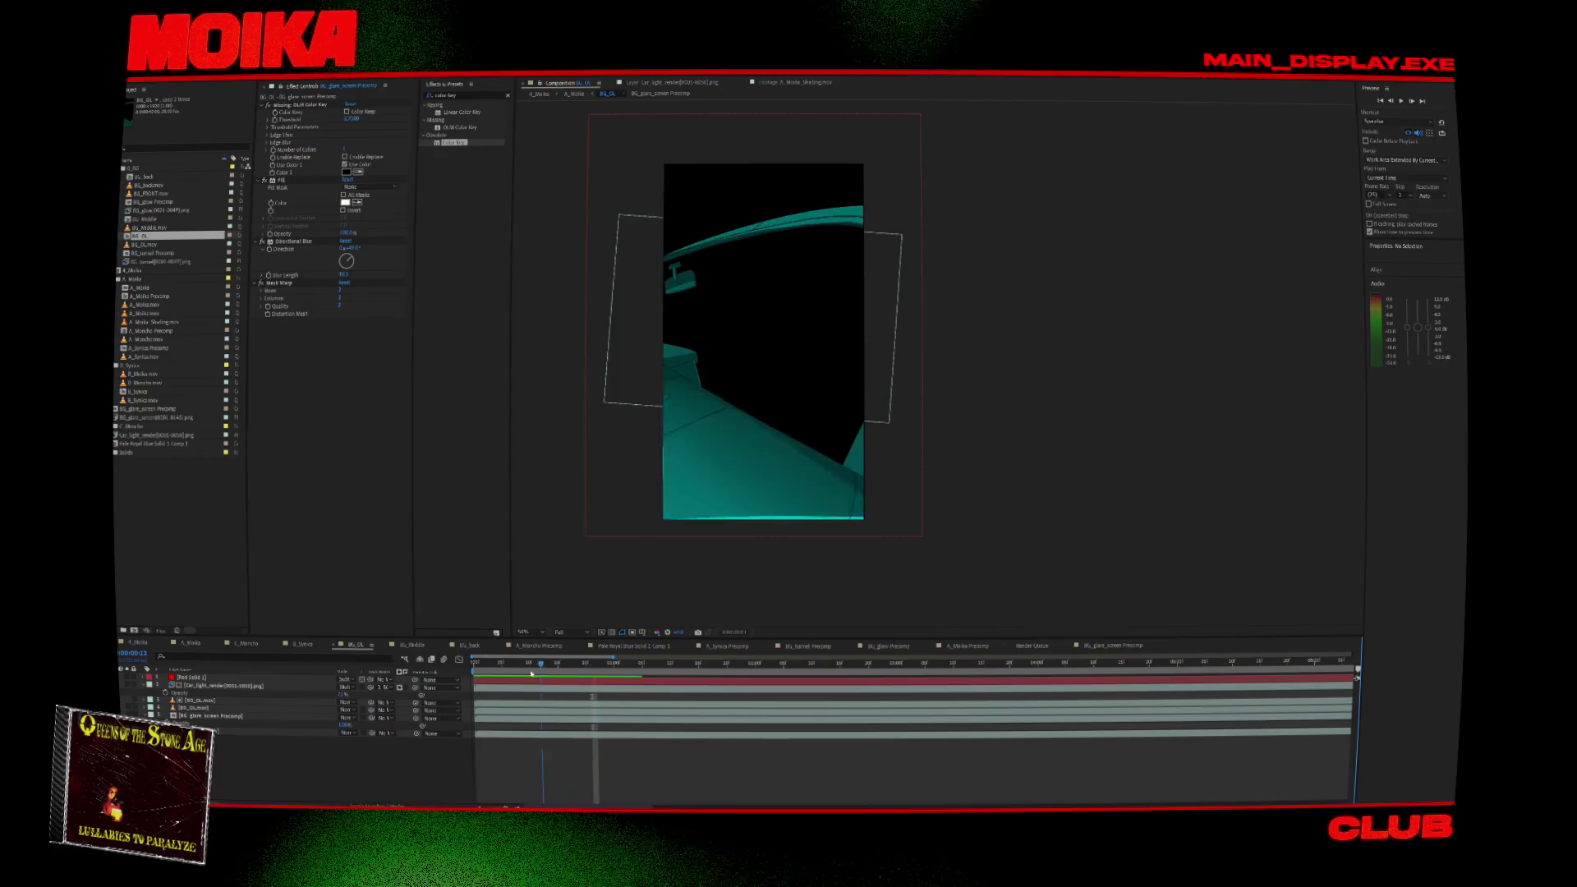
pyautogui.click(541, 94)
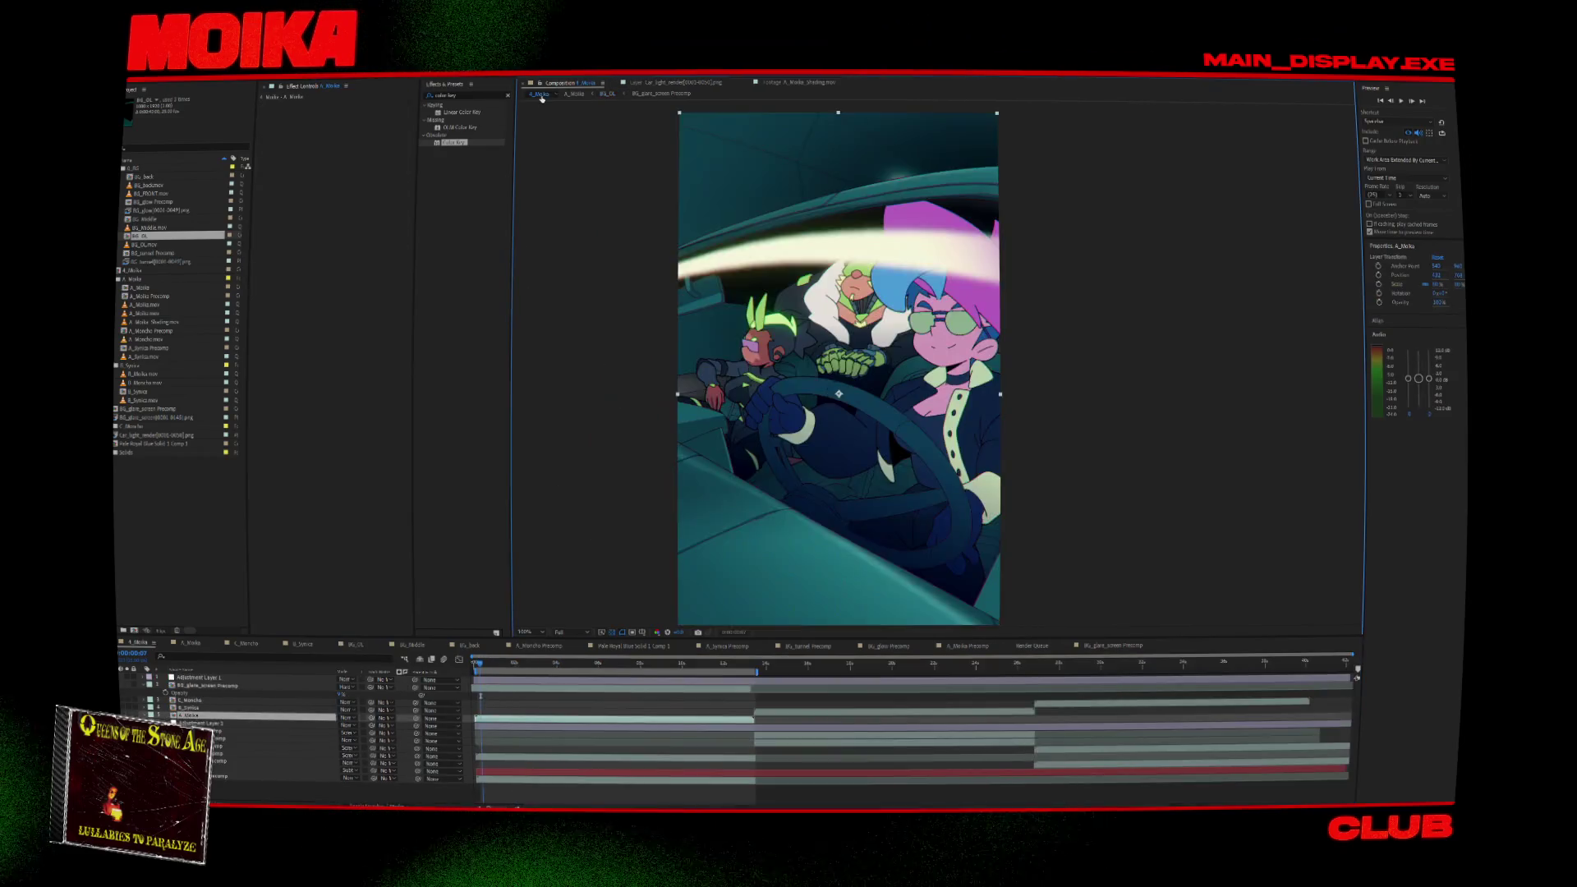
pyautogui.moveTo(485, 671); pyautogui.dragTo(529, 682)
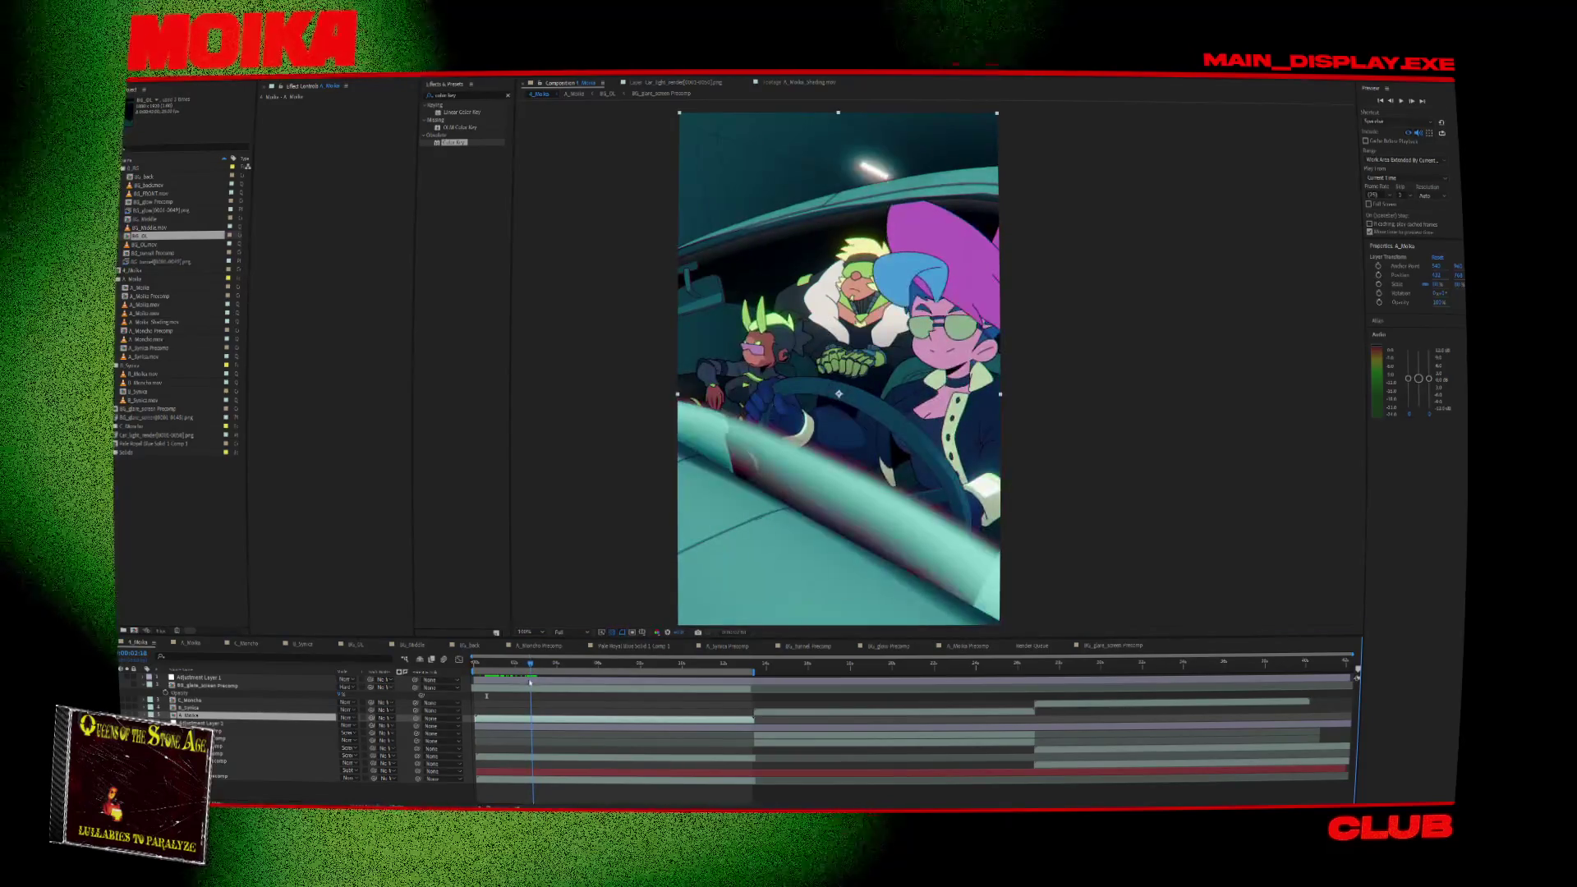
pyautogui.doubleClick(198, 716)
pyautogui.doubleClick(207, 679)
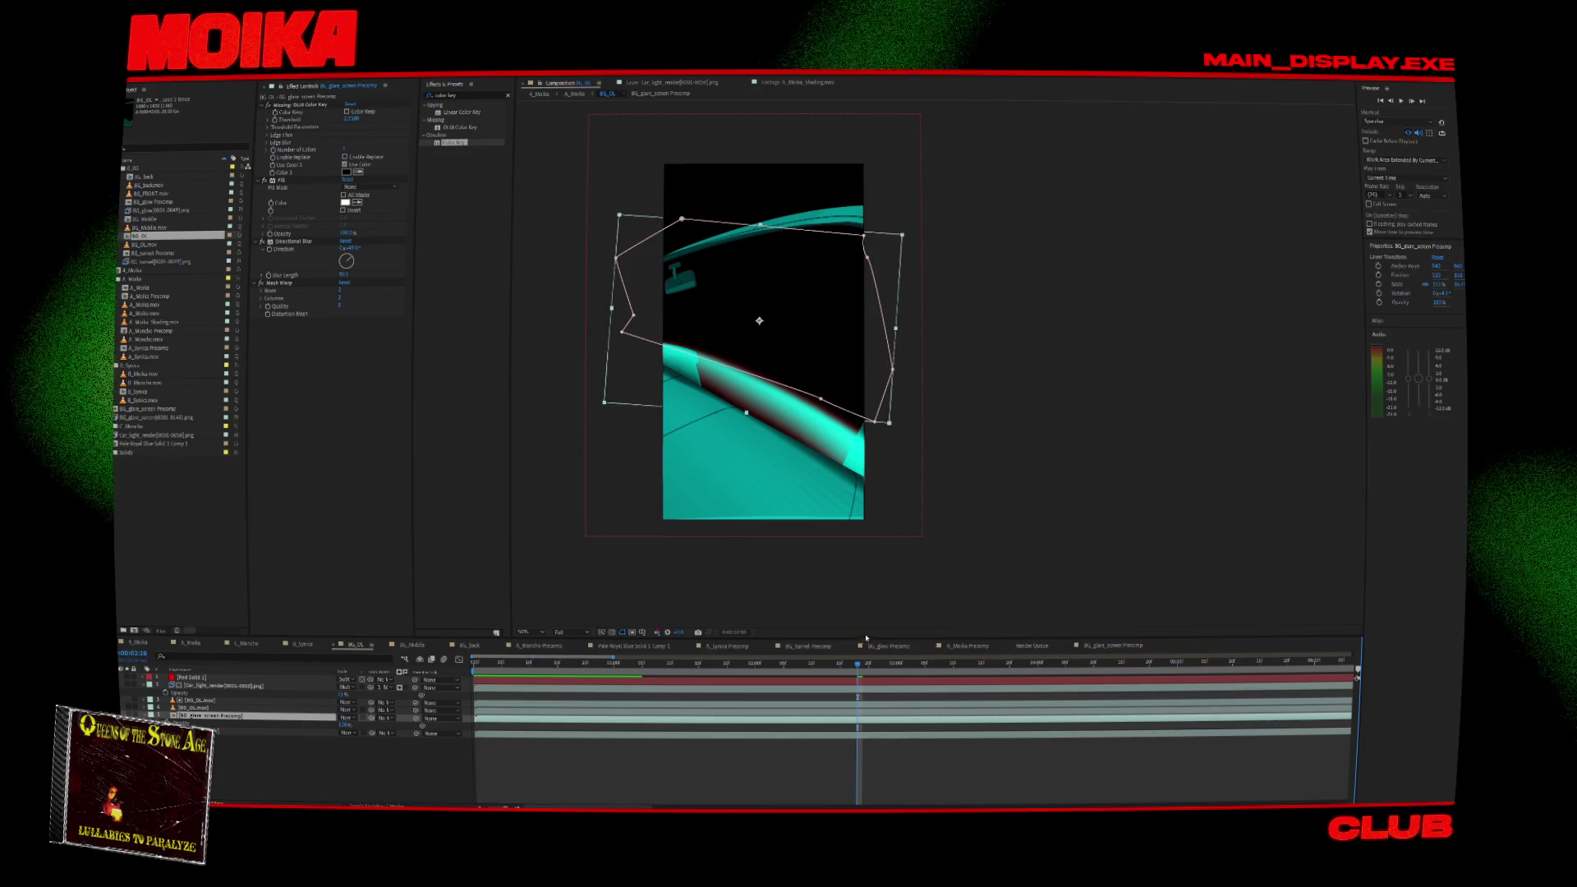
pyautogui.moveTo(867, 665); pyautogui.dragTo(885, 664)
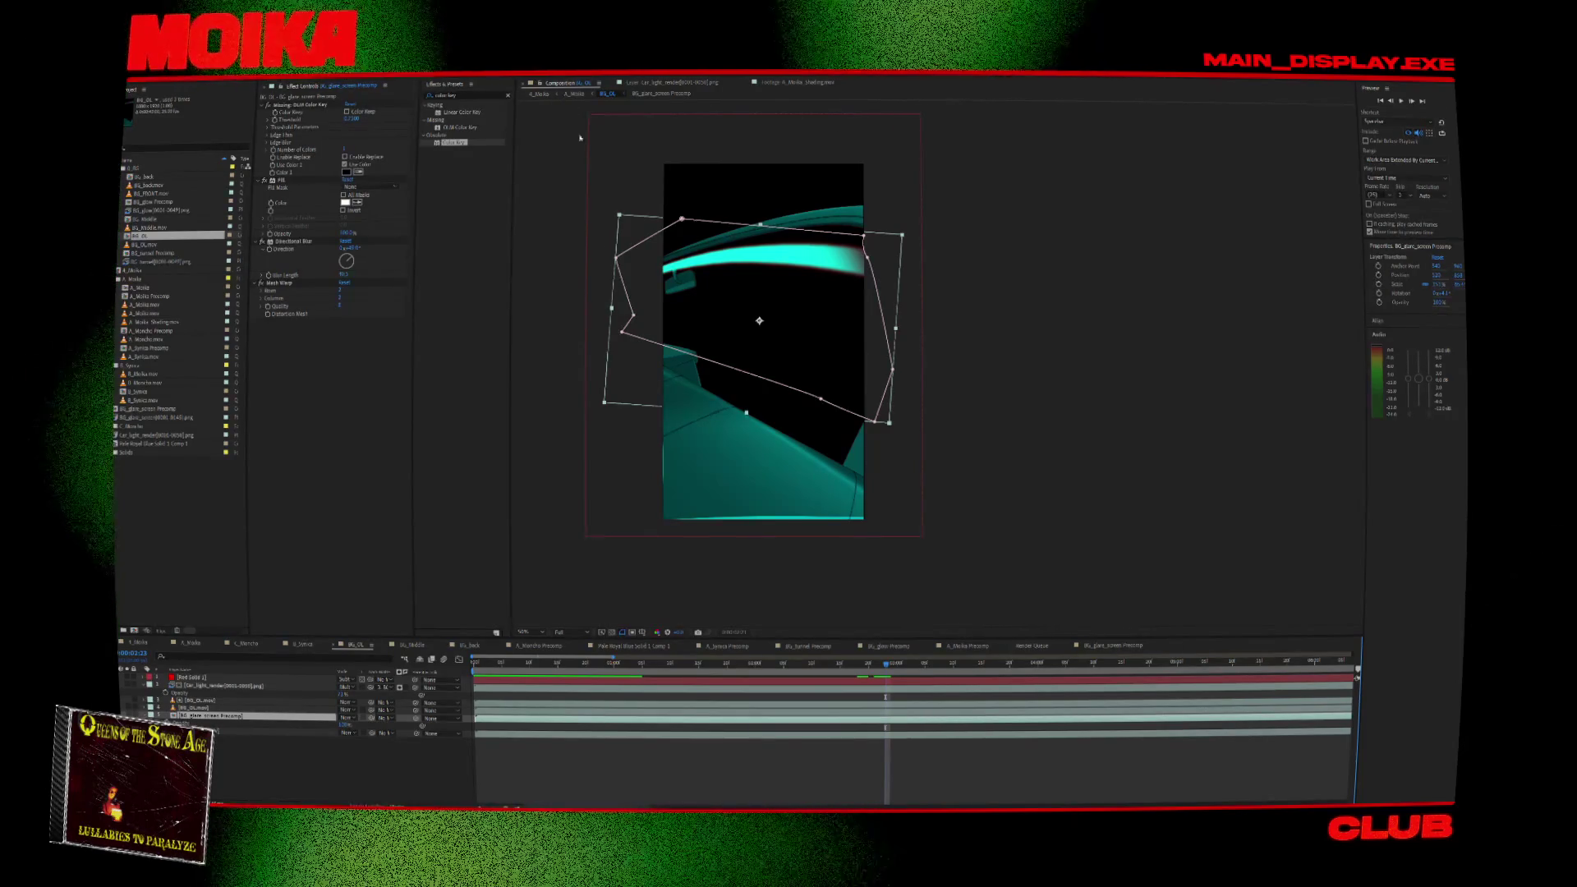
pyautogui.moveTo(510, 662); pyautogui.dragTo(431, 673)
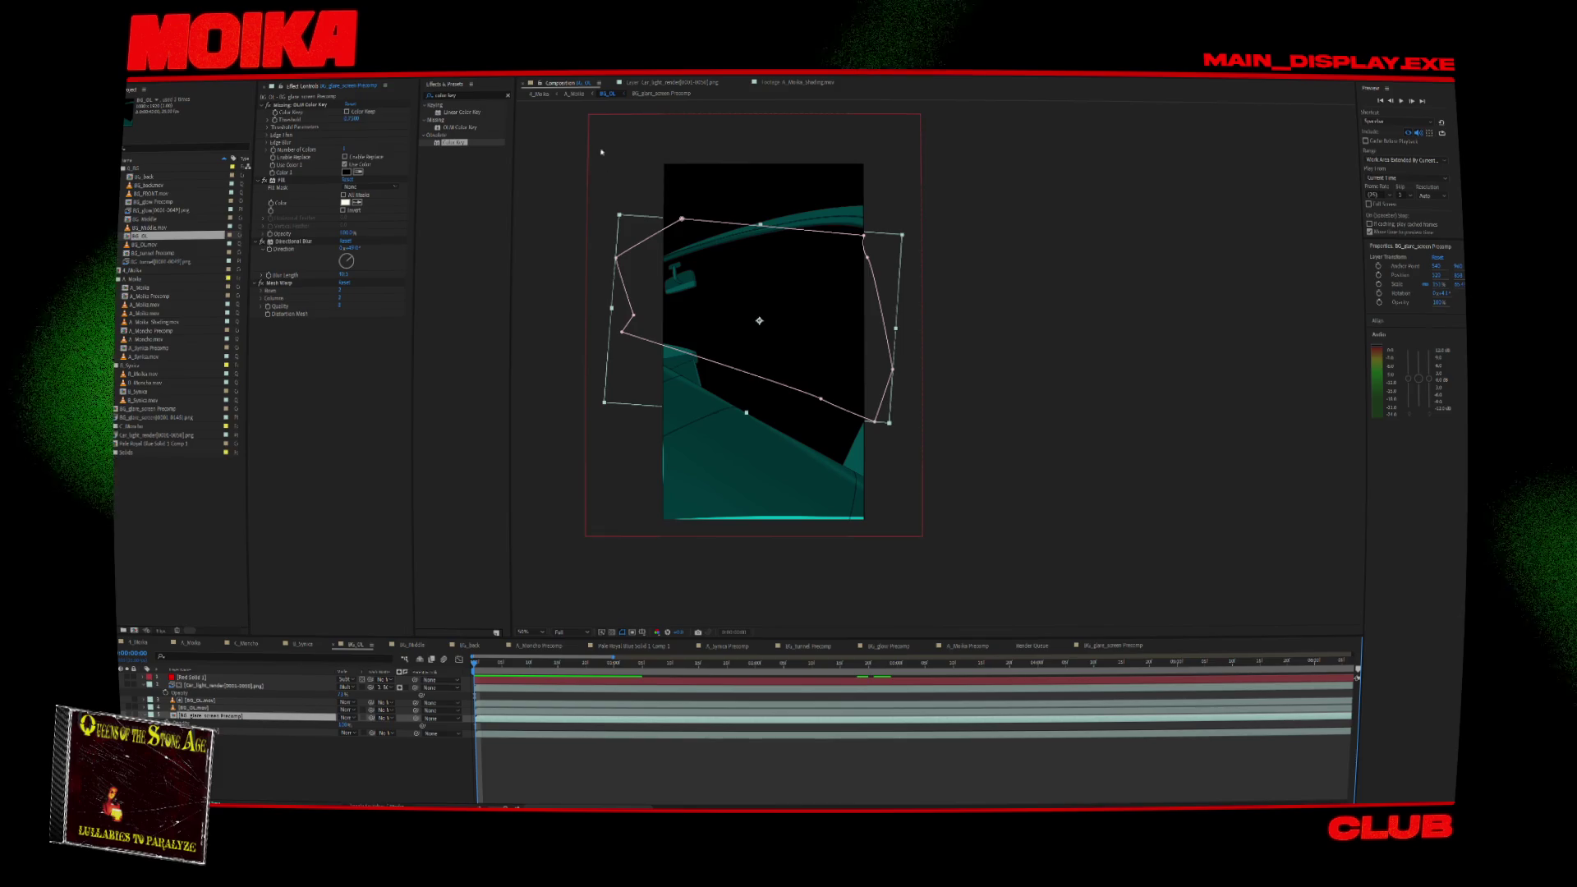
pyautogui.rightClick(223, 716)
pyautogui.moveTo(290, 505)
pyautogui.click(366, 523)
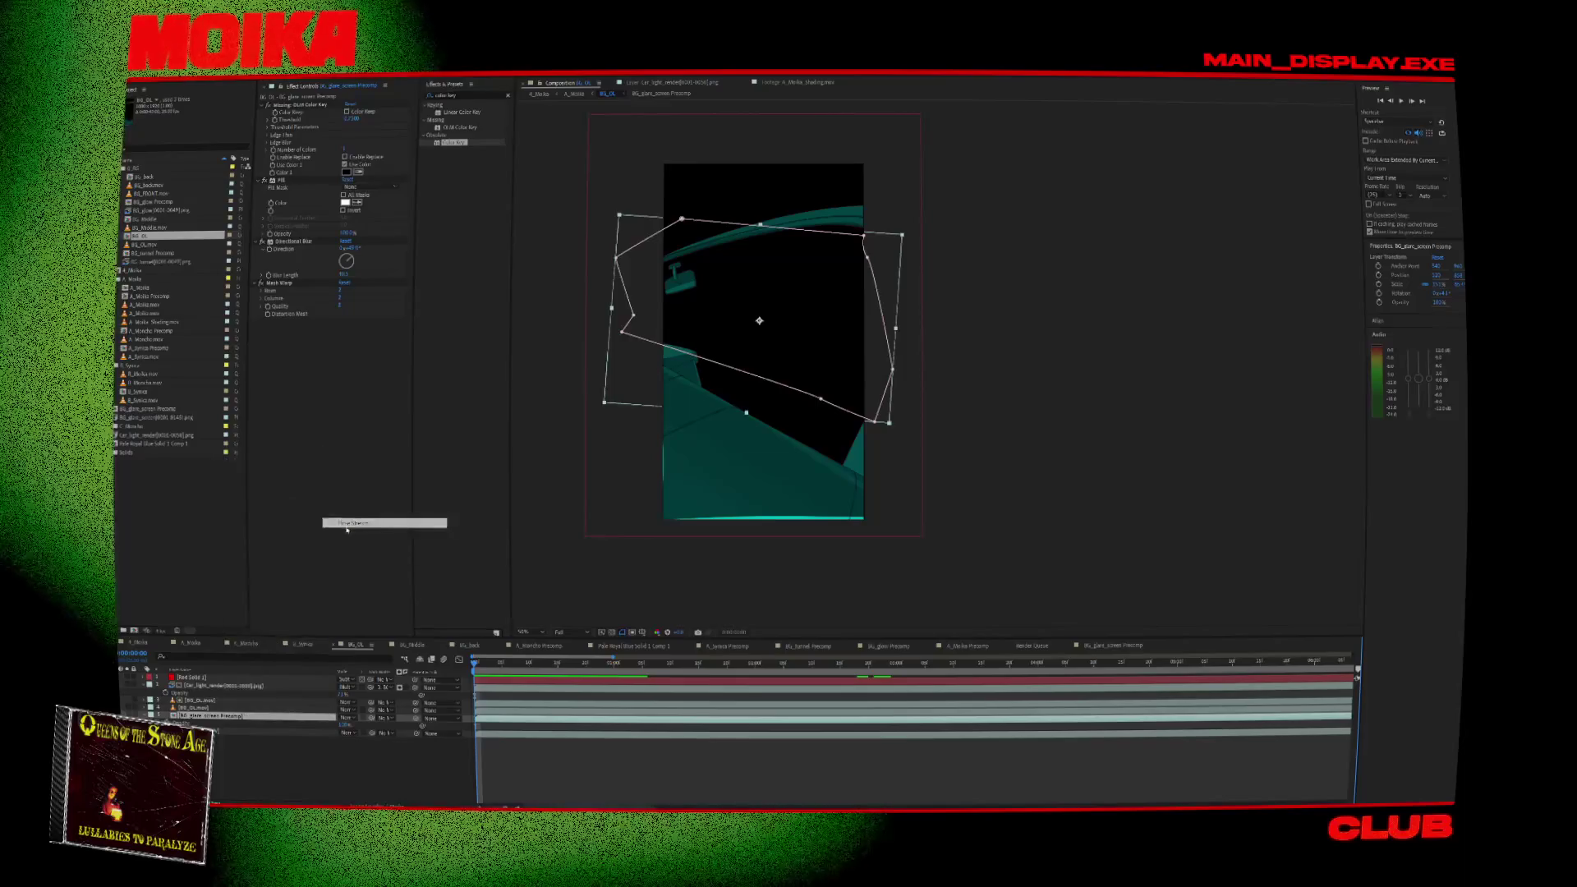
pyautogui.press('Return')
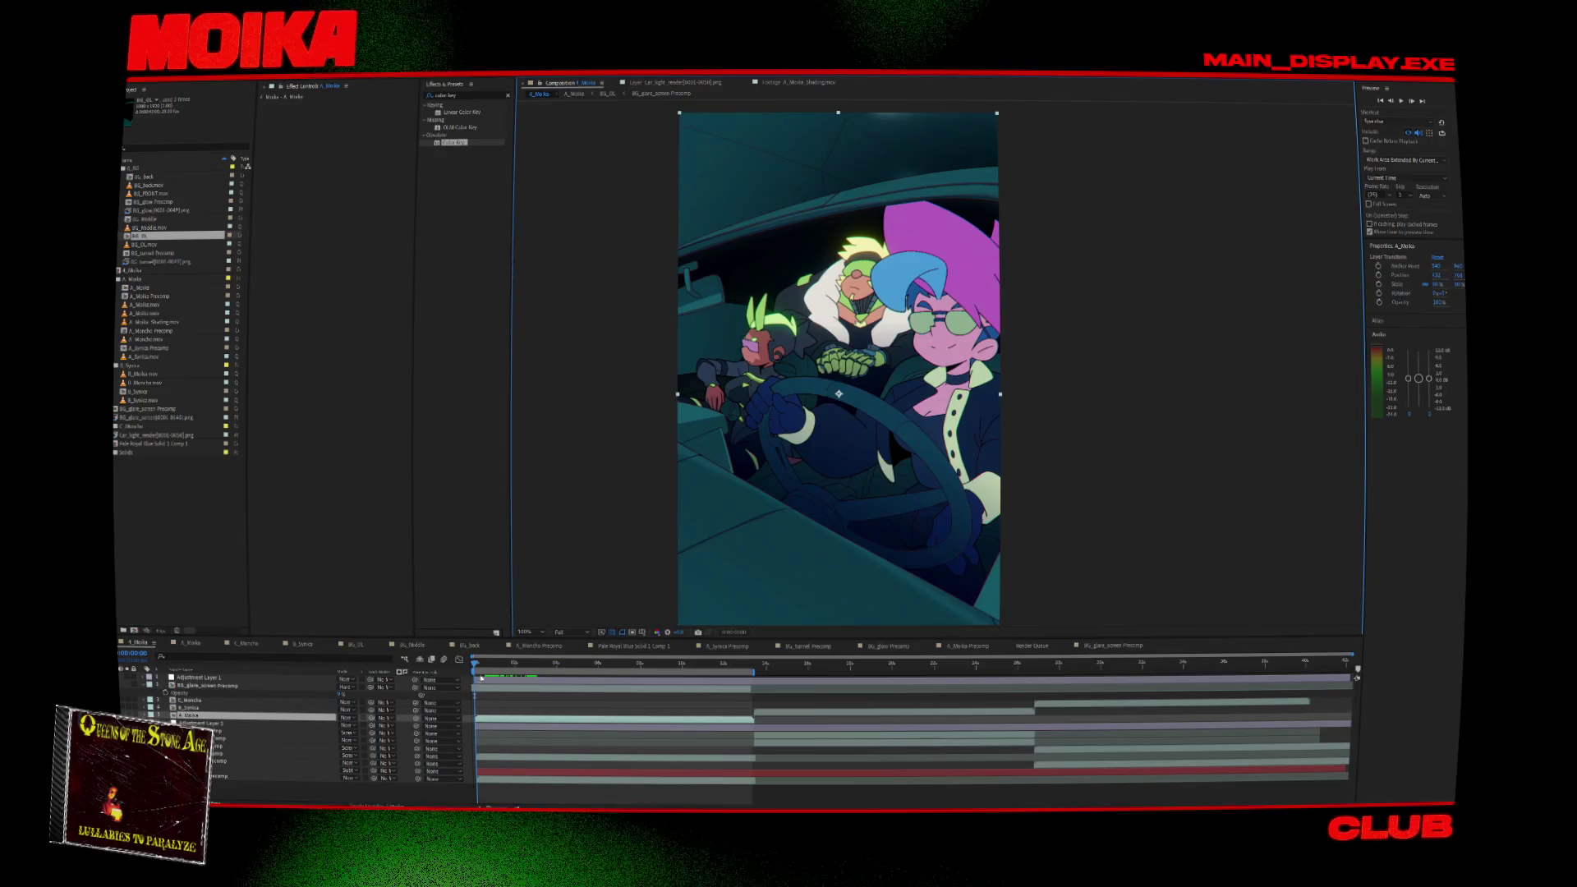
# Preview the car scene, then lengthen the selected layer with Time Stretch.
pyautogui.press('space')
pyautogui.moveTo(492, 670); pyautogui.dragTo(585, 706)
pyautogui.rightClick(748, 721)
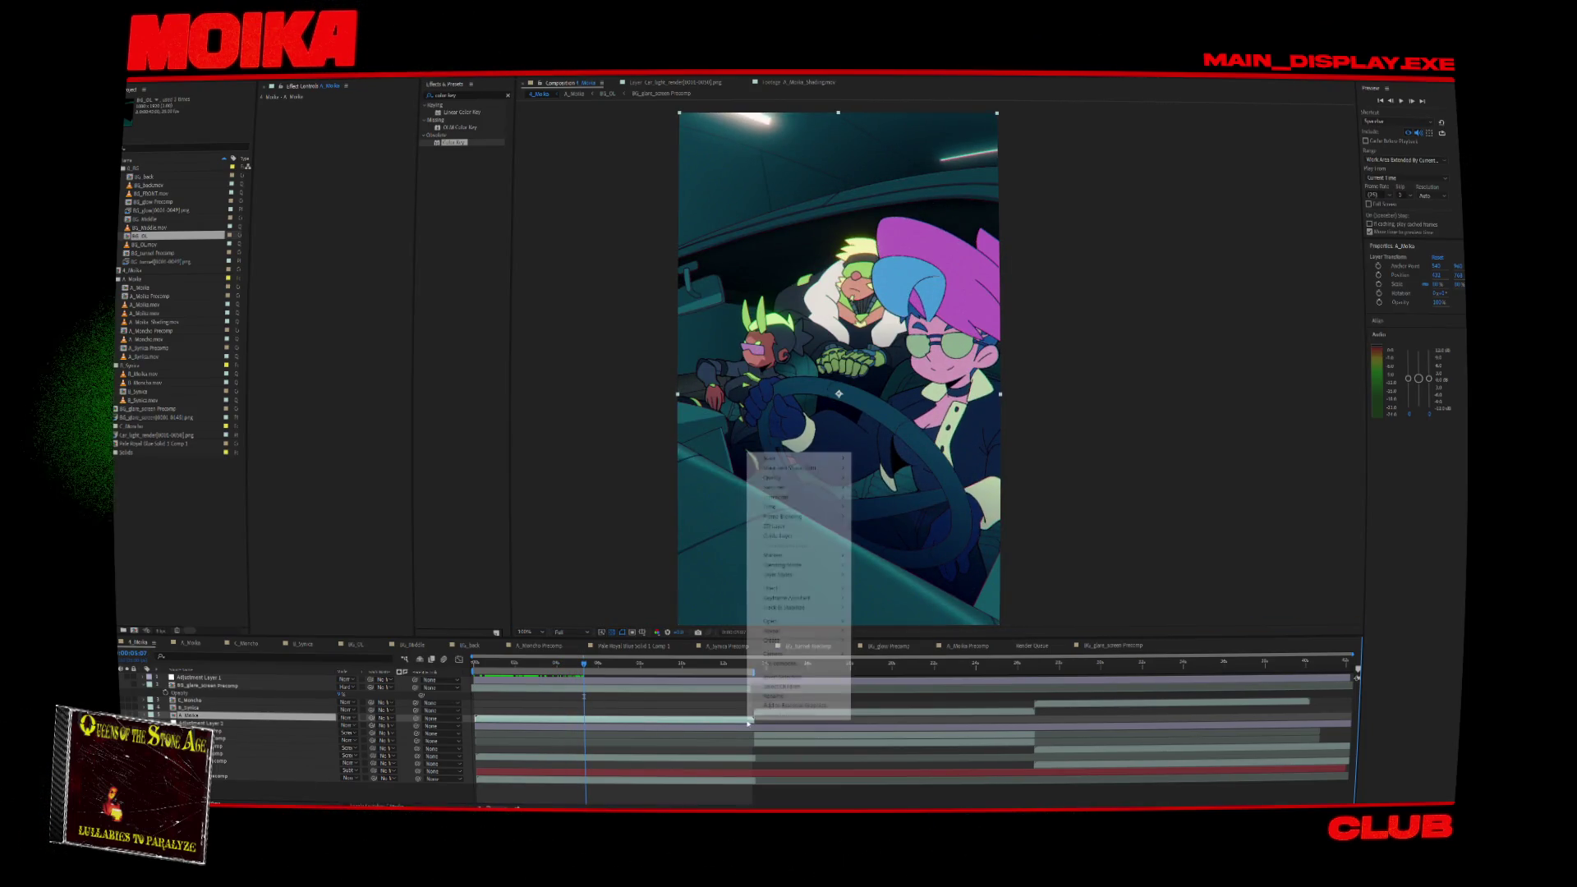
pyautogui.moveTo(813, 497)
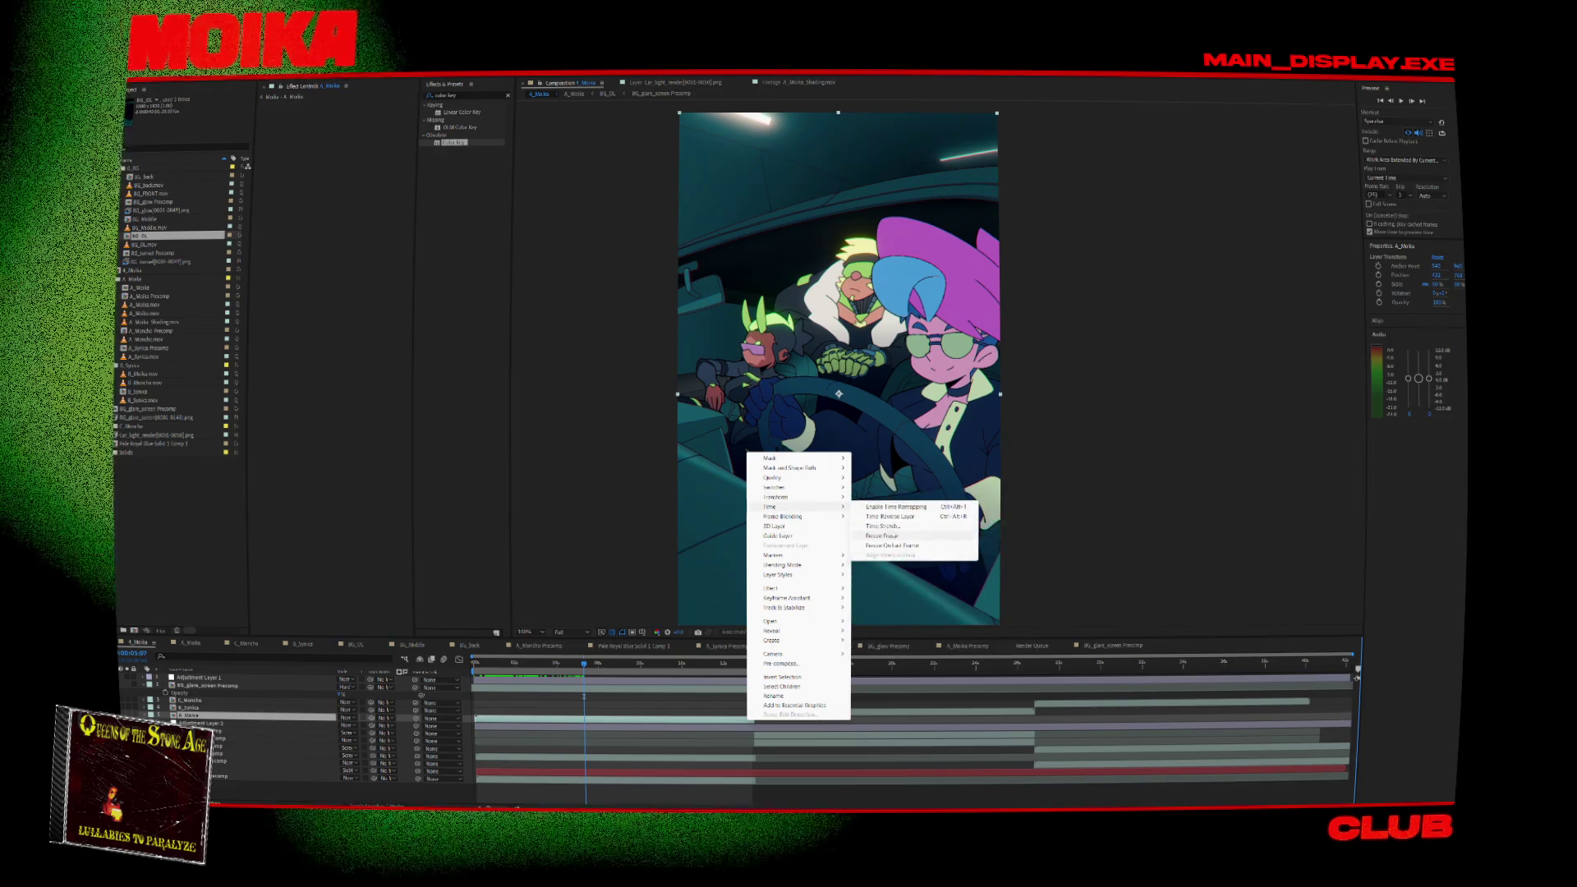
pyautogui.click(887, 527)
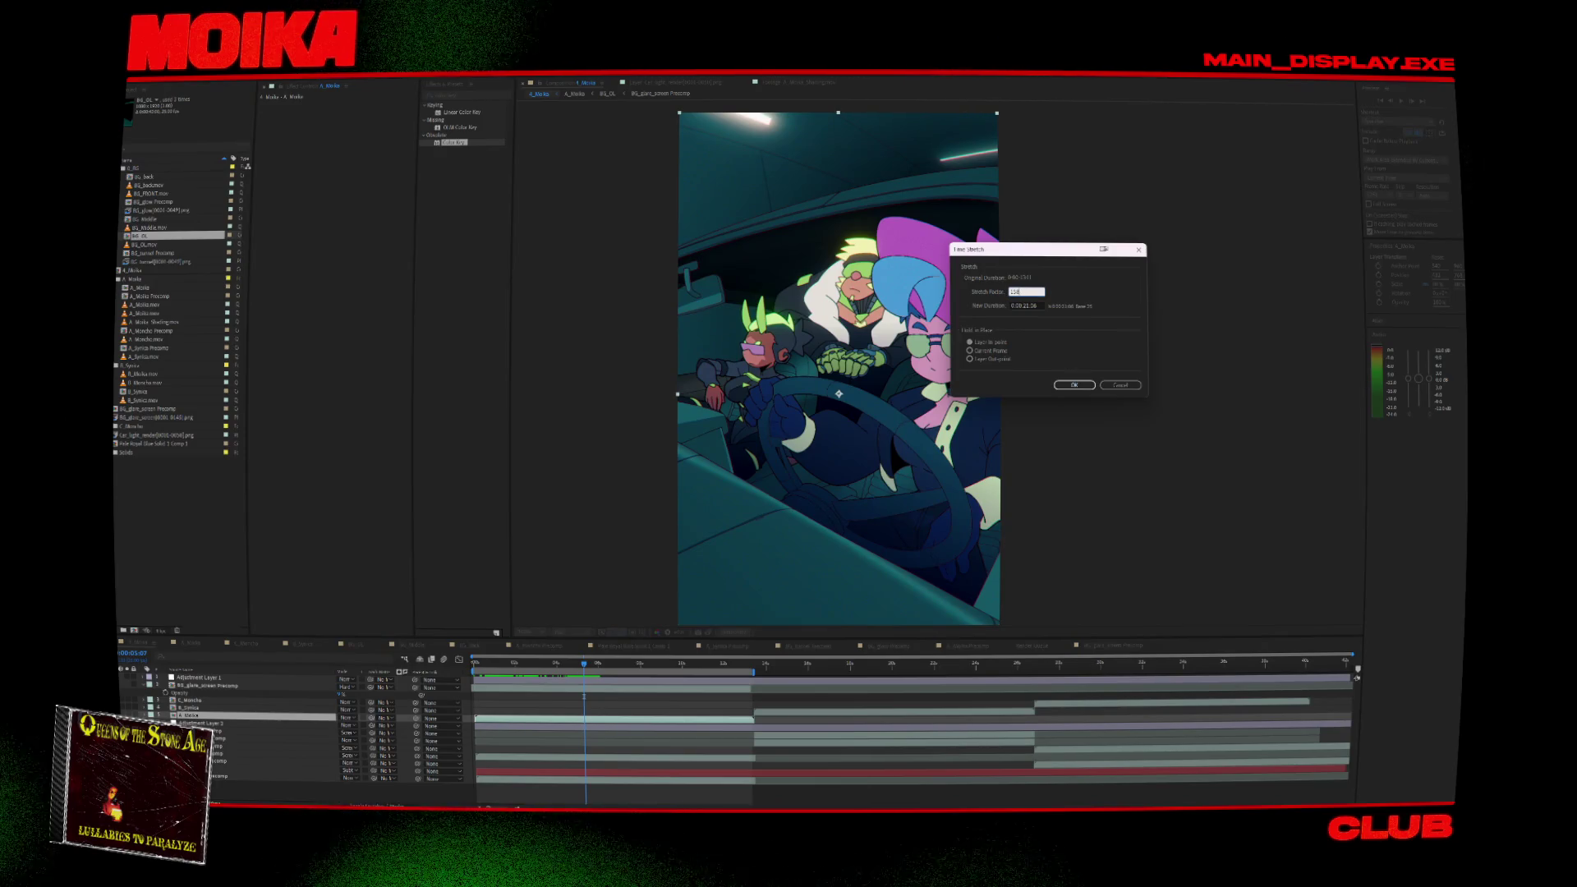
pyautogui.click(1073, 386)
# Preview the stretched animation, then open the A_Moika precomp.
pyautogui.press('space')
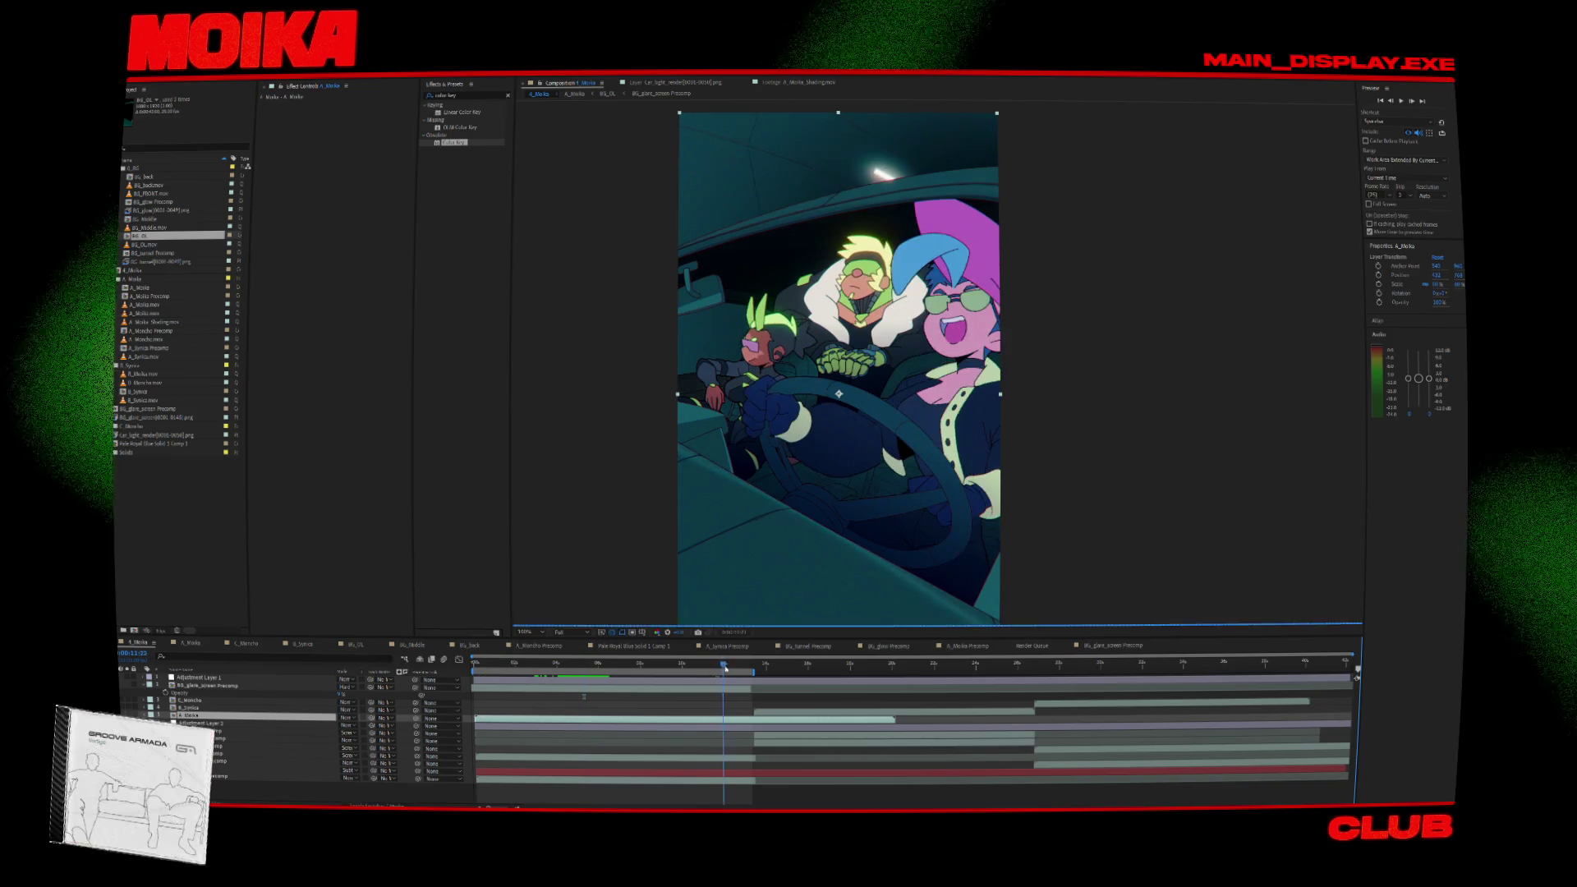
pyautogui.press('space')
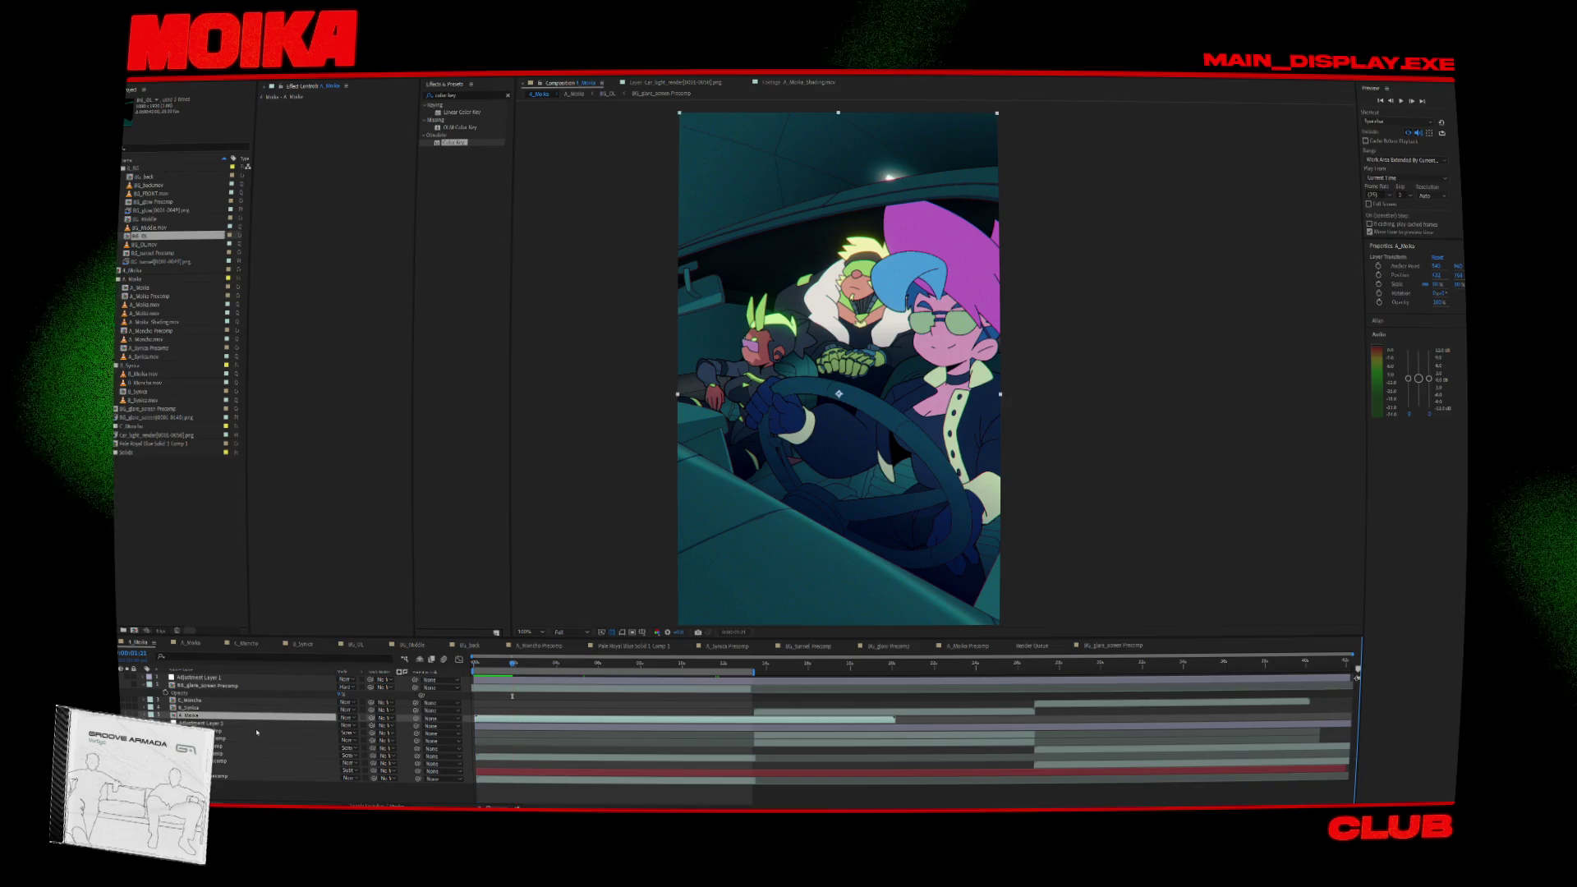
pyautogui.doubleClick(197, 716)
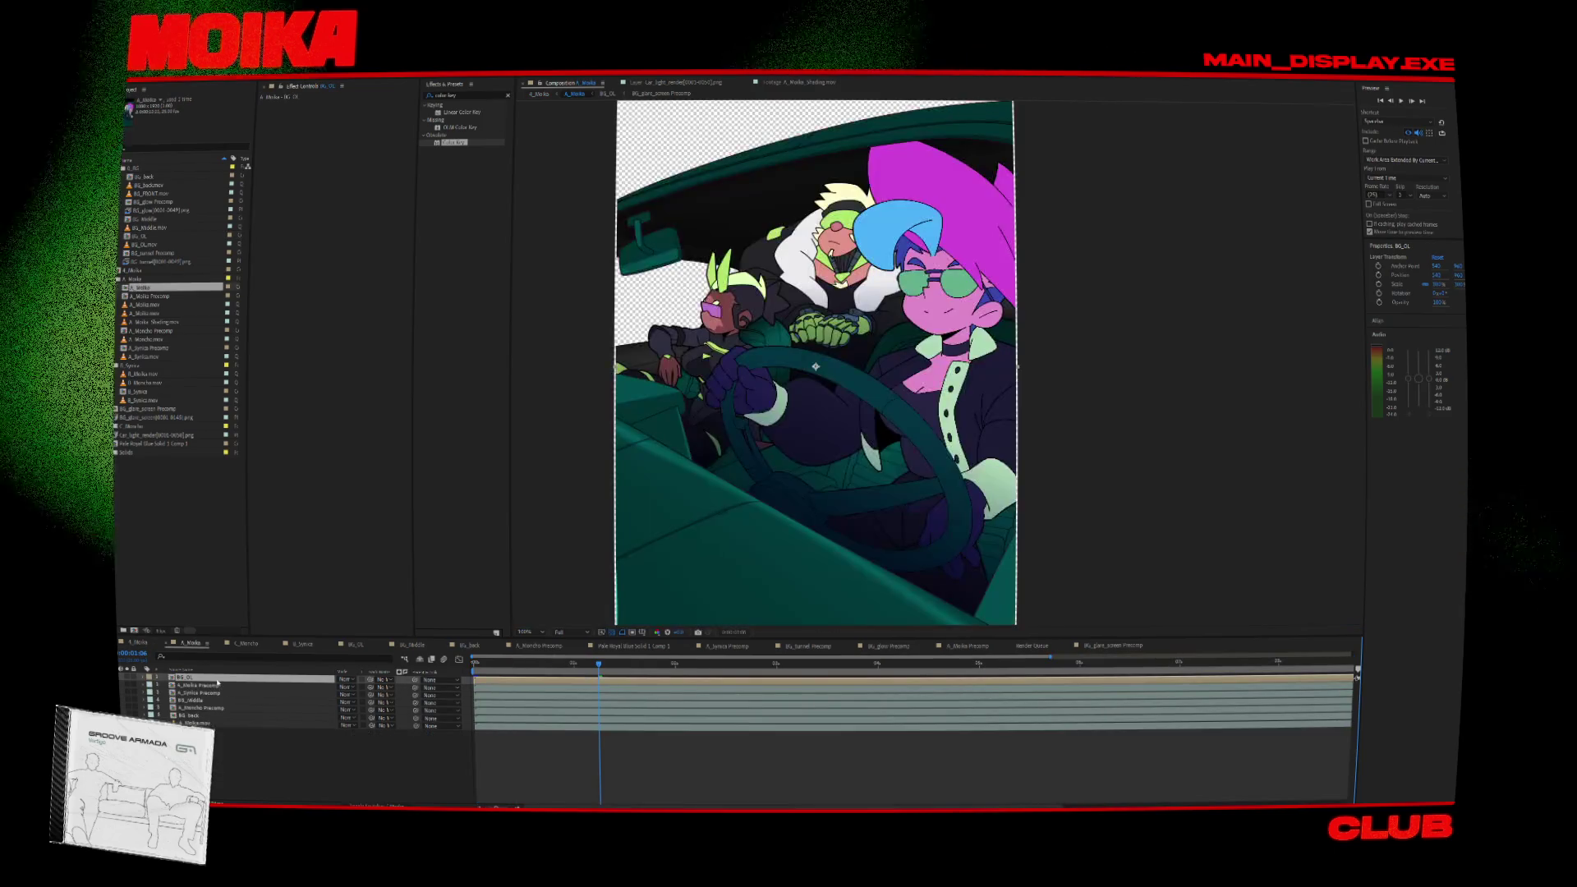
# Open the A_Moika Precomp composition.
pyautogui.click(215, 685)
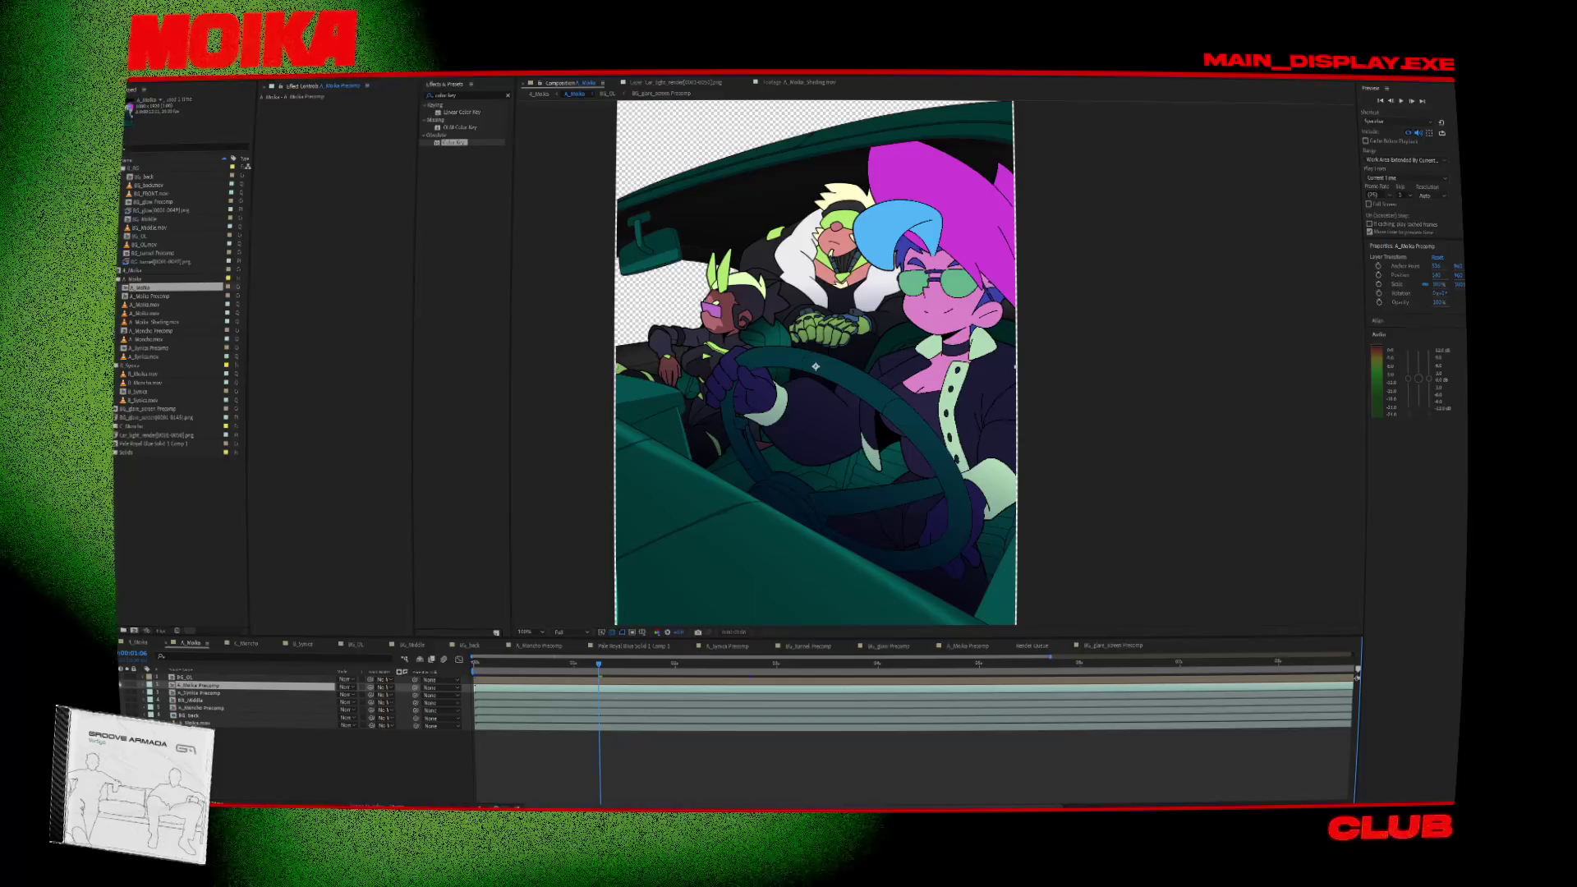
pyautogui.doubleClick(200, 685)
pyautogui.click(246, 699)
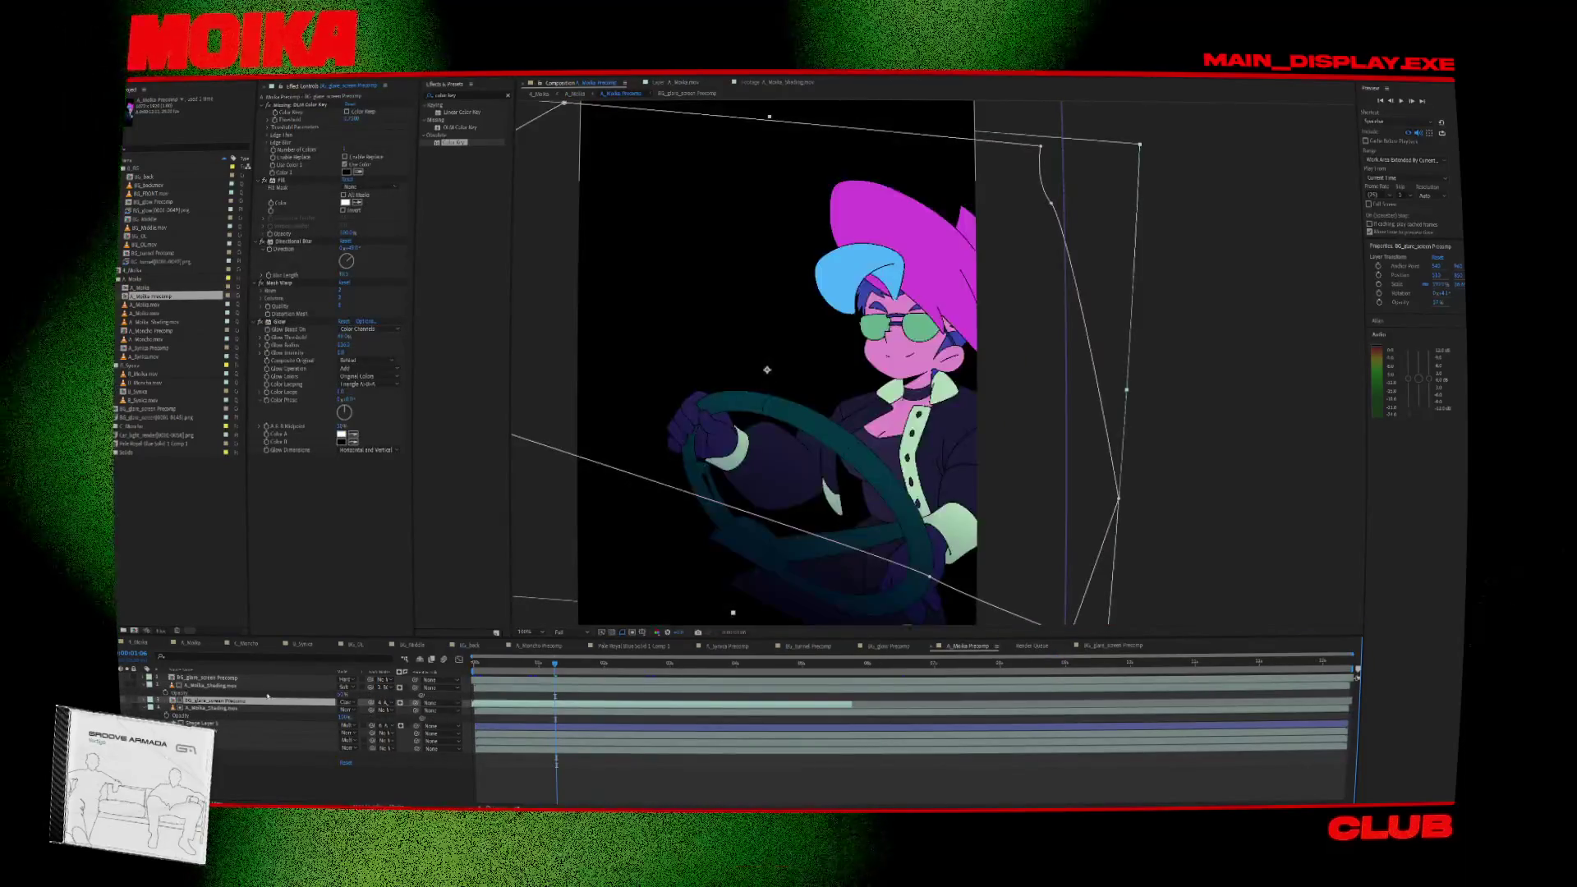
# Time-stretch BG_glare_screen Precomp to 150% and save the project.
pyautogui.rightClick(273, 708)
pyautogui.moveTo(316, 488)
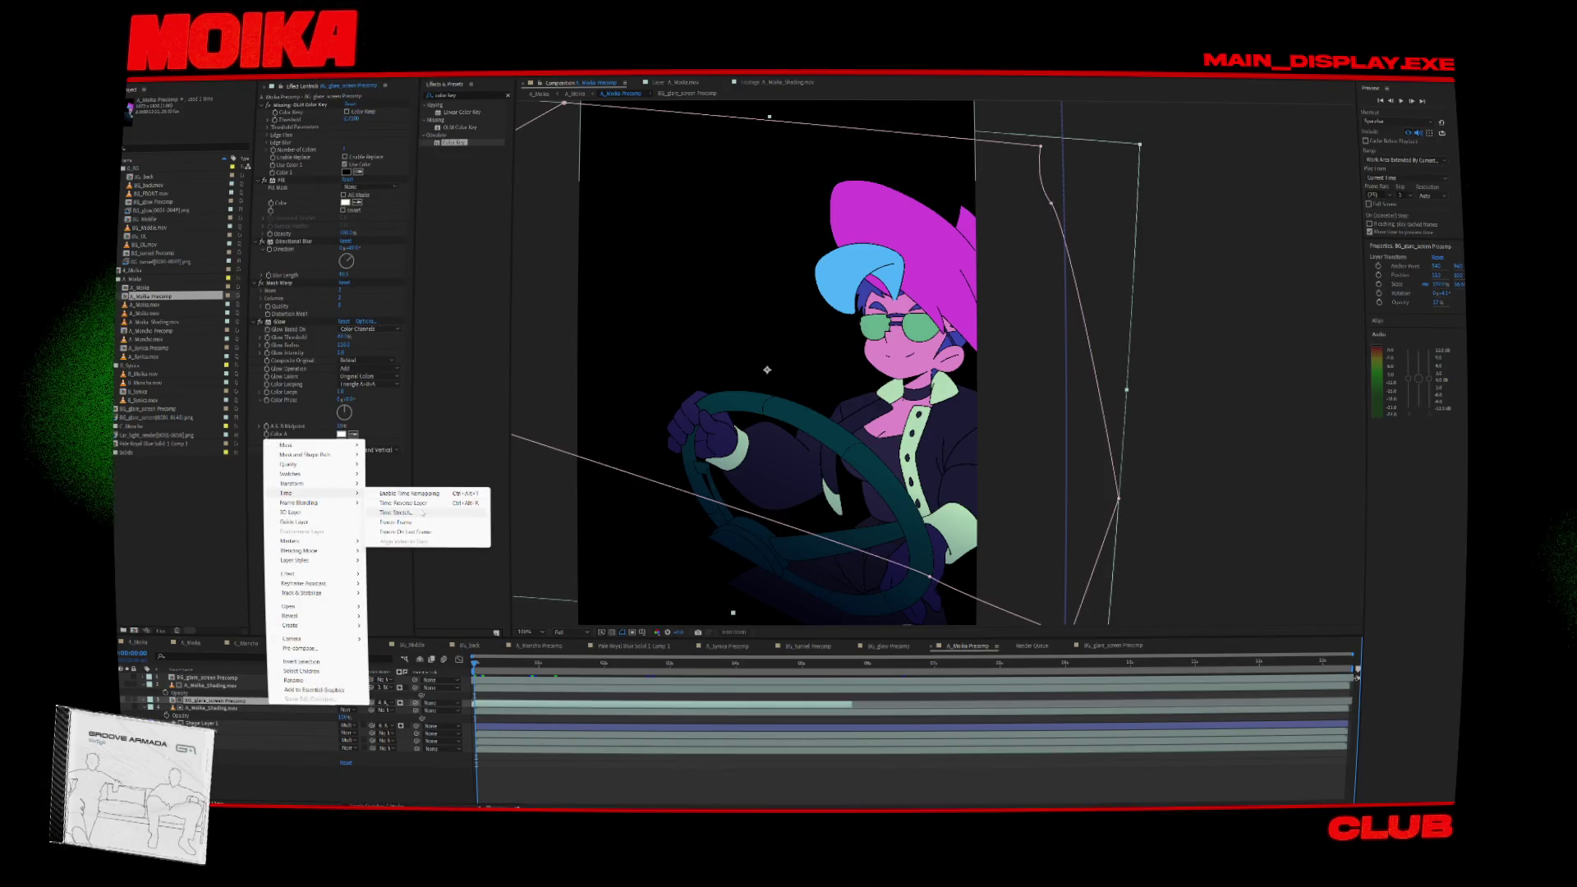
pyautogui.click(398, 512)
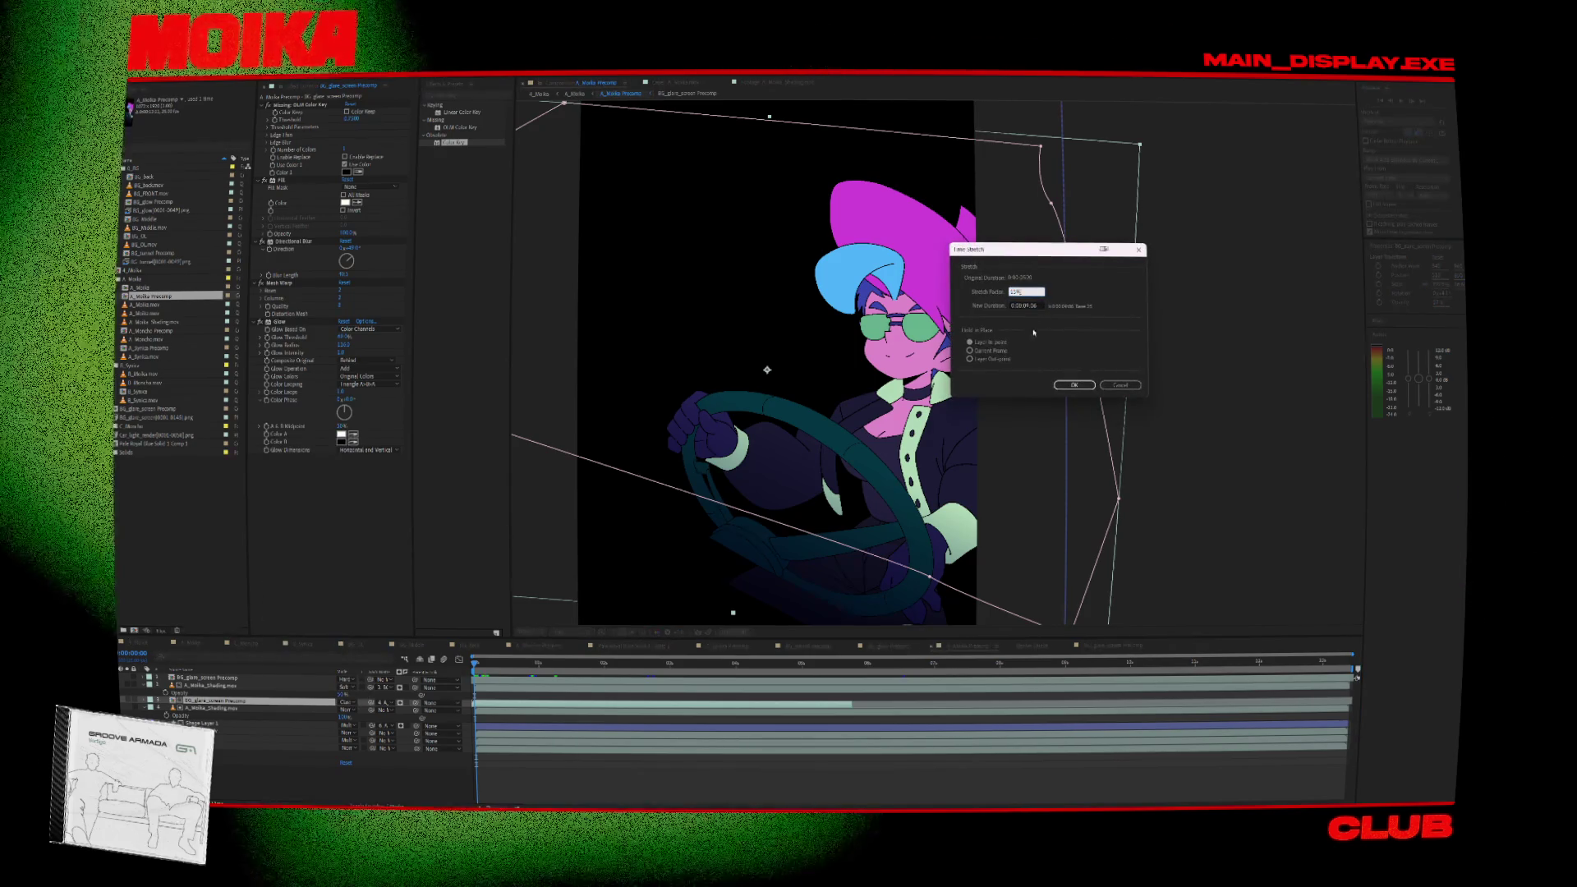
pyautogui.write('150')
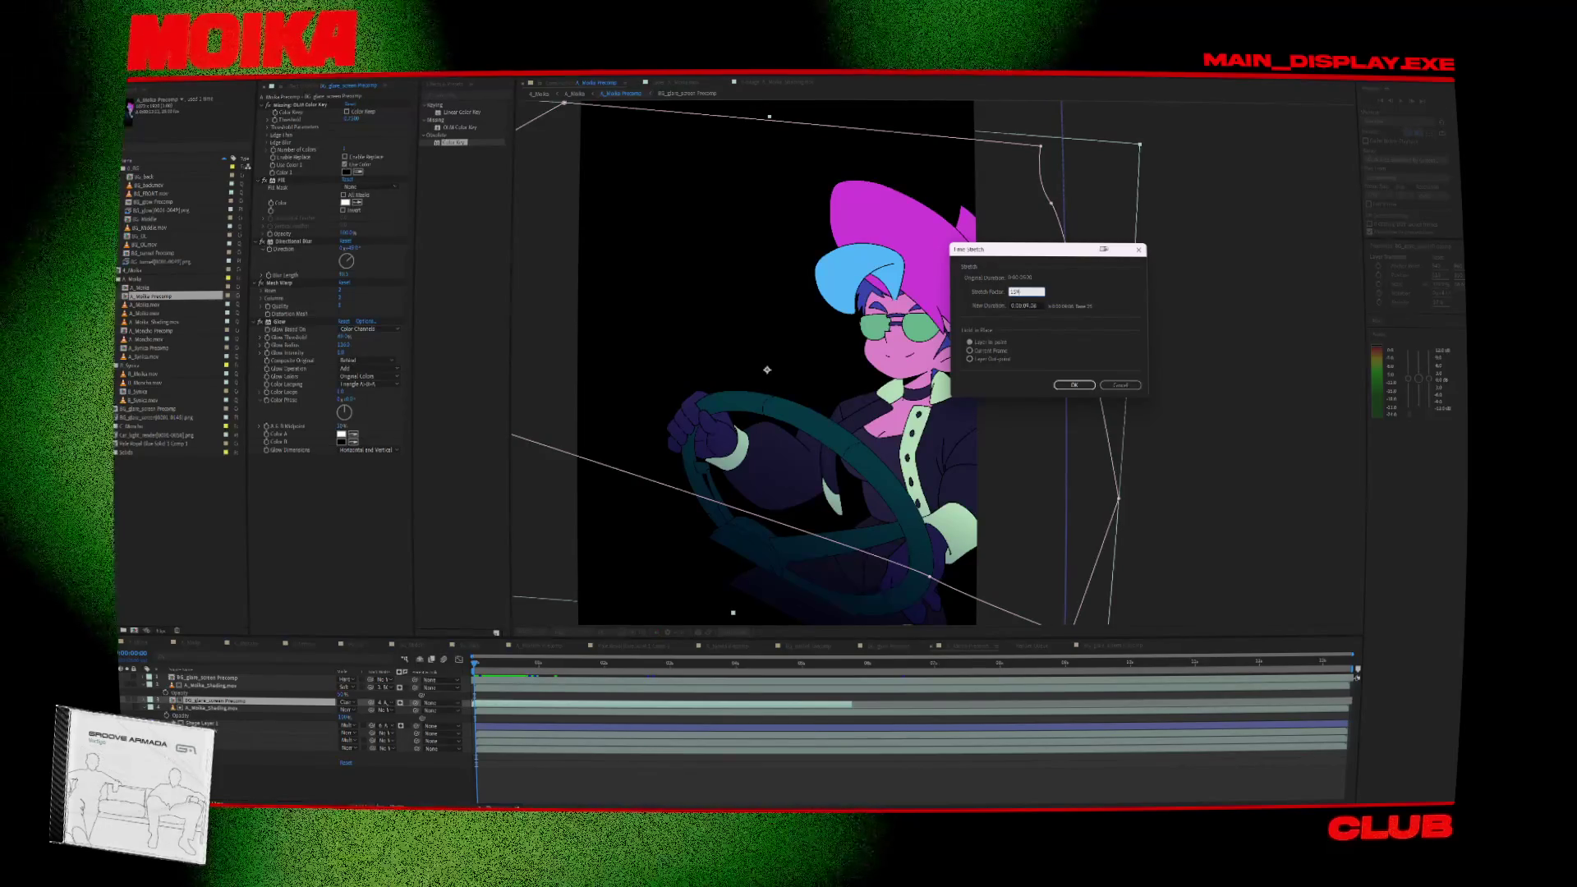
pyautogui.click(1074, 385)
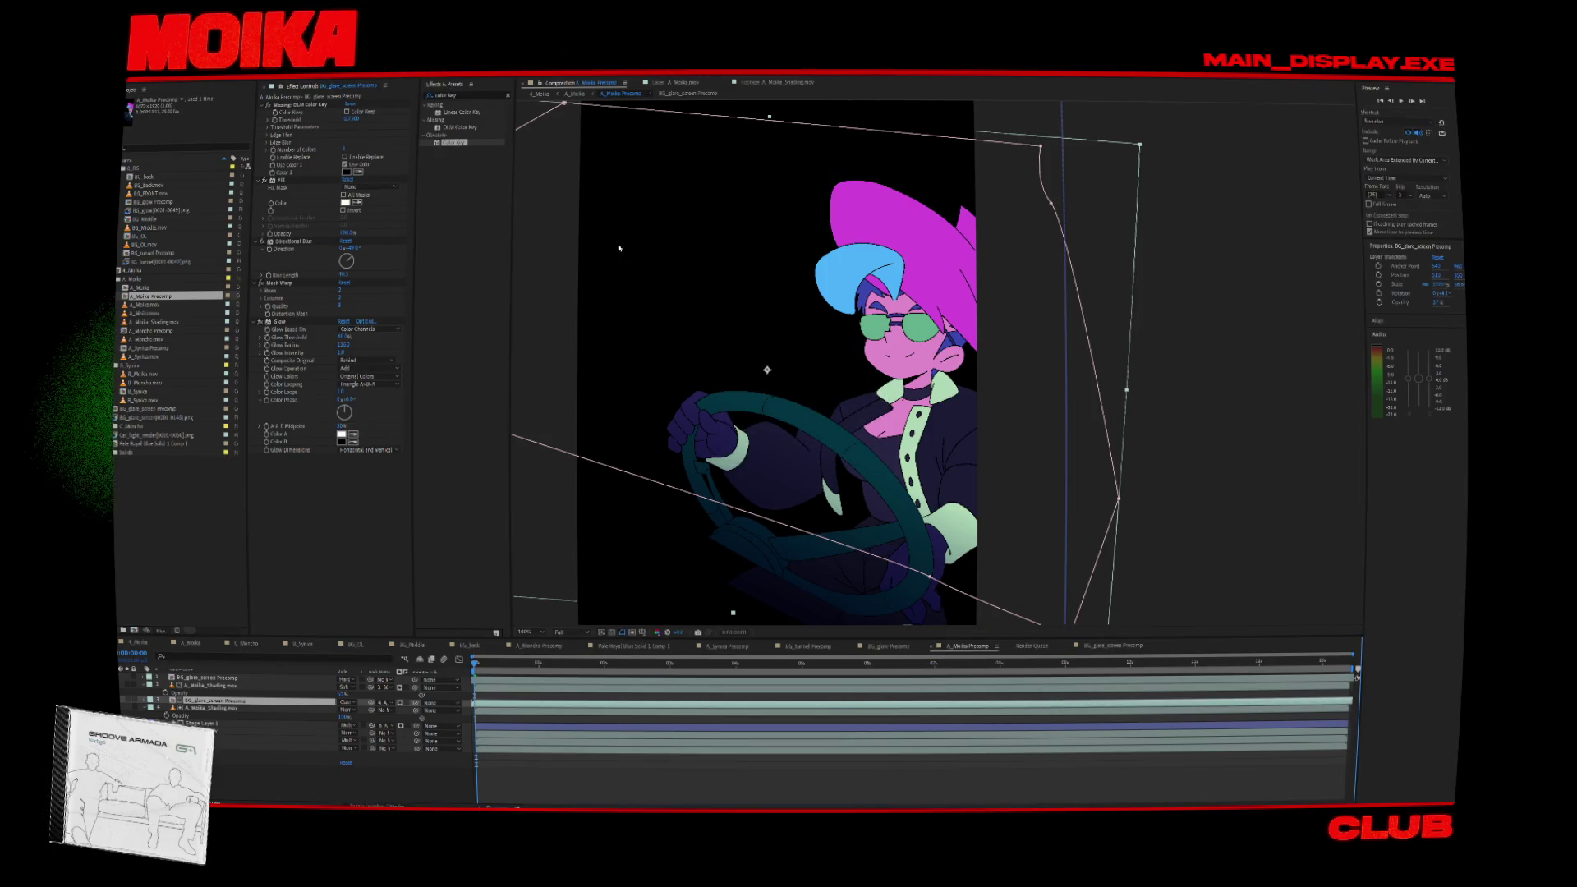
pyautogui.hotkey('ctrl', 's')
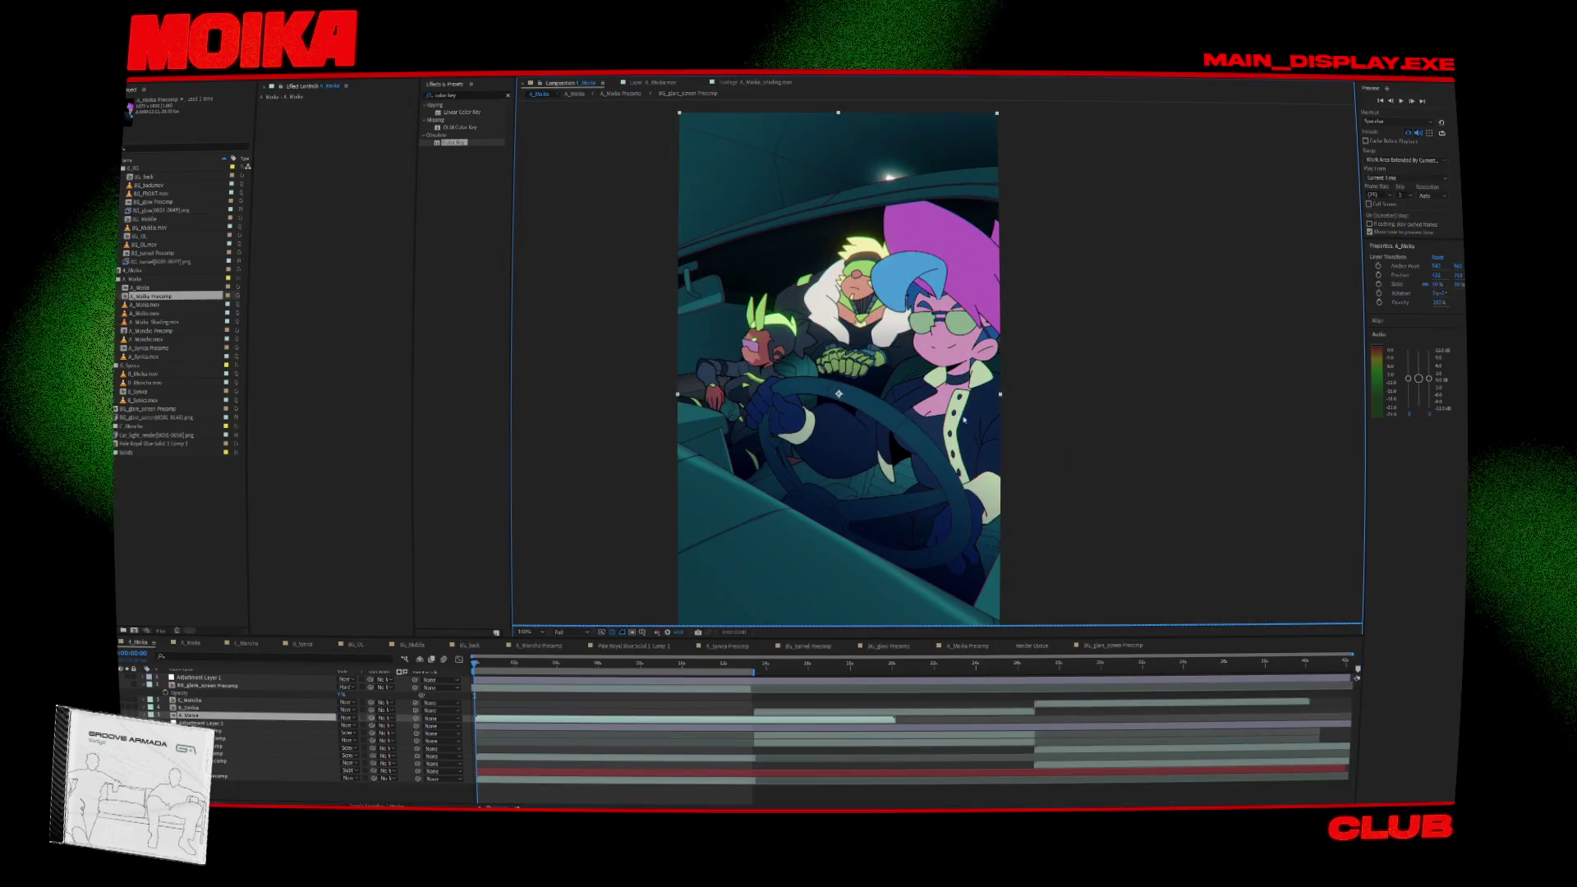
# Step into A_Moika Precomp to inspect the Glow layer's glasses glow, then return.
pyautogui.moveTo(485, 665)
pyautogui.mouseDown()
pyautogui.moveTo(512, 676)
pyautogui.moveTo(438, 690)
pyautogui.mouseUp()
pyautogui.doubleClick(253, 717)
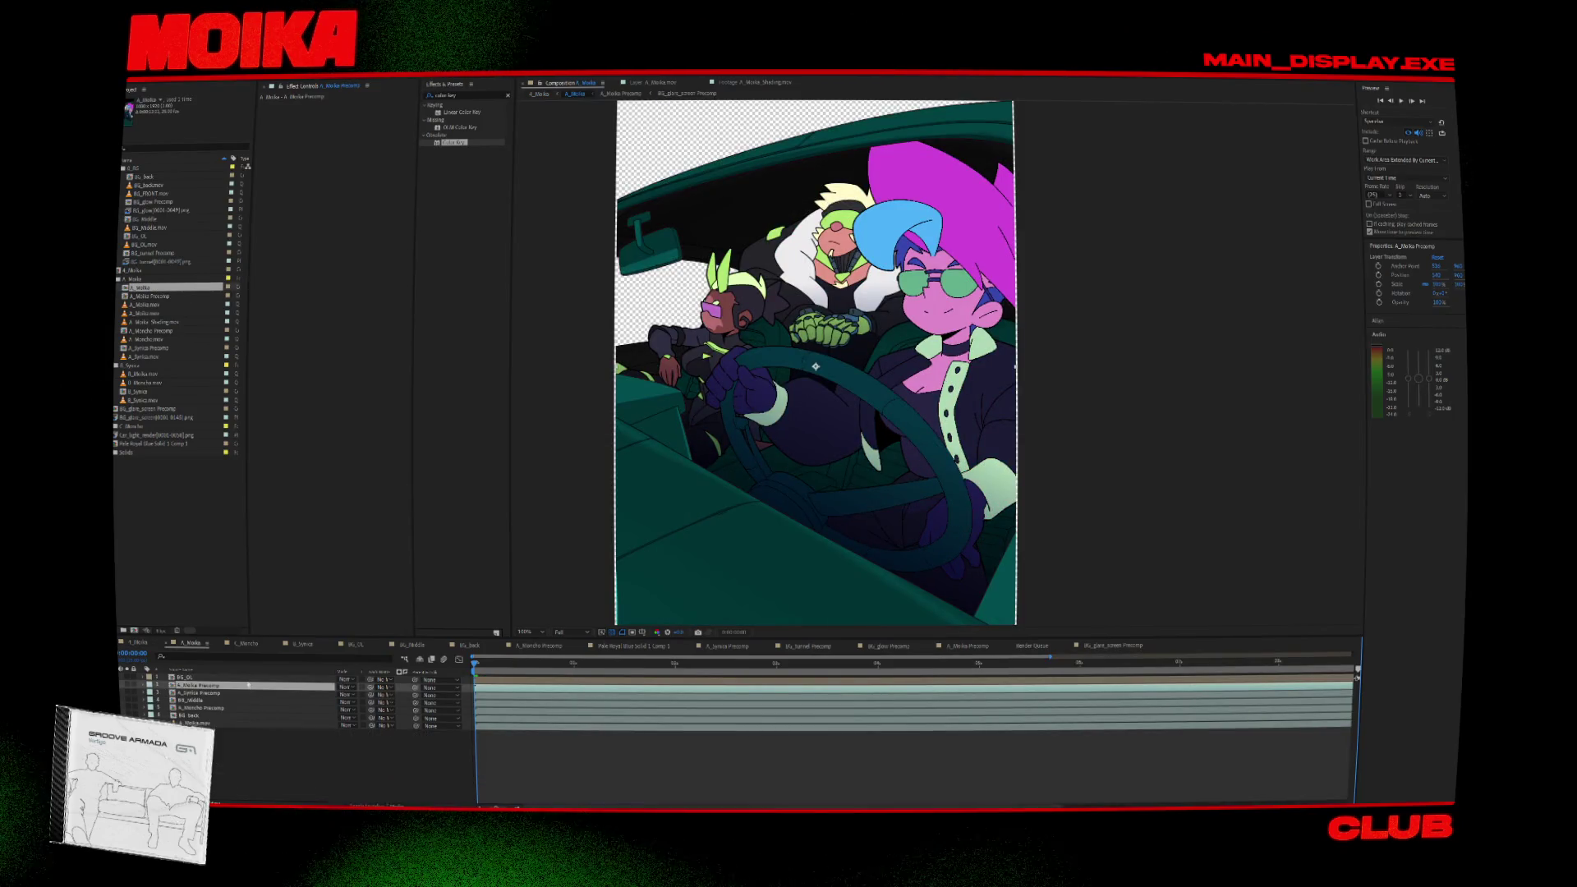
pyautogui.doubleClick(229, 690)
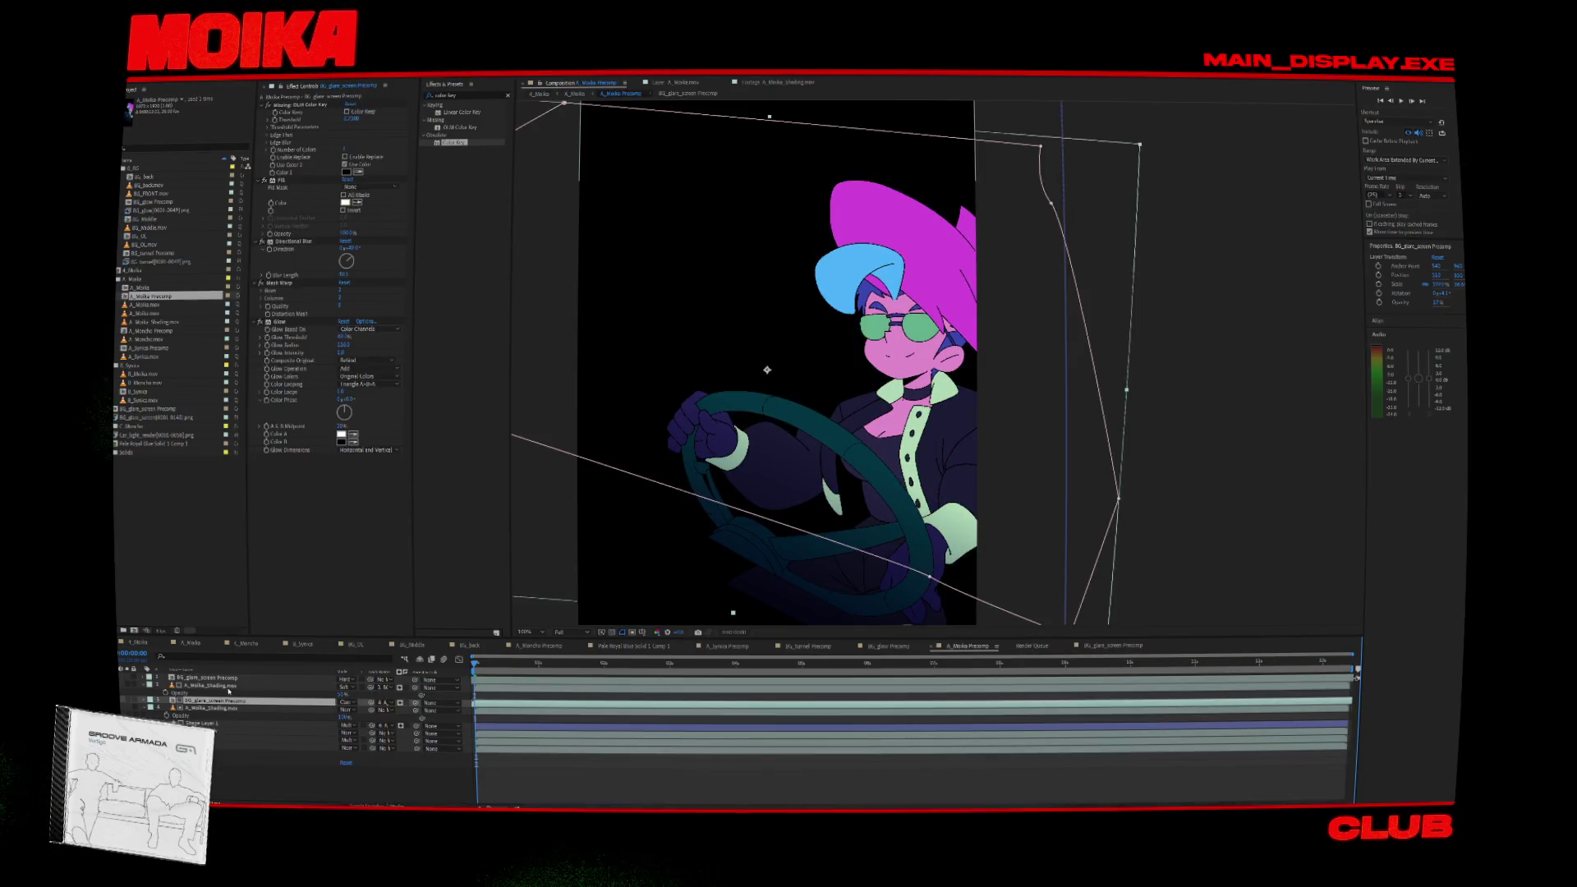
pyautogui.click(491, 682)
pyautogui.click(489, 705)
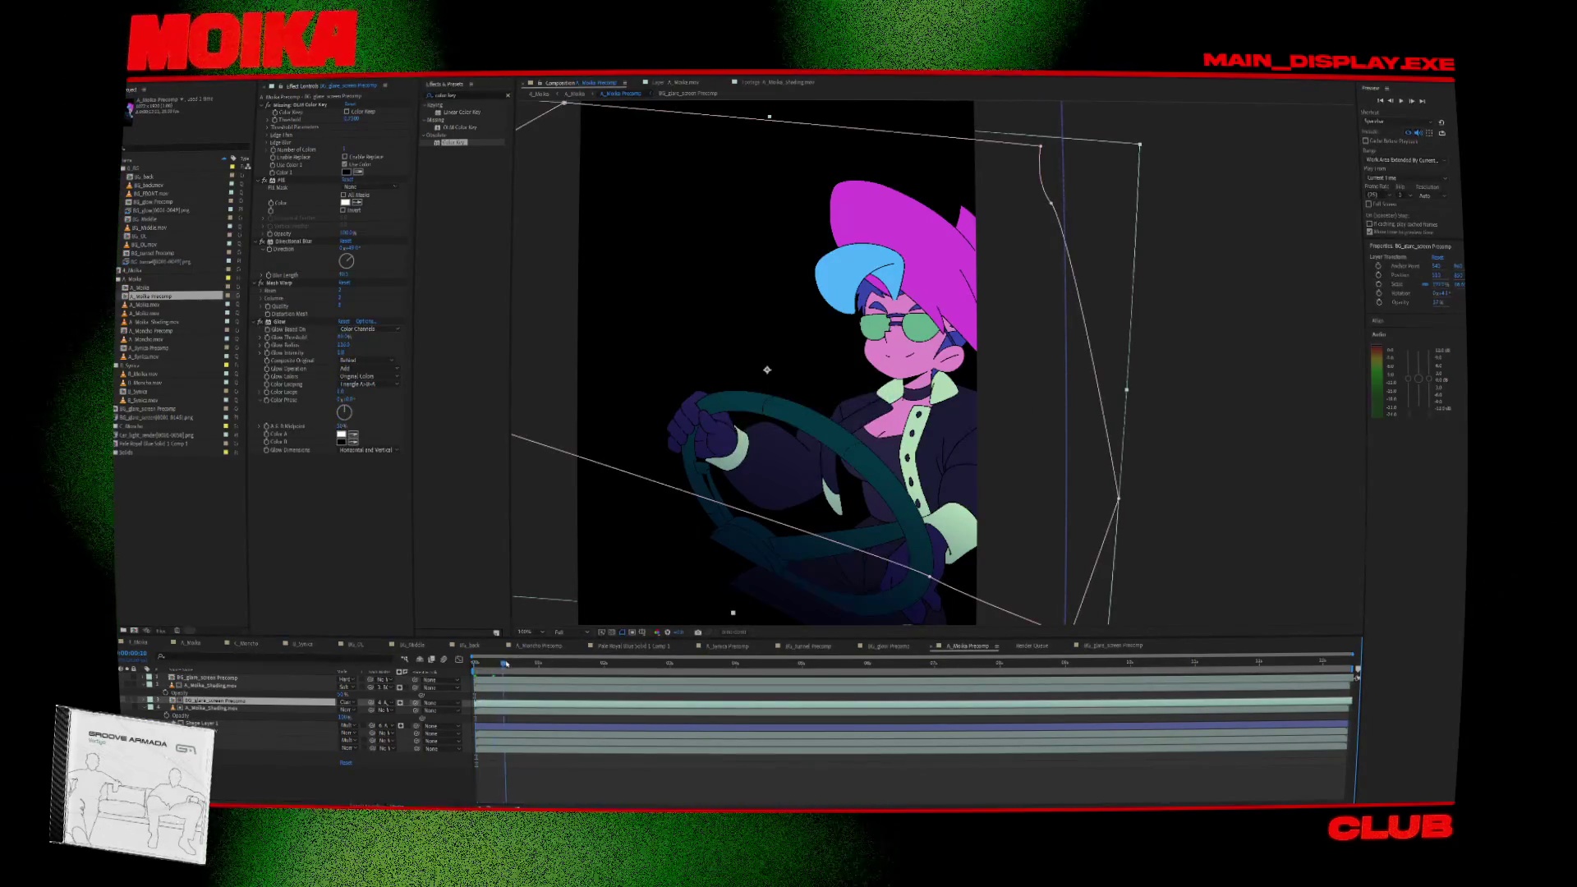
pyautogui.moveTo(549, 664); pyautogui.dragTo(570, 670)
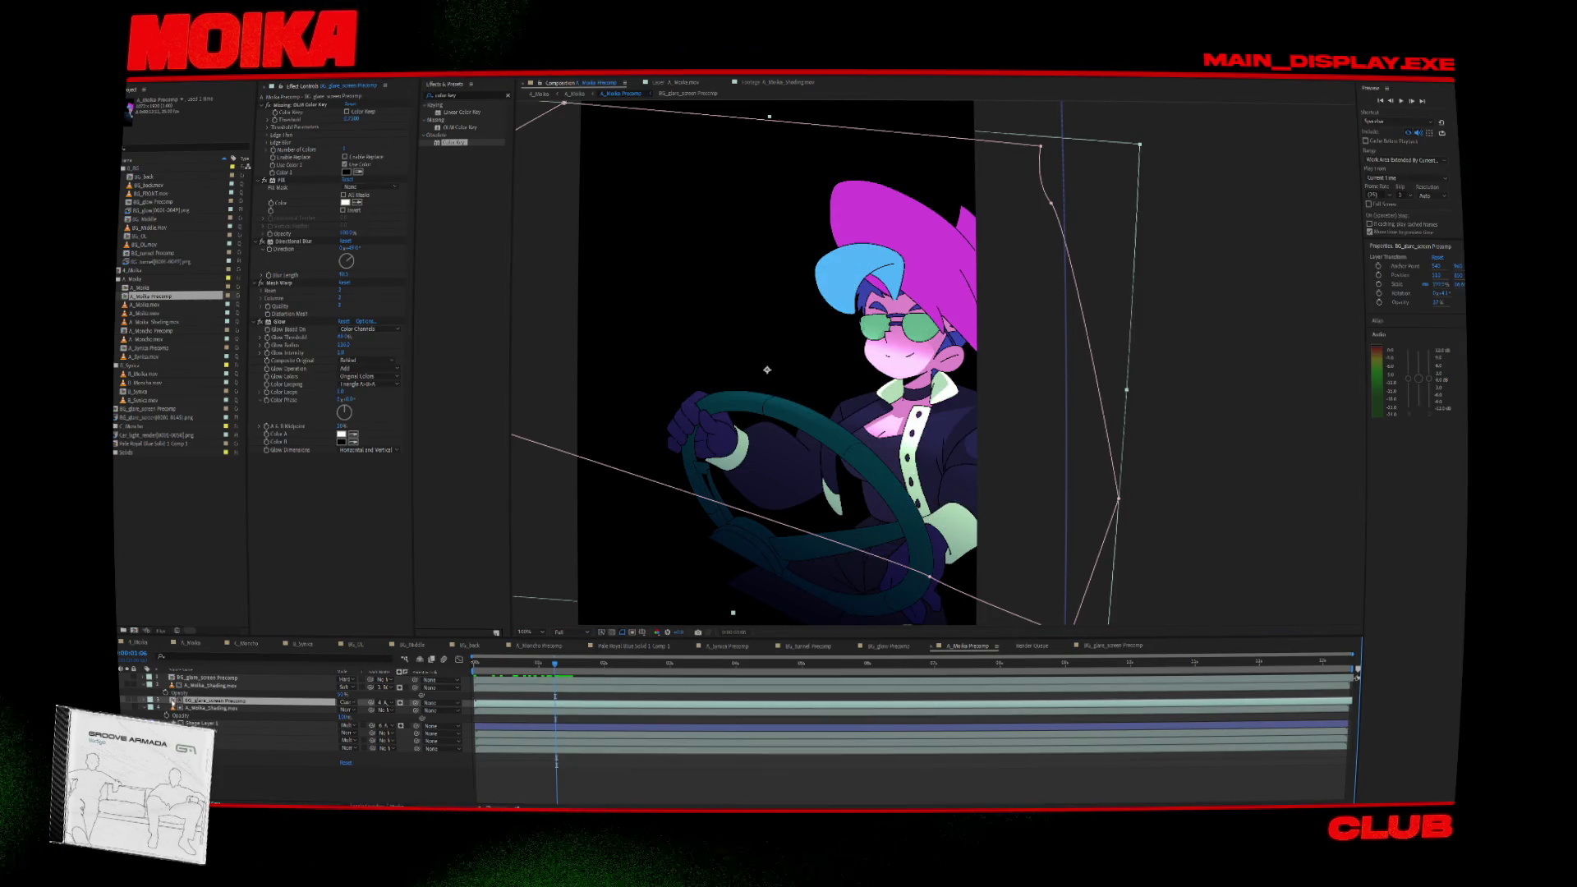
pyautogui.doubleClick(189, 701)
pyautogui.click(541, 94)
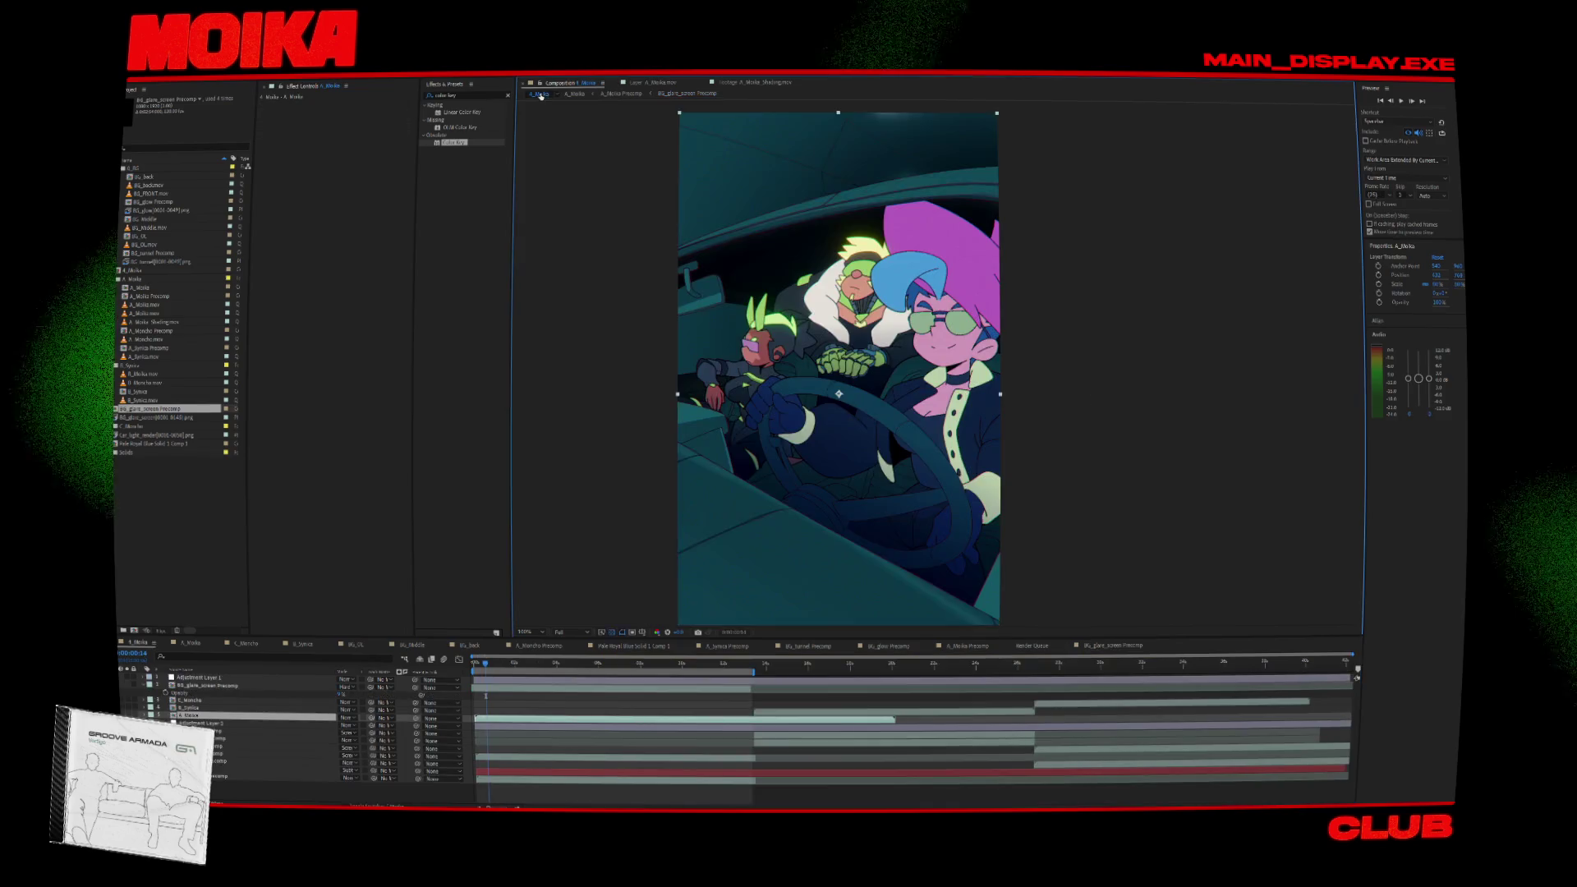
# Time-stretch the main-comp layer to 158% and return to the timeline start.
pyautogui.rightClick(168, 716)
pyautogui.moveTo(213, 508)
pyautogui.click(279, 527)
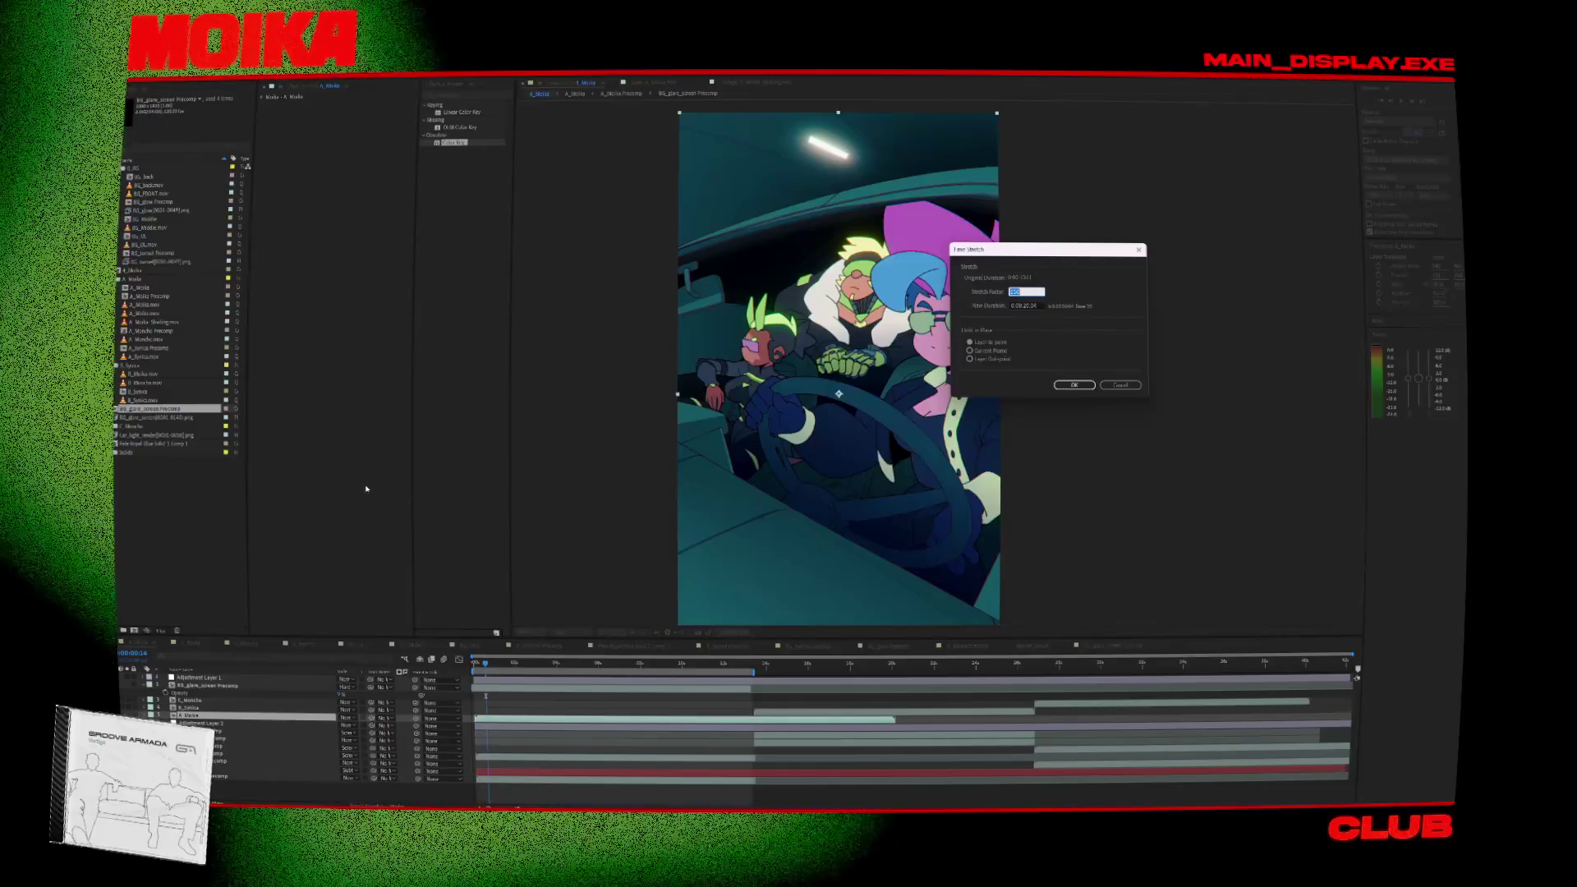
pyautogui.write('158')
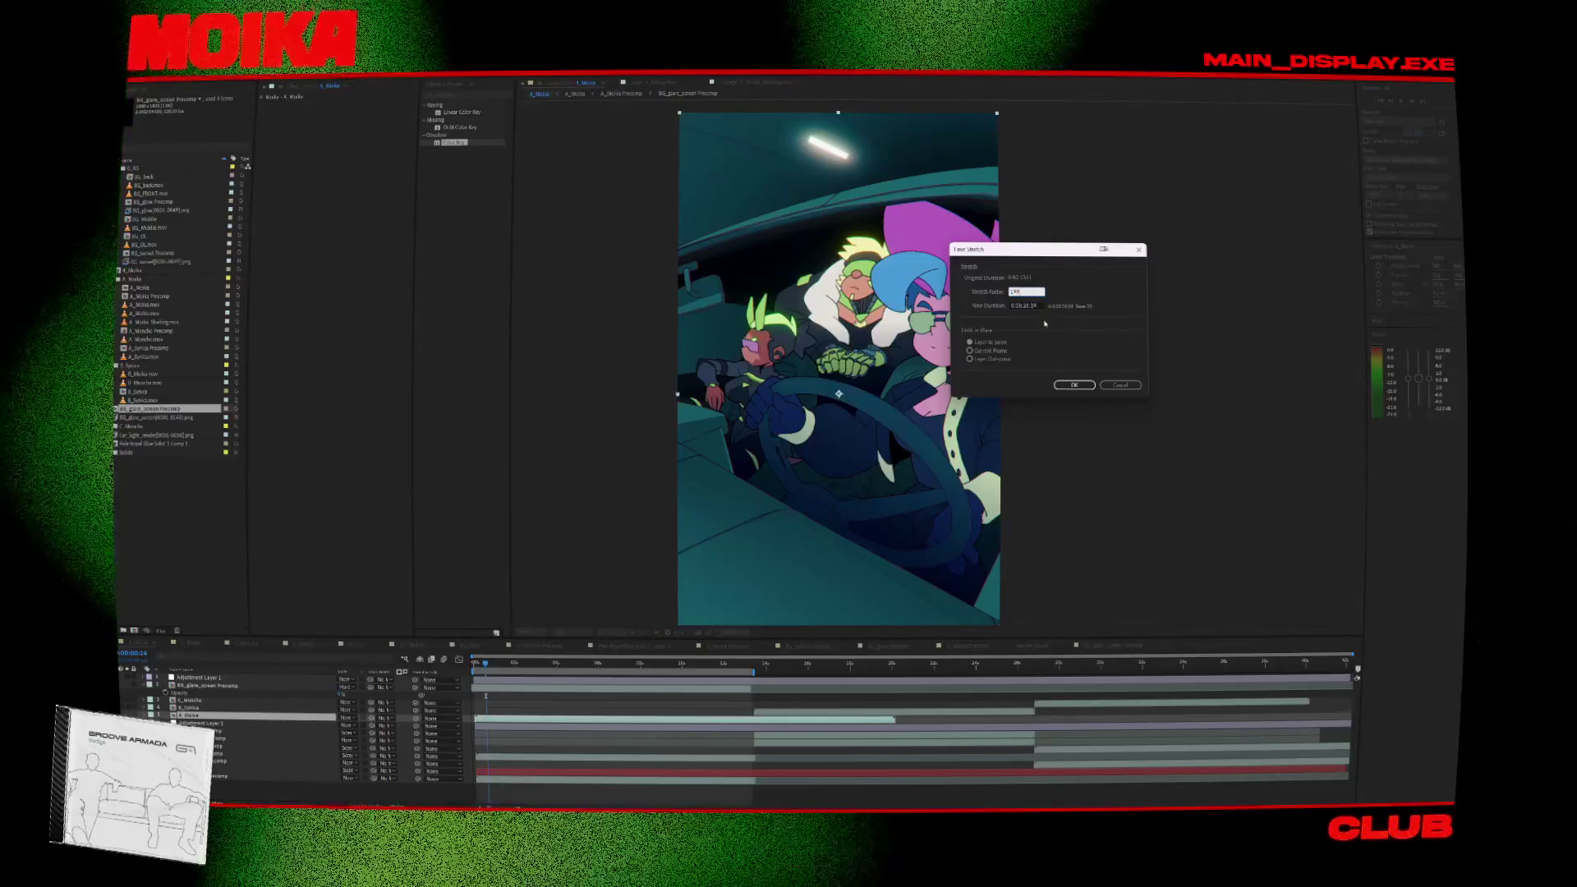
pyautogui.click(1085, 386)
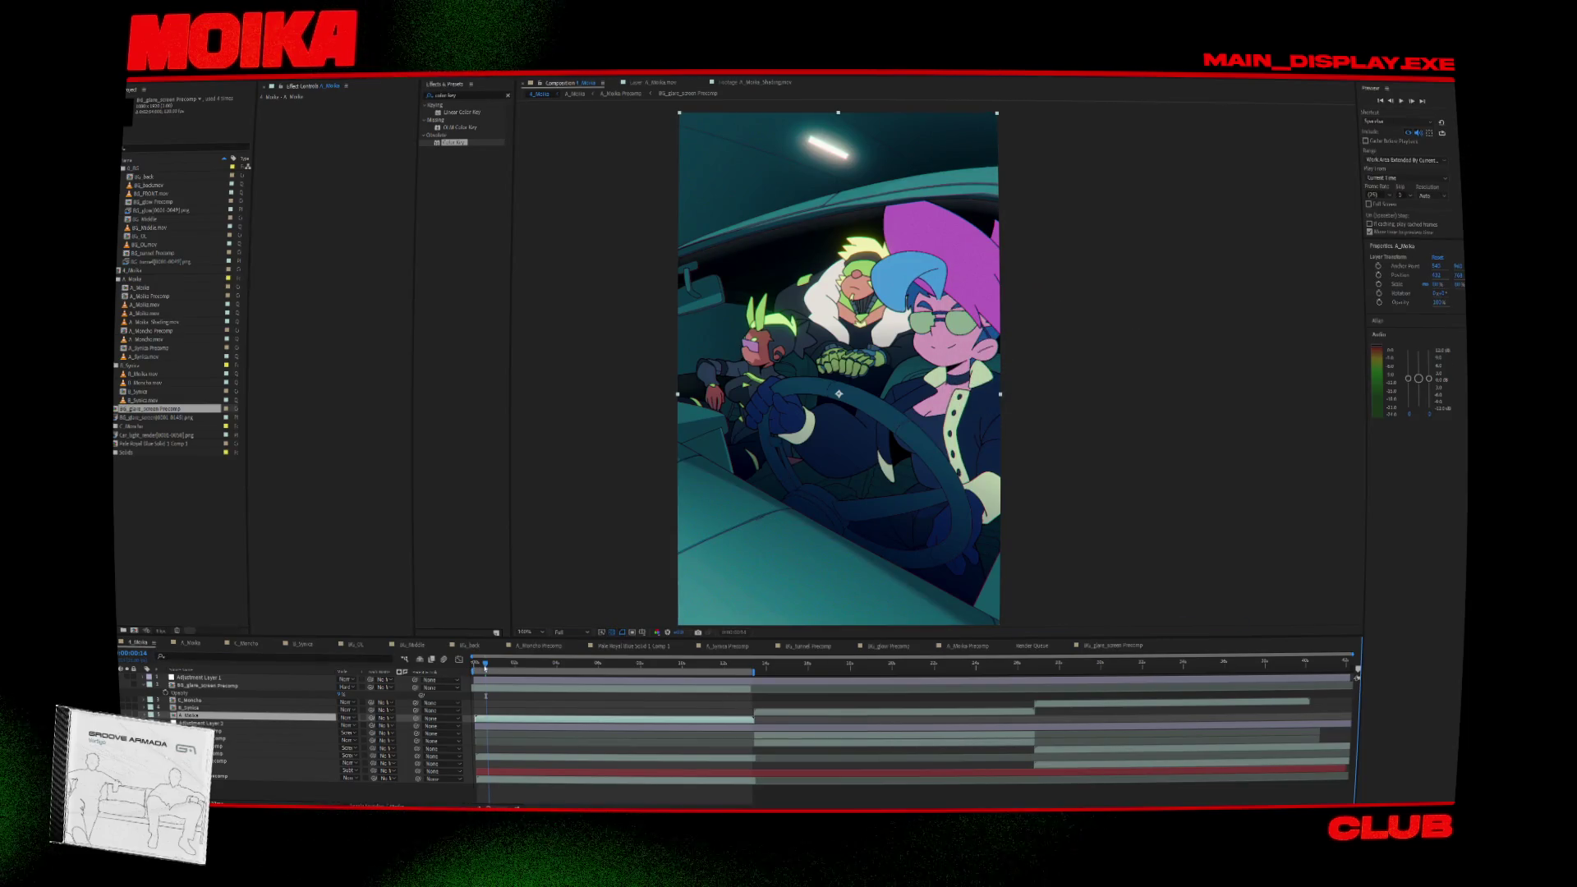
pyautogui.press('Home')
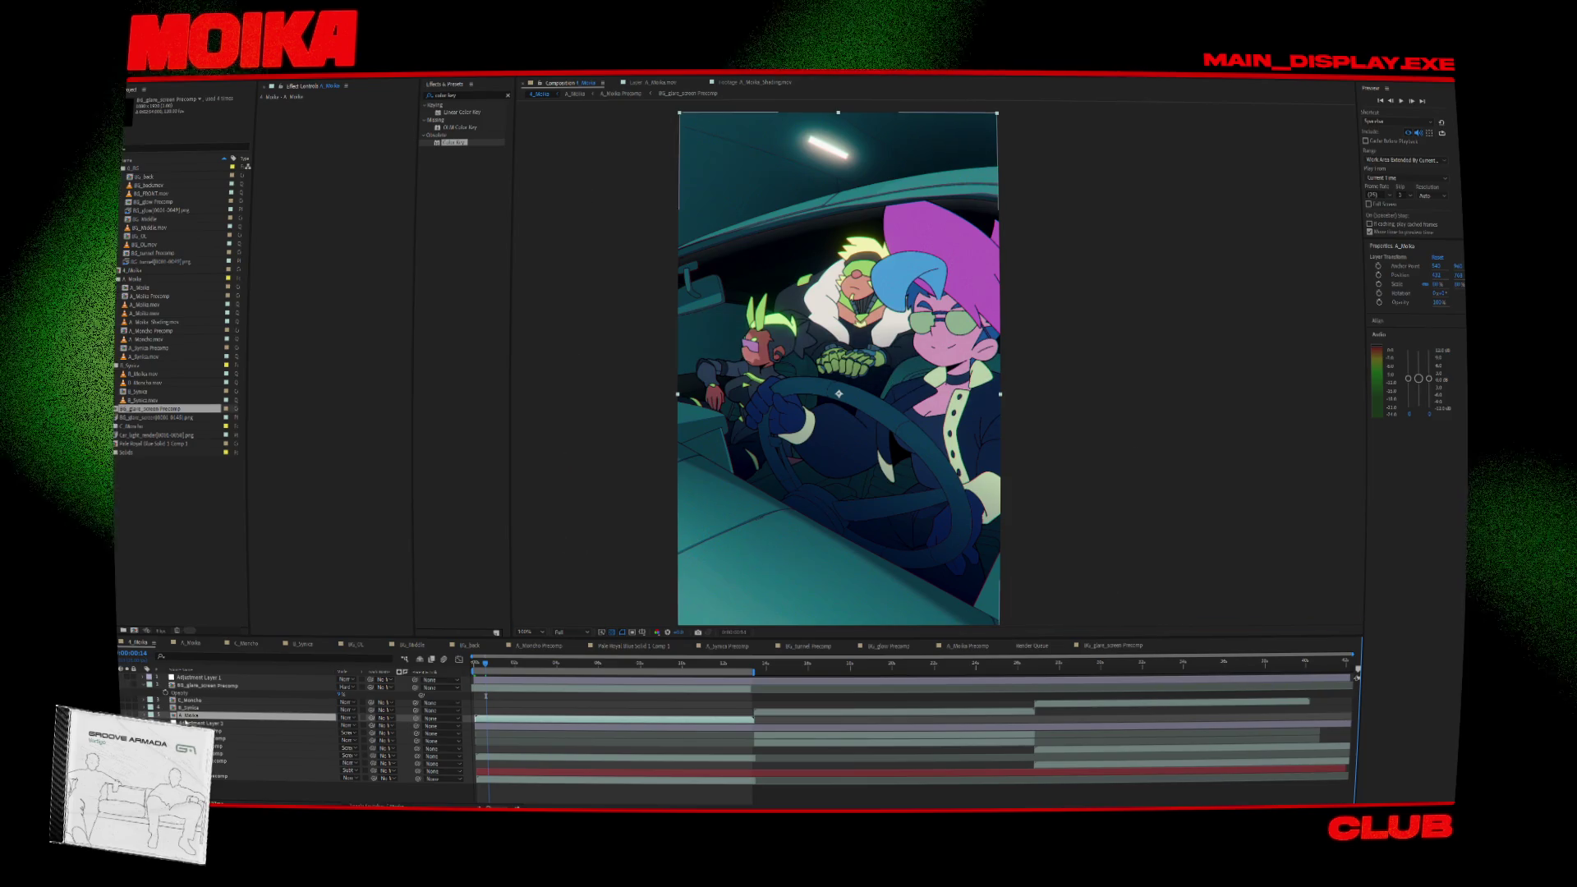
# Apply Time Stretch to BG_OL in A_Moika from the start frame and scrub the glare sweep.
pyautogui.doubleClick(187, 716)
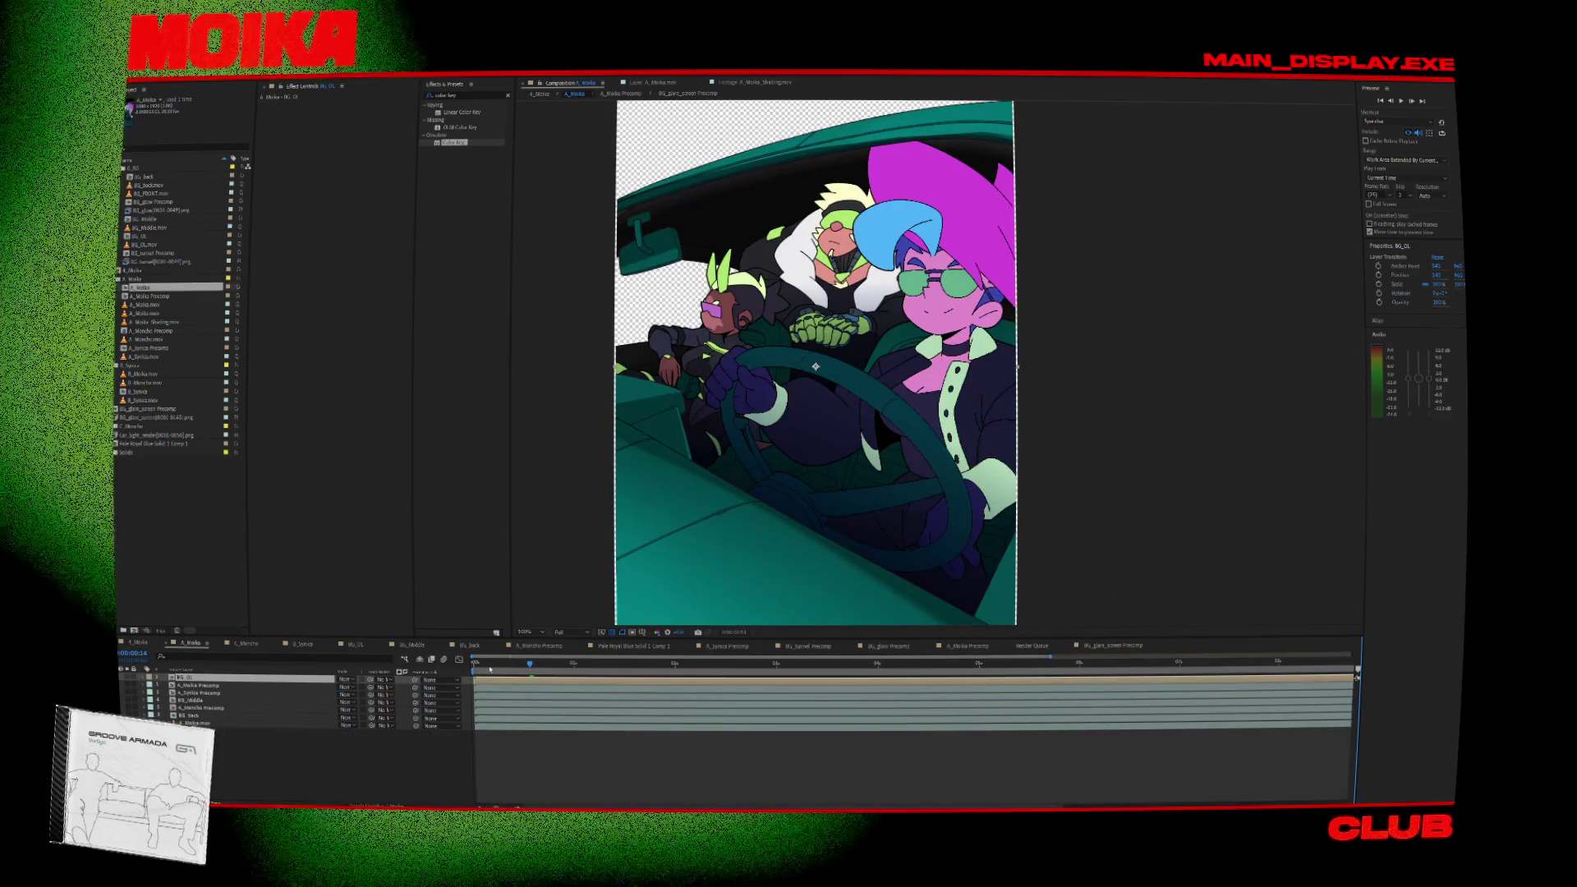
pyautogui.press('Home')
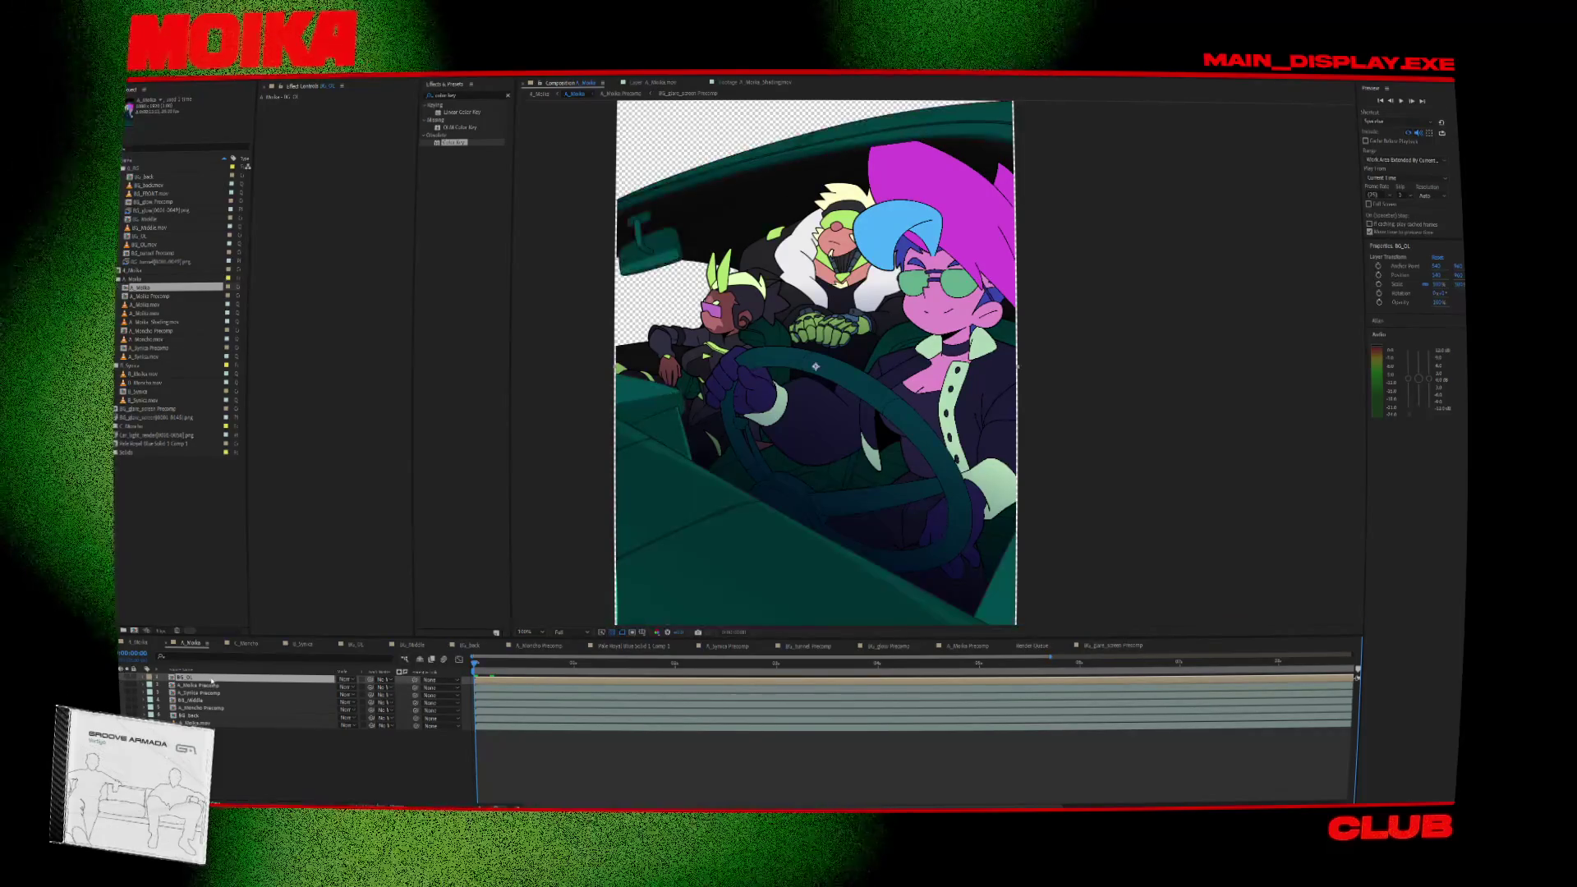
pyautogui.rightClick(208, 678)
pyautogui.moveTo(249, 459)
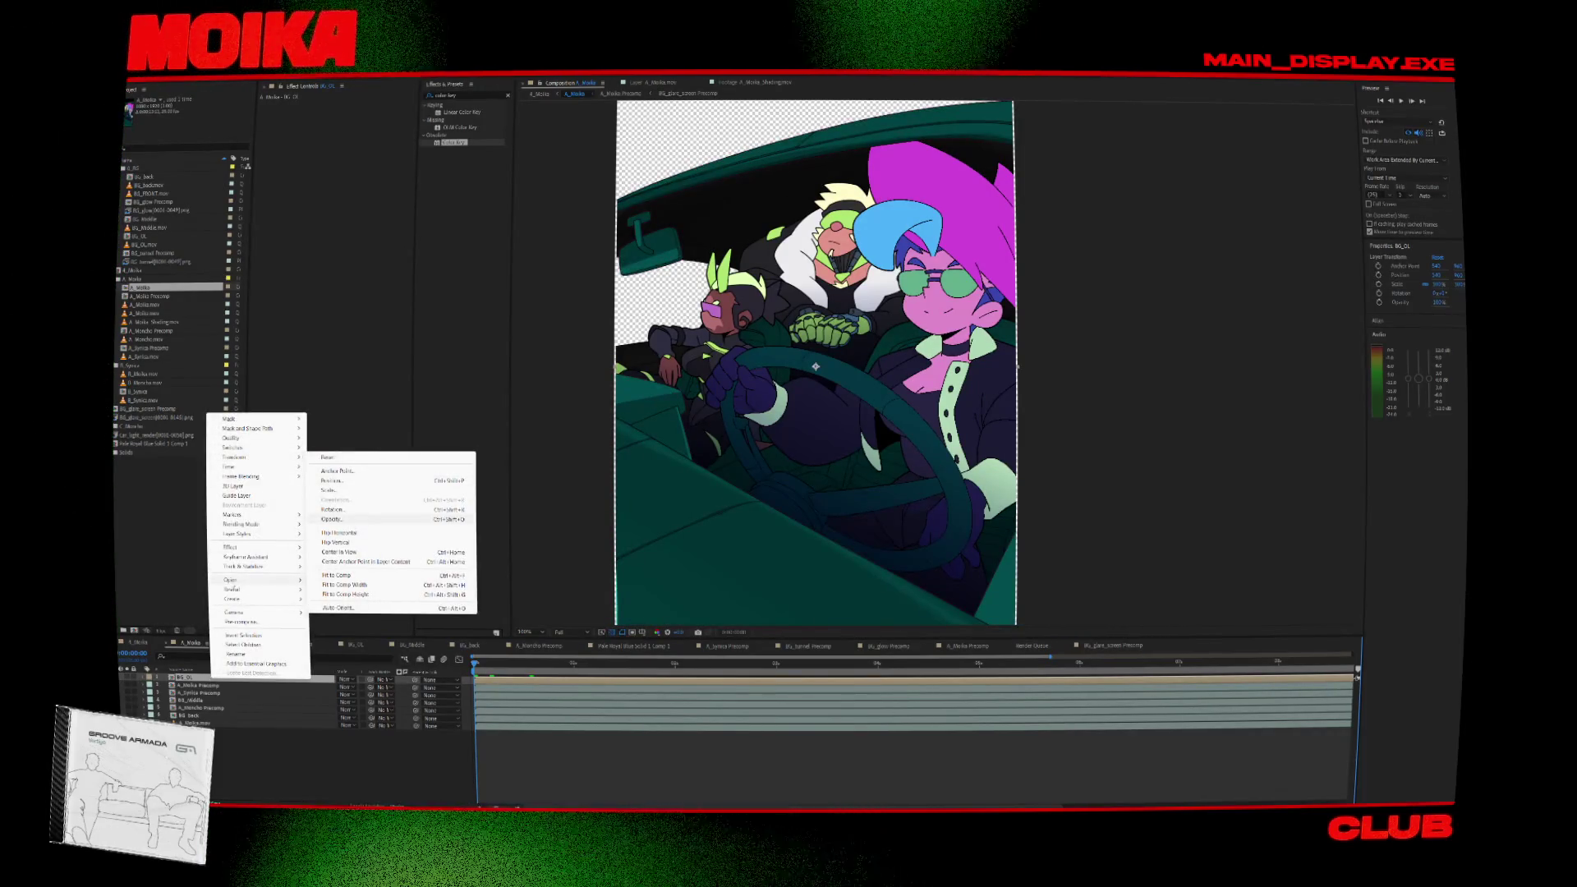
pyautogui.rightClick(184, 672)
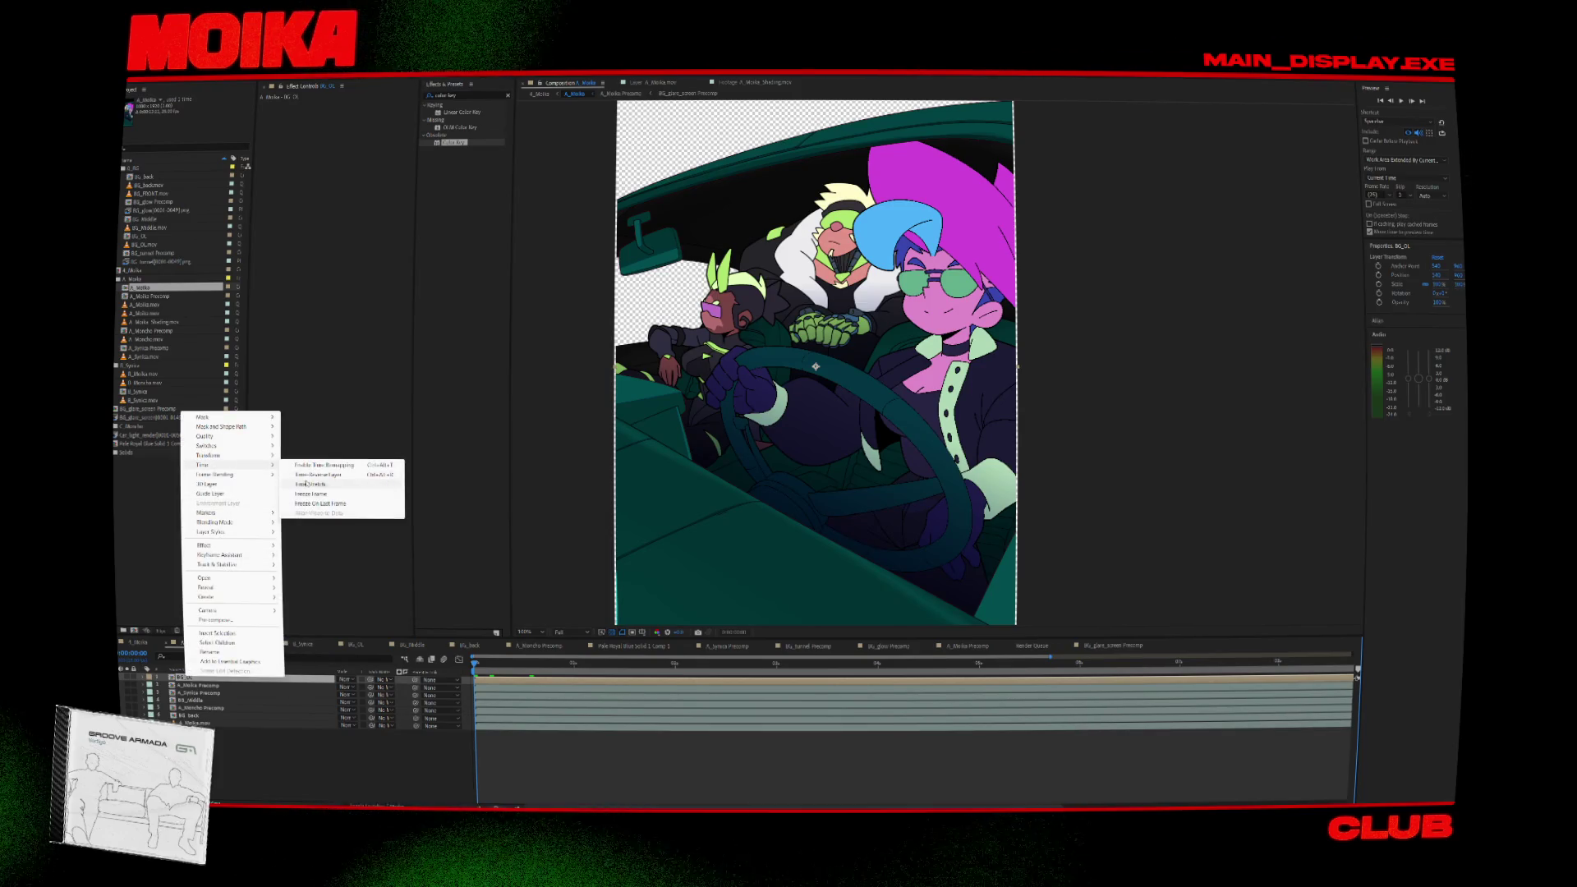
pyautogui.click(311, 484)
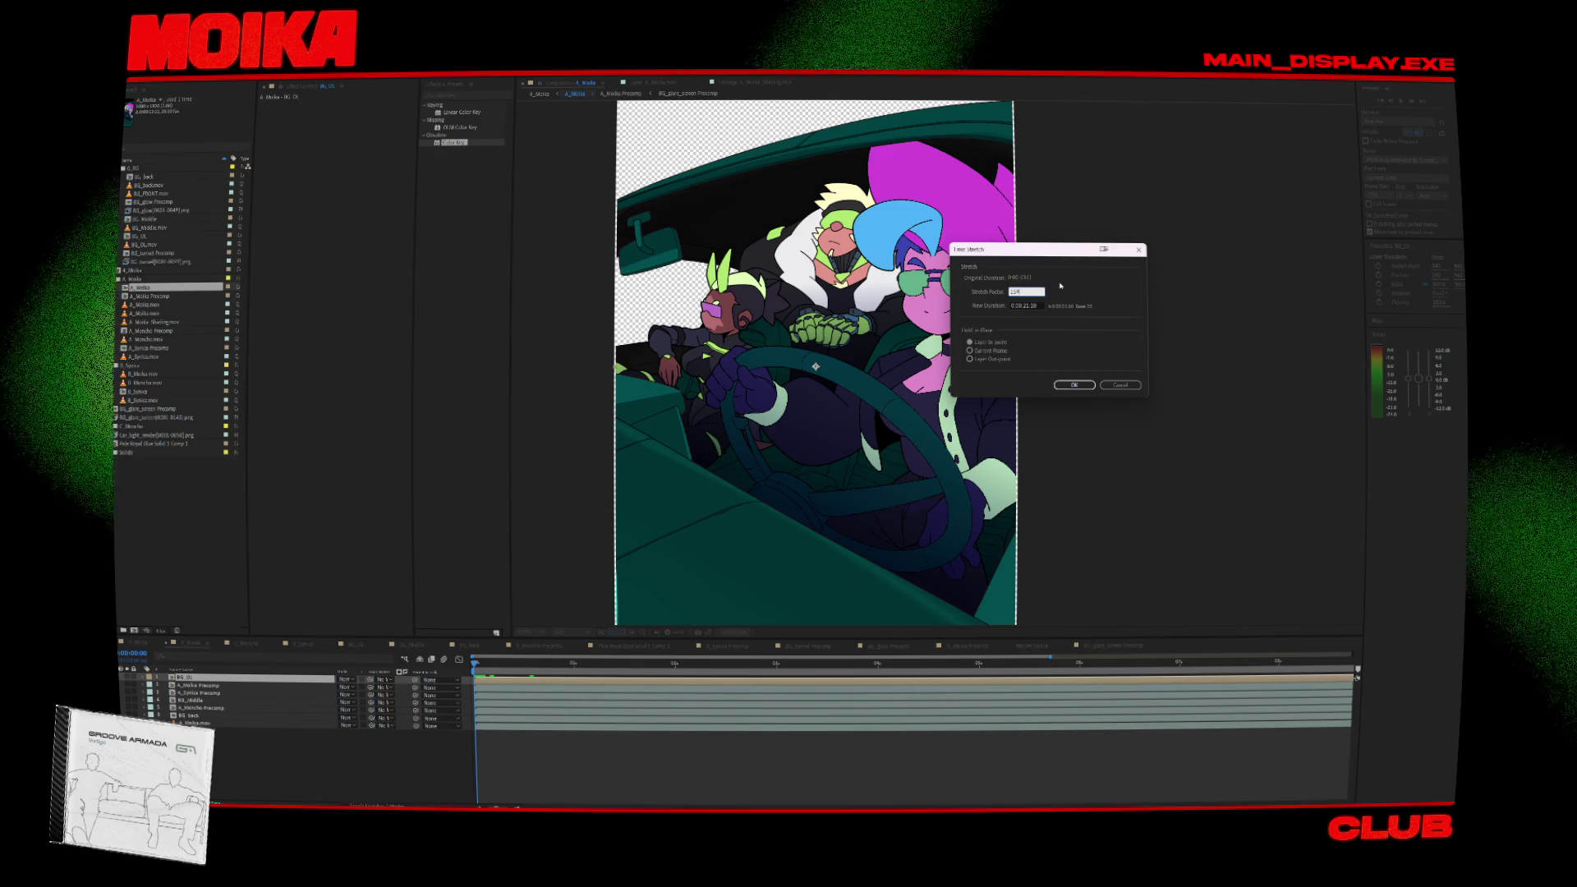
pyautogui.click(1073, 385)
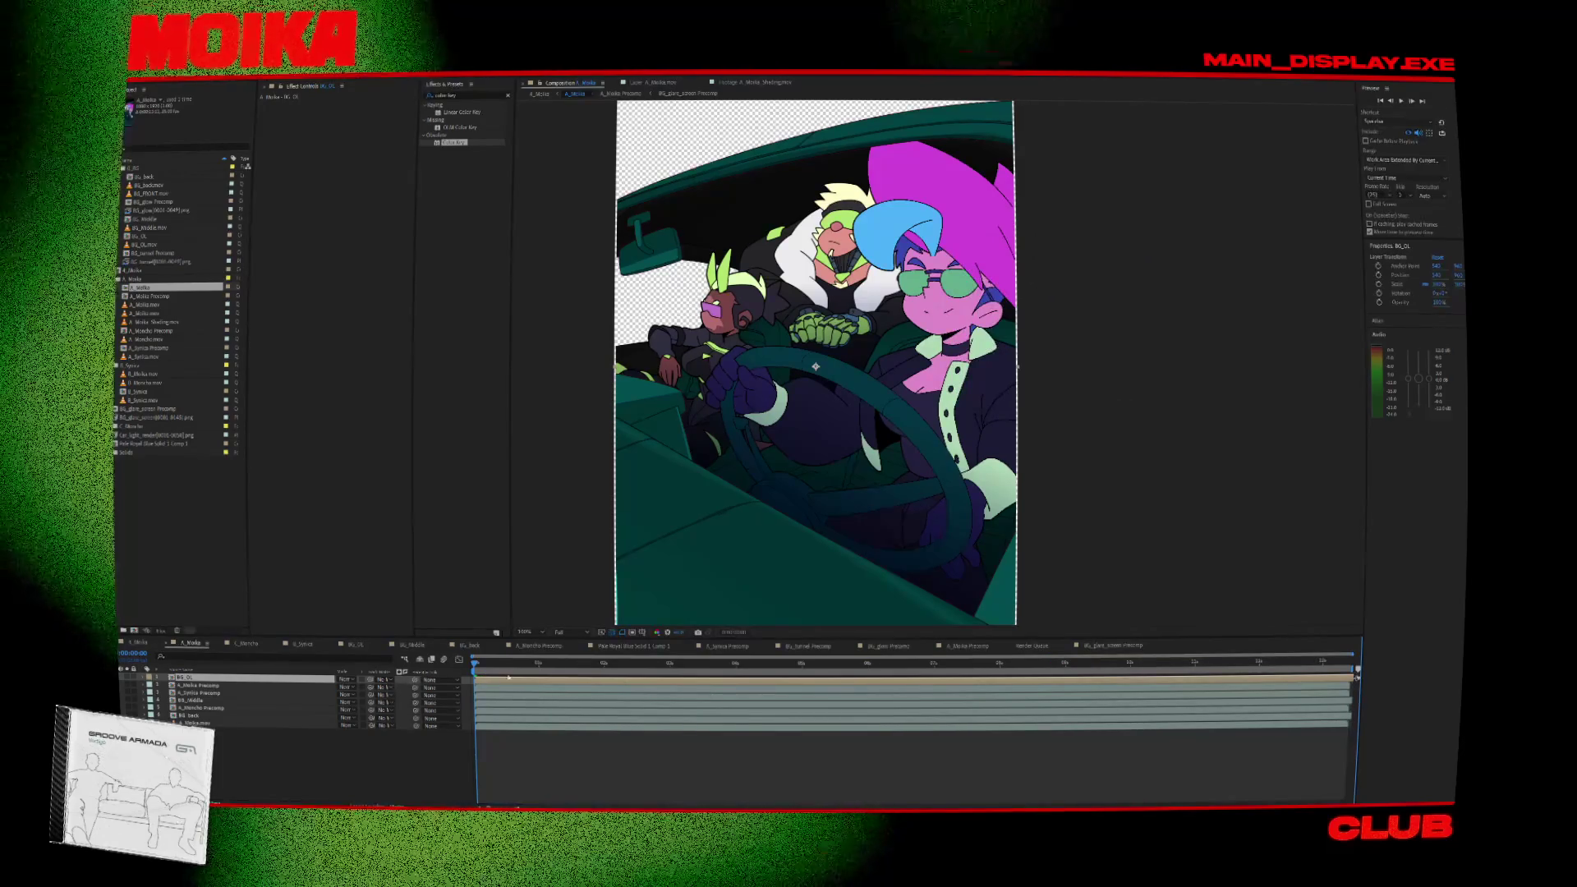
pyautogui.moveTo(475, 674)
pyautogui.mouseDown()
pyautogui.moveTo(574, 678)
pyautogui.moveTo(559, 672)
pyautogui.mouseUp()
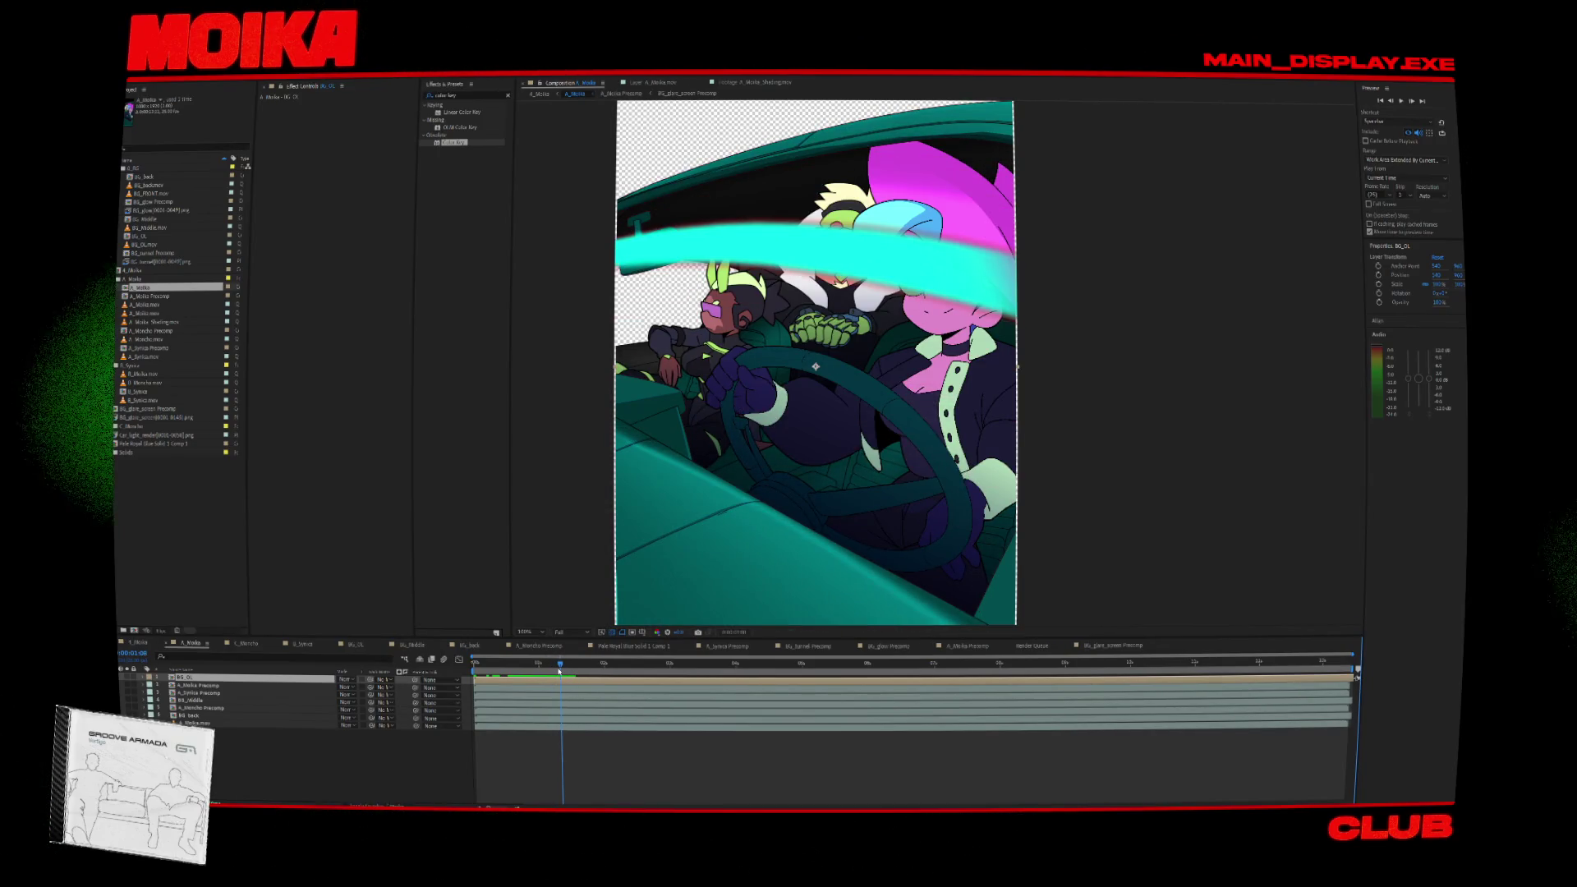
# Paste the BG_OL glare layer on top inside A_Moika Precomp.
pyautogui.click(207, 685)
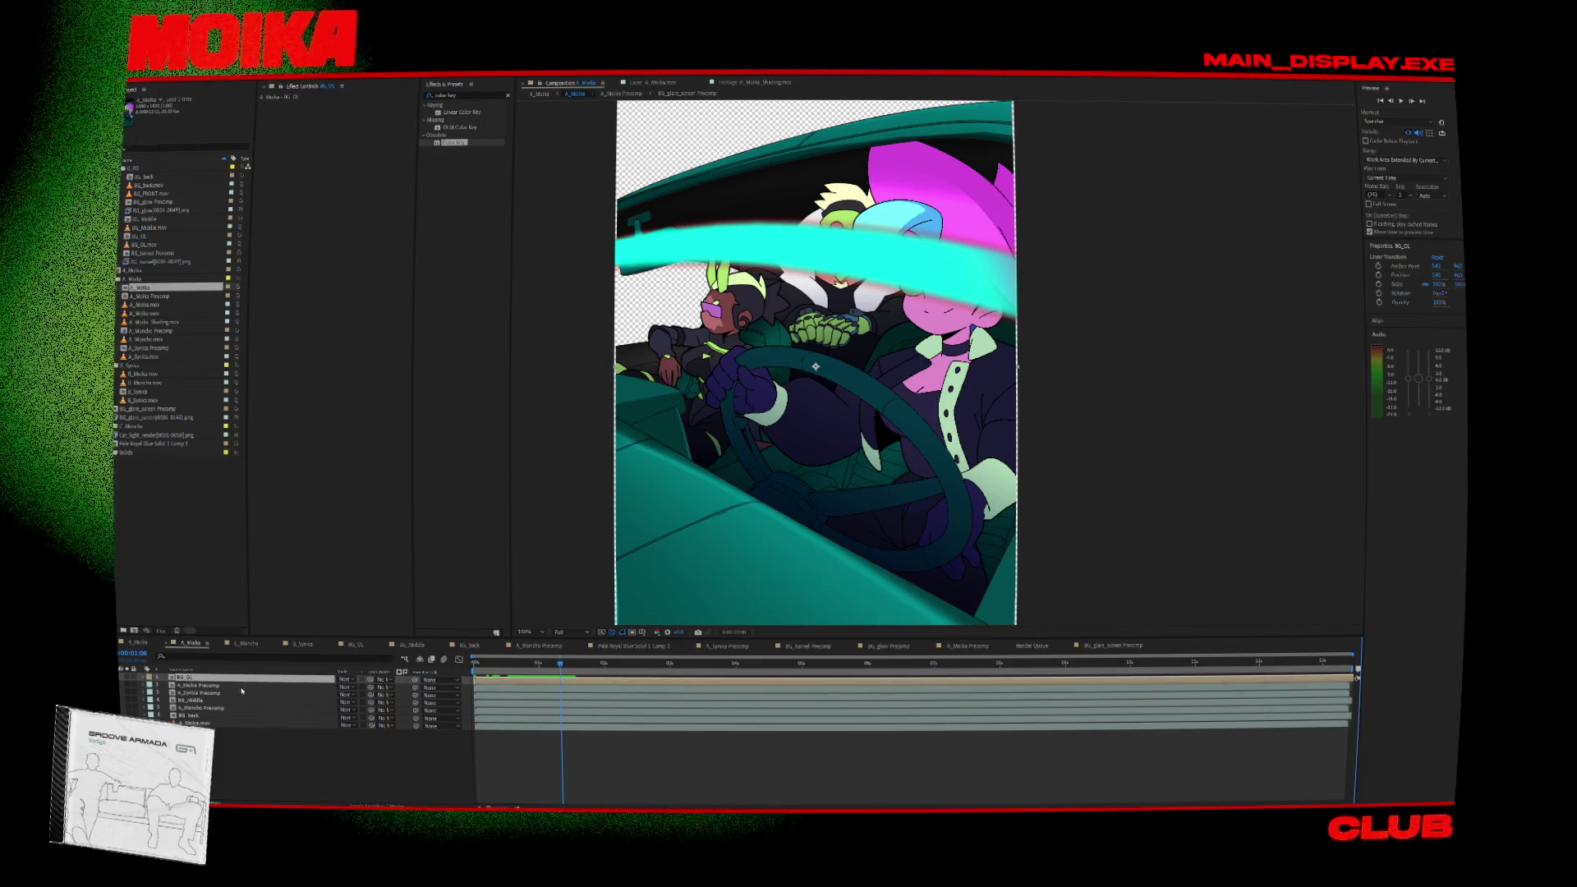
pyautogui.moveTo(201, 693); pyautogui.dragTo(199, 685)
pyautogui.doubleClick(202, 685)
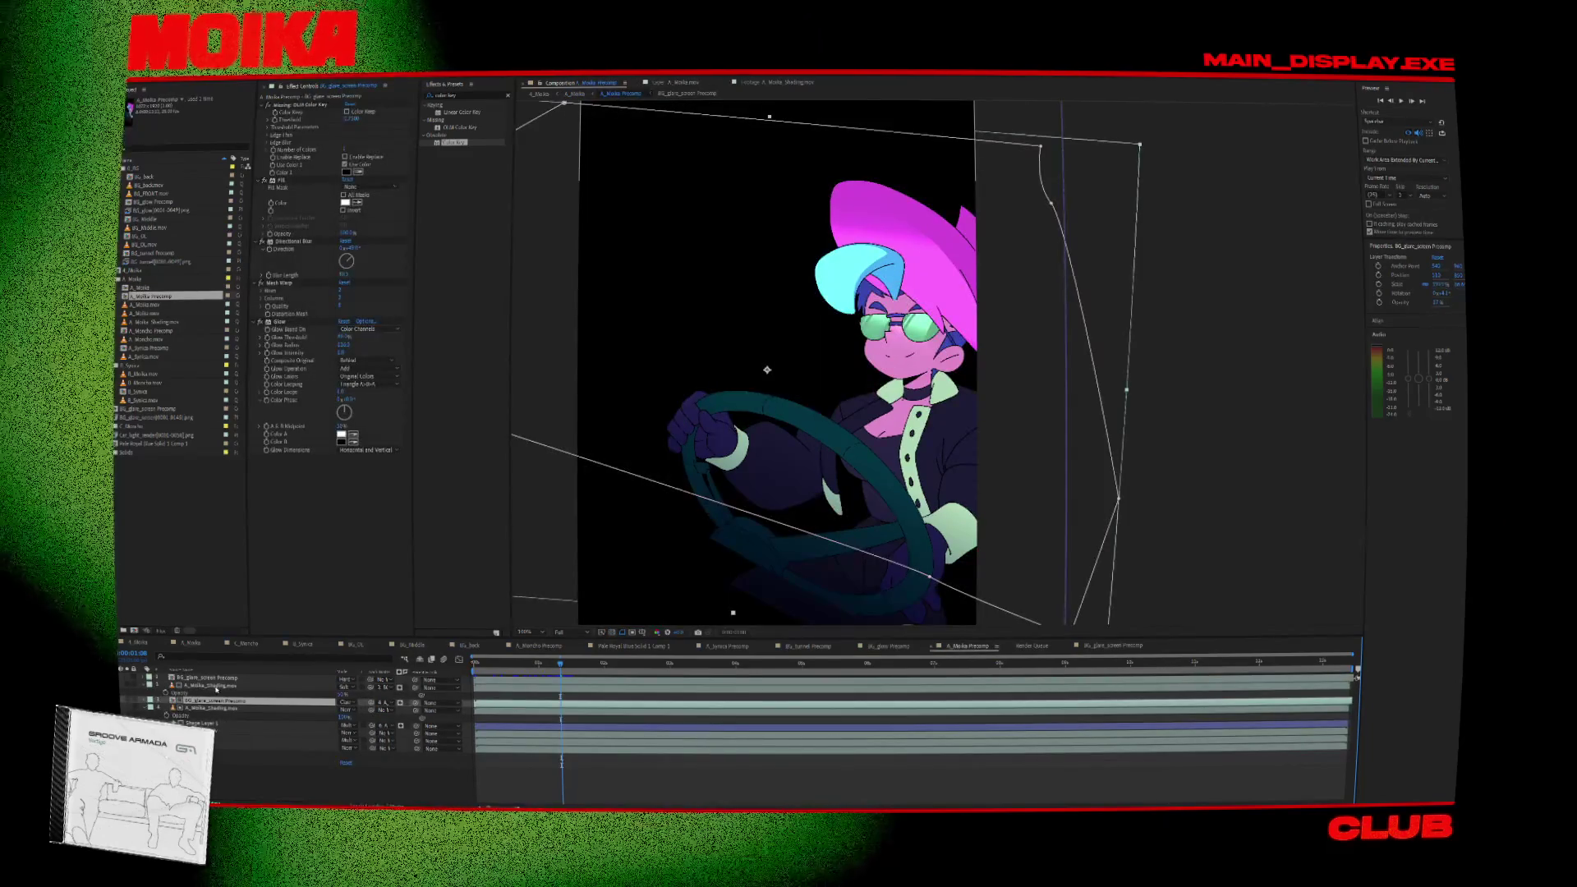
pyautogui.hotkey('ctrl', 'v')
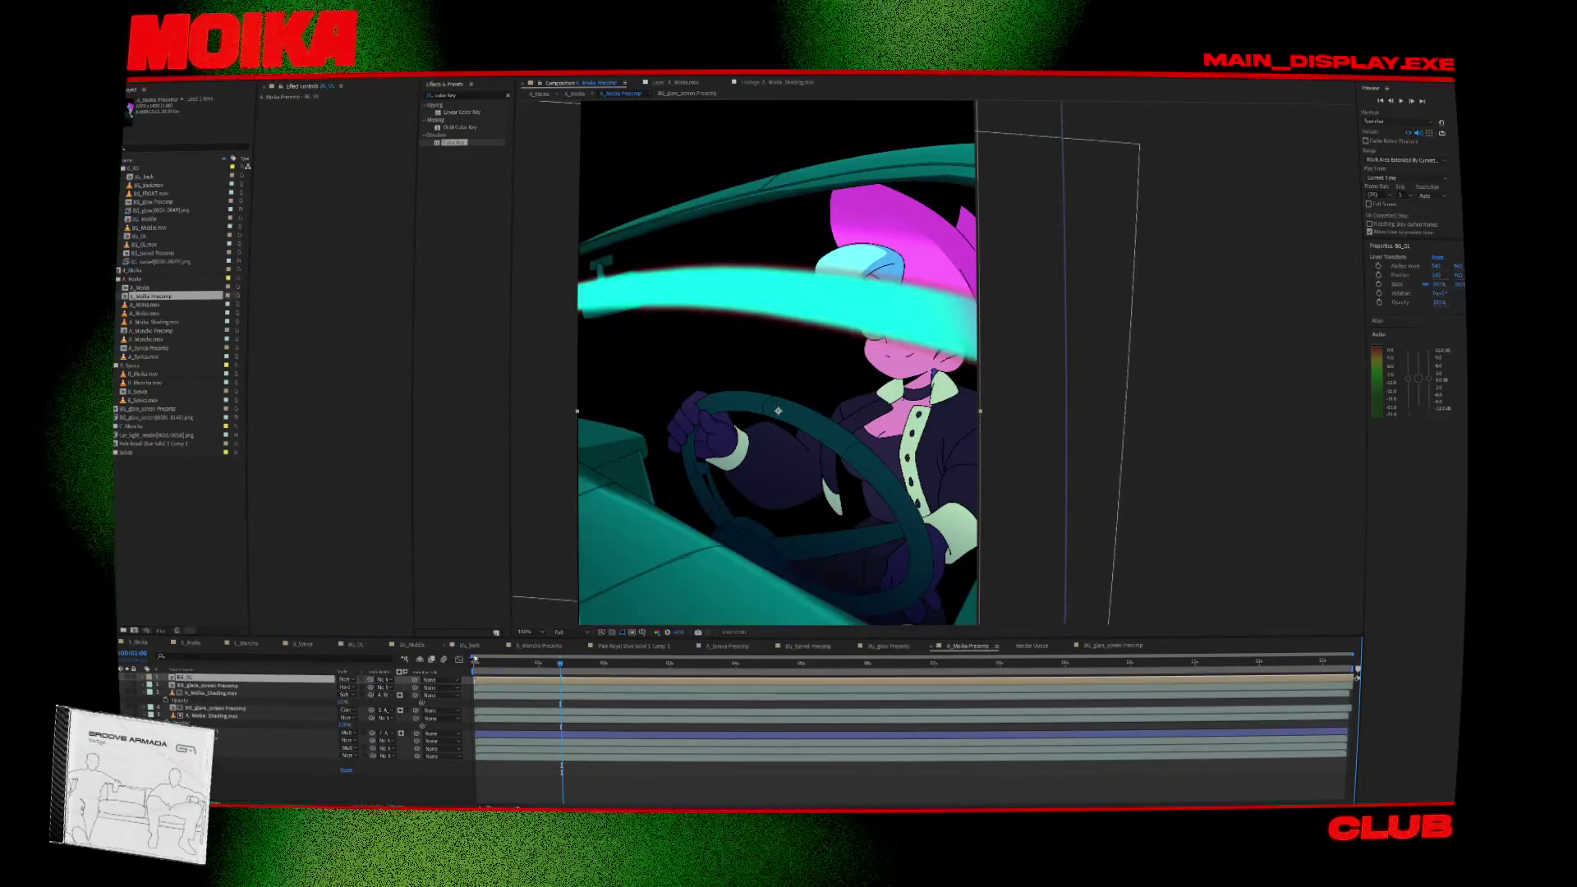
pyautogui.moveTo(568, 664)
pyautogui.mouseDown()
pyautogui.moveTo(540, 666)
pyautogui.moveTo(559, 668)
pyautogui.mouseUp()
# Scrub the glare animation over the character, then return to the parent comp.
pyautogui.click(215, 708)
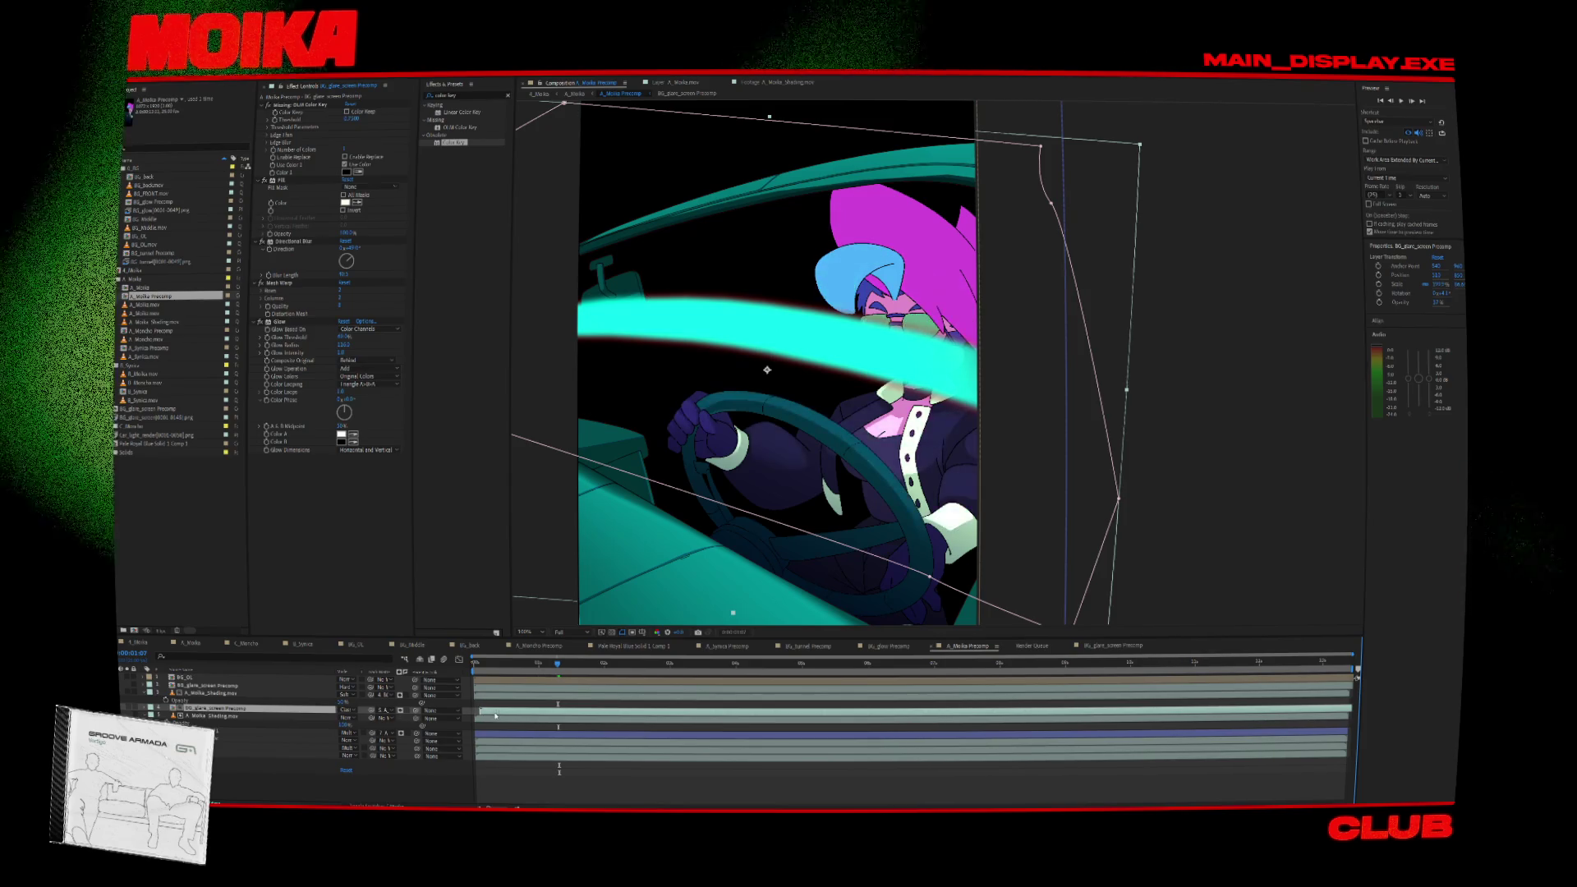
pyautogui.click(475, 664)
pyautogui.moveTo(474, 666); pyautogui.dragTo(763, 695)
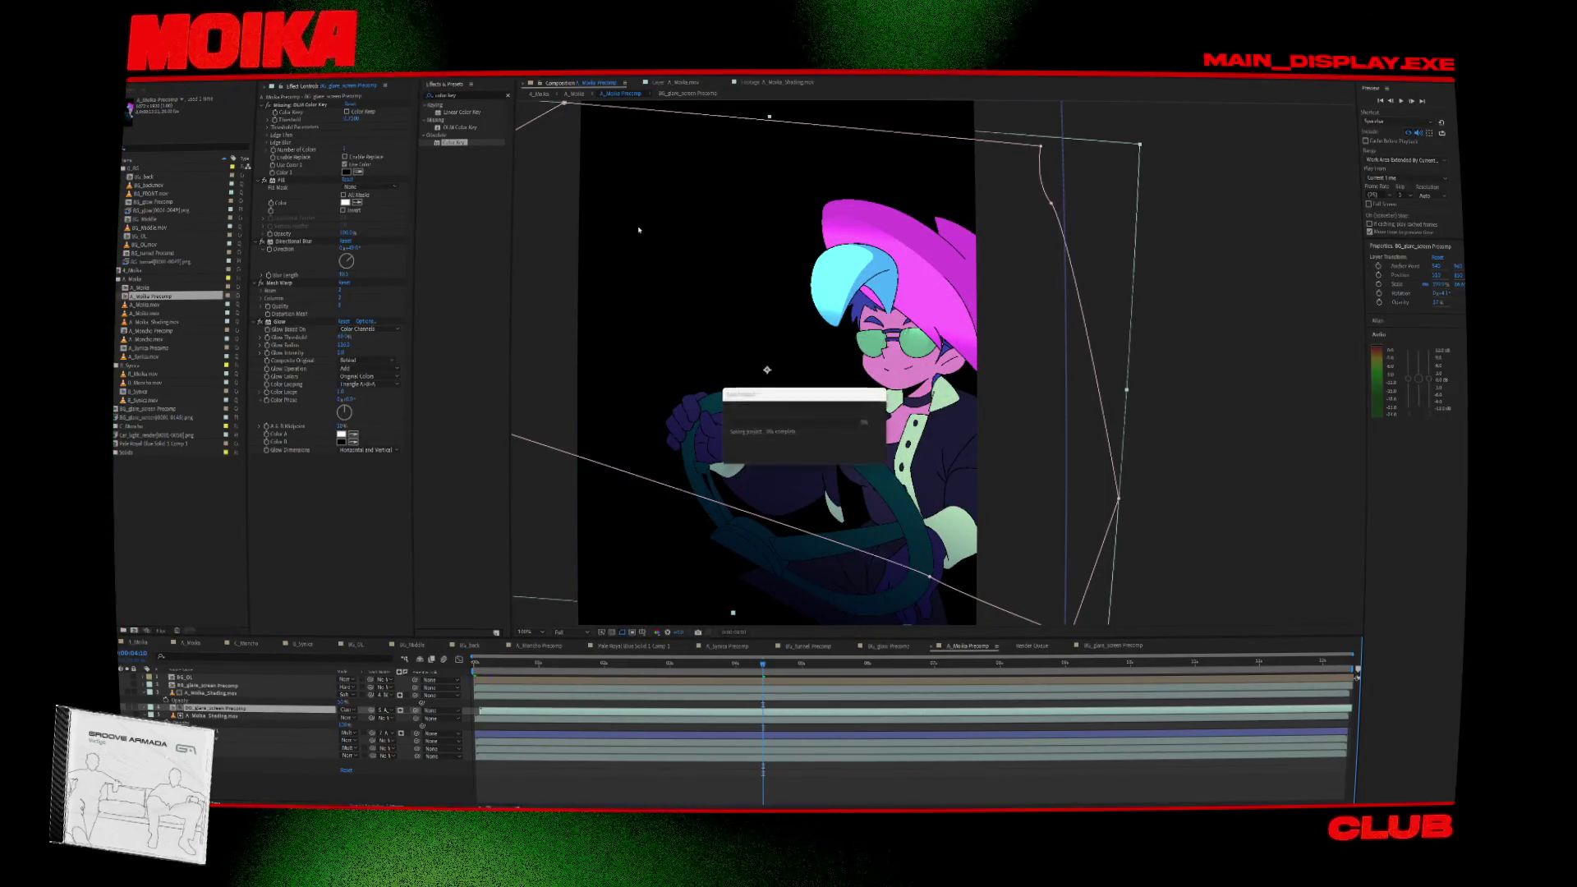
pyautogui.click(542, 95)
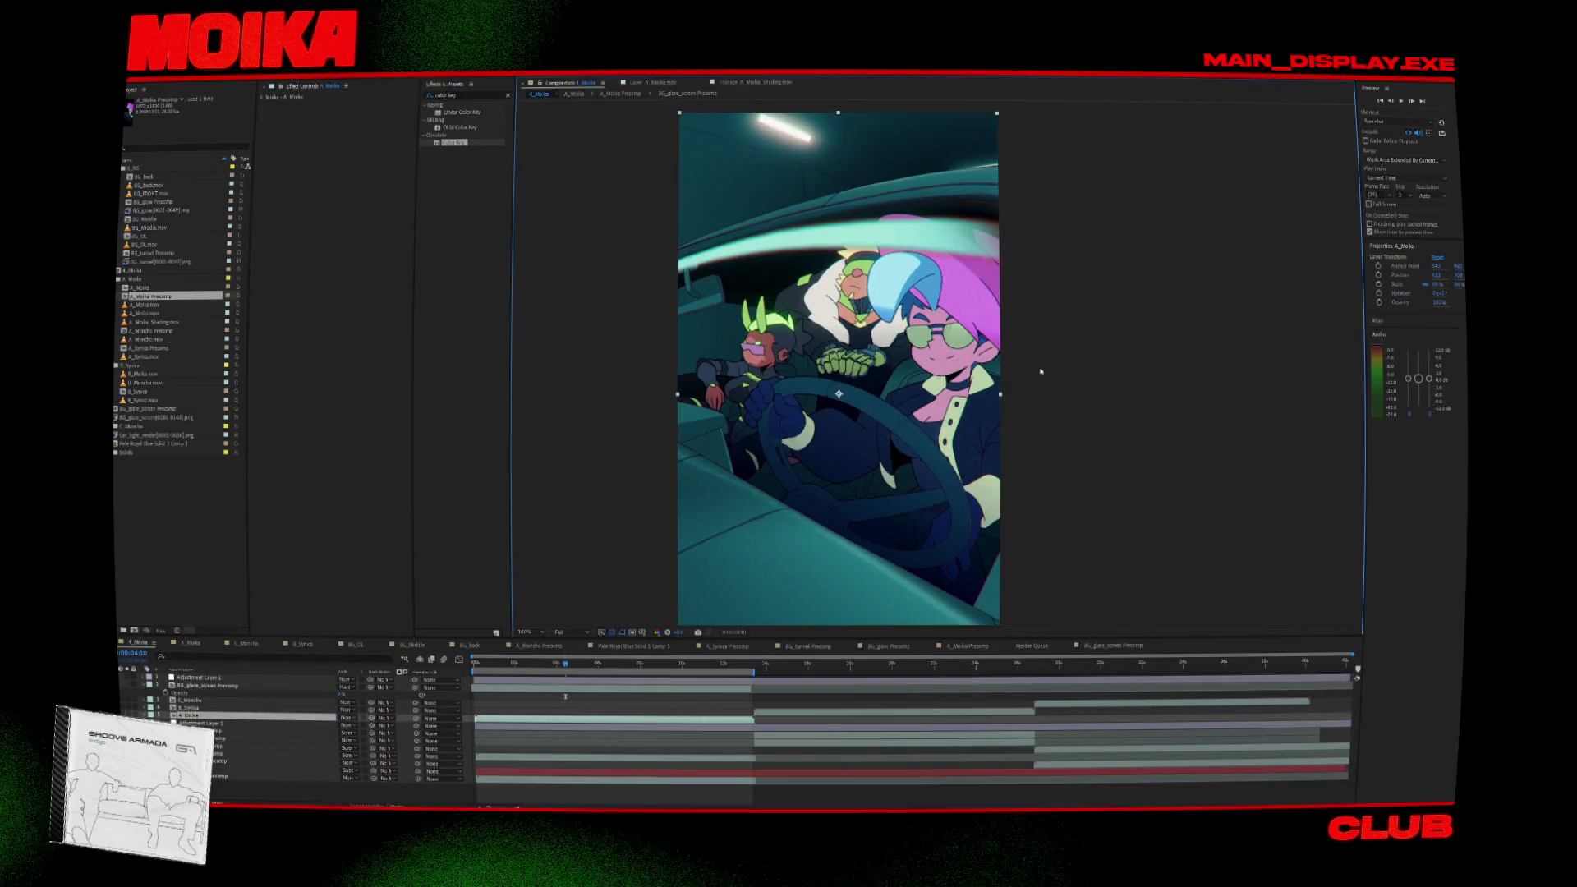
# Play and replay the scene preview to review the car shot.
pyautogui.press('space')
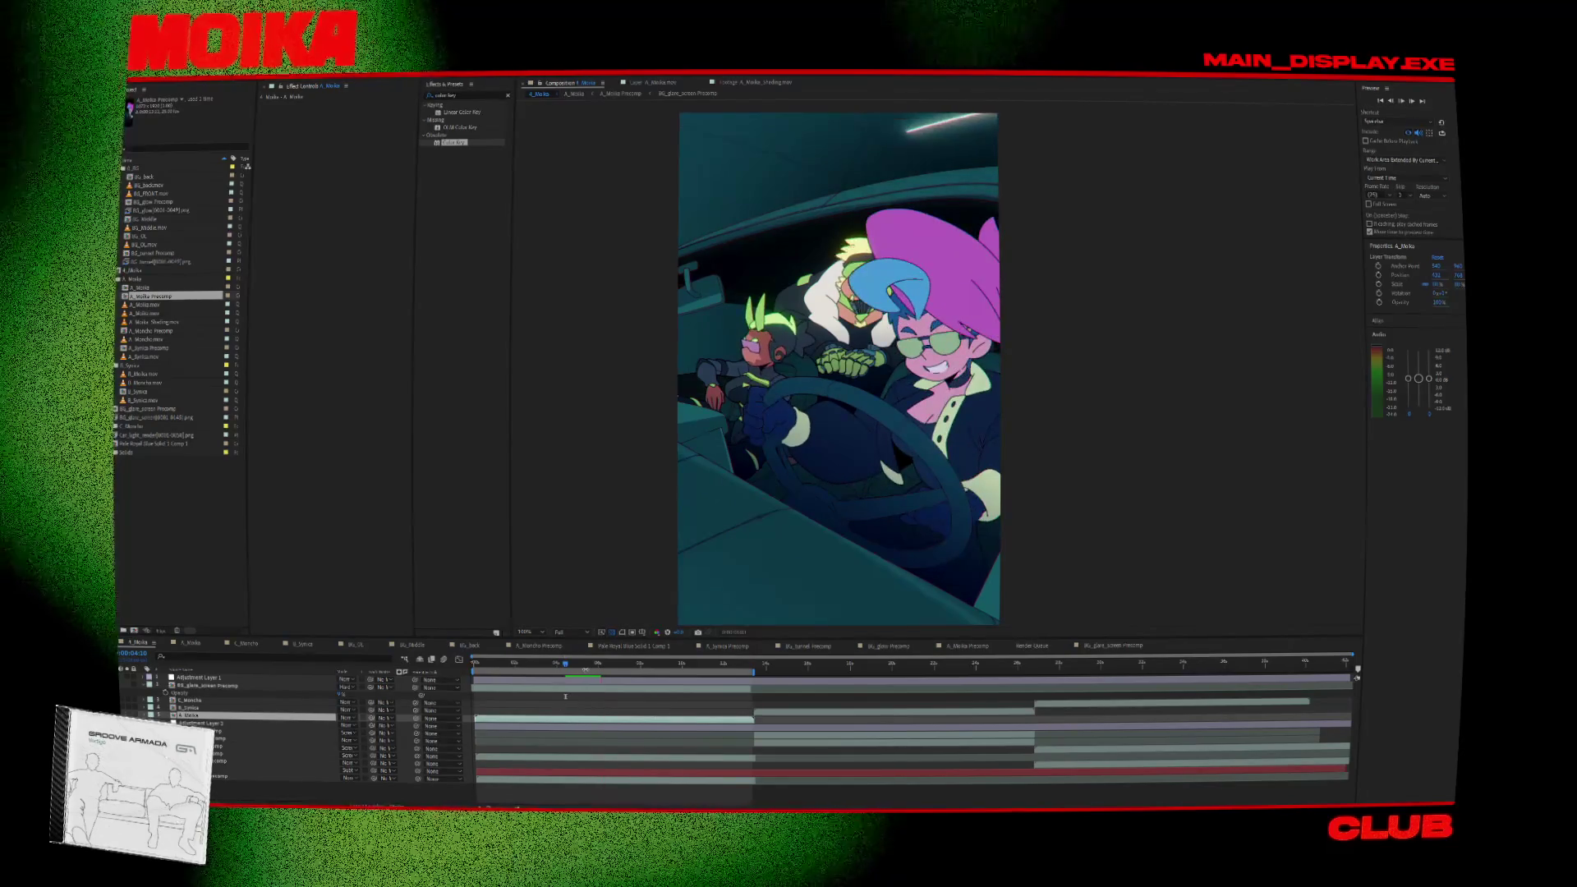
pyautogui.press('space')
pyautogui.click(1053, 381)
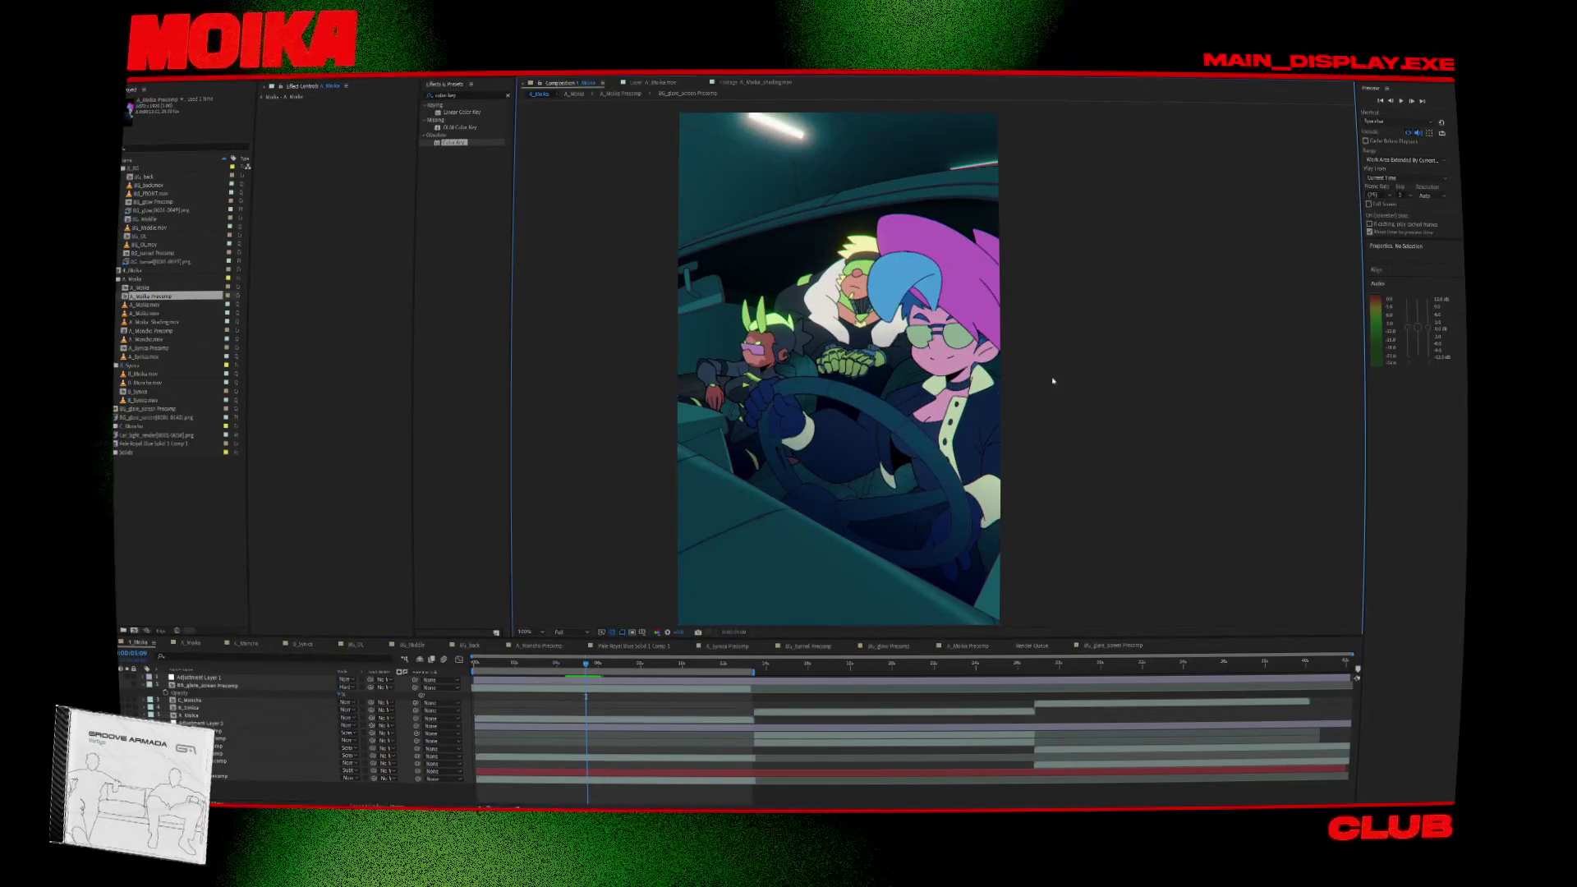
pyautogui.press('space')
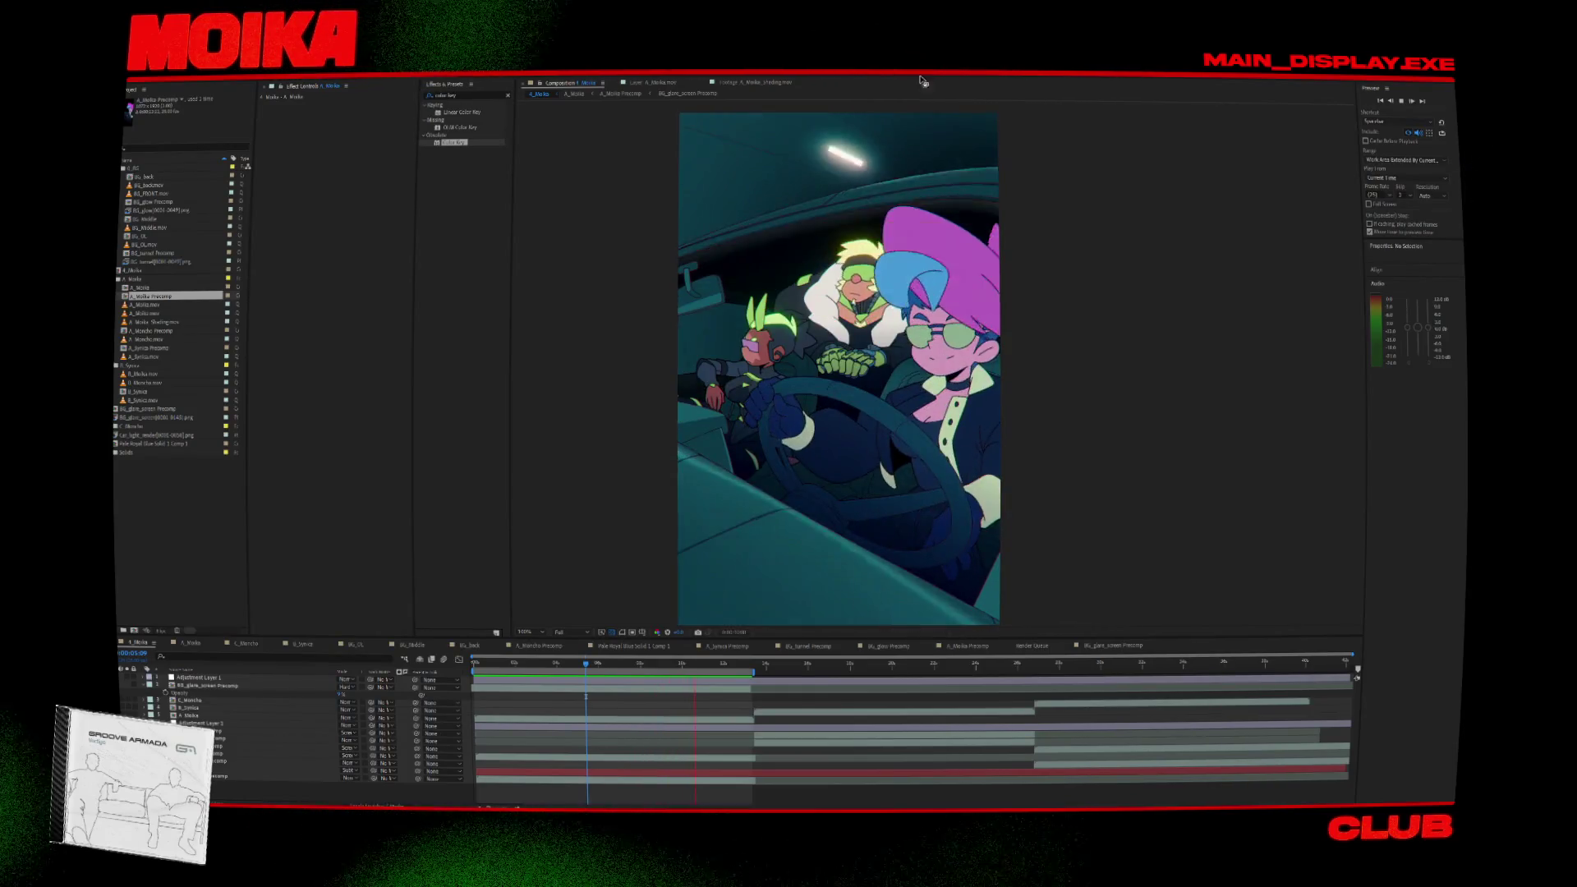
pyautogui.press('space')
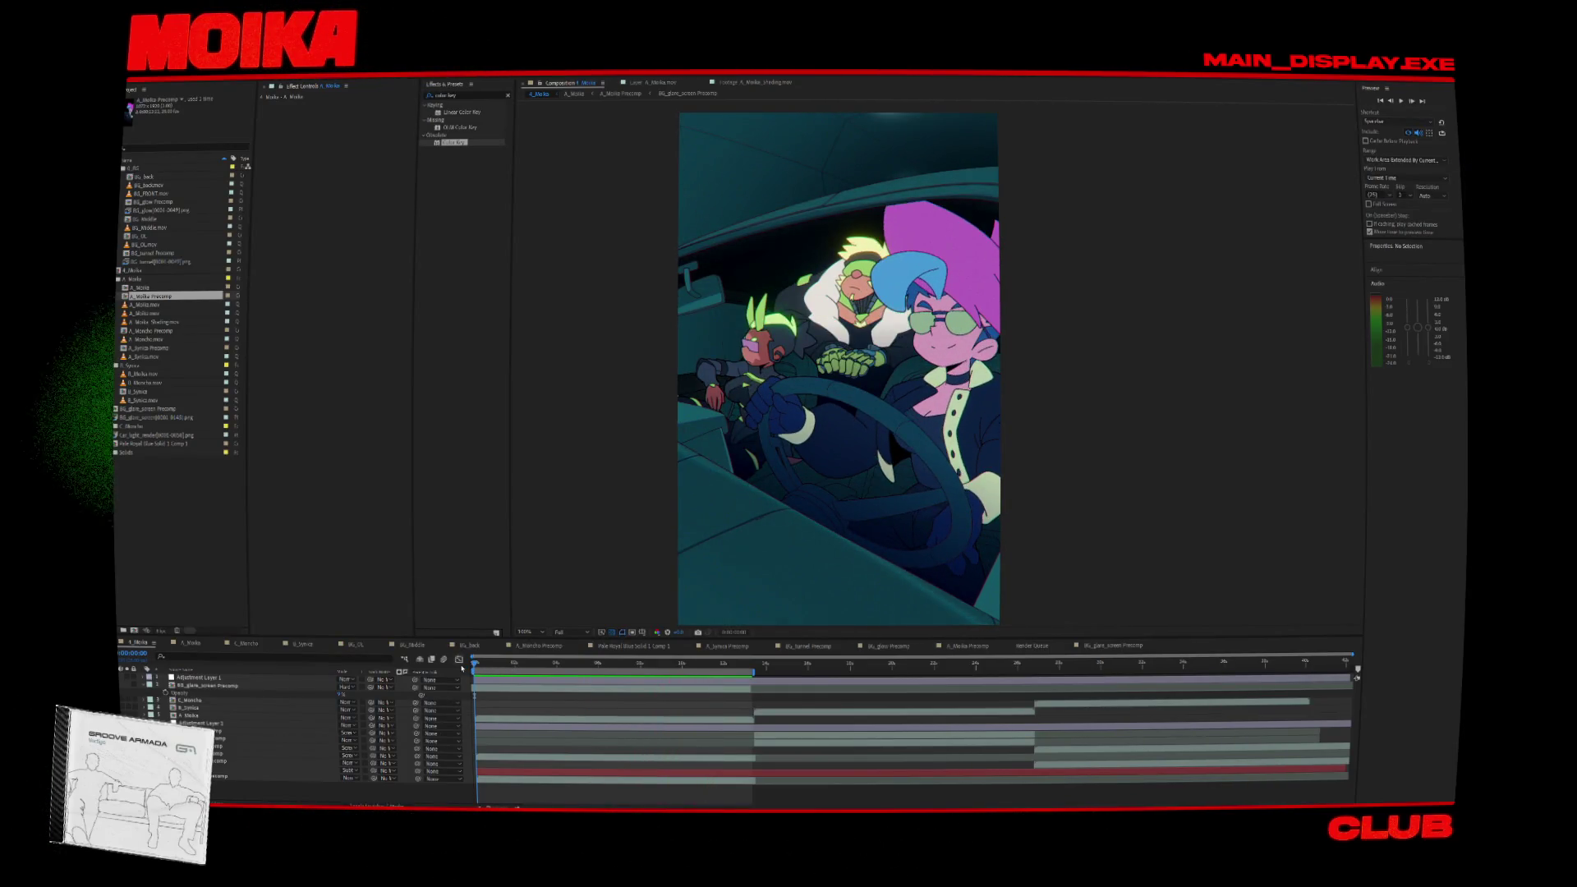
# Try Red Solid 1 two layers higher and preview the result.
pyautogui.moveTo(477, 669); pyautogui.dragTo(520, 690)
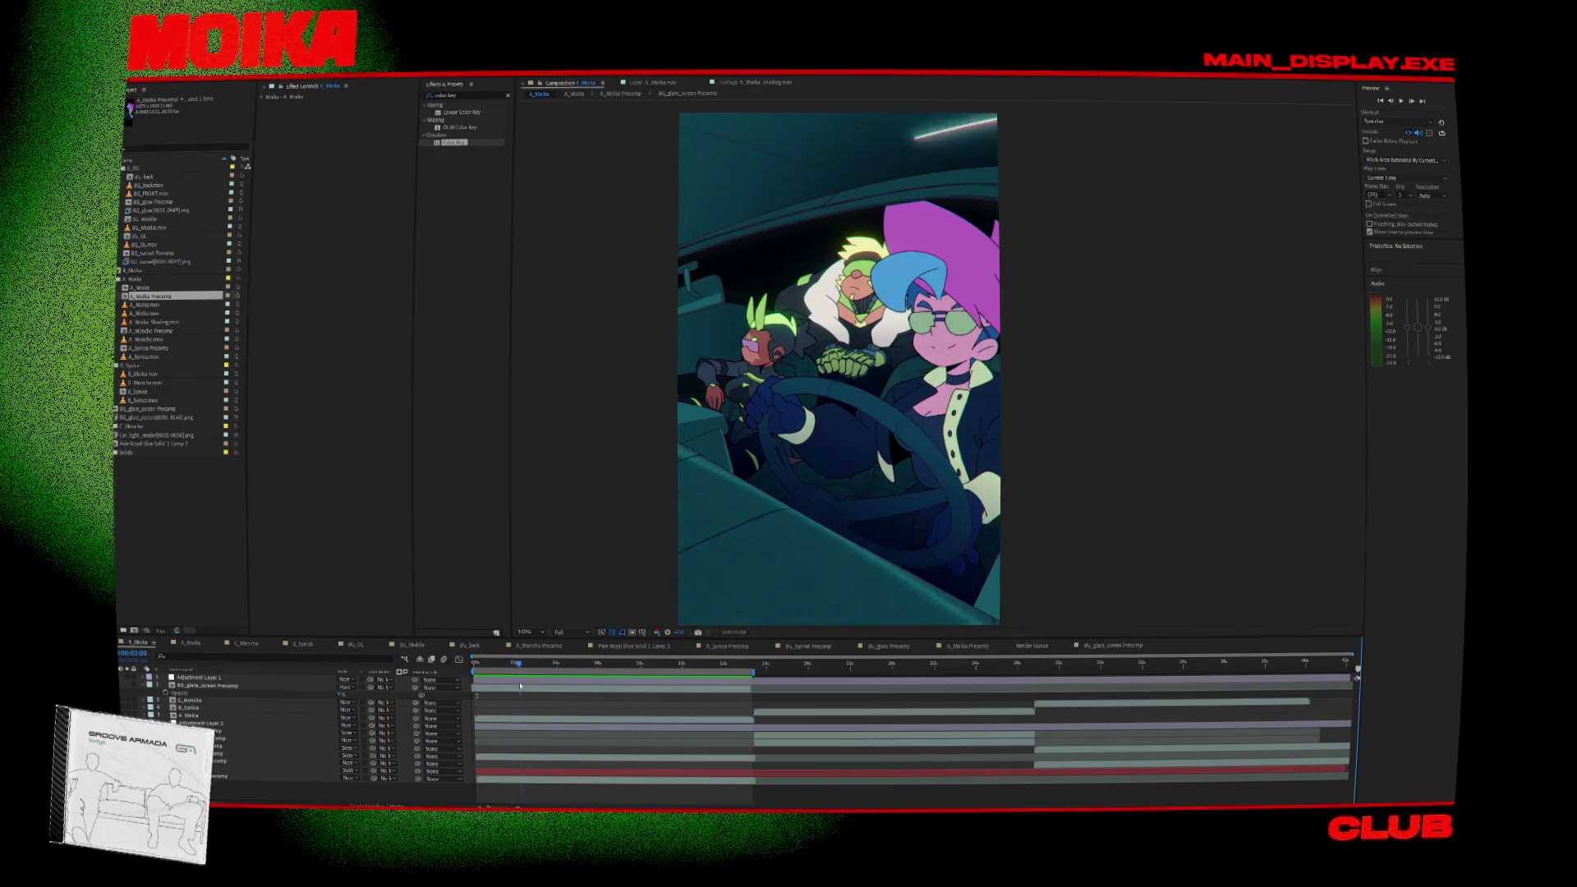
pyautogui.click(218, 762)
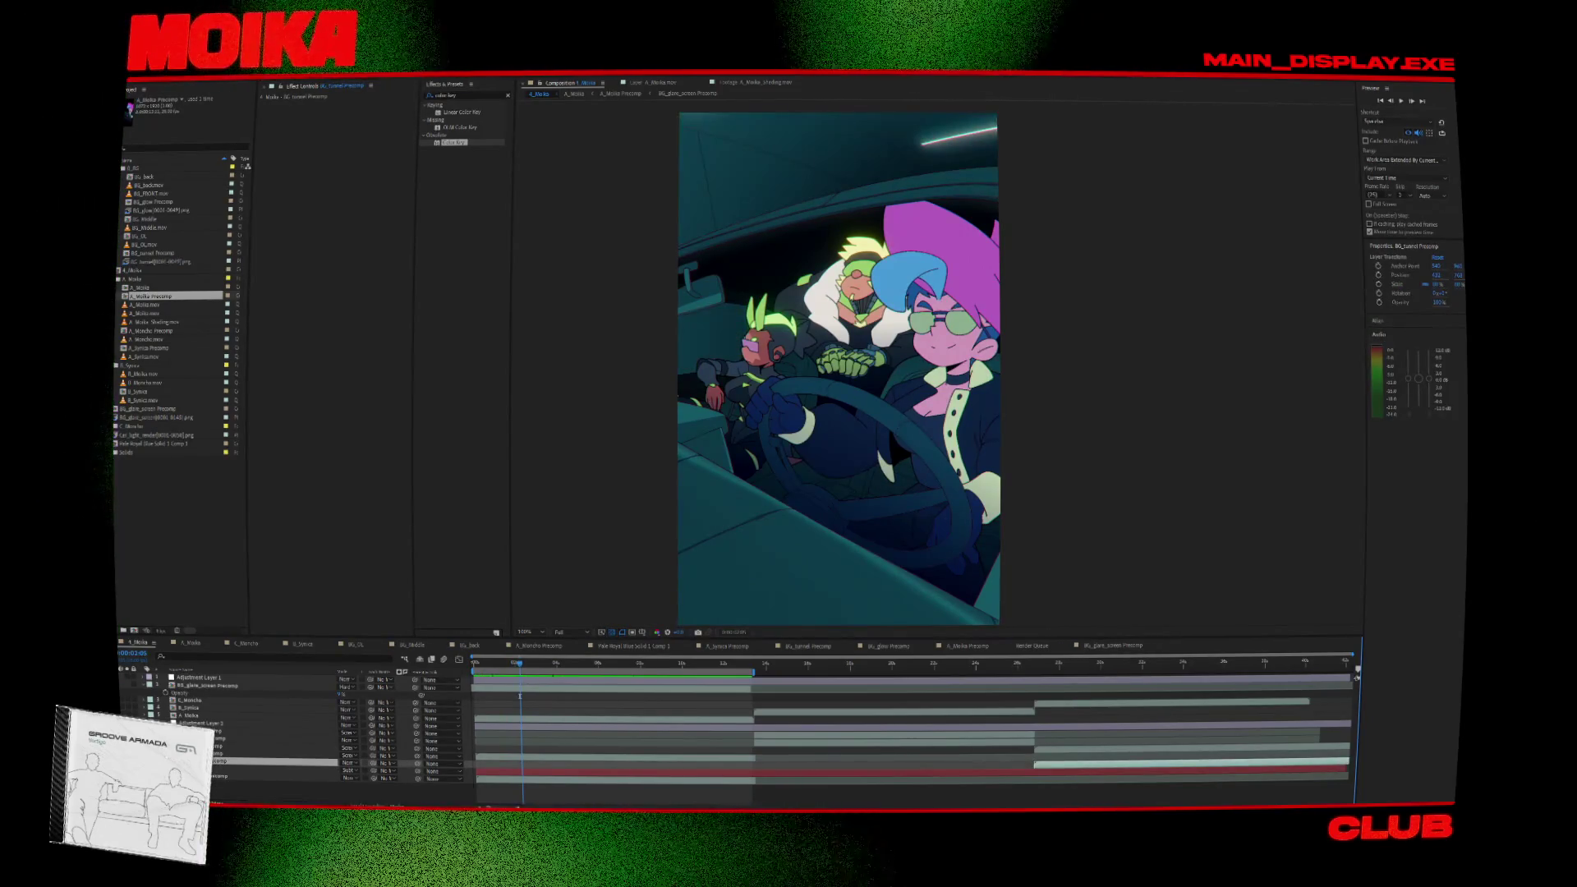
pyautogui.click(217, 771)
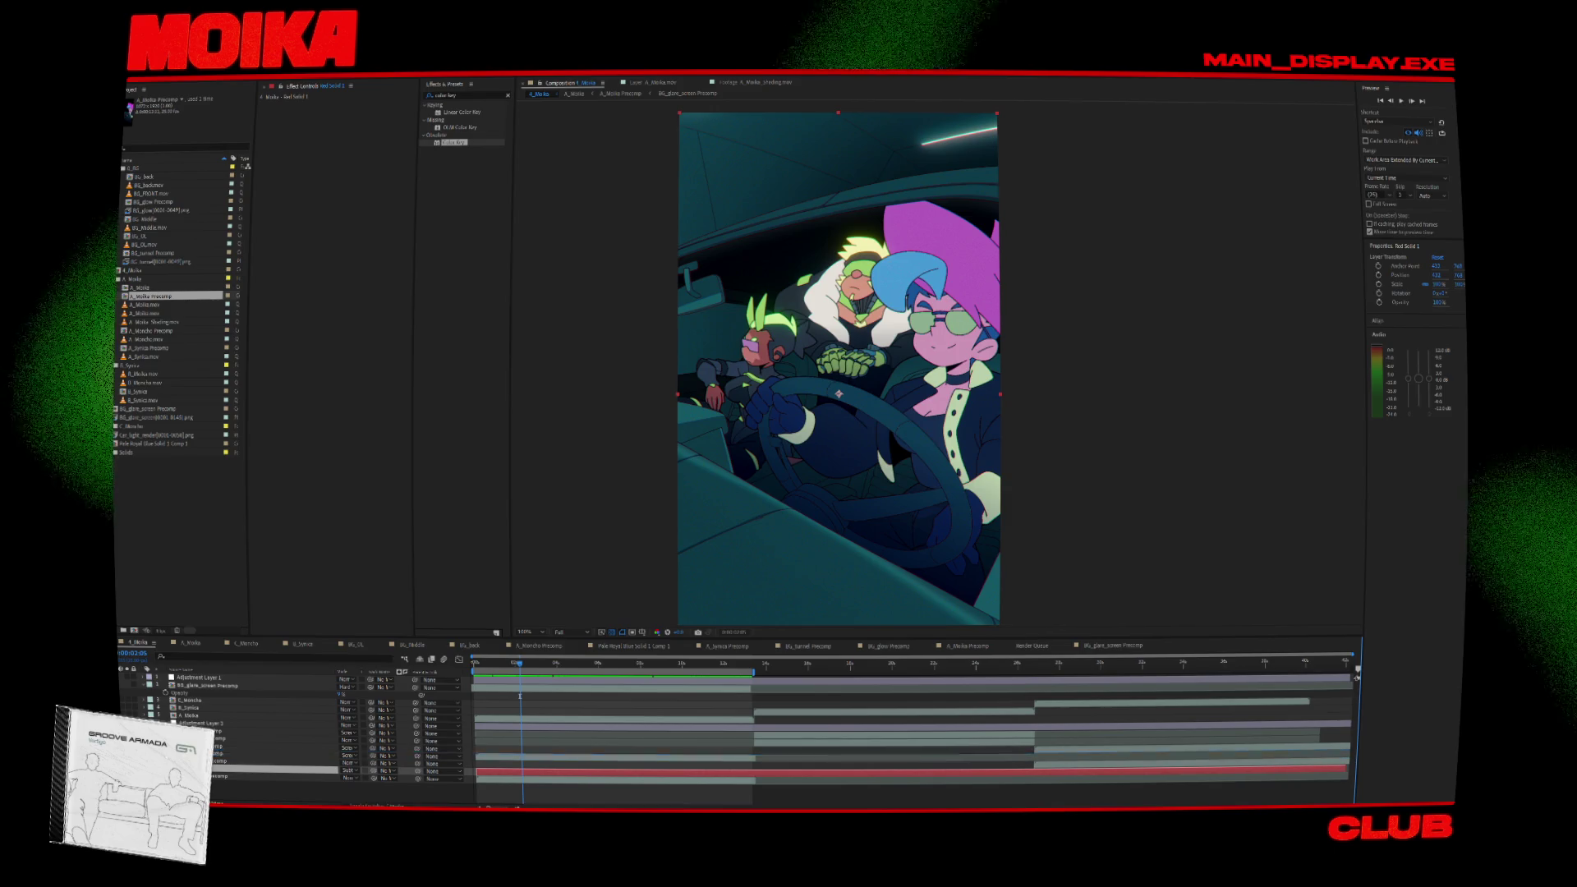
pyautogui.moveTo(218, 770); pyautogui.dragTo(218, 754)
pyautogui.press('space')
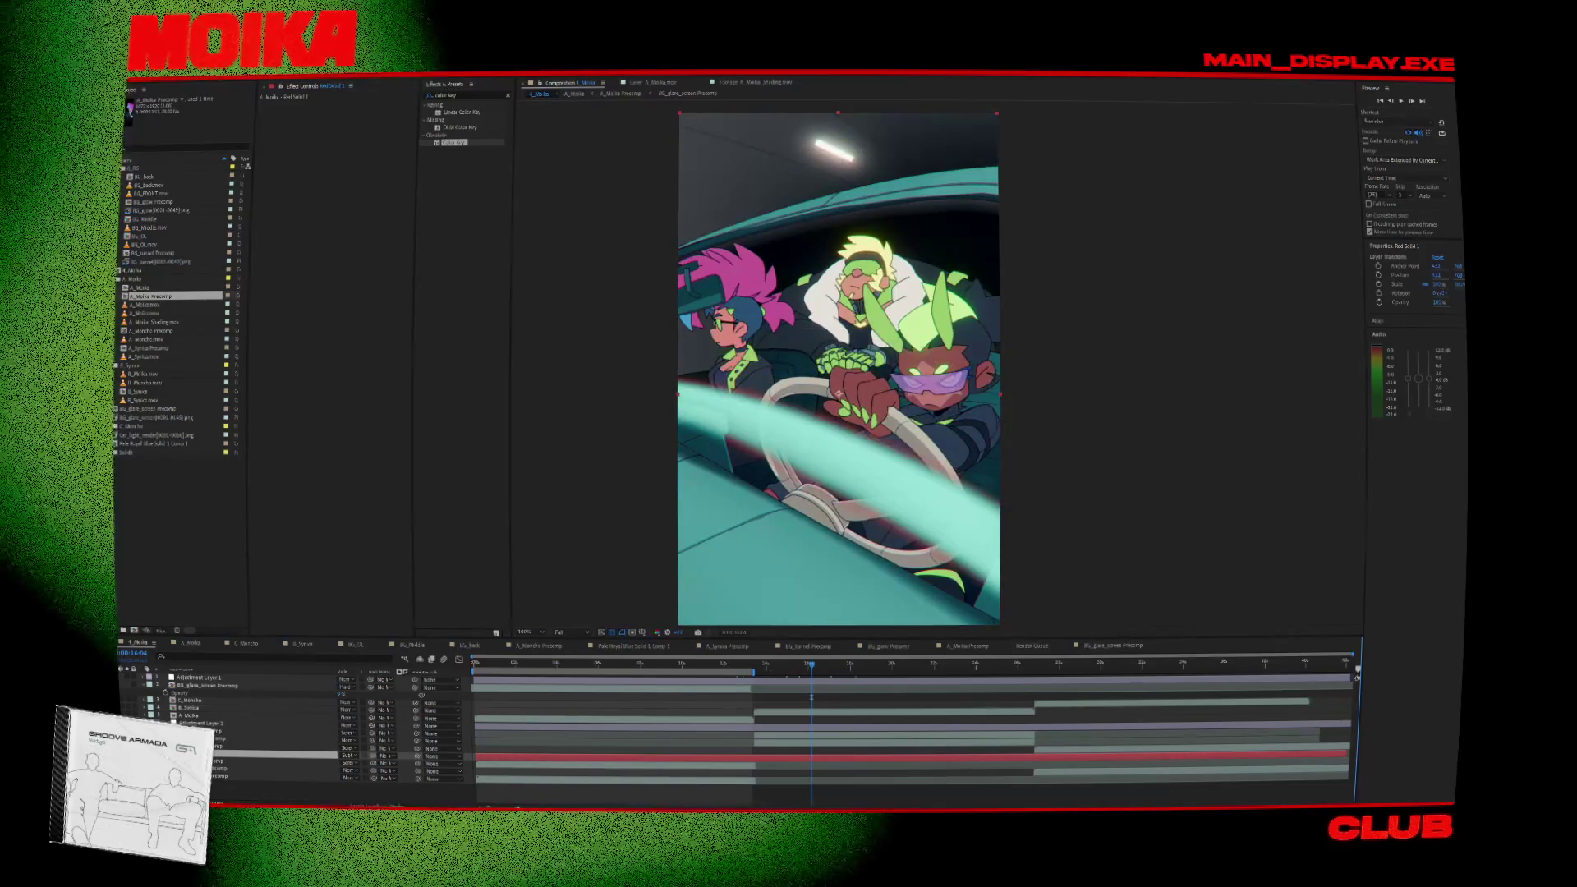
# Undo that, move Red Solid 1 to the fifth layer, and scrub to the driver close-up.
pyautogui.hotkey('ctrl', 'z')
pyautogui.click(839, 671)
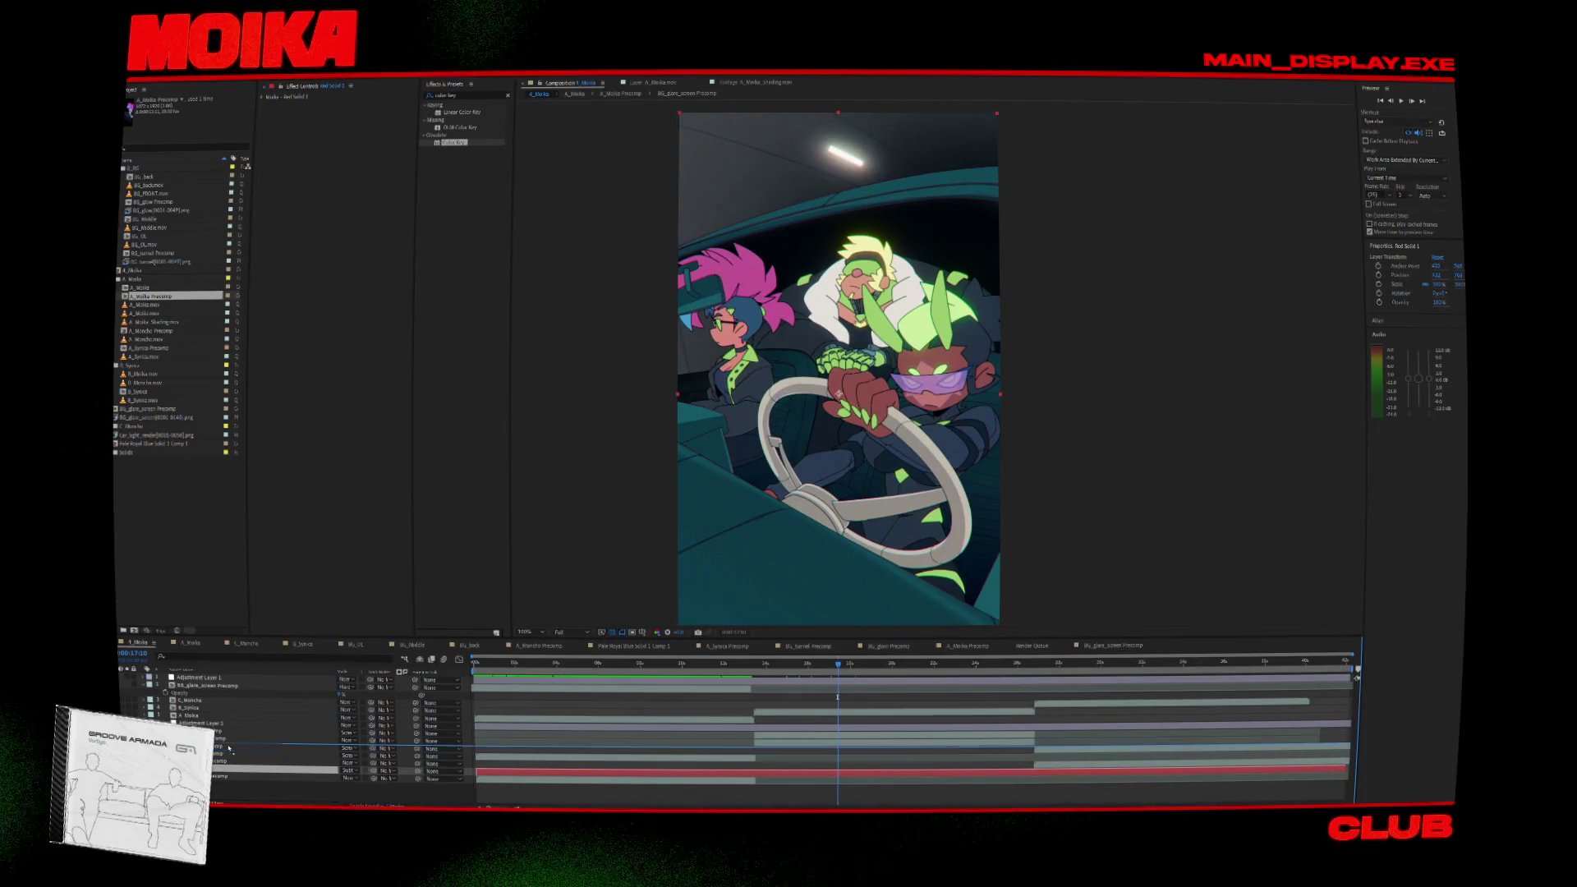
pyautogui.moveTo(234, 730); pyautogui.dragTo(234, 730)
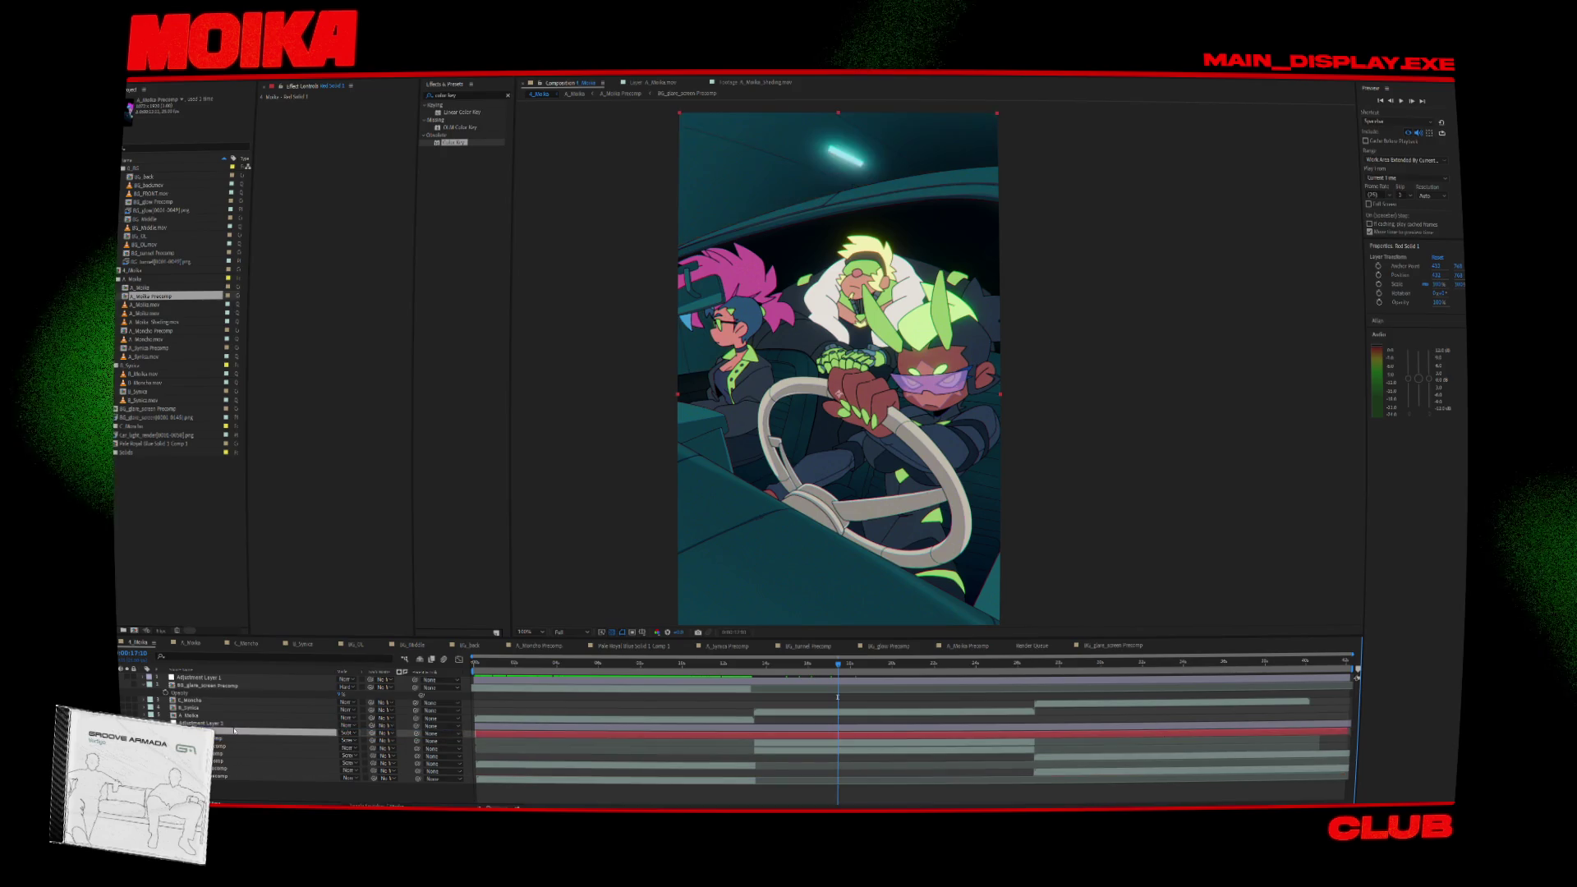
pyautogui.click(587, 664)
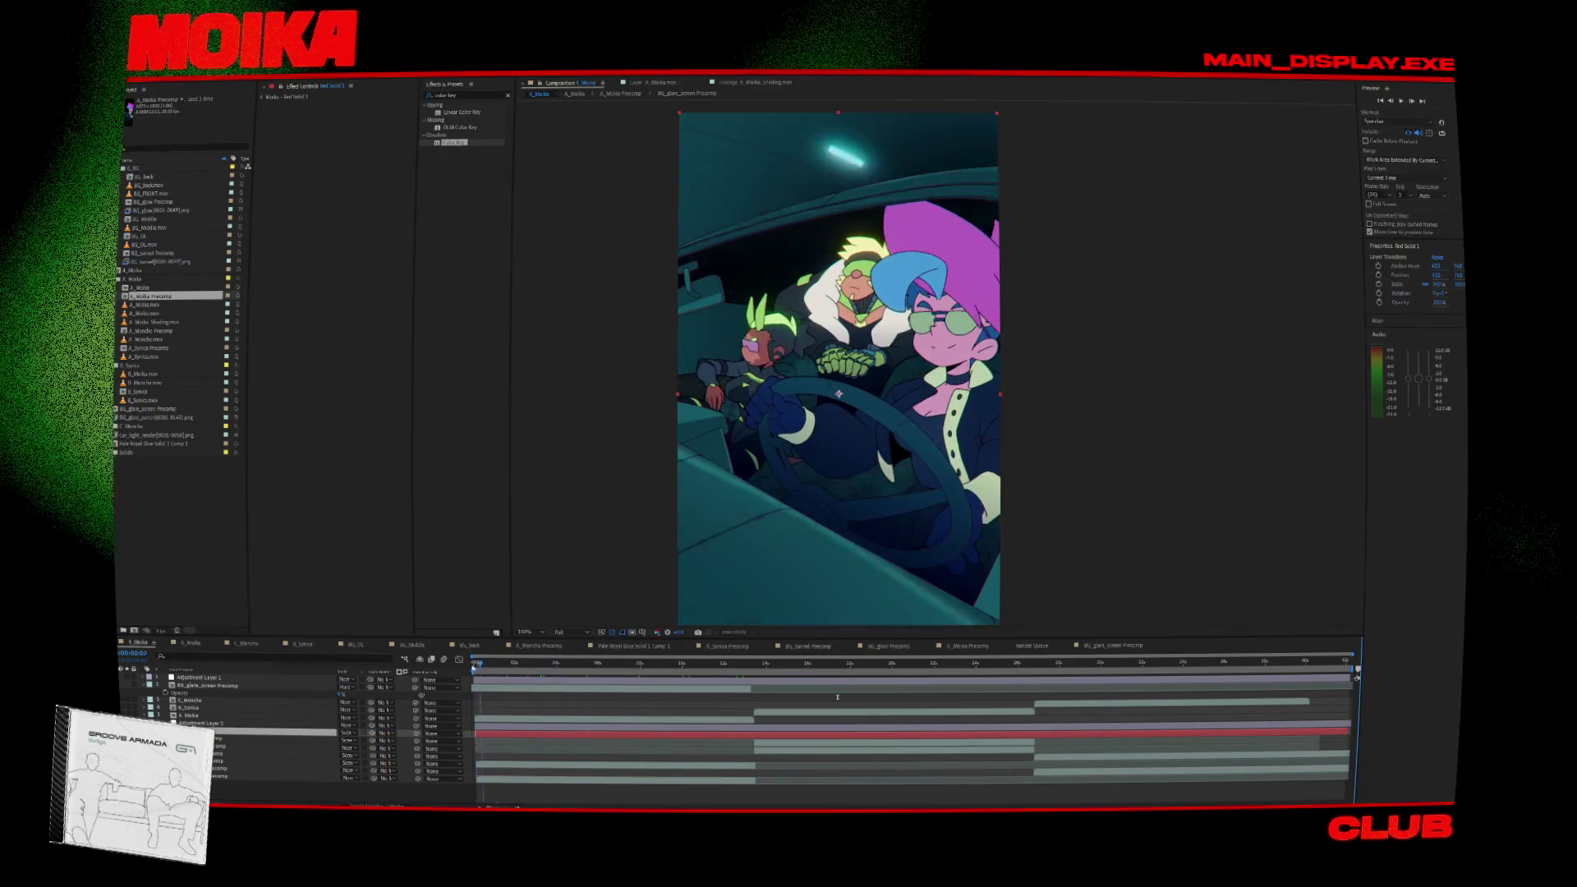
pyautogui.moveTo(560, 671); pyautogui.dragTo(1304, 686)
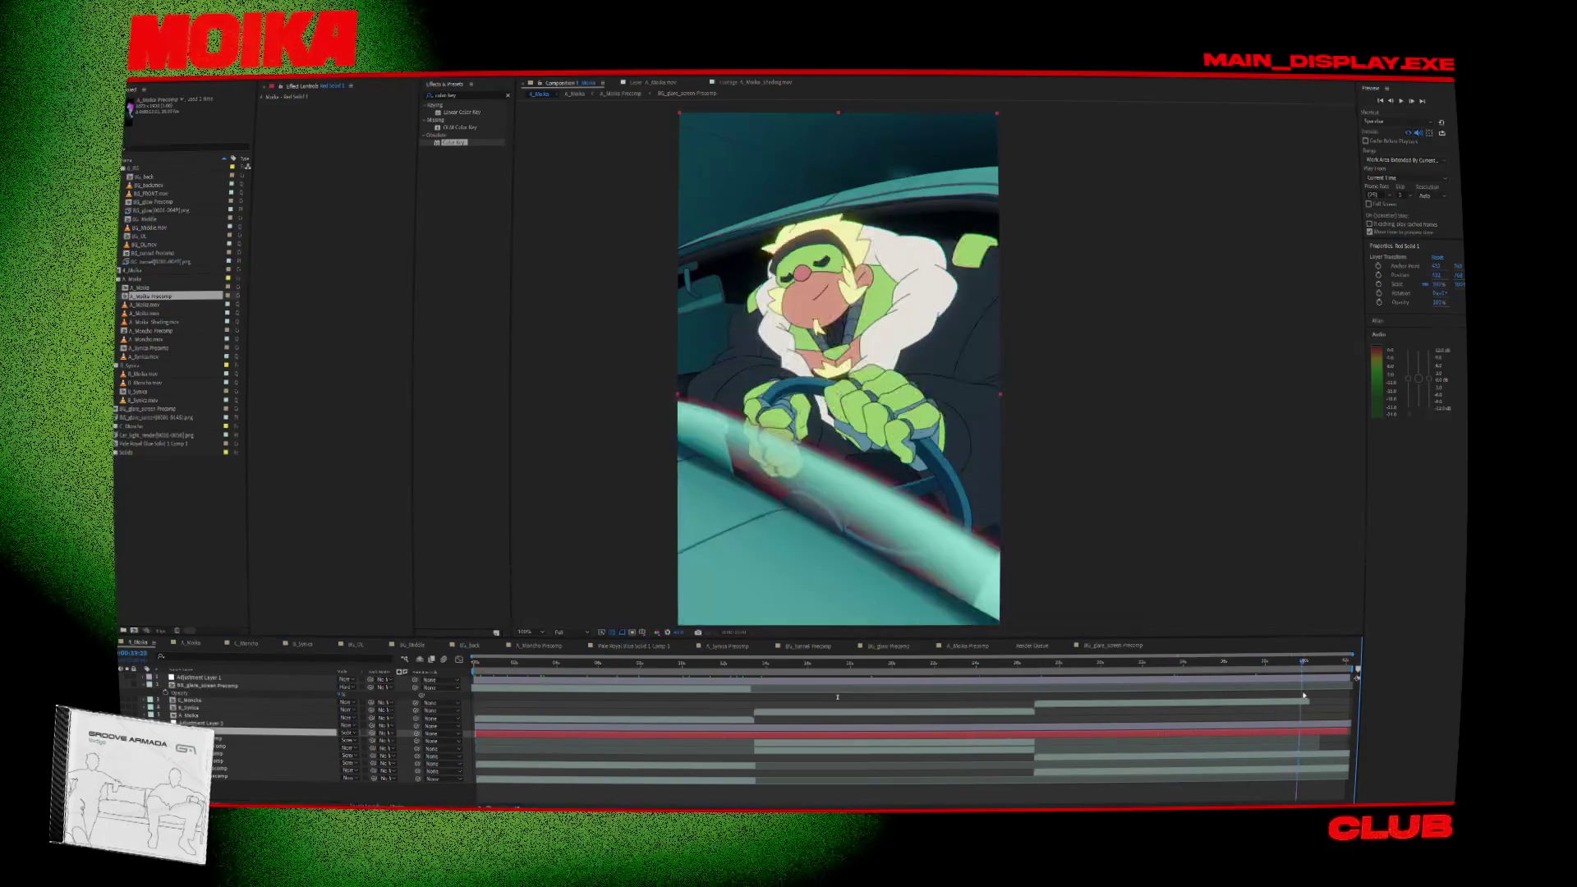
# Move BG_glow Precomp down one layer and time-stretch BG_tunnel Precomp to 125%.
pyautogui.click(648, 663)
pyautogui.click(316, 762)
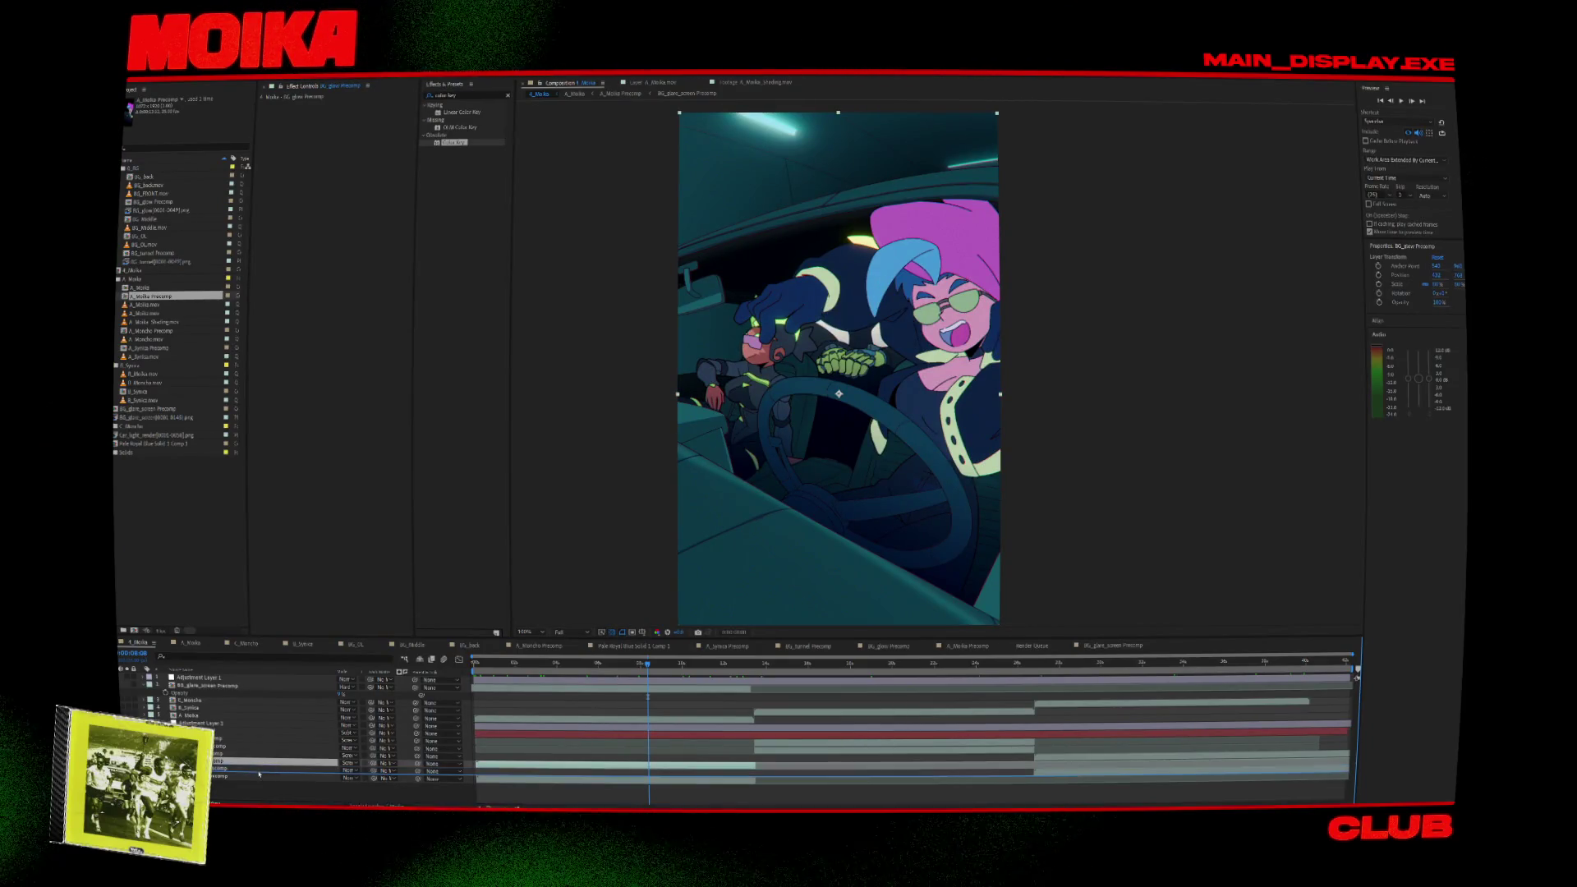
pyautogui.moveTo(259, 773); pyautogui.dragTo(261, 776)
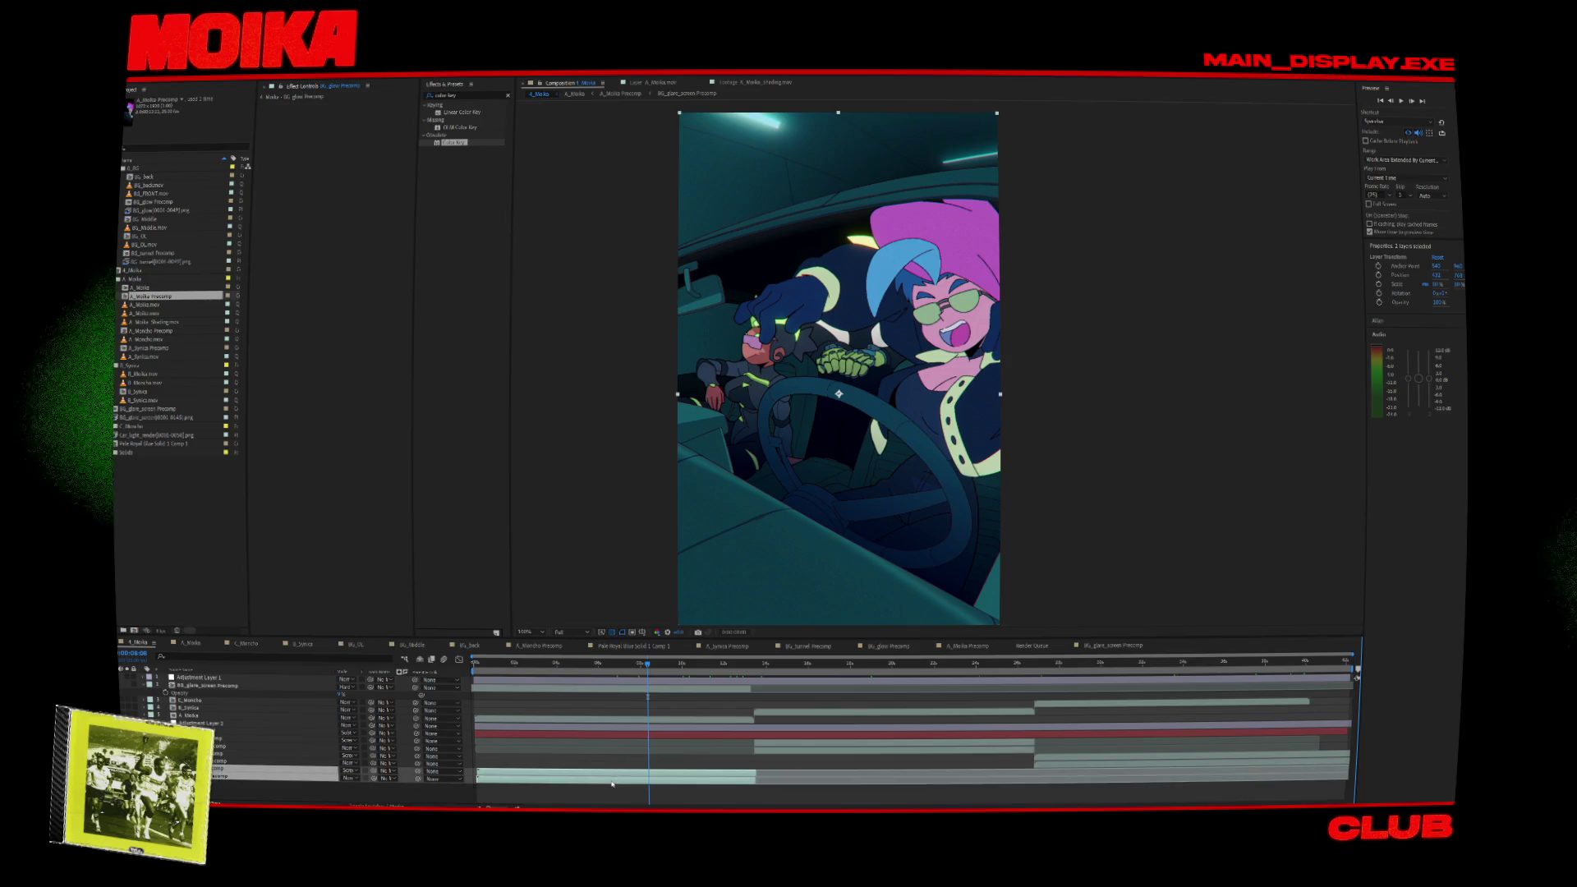
pyautogui.rightClick(612, 785)
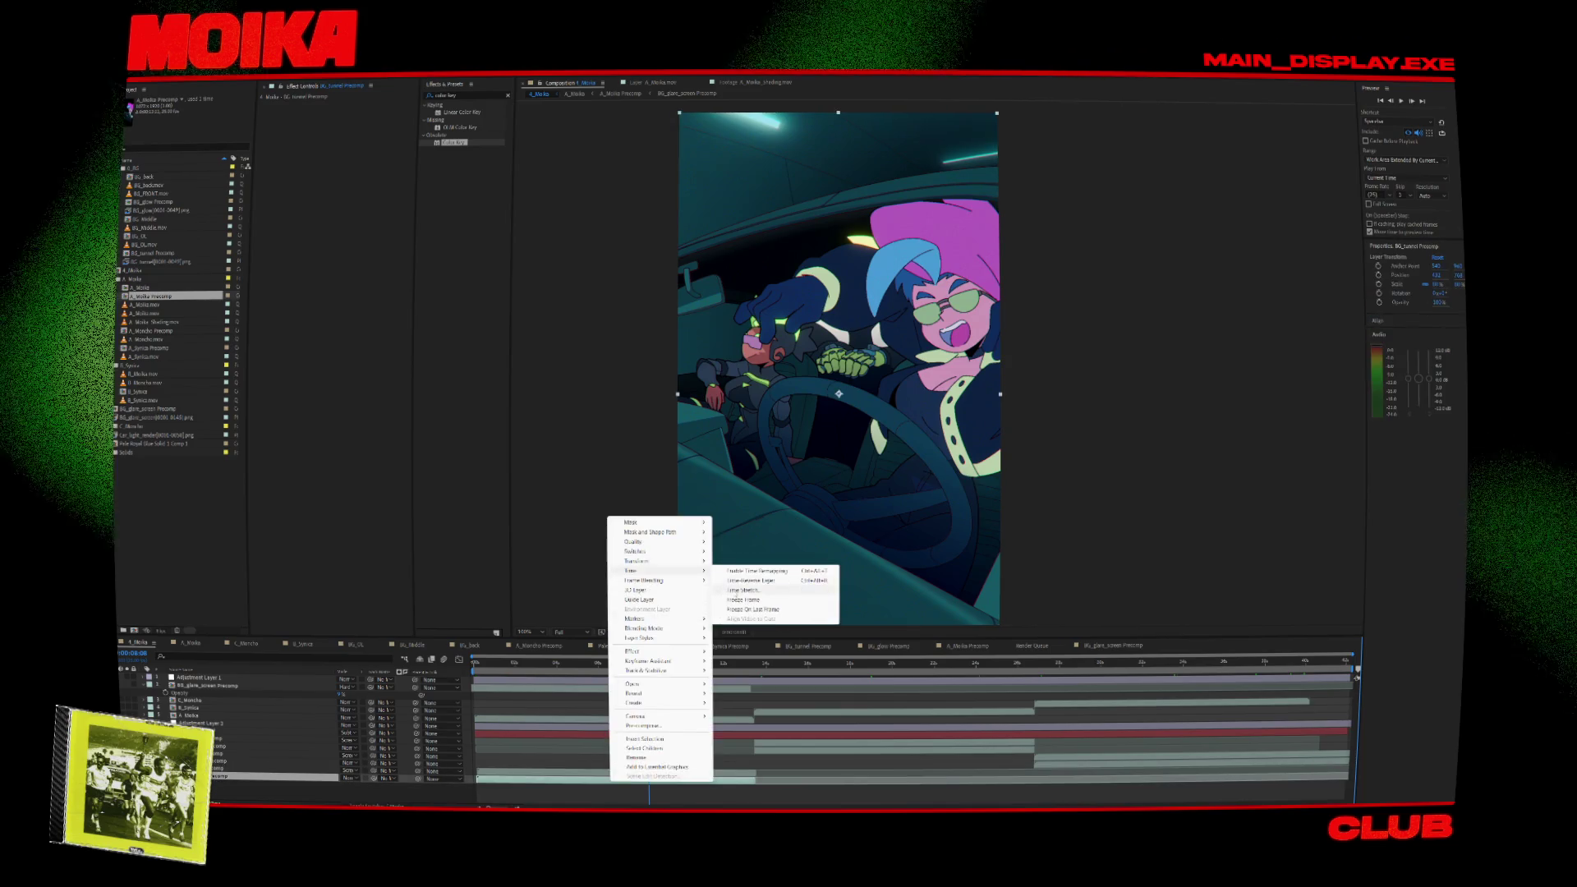
pyautogui.click(744, 590)
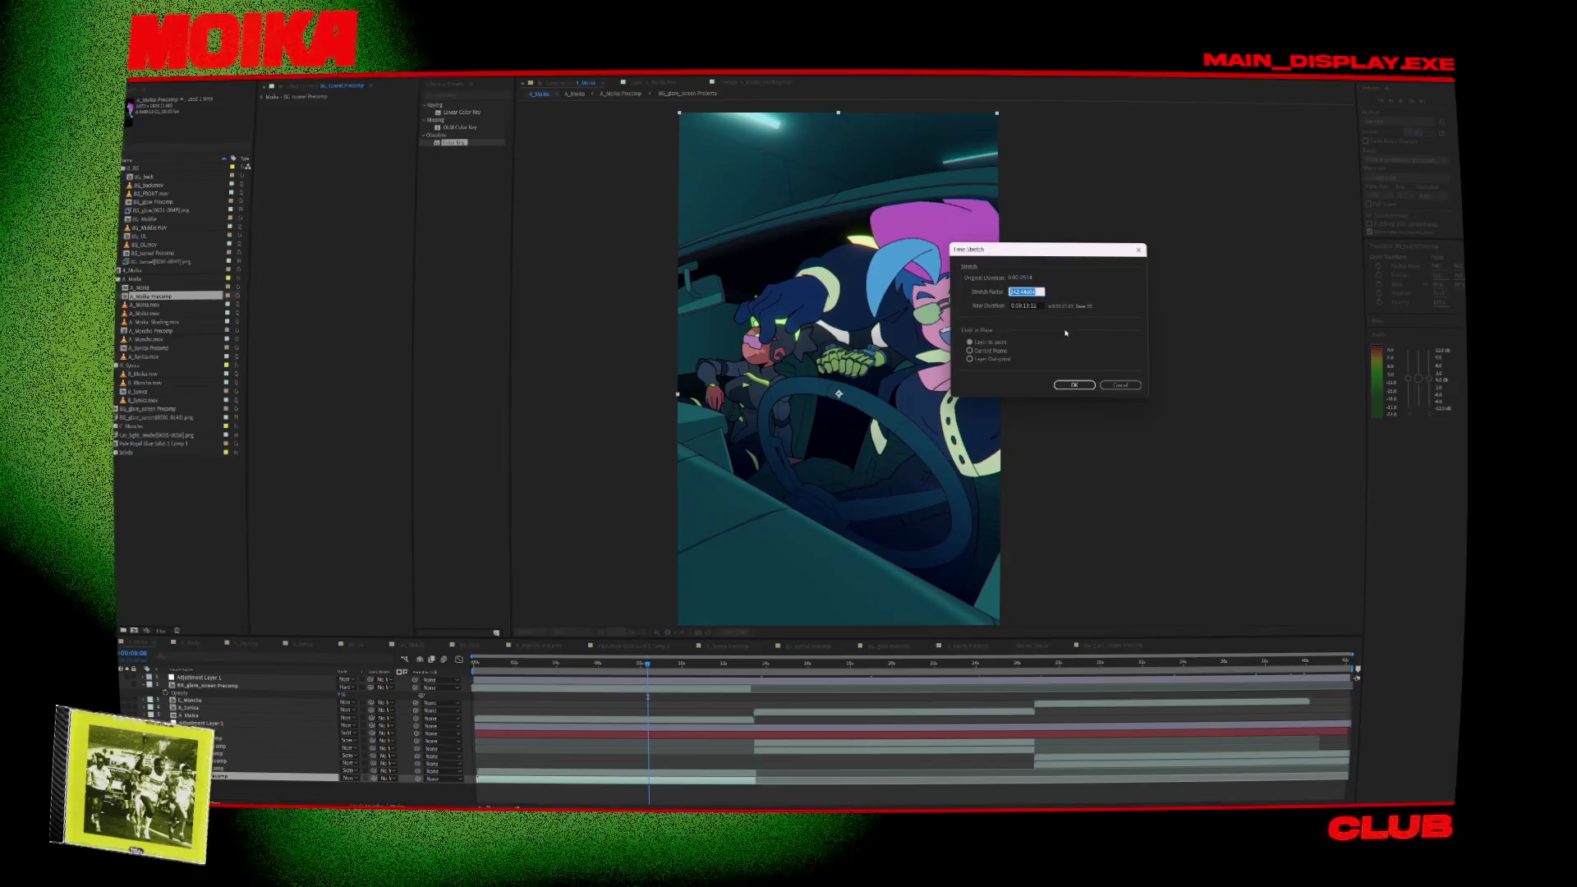
pyautogui.write('125')
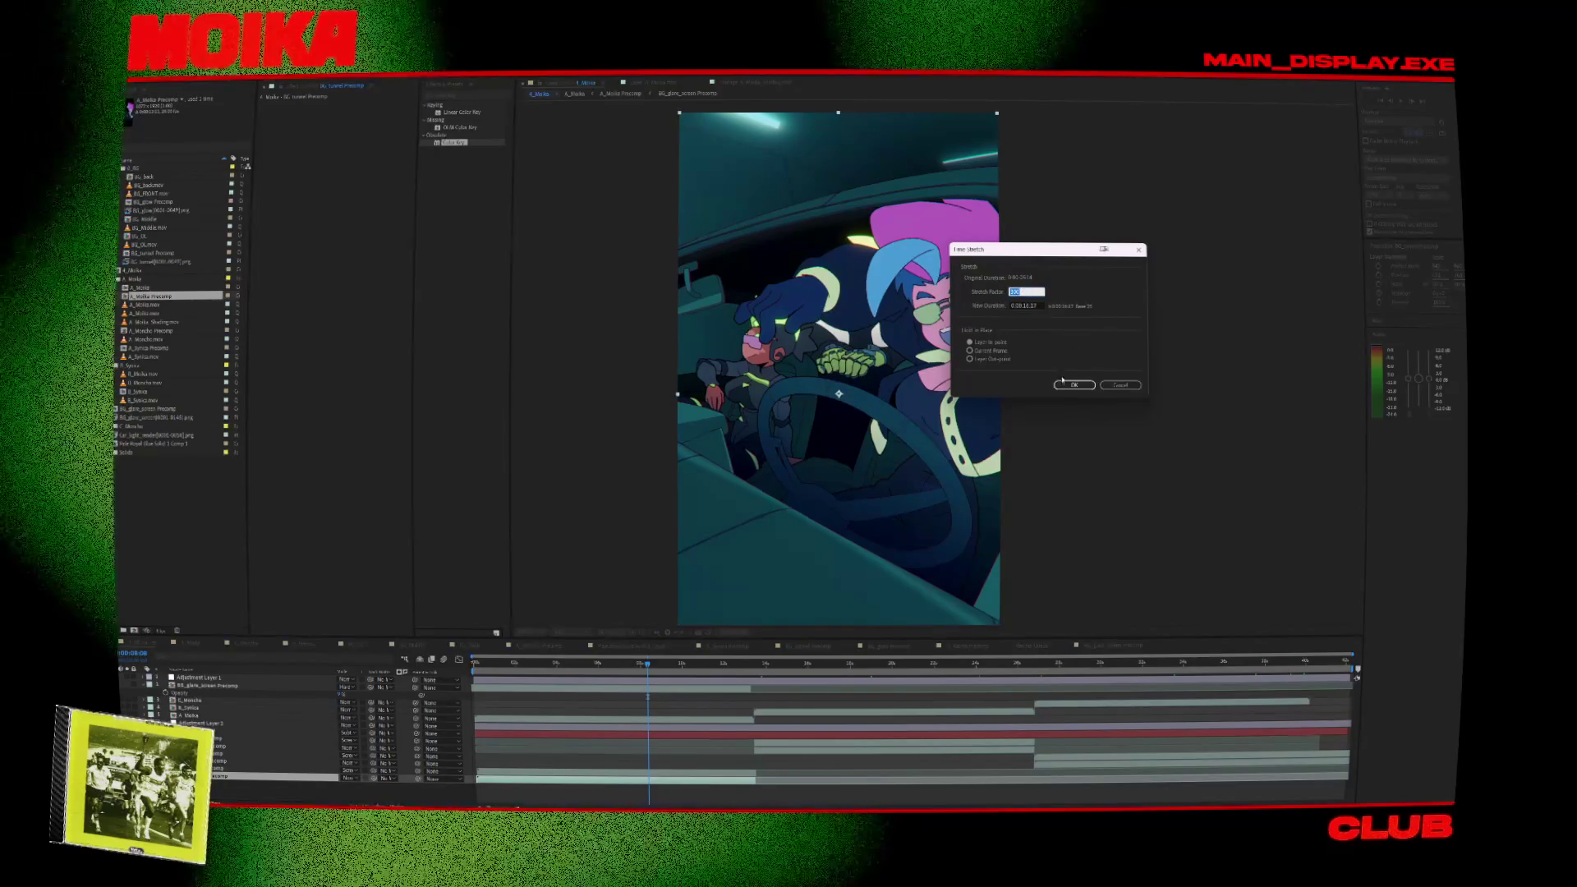
pyautogui.press('Return')
# Time-stretch BG_glow Precomp to 125% and preview the scene from the start.
pyautogui.rightClick(523, 774)
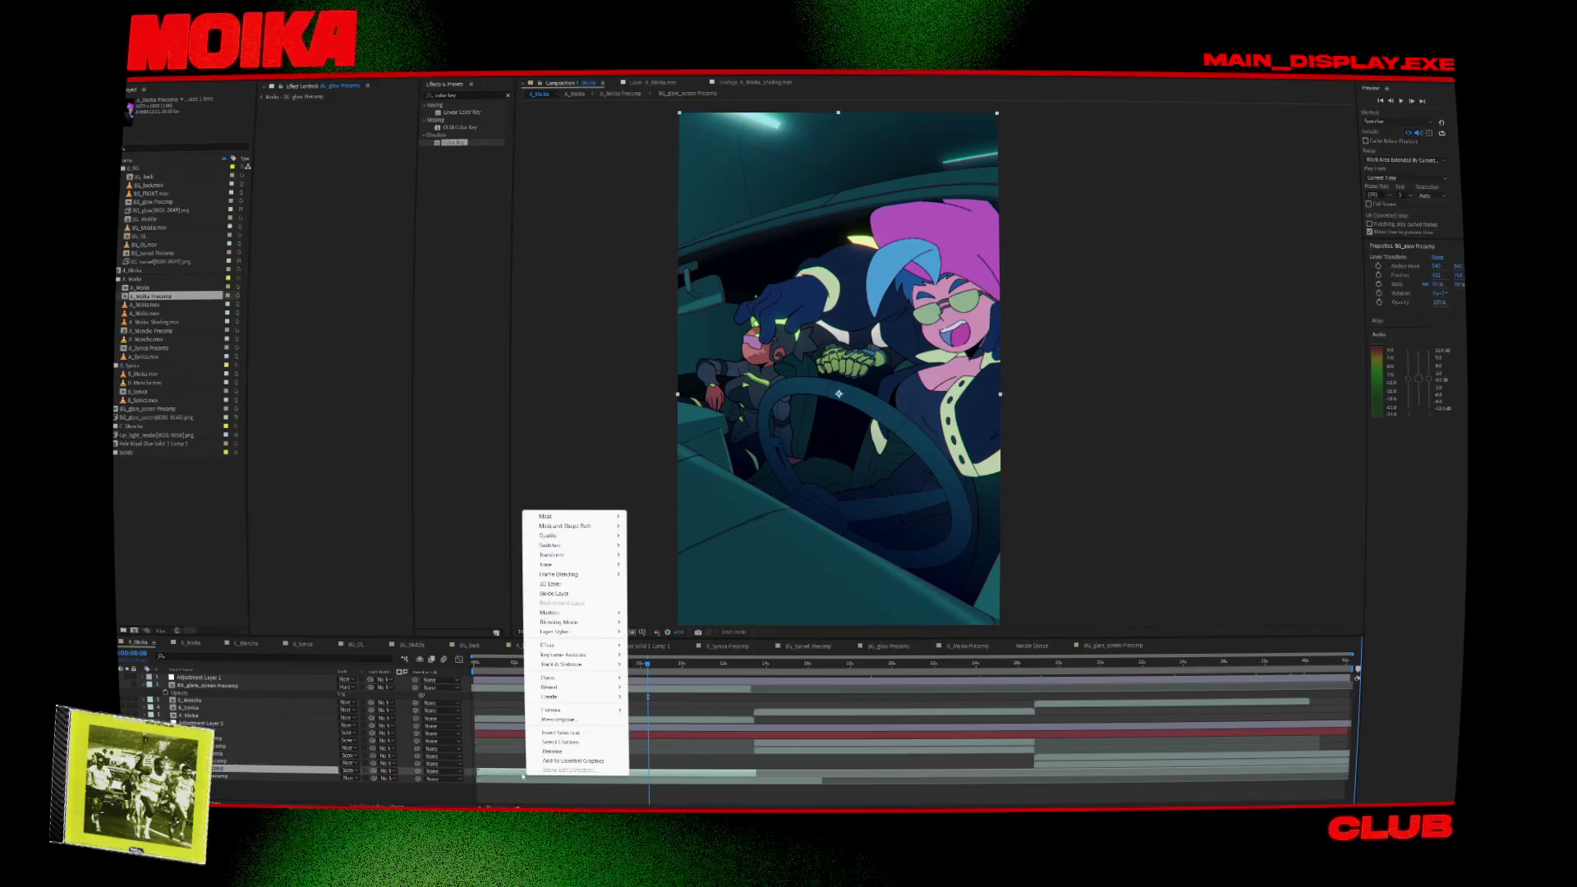
pyautogui.click(661, 584)
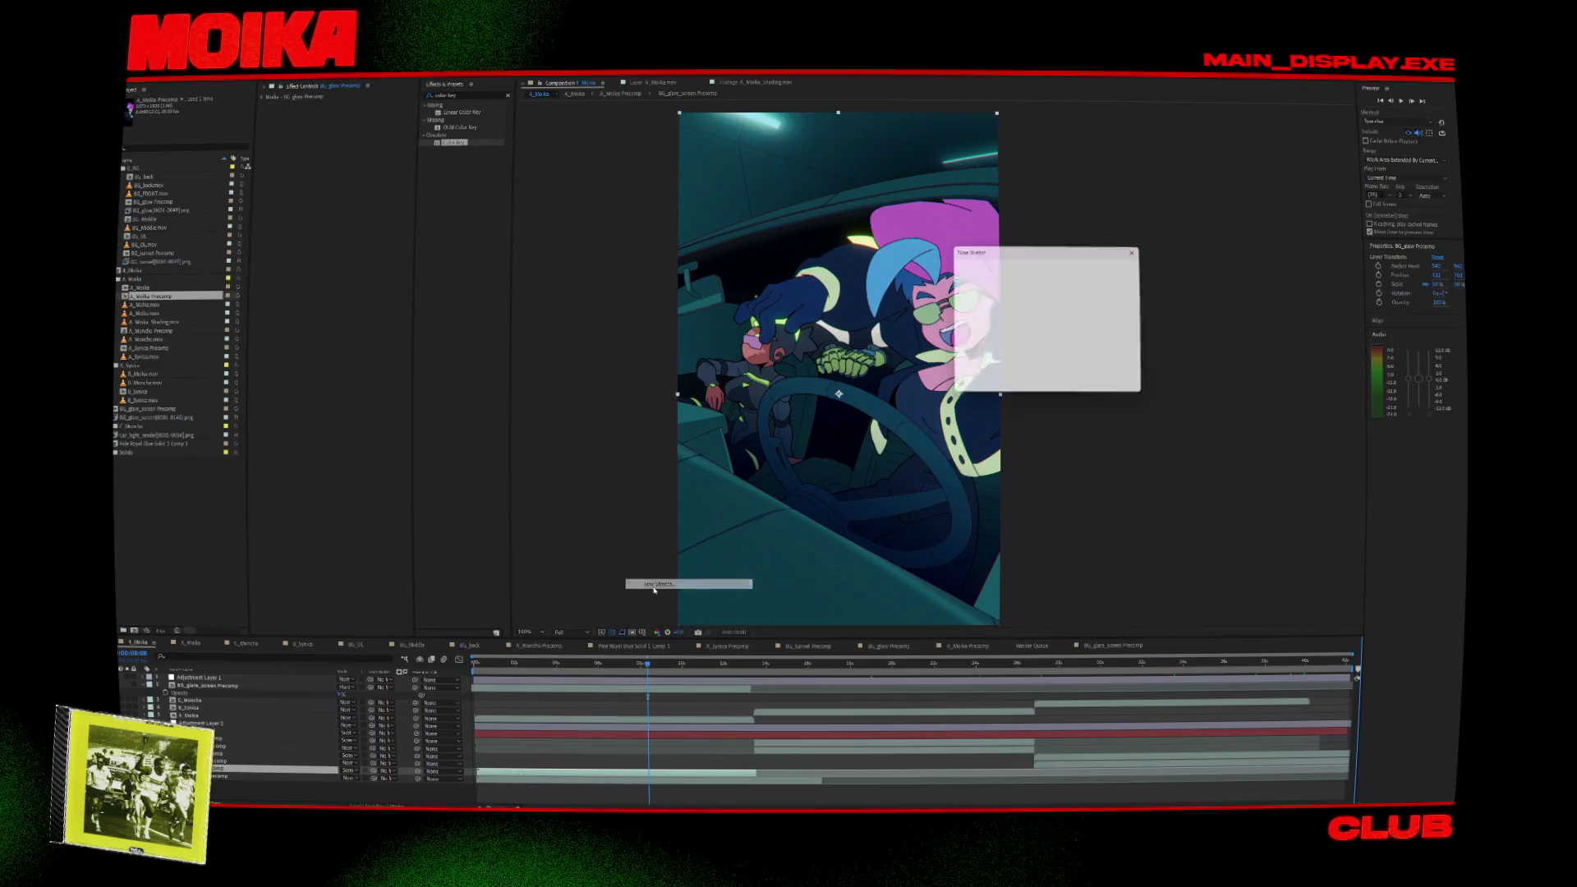
pyautogui.click(1072, 386)
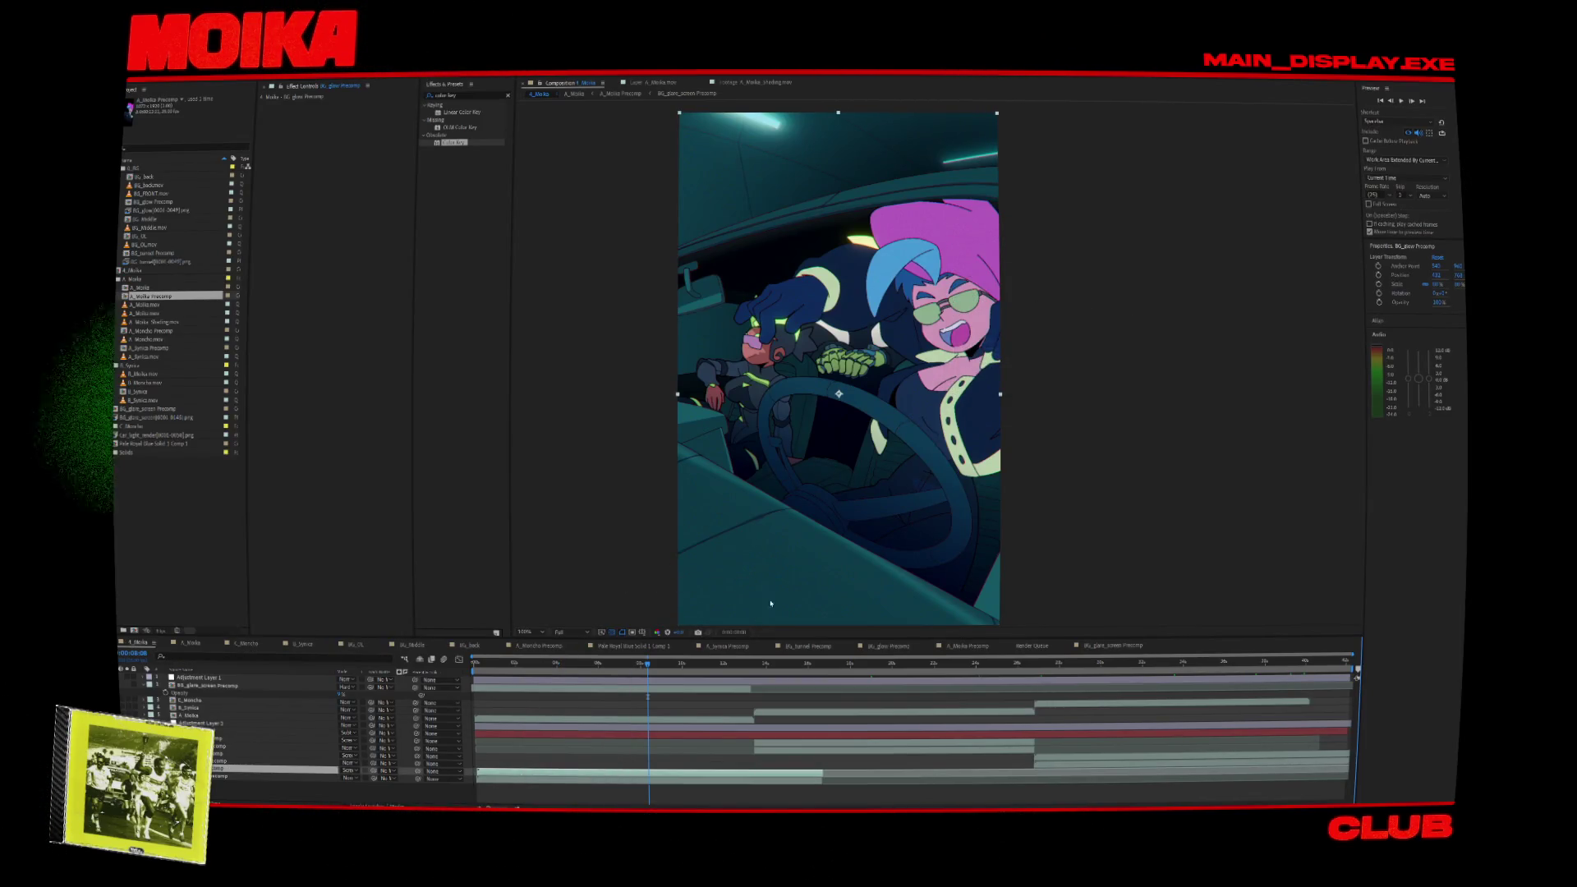
pyautogui.click(754, 664)
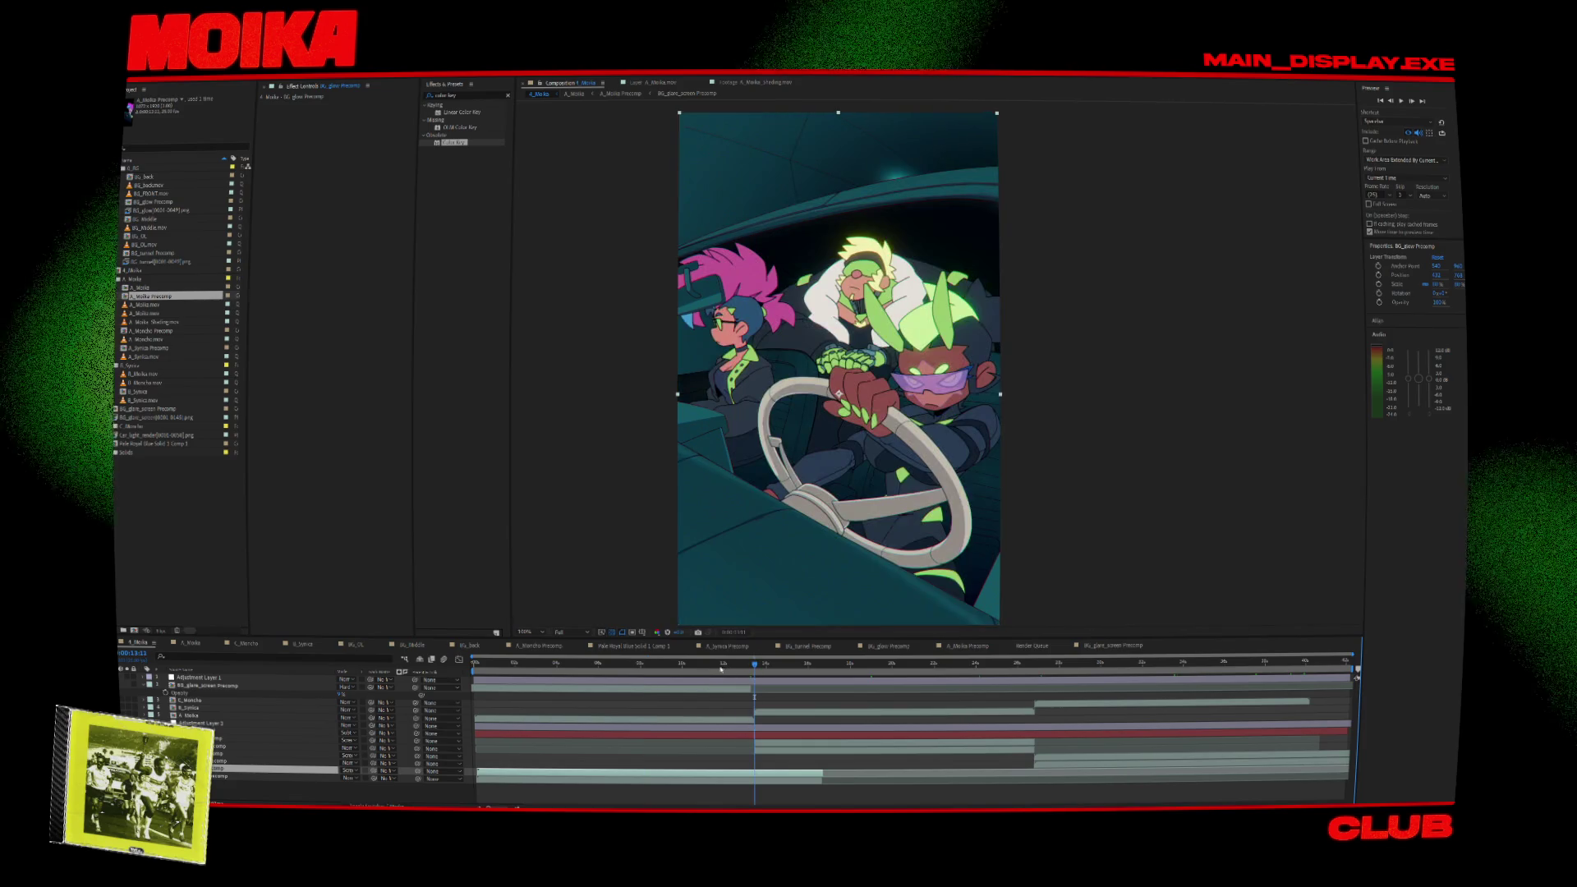
pyautogui.press('Home')
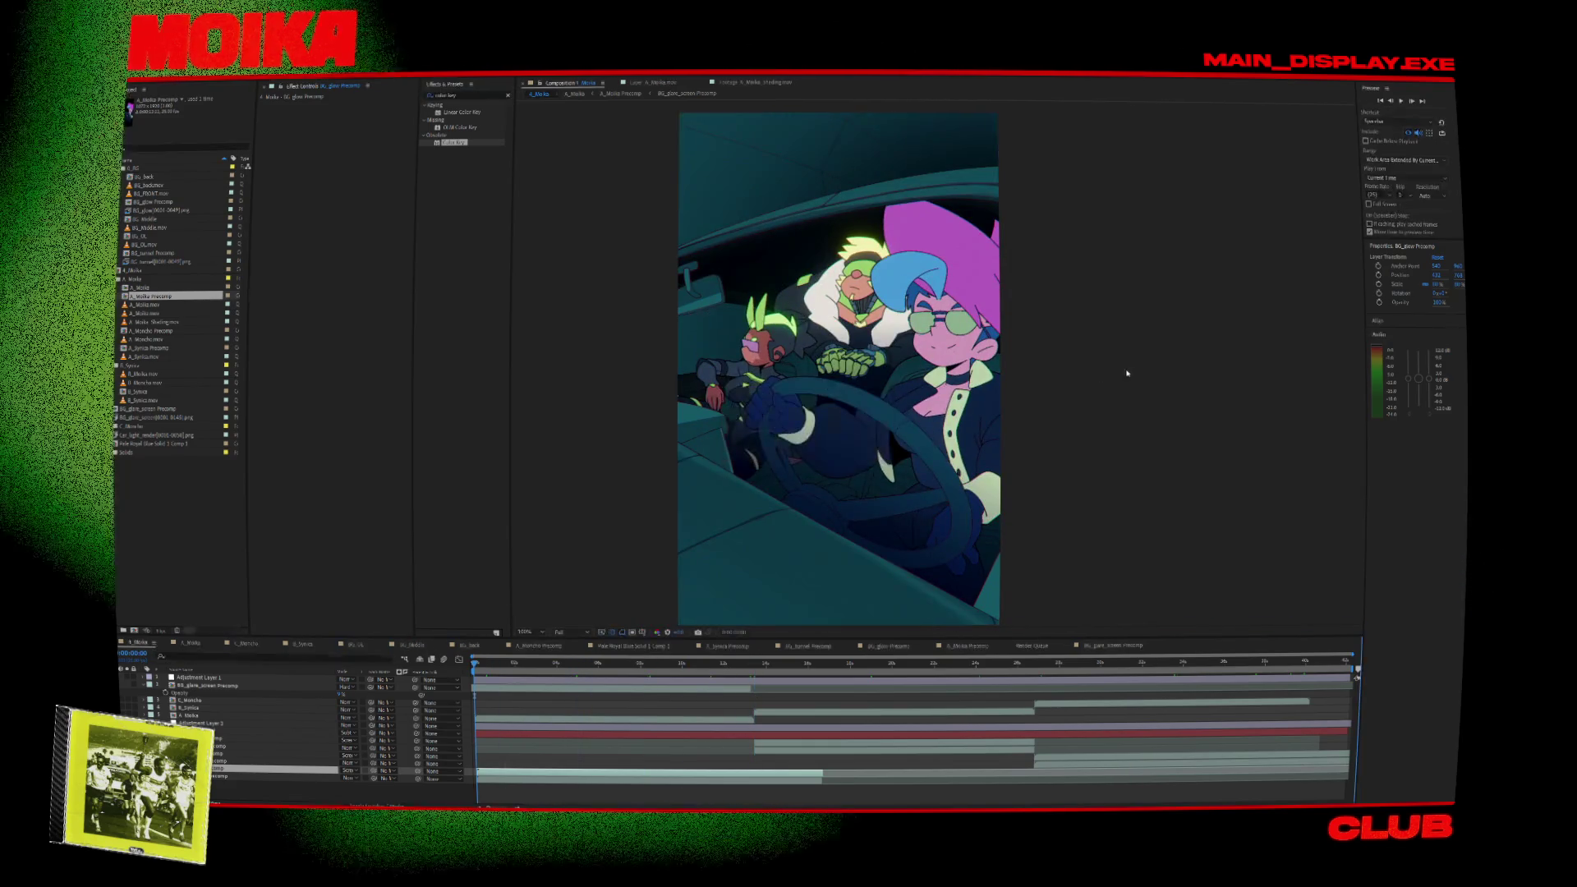
pyautogui.press('space')
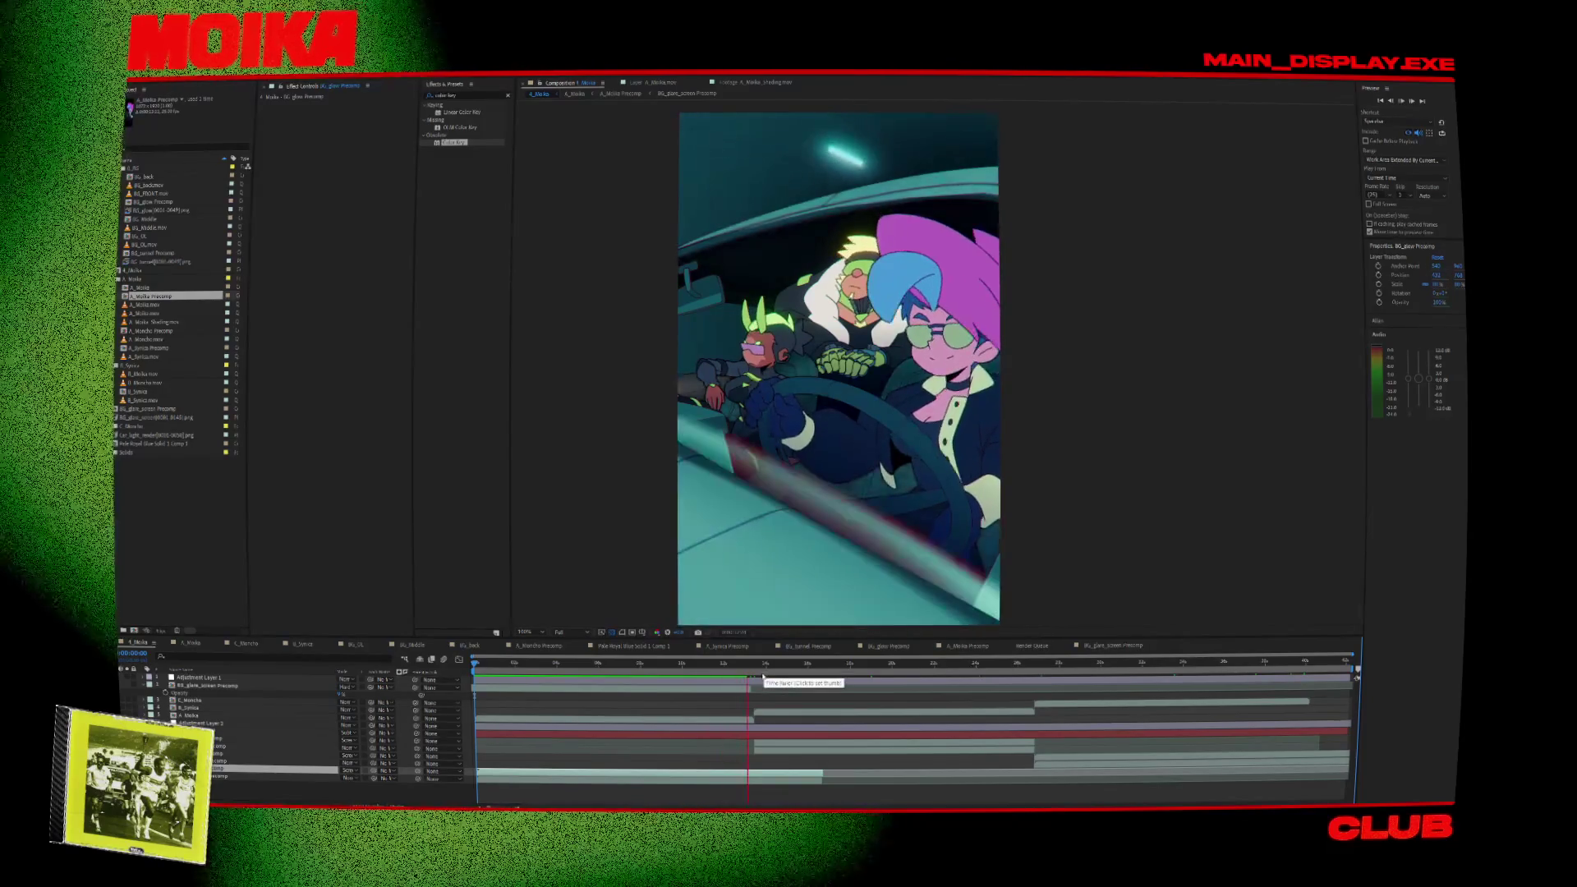
pyautogui.click(614, 665)
pyautogui.click(474, 664)
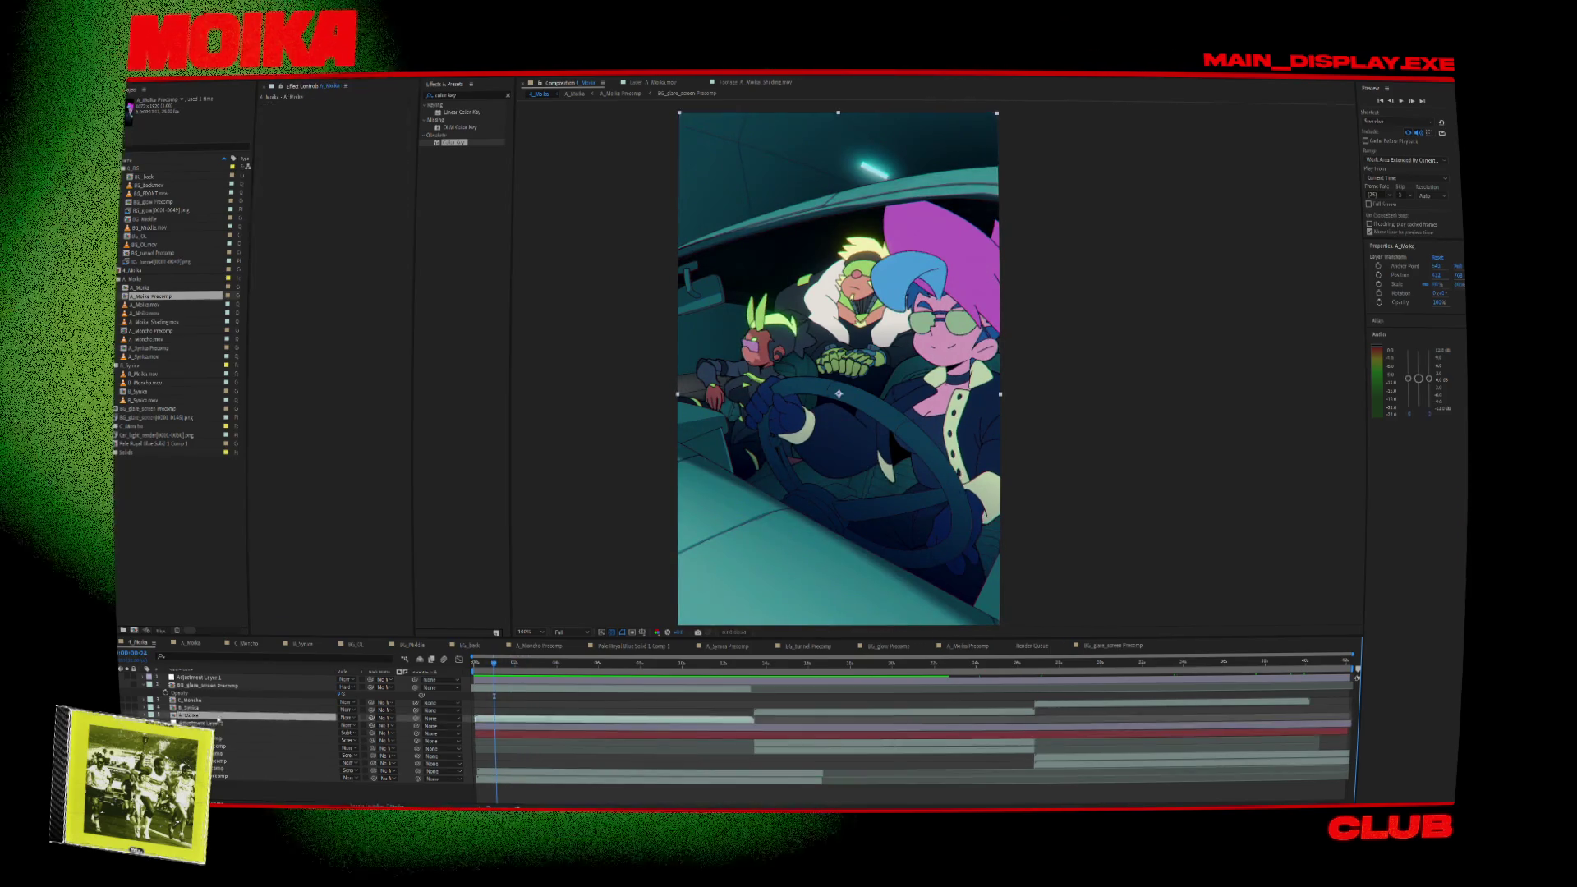
# In A_Moika Precomp, try duplicating and deleting layers, undoing each to restore A_Moika_Shading.mov.
pyautogui.doubleClick(190, 716)
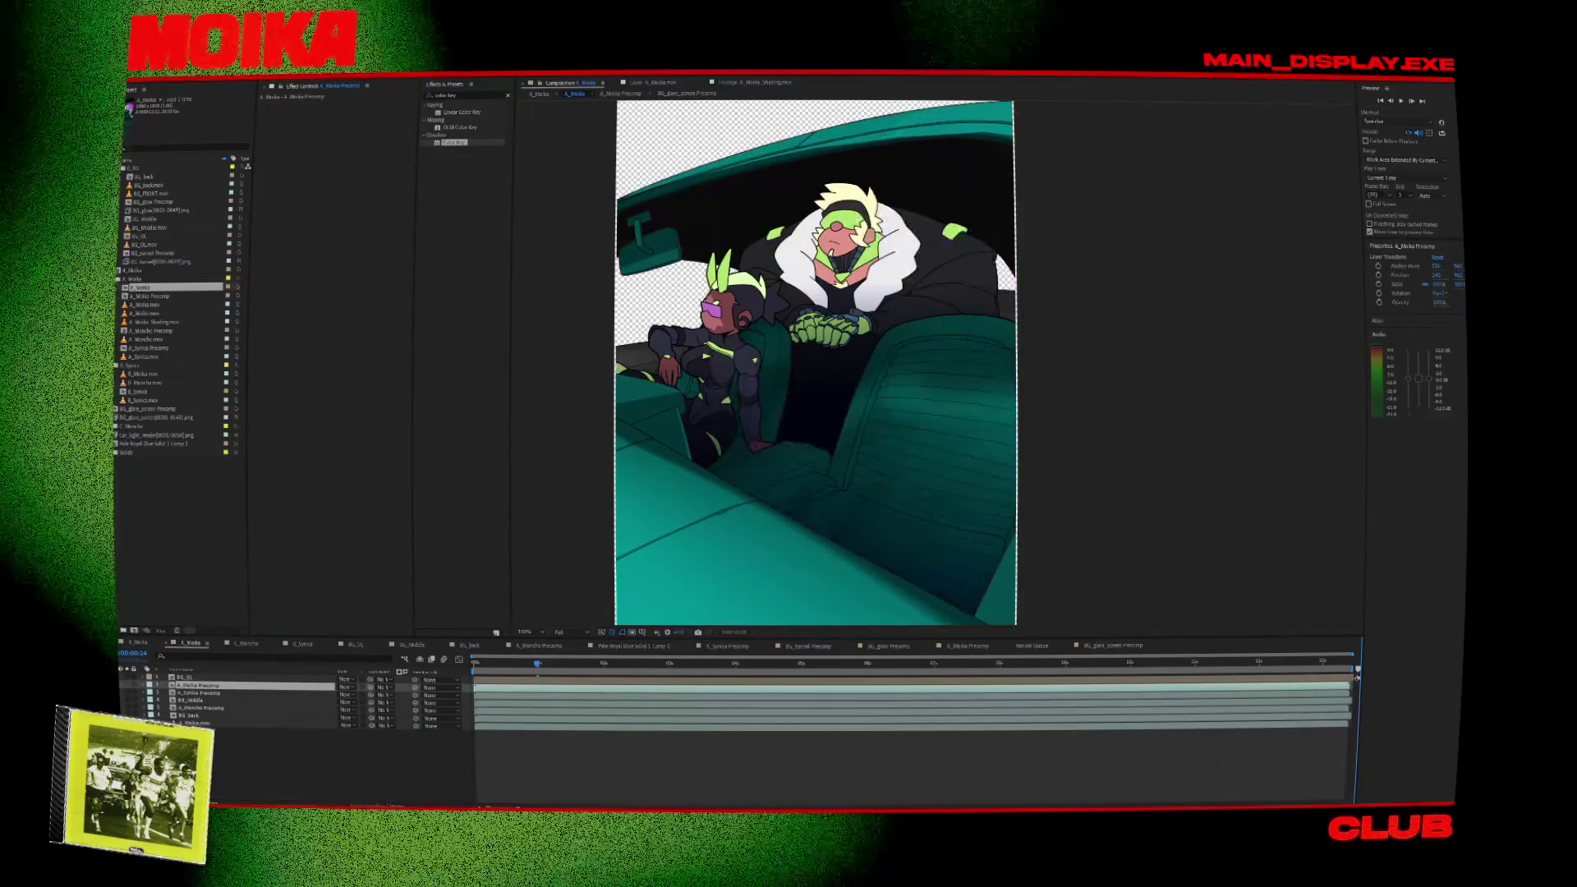
pyautogui.doubleClick(197, 685)
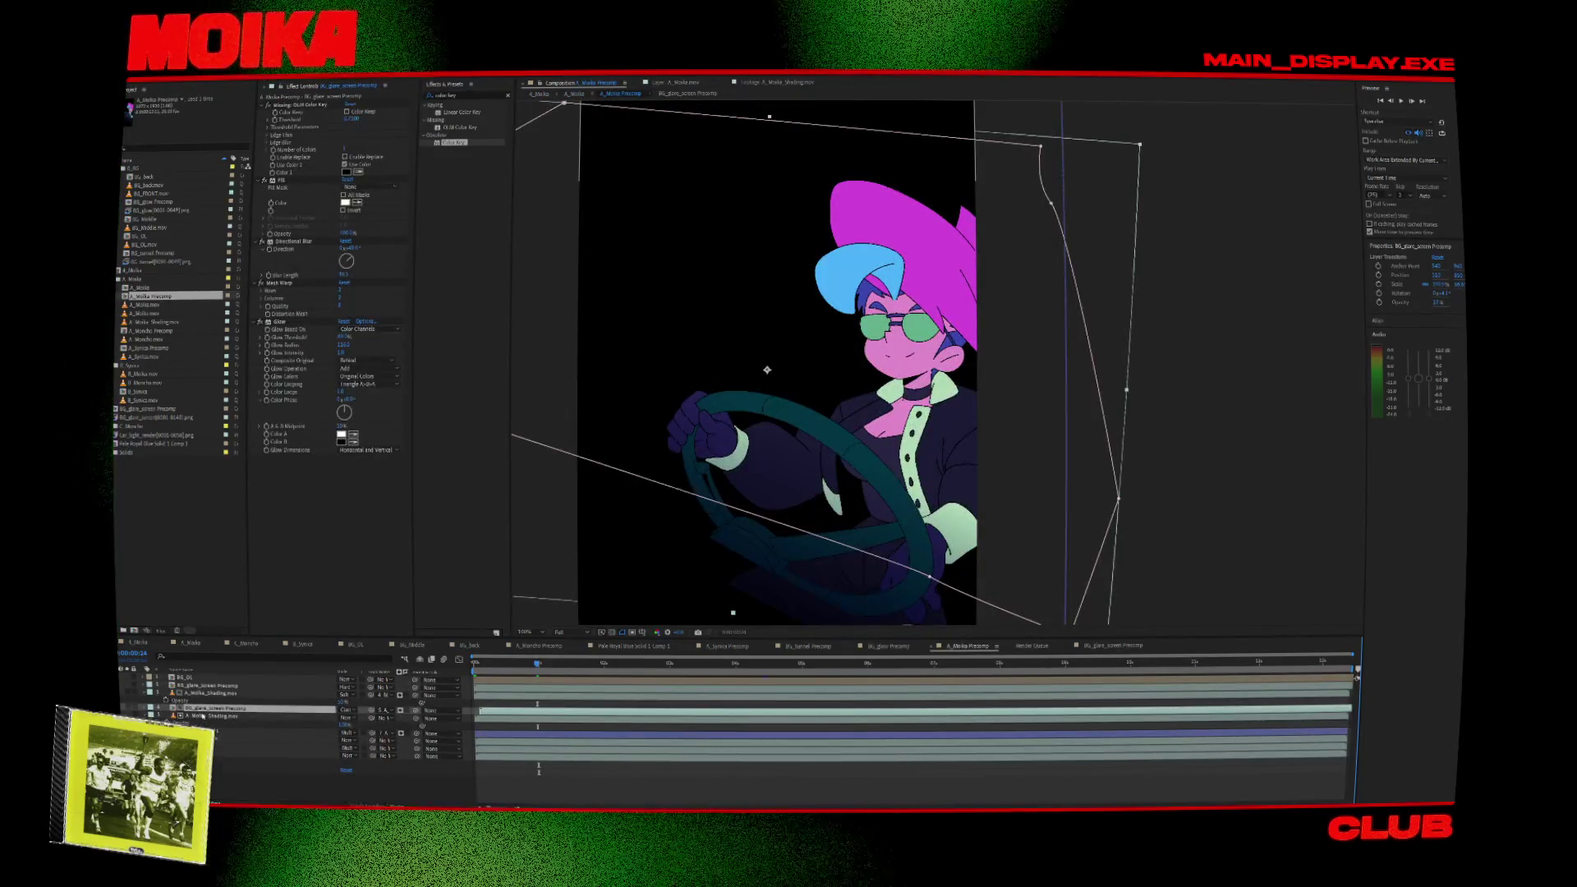
pyautogui.click(199, 694)
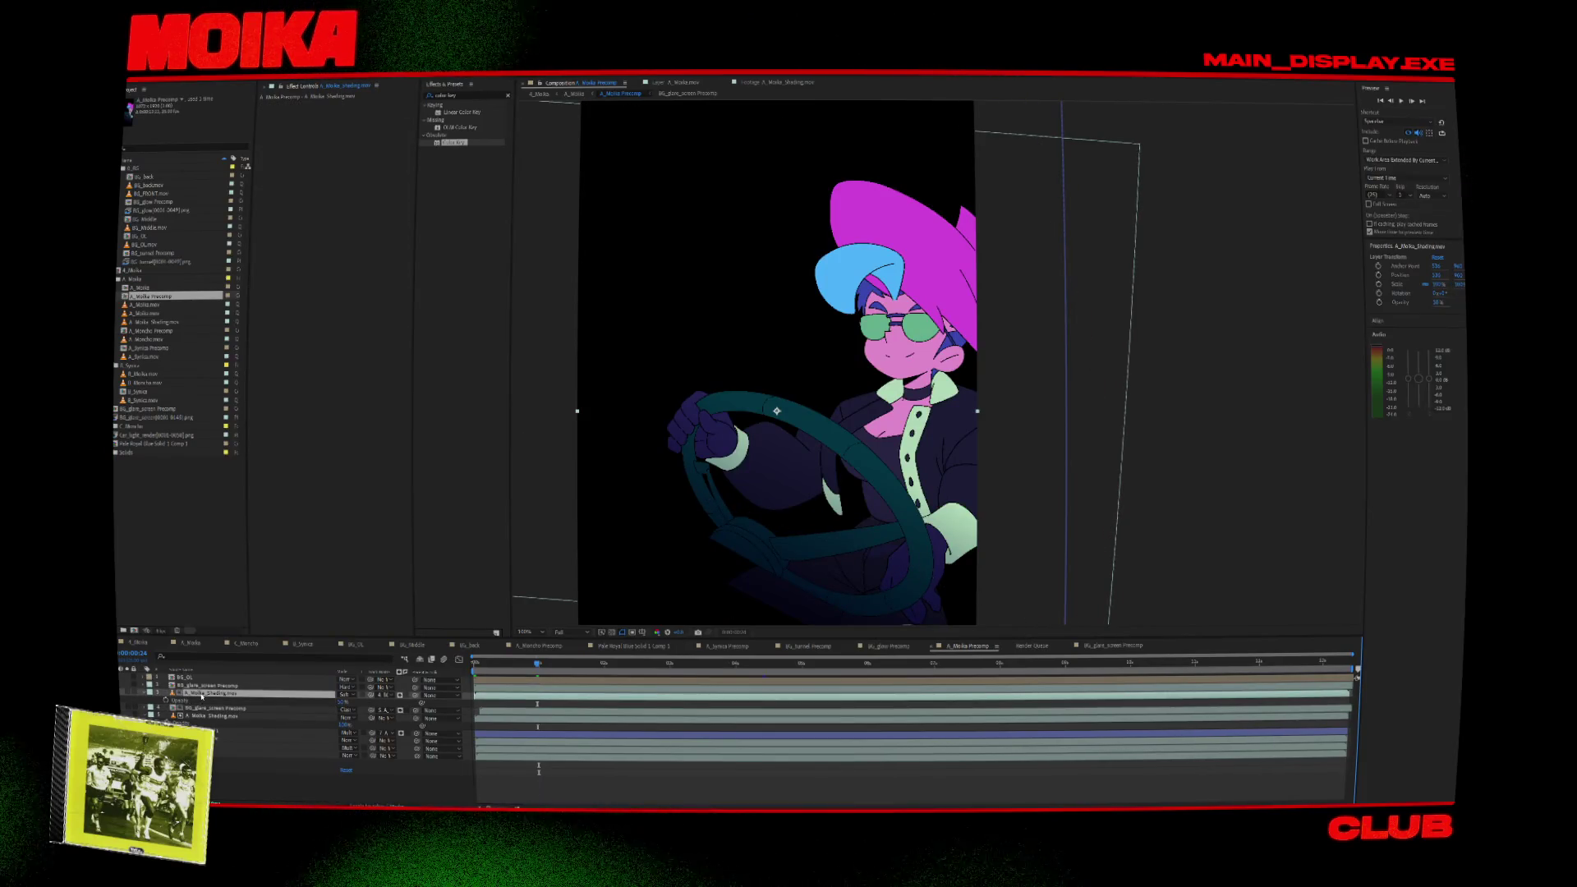
pyautogui.hotkey('ctrl', 'd')
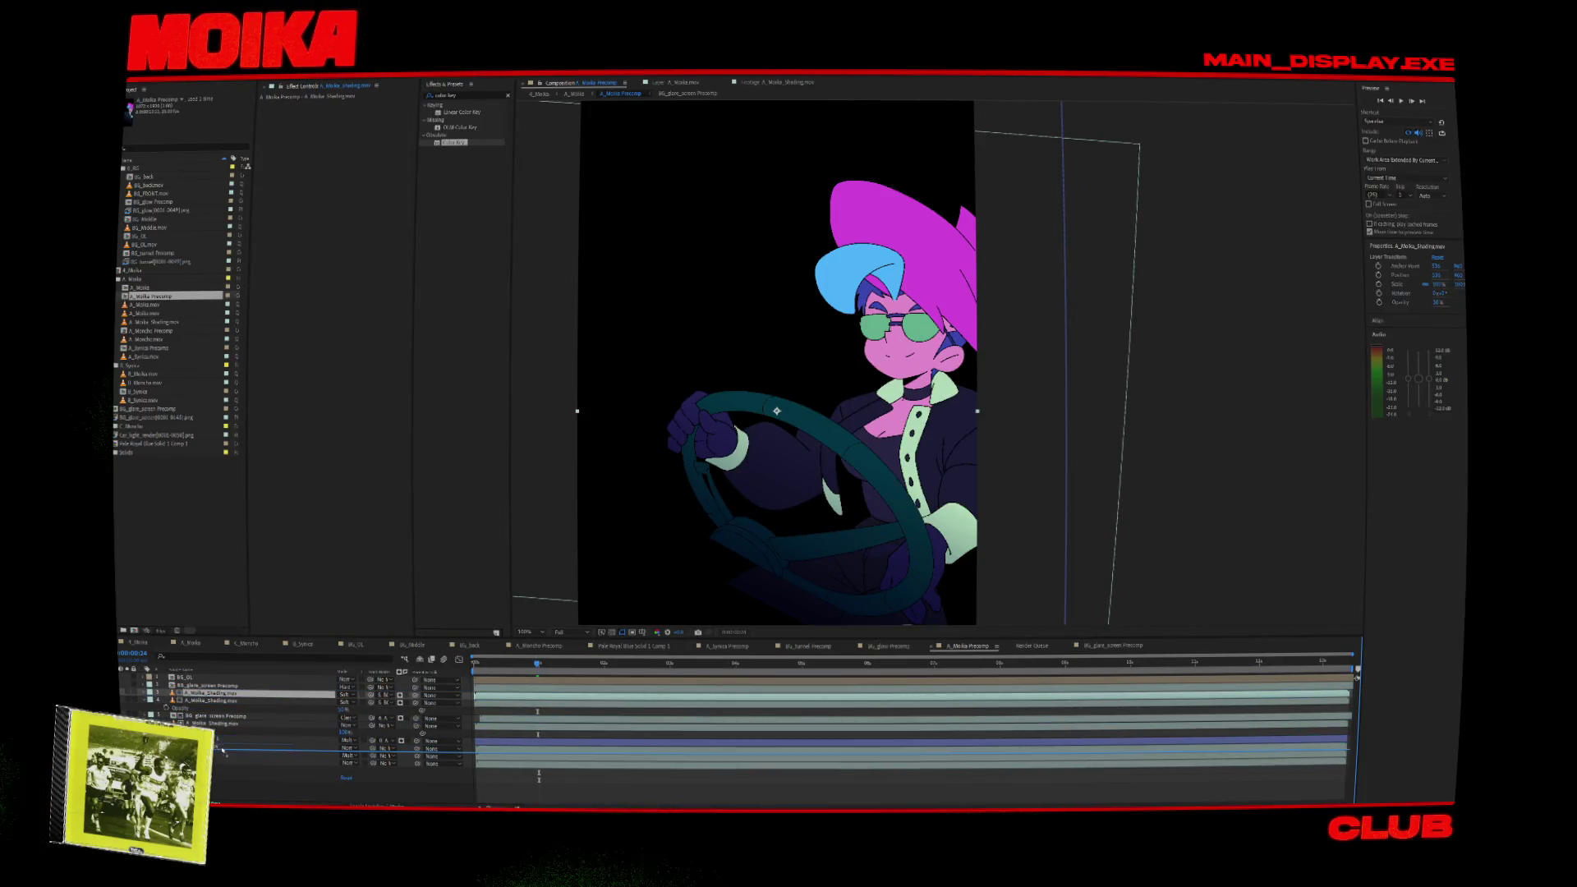
pyautogui.hotkey('ctrl', 'z')
pyautogui.click(220, 740)
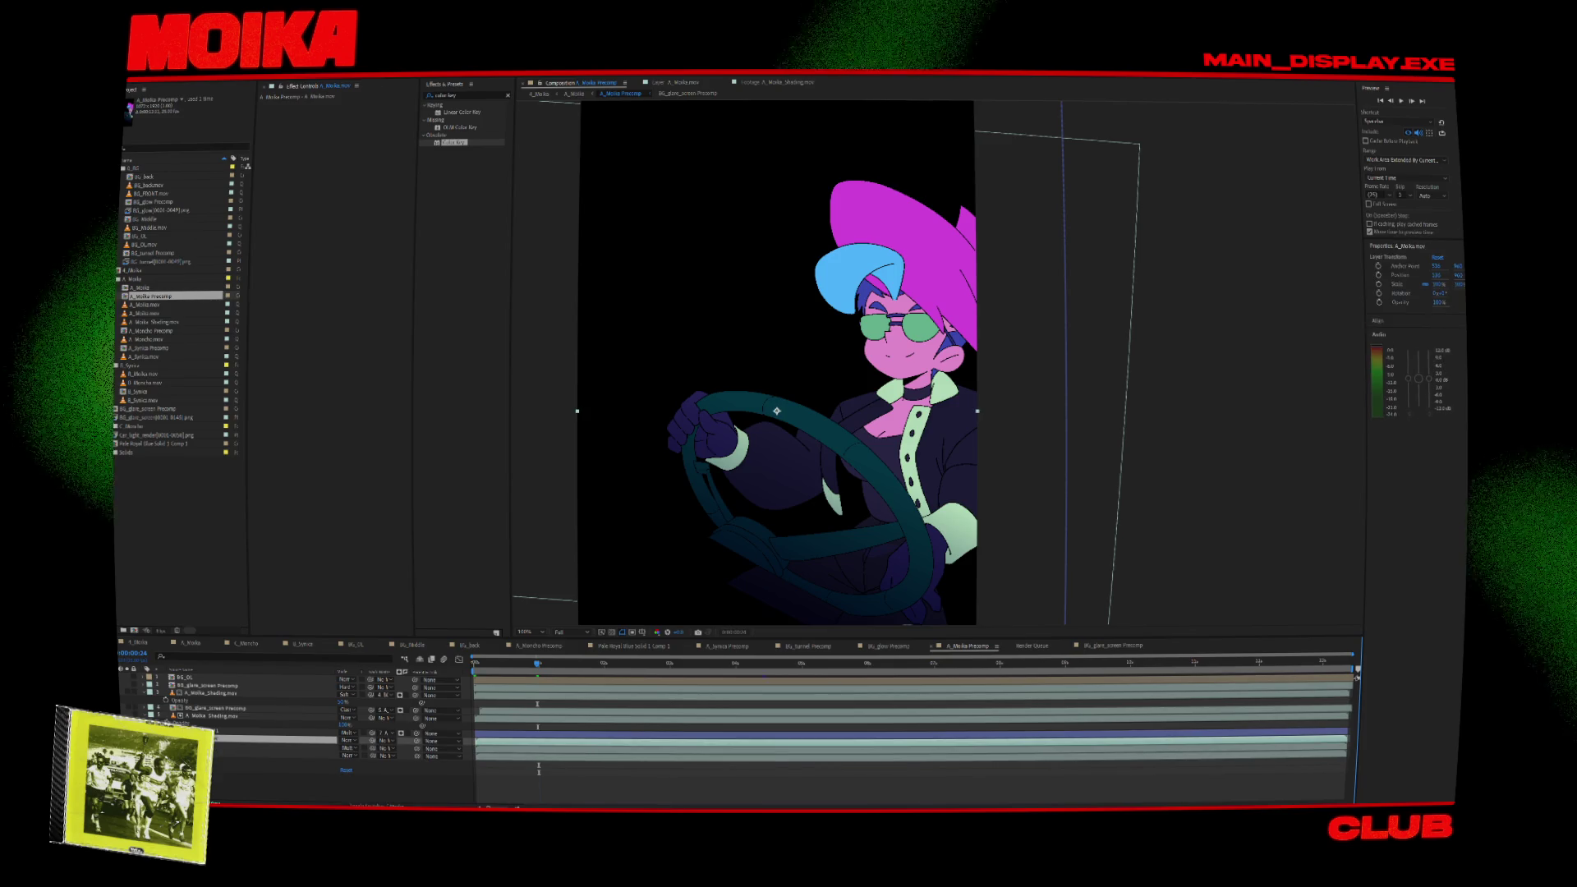
pyautogui.press('Delete')
pyautogui.hotkey('ctrl', 'z')
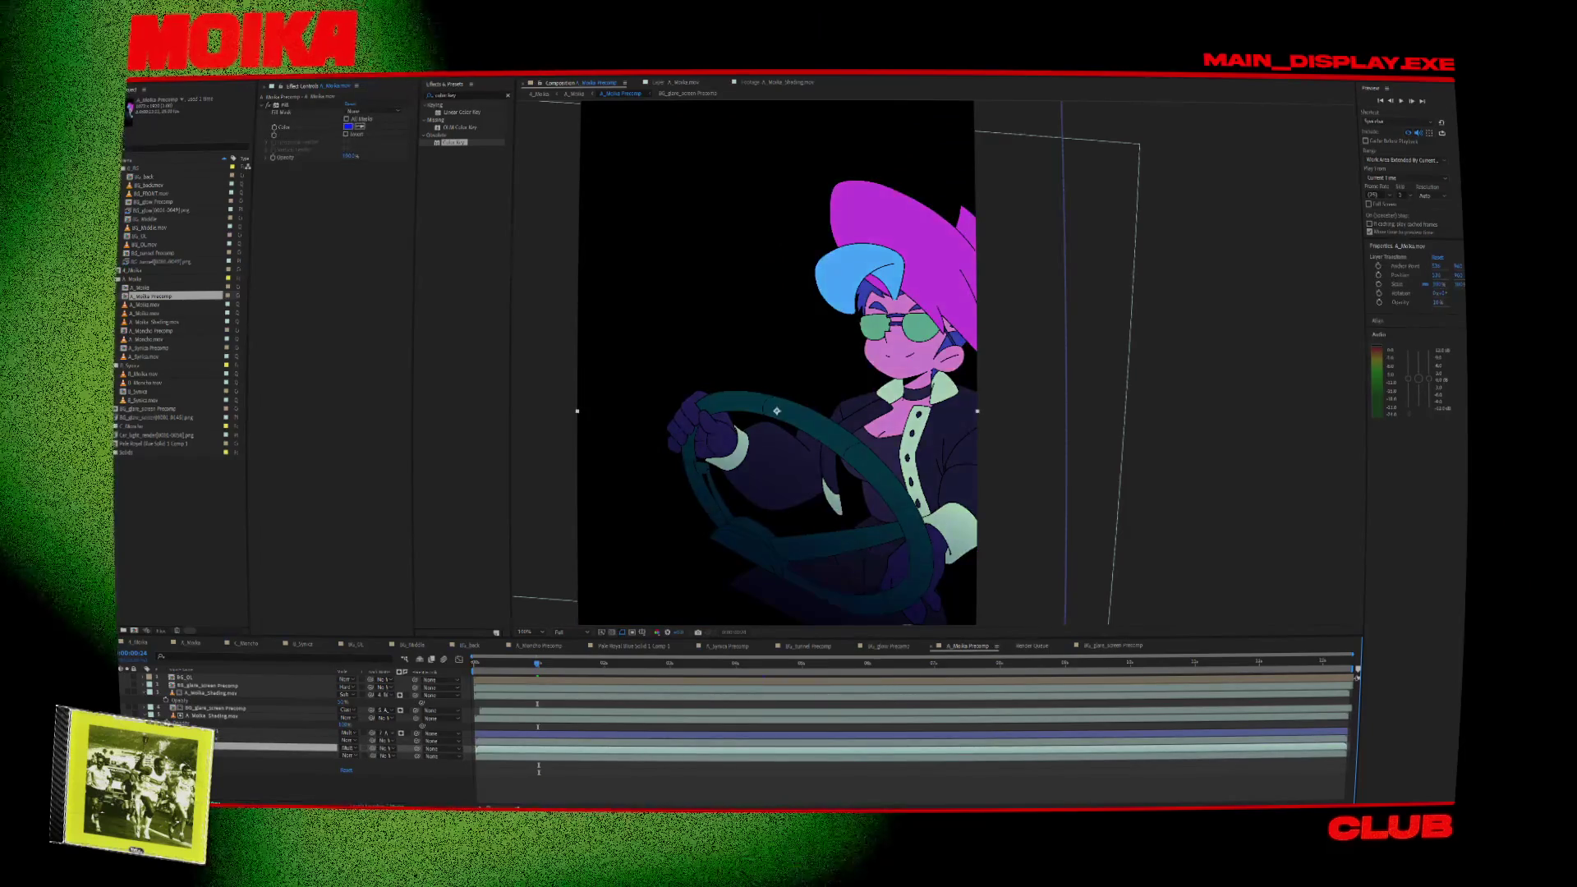
pyautogui.press('Delete')
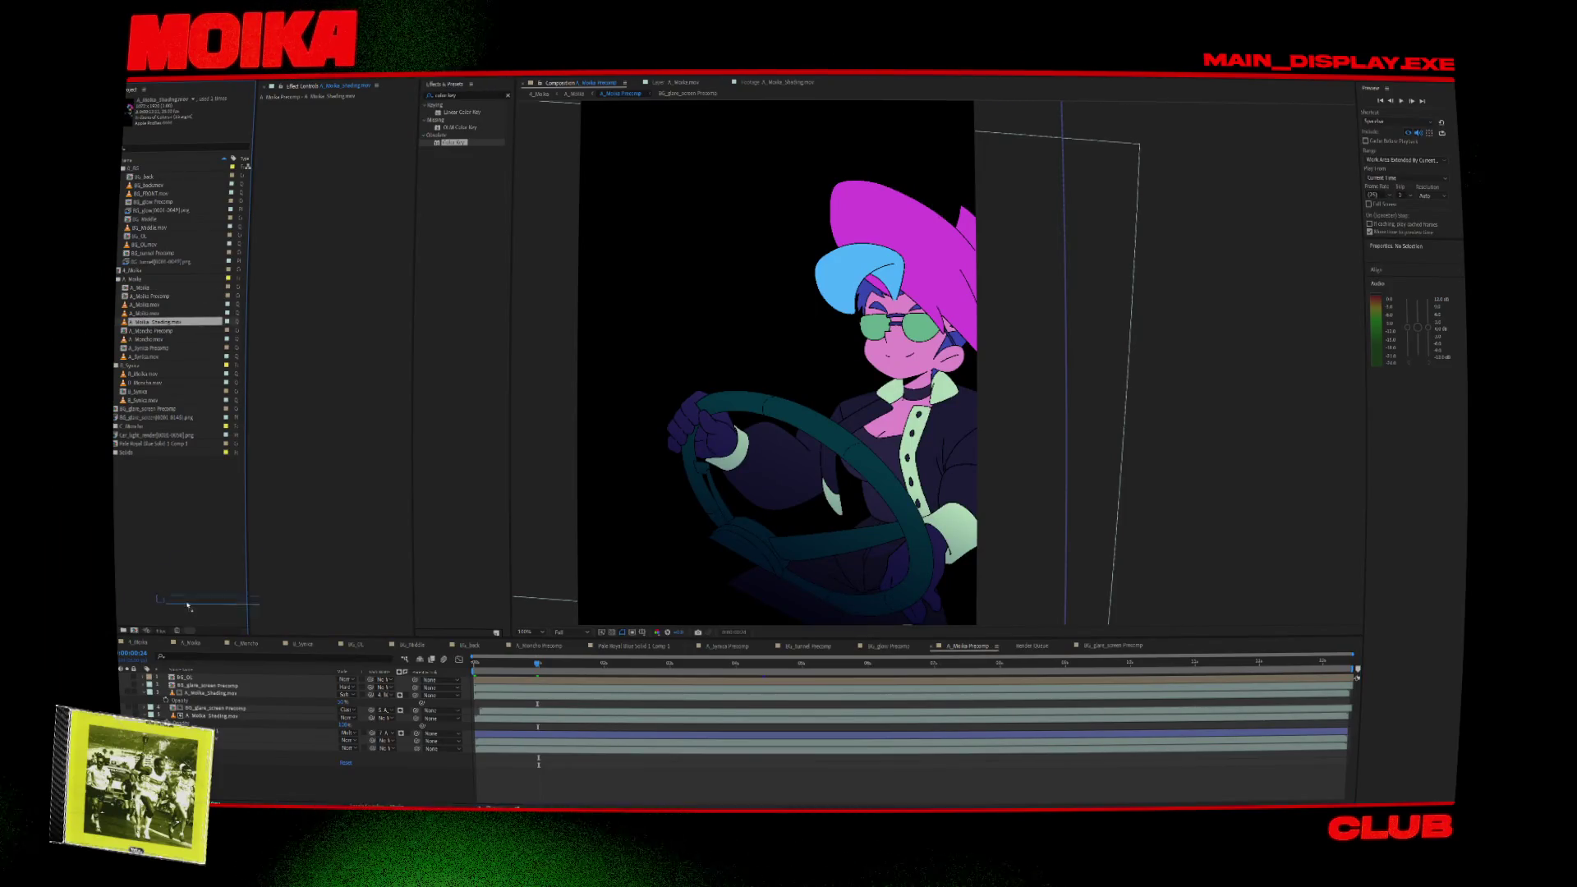
pyautogui.hotkey('ctrl', 'z')
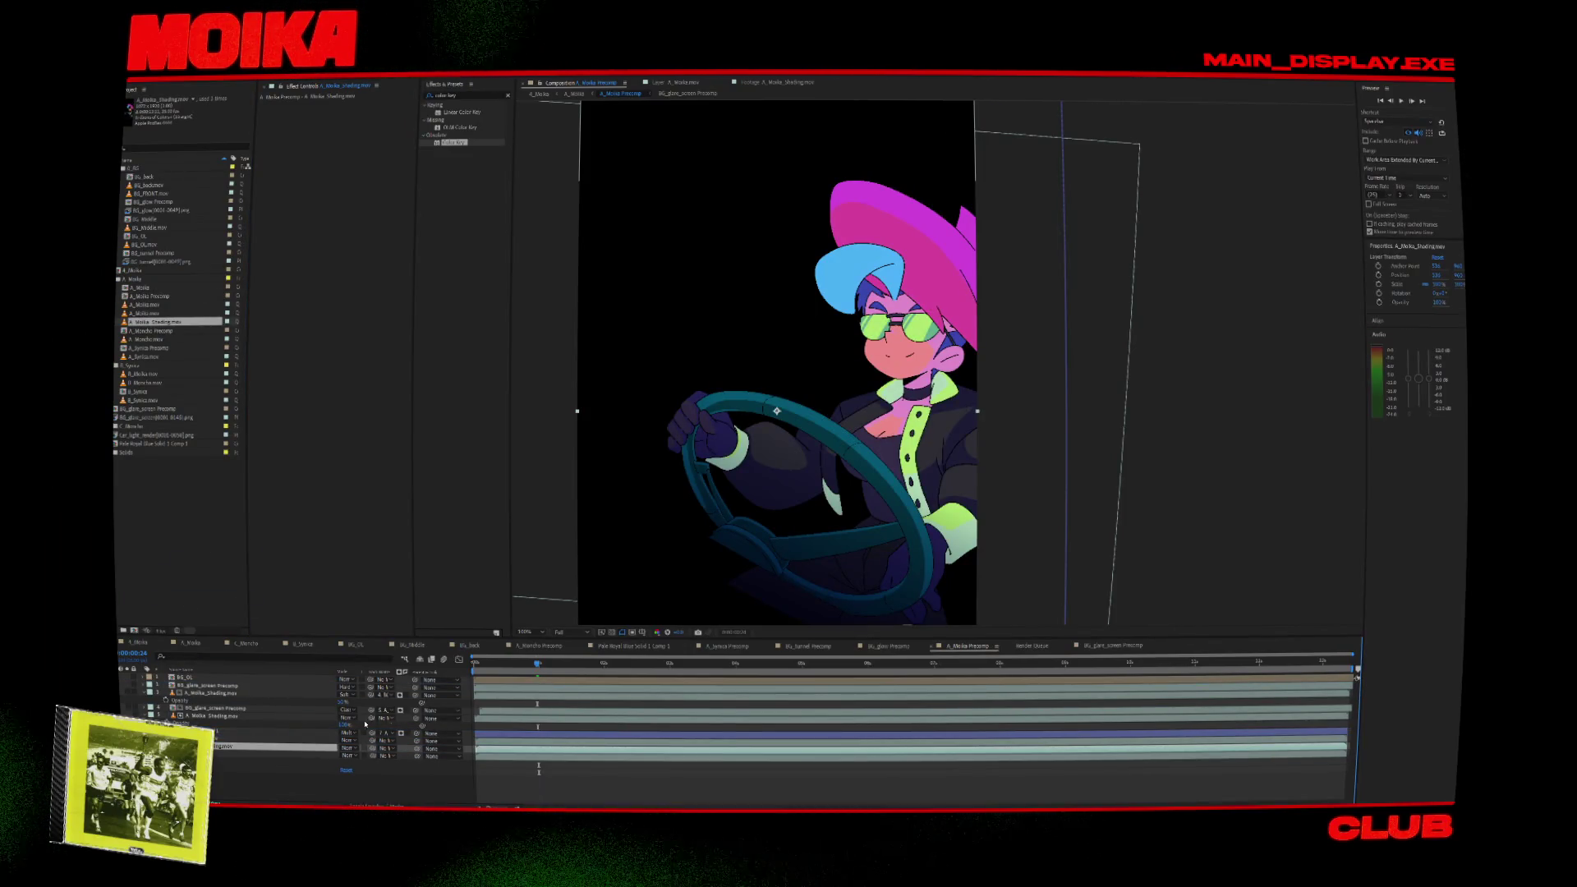
# Set A_Moika_Shading.mov to Screen mode at about 50% opacity, then go up to A_Moika.
pyautogui.click(346, 748)
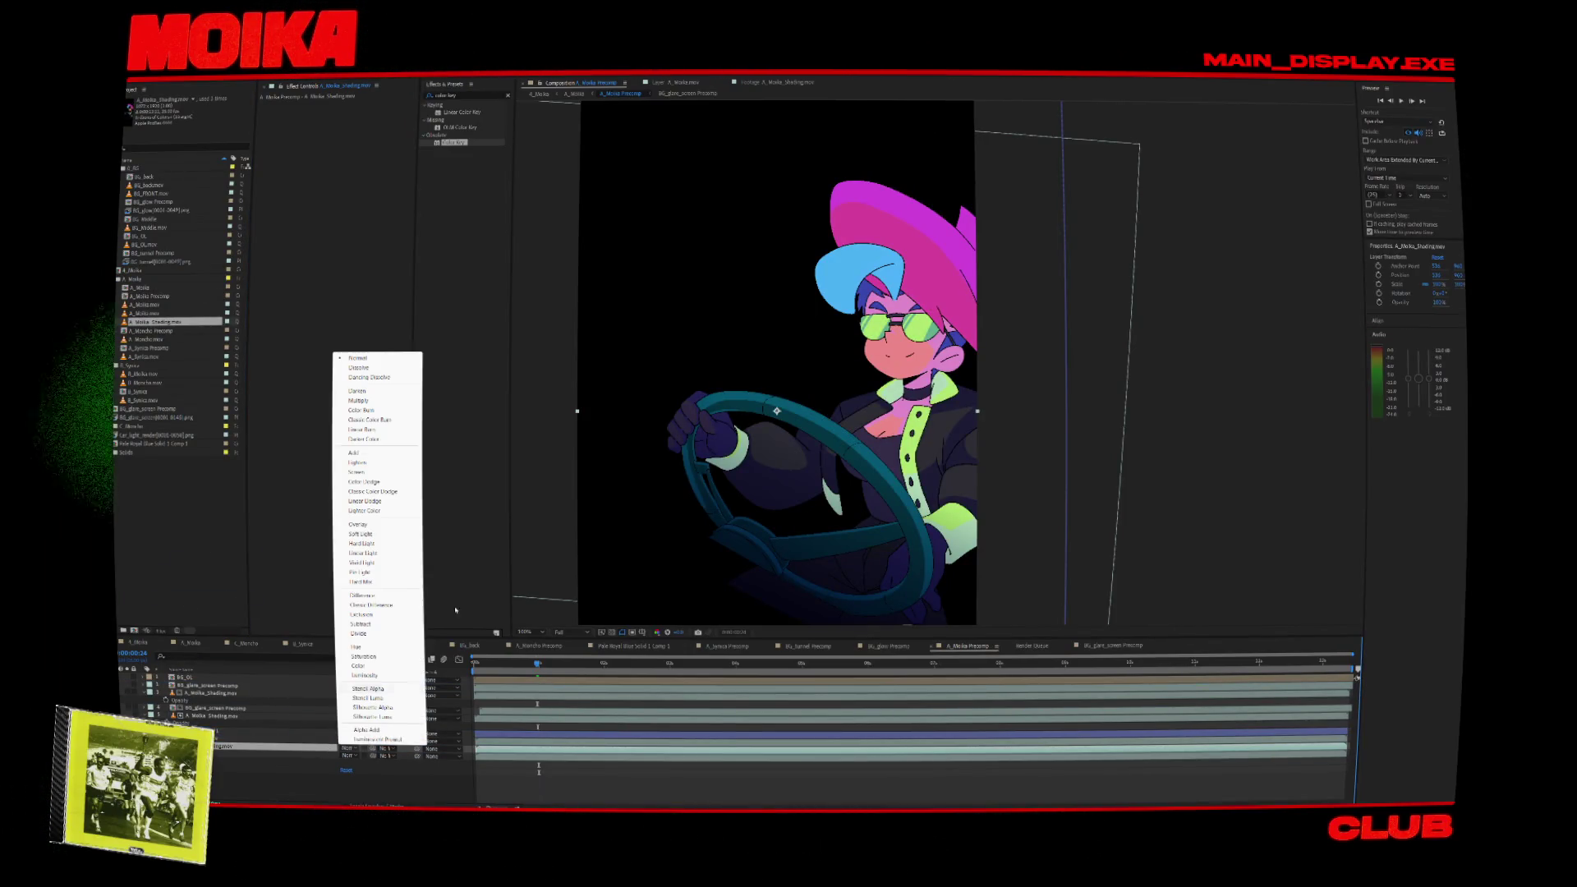
pyautogui.click(369, 473)
pyautogui.press('t')
pyautogui.moveTo(345, 755); pyautogui.dragTo(318, 757)
pyautogui.press('Tab')
pyautogui.click(743, 423)
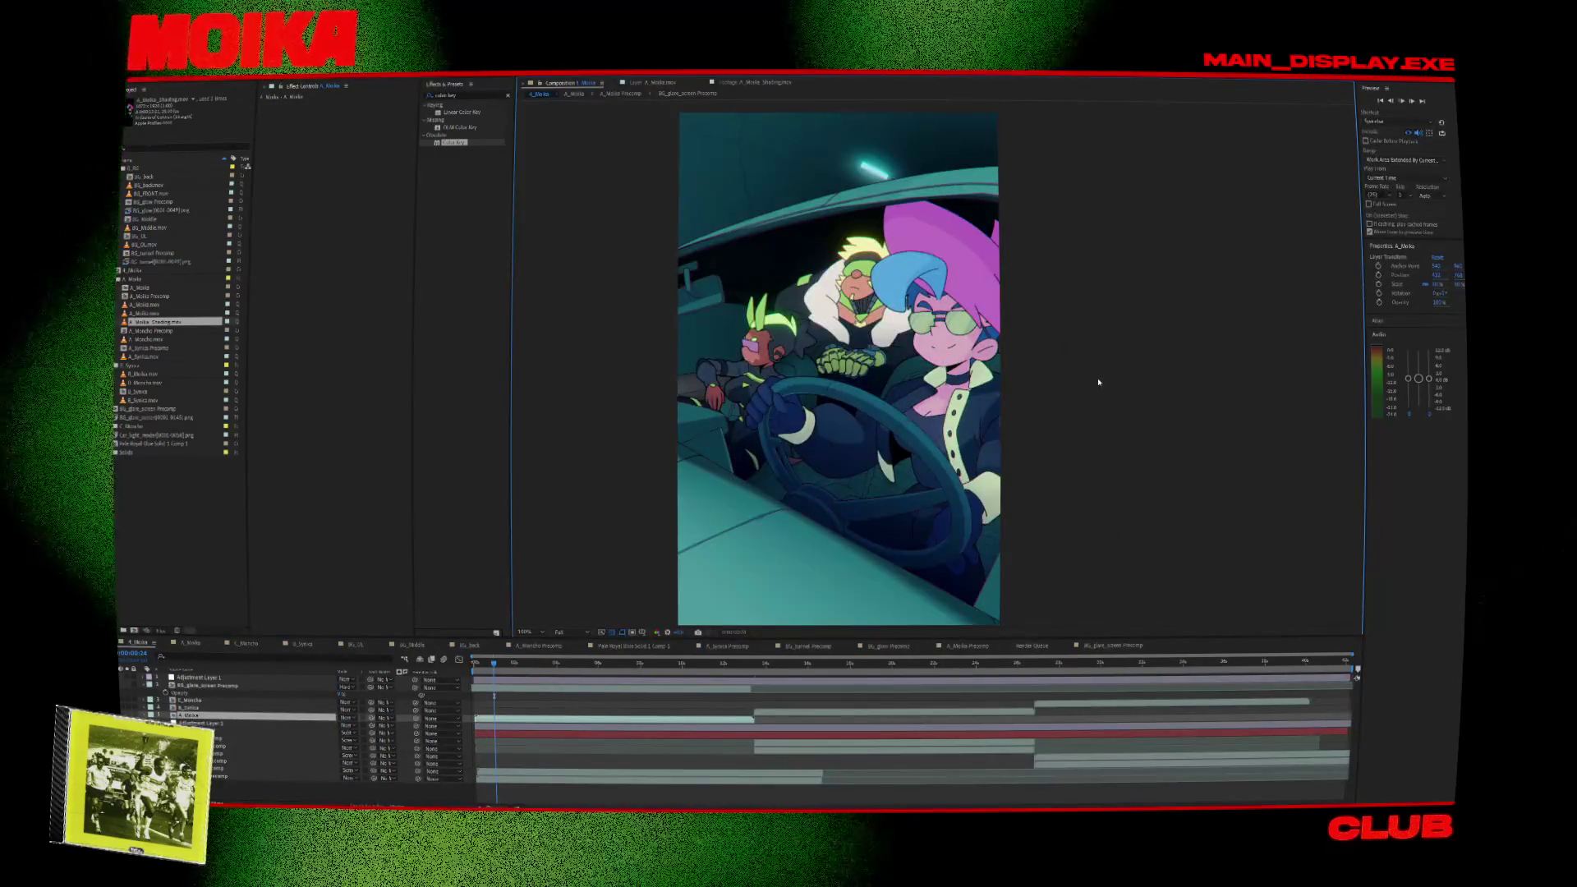
pyautogui.press('space')
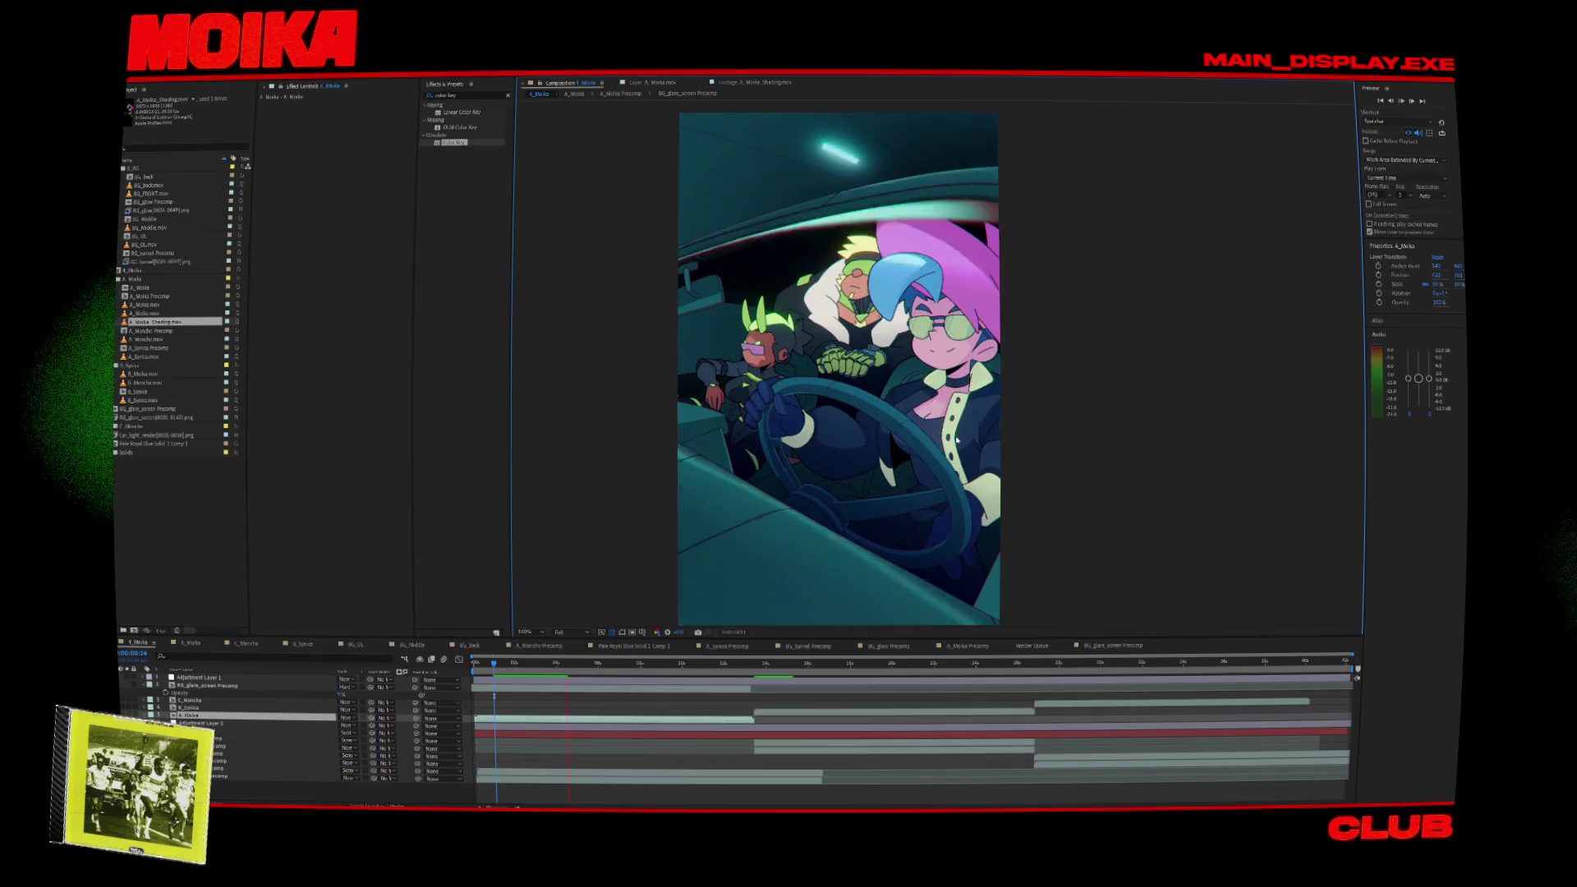
pyautogui.press('space')
pyautogui.moveTo(560, 667); pyautogui.dragTo(565, 670)
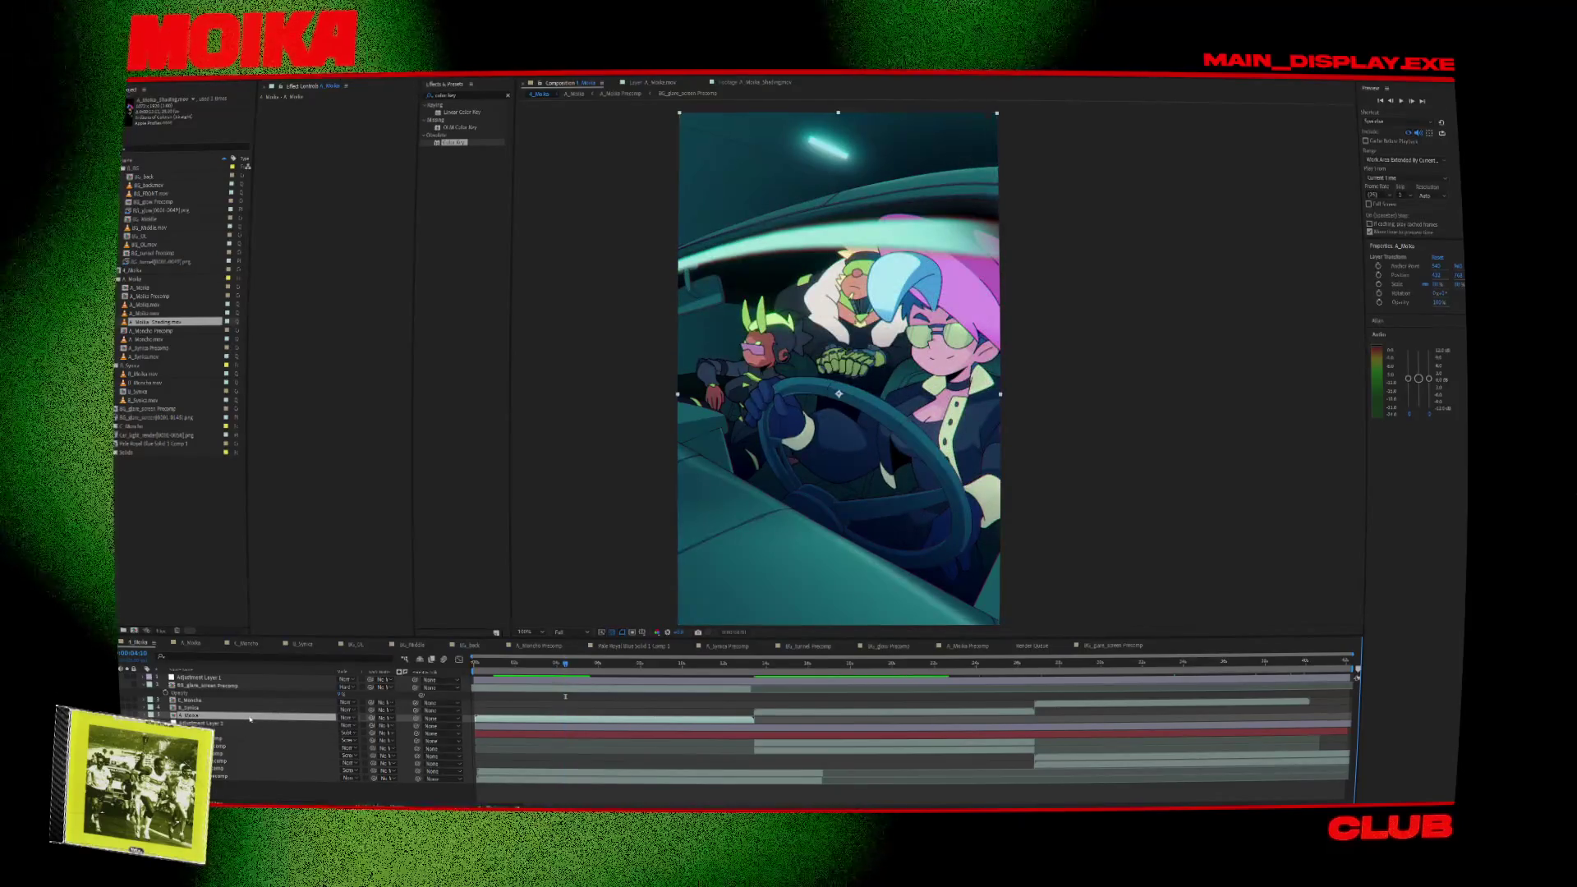
pyautogui.doubleClick(230, 715)
pyautogui.click(230, 694)
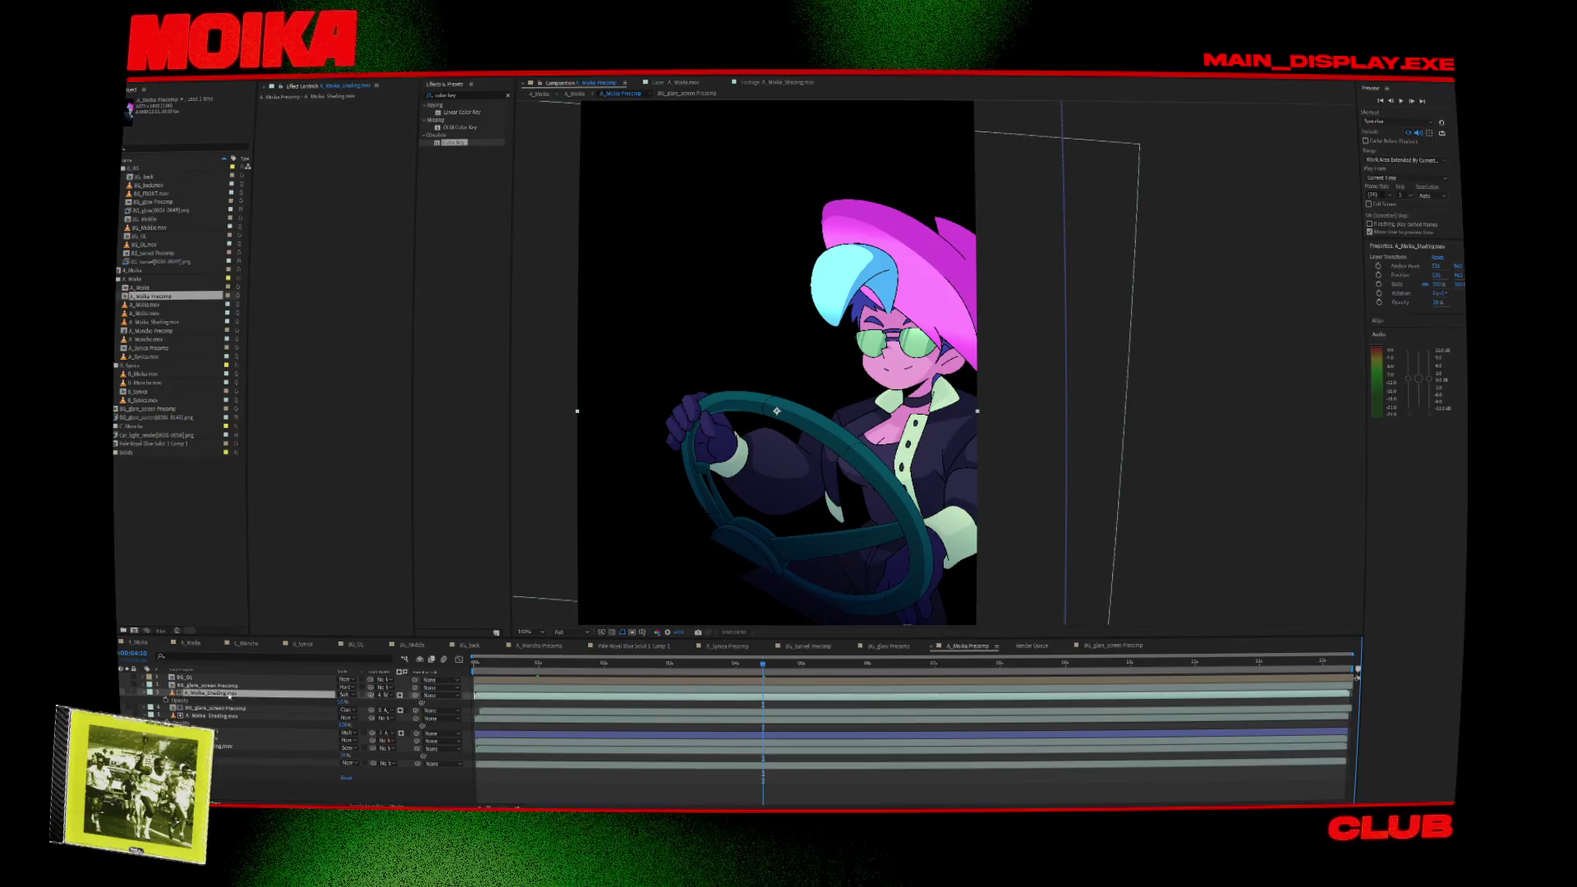
pyautogui.click(230, 709)
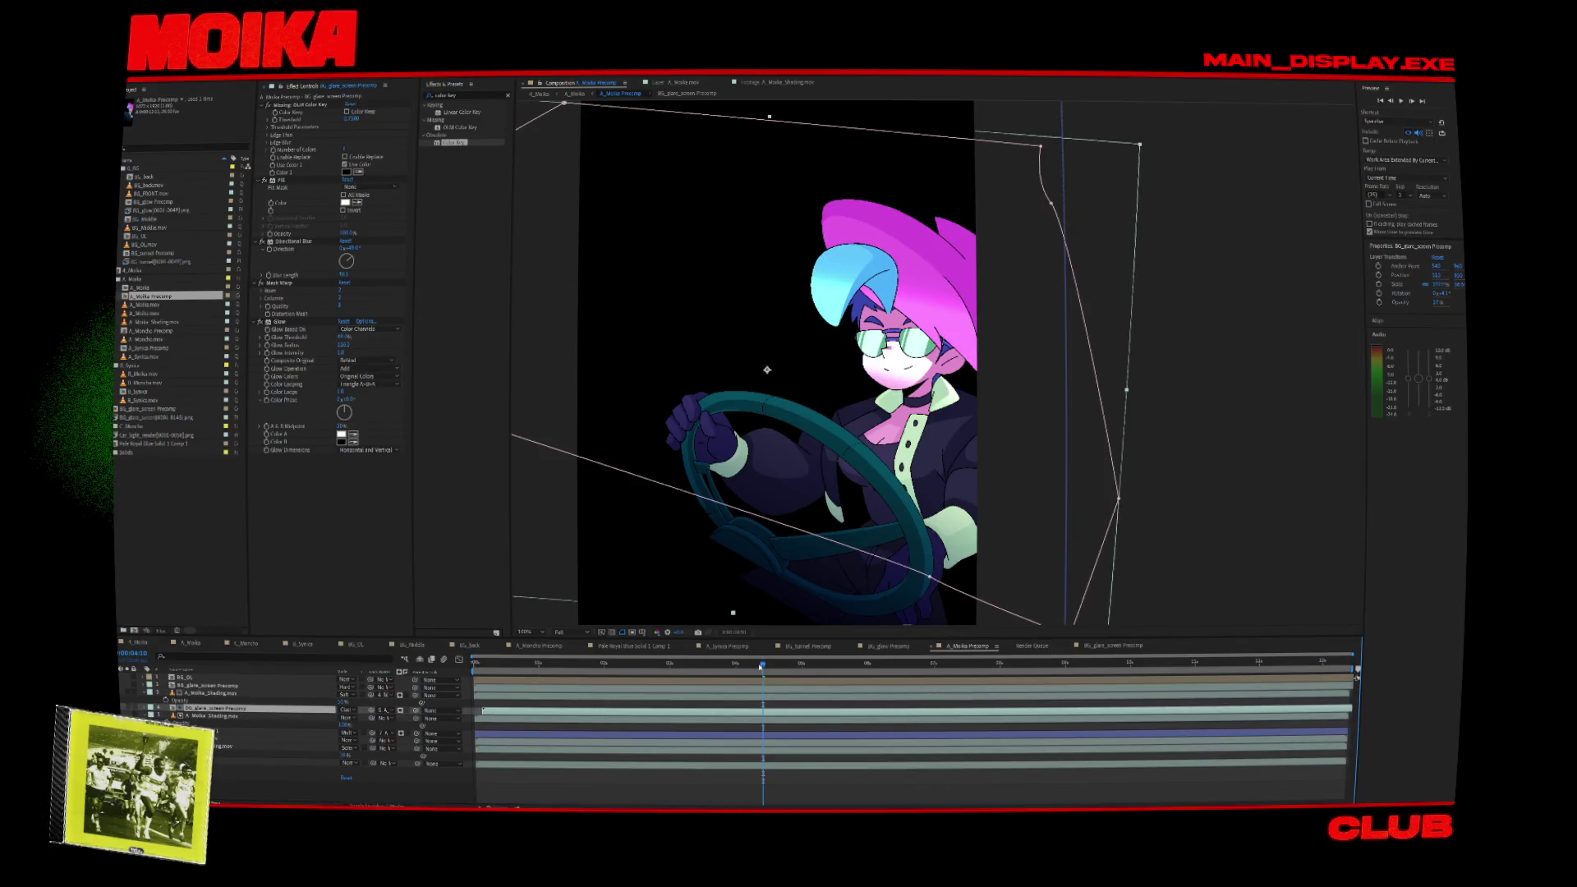
pyautogui.moveTo(755, 665); pyautogui.dragTo(766, 664)
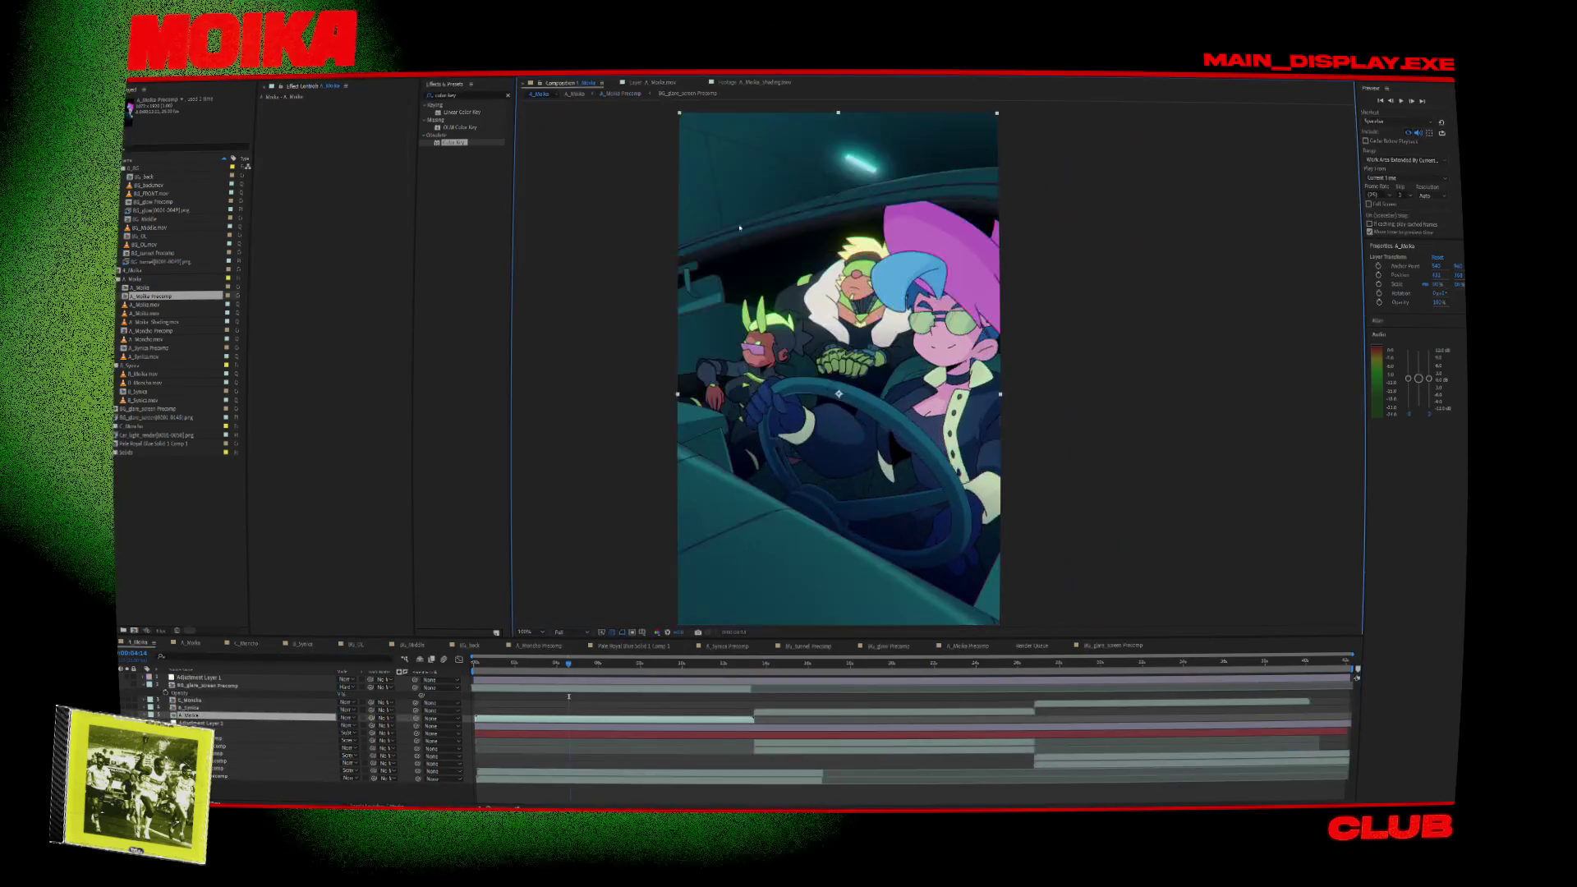
pyautogui.press('space')
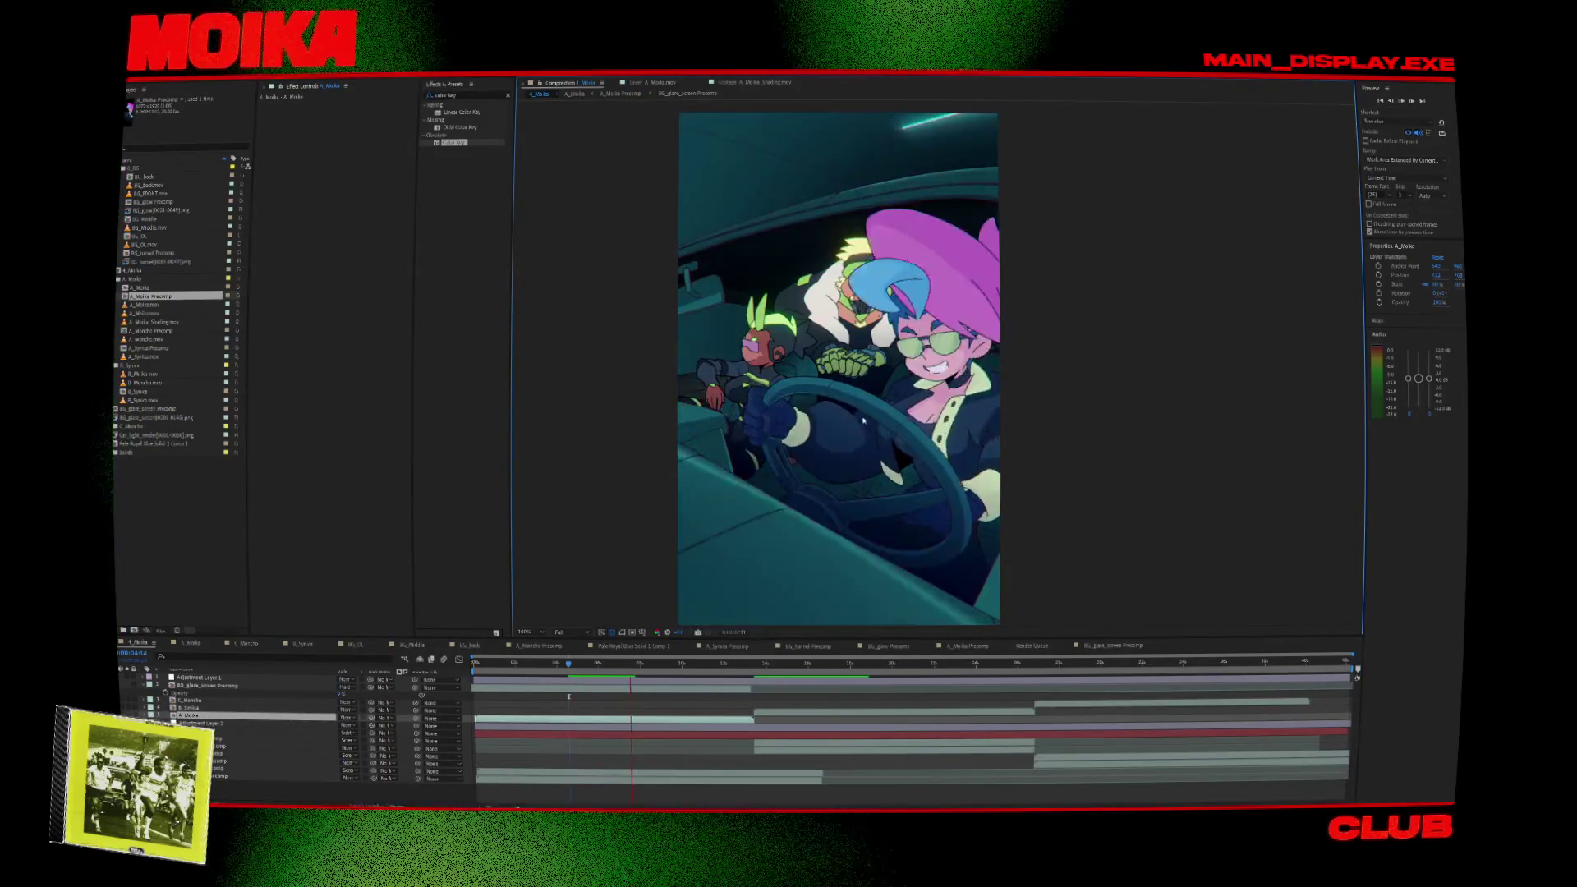
# Stop playback at 0:00:06:23, move the time back to 0:00:02:23 and select Adjustment Layer 1.
pyautogui.click(619, 674)
pyautogui.moveTo(616, 673)
pyautogui.mouseDown()
pyautogui.moveTo(538, 675)
pyautogui.moveTo(593, 695)
pyautogui.mouseUp()
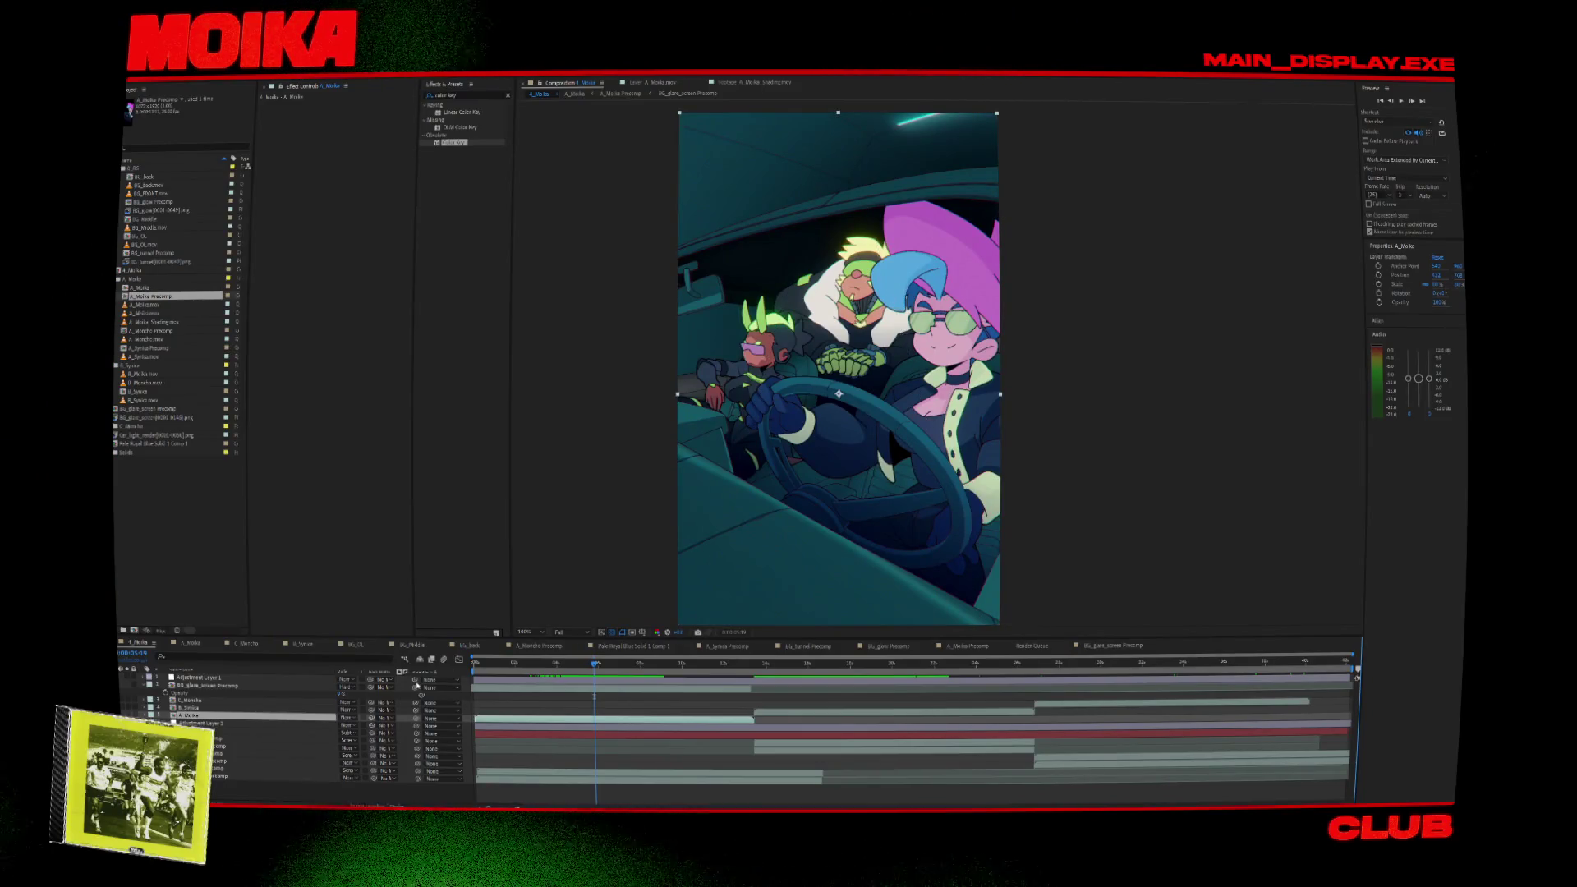
pyautogui.click(252, 681)
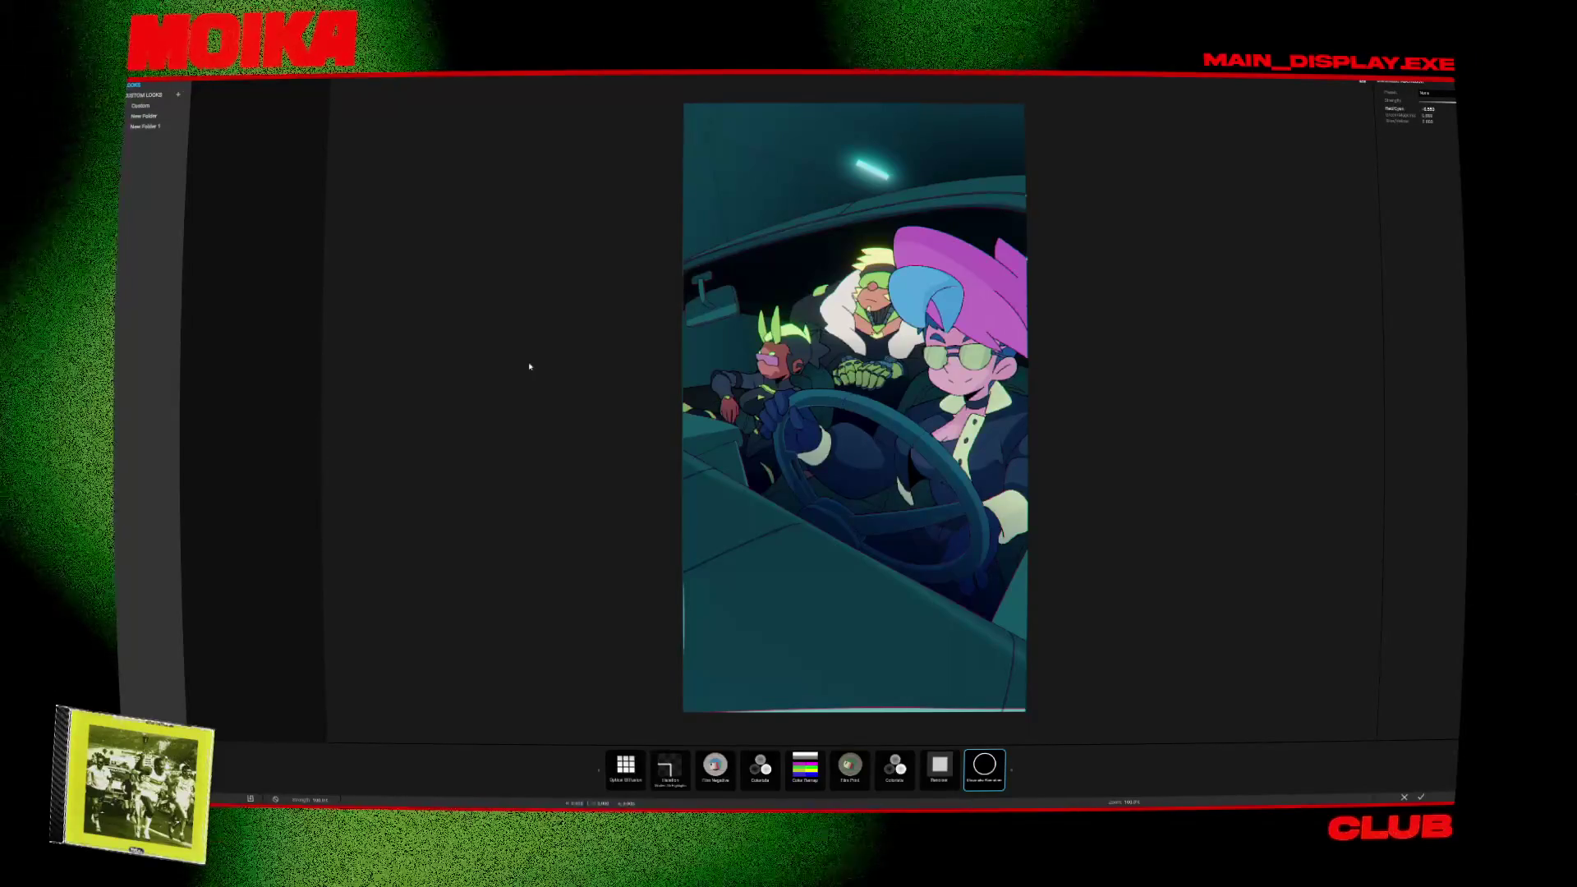
# Preview Film Grade Soft Colors, Tones on Tones, Roundhouse and Moves Like, then browse Film Emulation, Palette Control and Synth.
pyautogui.click(269, 266)
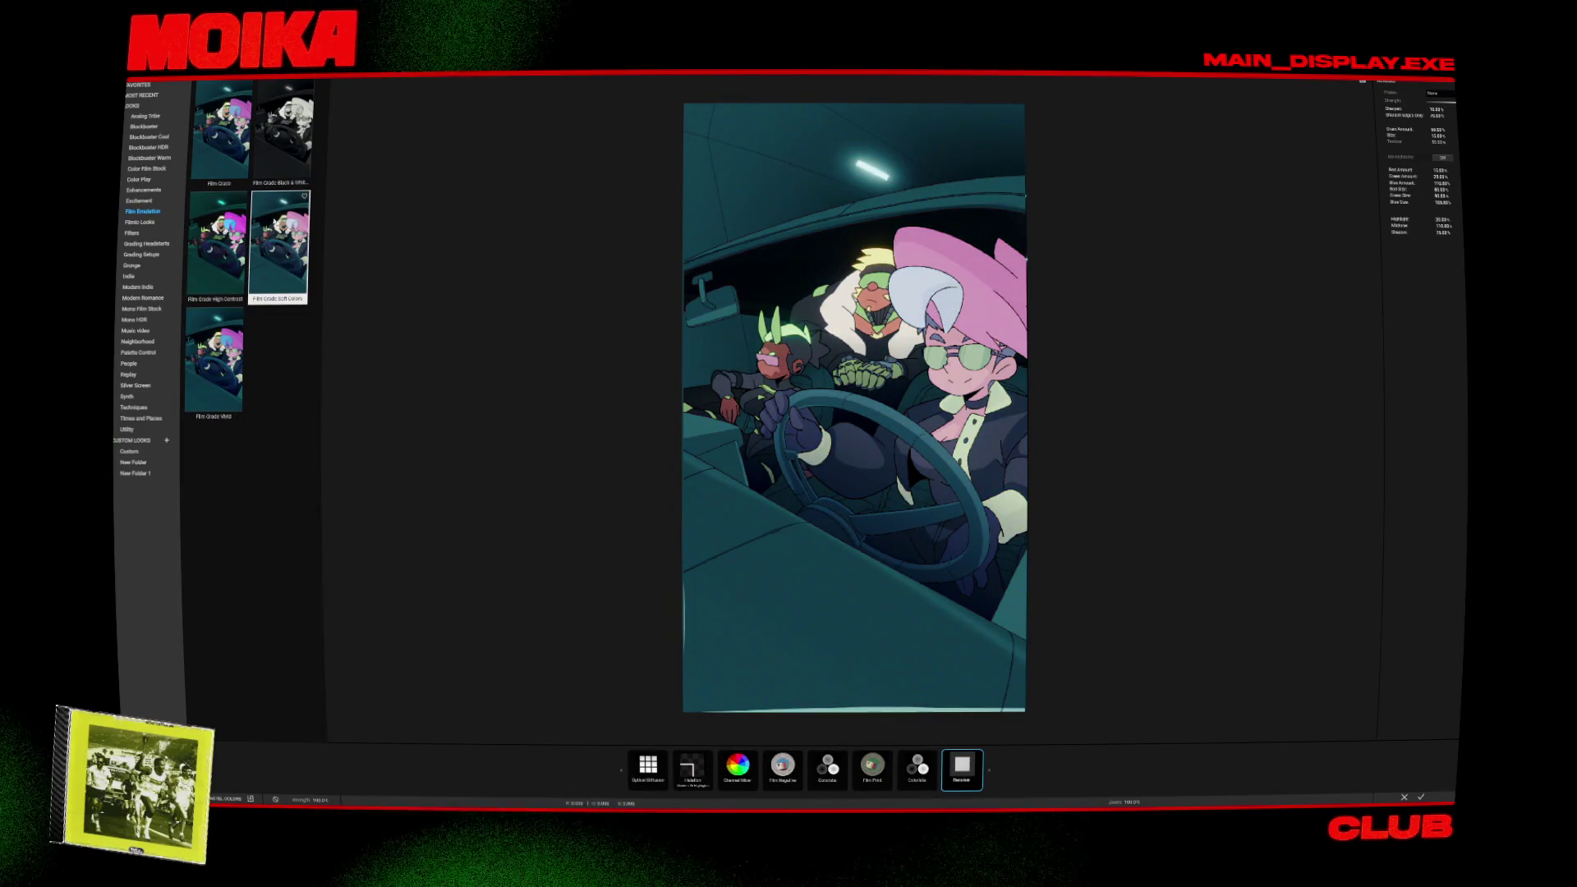
pyautogui.click(148, 223)
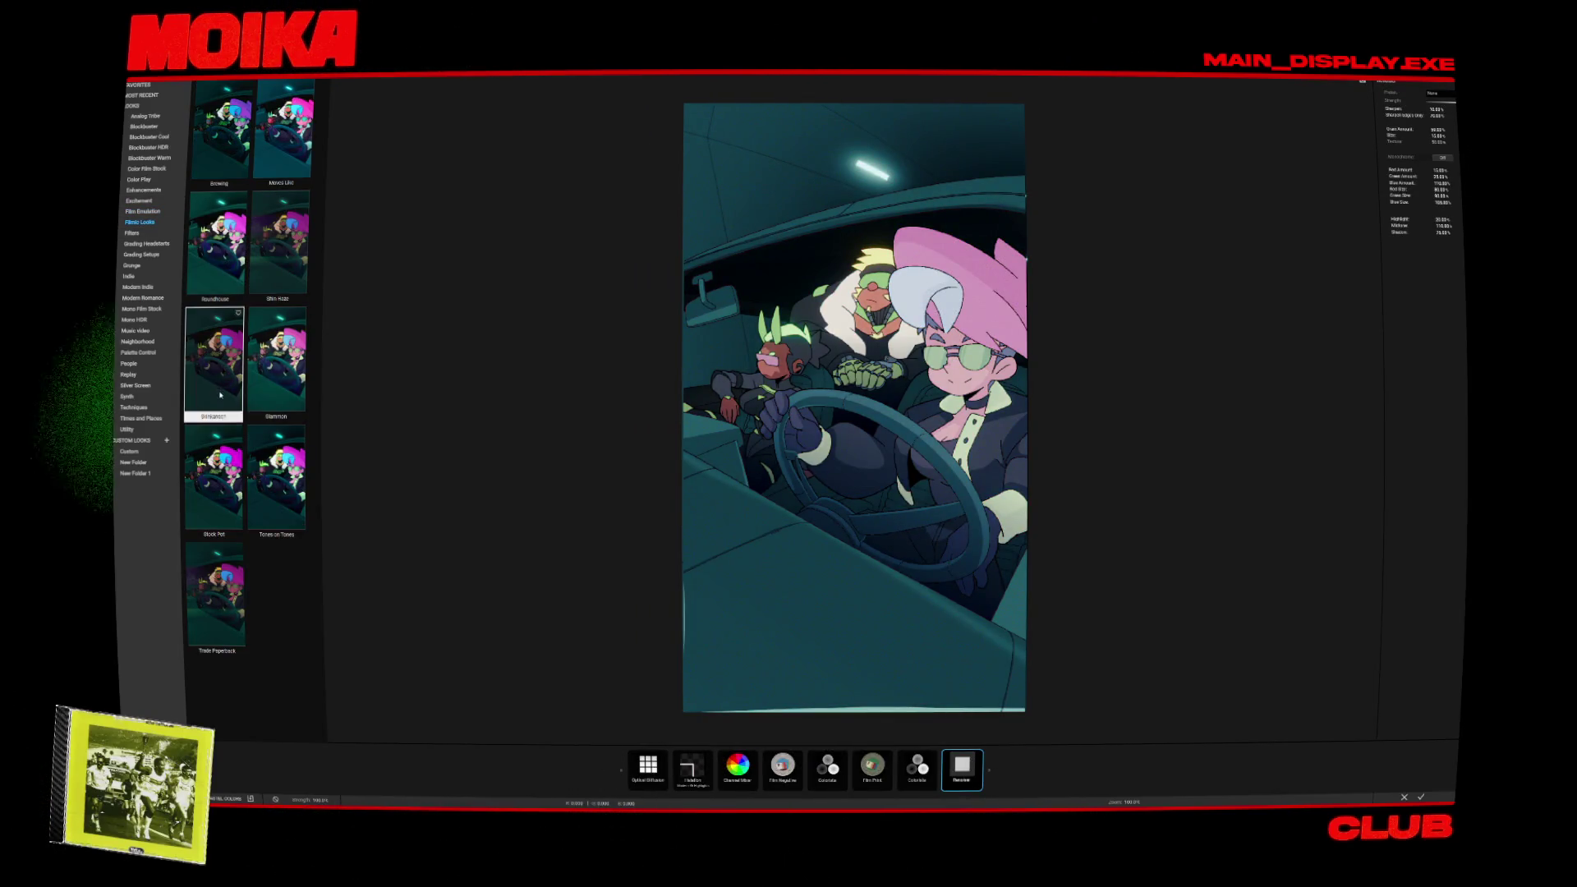
pyautogui.click(277, 480)
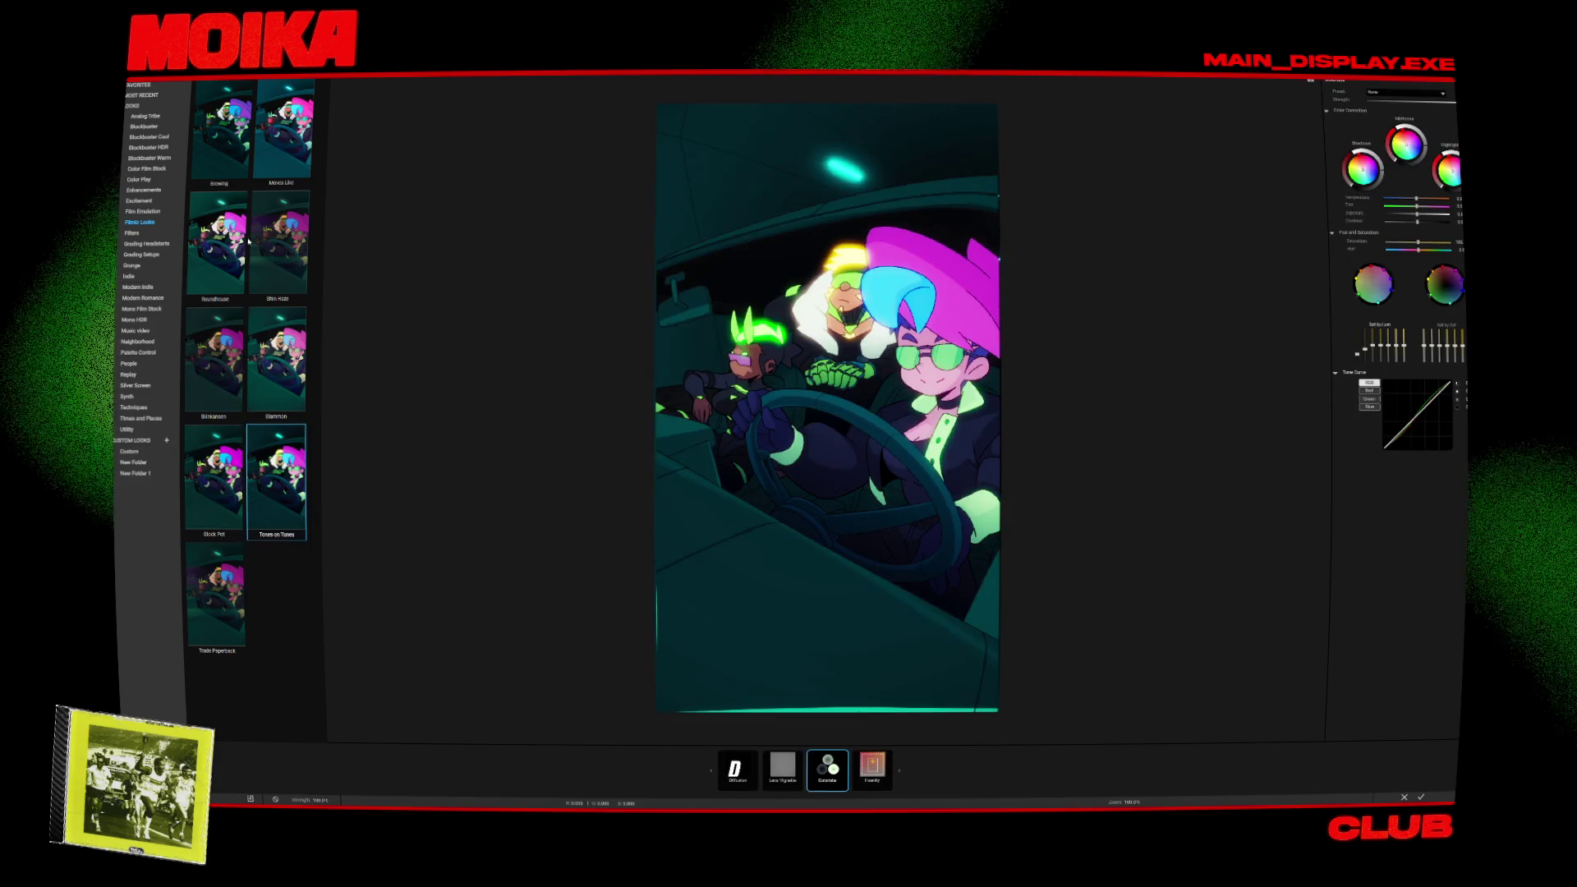
pyautogui.click(238, 240)
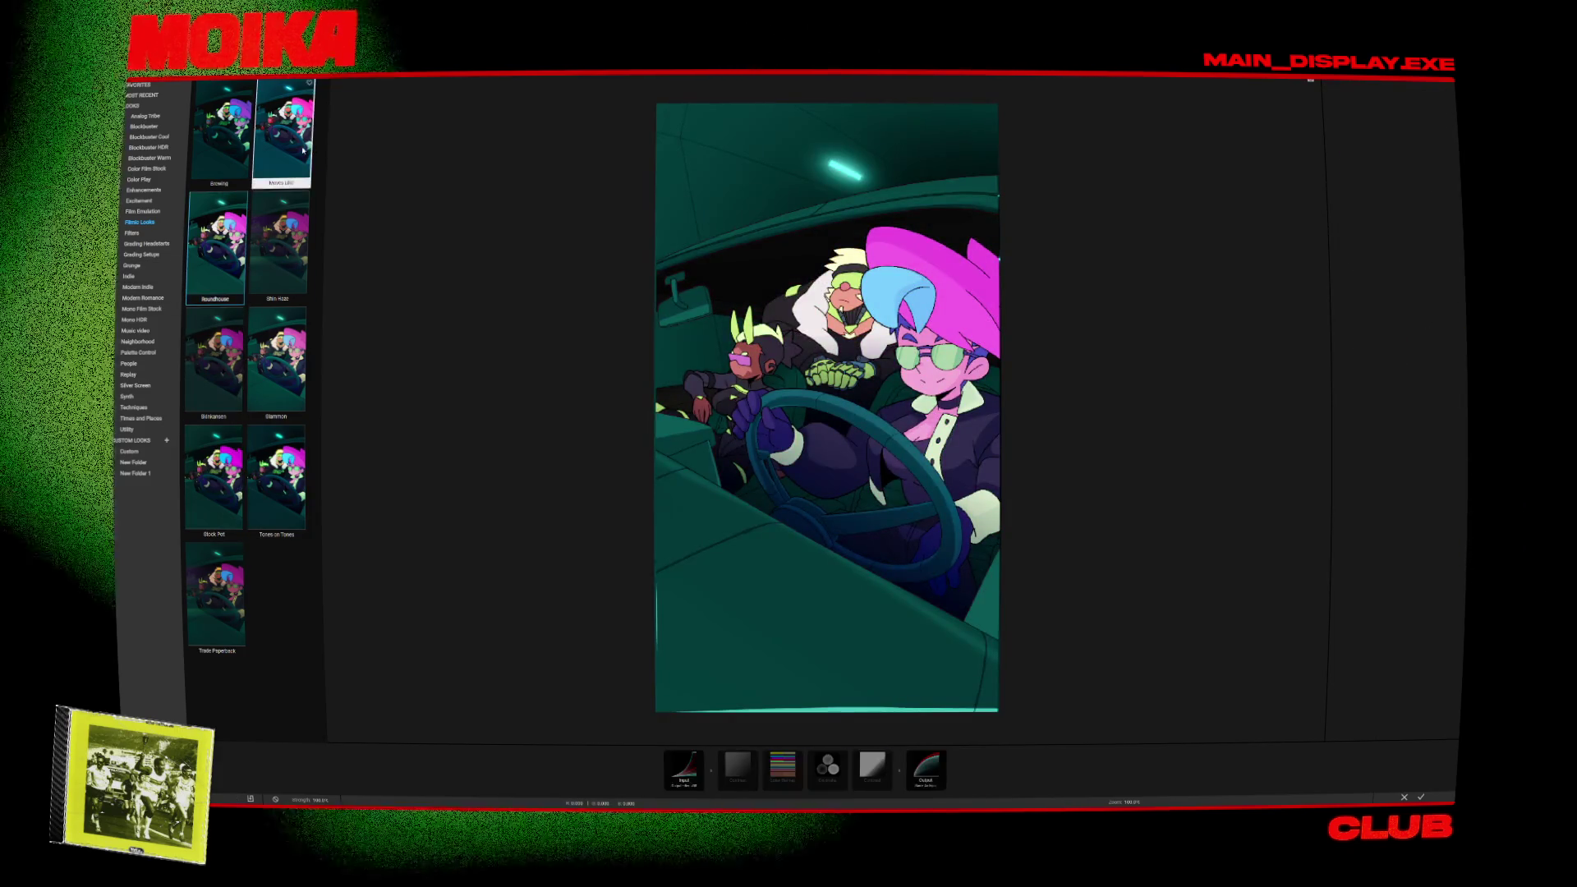
pyautogui.click(304, 151)
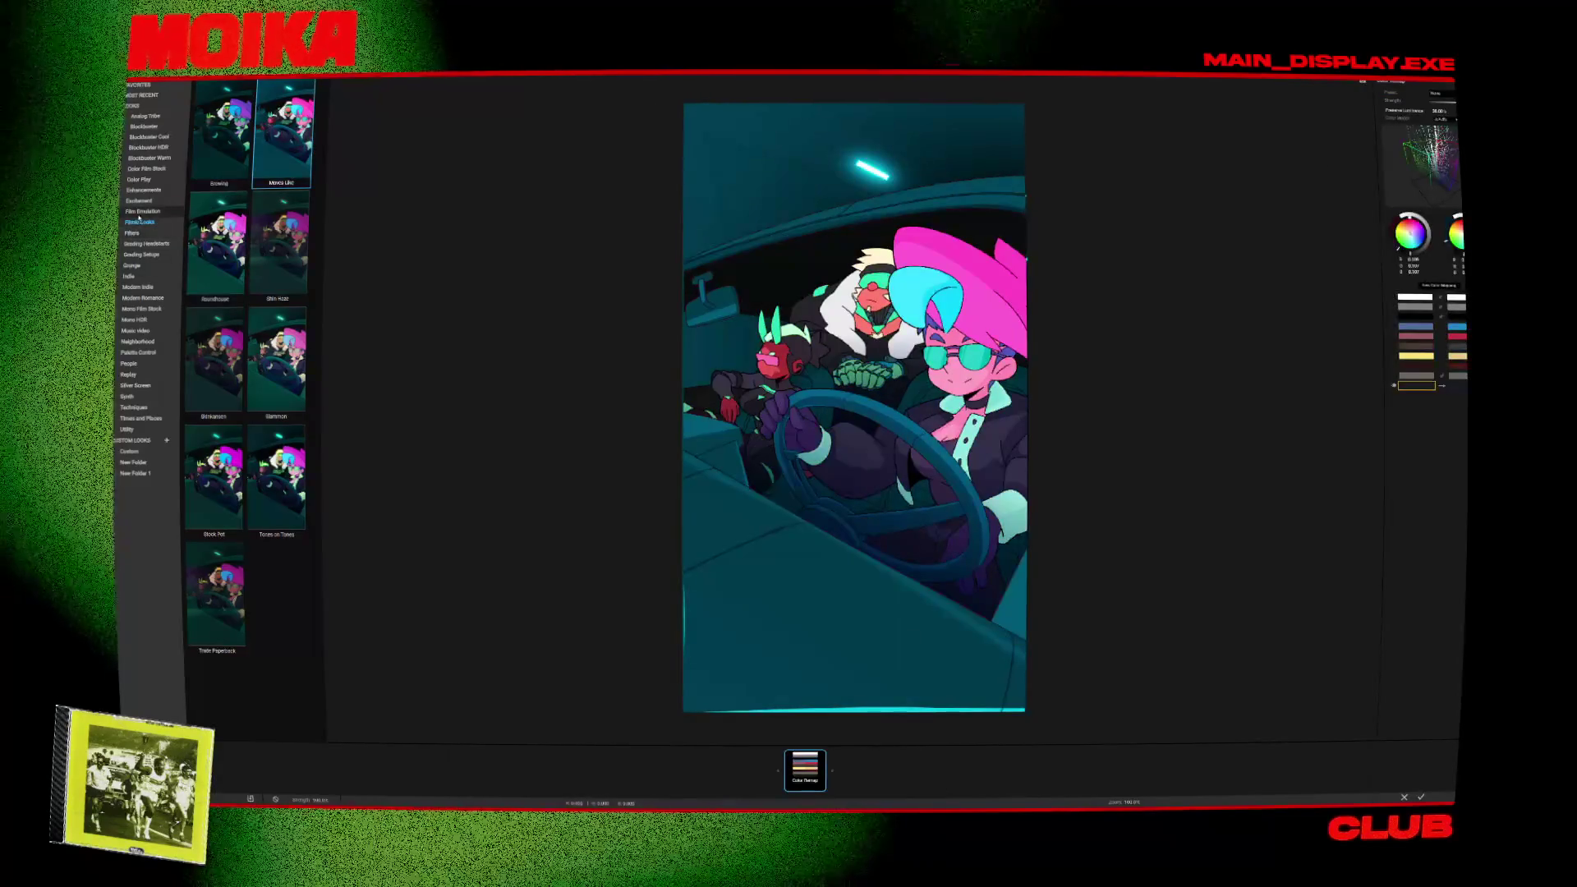
pyautogui.click(144, 211)
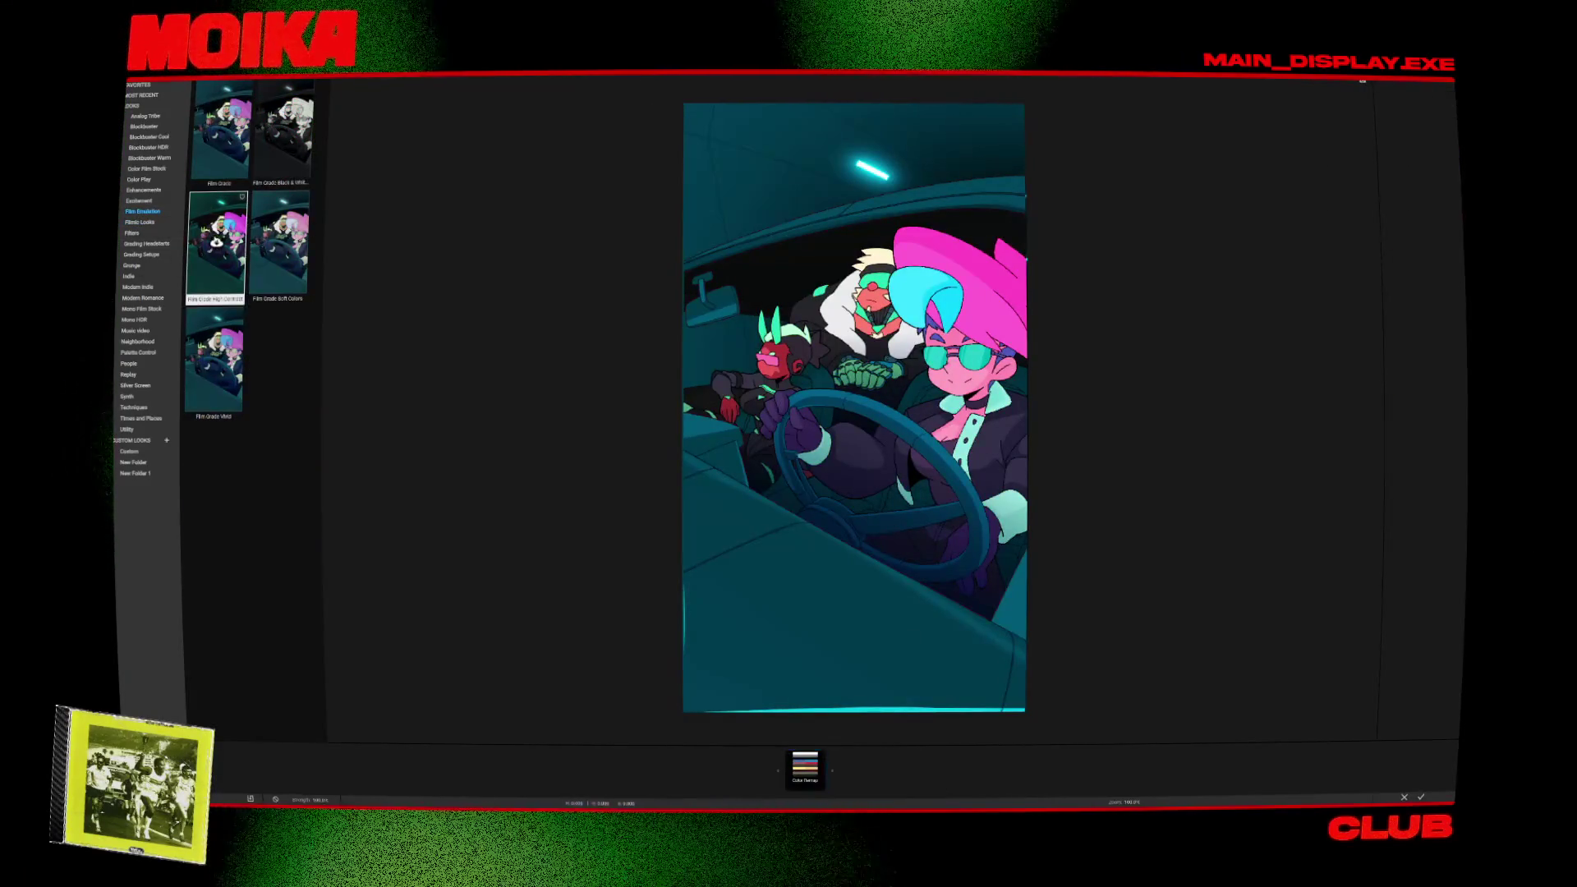
pyautogui.click(144, 352)
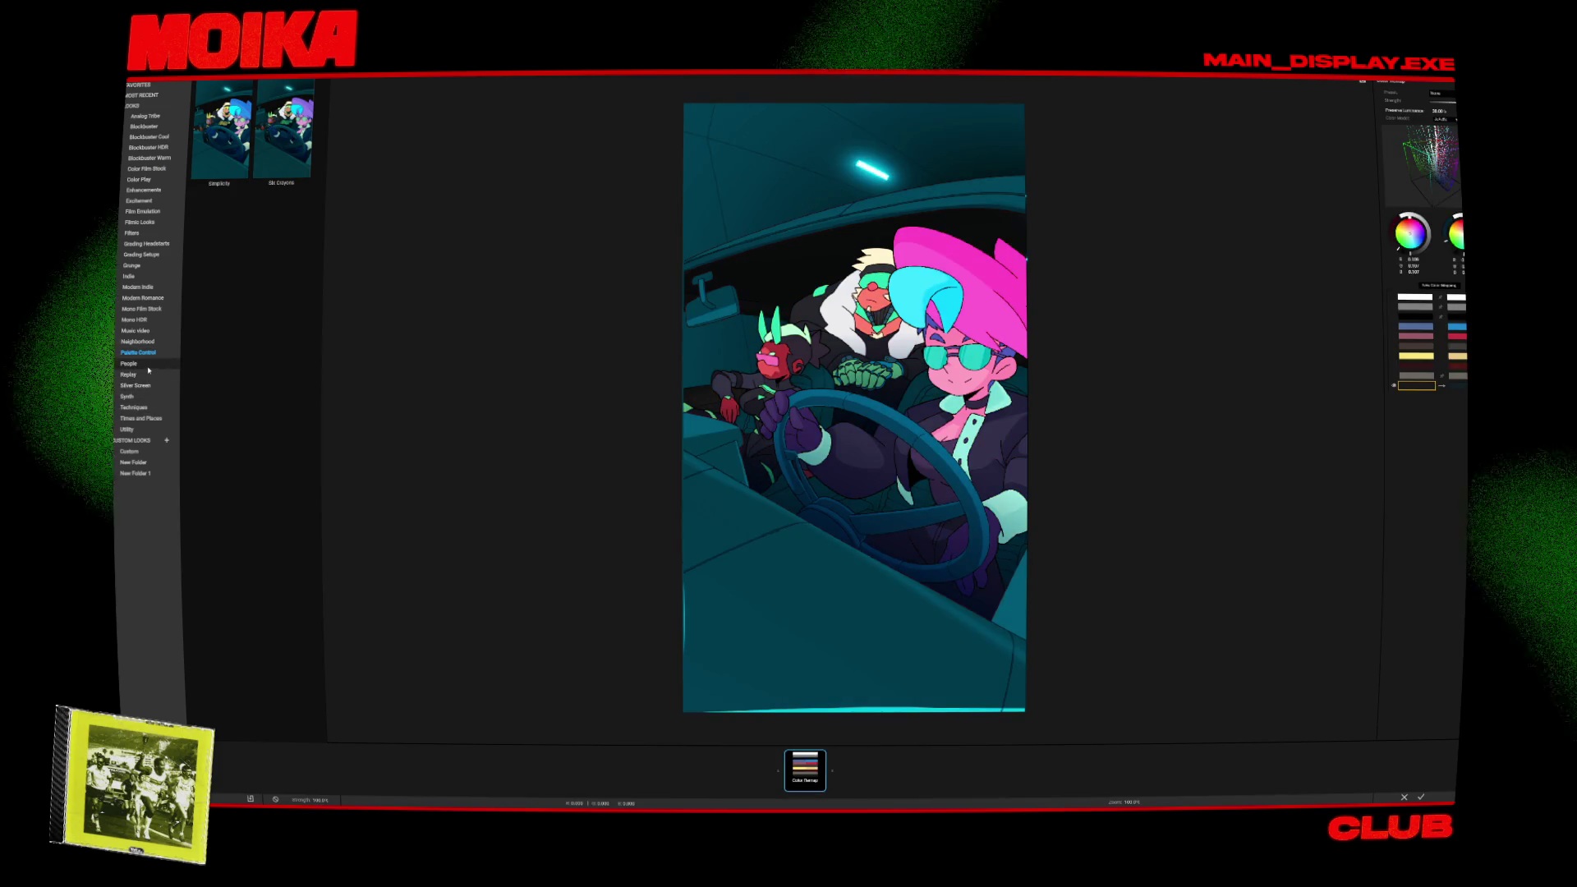
pyautogui.click(140, 398)
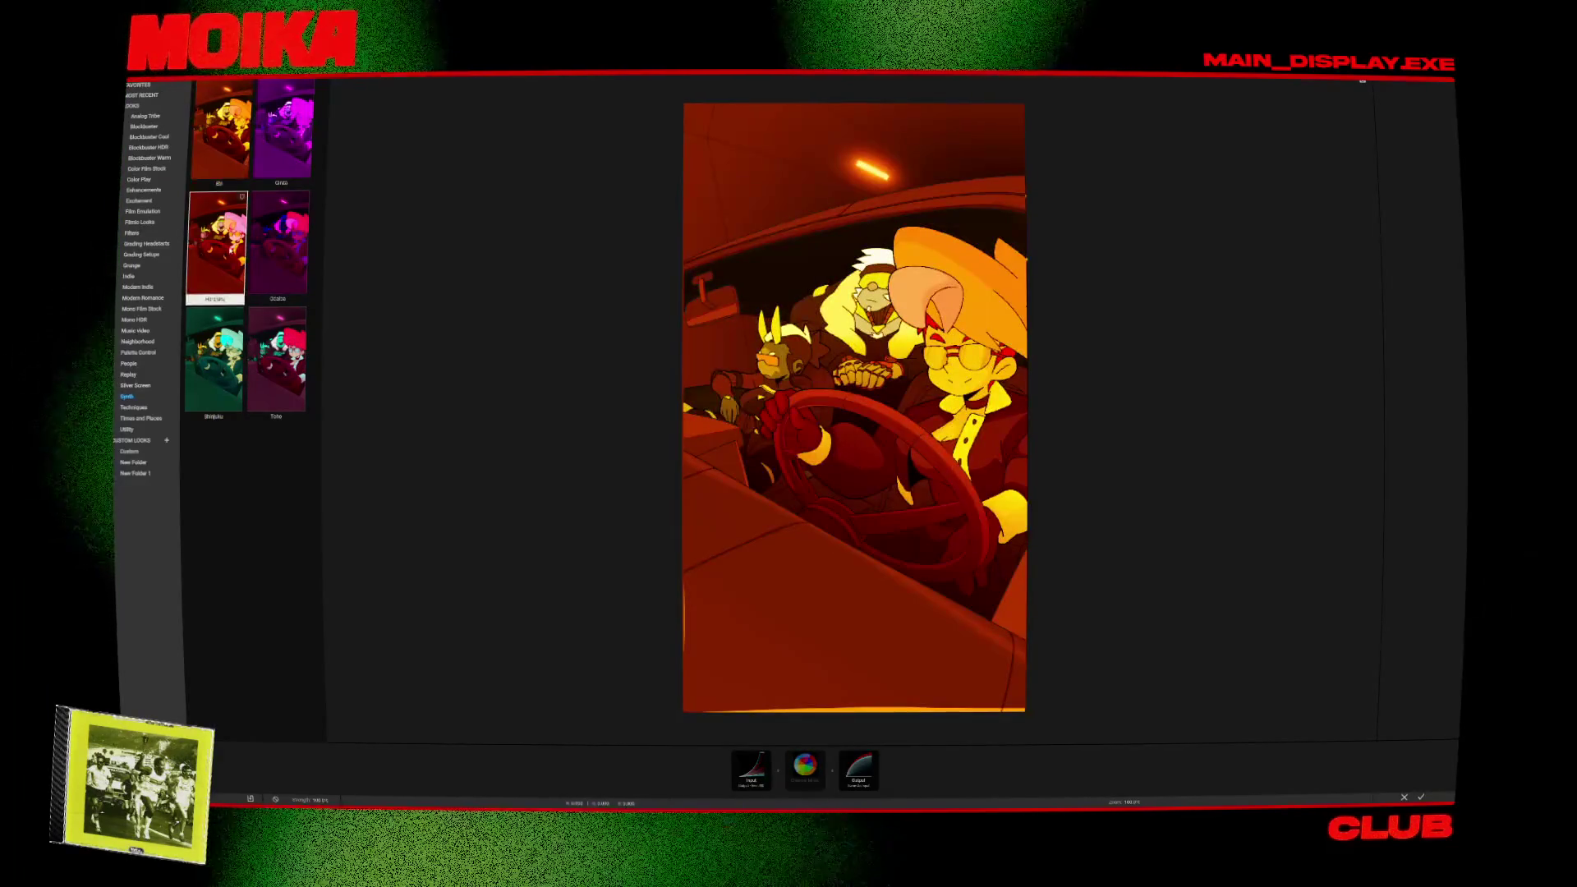
# Preview the Techniques looks Lowcon Hicon, Tone Mapping and Colorista Only.
pyautogui.click(215, 362)
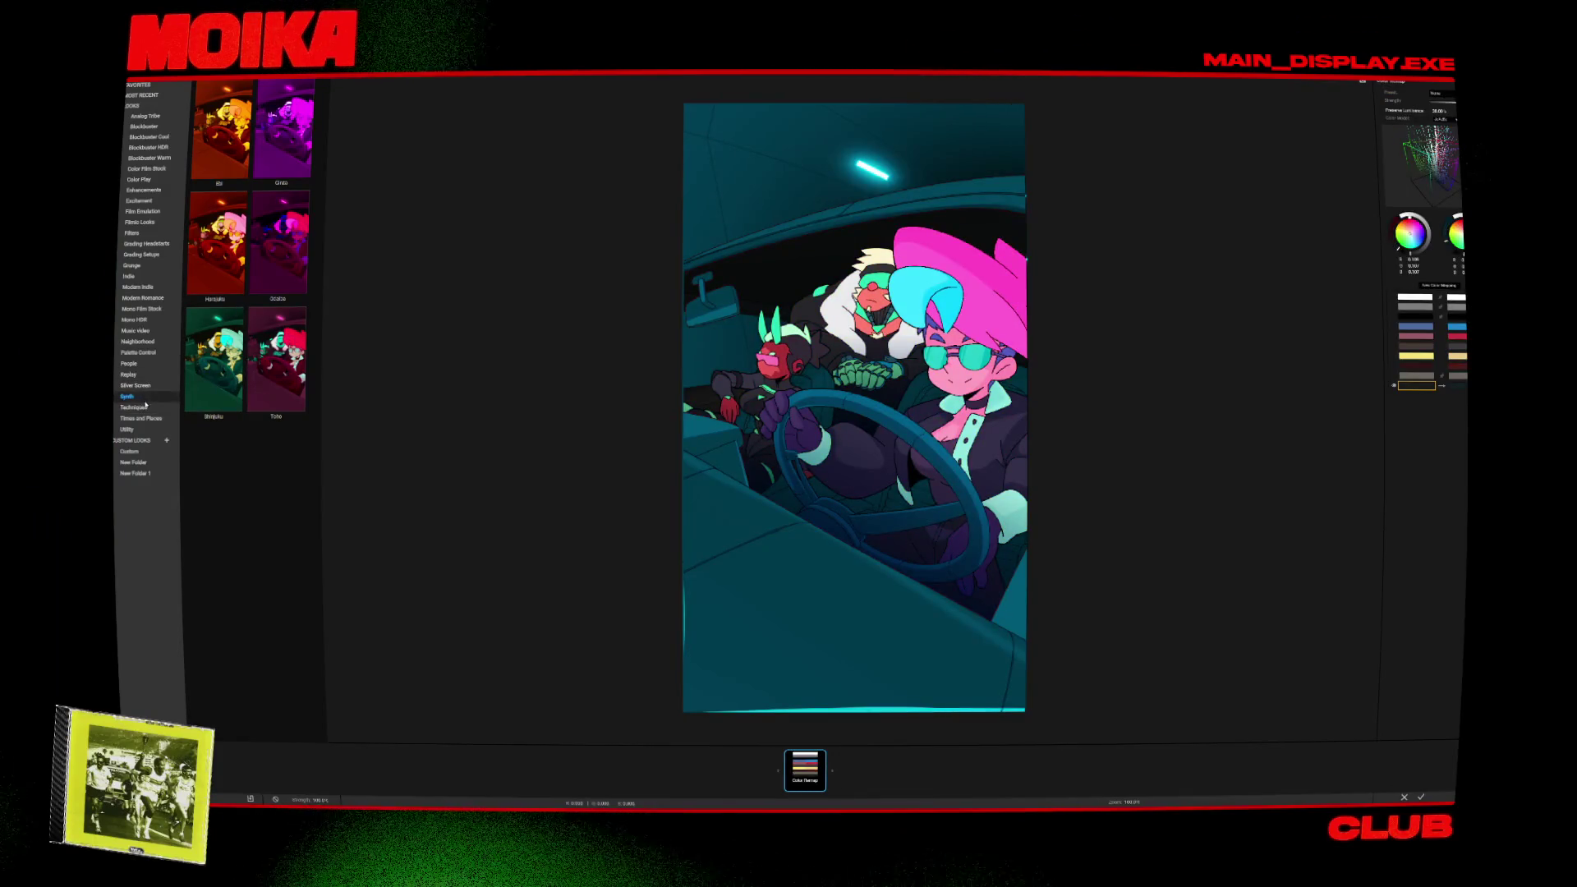
pyautogui.click(146, 406)
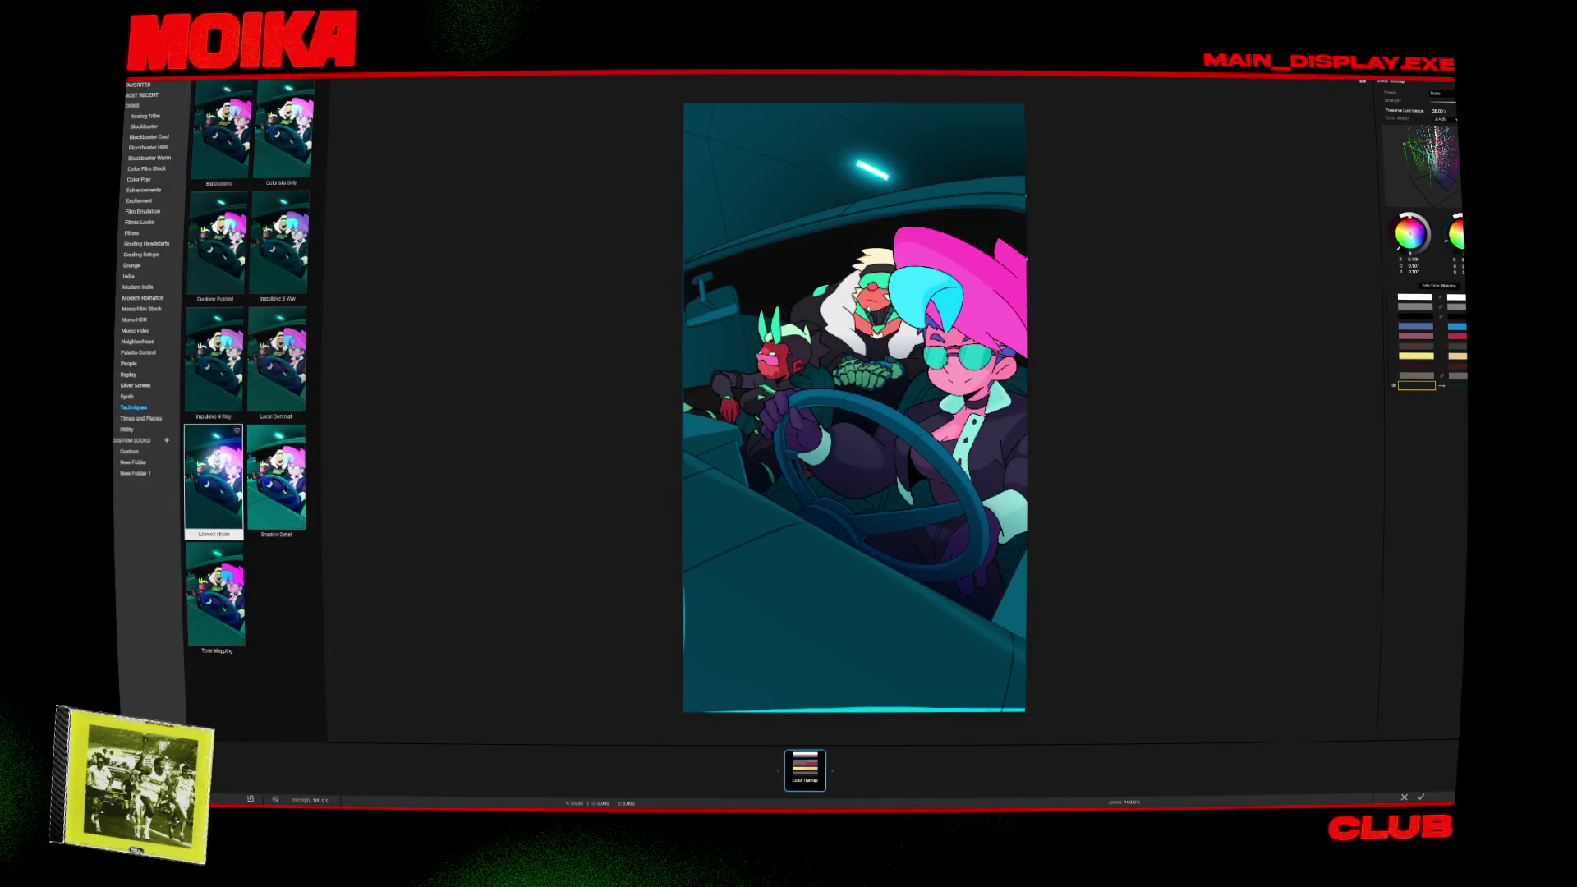
pyautogui.click(214, 480)
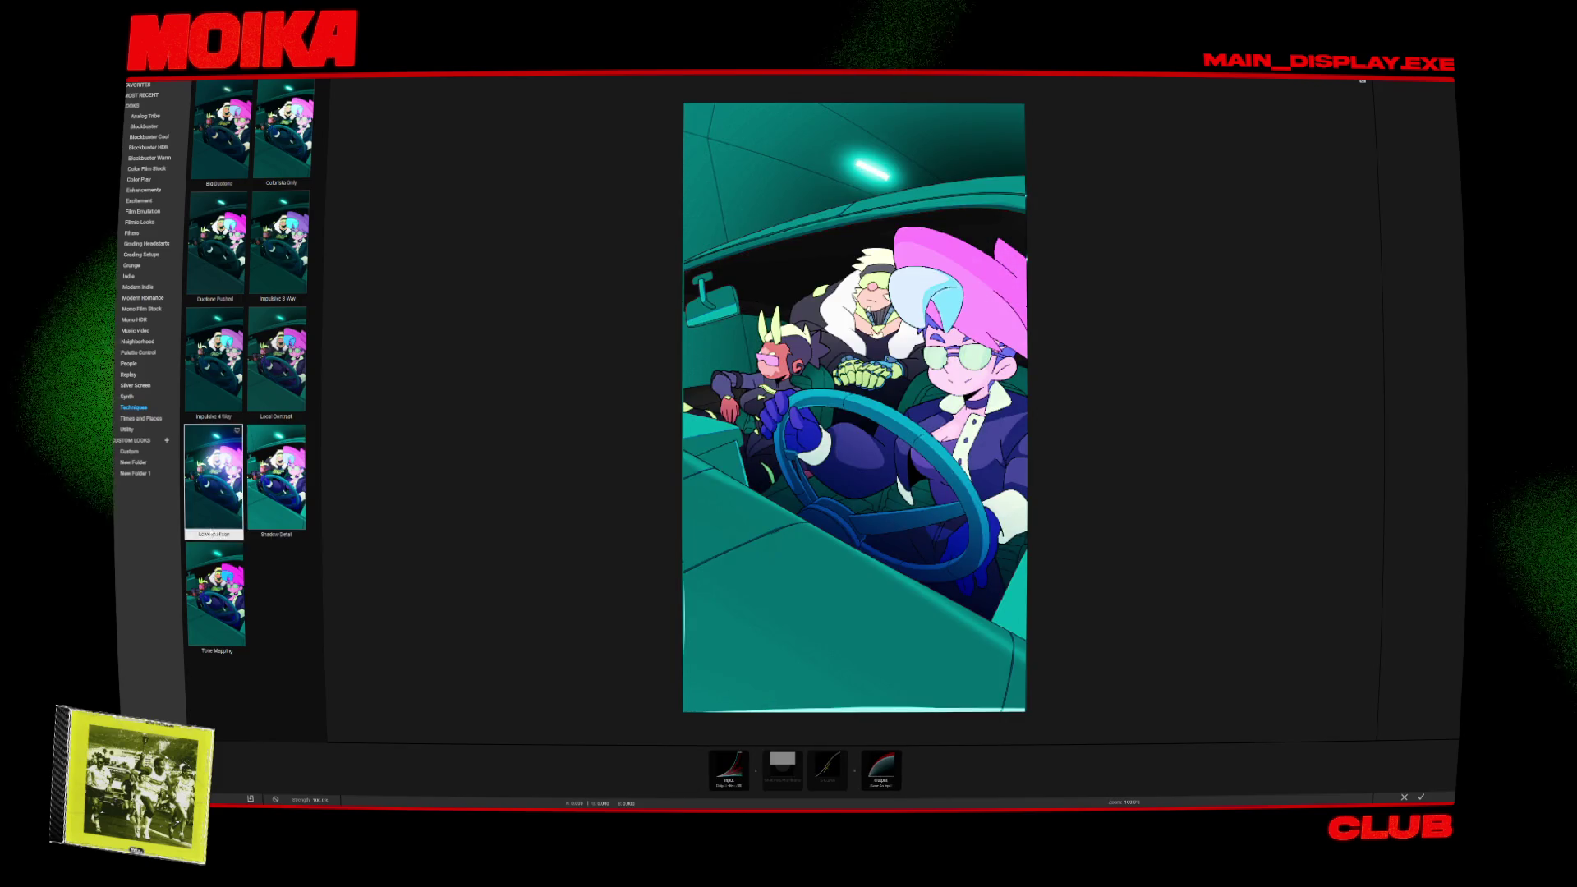
pyautogui.click(215, 596)
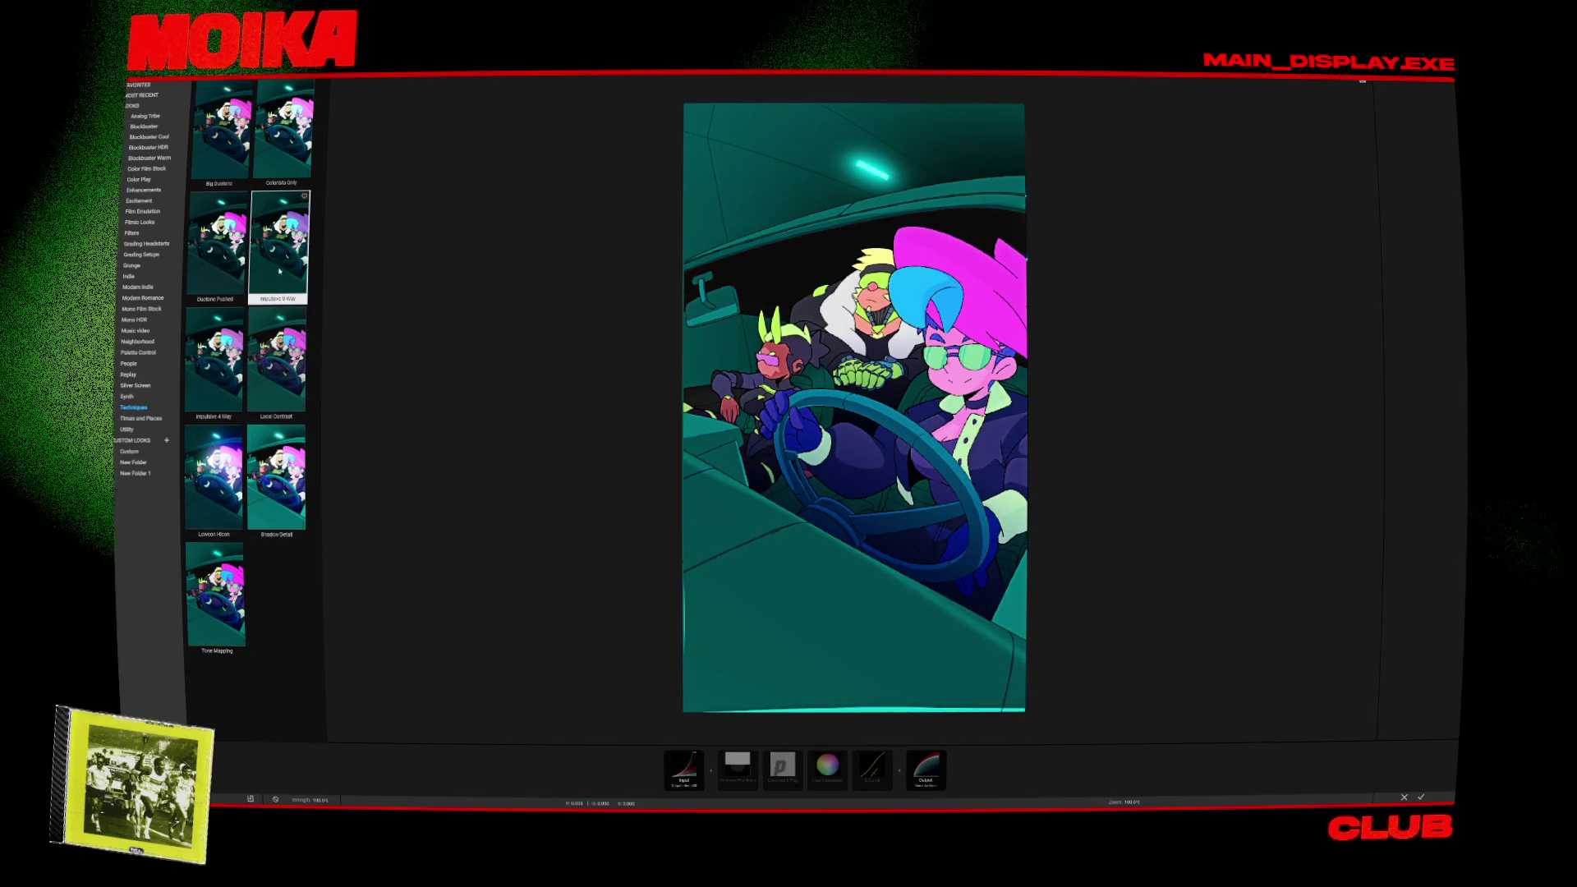
pyautogui.click(271, 156)
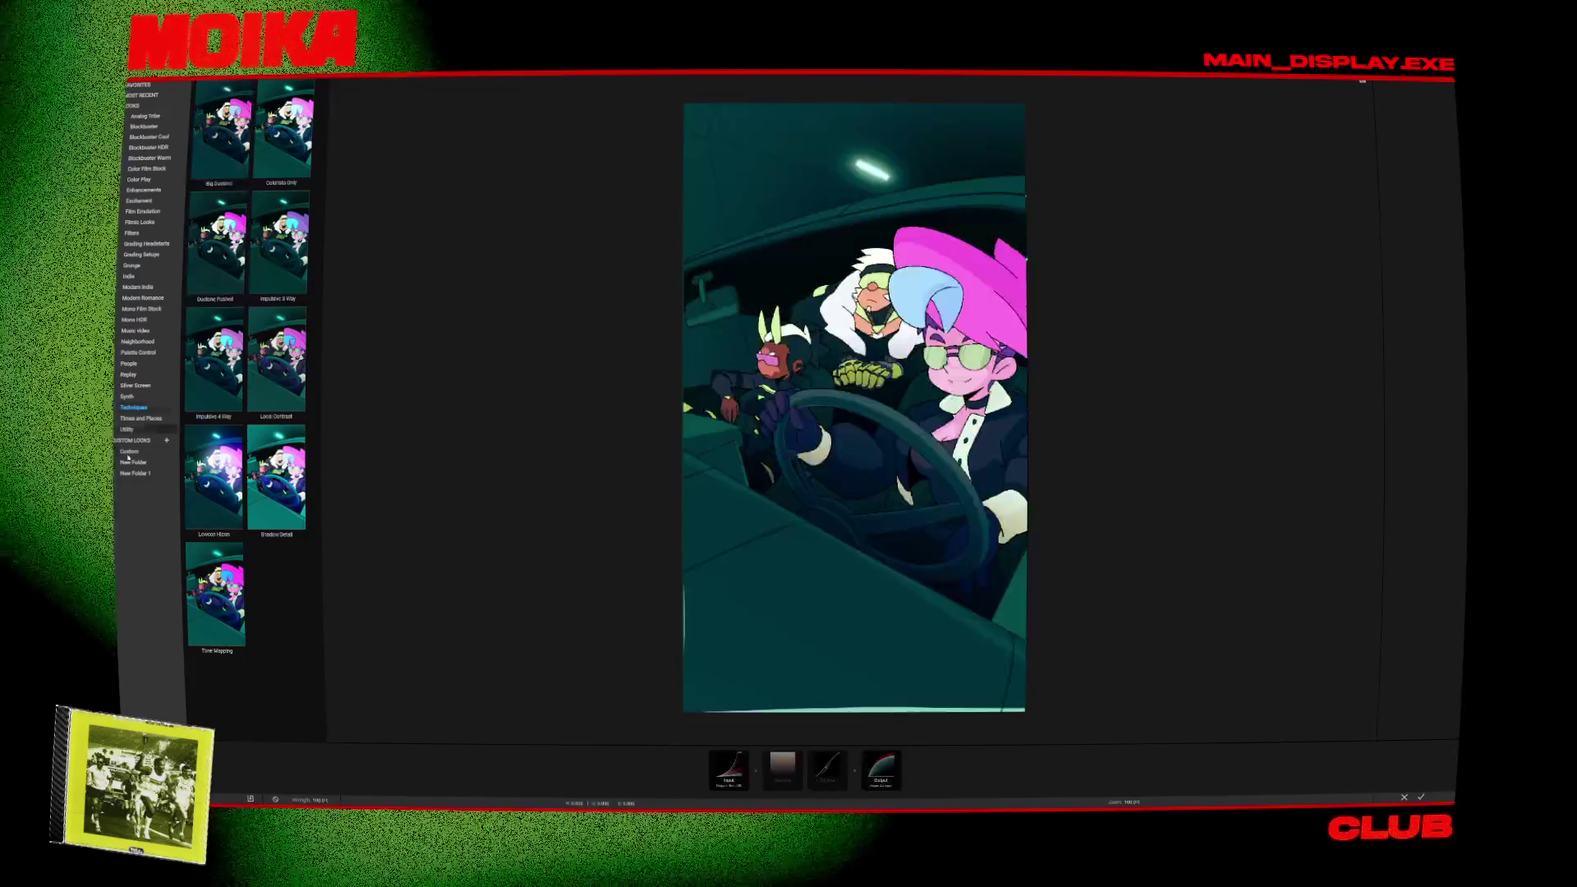
# Browse Silver Screen, Replay, People and Palette Control, then apply Music Video's Blinding Lights look.
pyautogui.click(146, 397)
pyautogui.click(148, 388)
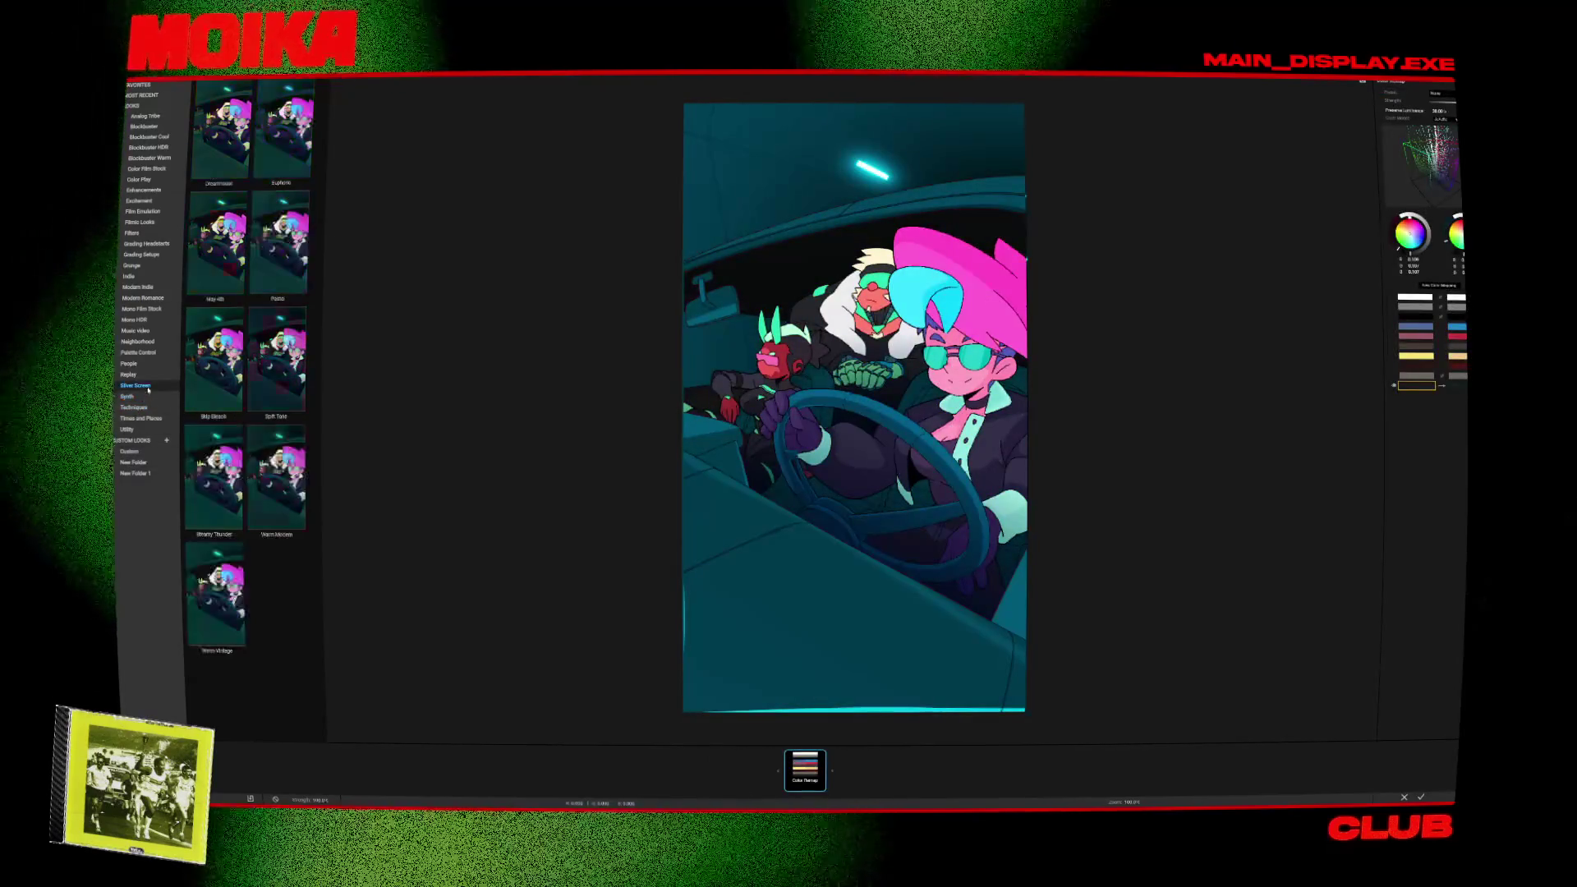
pyautogui.click(144, 375)
pyautogui.click(145, 364)
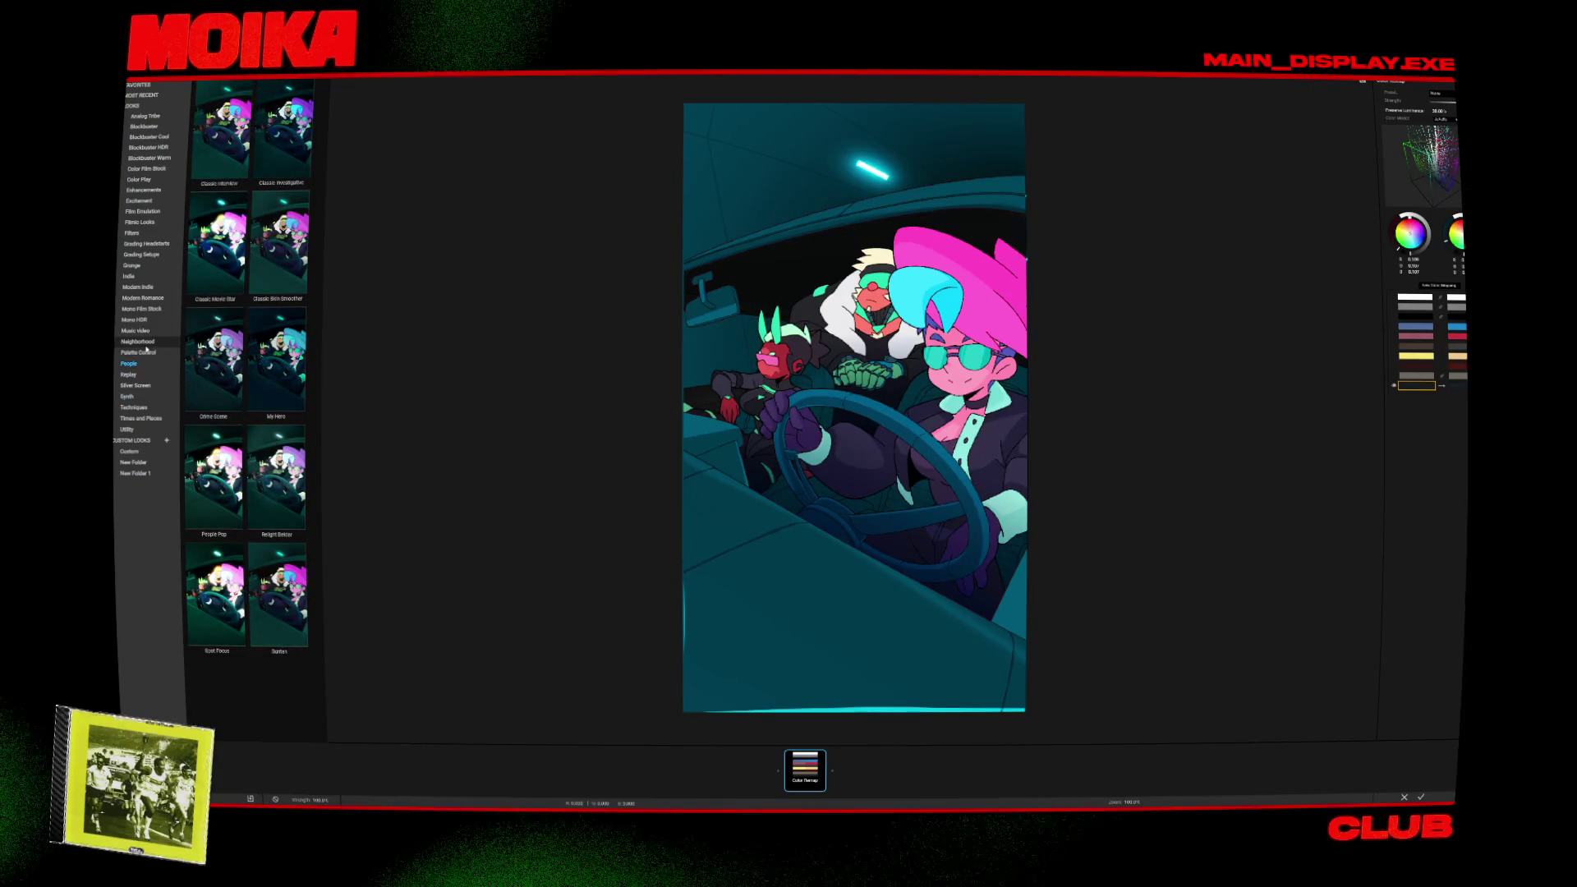
pyautogui.click(147, 352)
pyautogui.click(146, 342)
pyautogui.click(145, 331)
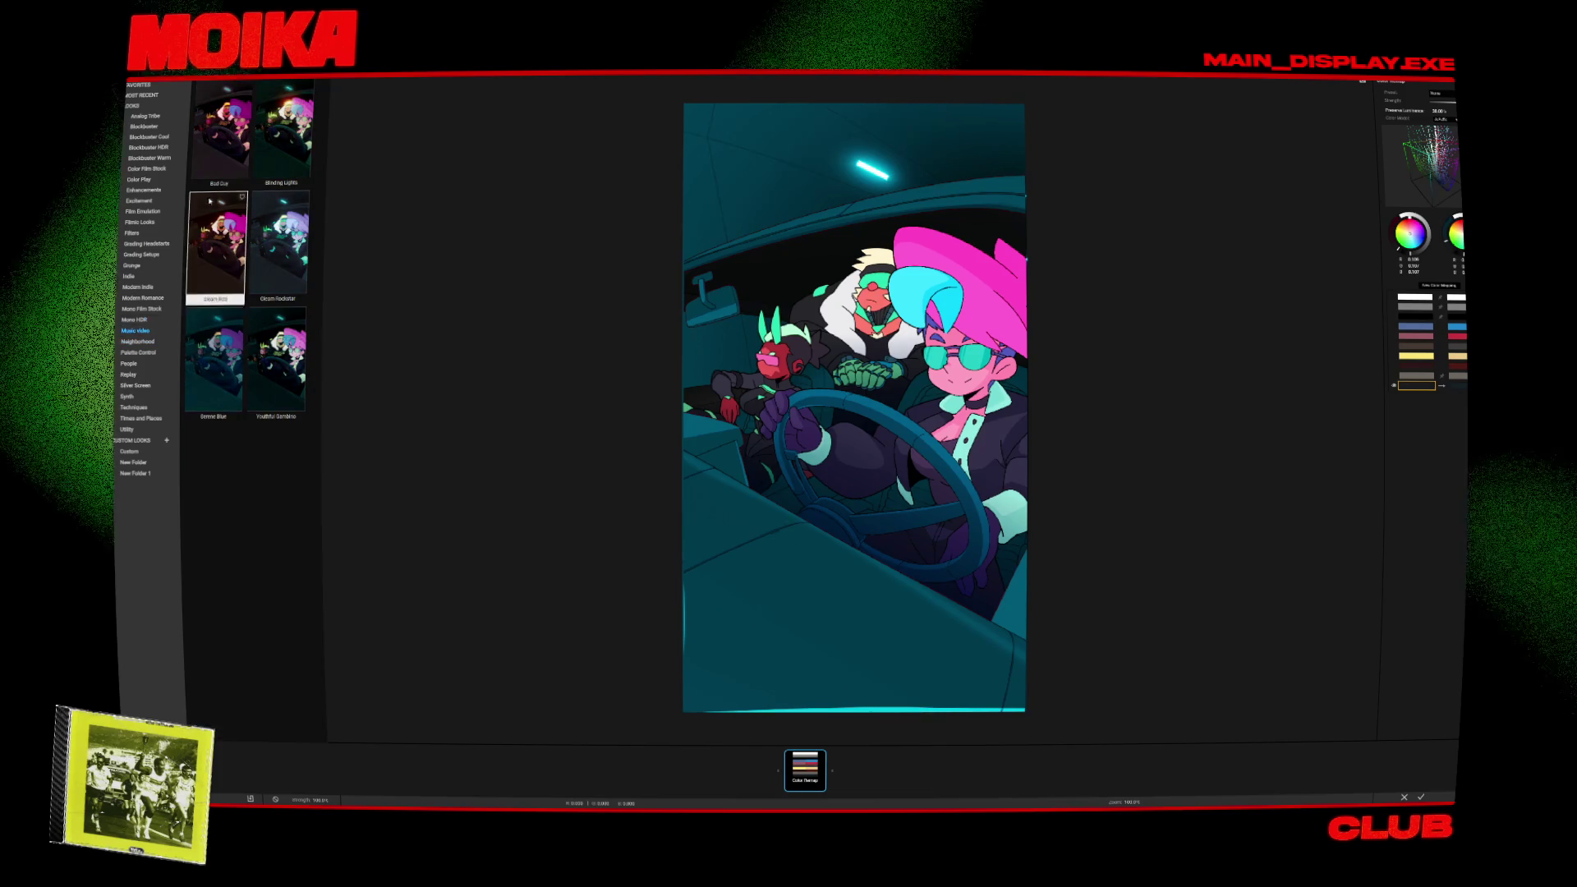
pyautogui.click(302, 151)
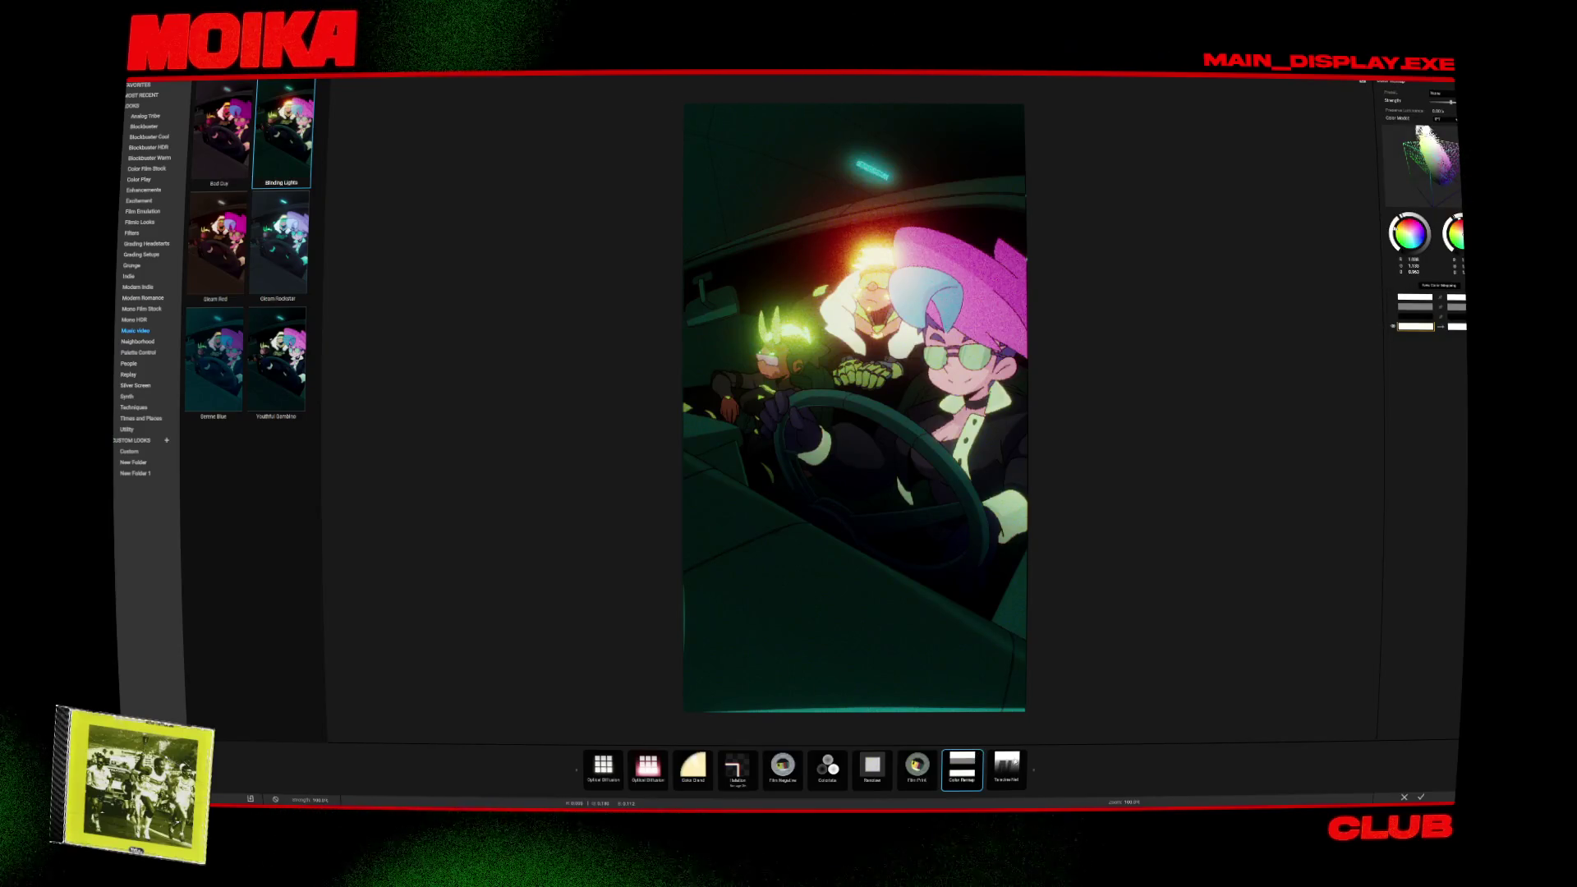
# Inspect the Film Negative, Halation and Color Grade tools, toggling Color Grade off and on to compare.
pyautogui.click(1023, 757)
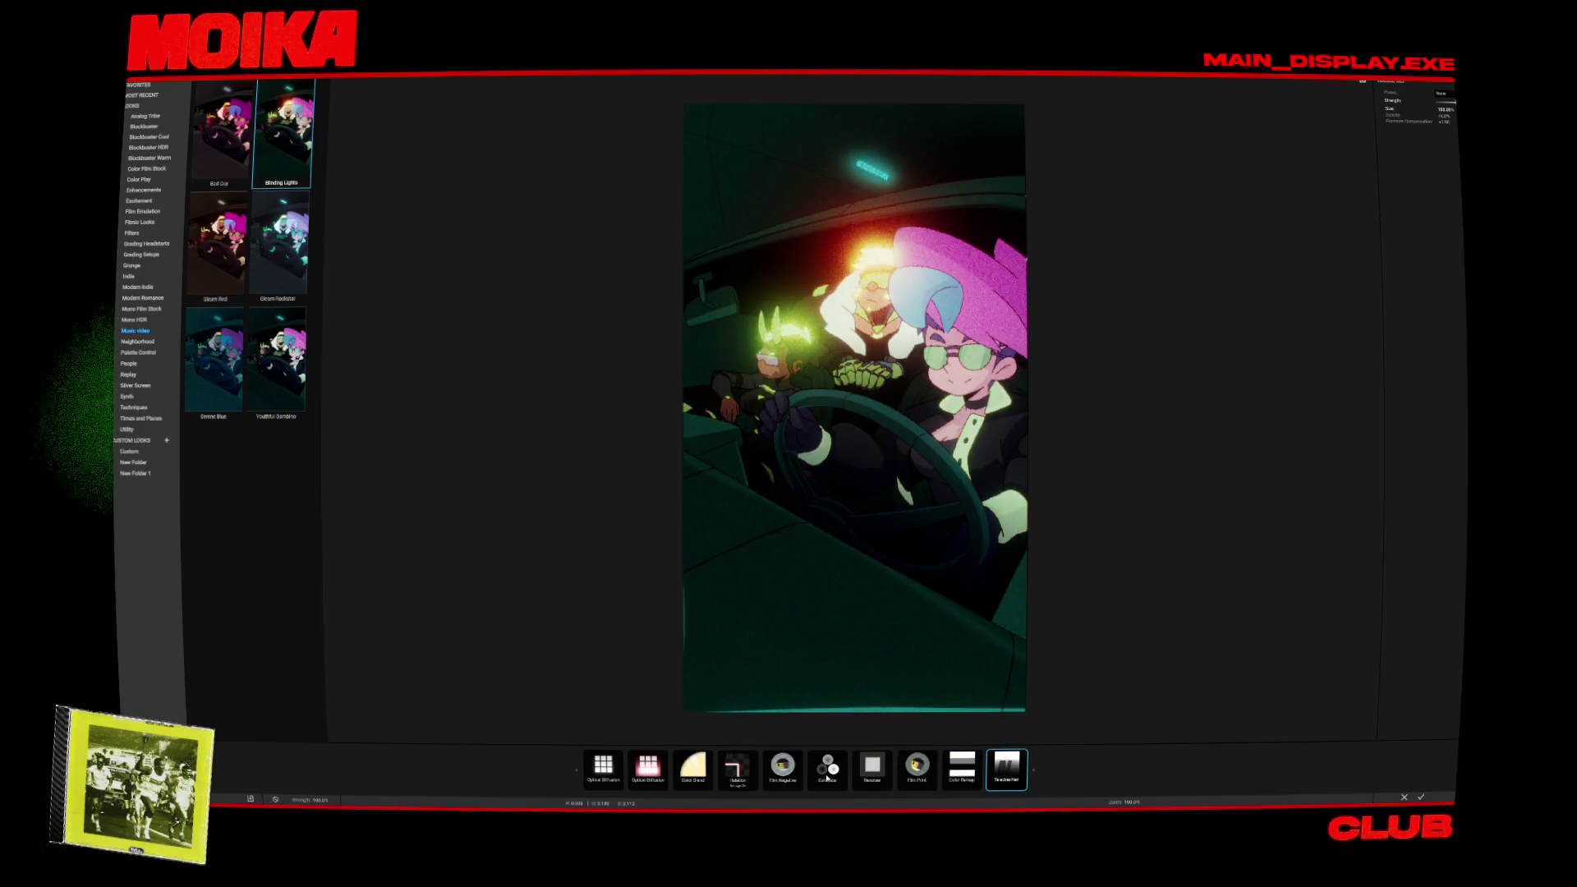
pyautogui.click(797, 763)
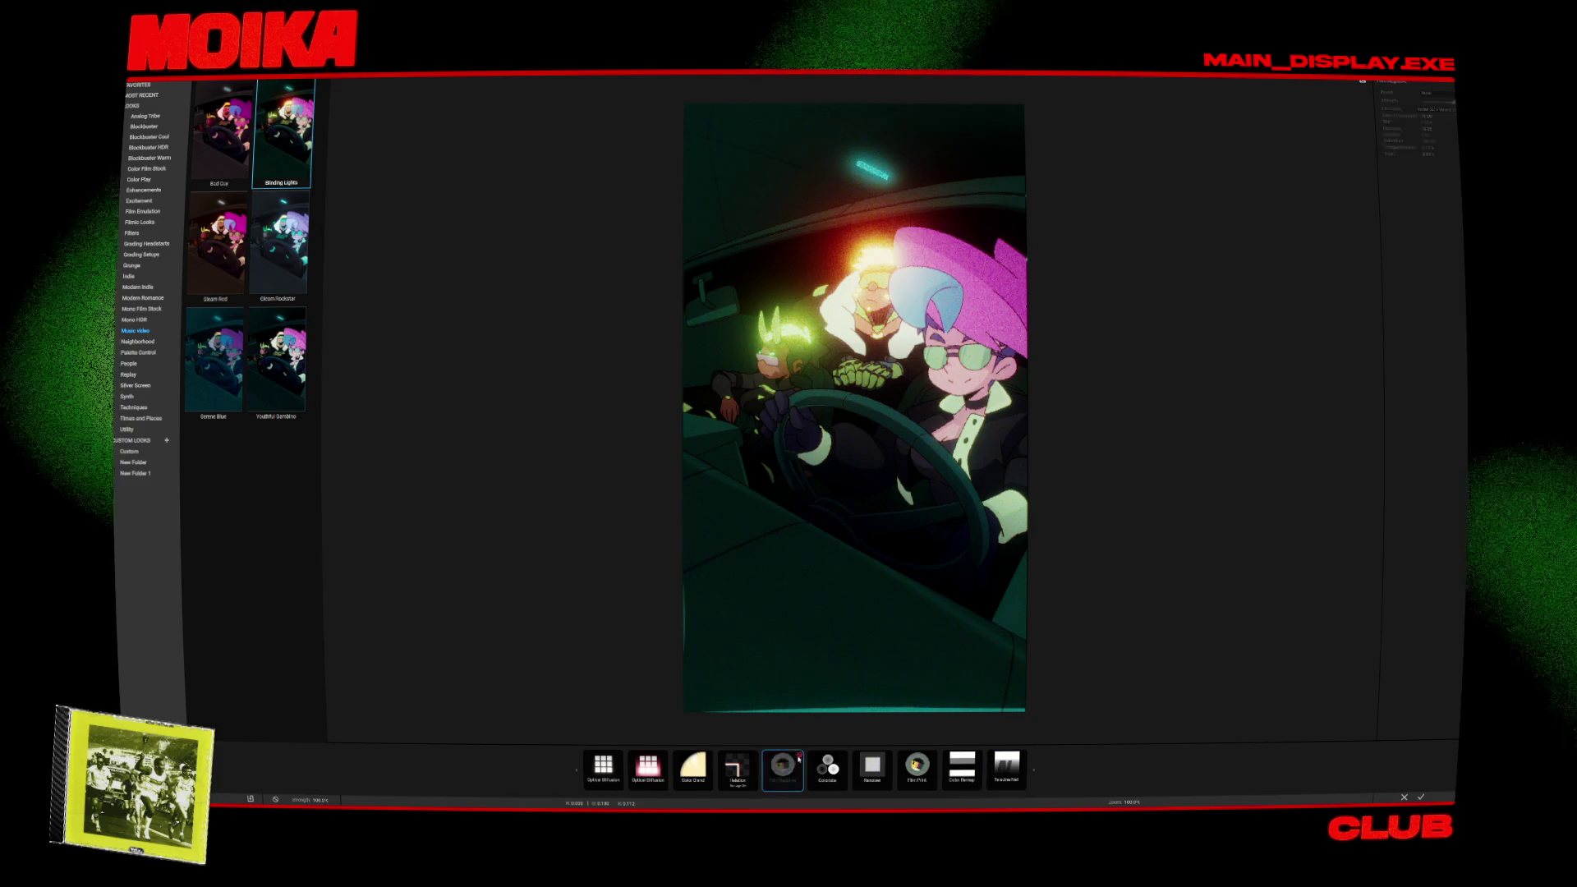
pyautogui.click(747, 762)
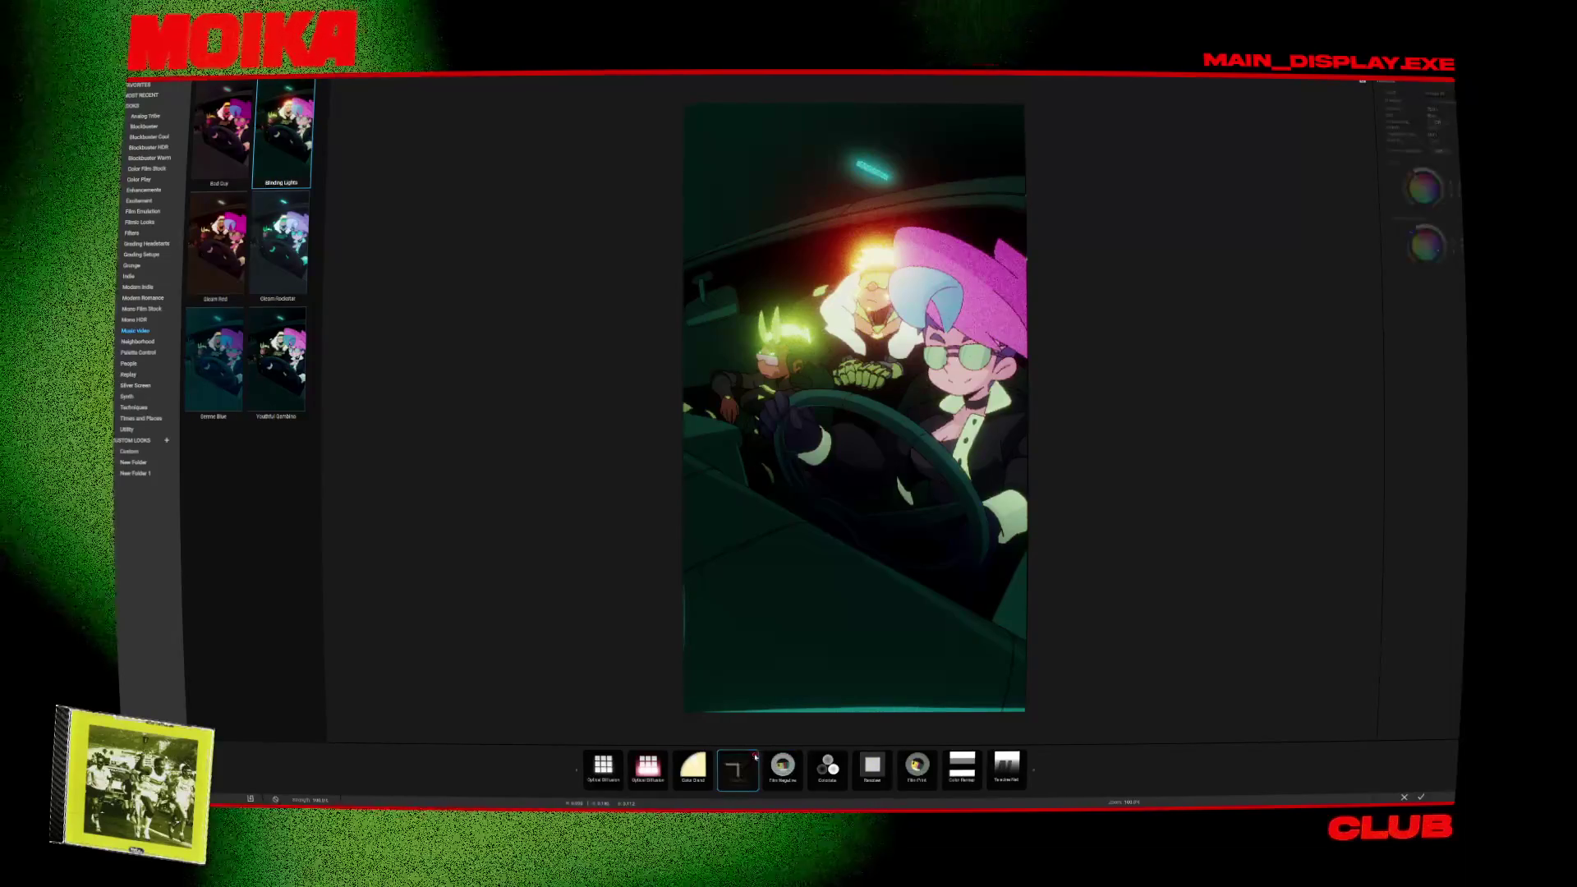
pyautogui.click(712, 760)
pyautogui.click(712, 755)
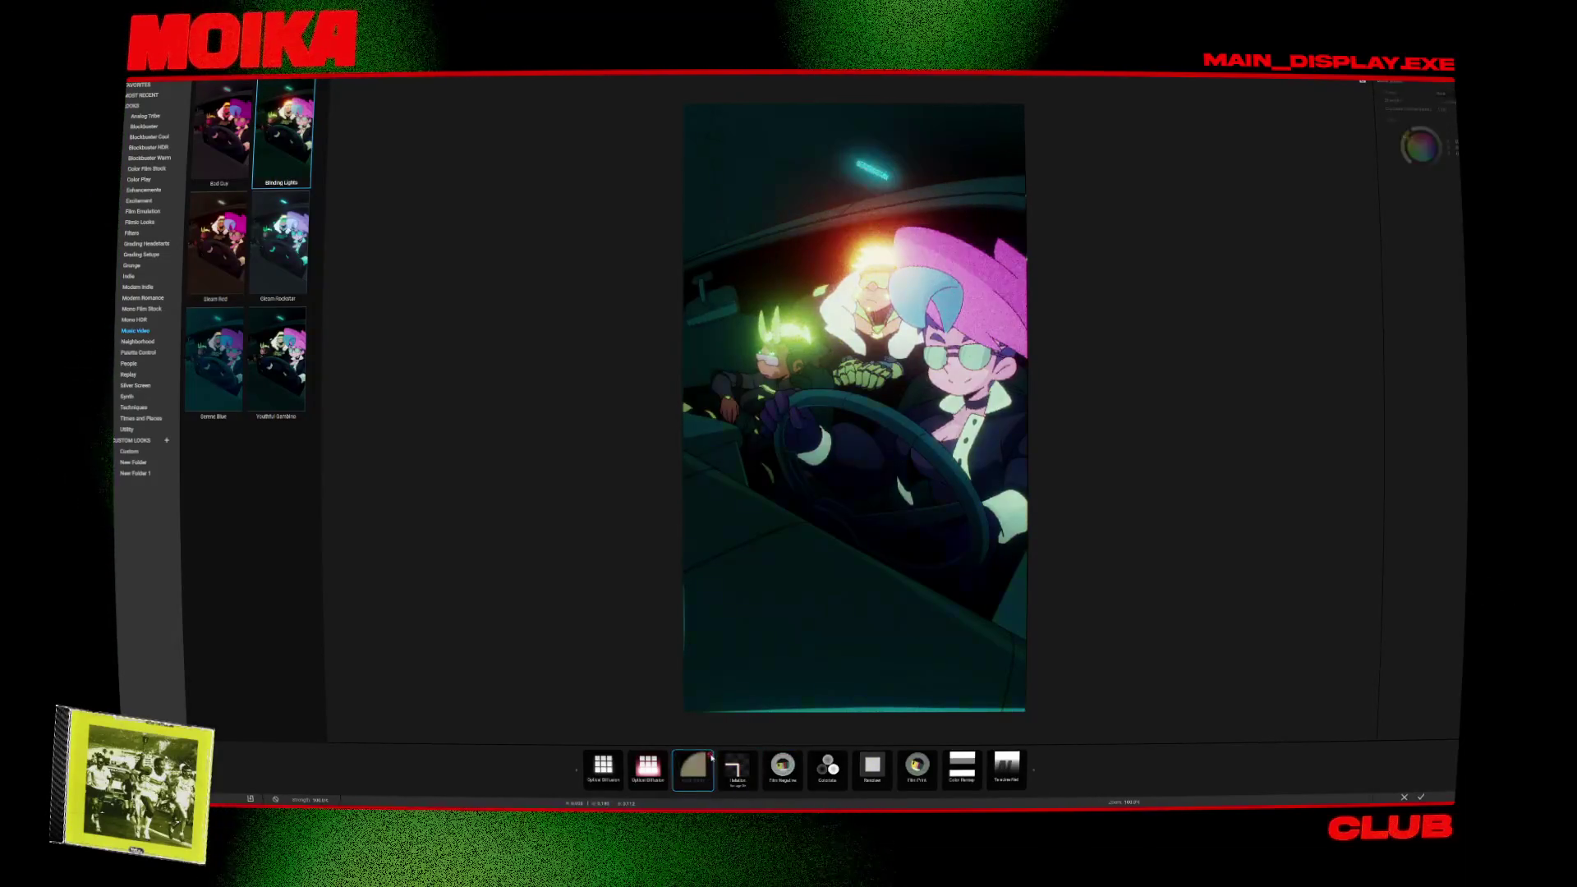
pyautogui.click(711, 756)
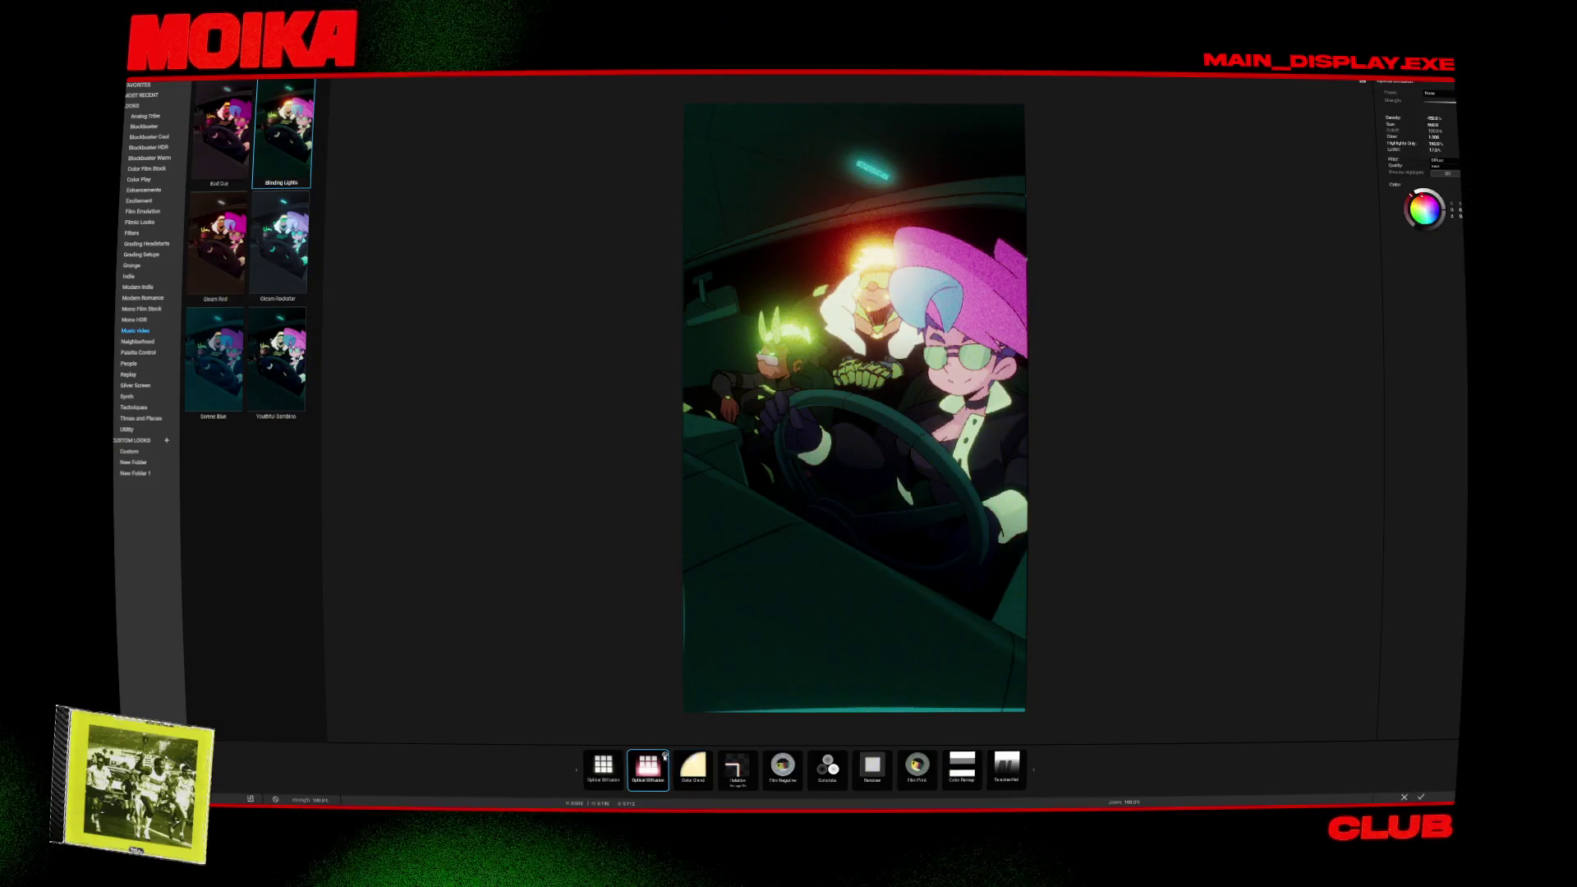
# Turn off the strong glow and Grain tools, then select Colorista to show its wheels and curves.
pyautogui.click(666, 756)
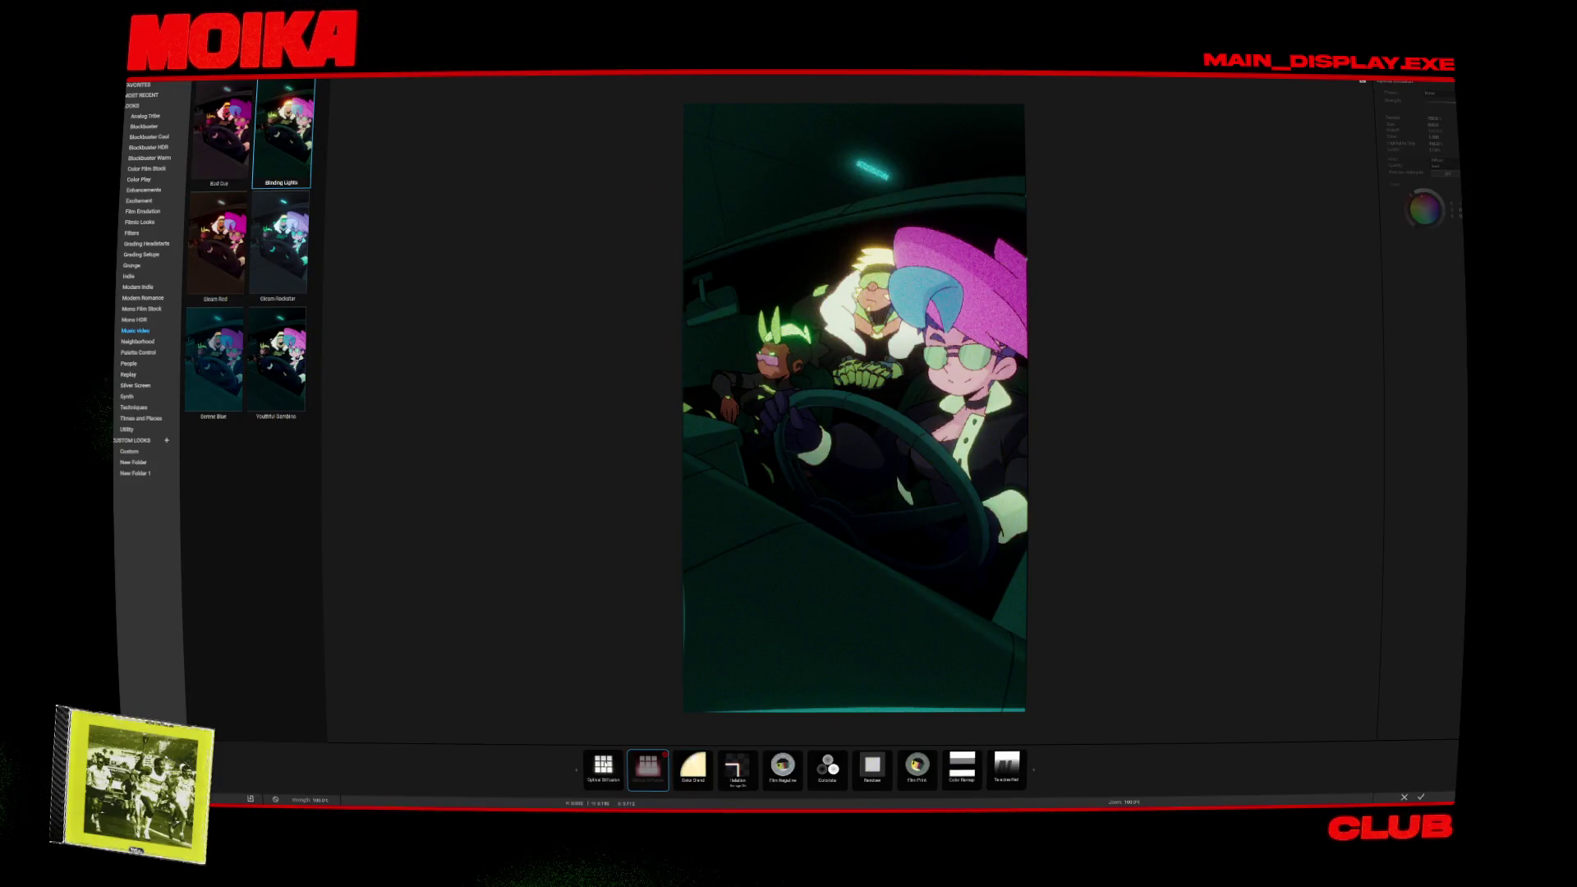
pyautogui.click(621, 754)
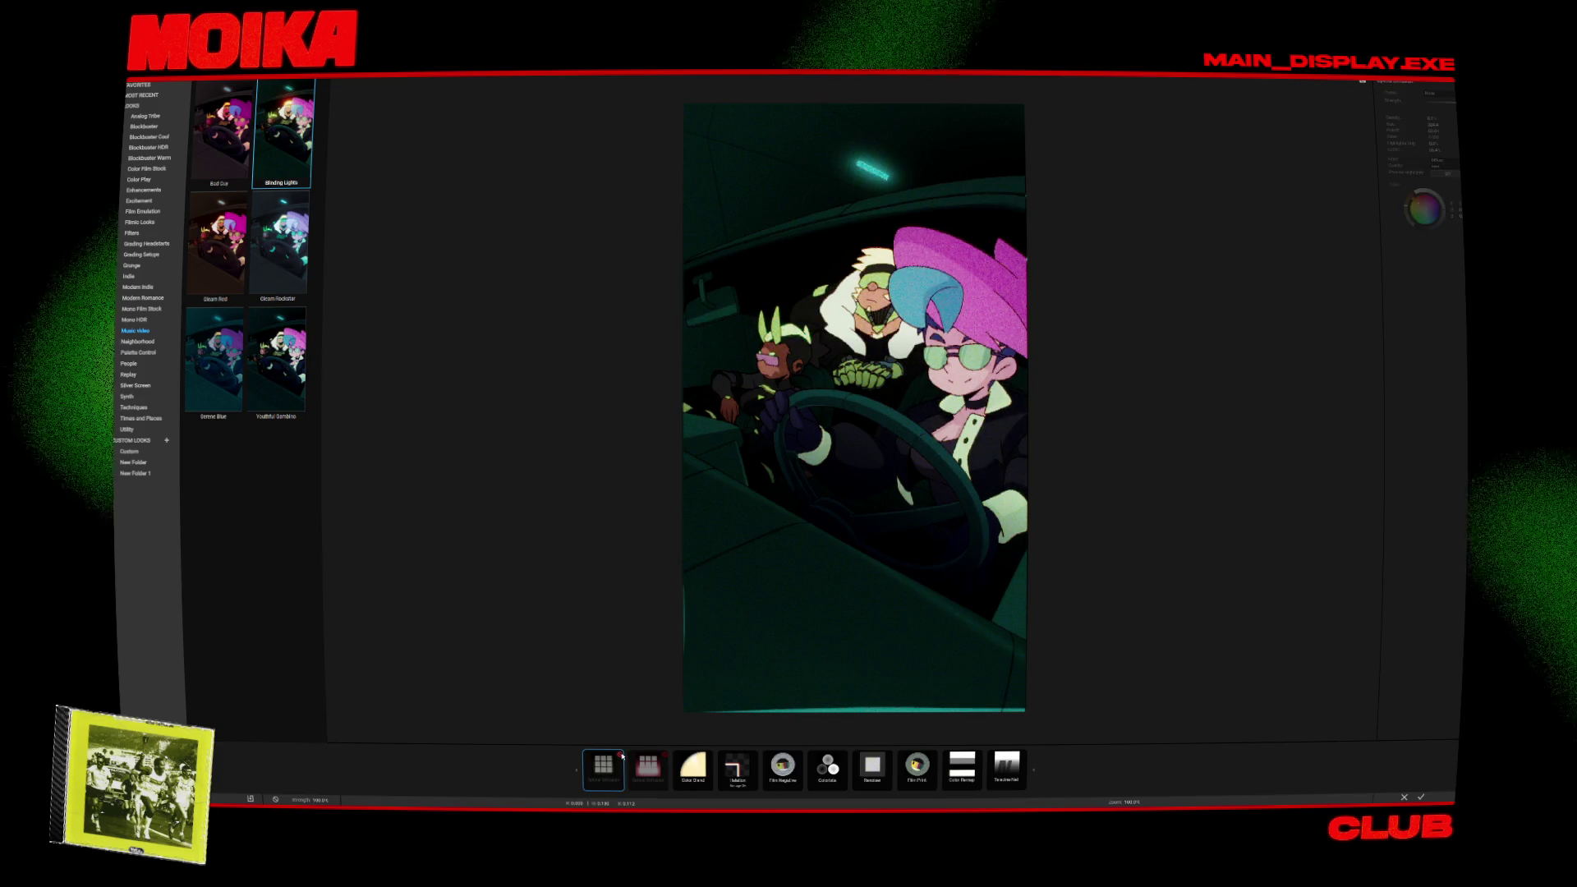
pyautogui.click(621, 755)
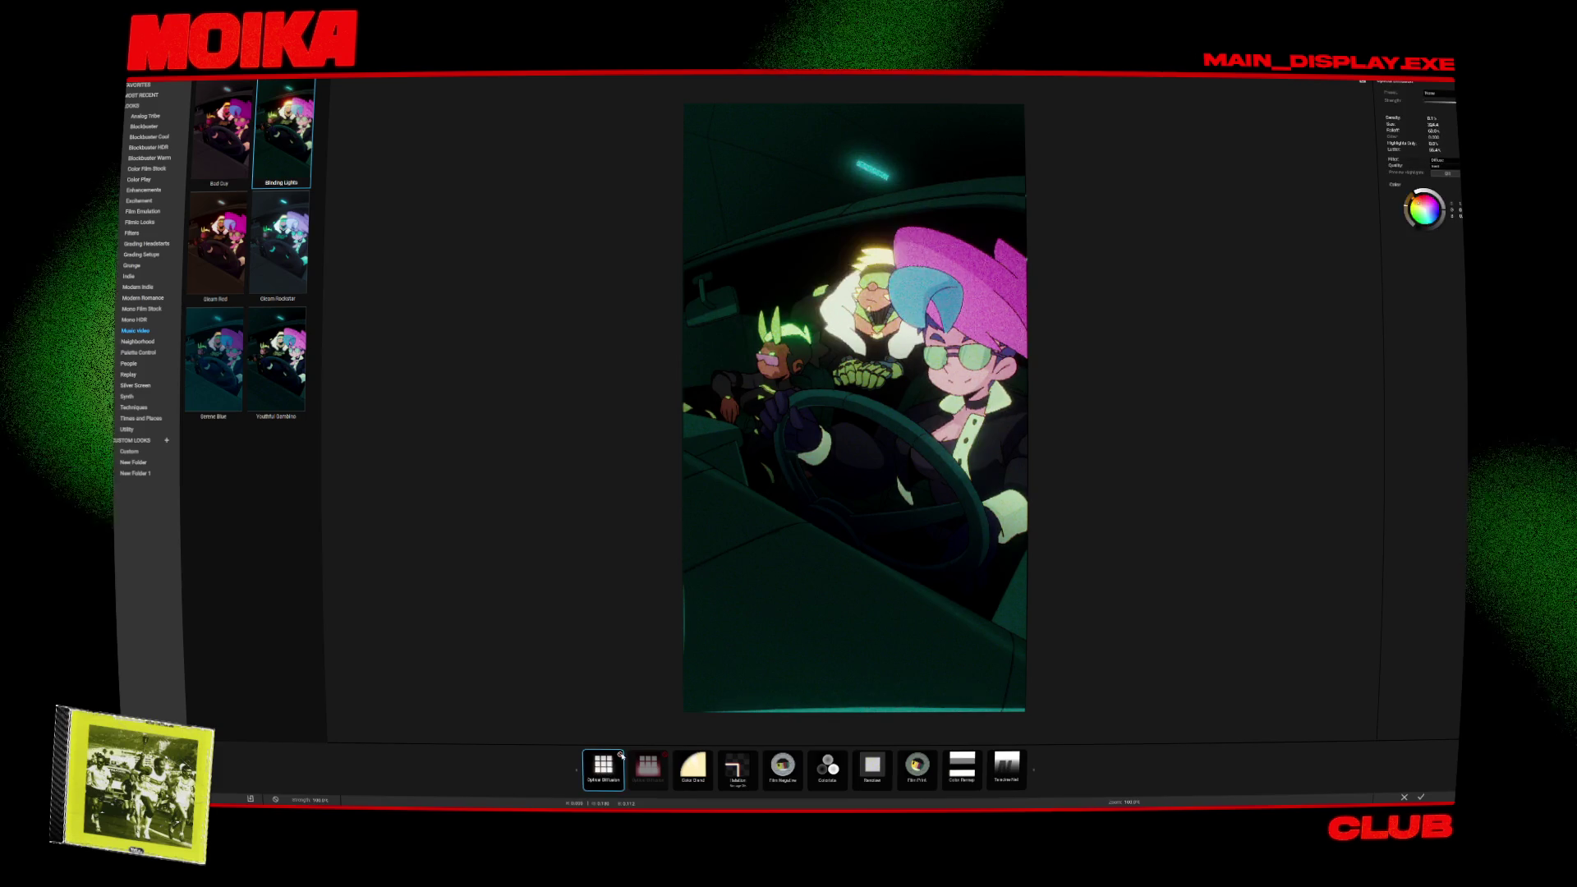
pyautogui.click(978, 760)
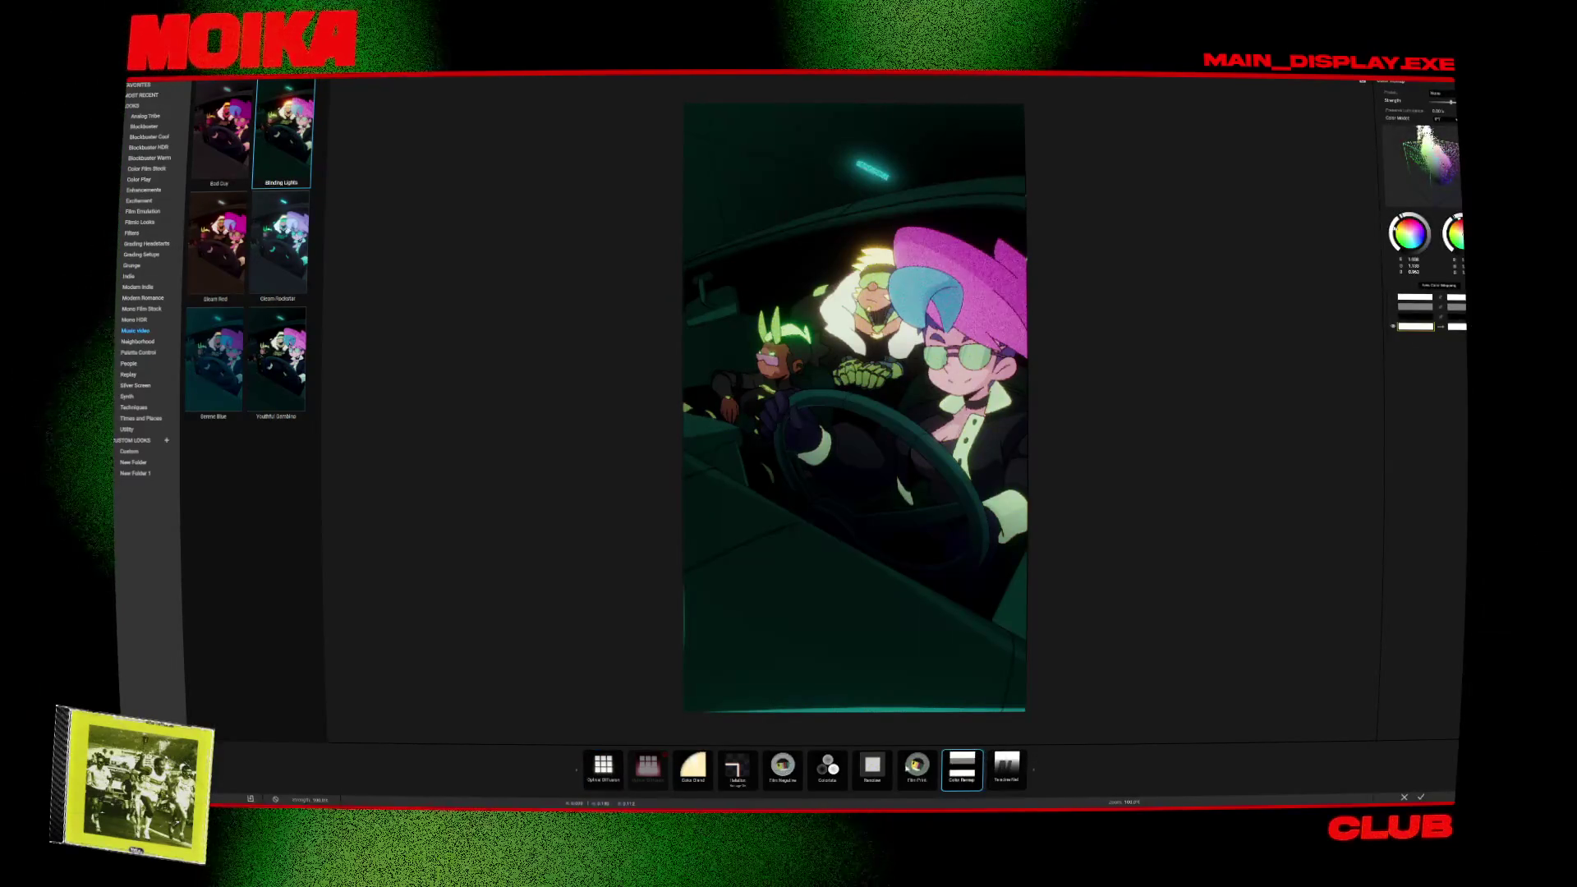
pyautogui.click(889, 757)
pyautogui.click(891, 756)
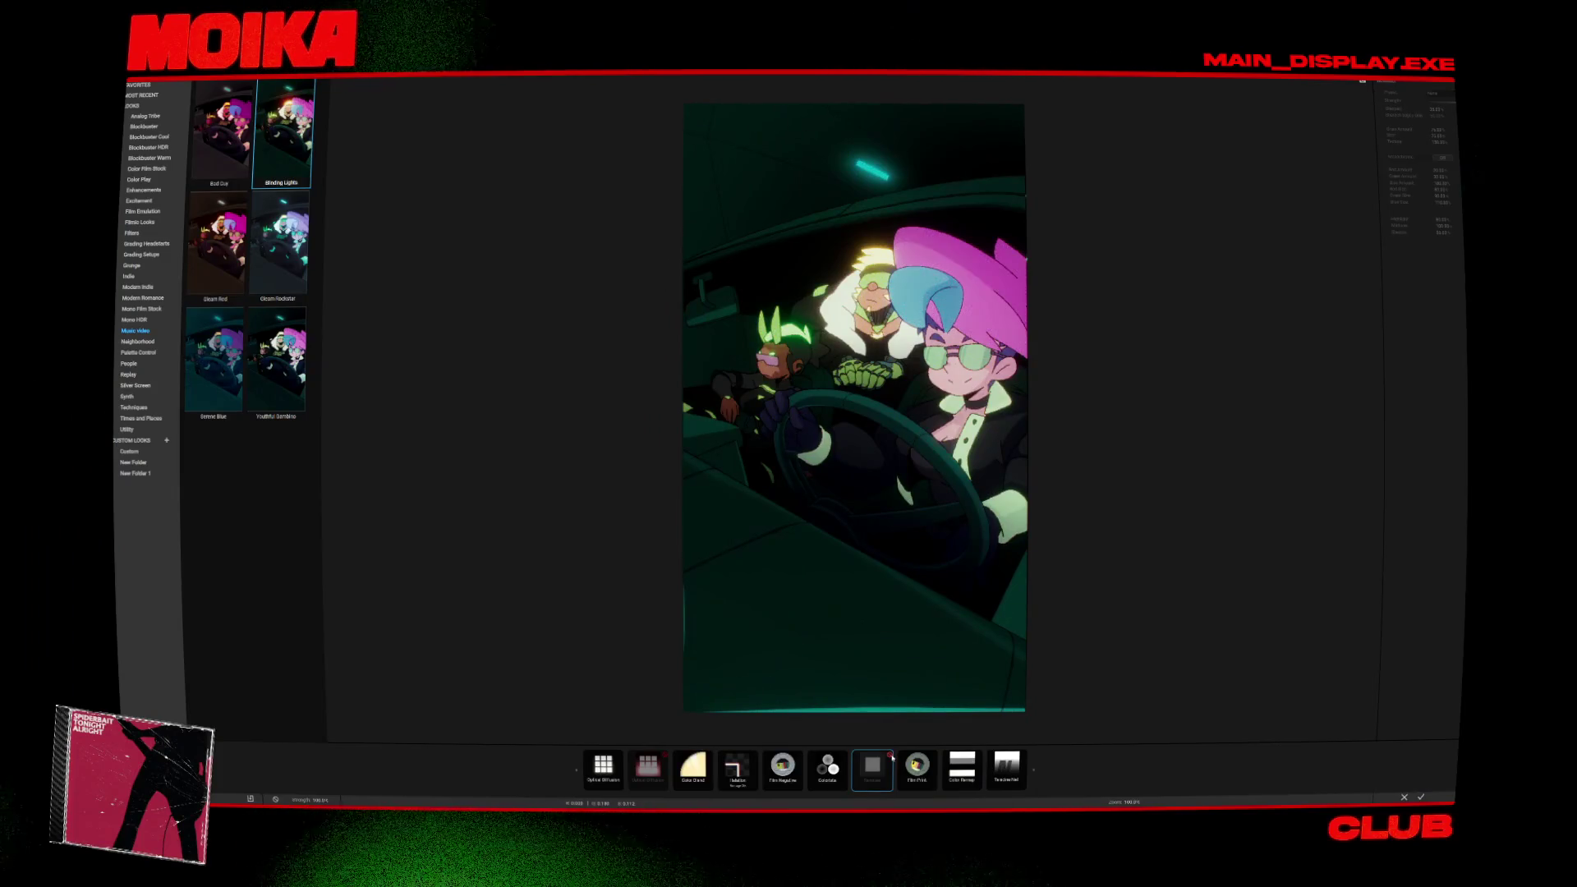
pyautogui.click(827, 768)
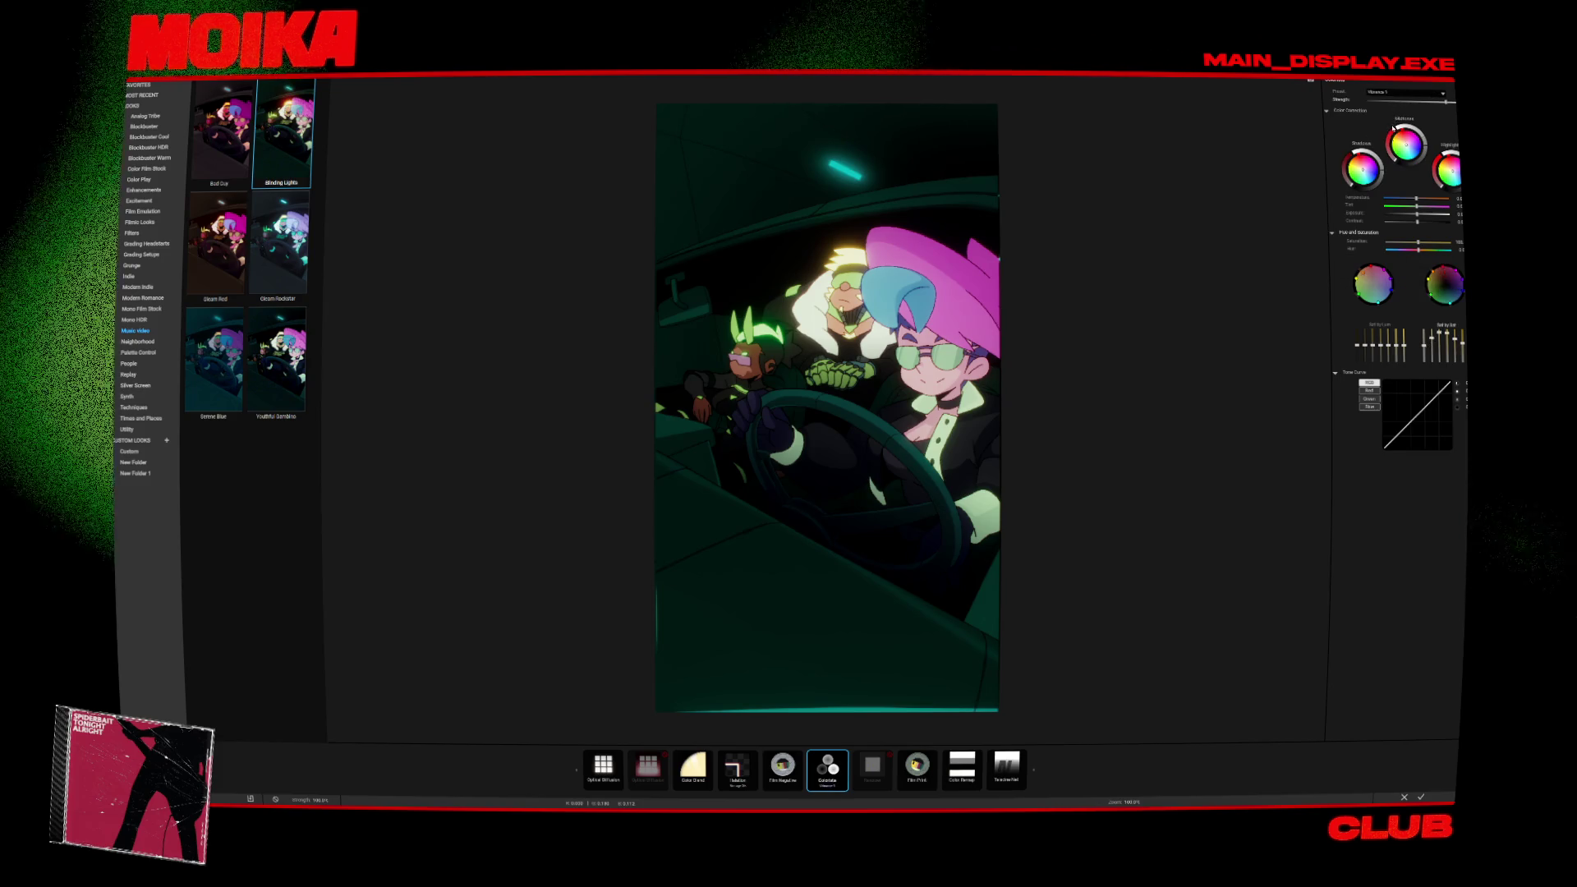
# Set Colorista's preset to Vibrance 1 and browse the Mono HDR and Mono Film Stock looks.
pyautogui.click(1382, 116)
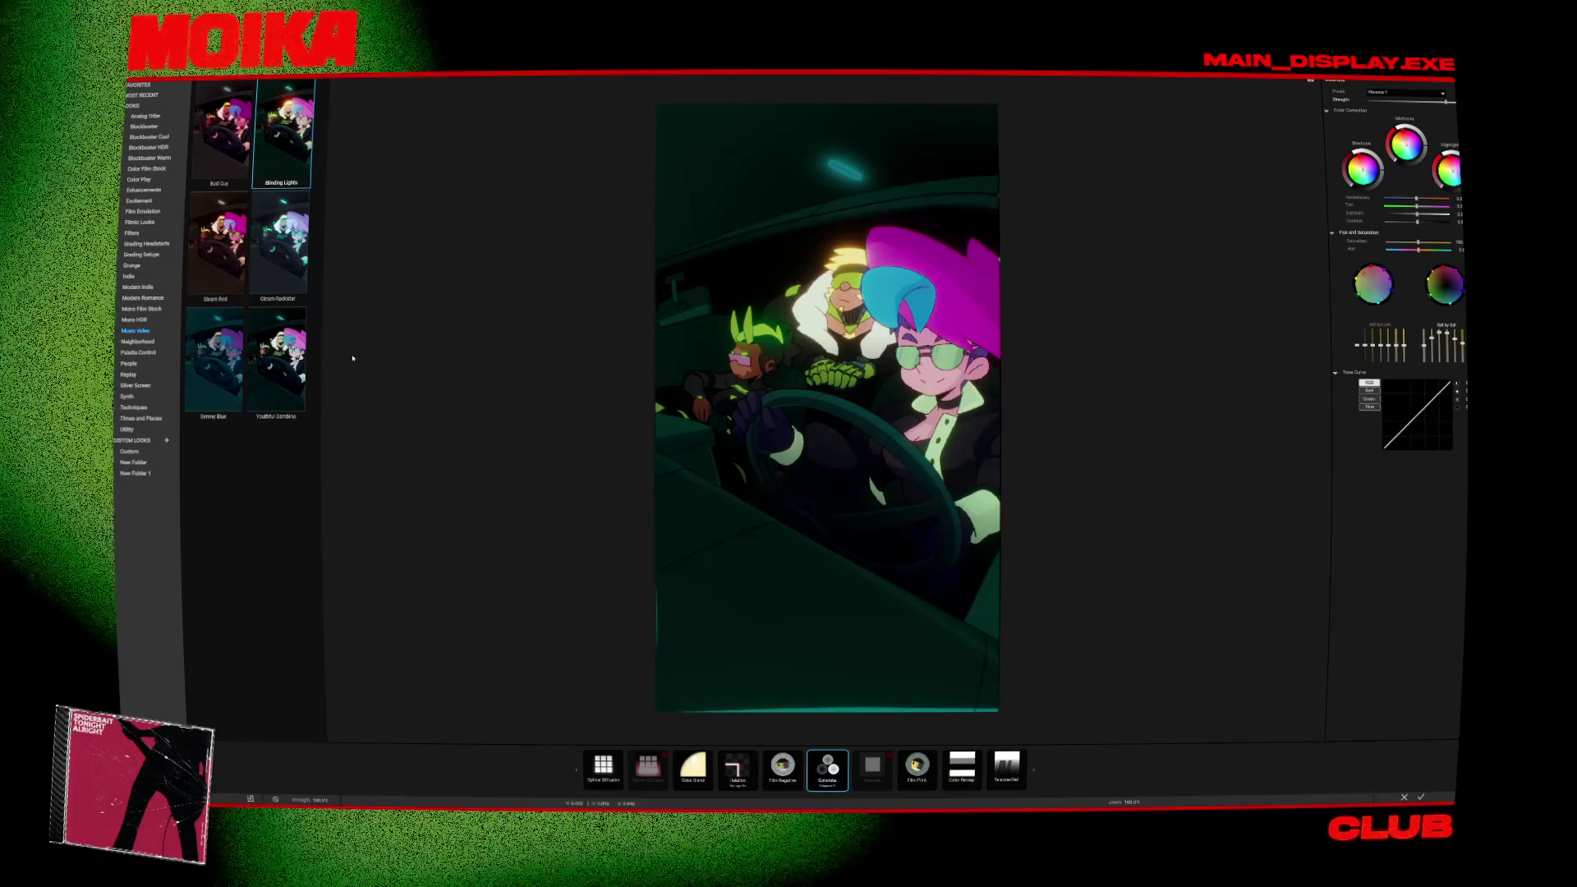
pyautogui.click(178, 318)
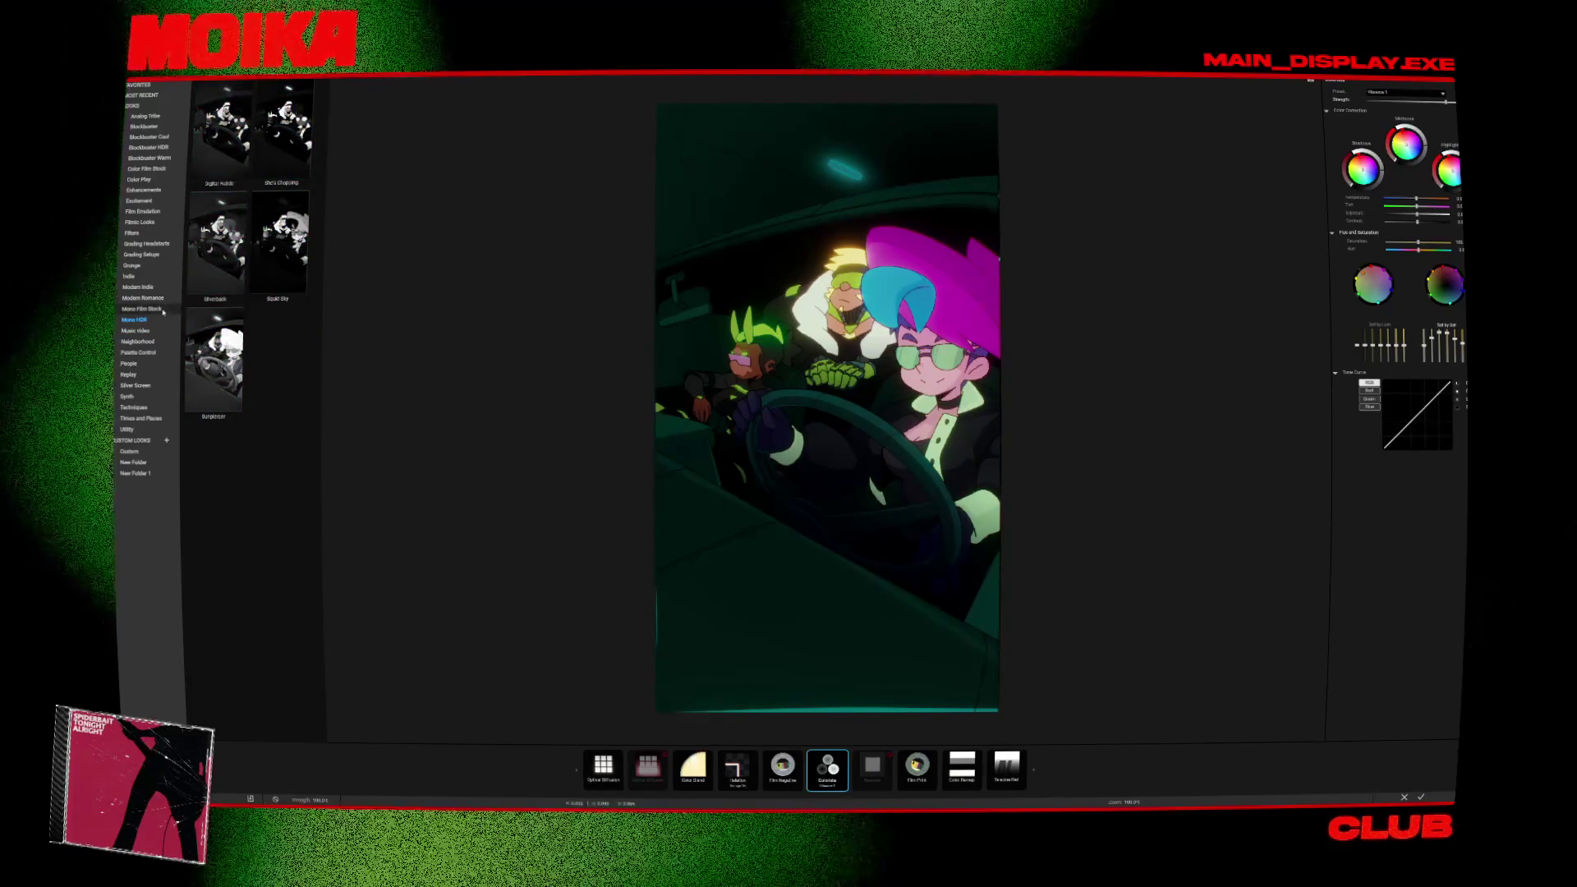
pyautogui.click(164, 311)
# Preview the Notebook and several other Modern Romance looks on the scene.
pyautogui.click(153, 299)
pyautogui.click(278, 596)
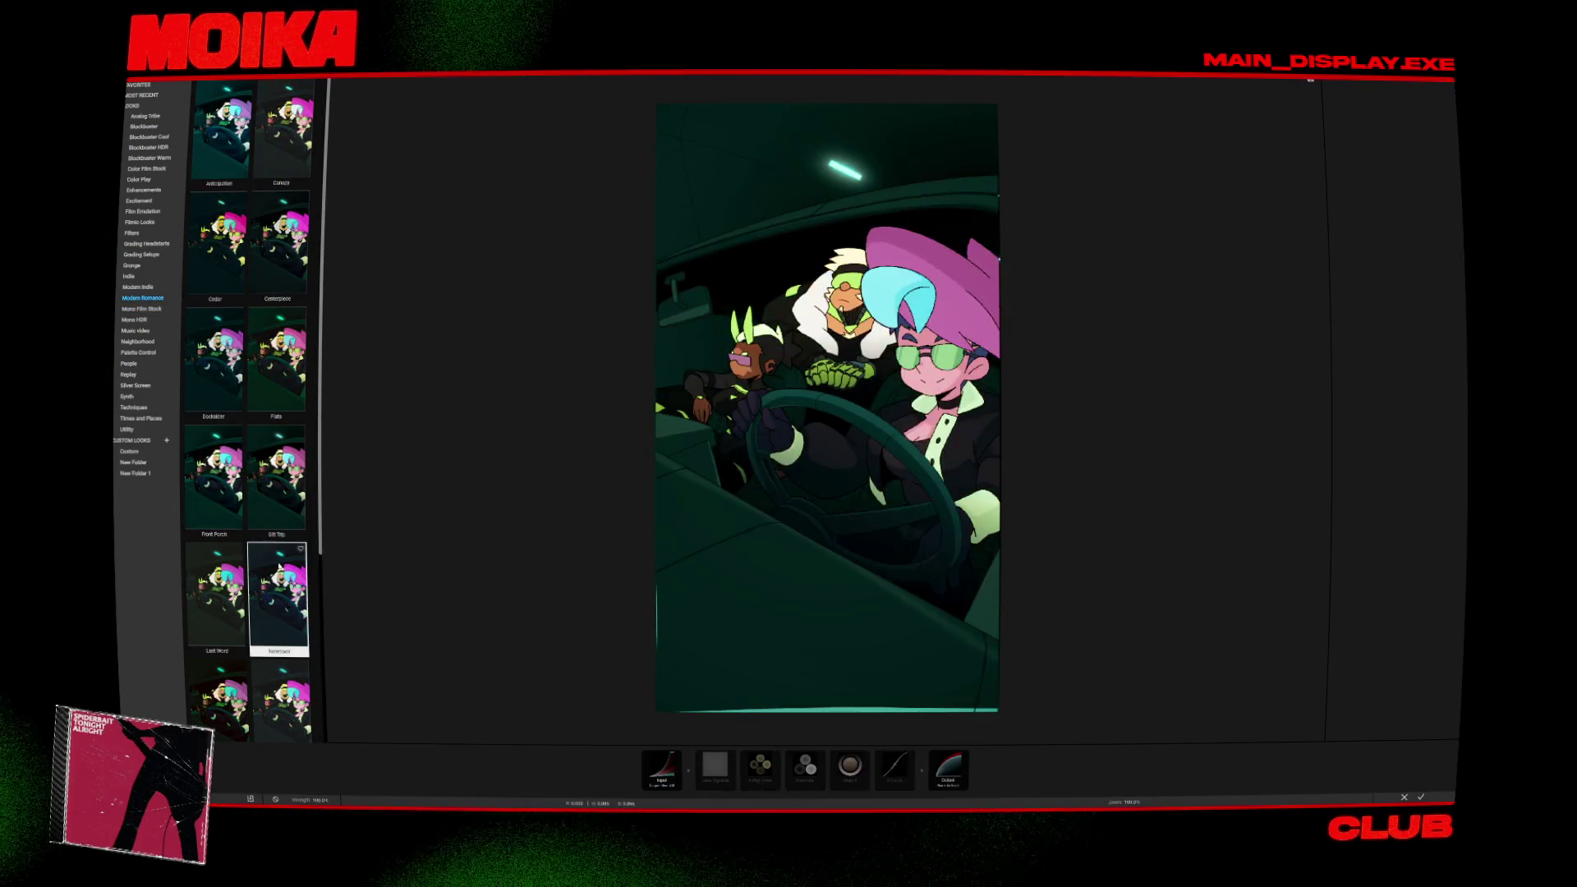
pyautogui.scroll(-1, 280, 600)
pyautogui.click(281, 605)
pyautogui.click(285, 594)
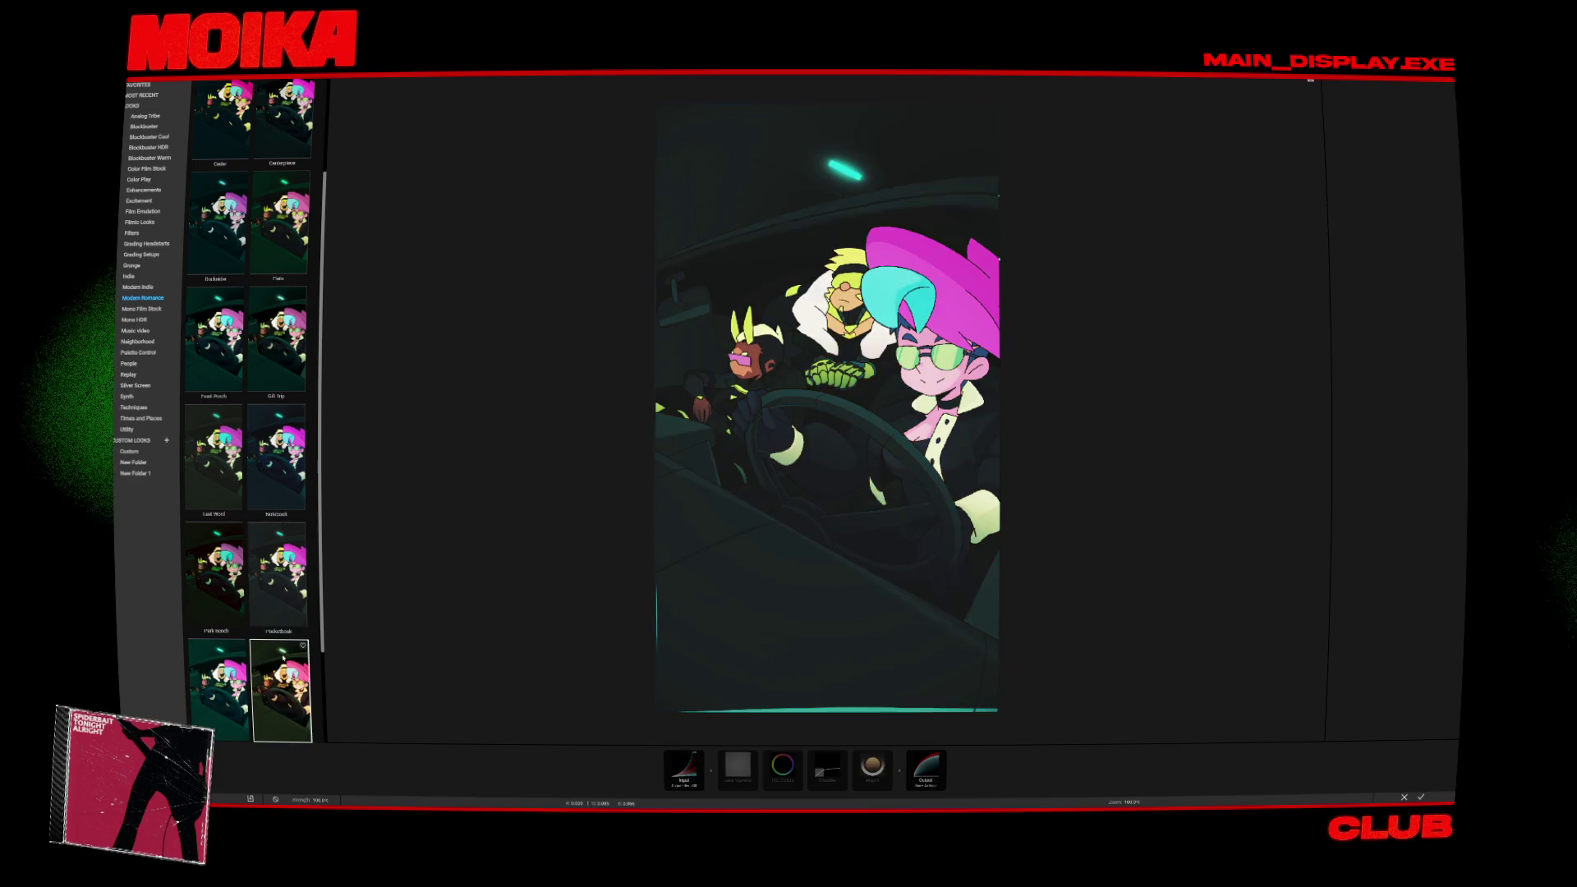
pyautogui.scroll(-1, 280, 583)
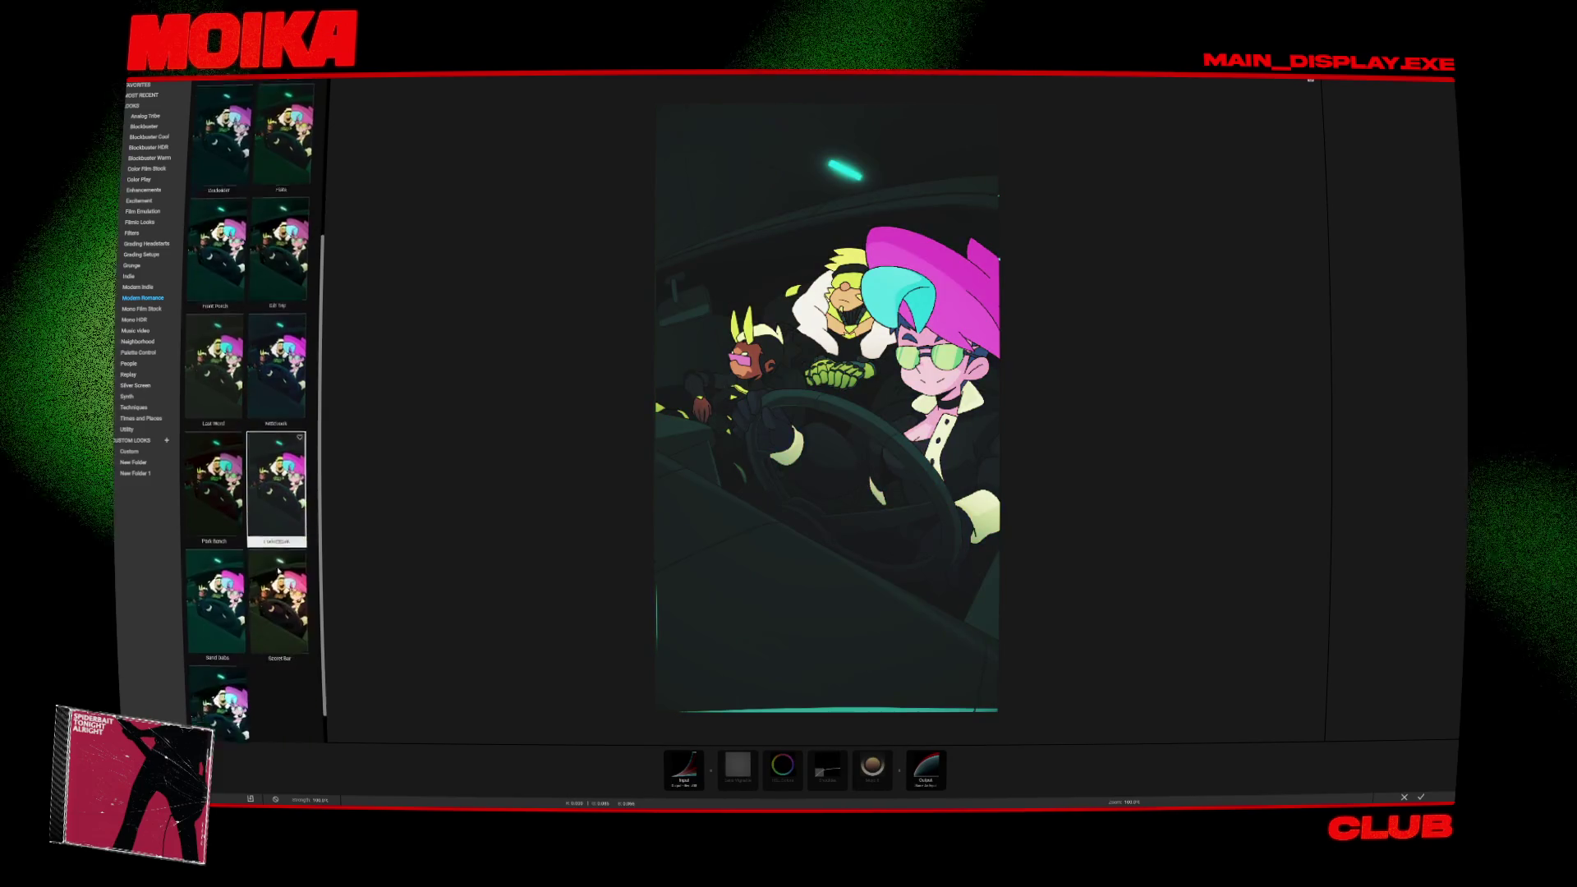
pyautogui.click(211, 598)
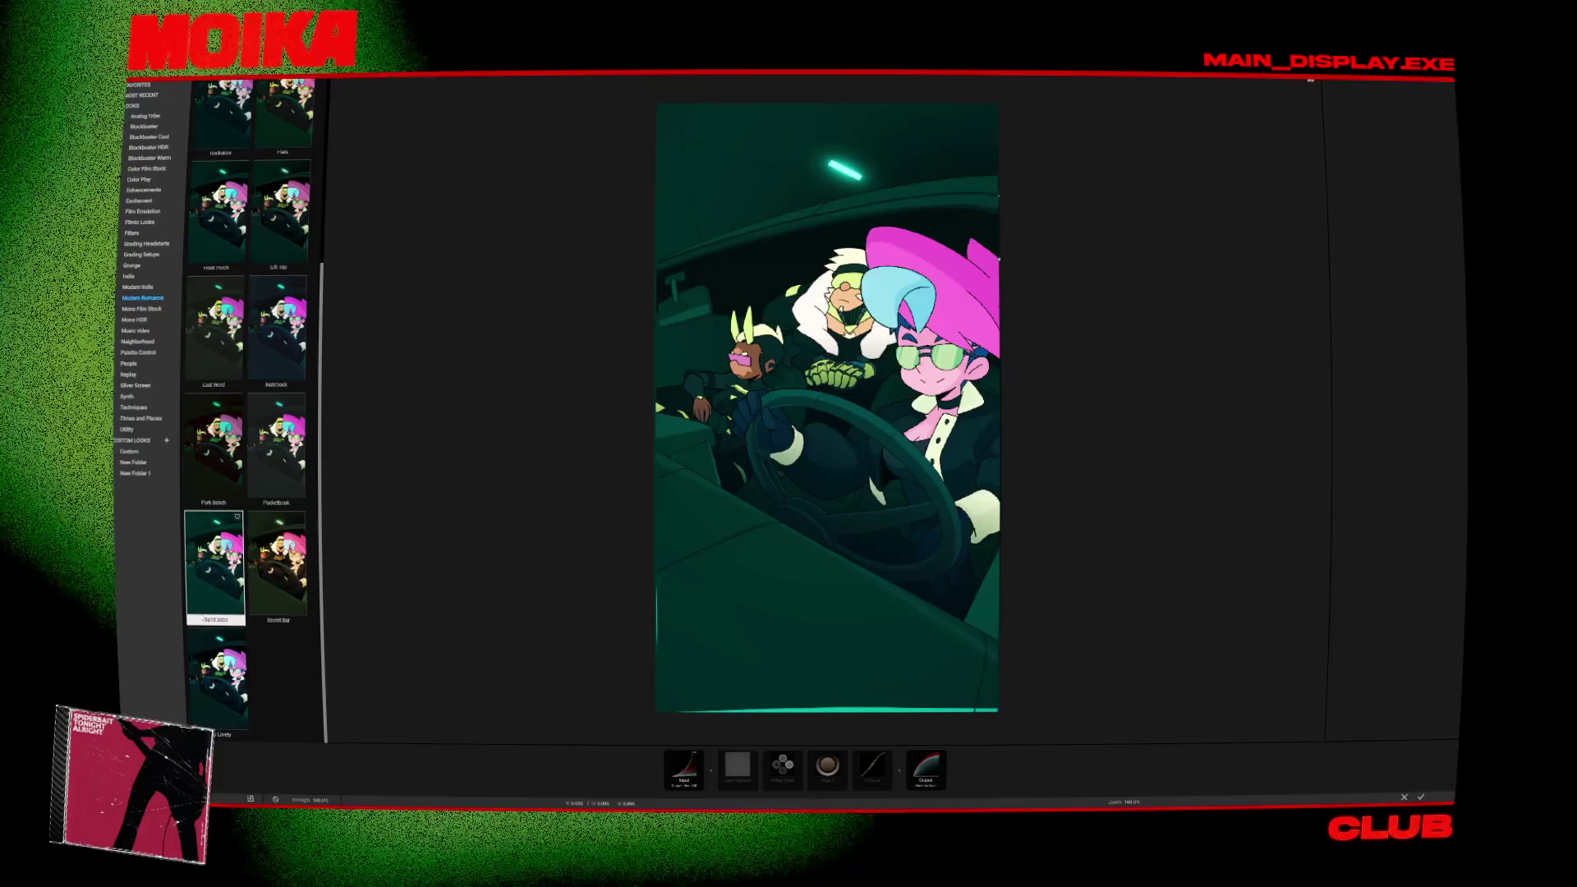
# Preview the Flats and Anticipation looks, then bring up the Modern Indie category.
pyautogui.scroll(2, 247, 460)
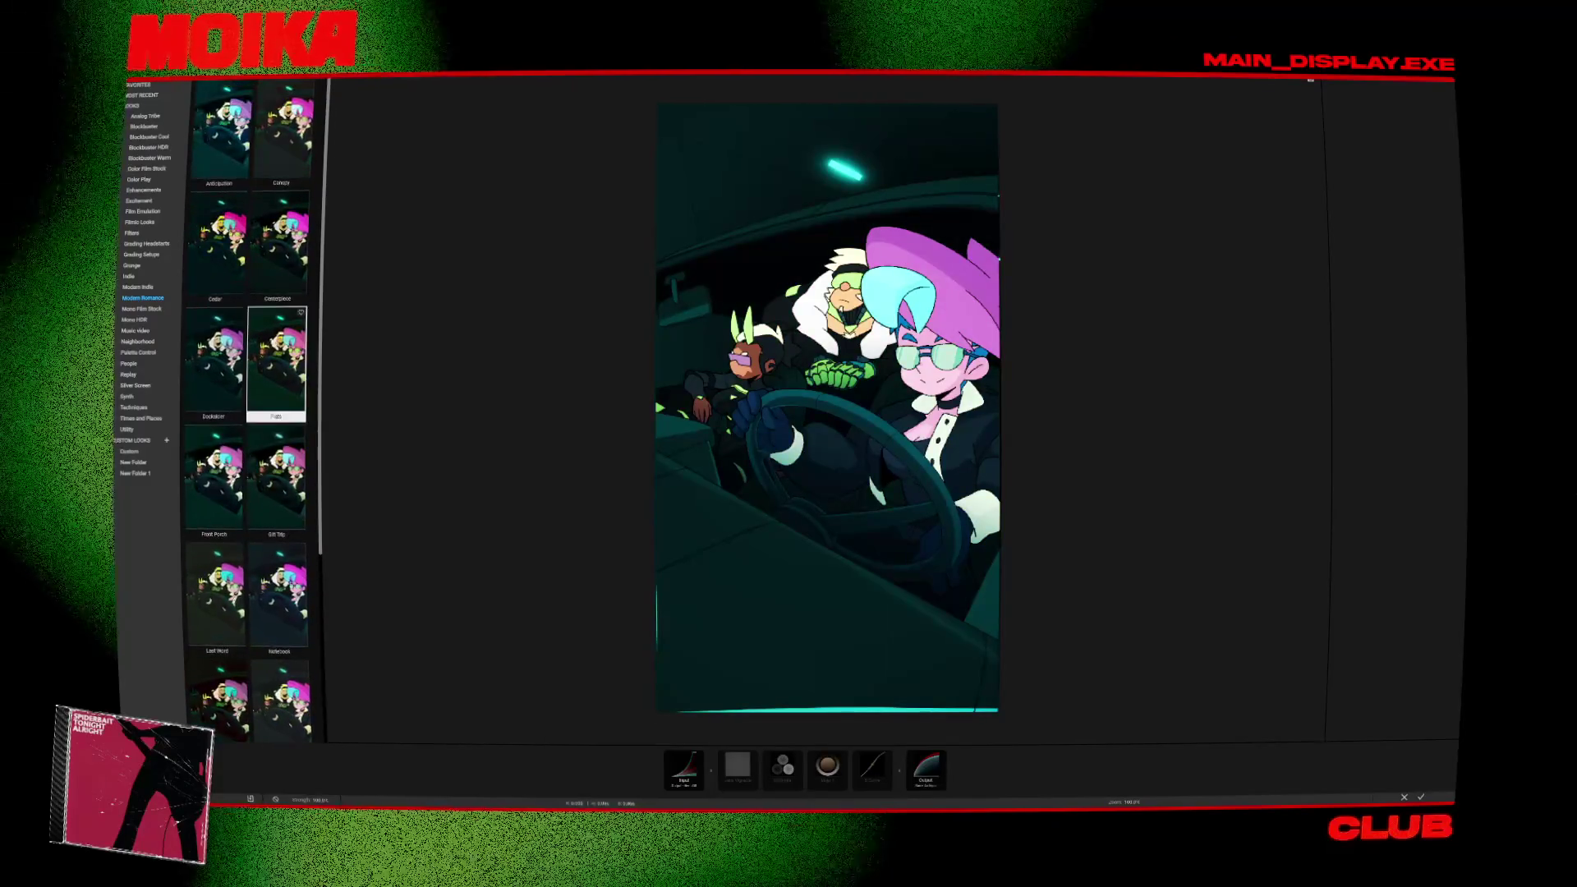
pyautogui.click(281, 270)
pyautogui.click(279, 323)
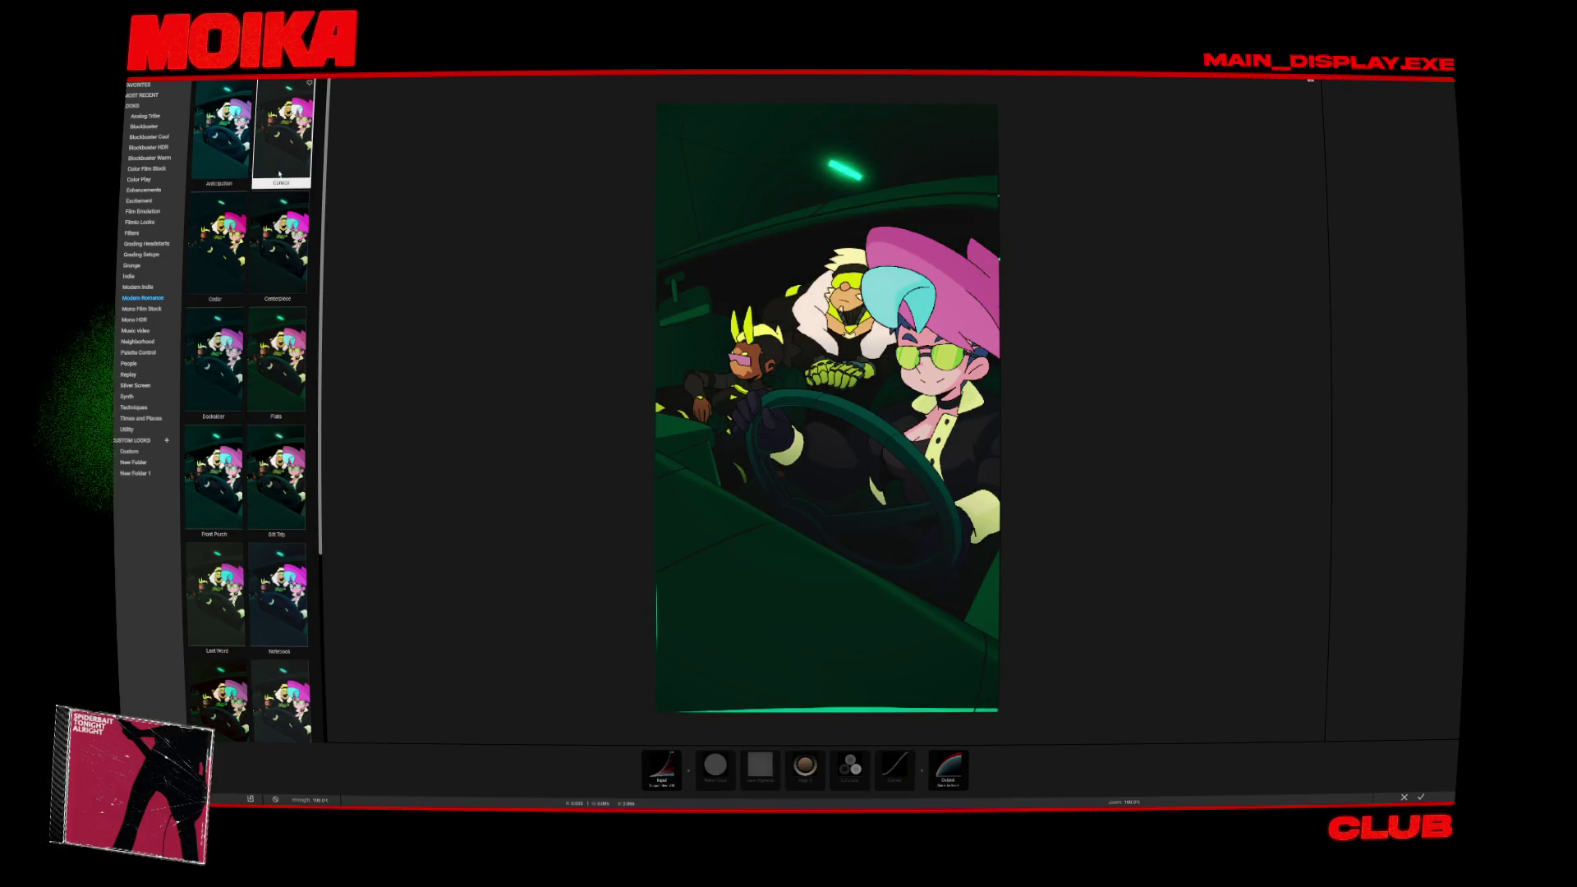
pyautogui.click(242, 153)
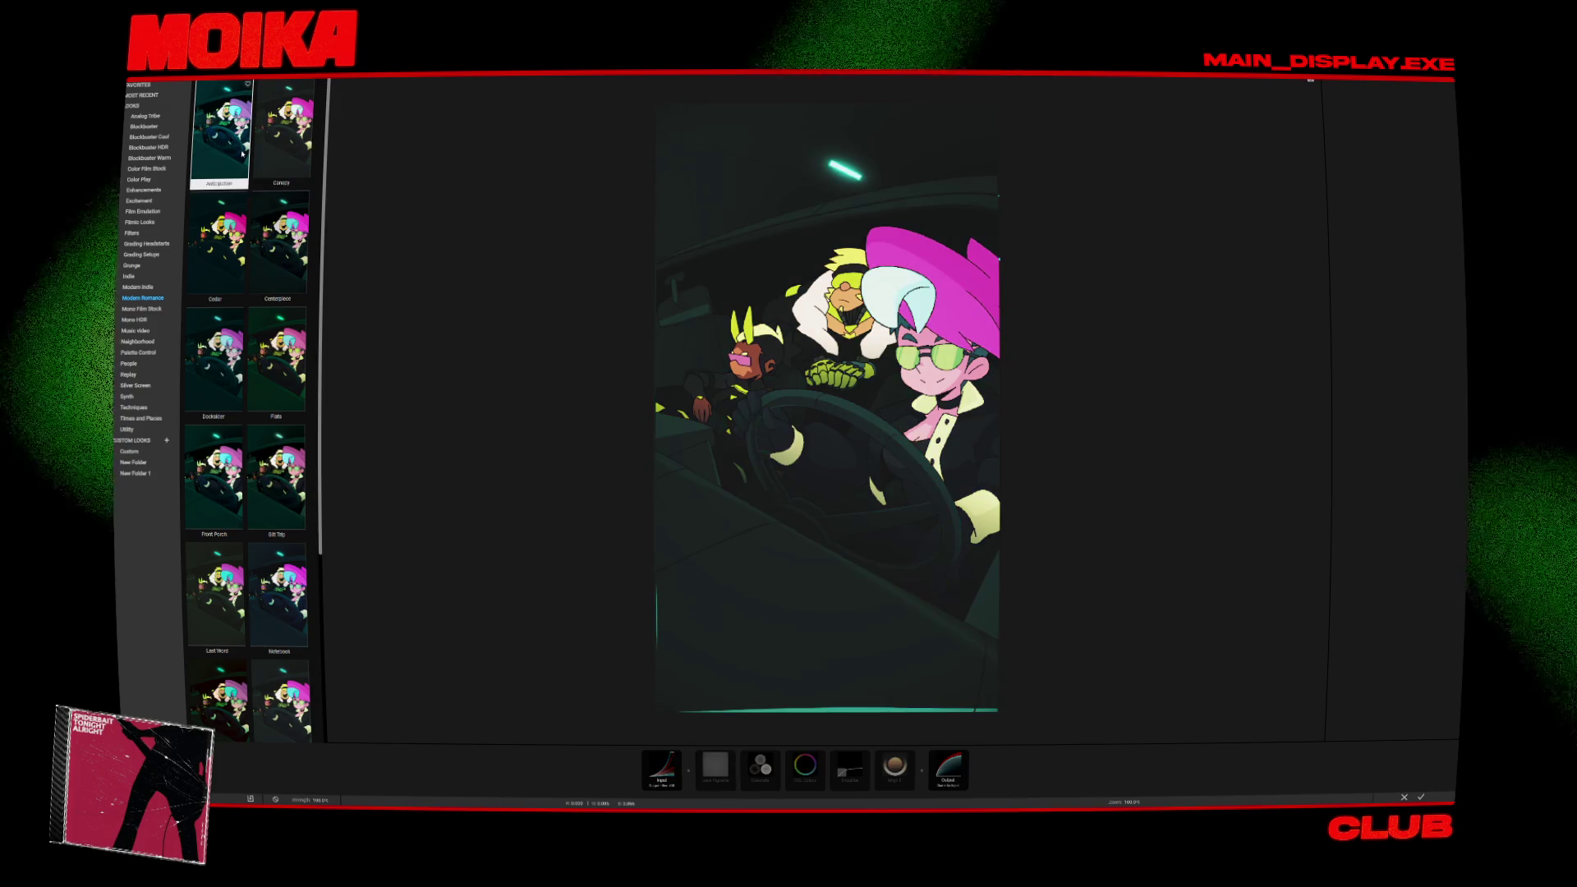
pyautogui.click(137, 288)
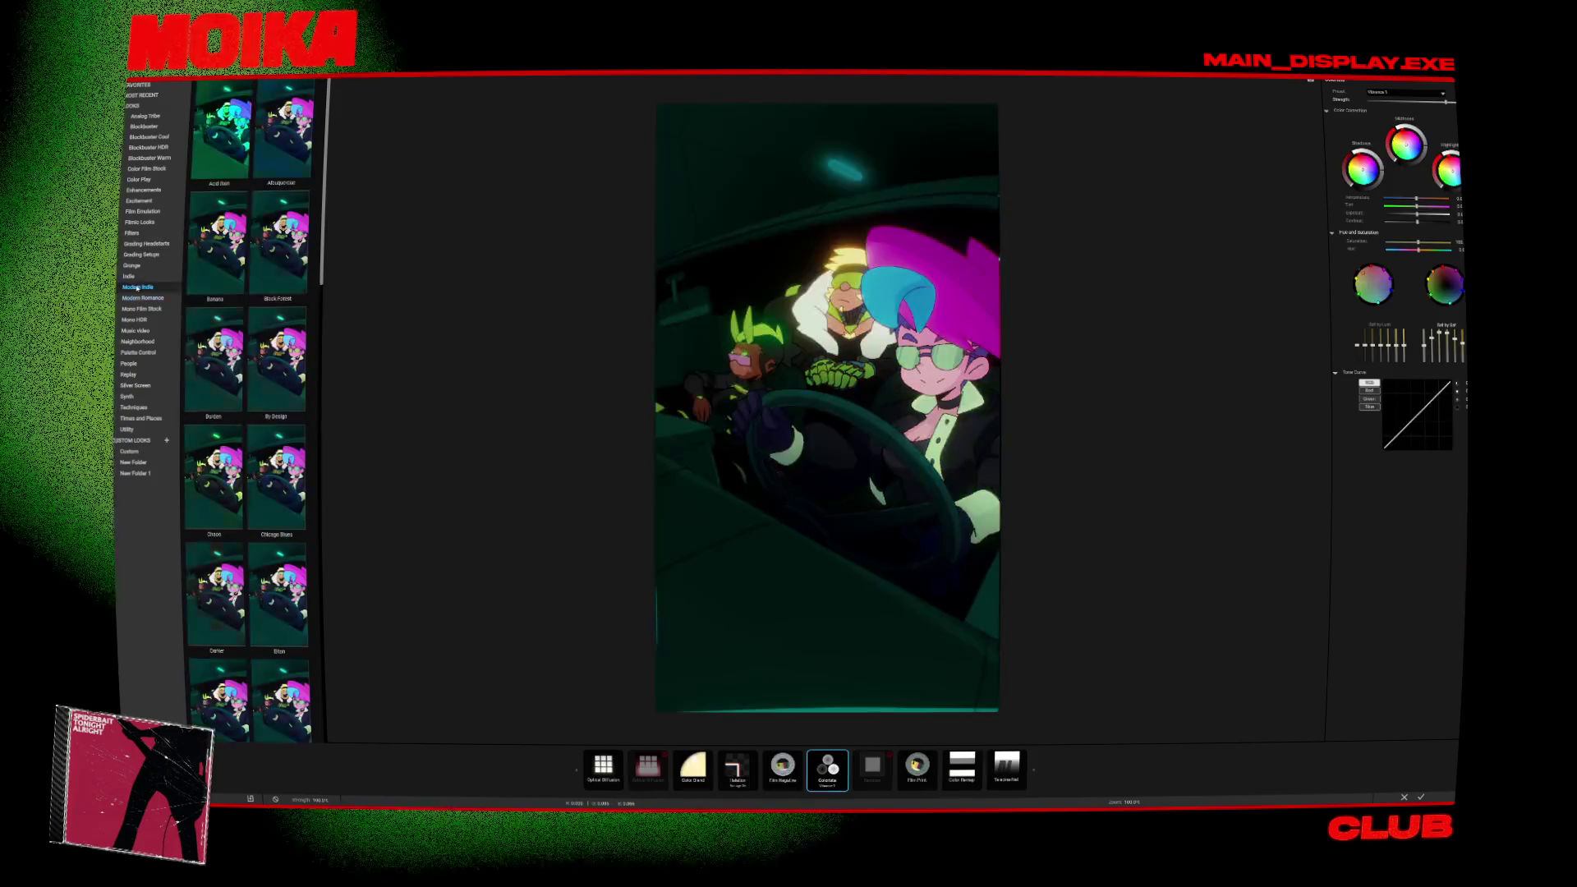
# Preview Modern Indie looks: Chicago Blues, Orange Pop, Sober, a teal-blue look, Thorn and a darker one.
pyautogui.scroll(-2, 246, 288)
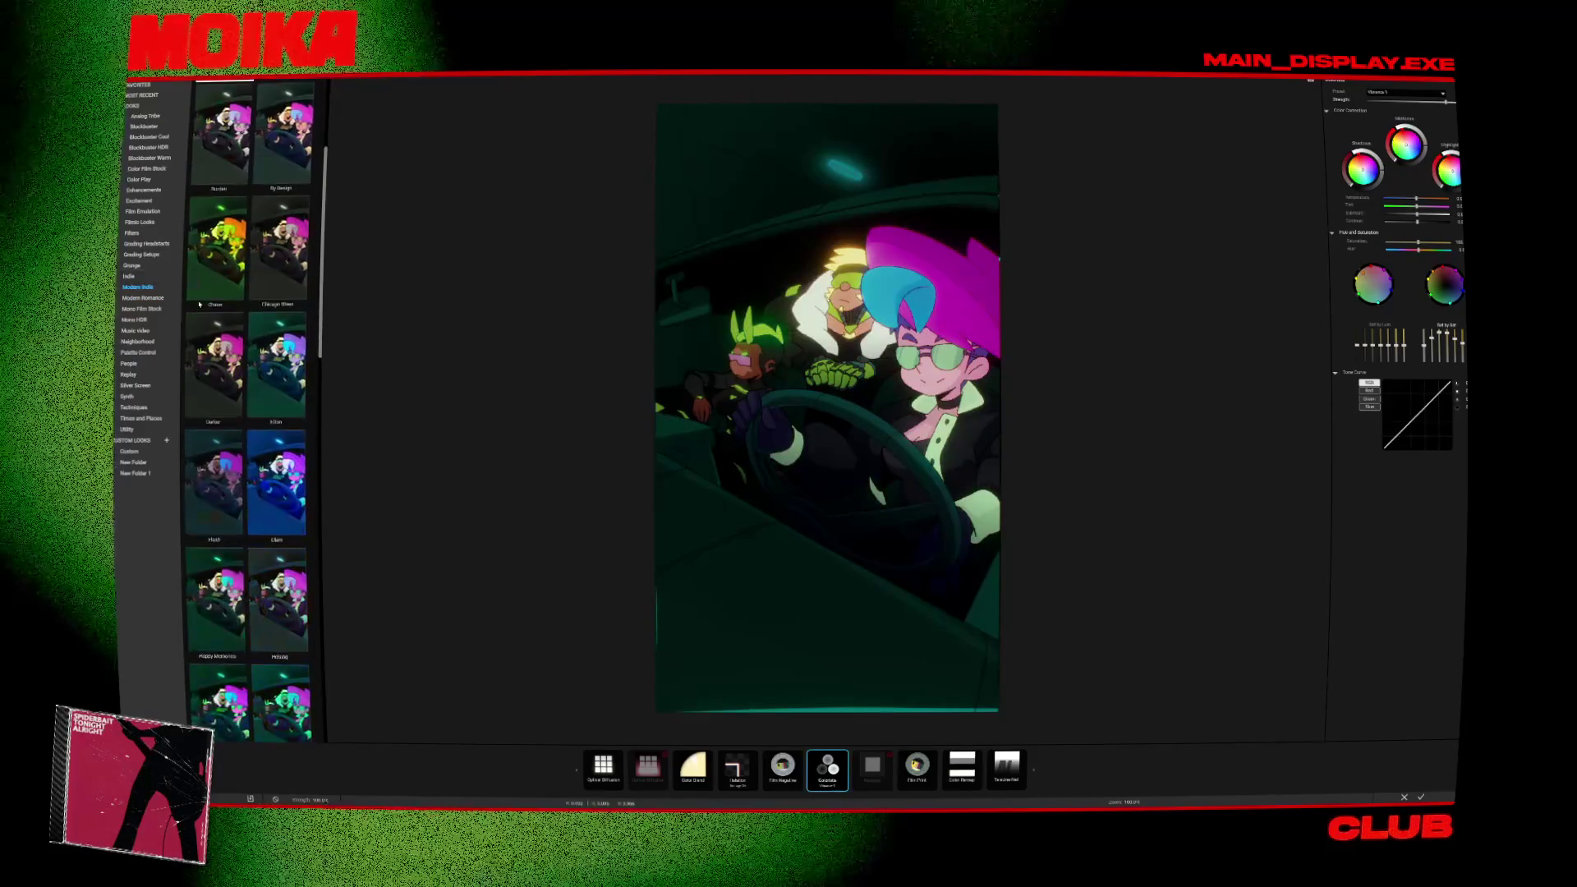
pyautogui.click(279, 283)
pyautogui.scroll(-8, 279, 281)
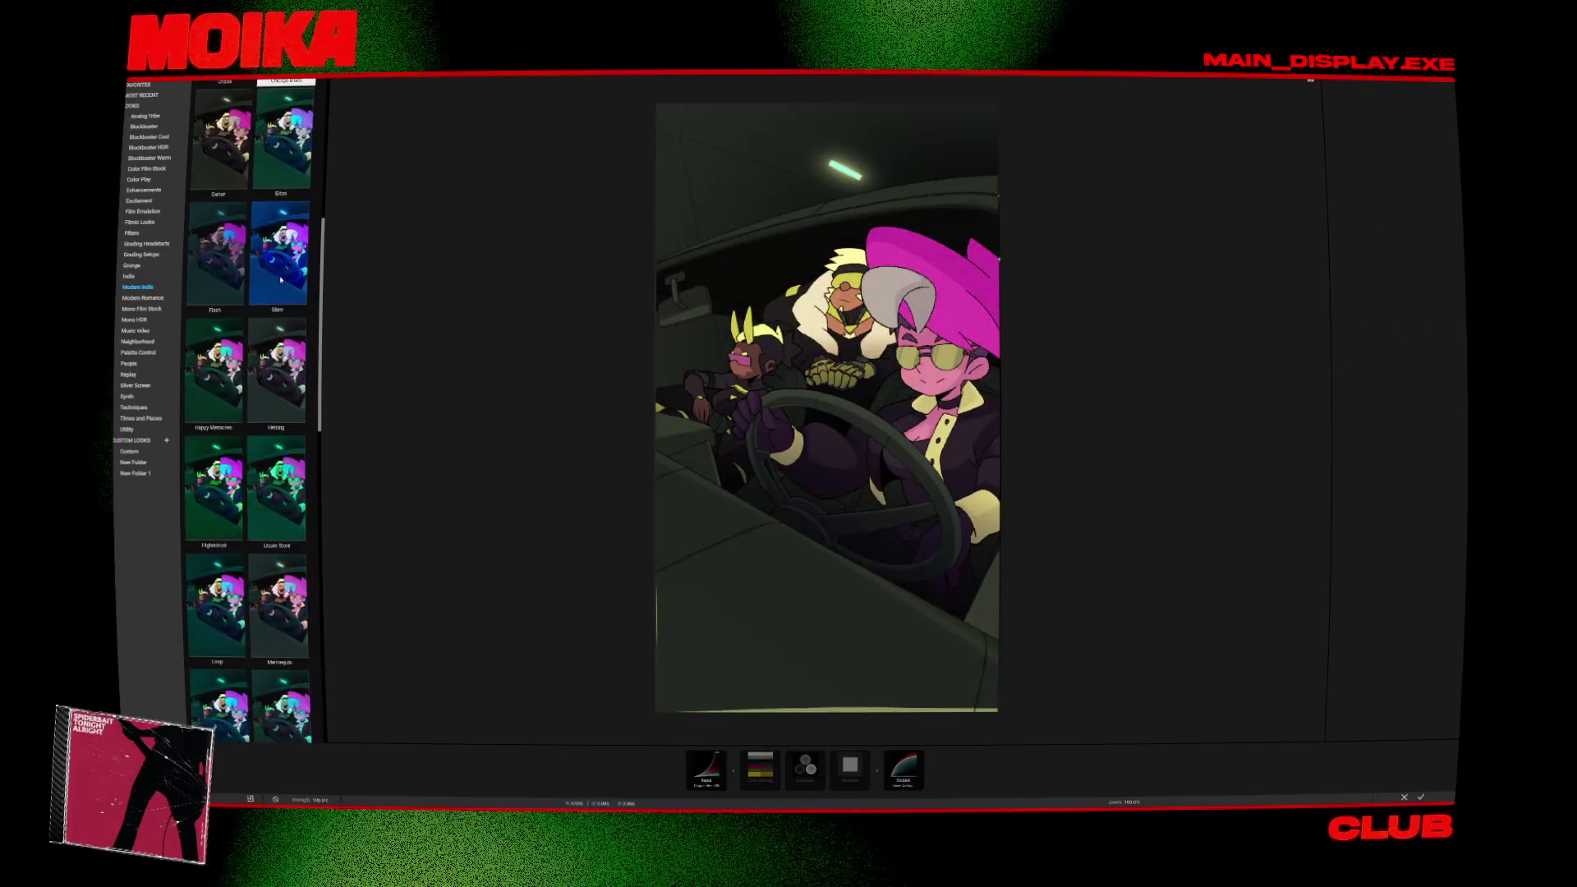
pyautogui.click(224, 444)
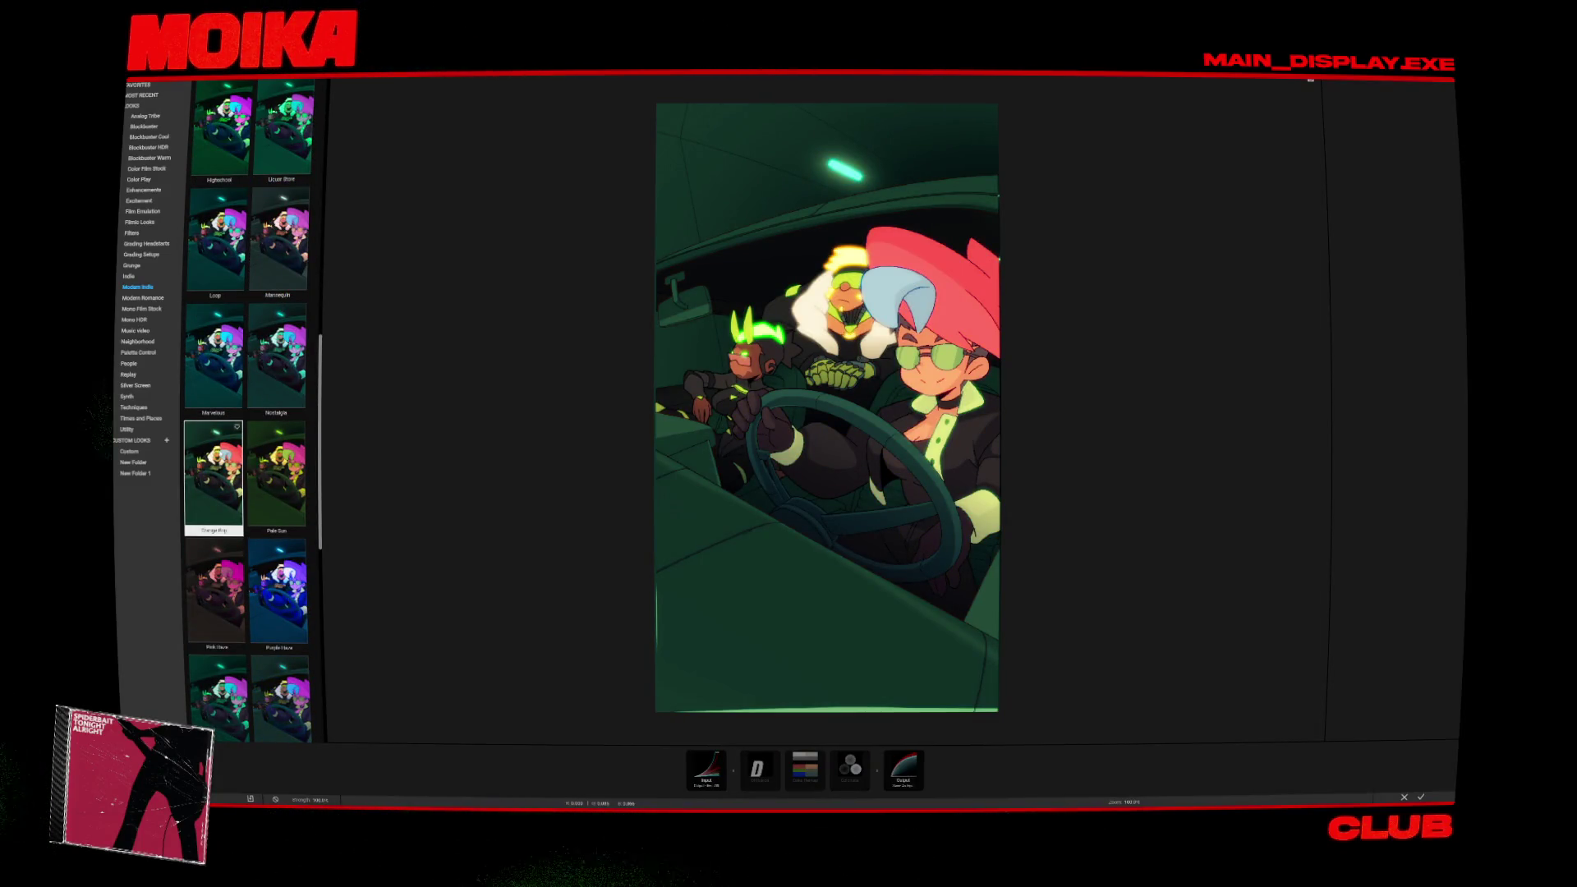
pyautogui.scroll(-5, 286, 457)
pyautogui.click(286, 457)
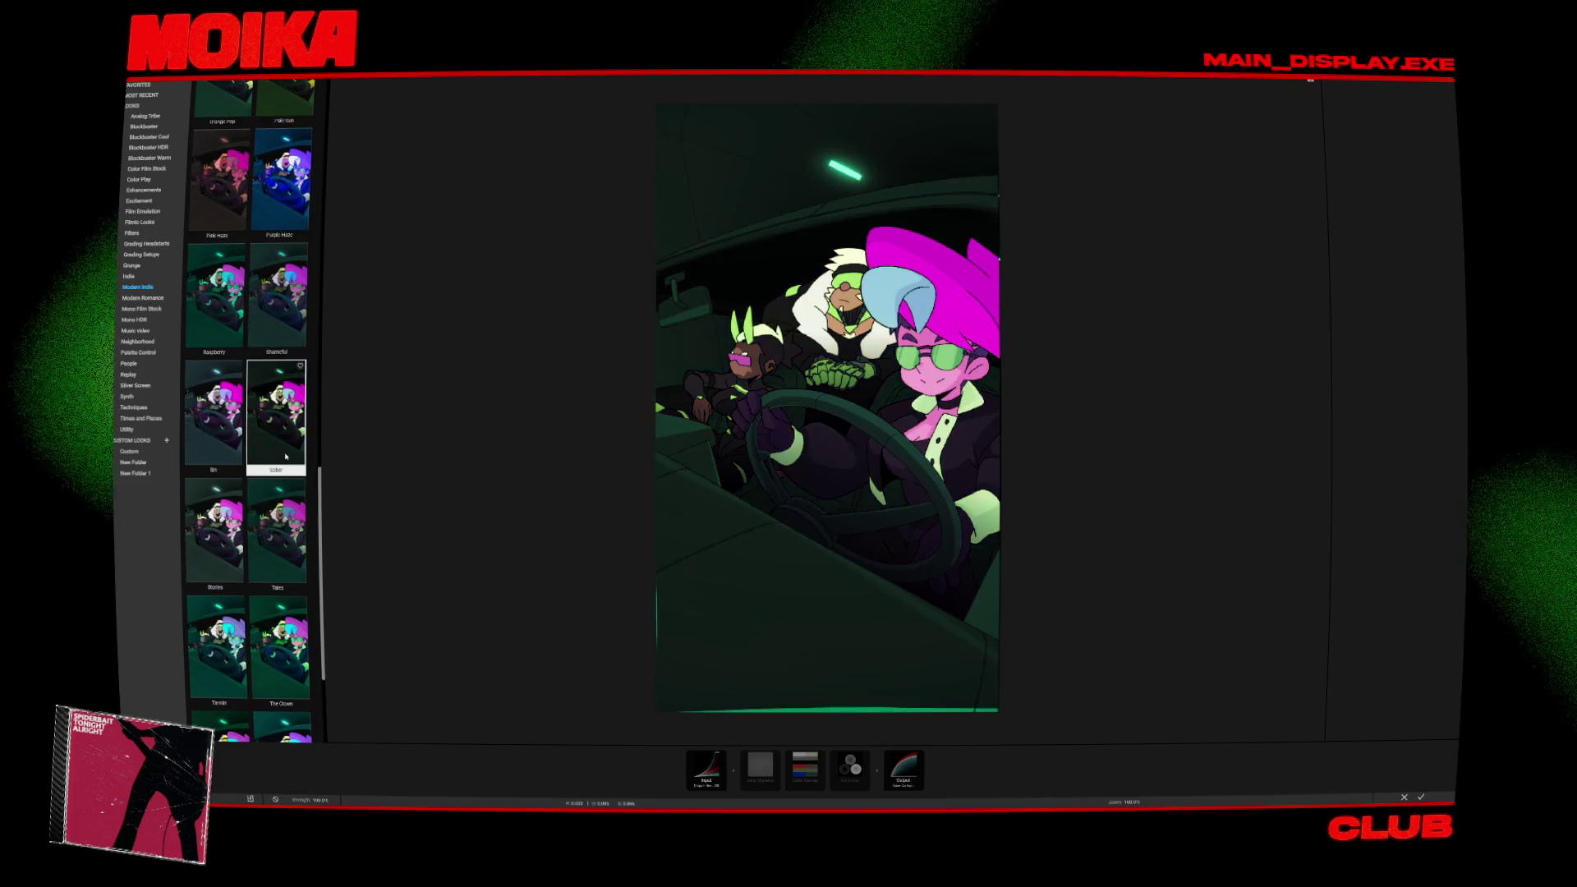
pyautogui.click(280, 649)
pyautogui.scroll(-3, 247, 608)
pyautogui.click(215, 567)
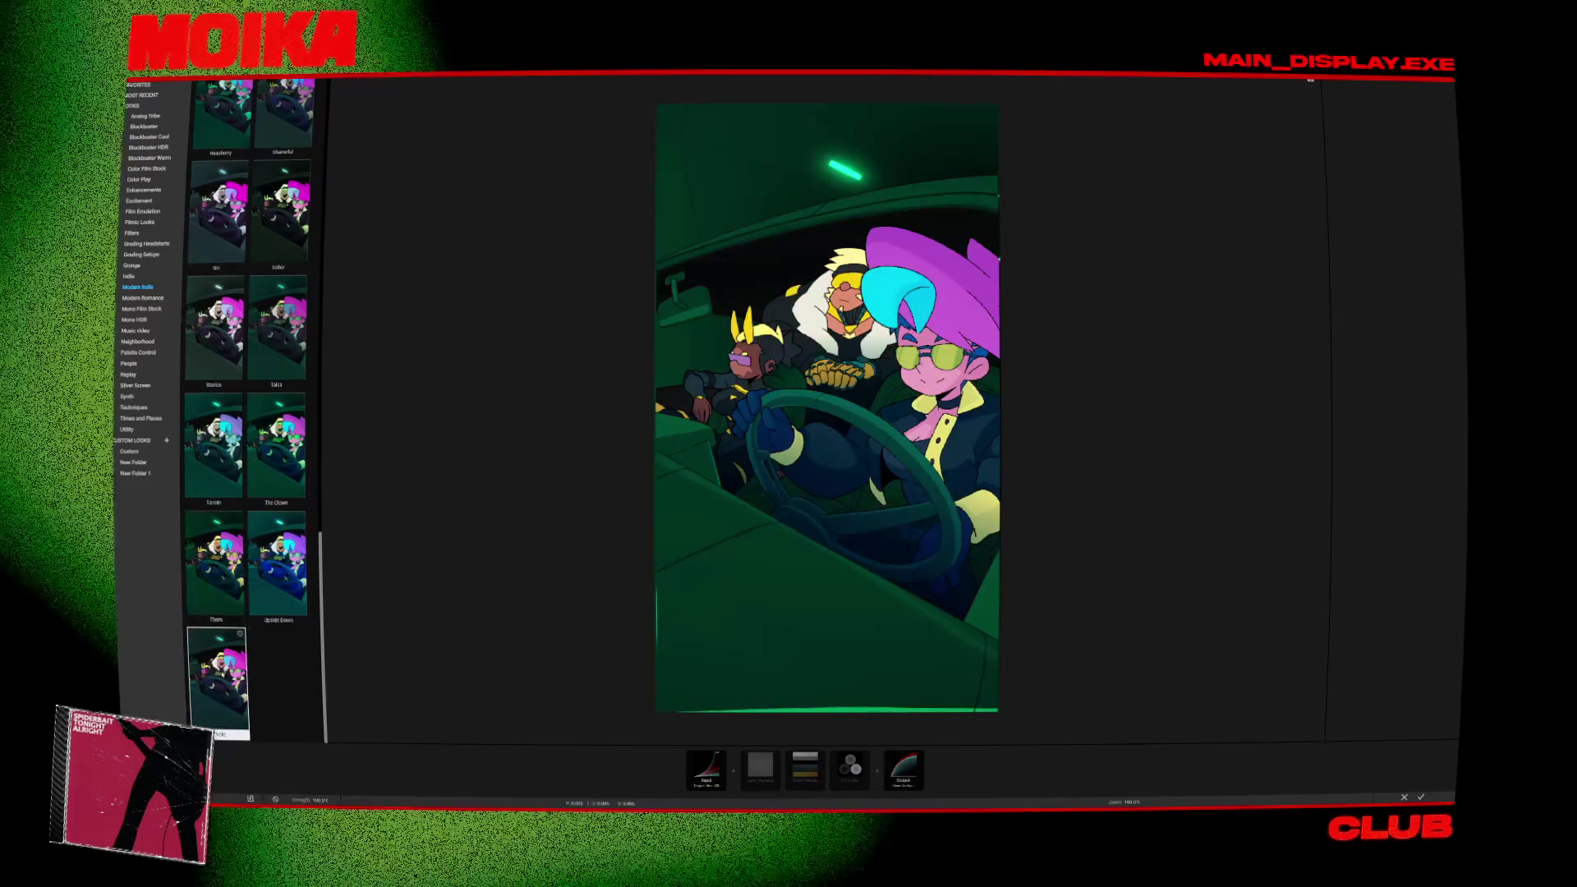
pyautogui.click(218, 681)
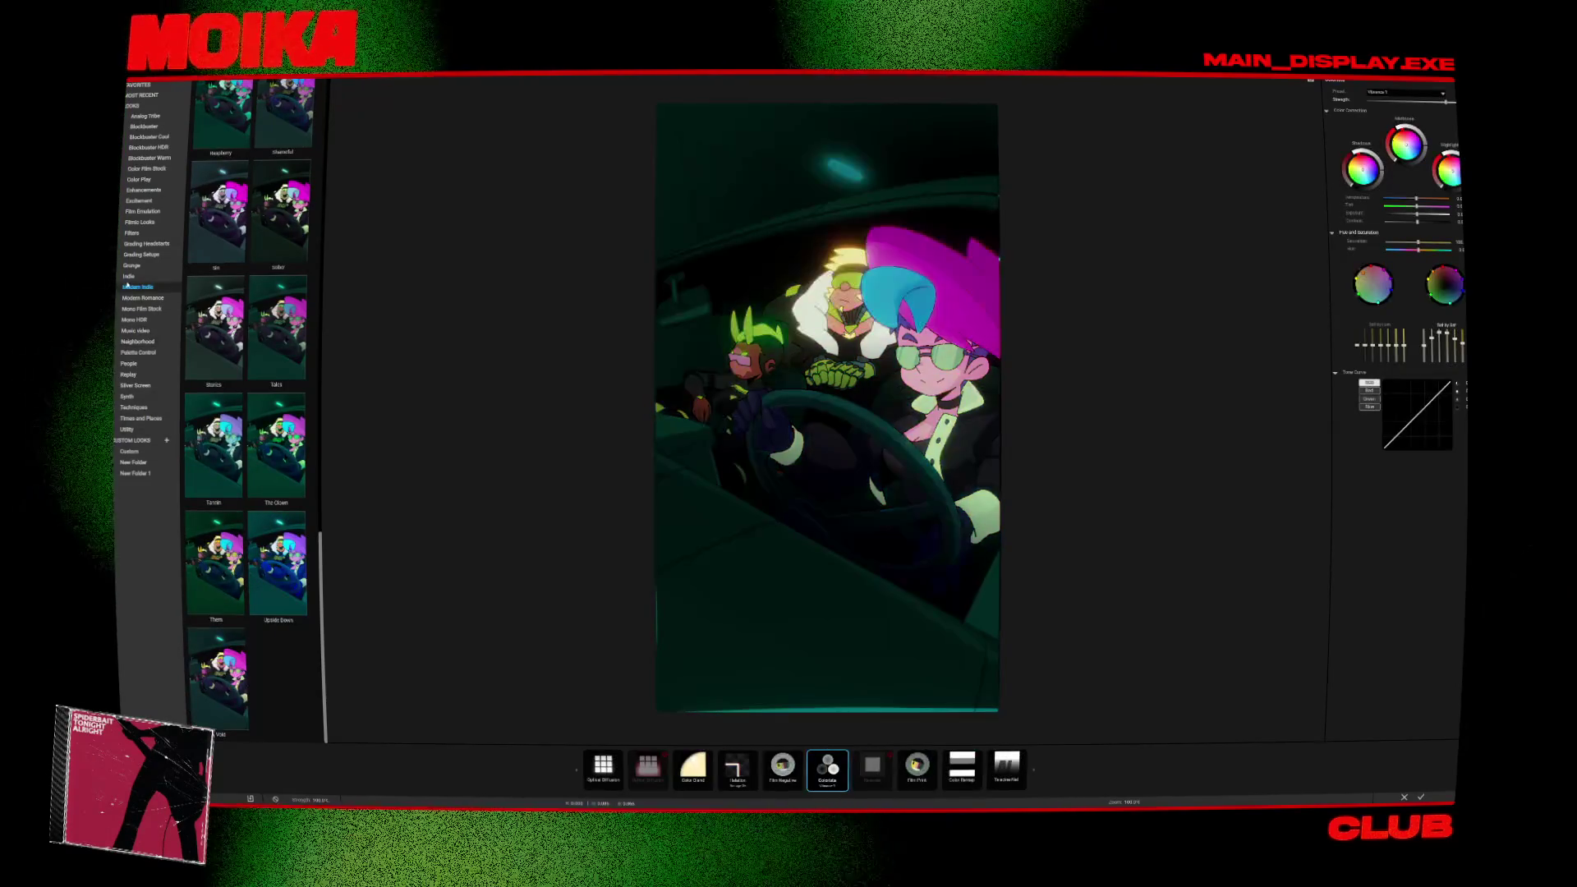
# Try an Indie look and Grunge looks, then apply the neon green-cyan Hazmat look.
pyautogui.click(128, 277)
pyautogui.scroll(-3, 245, 386)
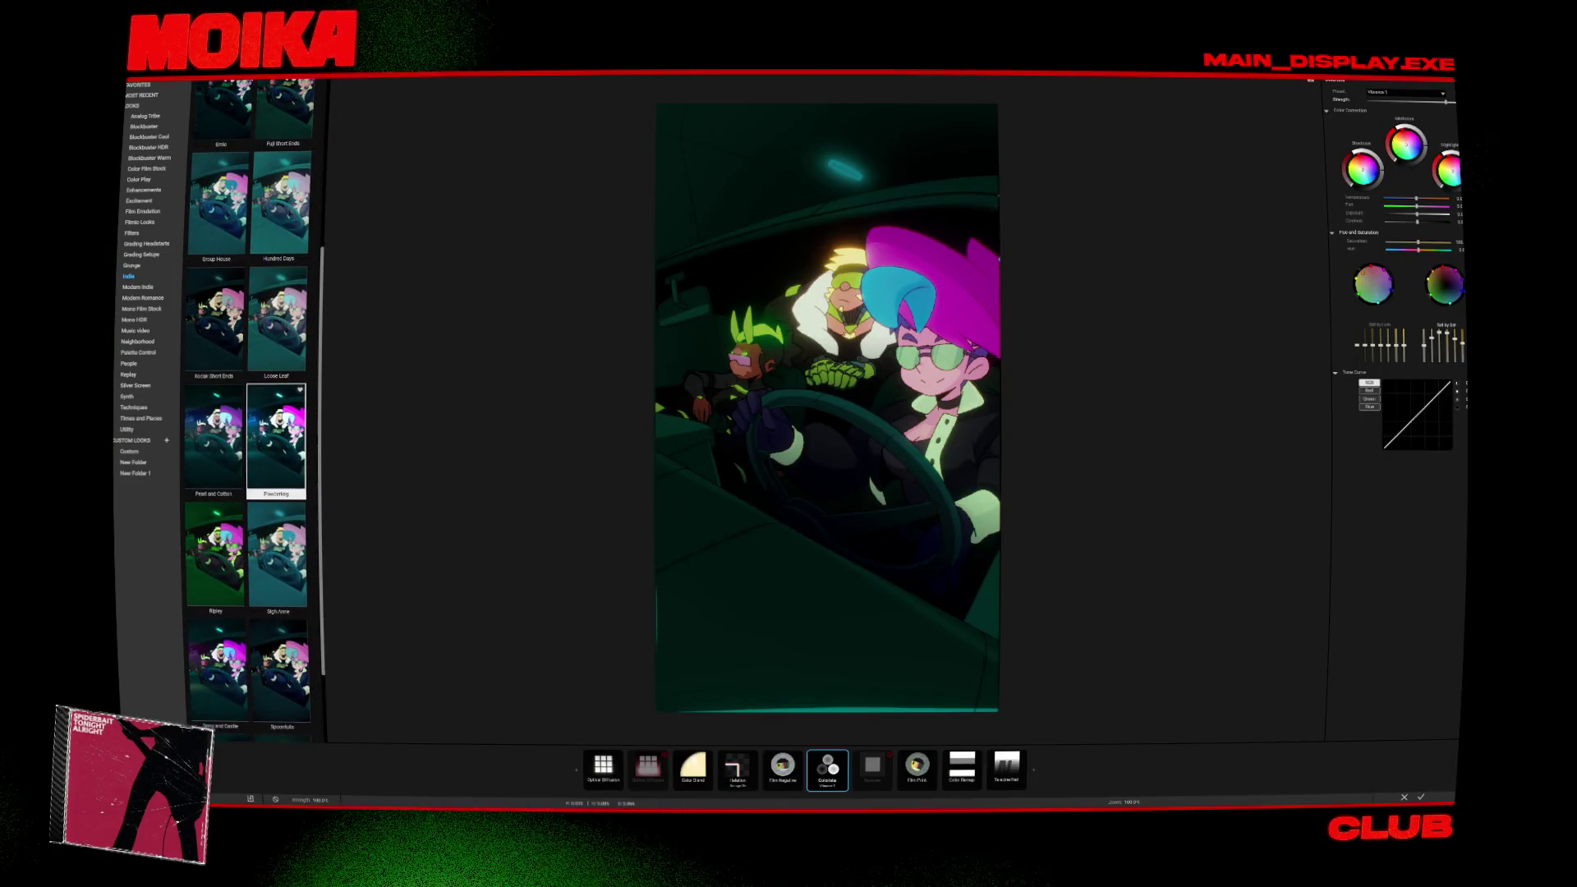
pyautogui.scroll(-2, 247, 493)
pyautogui.click(237, 642)
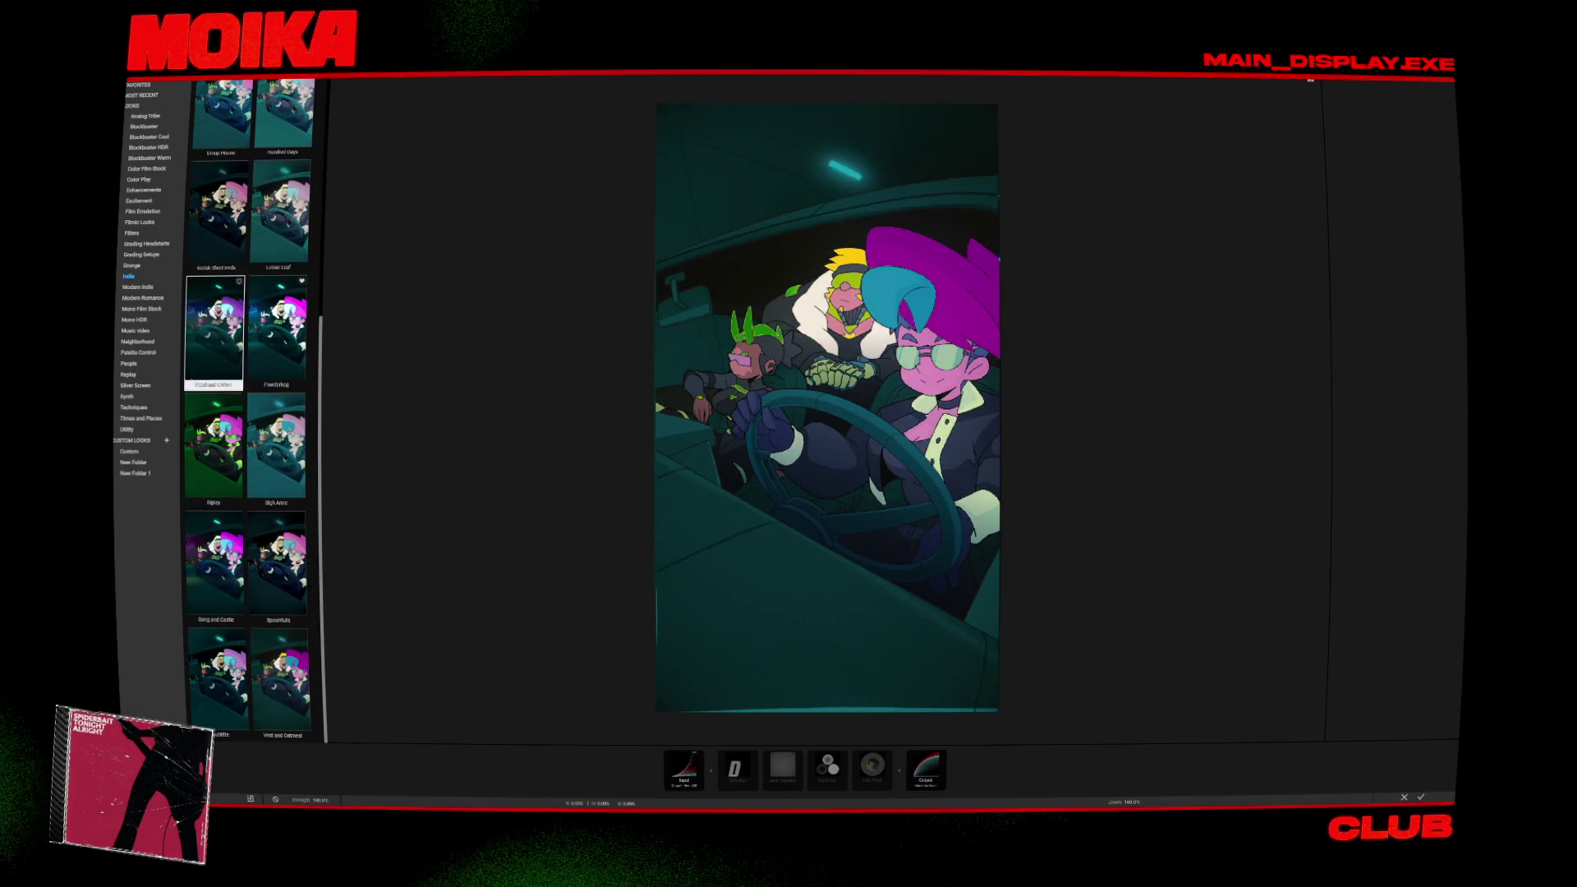
pyautogui.click(136, 266)
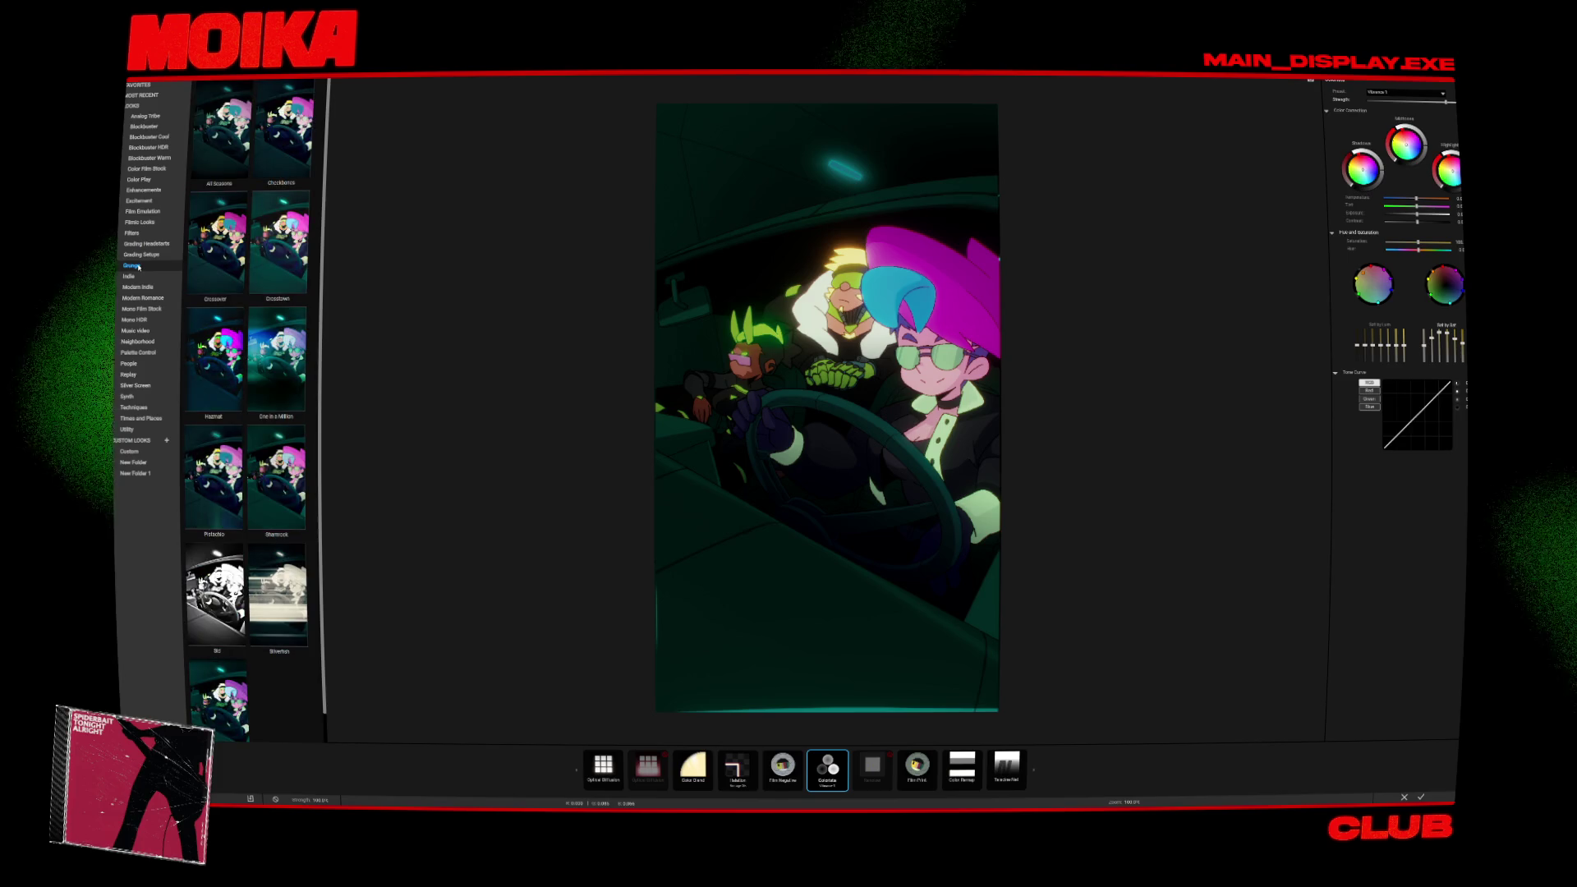
pyautogui.click(212, 361)
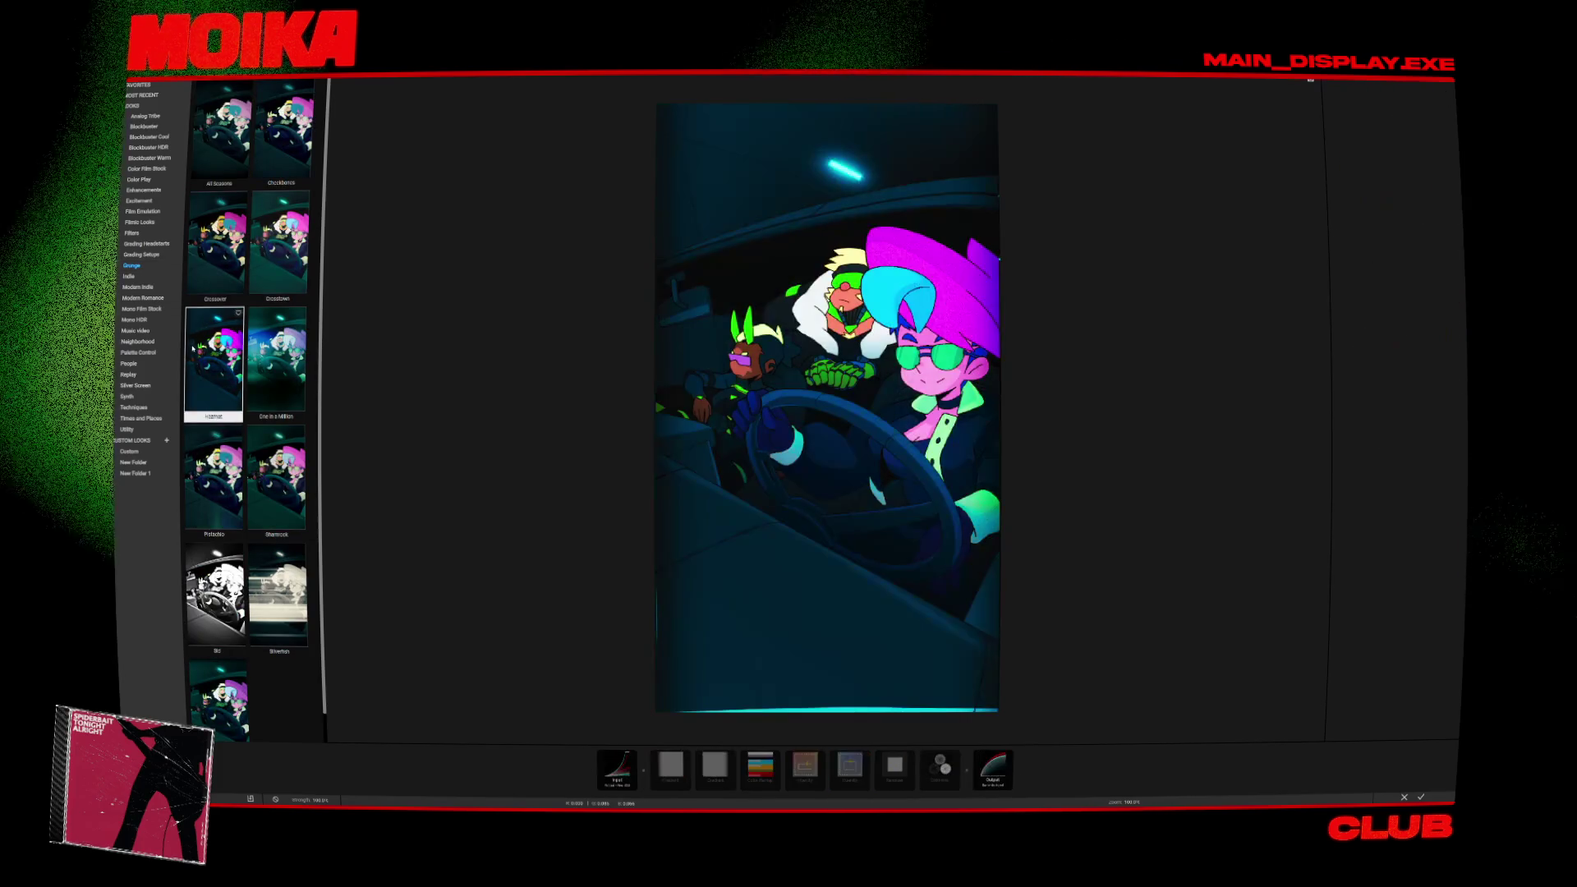
pyautogui.click(198, 281)
pyautogui.click(204, 358)
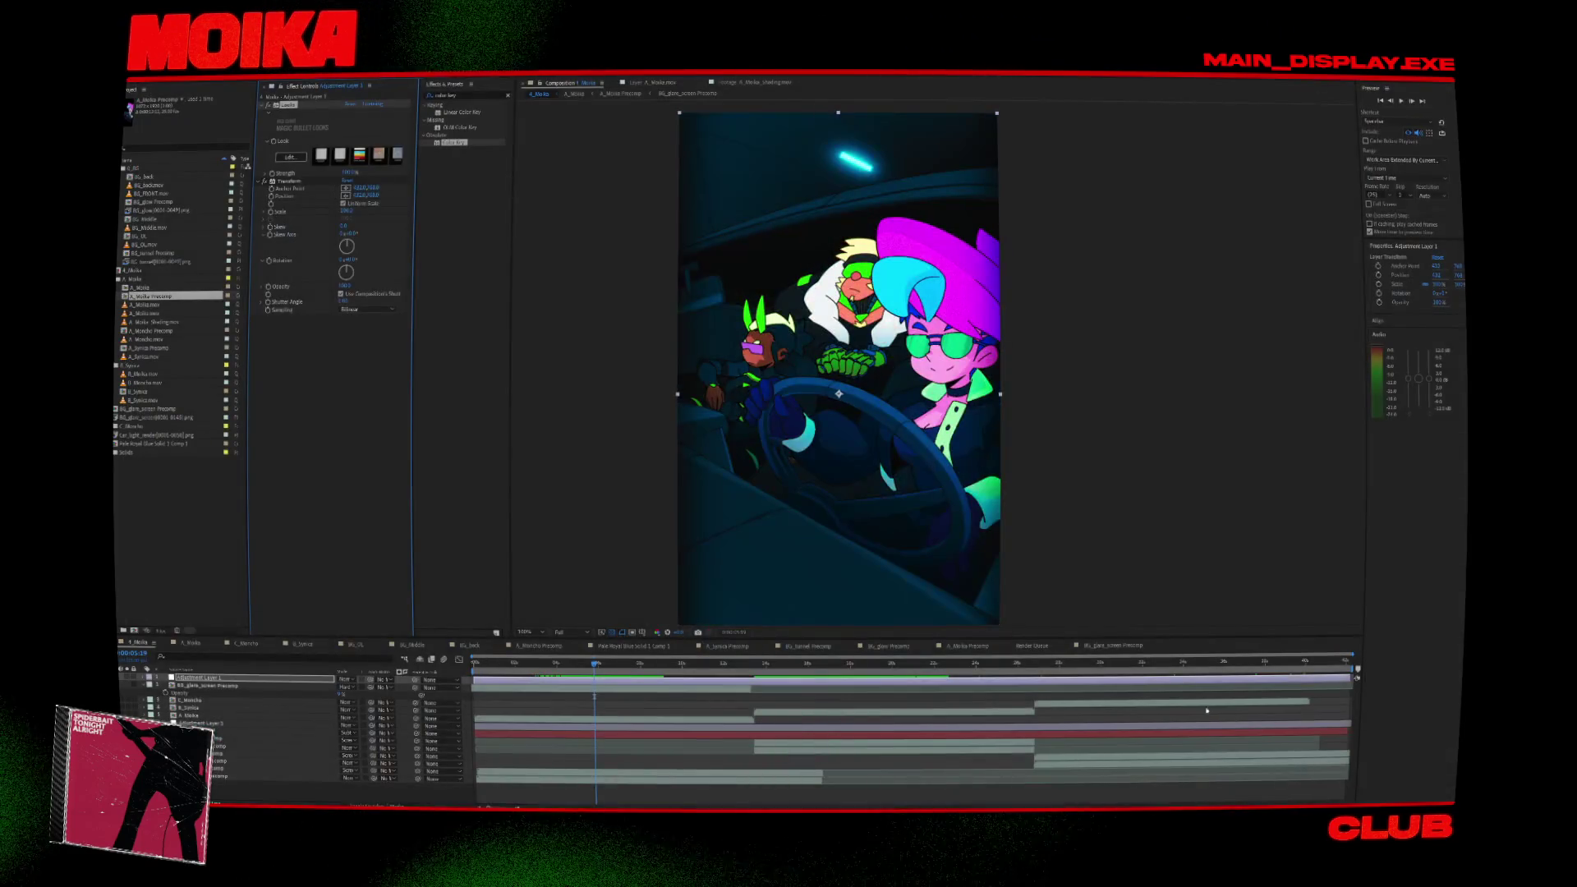
# Play back the Hazmat-graded driving comp to review the light reflection.
pyautogui.press('space')
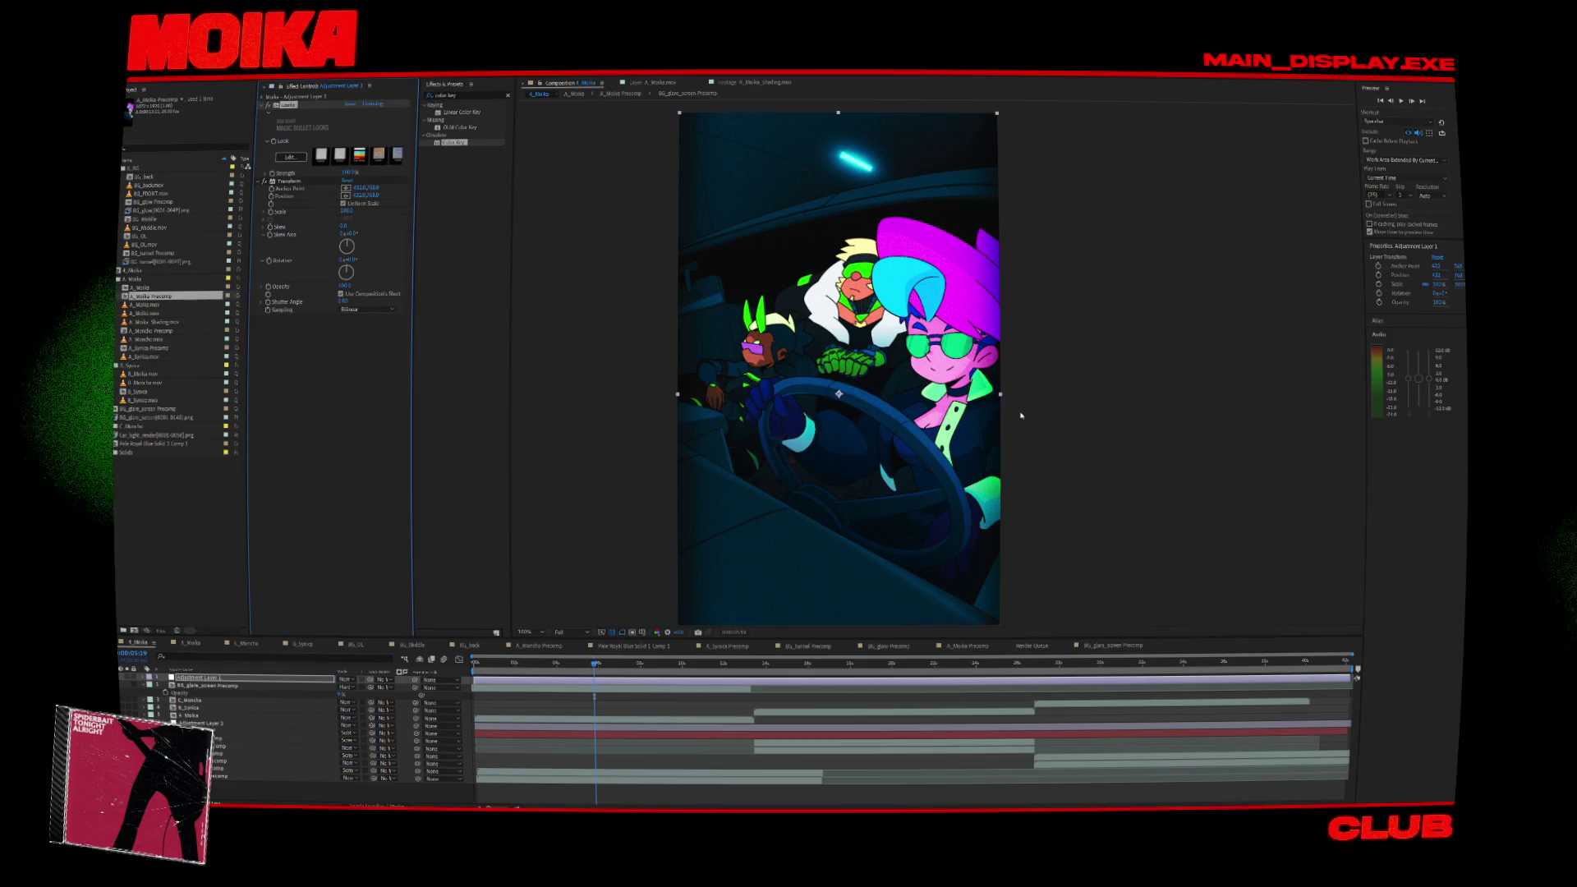
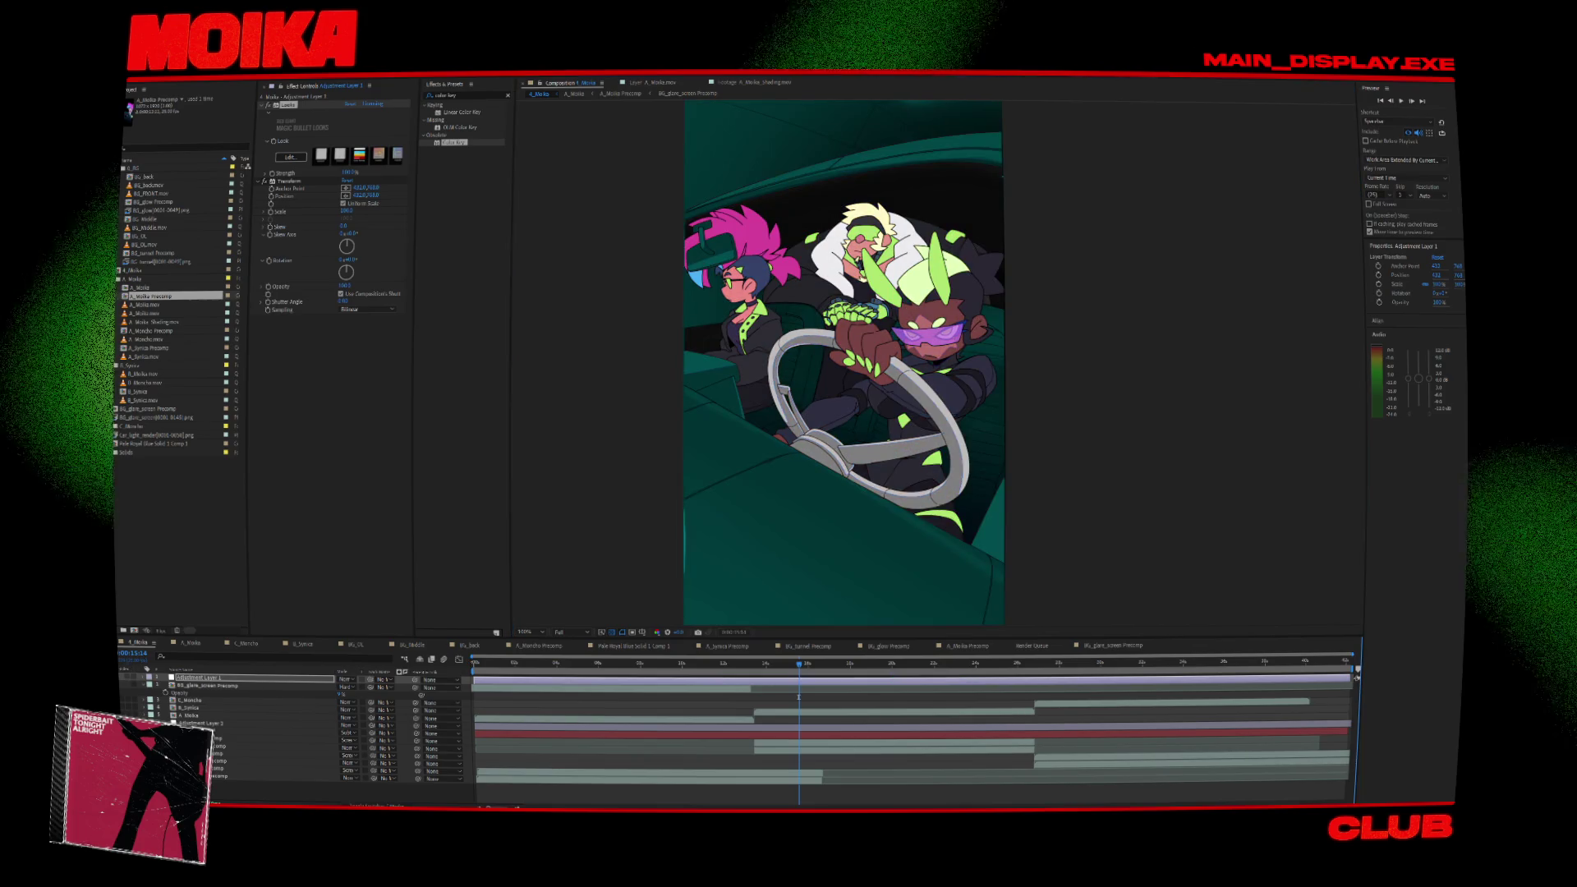
# Stop playback, move the playhead back a few frames, and select Adjustment Layer 1 to show its Looks effect.
pyautogui.click(562, 664)
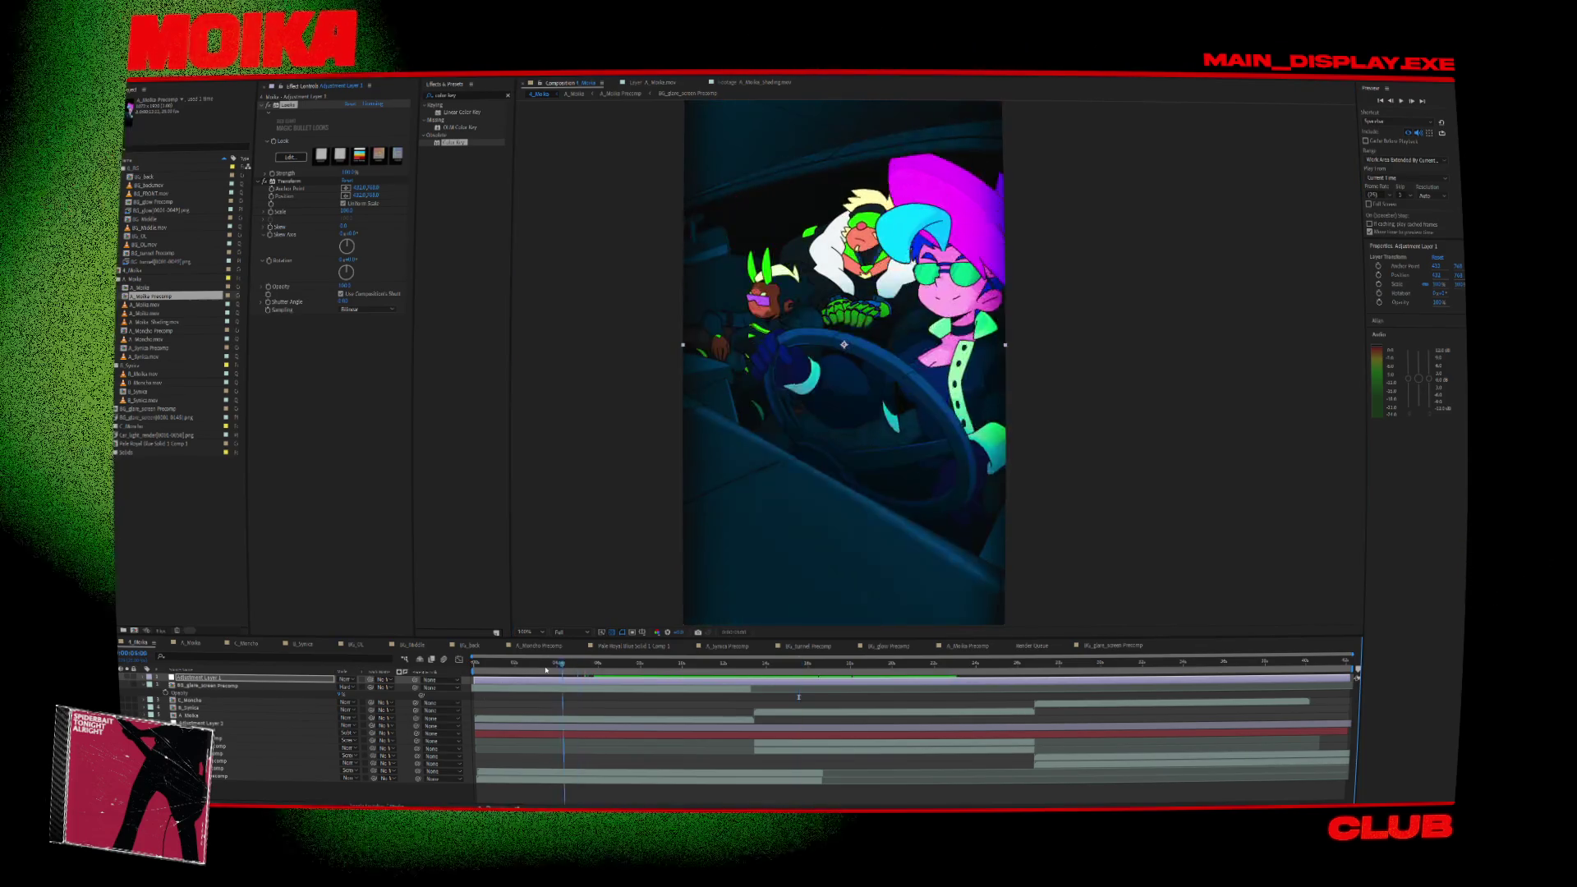
pyautogui.click(537, 666)
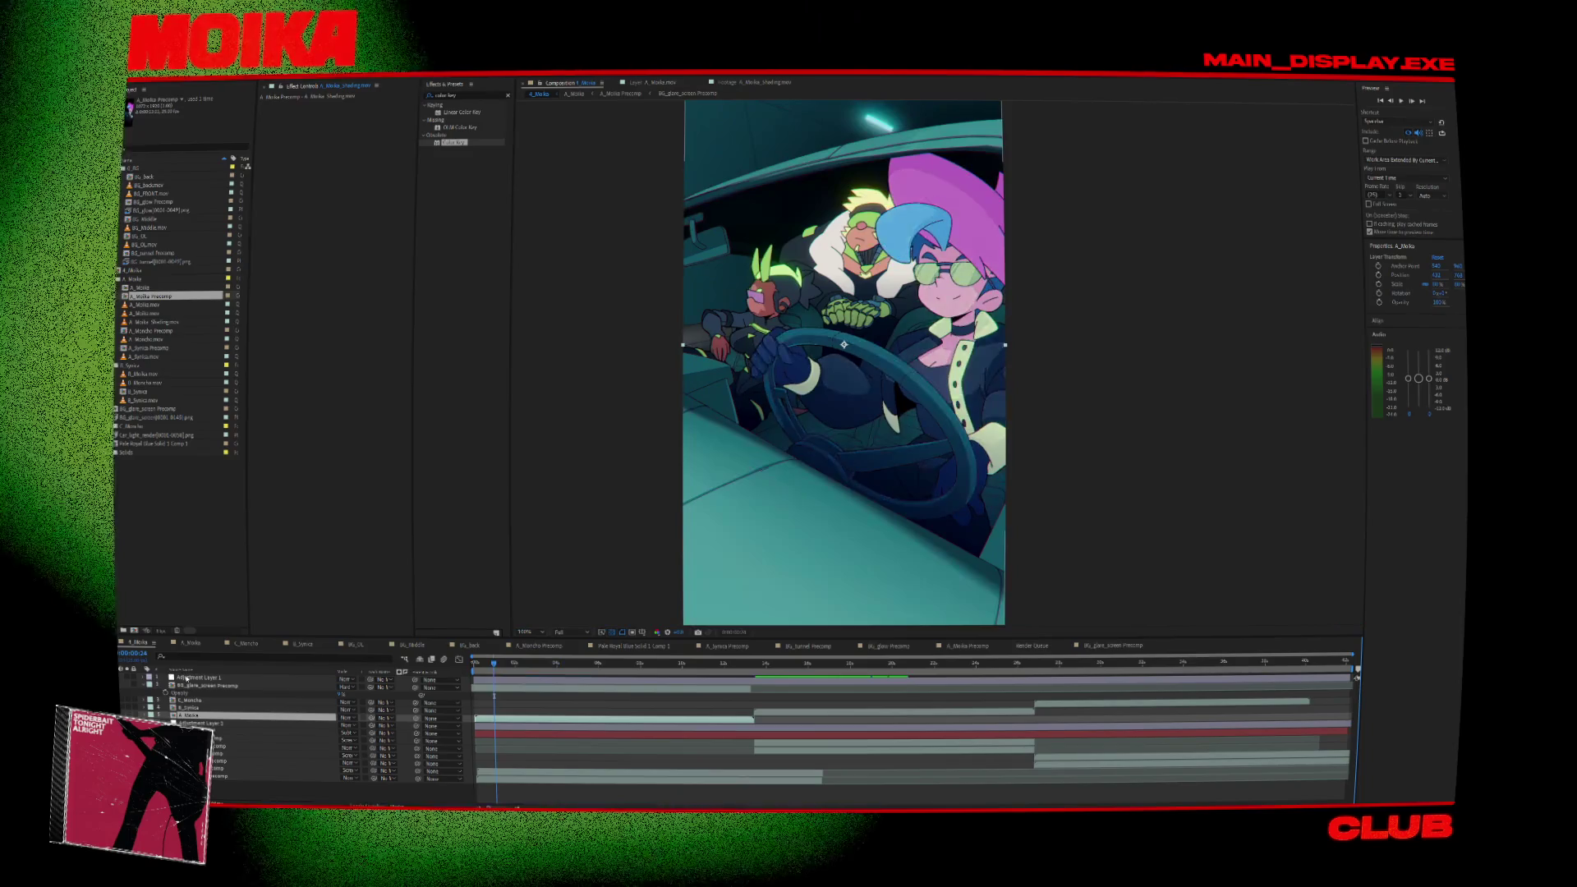
pyautogui.click(171, 676)
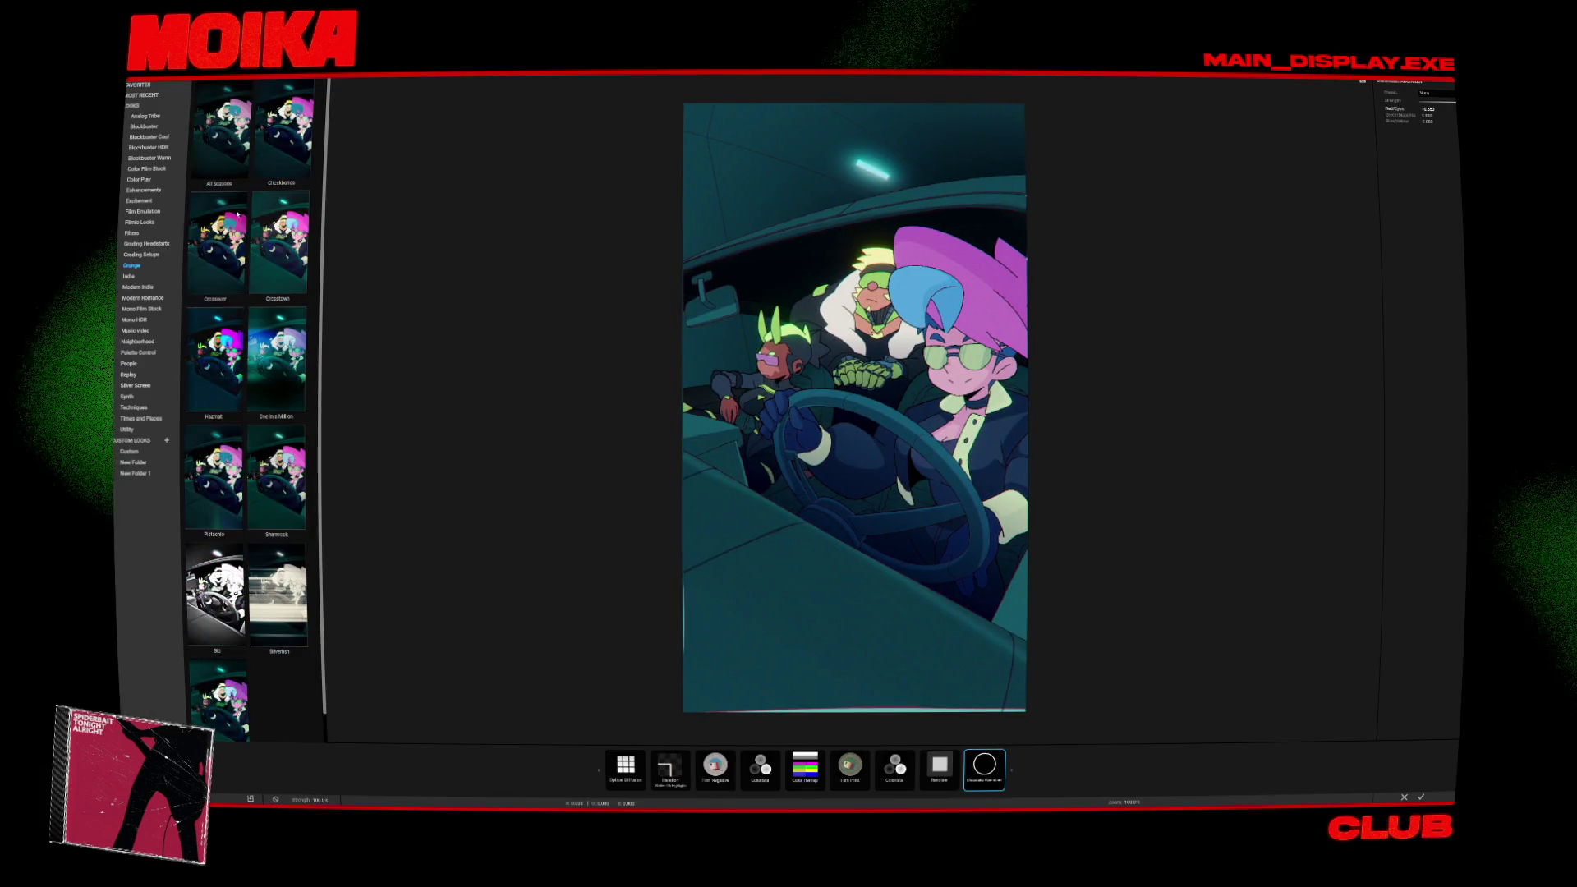
# Audition the Excitement looks on the scene: Gleam Magenta, a yellow-orange glow, and Gleam Blue.
pyautogui.click(149, 199)
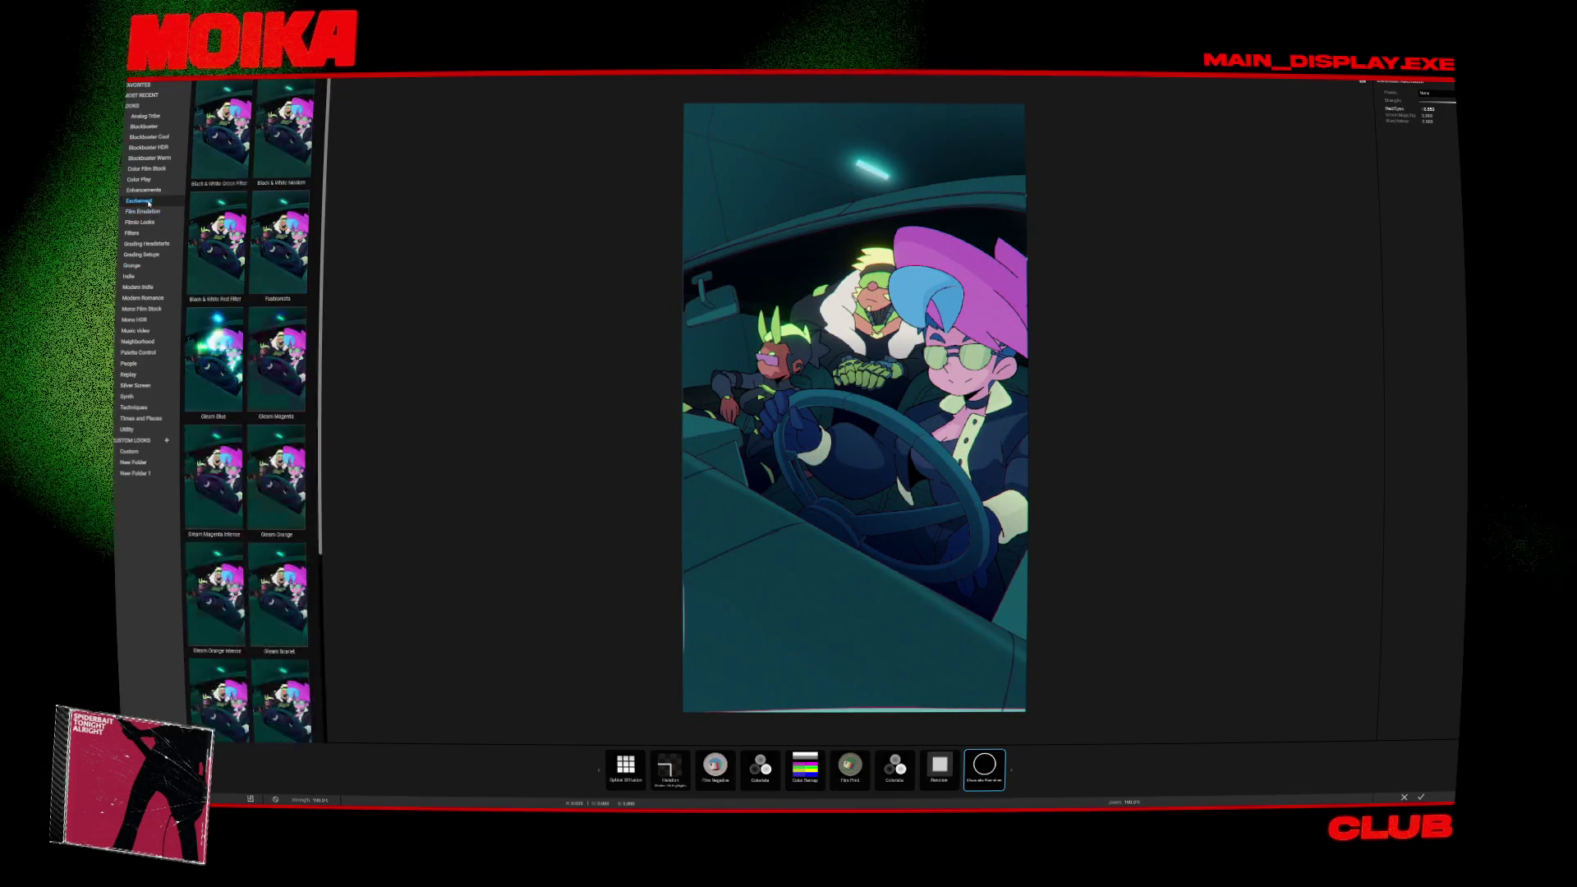
pyautogui.click(276, 365)
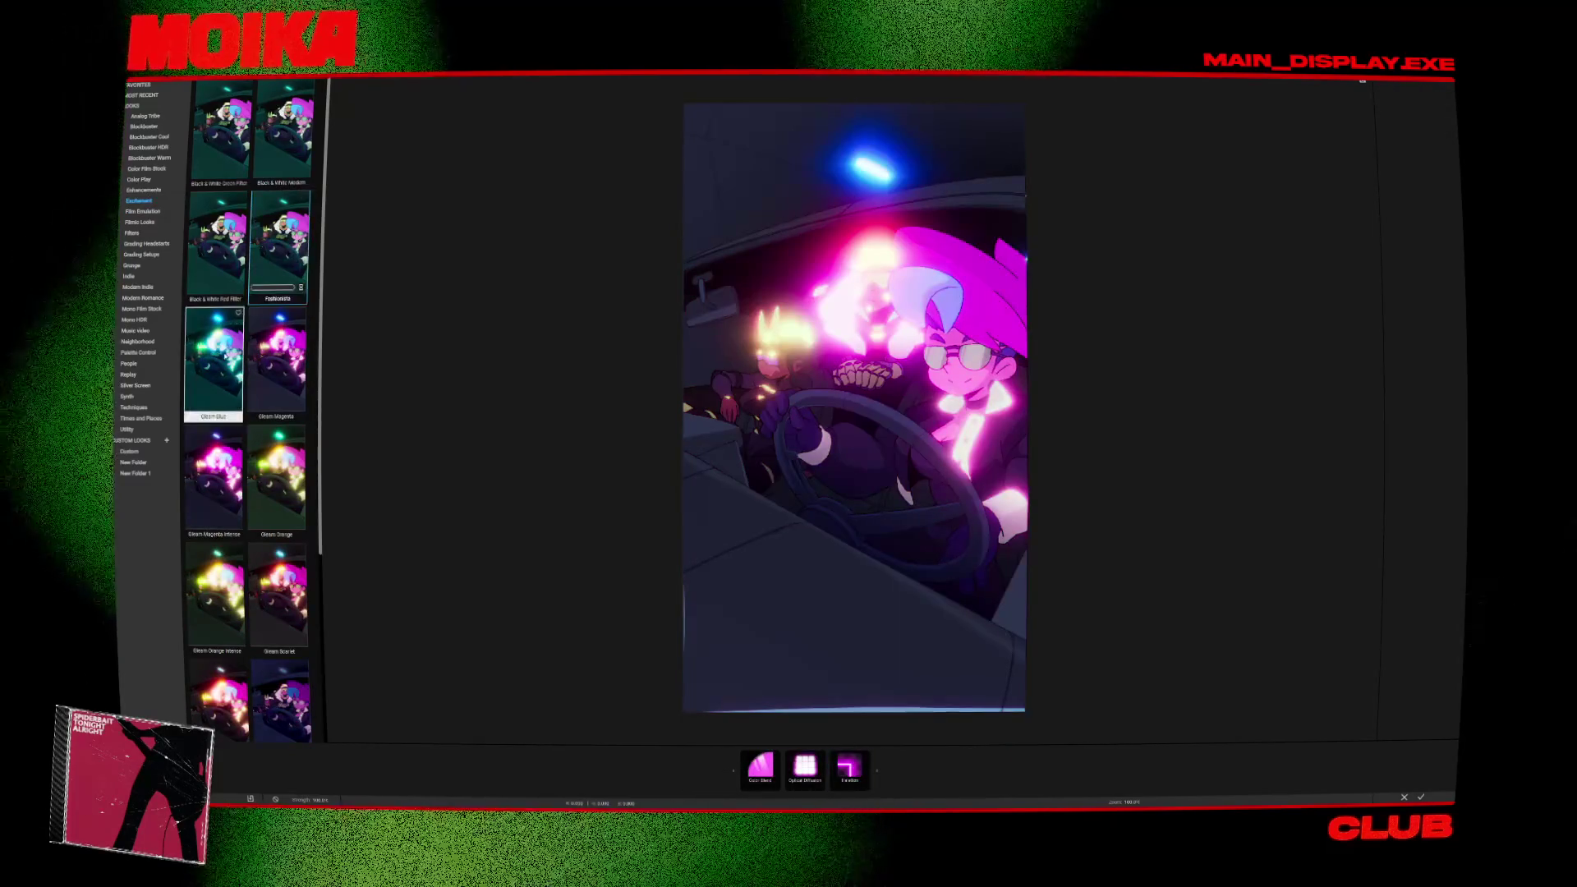
pyautogui.scroll(-5, 213, 360)
pyautogui.click(212, 360)
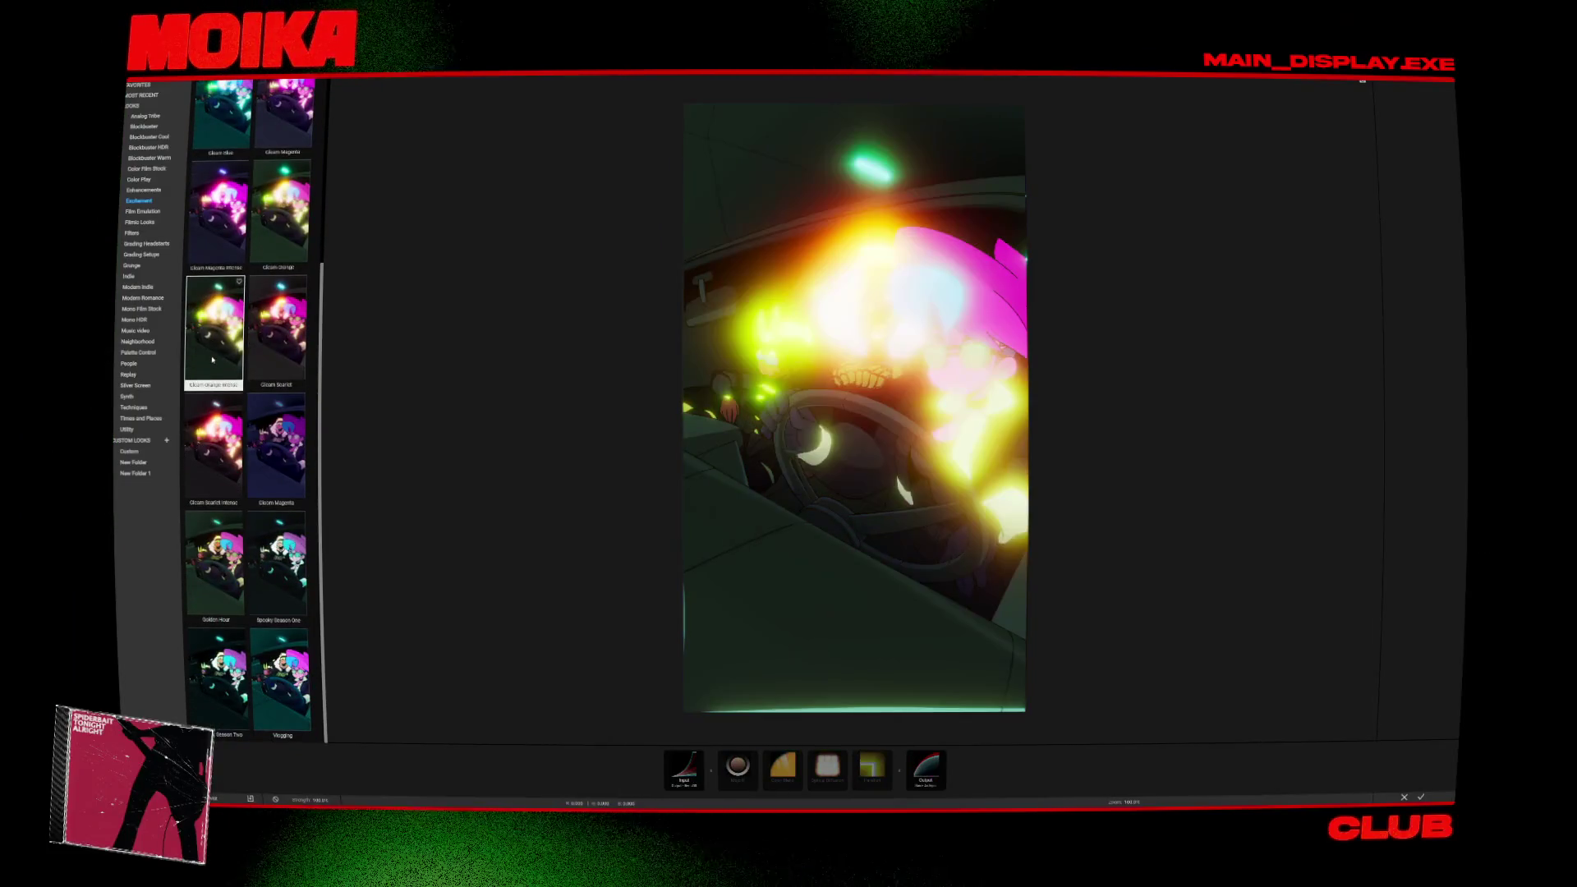
pyautogui.scroll(5, 216, 530)
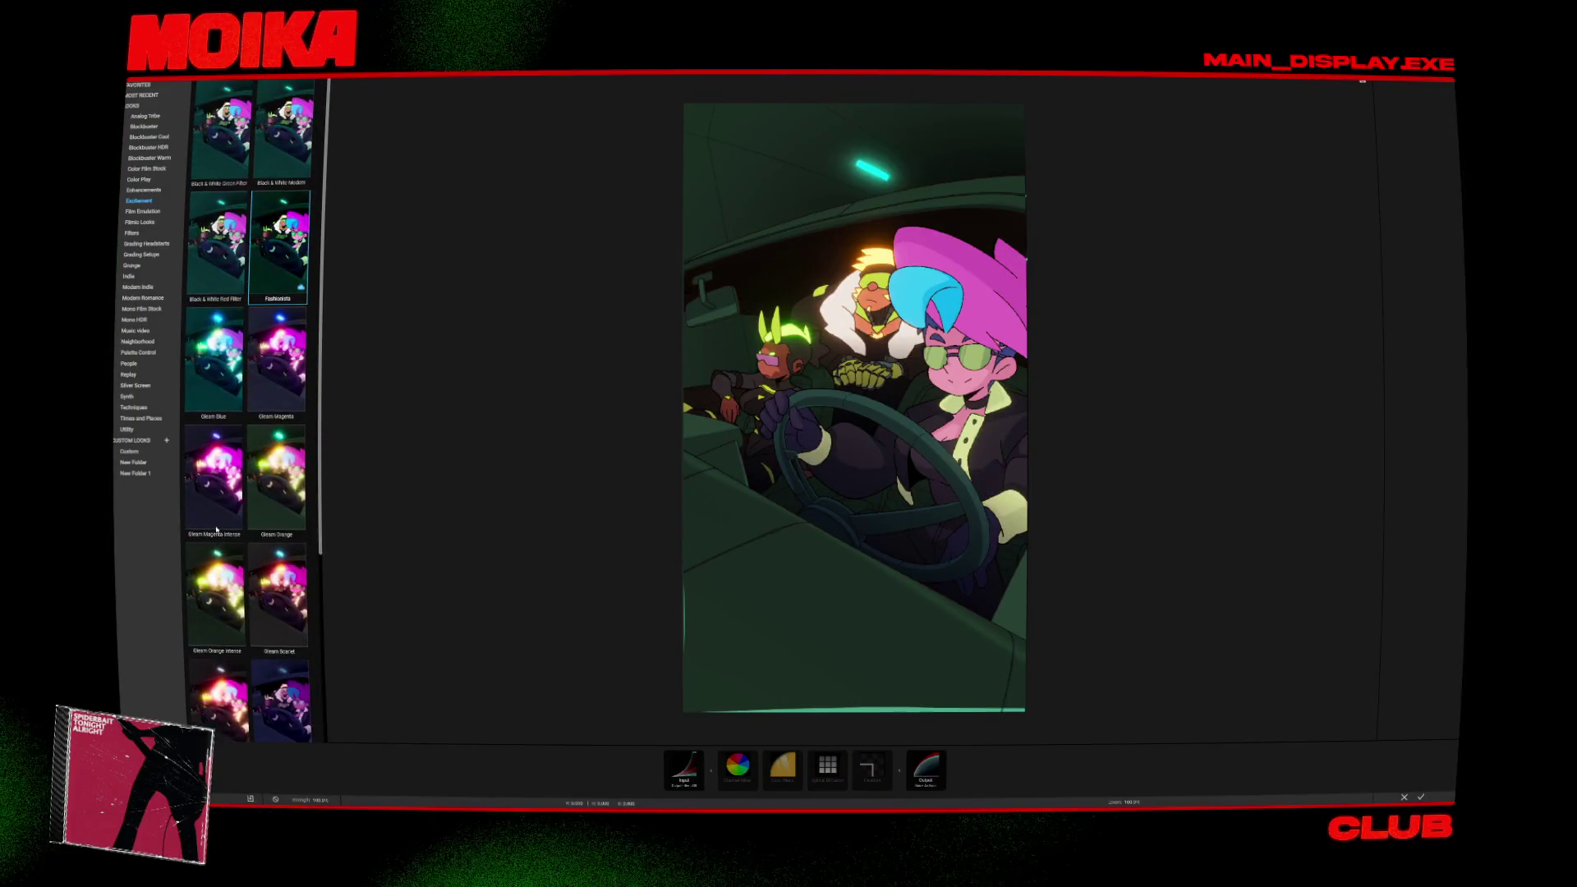
pyautogui.click(222, 312)
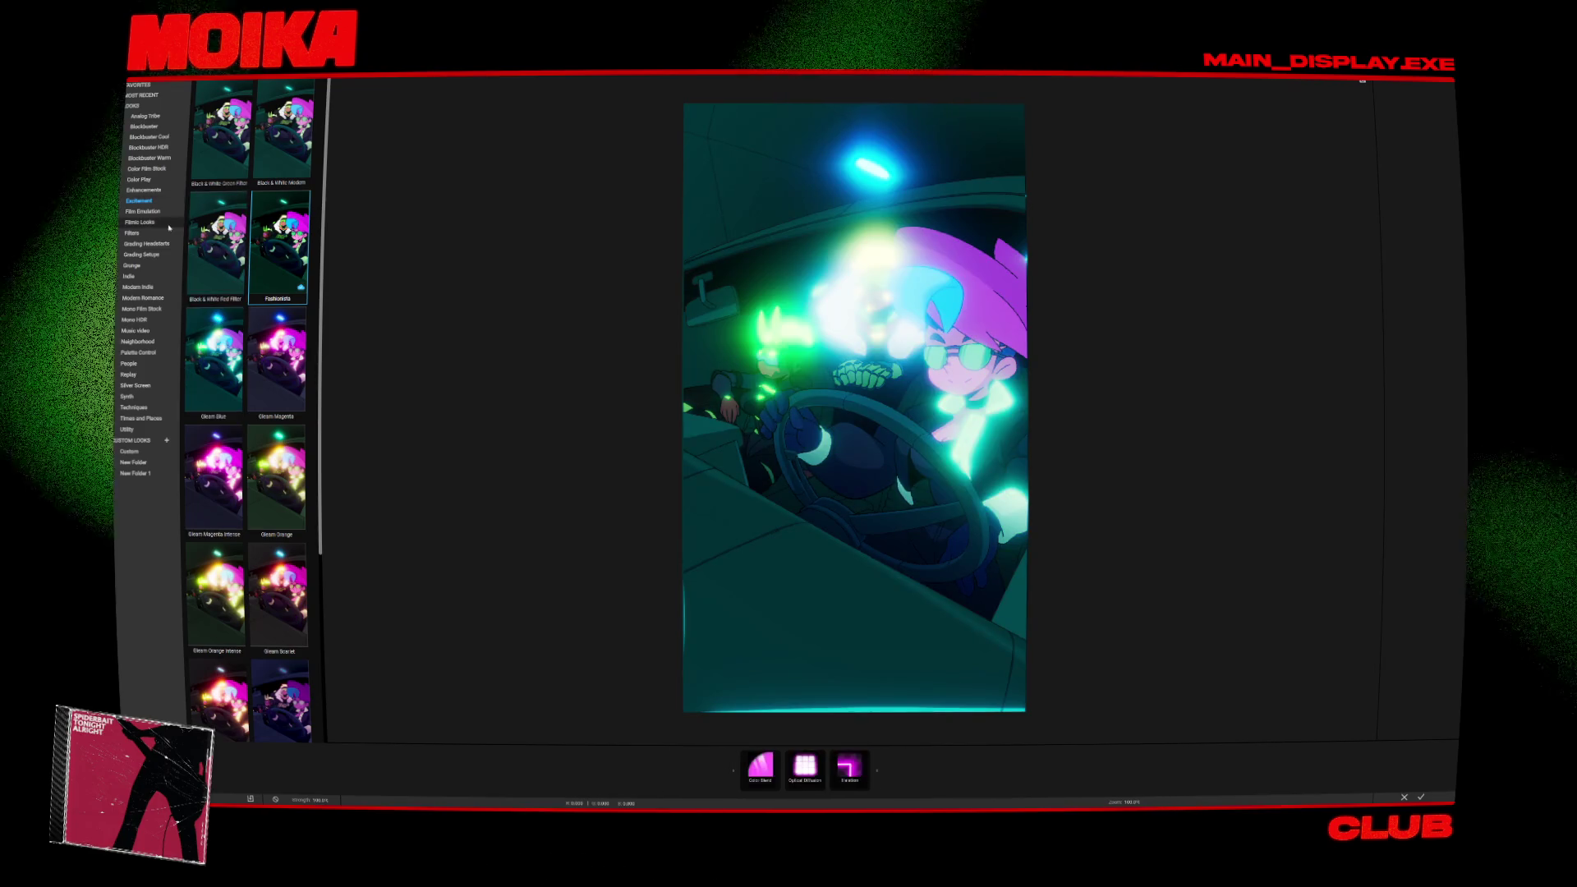
# Browse the Enhancements and Color Play looks and apply the green Verdant look.
pyautogui.click(143, 190)
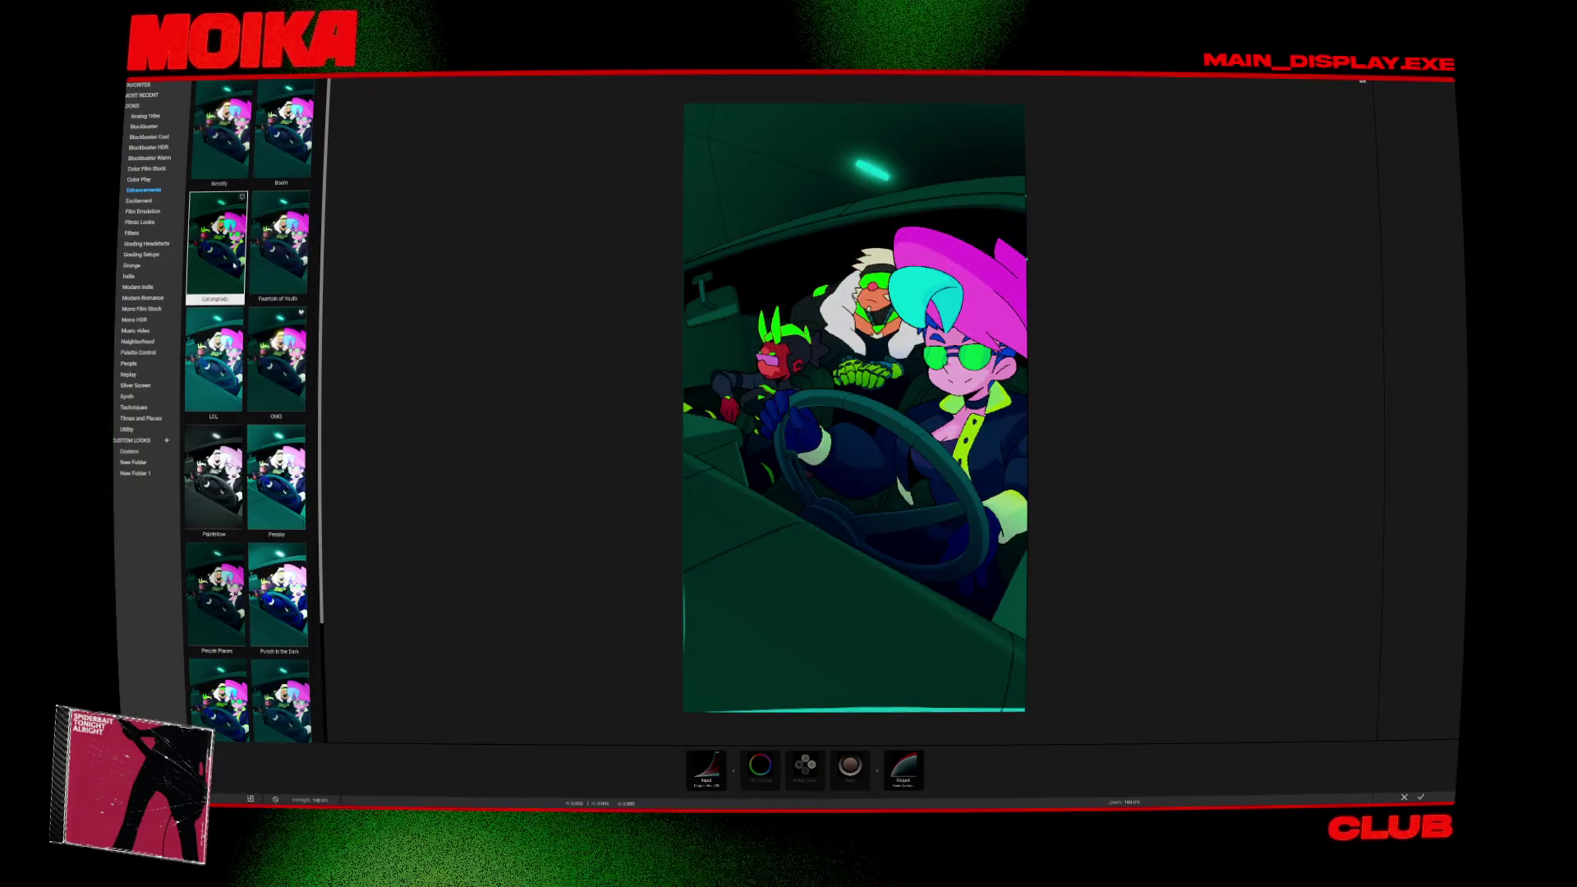
pyautogui.scroll(-2, 231, 263)
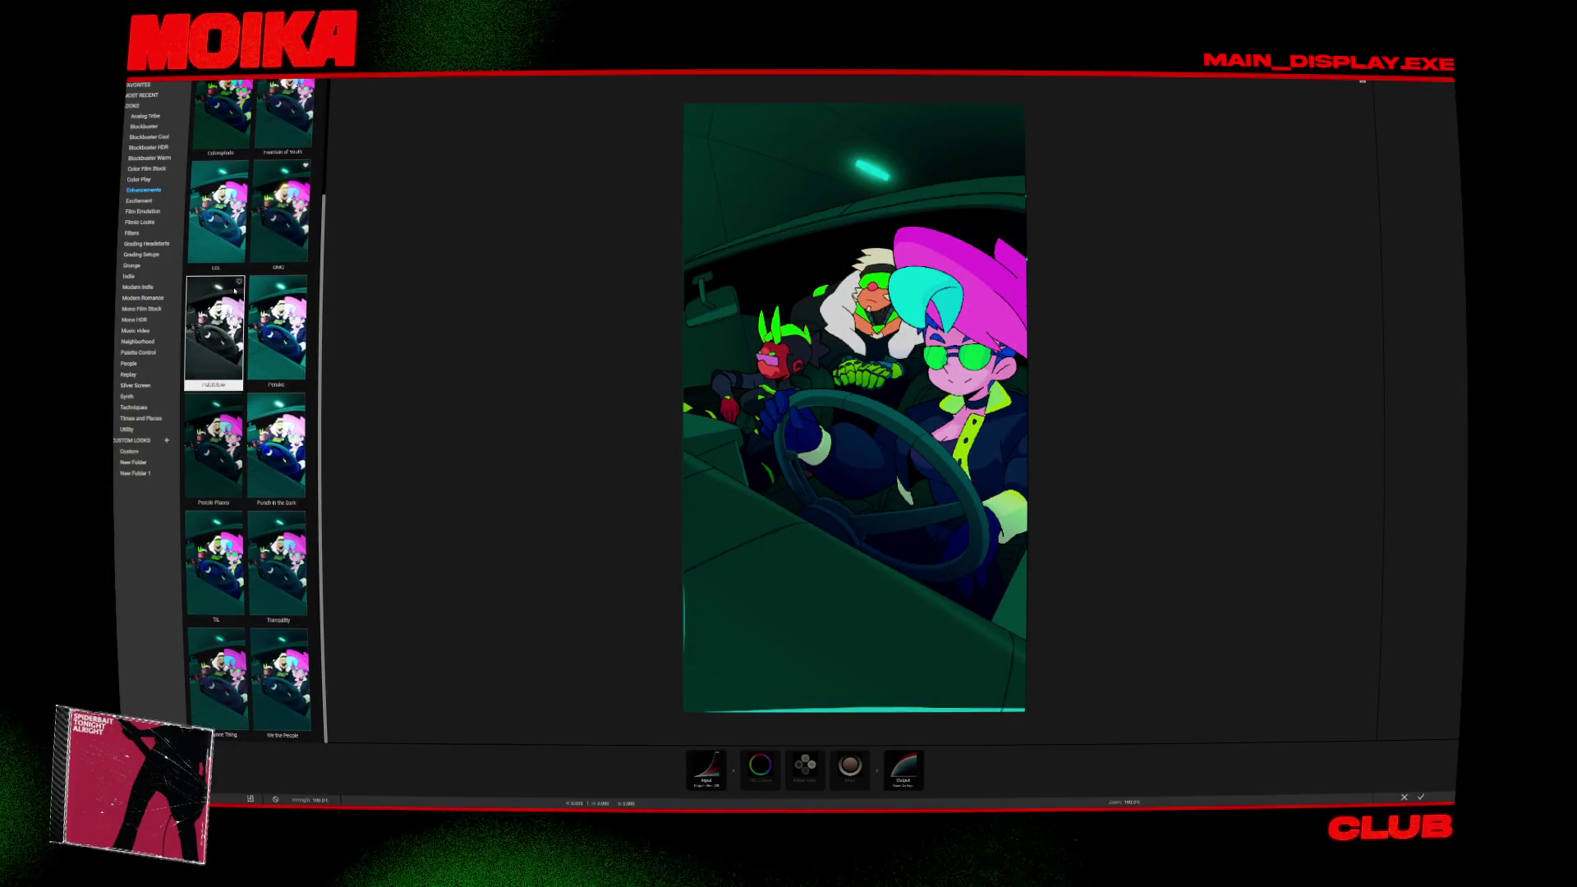
pyautogui.click(155, 180)
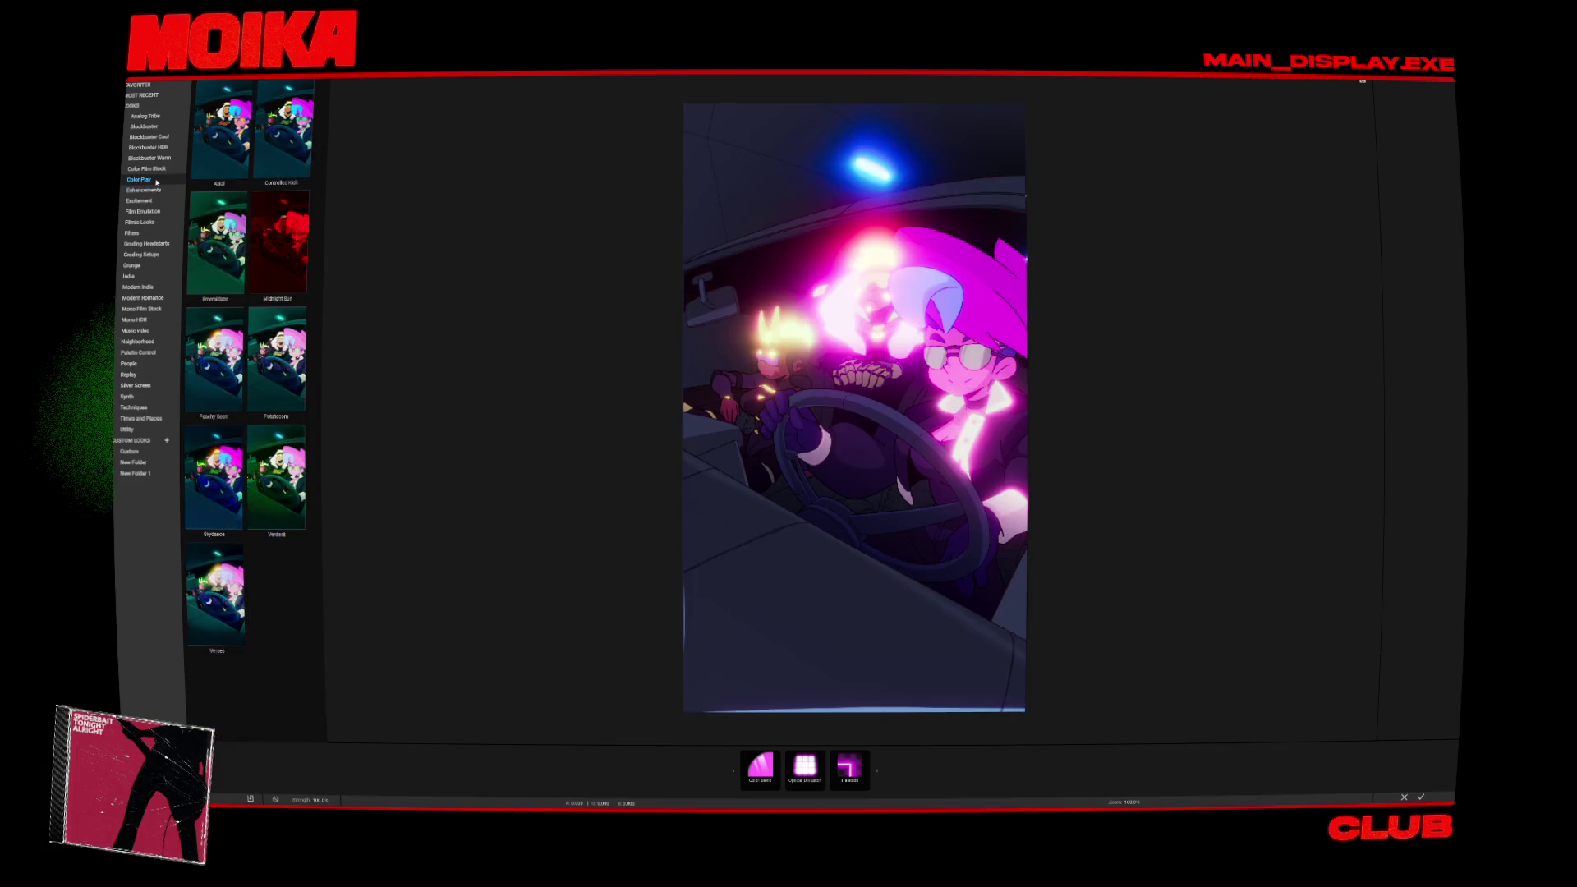
pyautogui.click(270, 494)
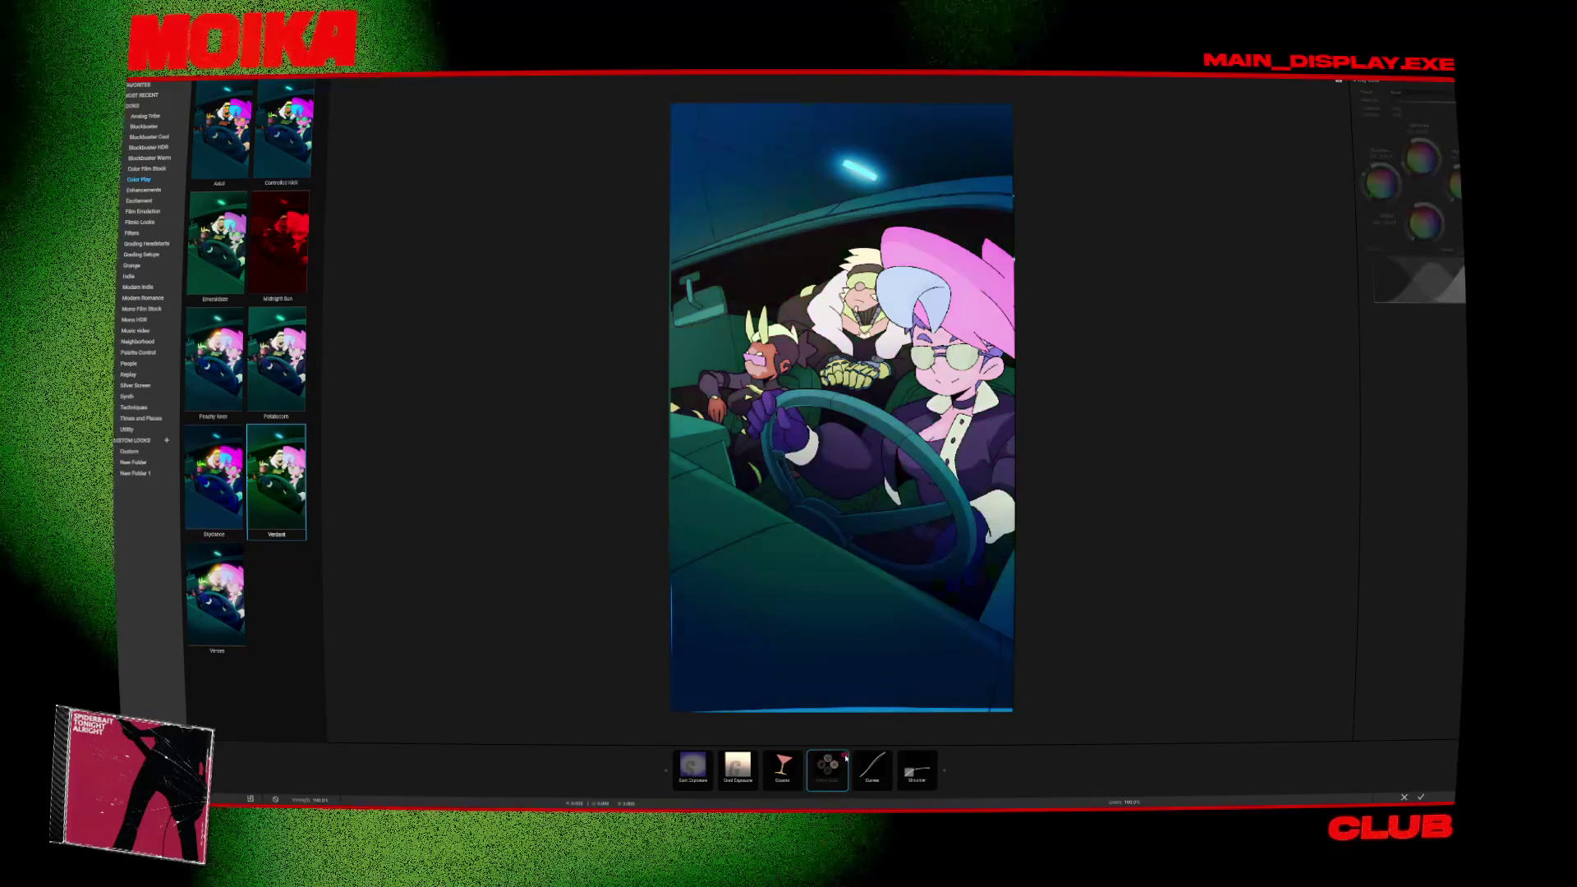
# Inspect the grade's Curves and Sharpen tools, then try Prolachrome 4303 and Kodak 5229 film looks.
pyautogui.click(888, 757)
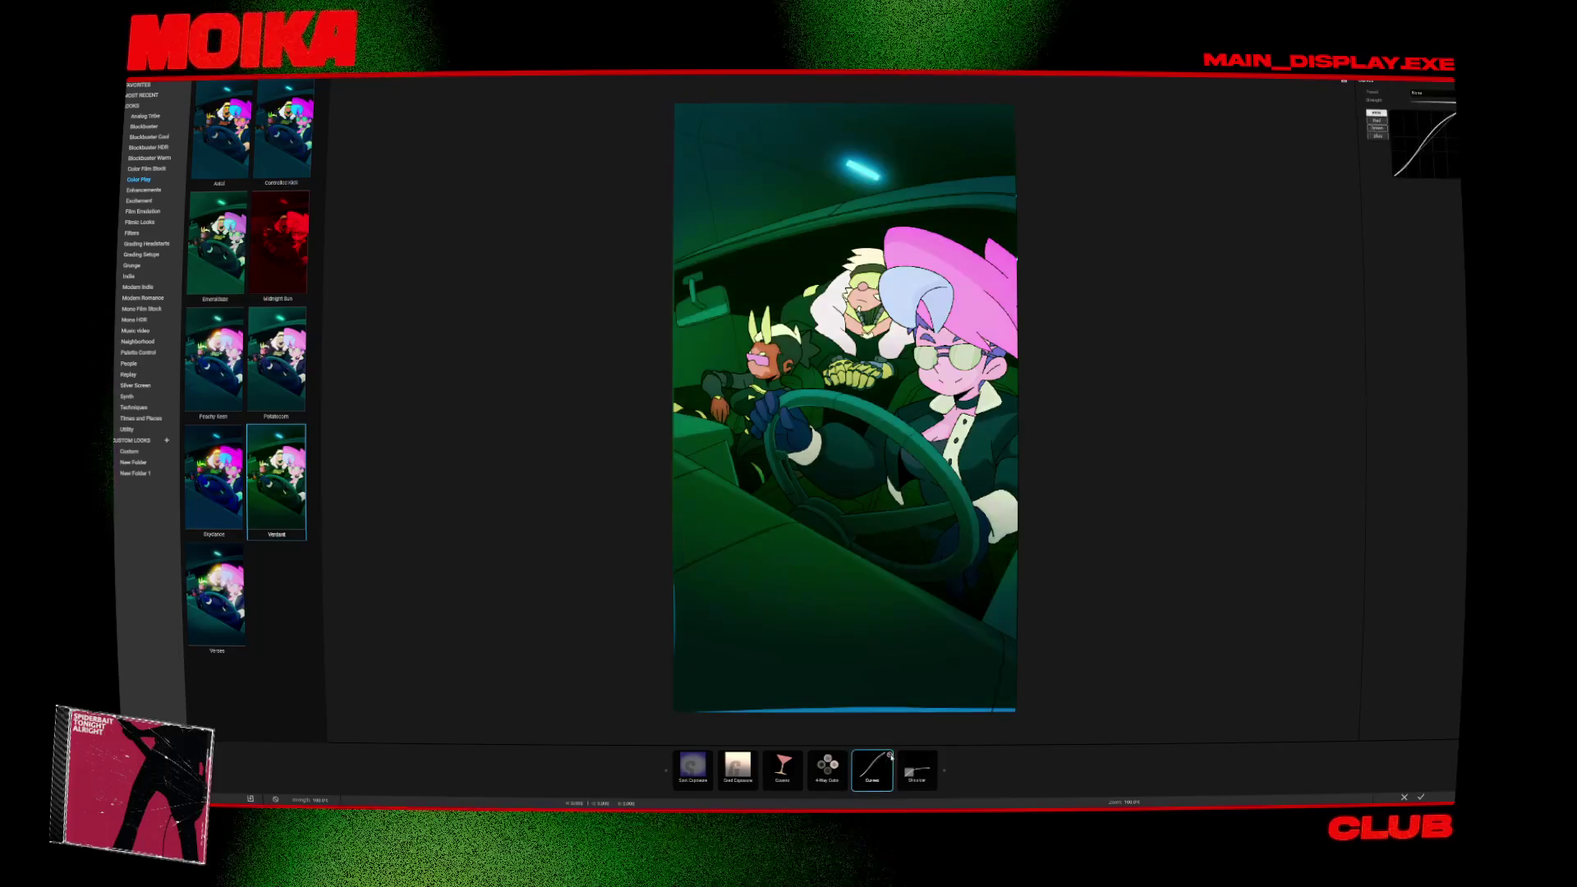
pyautogui.click(933, 757)
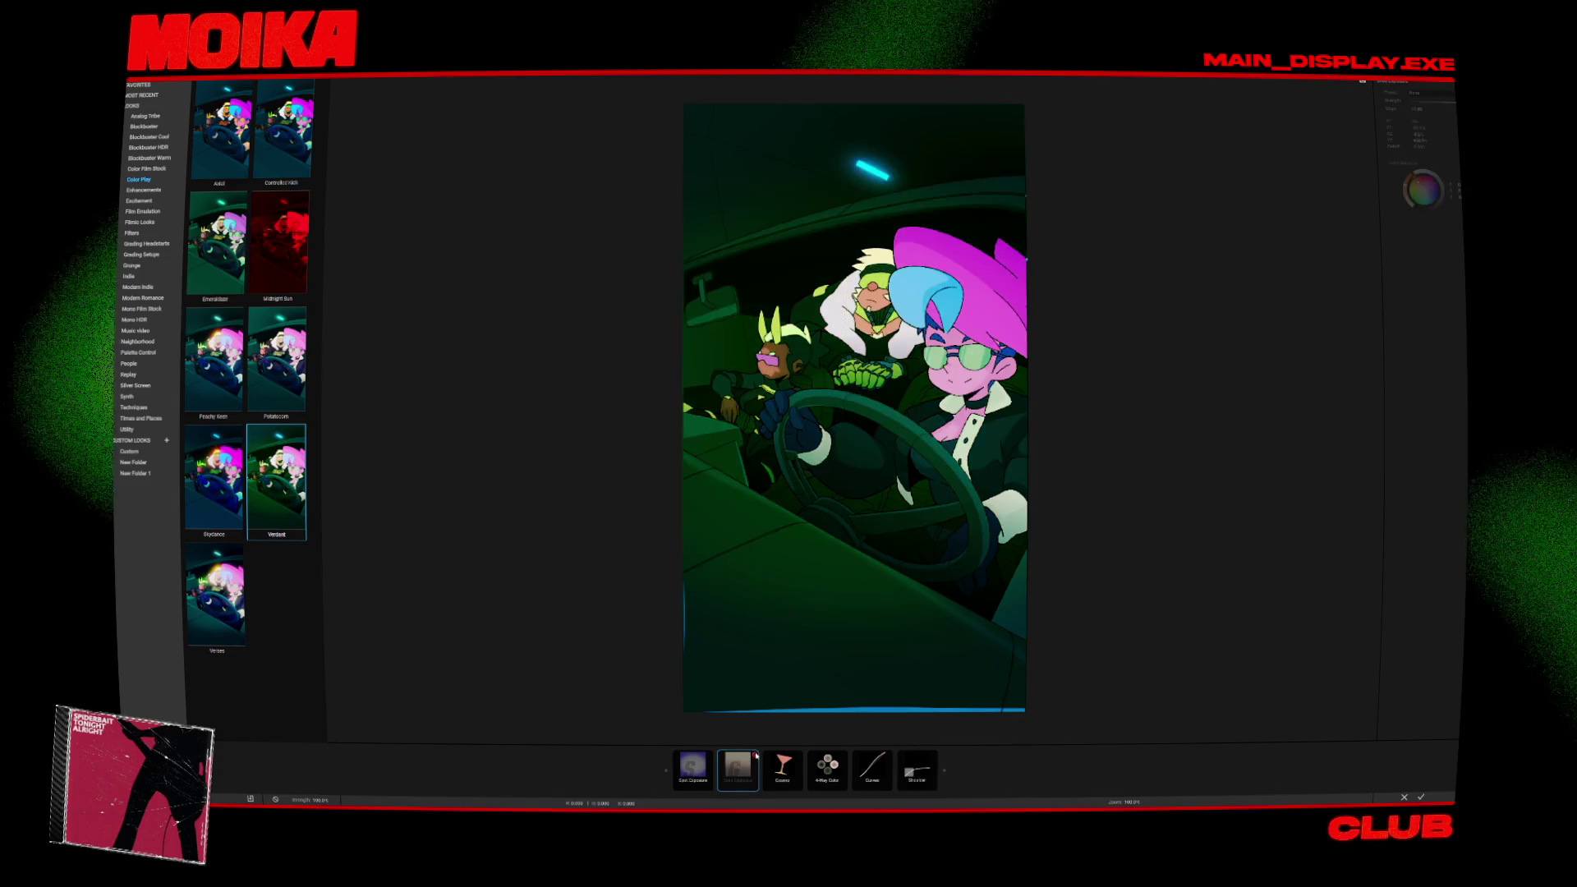
pyautogui.click(146, 169)
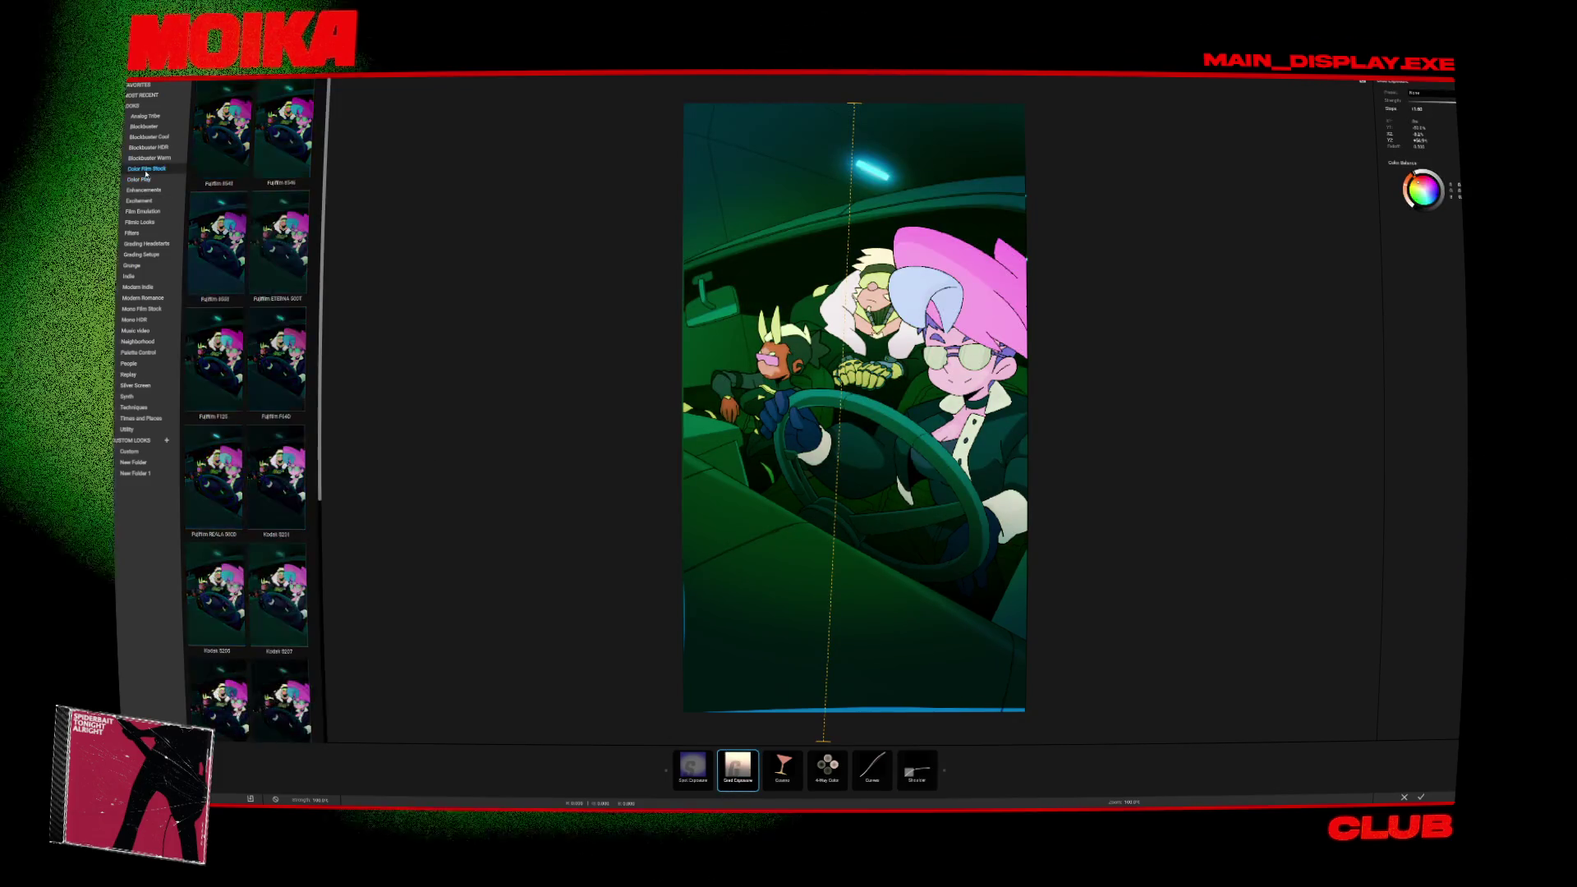
pyautogui.scroll(-2, 246, 411)
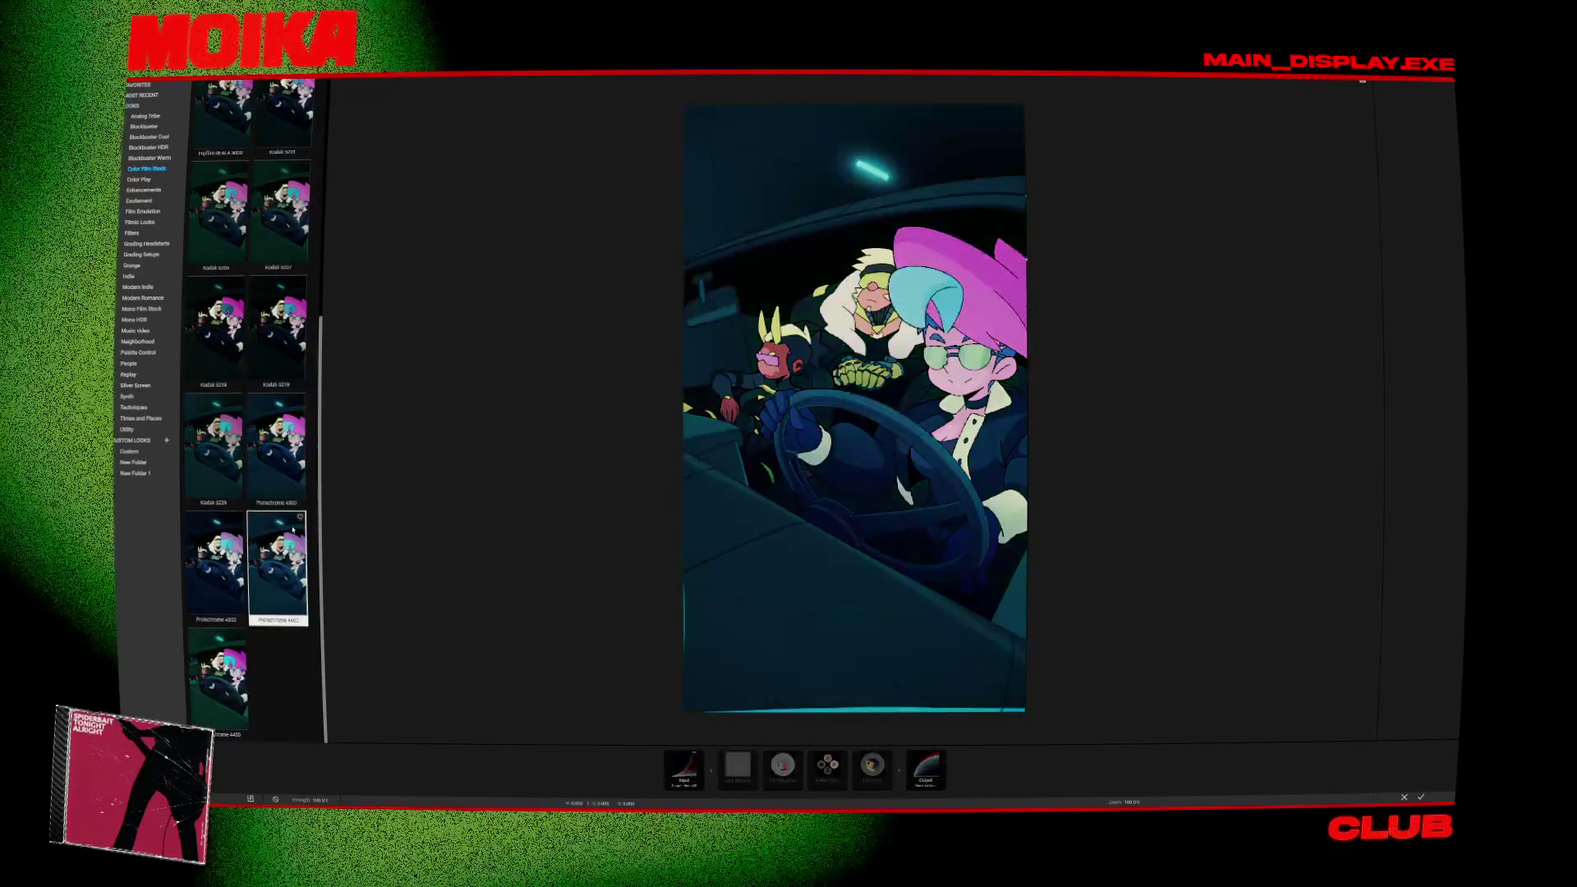
pyautogui.click(276, 448)
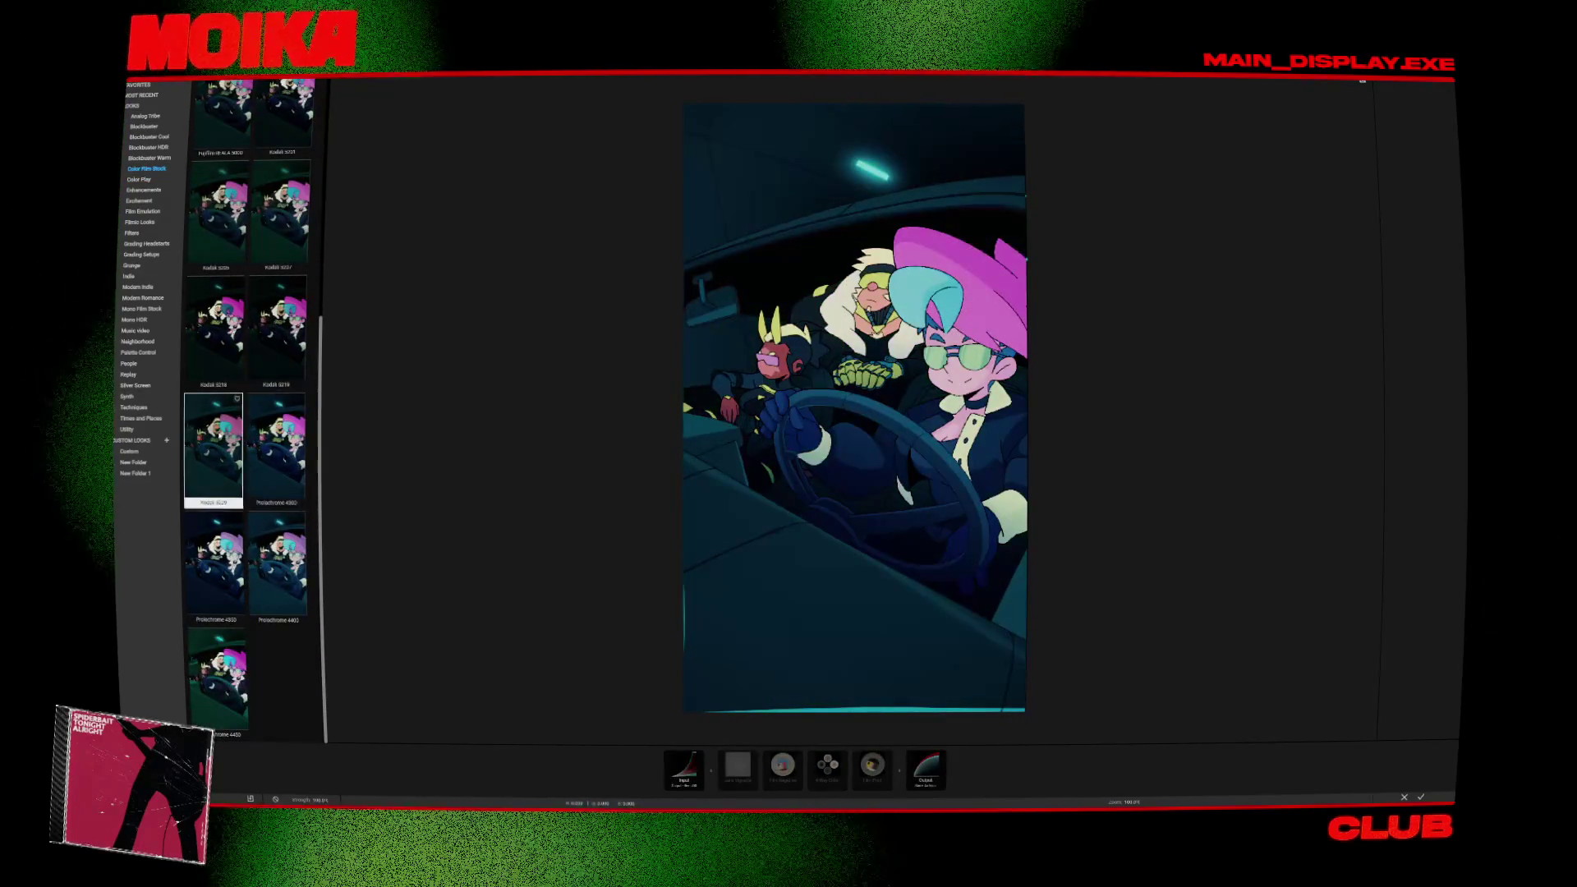
pyautogui.click(201, 423)
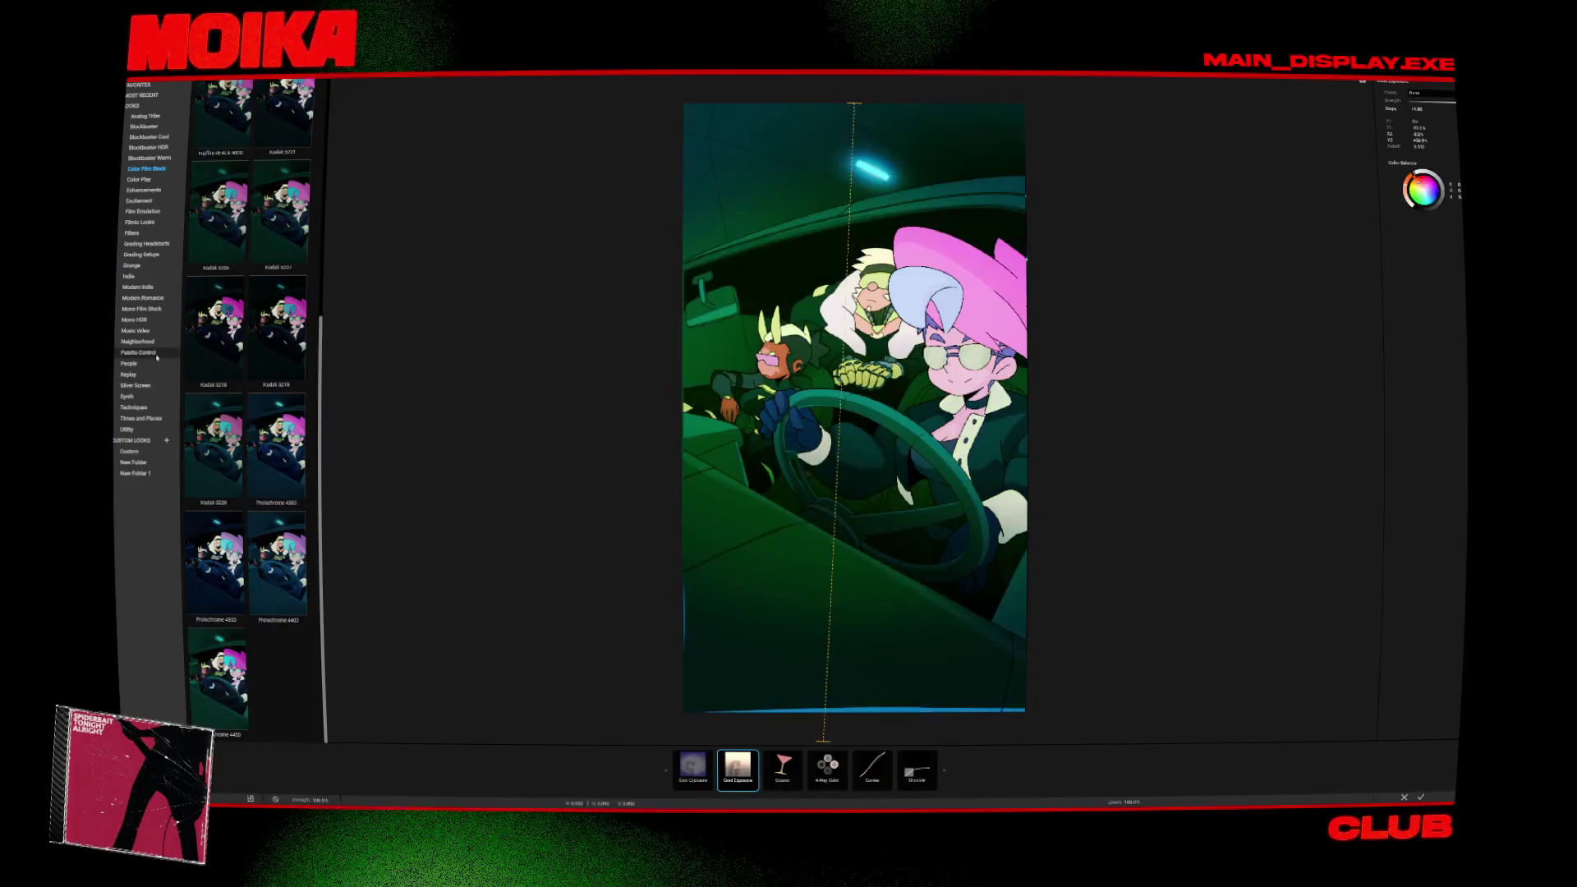
# Browse the Blockbuster Warm and Blockbuster looks and try the Frontage look.
pyautogui.click(150, 159)
pyautogui.click(157, 127)
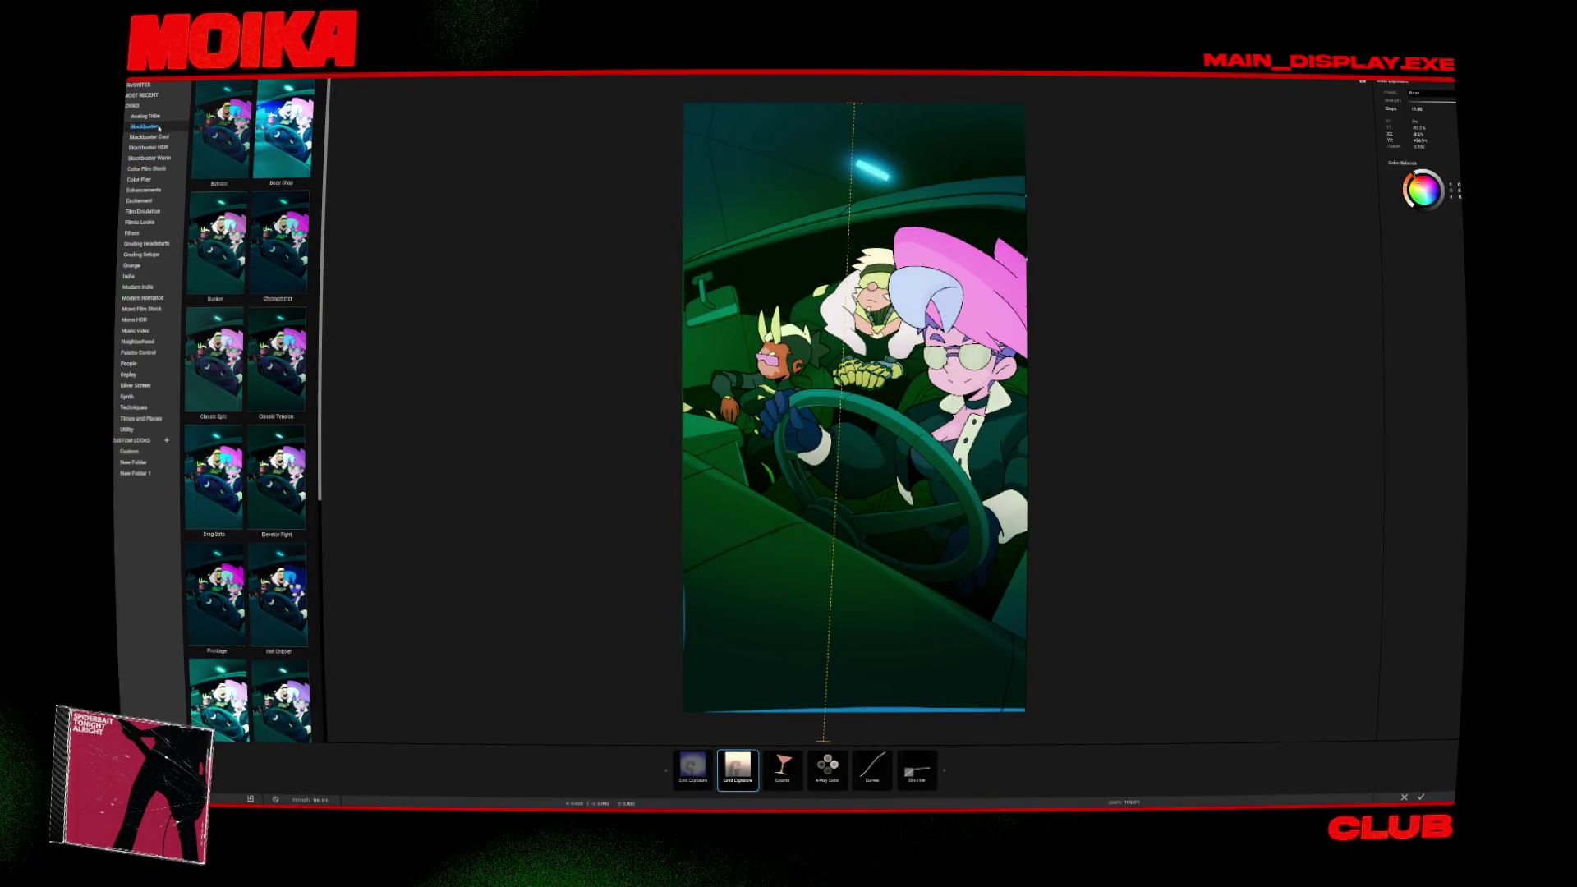
pyautogui.click(238, 593)
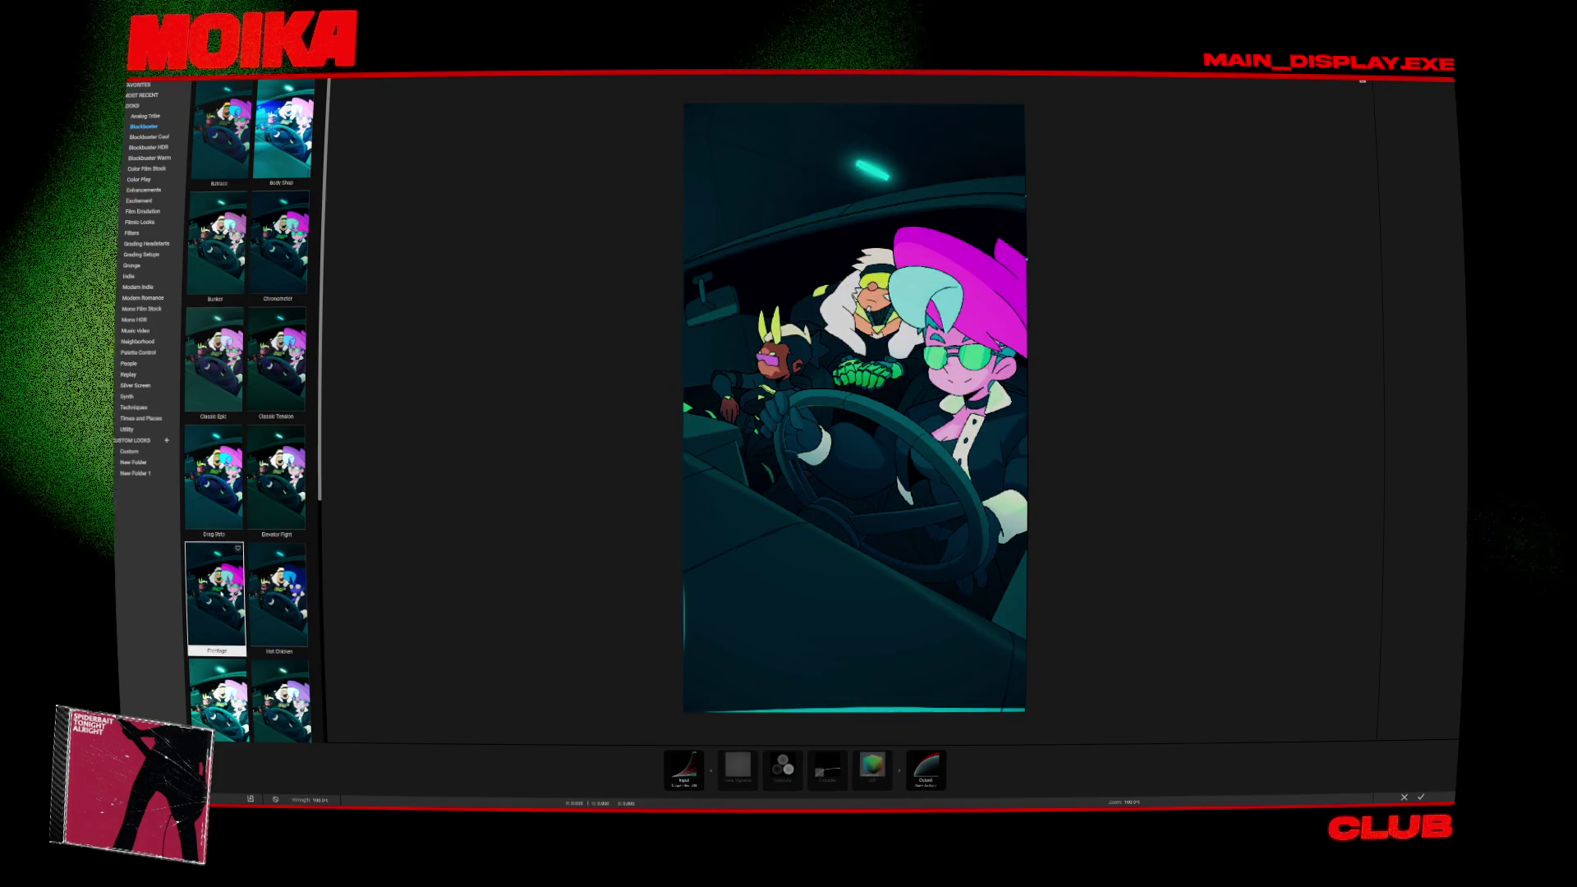
pyautogui.scroll(-3, 238, 593)
pyautogui.scroll(3, 246, 411)
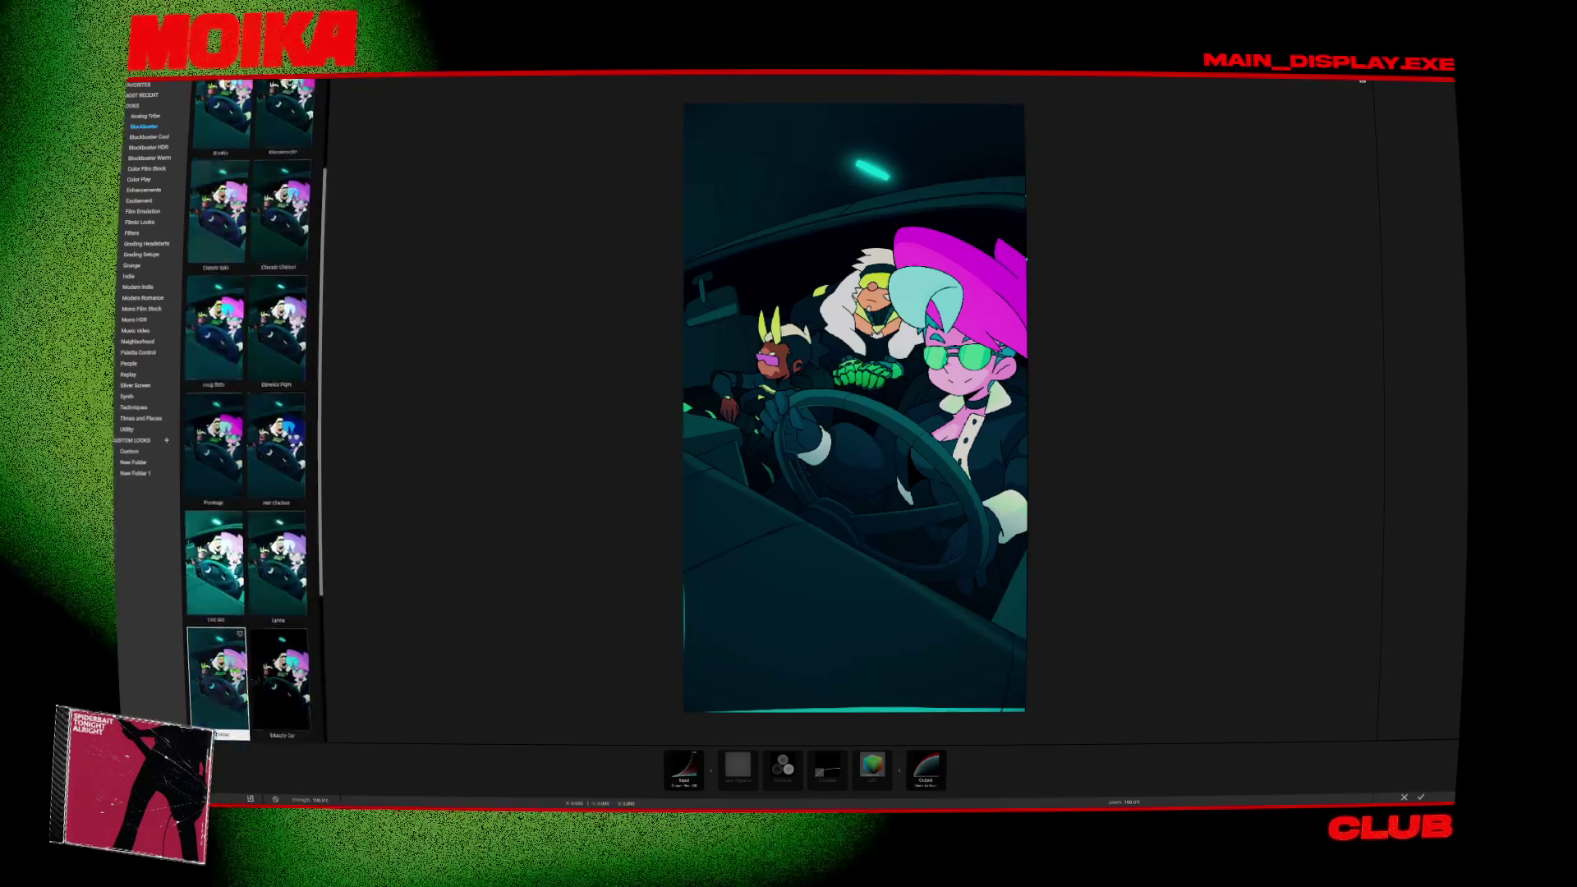
# Try the Analog Tribe looks Barnyard, Flip Flops and Milk Crate on the scene.
pyautogui.click(157, 117)
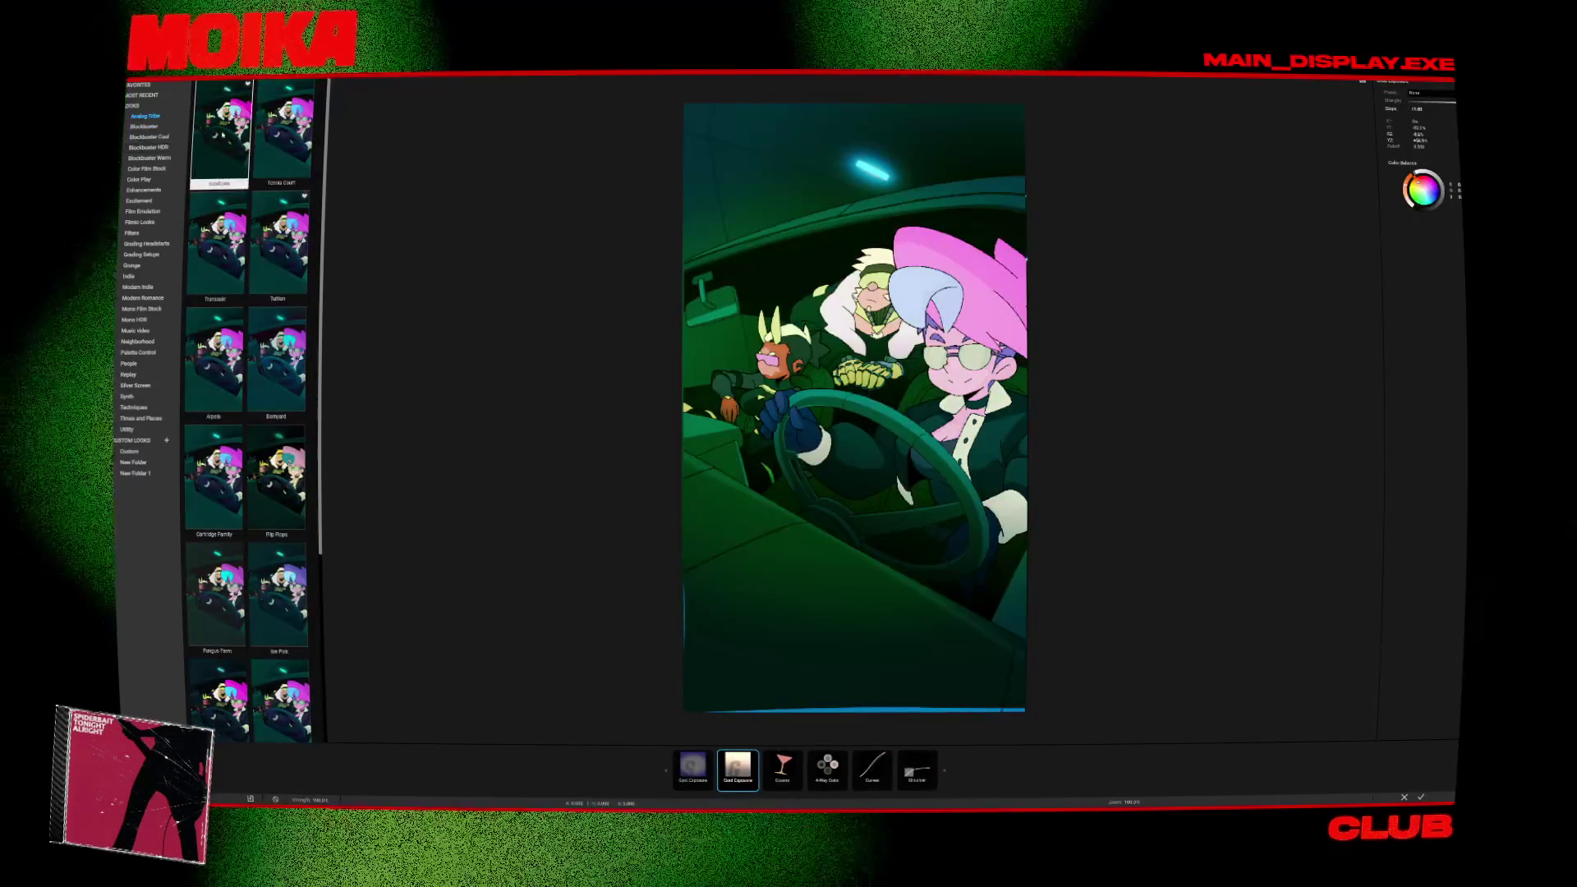
pyautogui.click(276, 361)
pyautogui.click(276, 481)
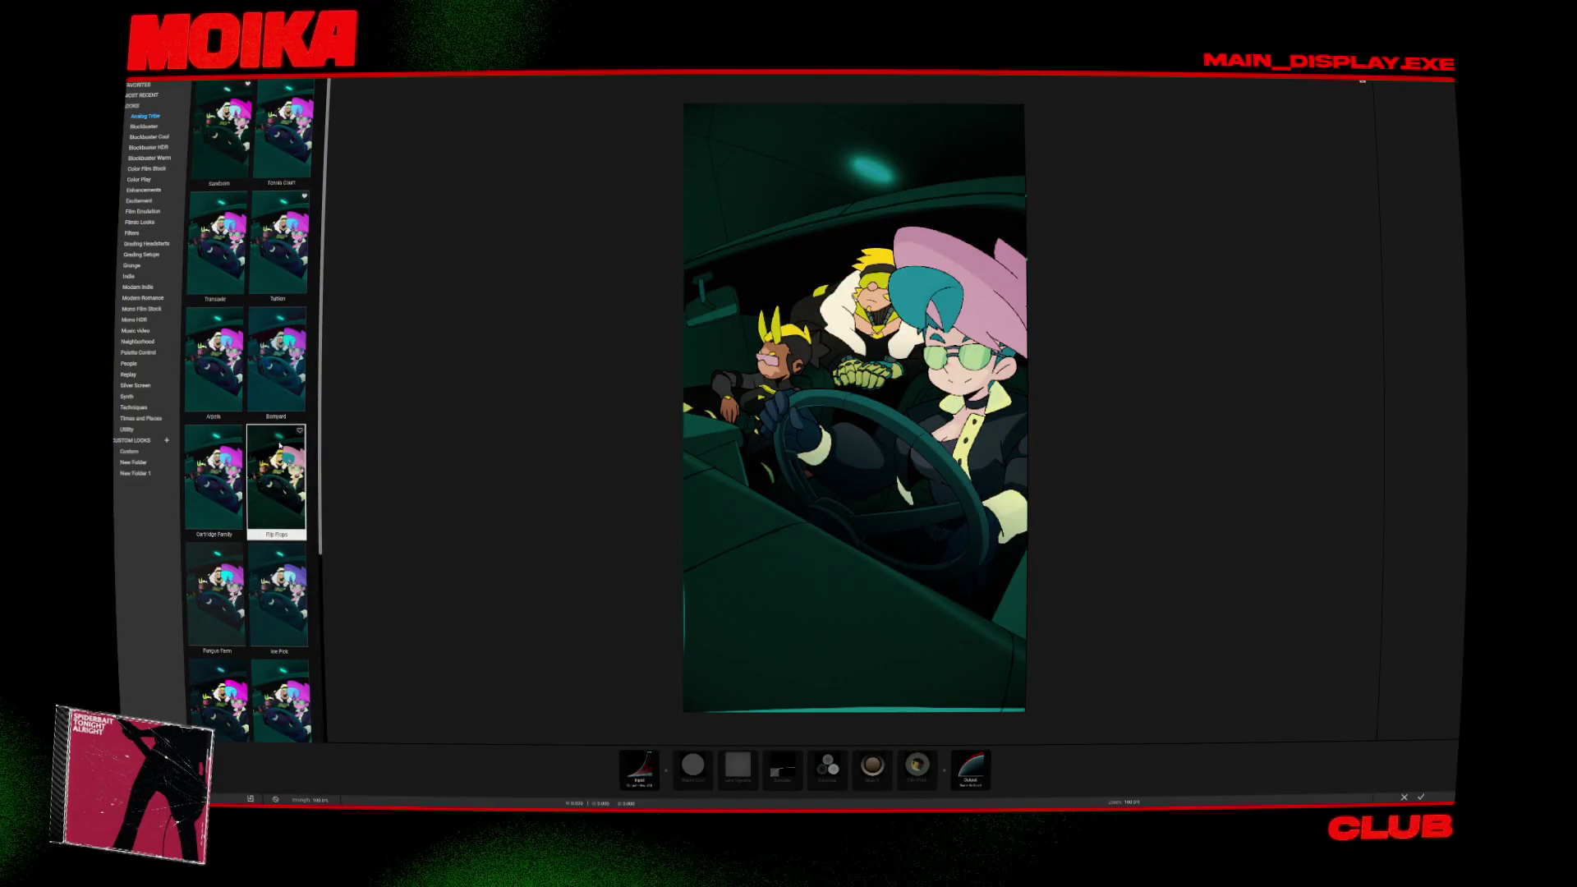
pyautogui.scroll(-3, 276, 493)
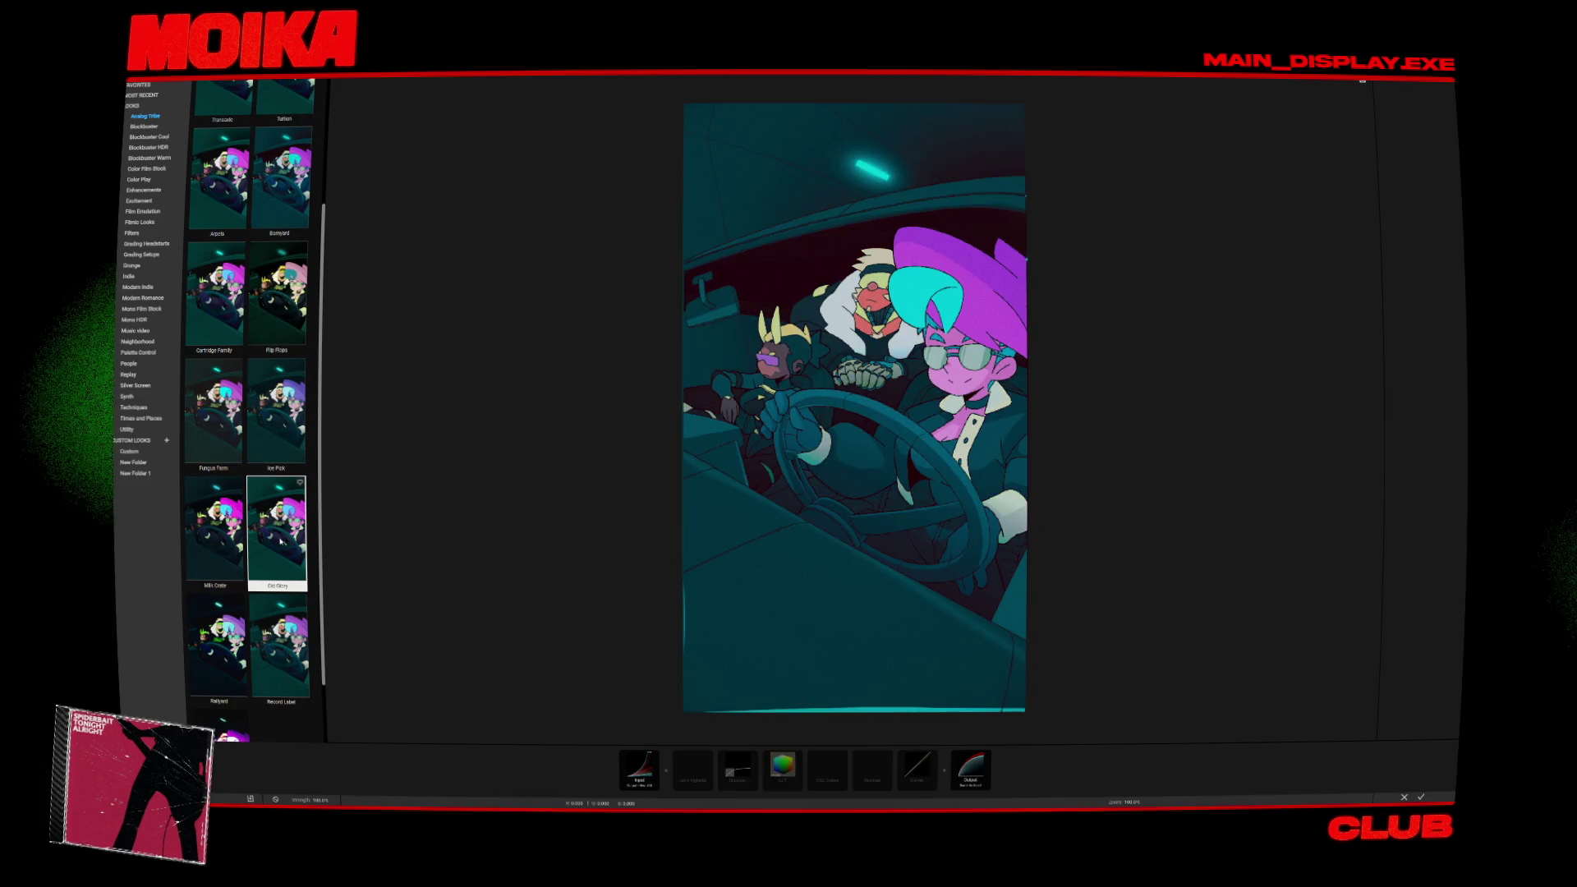
pyautogui.click(223, 519)
pyautogui.scroll(-3, 223, 519)
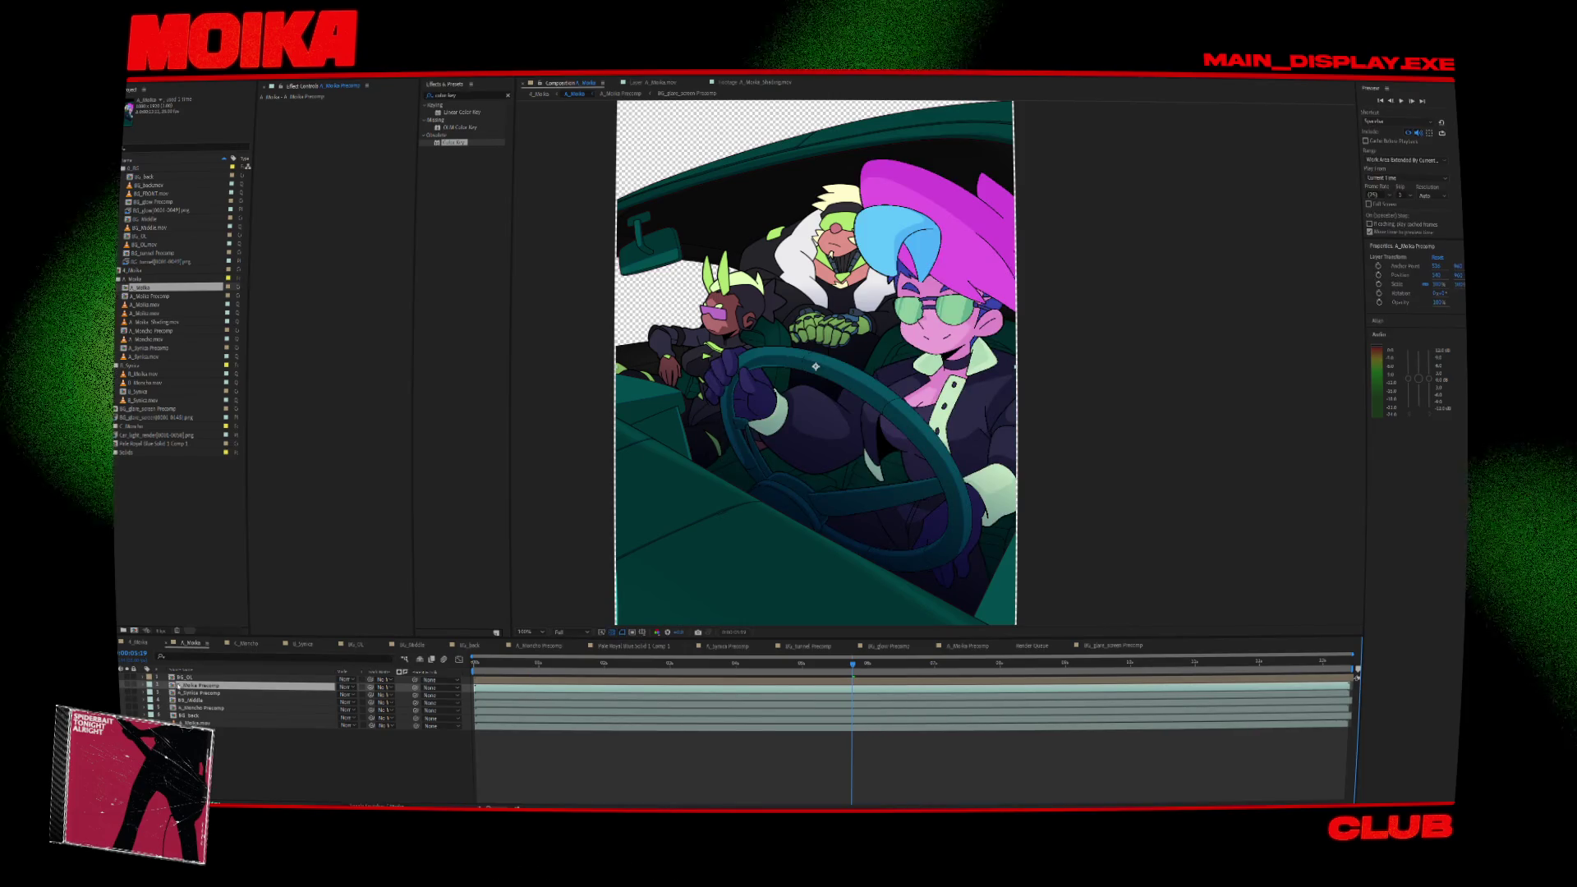
# In A_Moika Precomp, reset A_Moika.mov's Curves and pull the curve down to darken Moika.
pyautogui.doubleClick(177, 685)
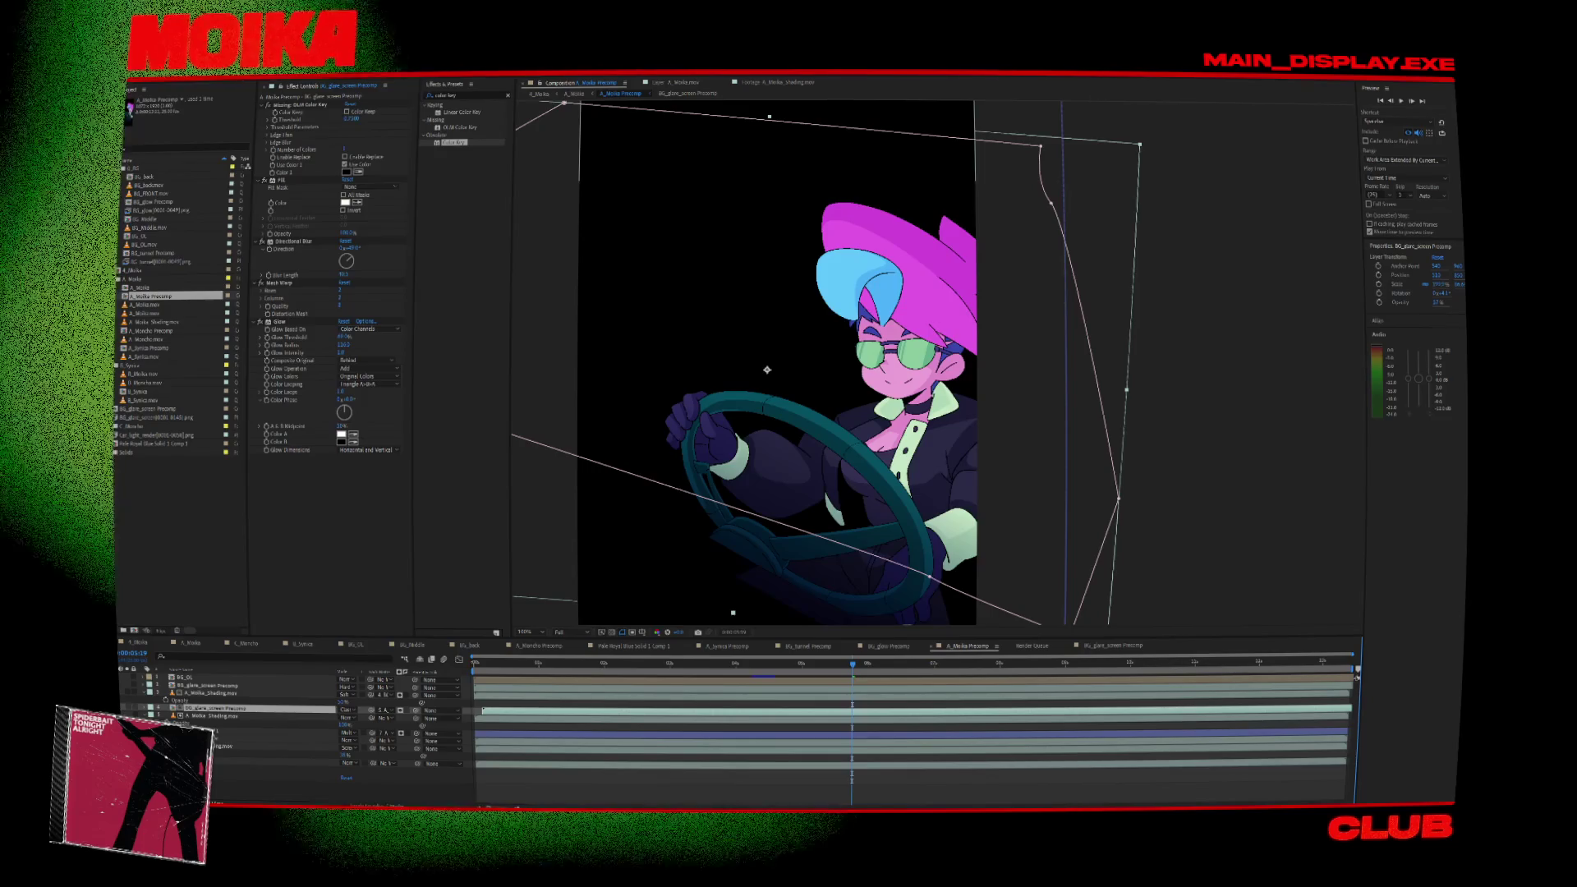
pyautogui.click(271, 746)
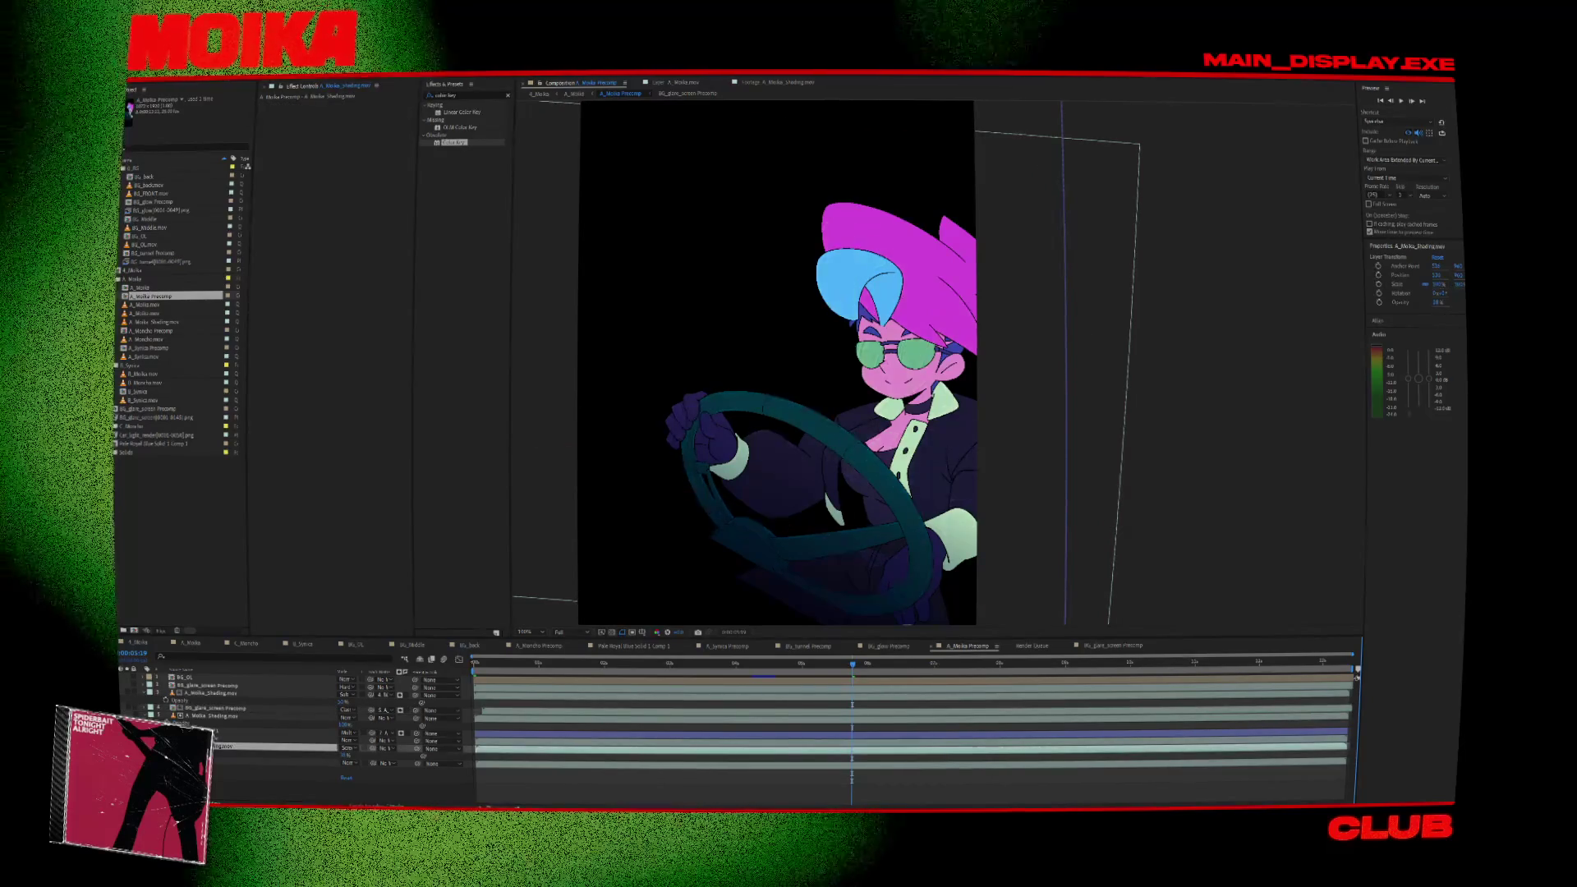
pyautogui.click(271, 763)
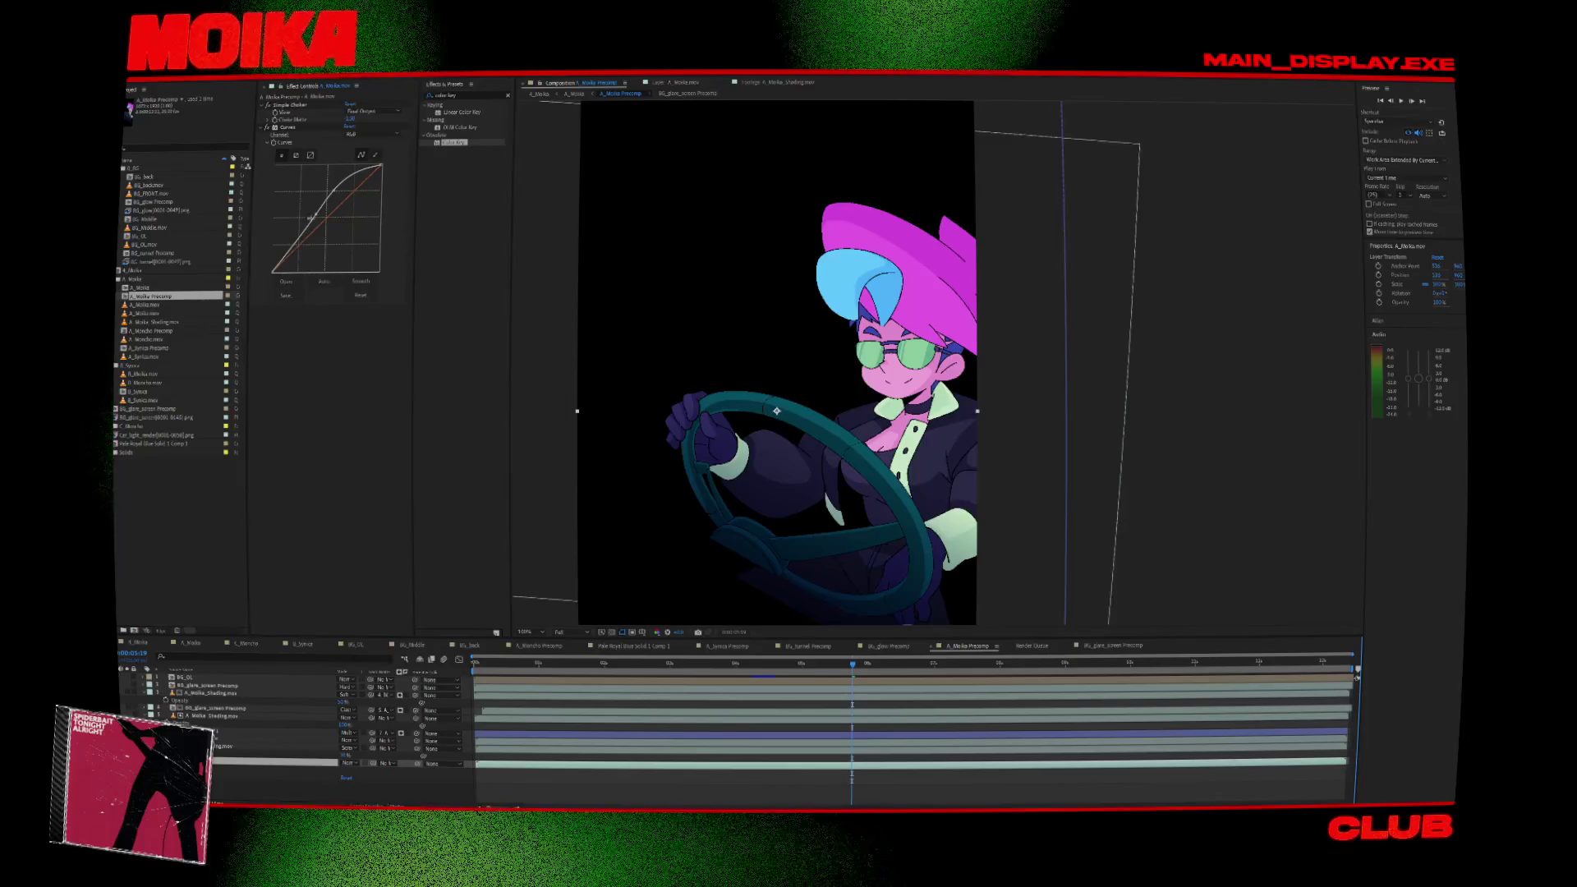
pyautogui.click(353, 127)
pyautogui.moveTo(333, 216); pyautogui.dragTo(336, 227)
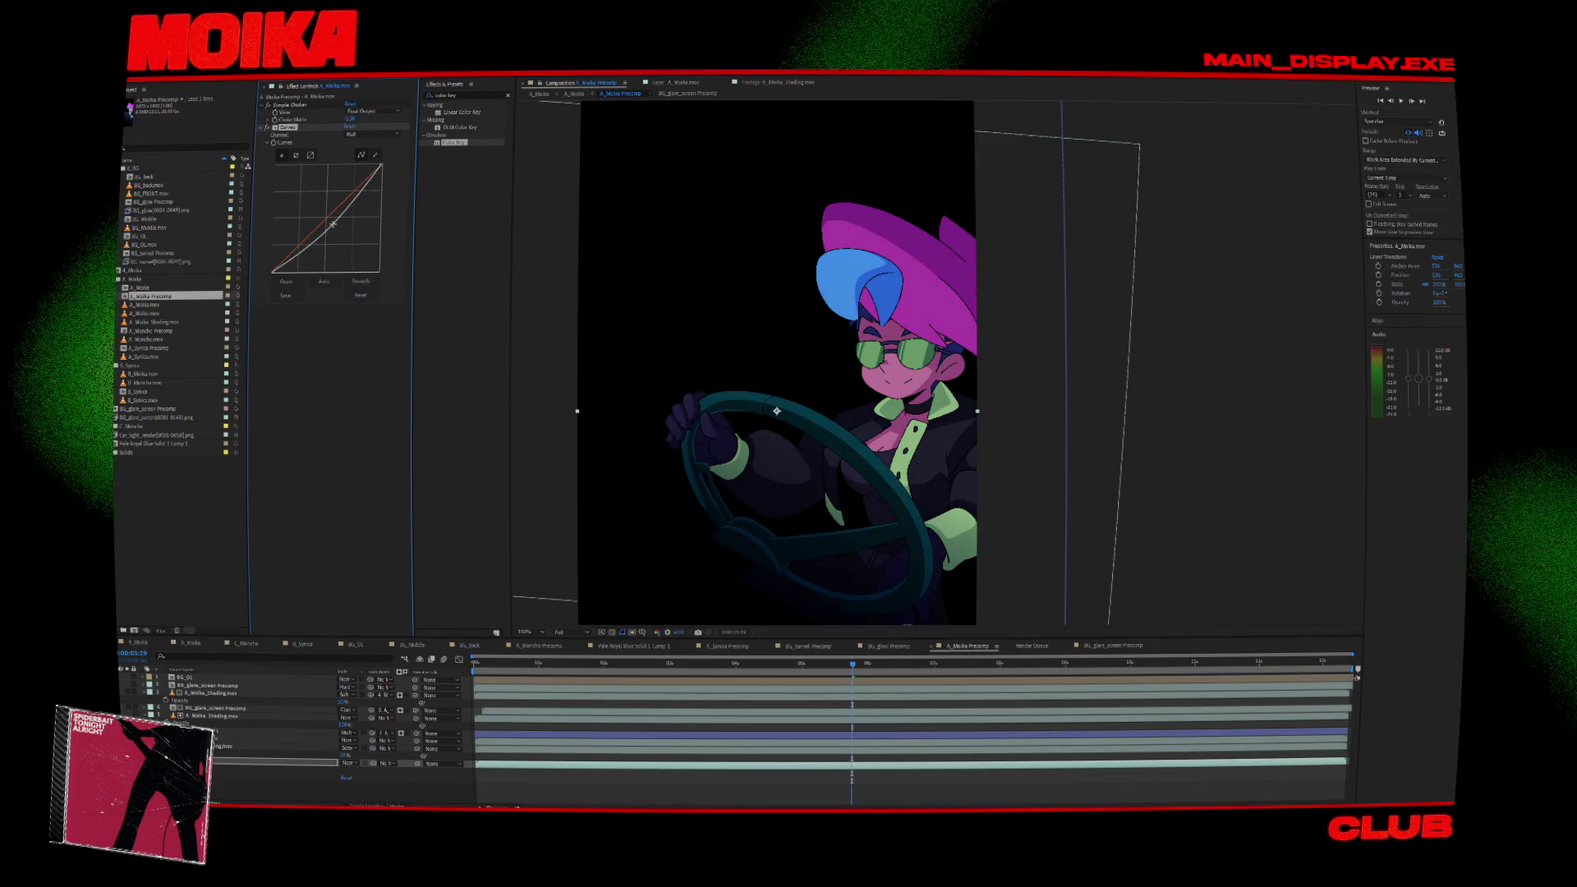
# Set Moika_Shading.mov's blend mode to Add after trying and undoing Overlay.
pyautogui.click(317, 748)
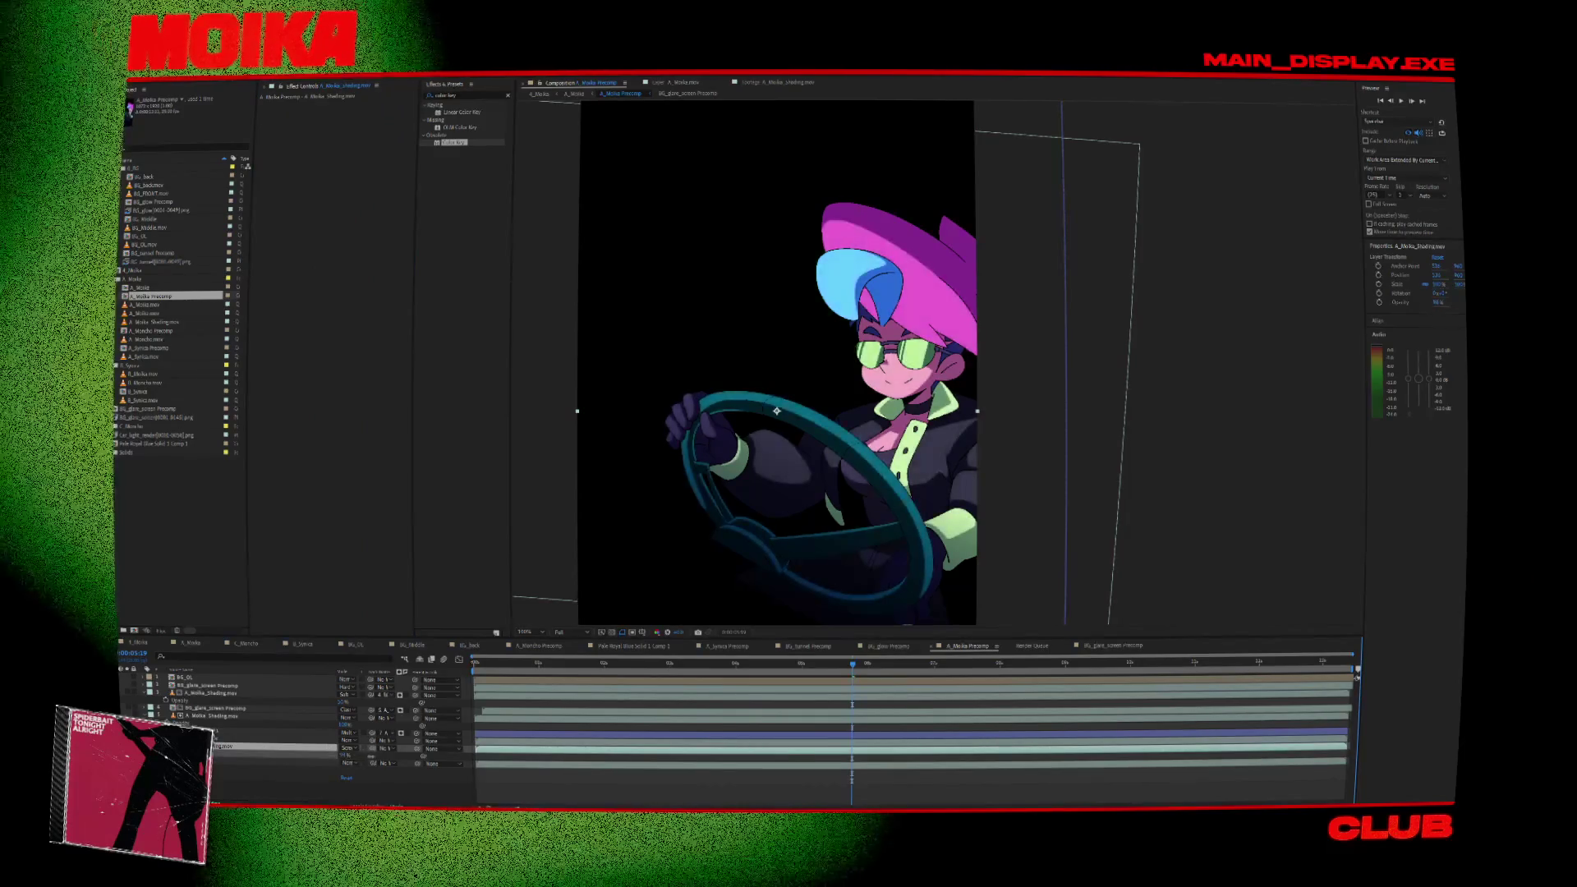
pyautogui.click(347, 748)
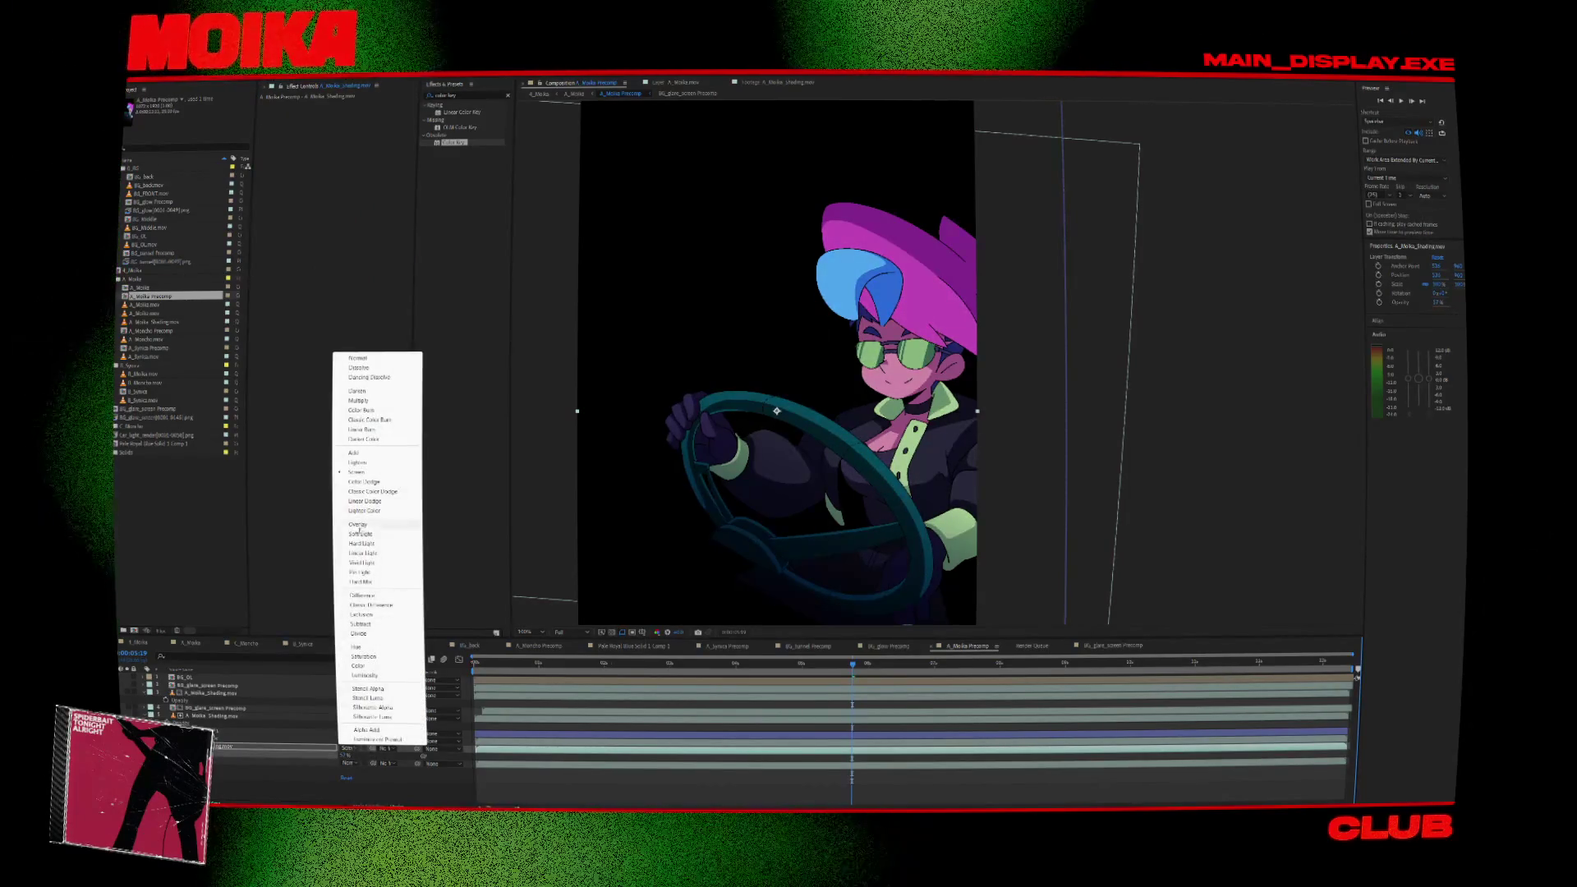
pyautogui.click(368, 526)
pyautogui.hotkey('ctrl', 'z')
pyautogui.click(347, 749)
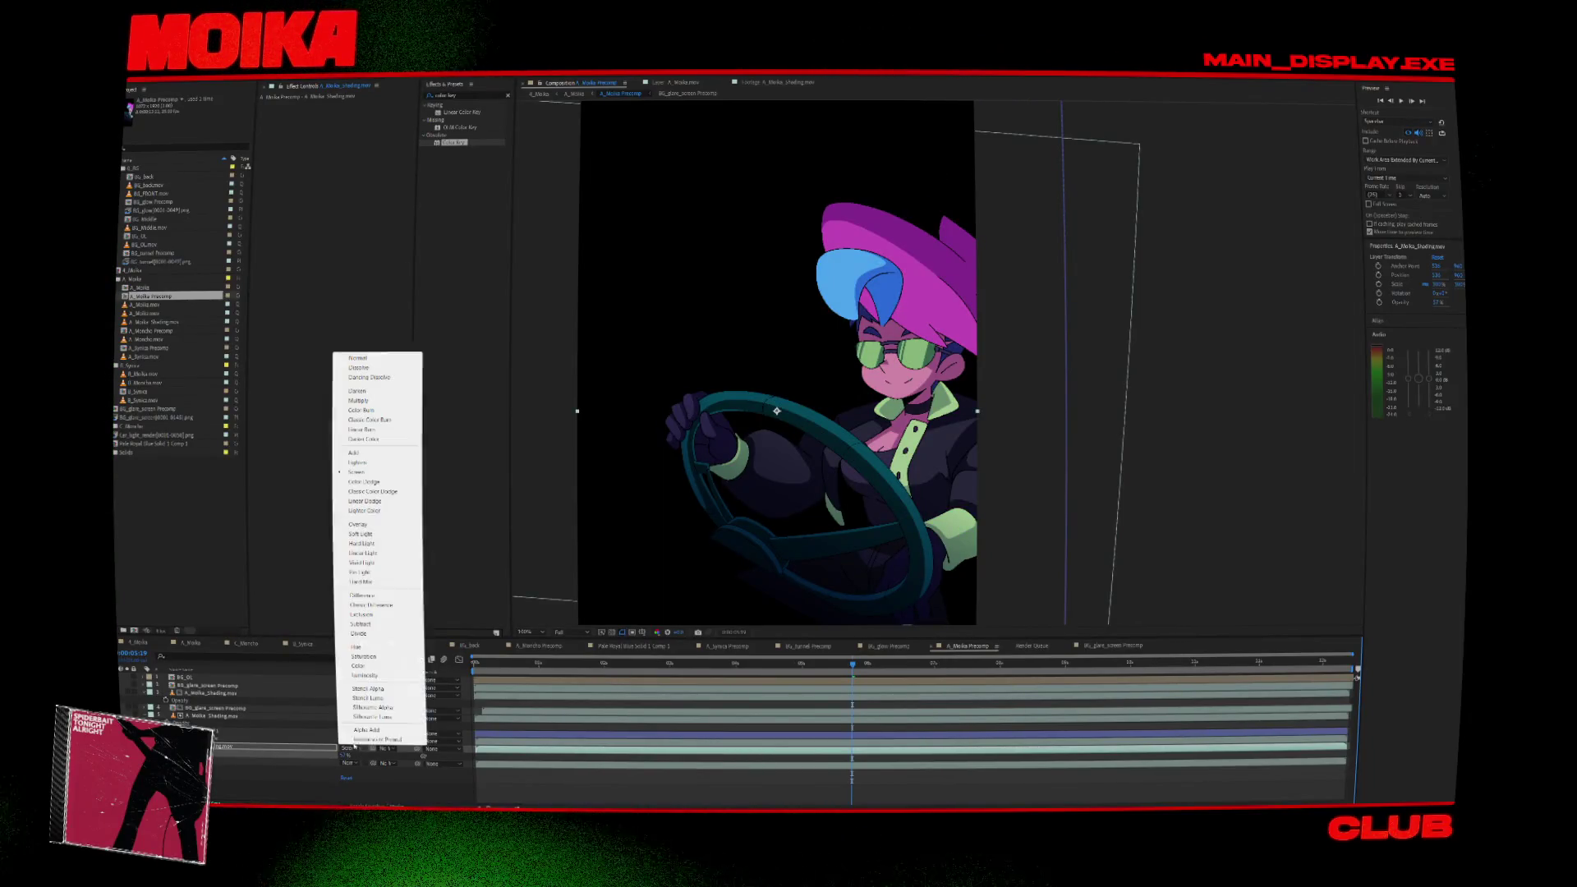
pyautogui.click(363, 452)
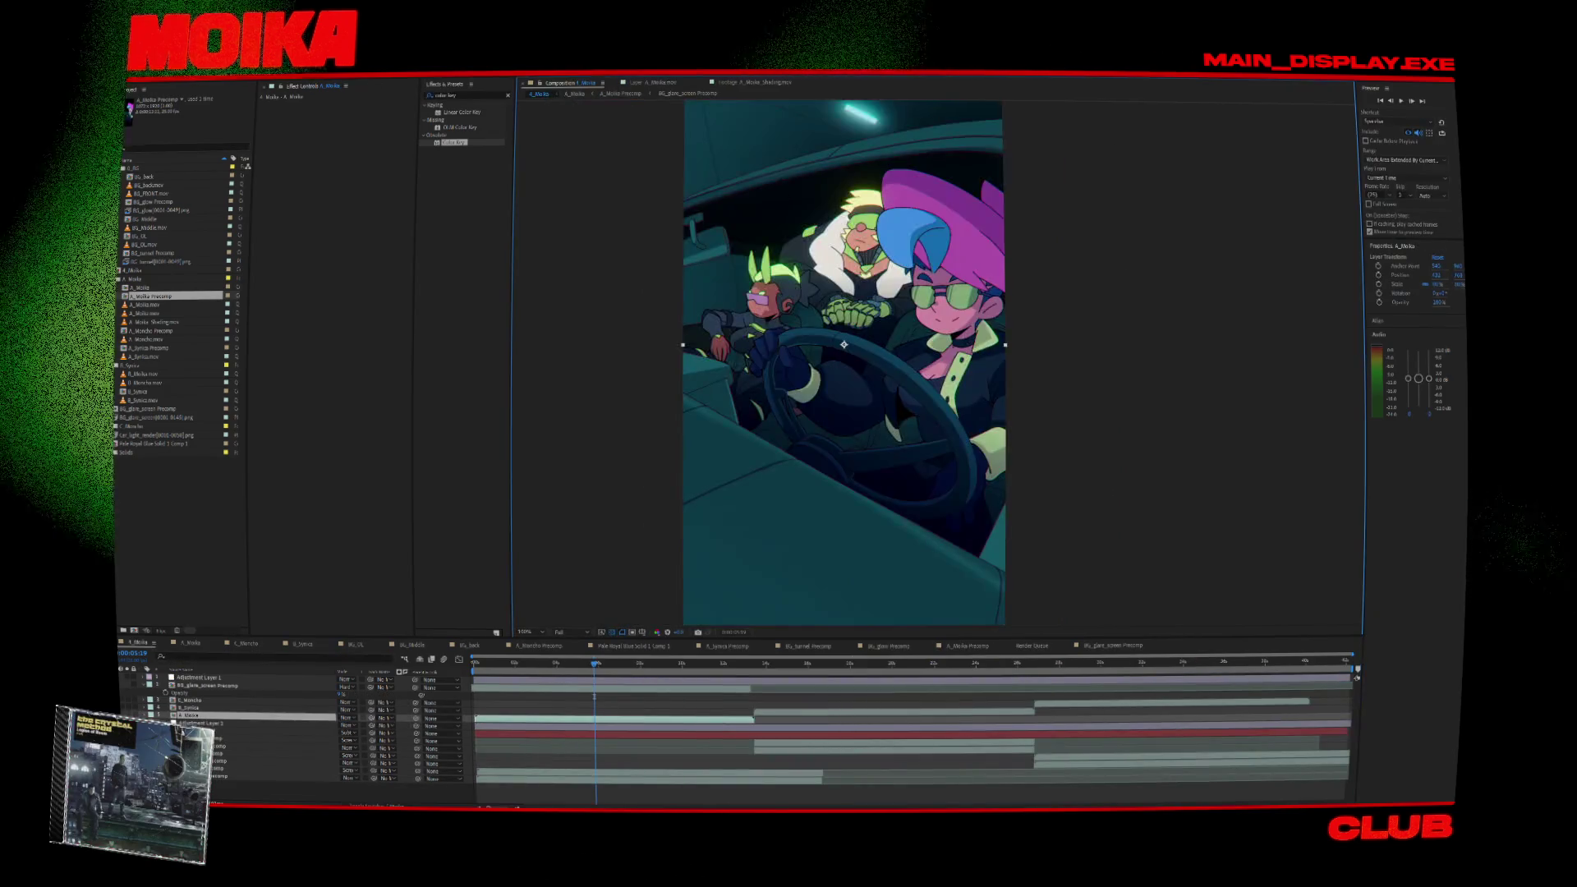
# Preview and scrub the graded car scene, then select BG_back and reopen A_Moika Precomp.
pyautogui.press('space')
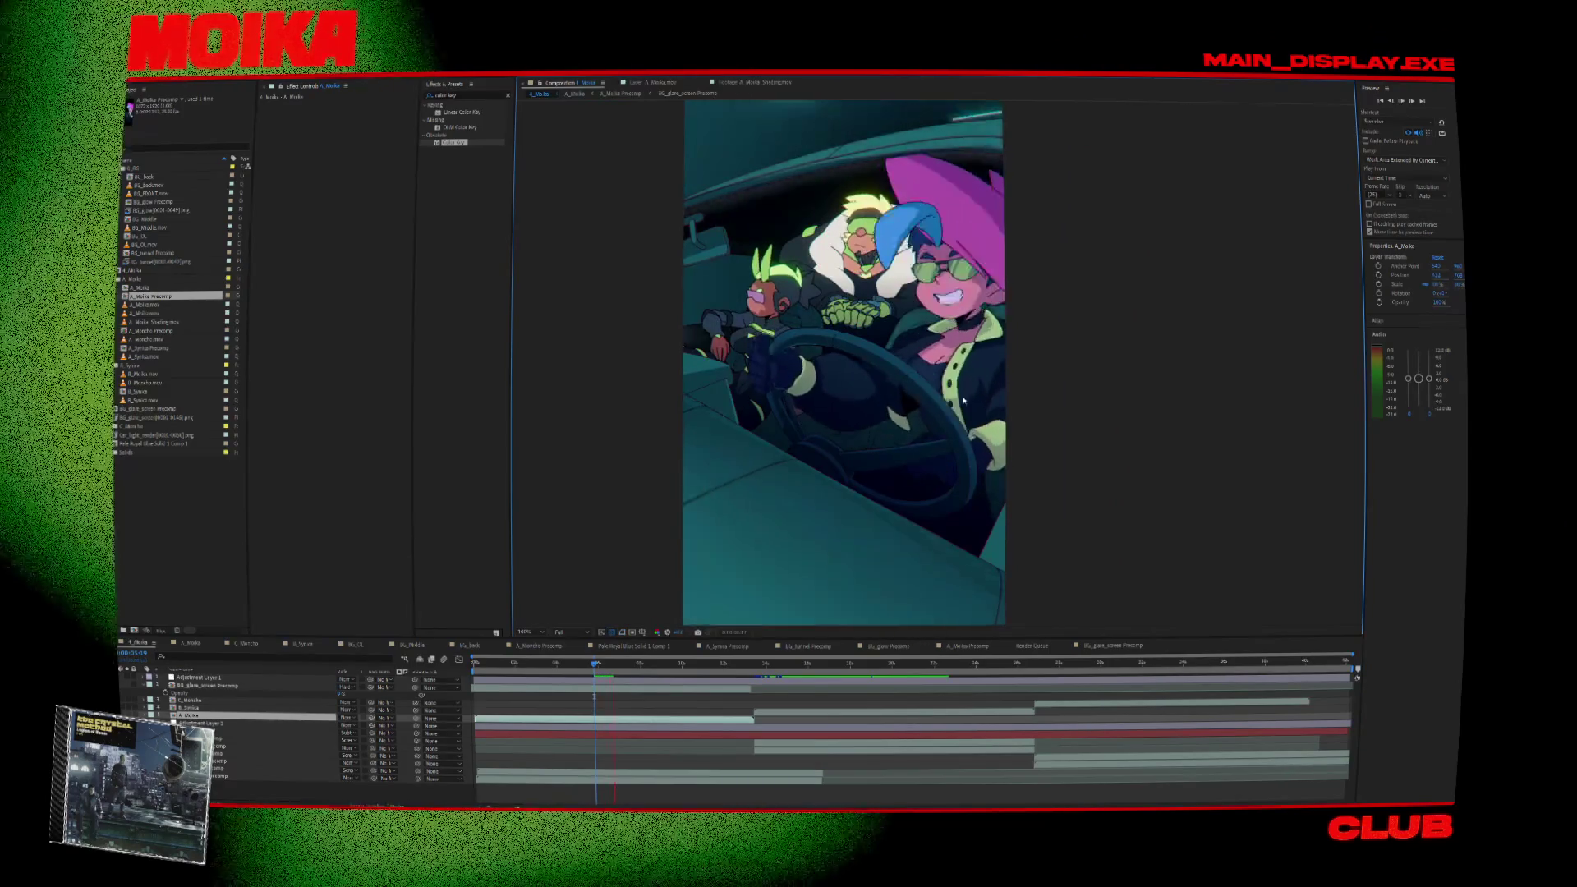
pyautogui.press('space')
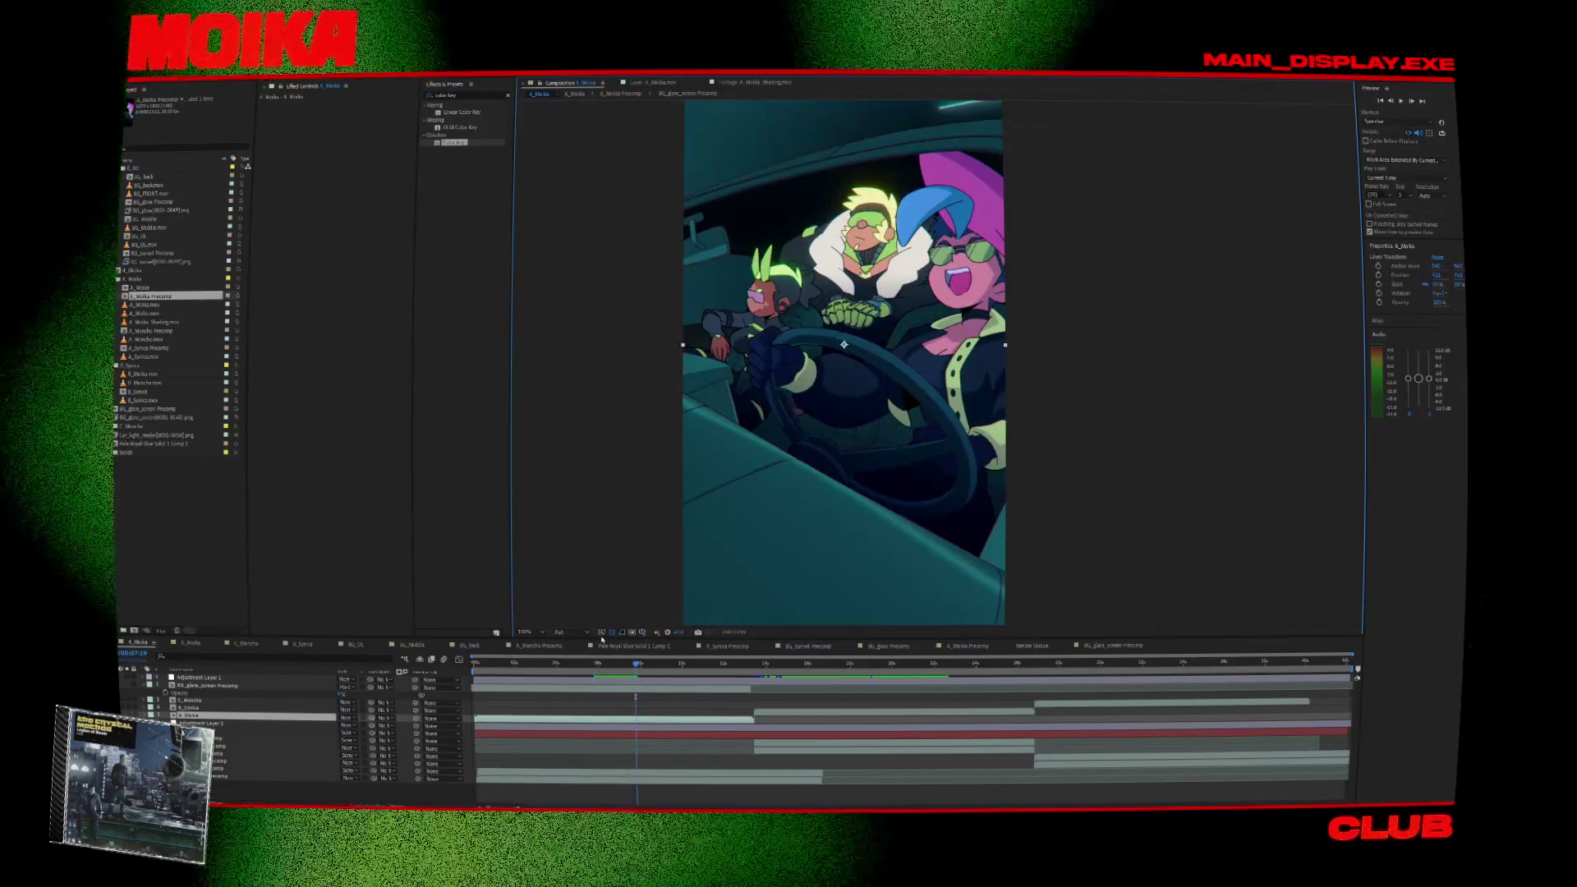
pyautogui.moveTo(596, 664)
pyautogui.mouseDown()
pyautogui.moveTo(670, 663)
pyautogui.moveTo(629, 674)
pyautogui.mouseUp()
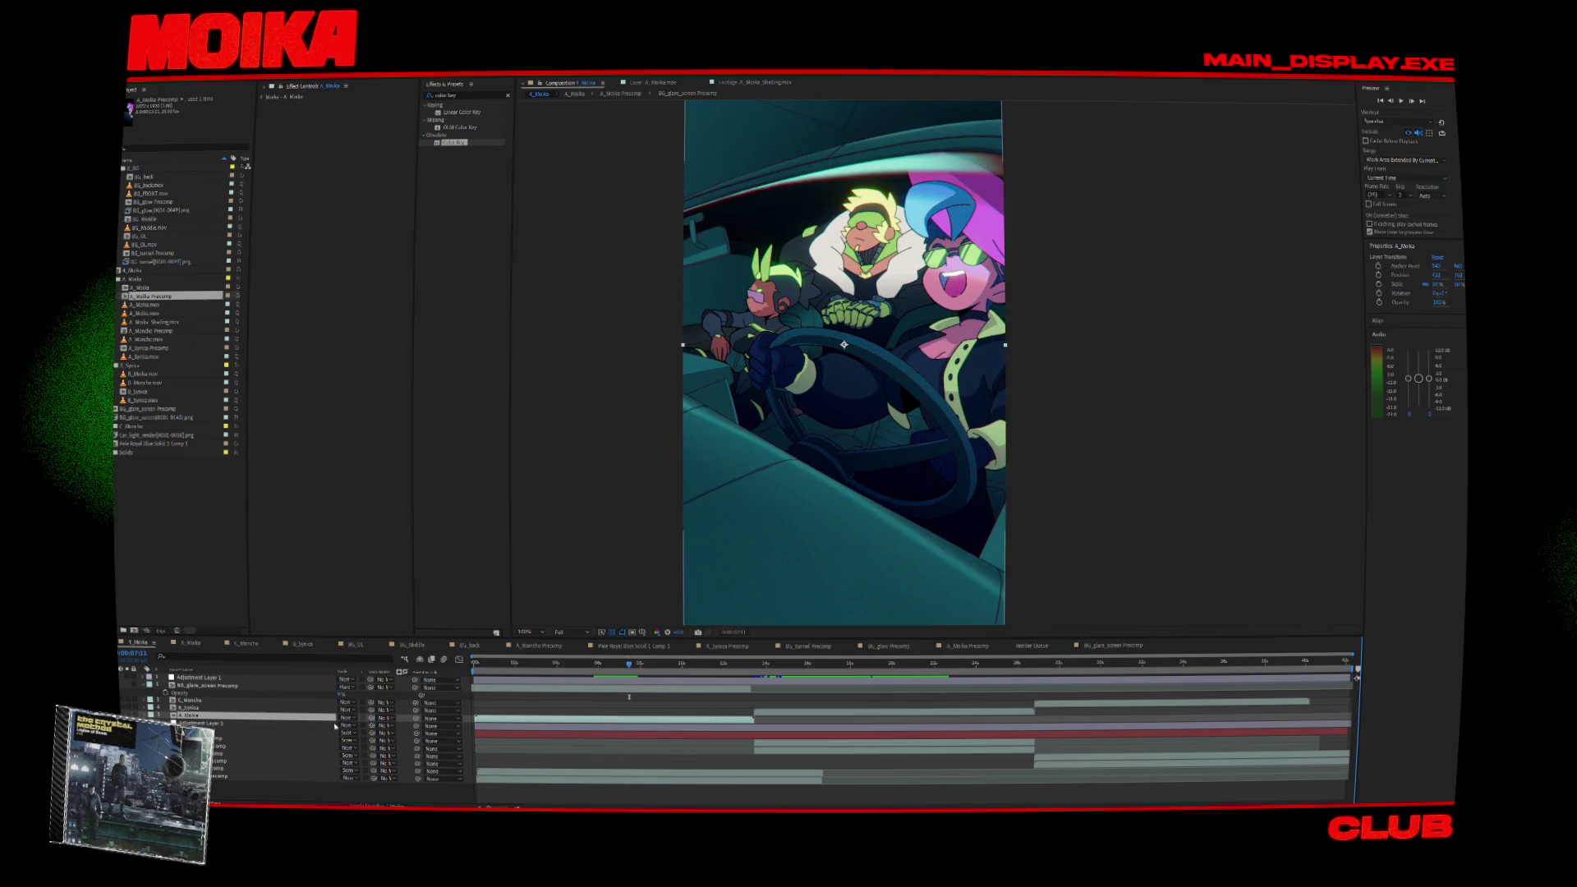
pyautogui.click(545, 664)
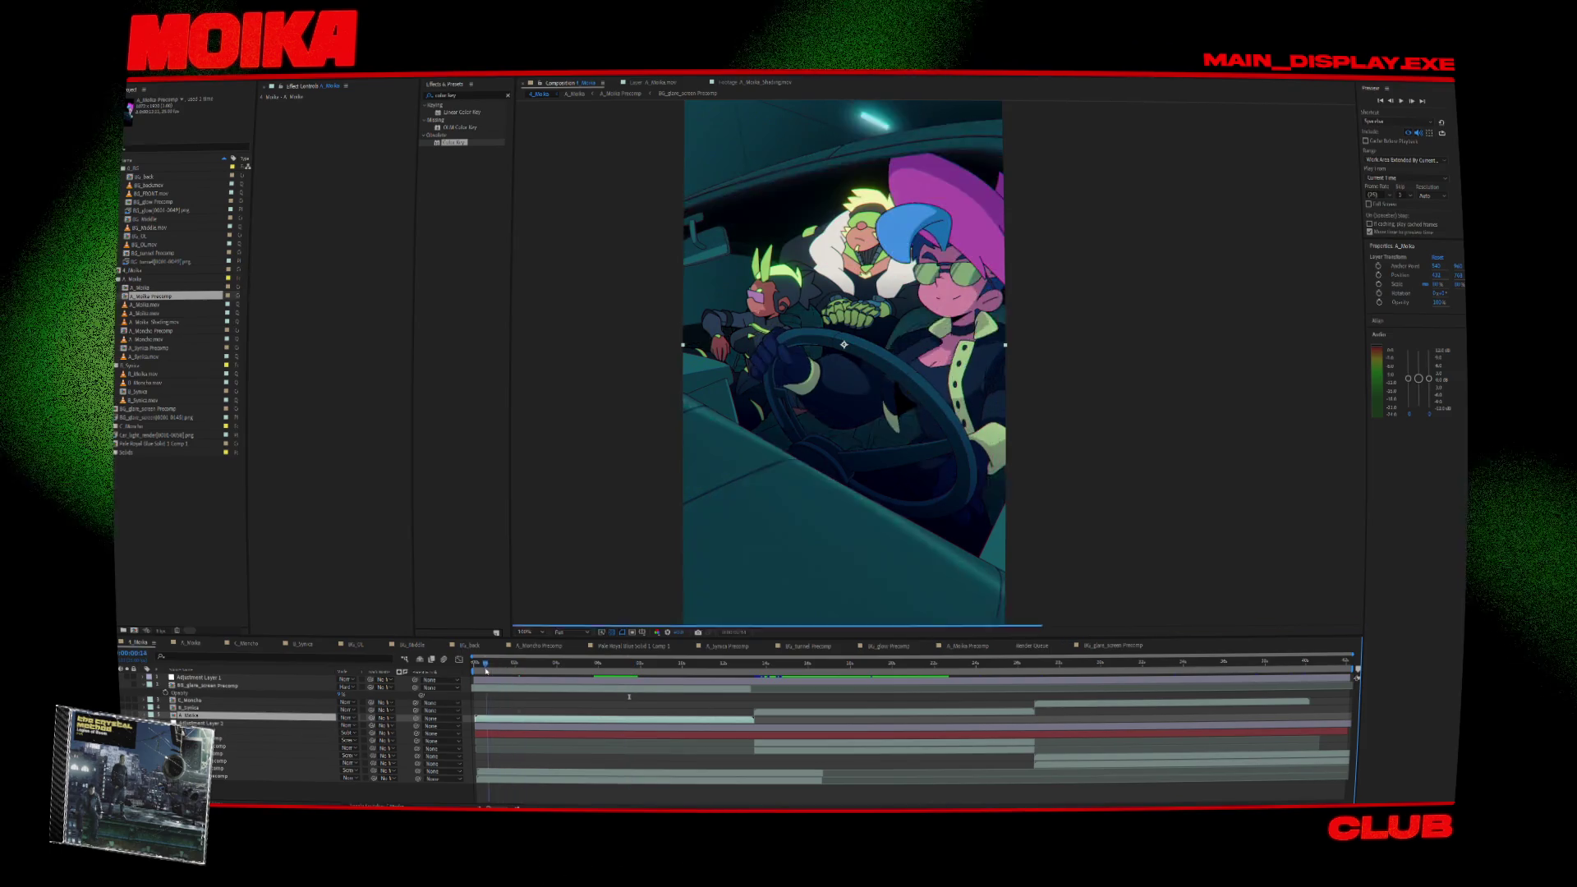
pyautogui.press('space')
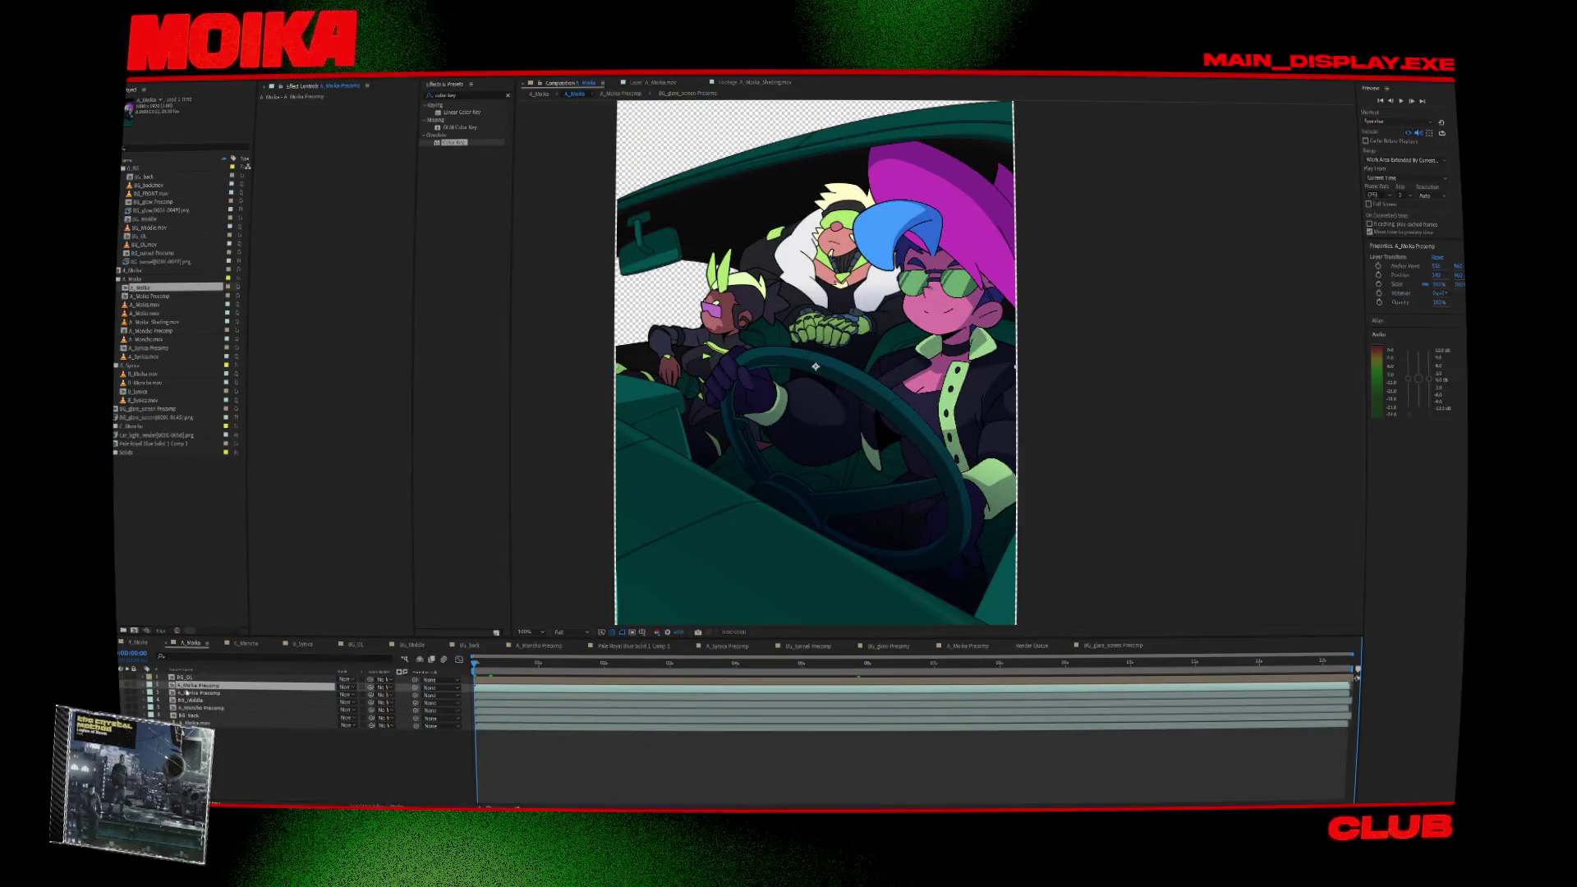
pyautogui.click(193, 717)
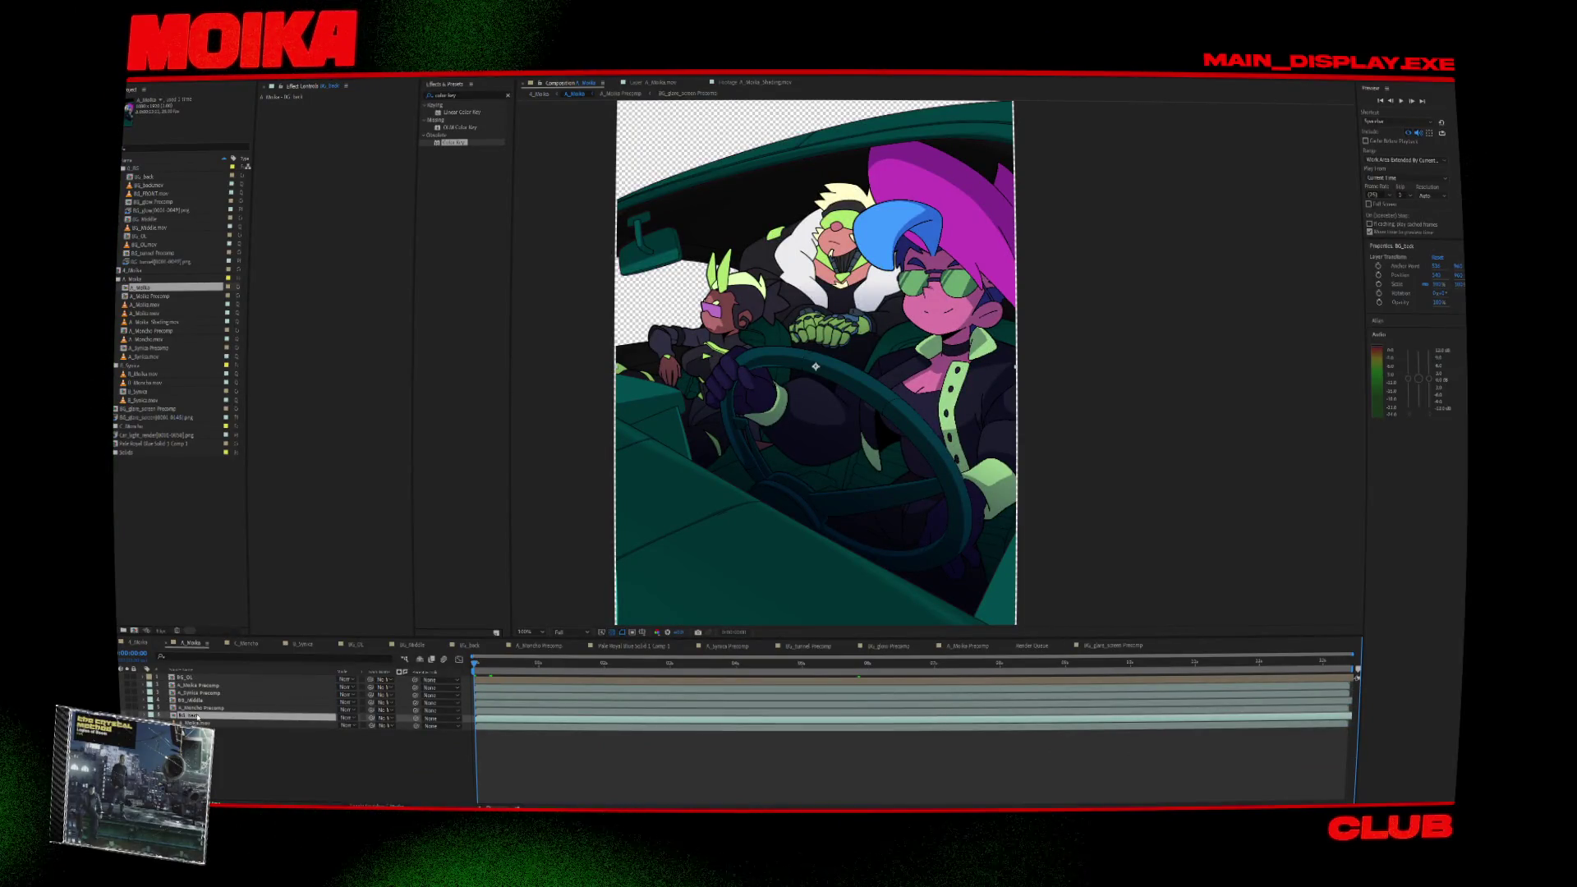
pyautogui.doubleClick(185, 694)
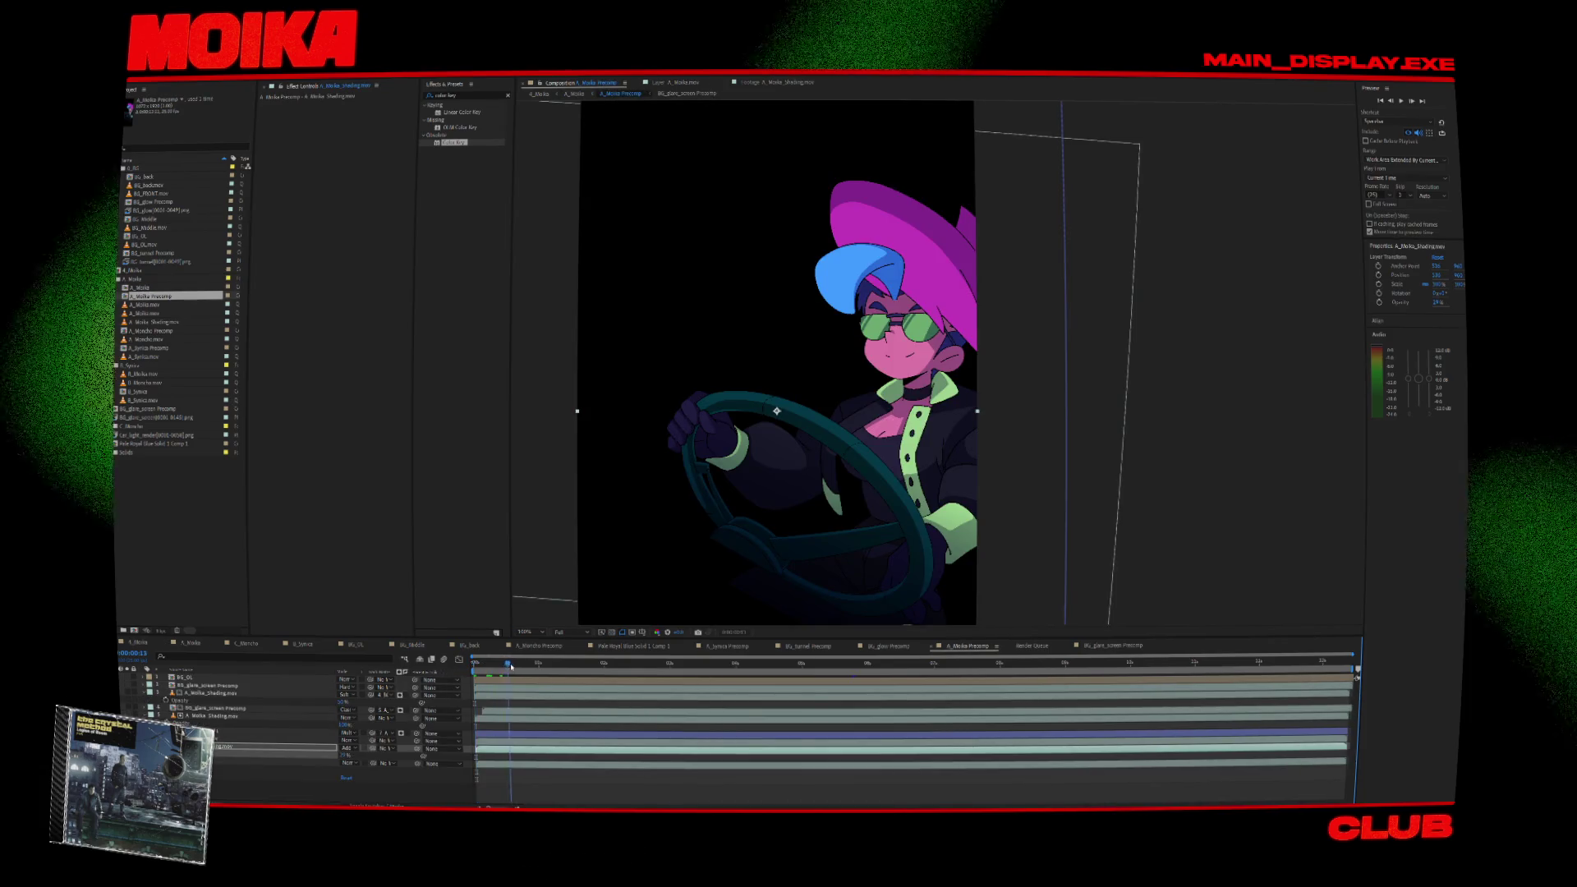
# Straighten A_Moika.mov's curve back to neutral, then select the A_Moika_Shading.mov layer.
pyautogui.moveTo(510, 667); pyautogui.dragTo(513, 665)
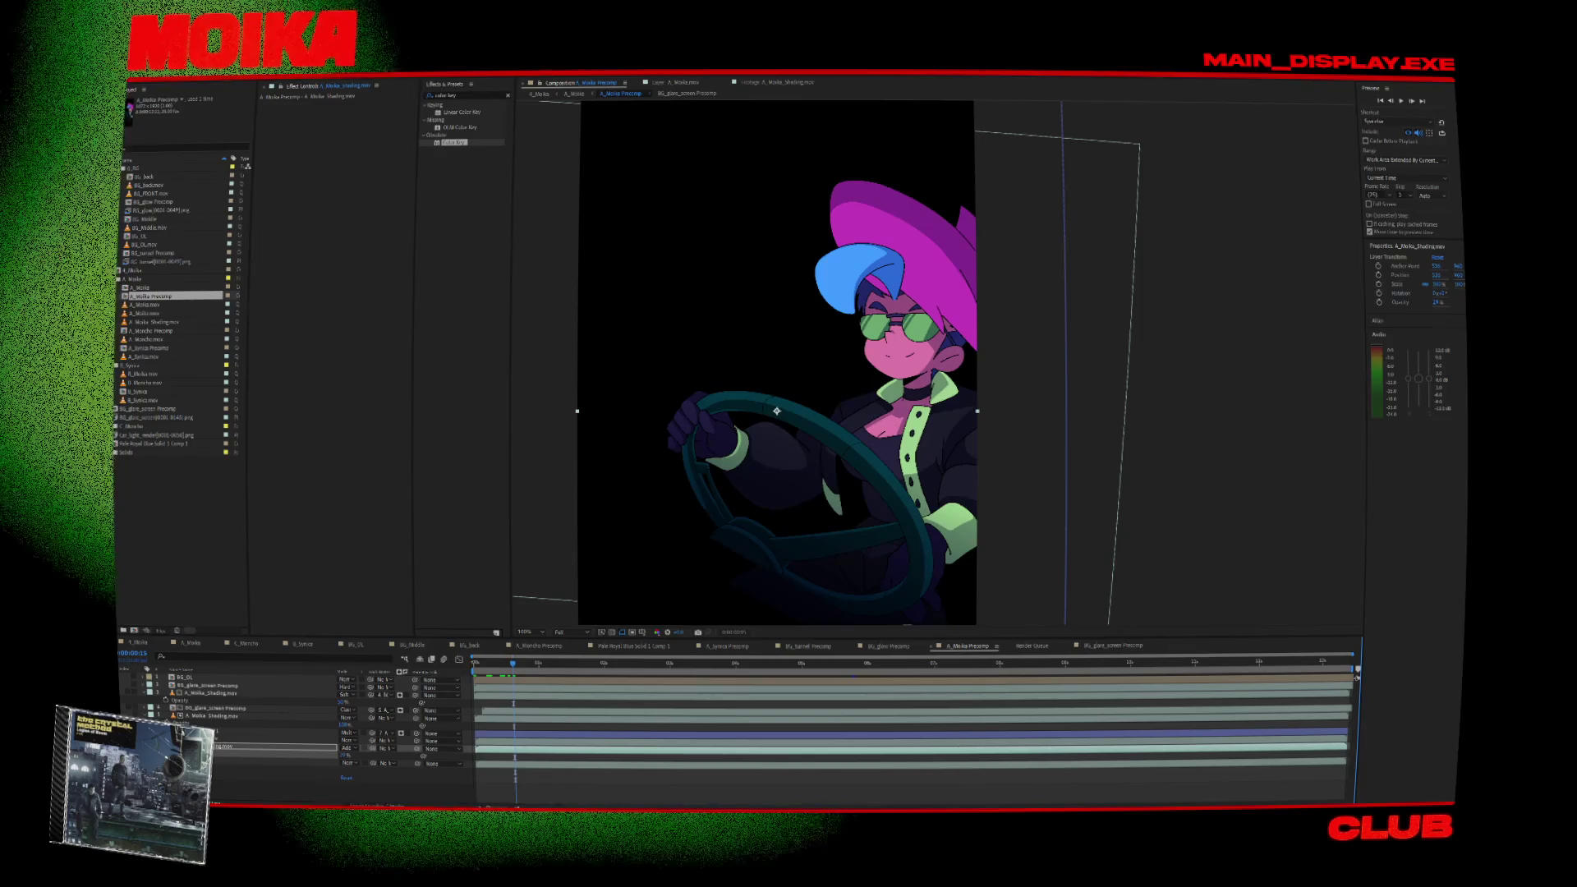
pyautogui.click(246, 763)
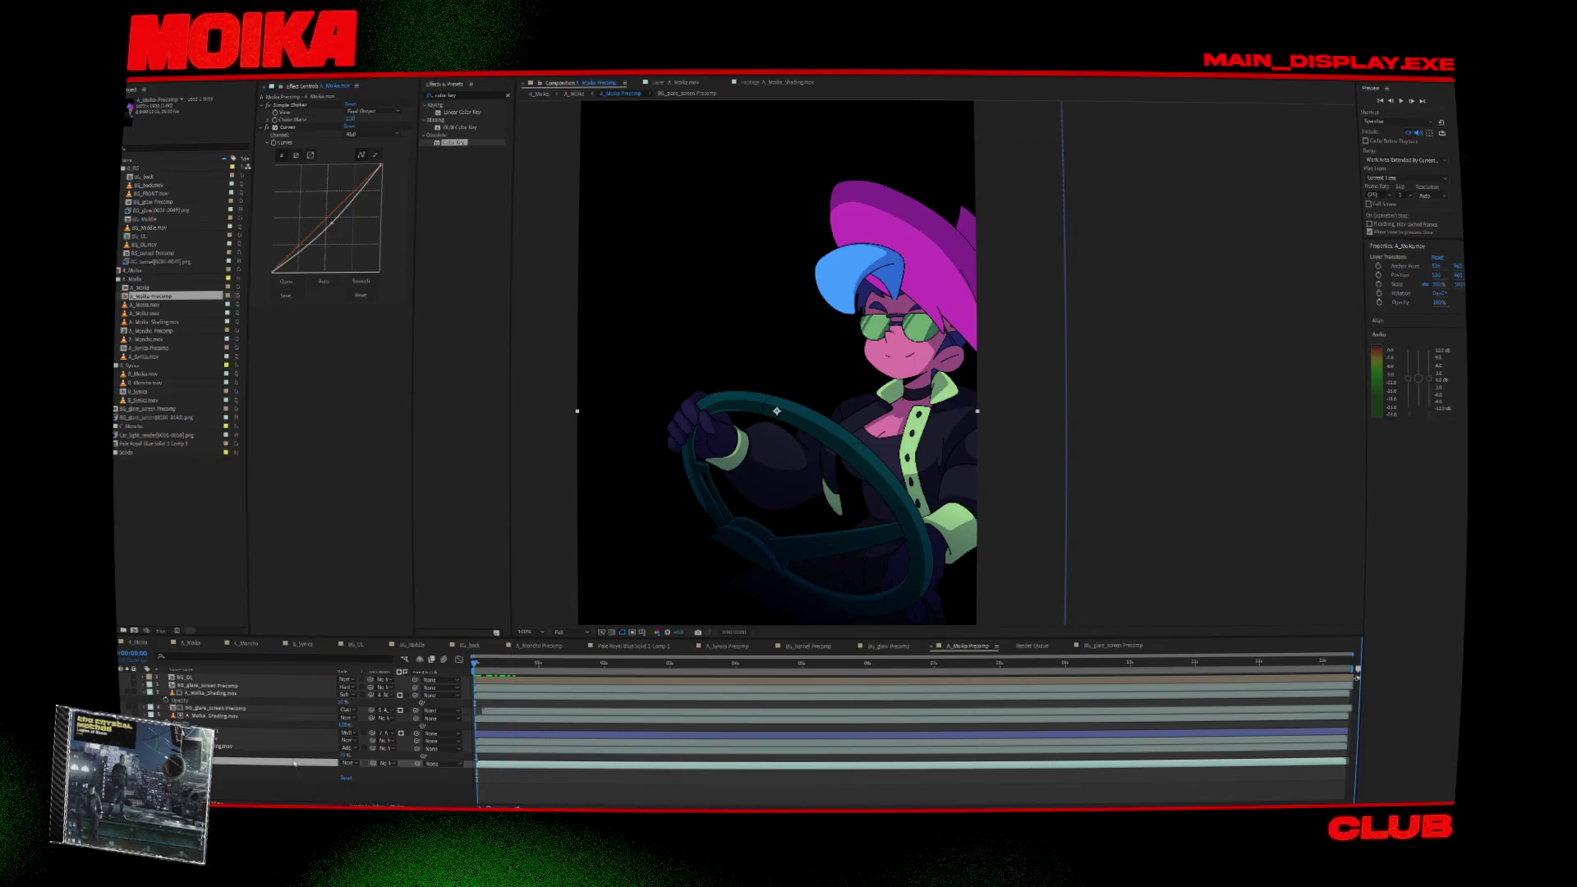
pyautogui.moveTo(349, 769); pyautogui.dragTo(329, 778)
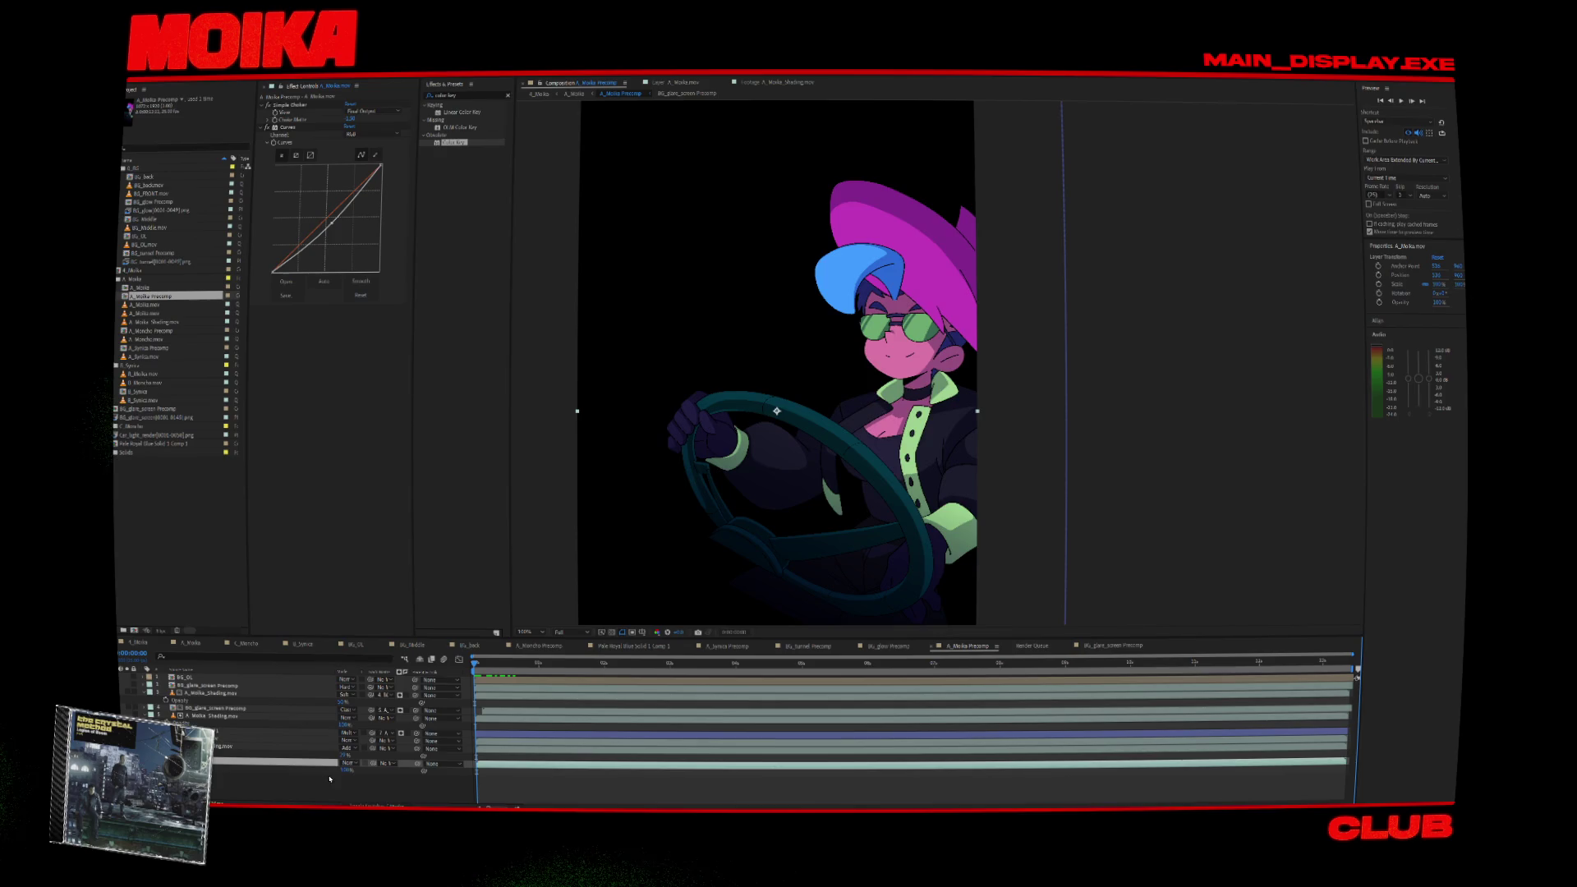
pyautogui.moveTo(328, 228); pyautogui.dragTo(331, 216)
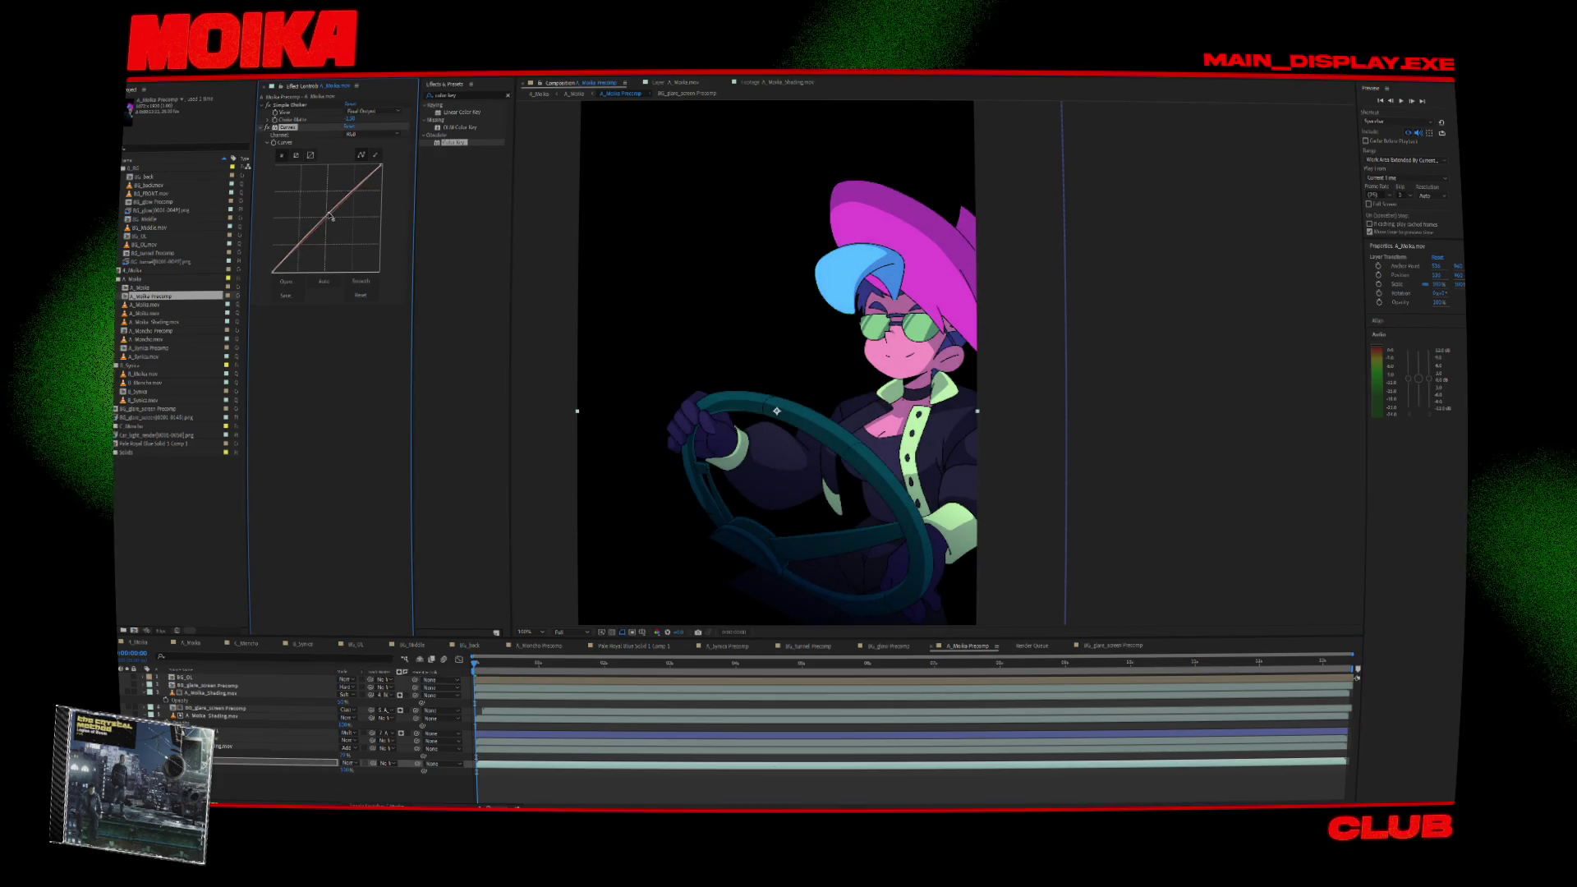
pyautogui.click(247, 746)
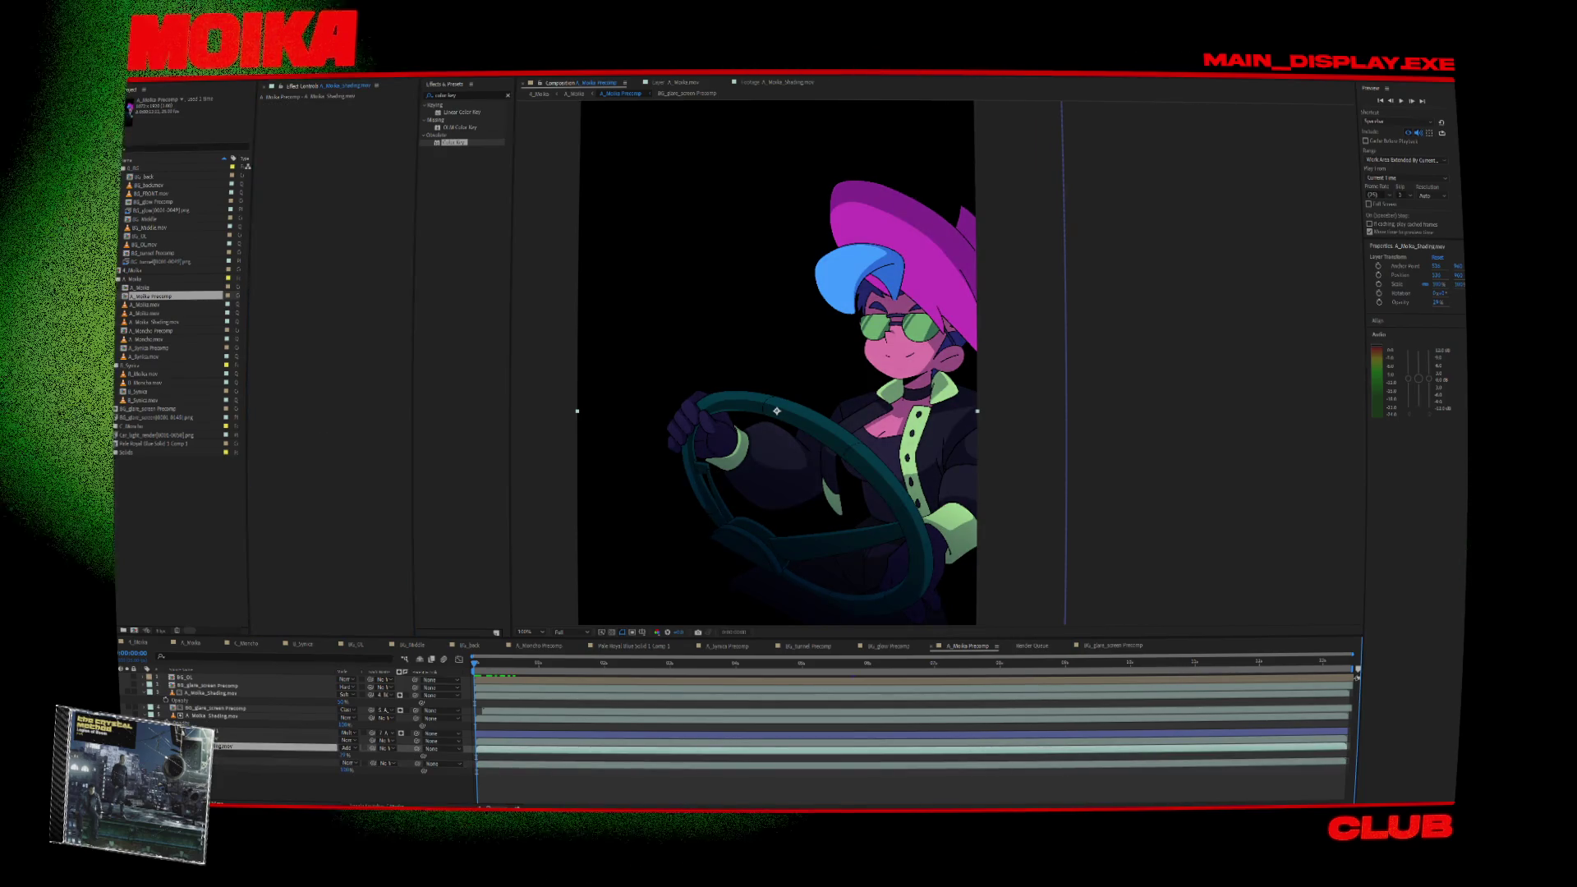
pyautogui.click(349, 750)
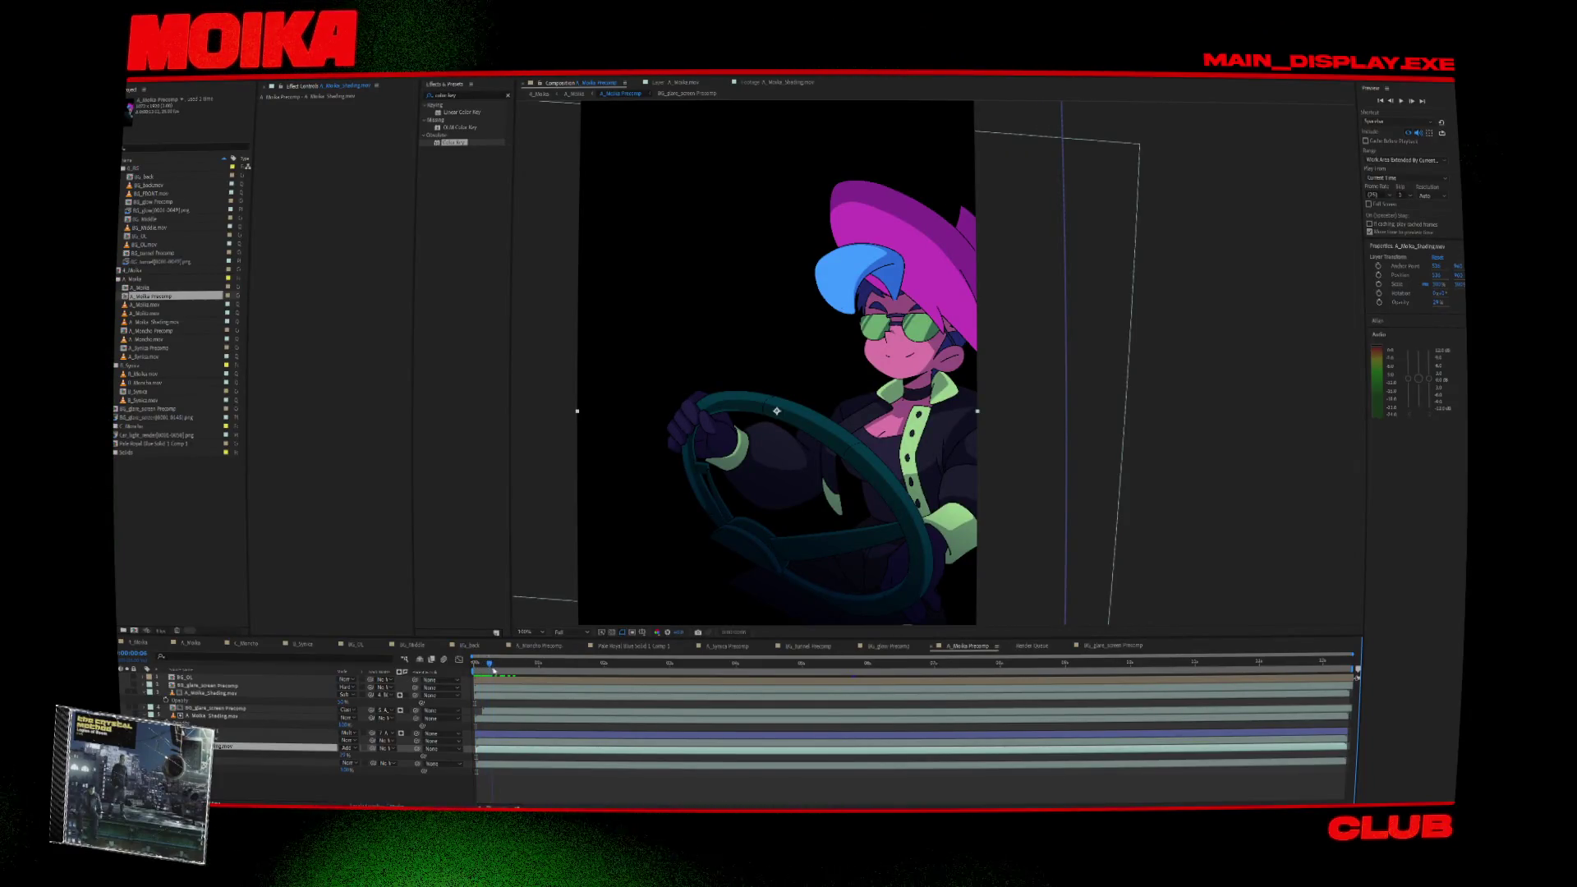
# Scrub to 0:00:01:10, save the project, and check the animation's end and first frames.
pyautogui.moveTo(522, 671); pyautogui.dragTo(543, 671)
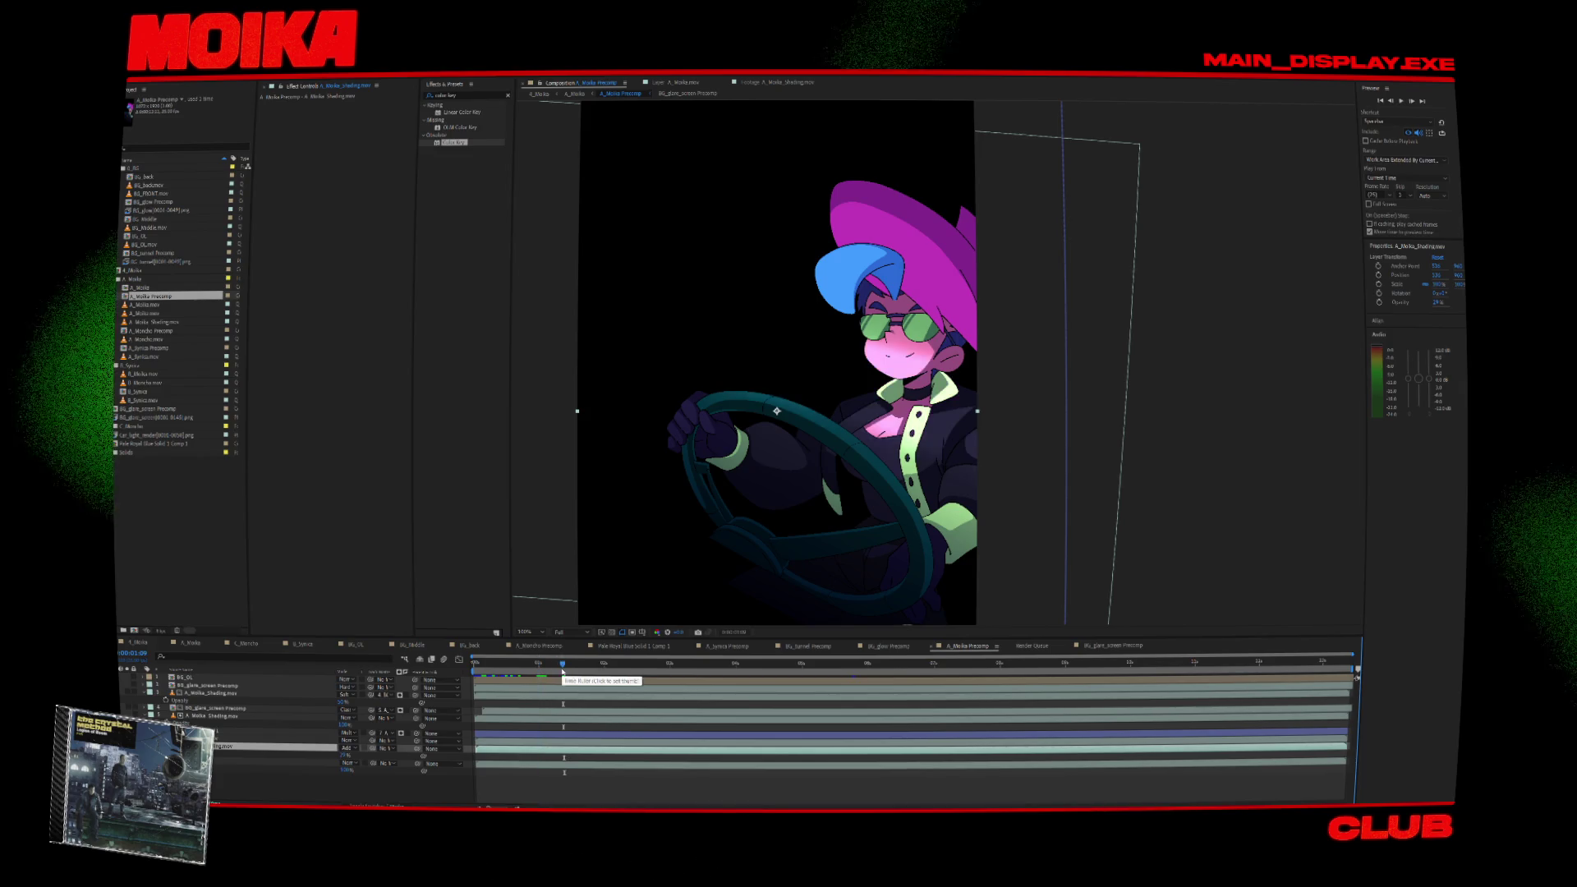
pyautogui.click(565, 663)
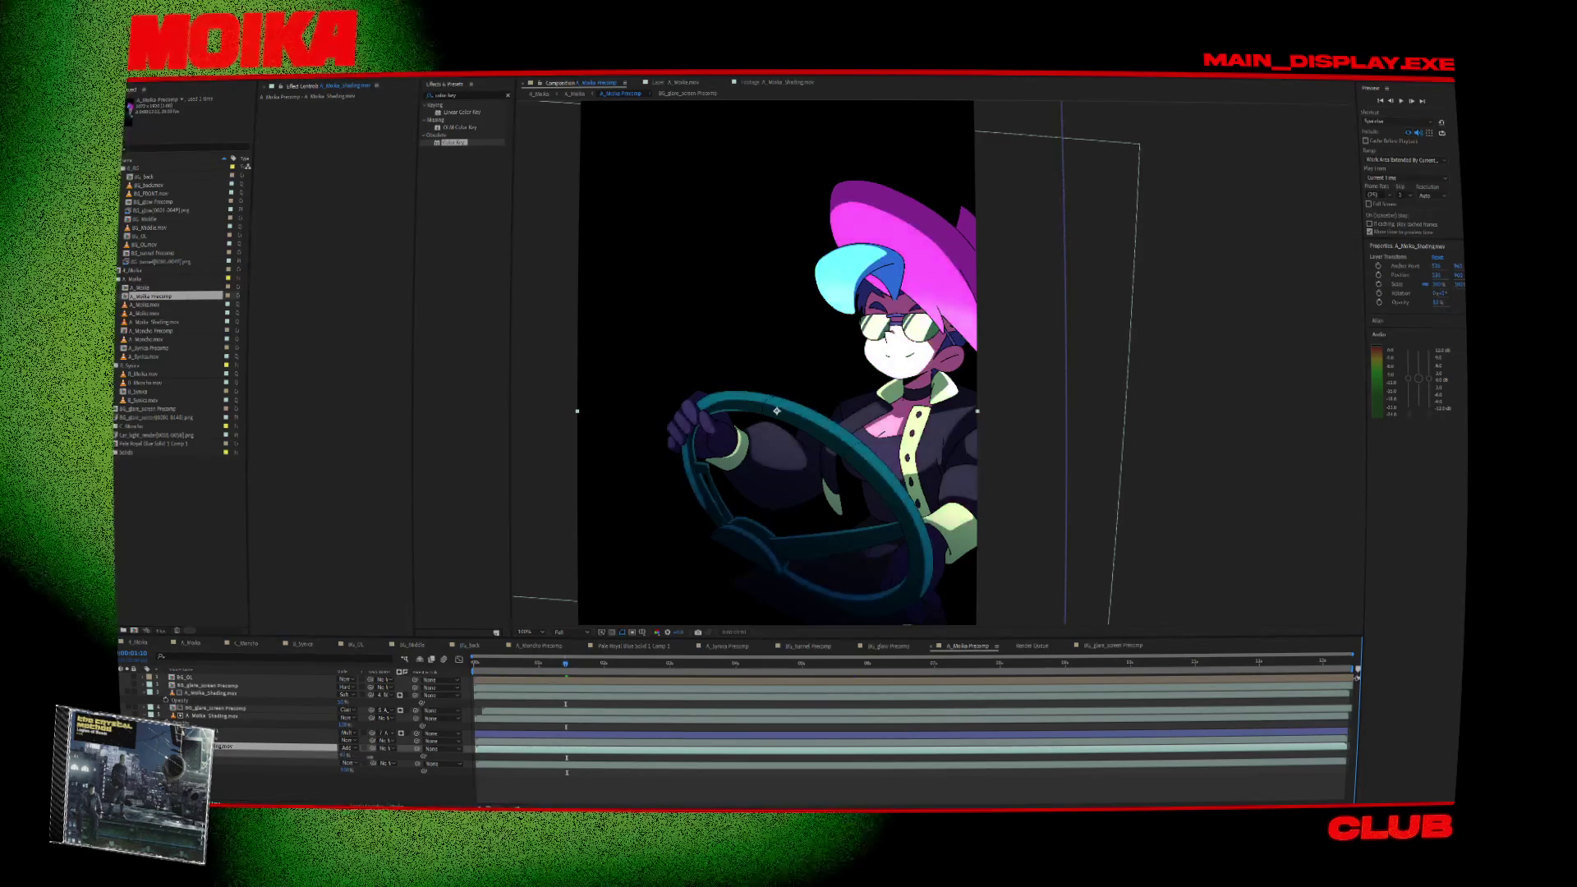
pyautogui.hotkey('ctrl', 's')
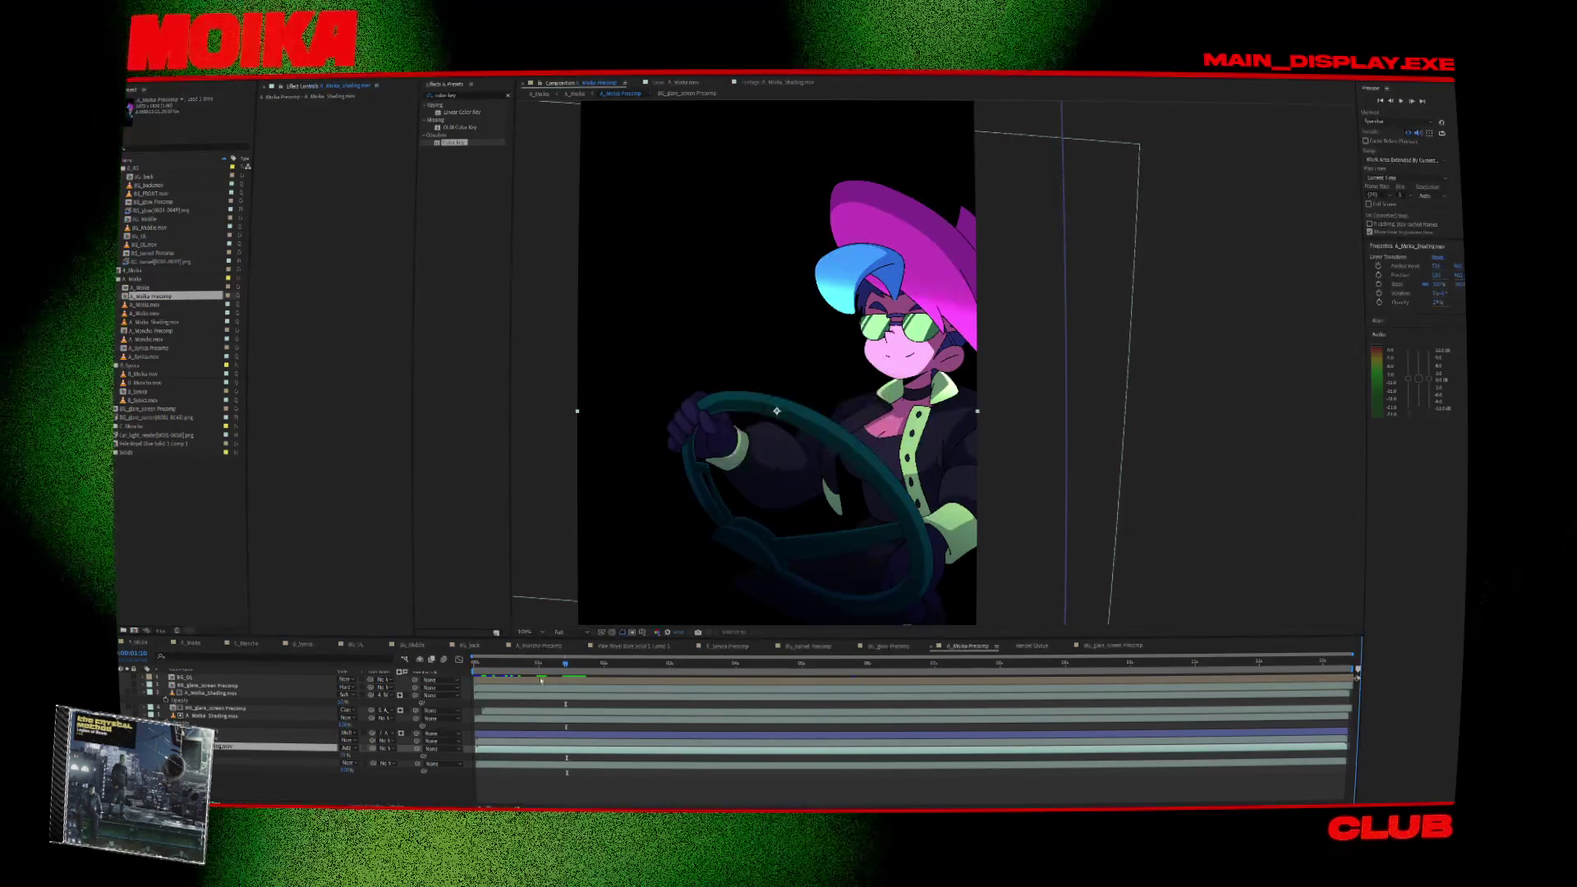
pyautogui.moveTo(565, 663); pyautogui.dragTo(549, 667)
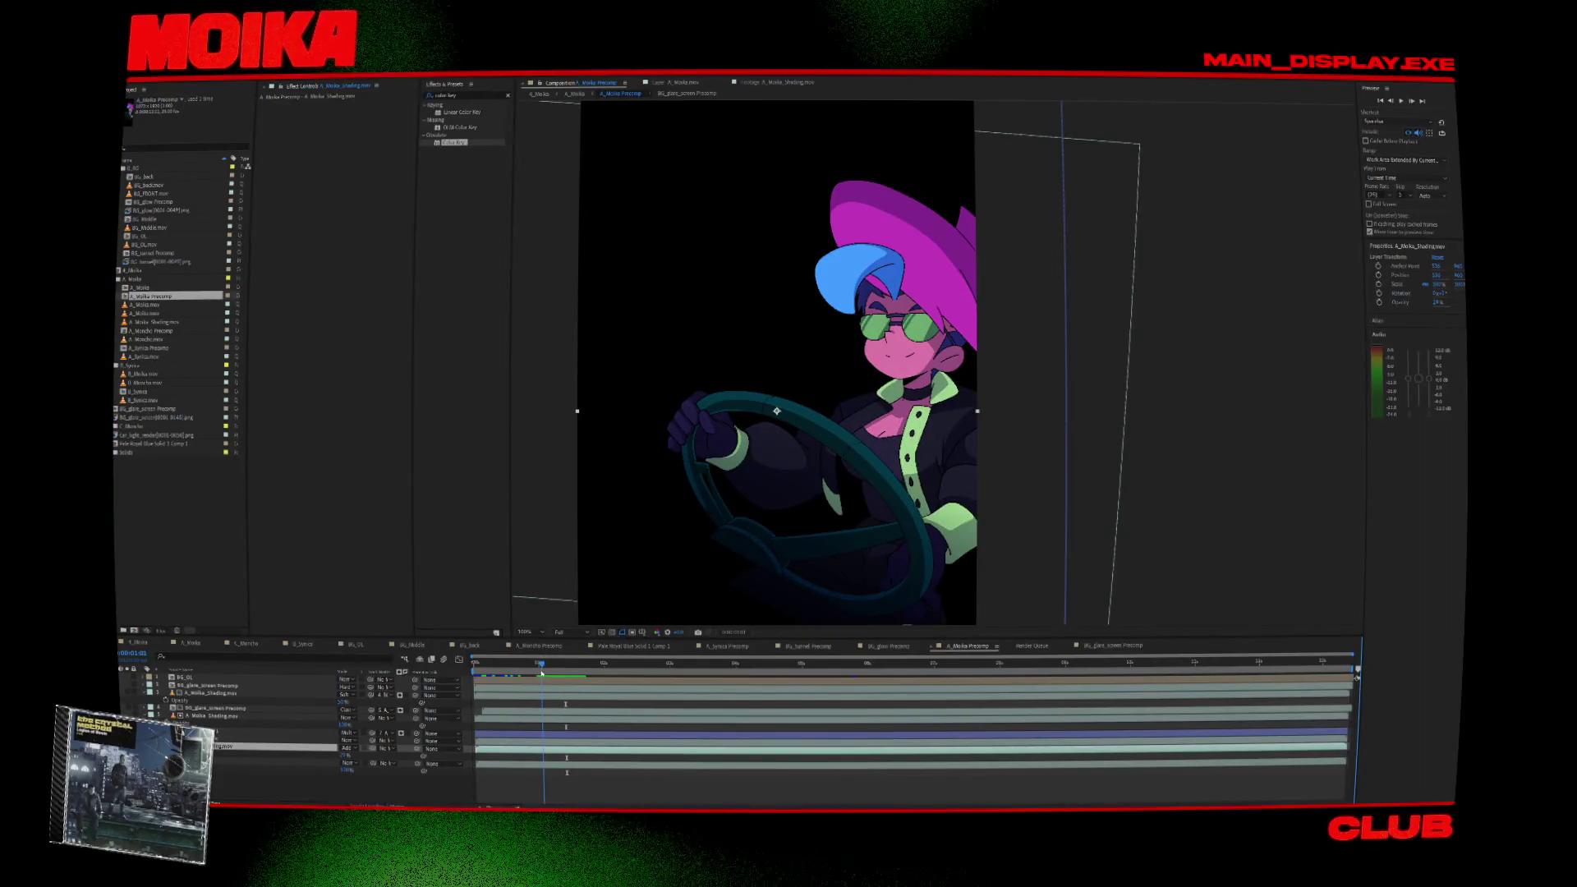
pyautogui.press('End')
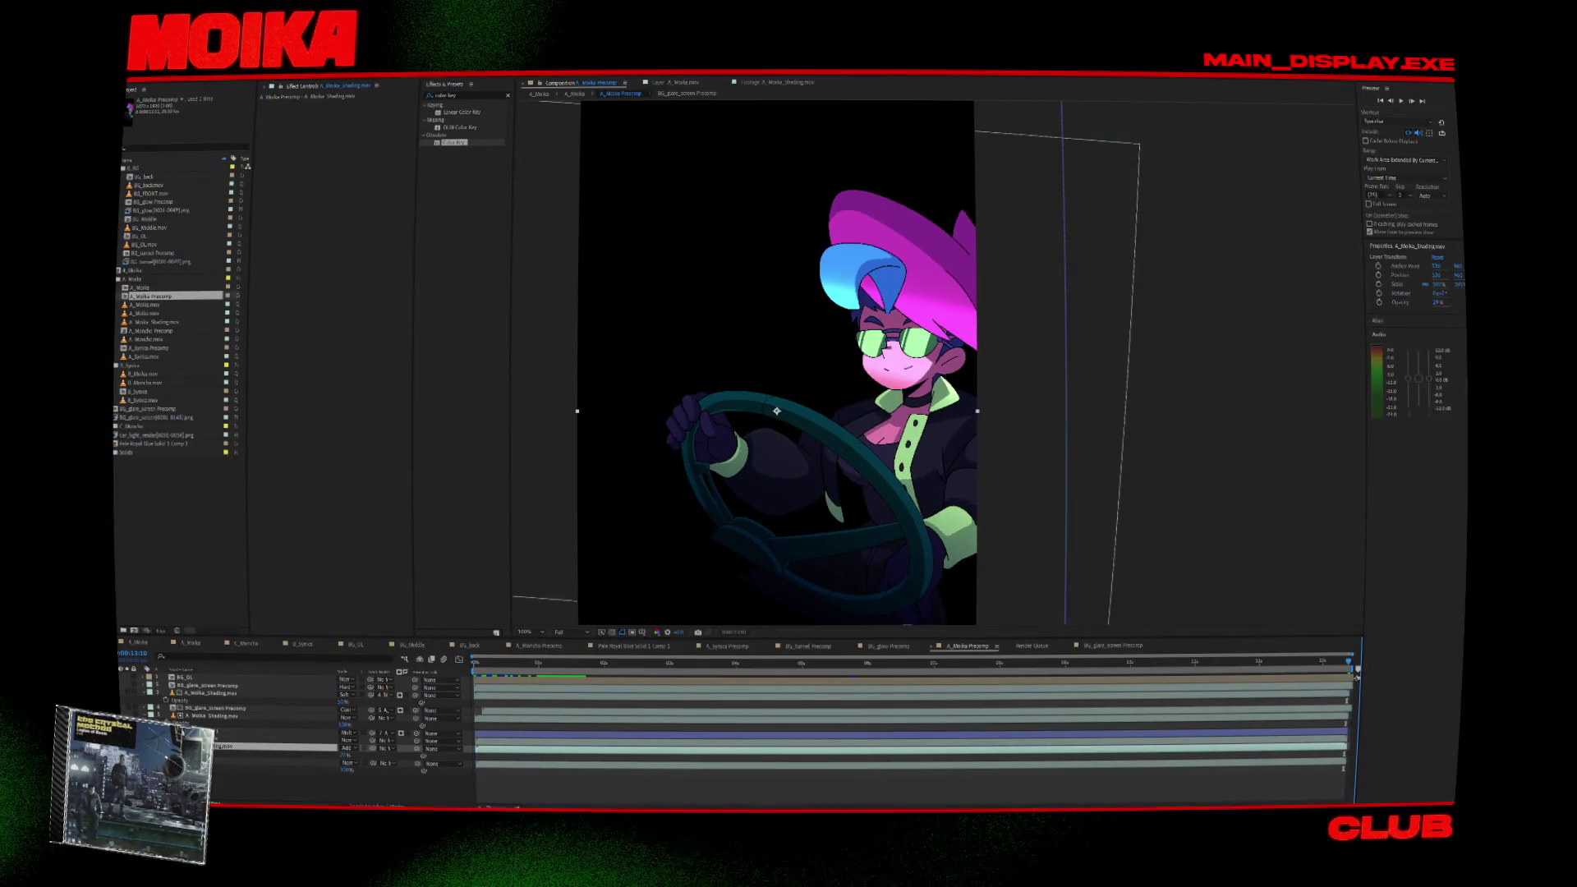
pyautogui.press('Home')
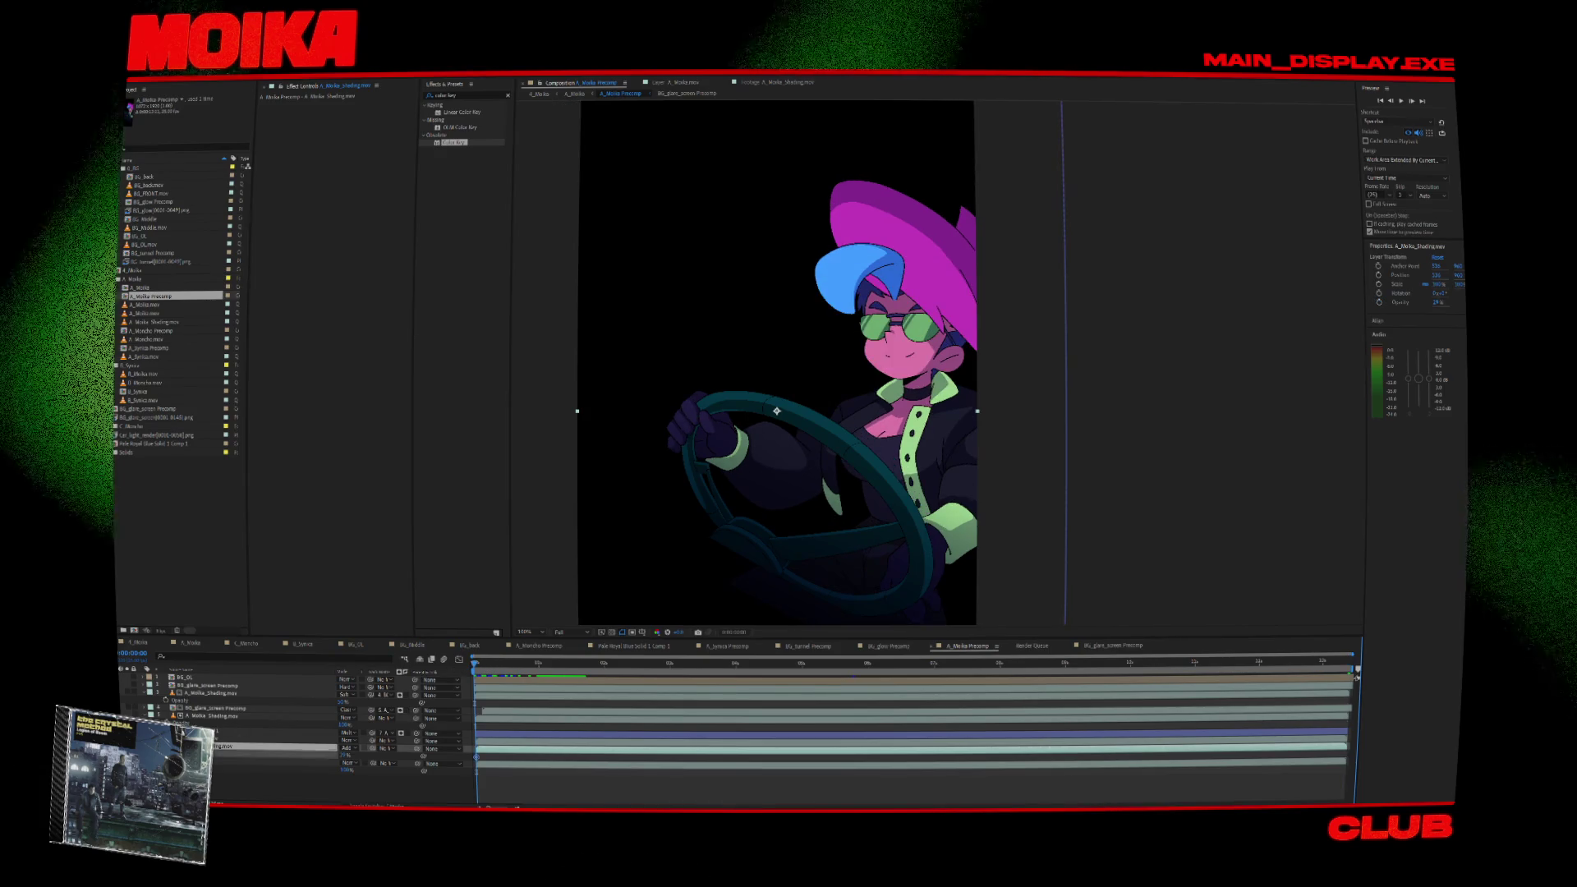
# Set opacity keyframes on A_Moika_Shading.mov around one second where the blush appears.
pyautogui.click(232, 694)
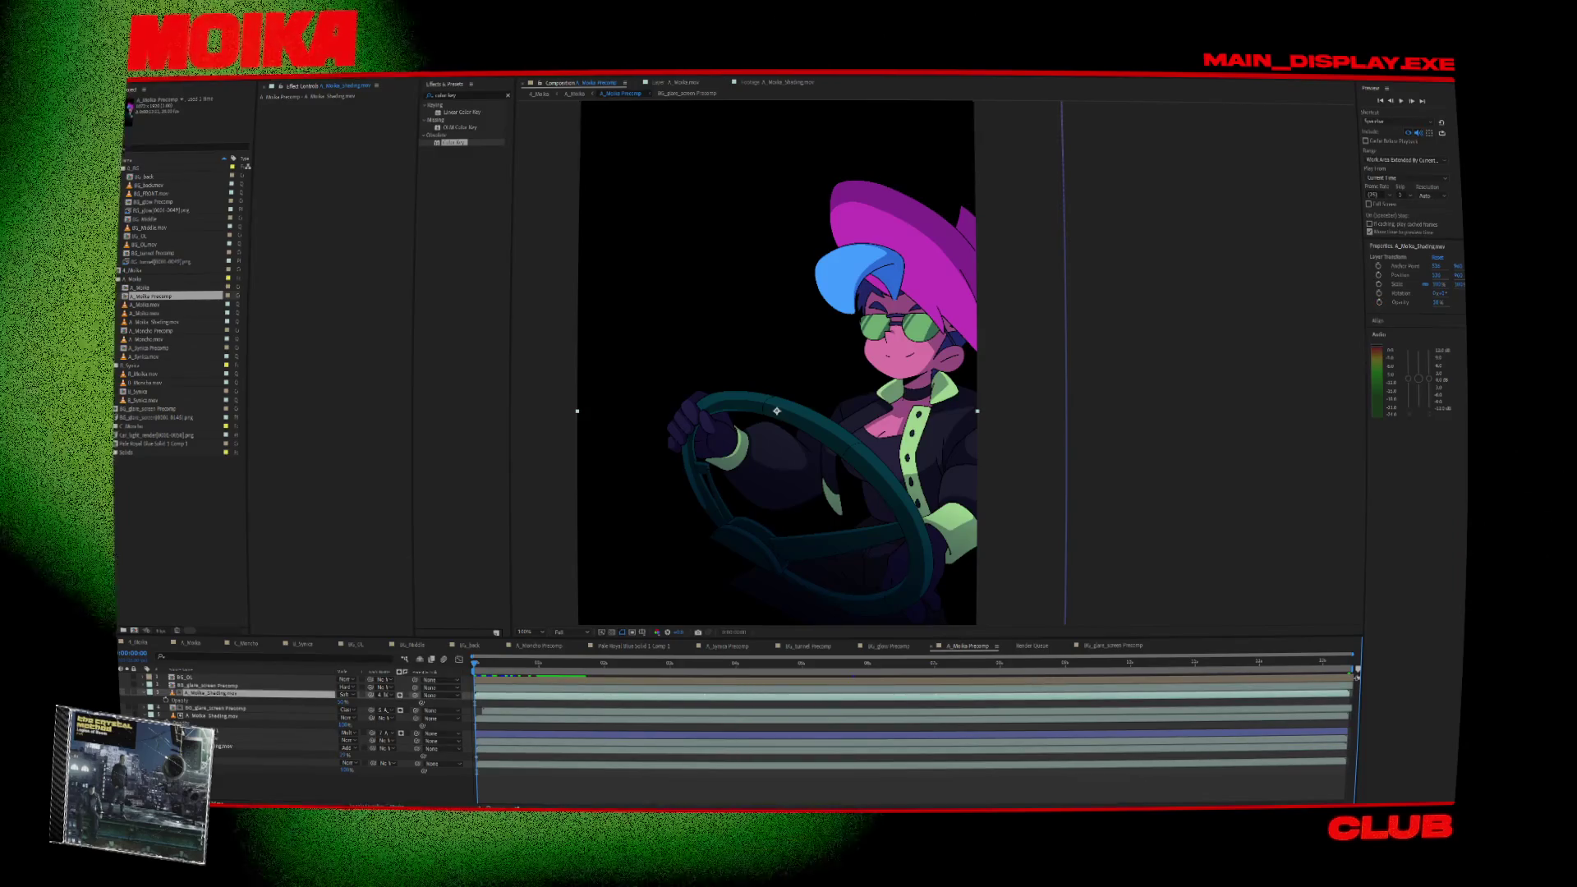
pyautogui.click(537, 665)
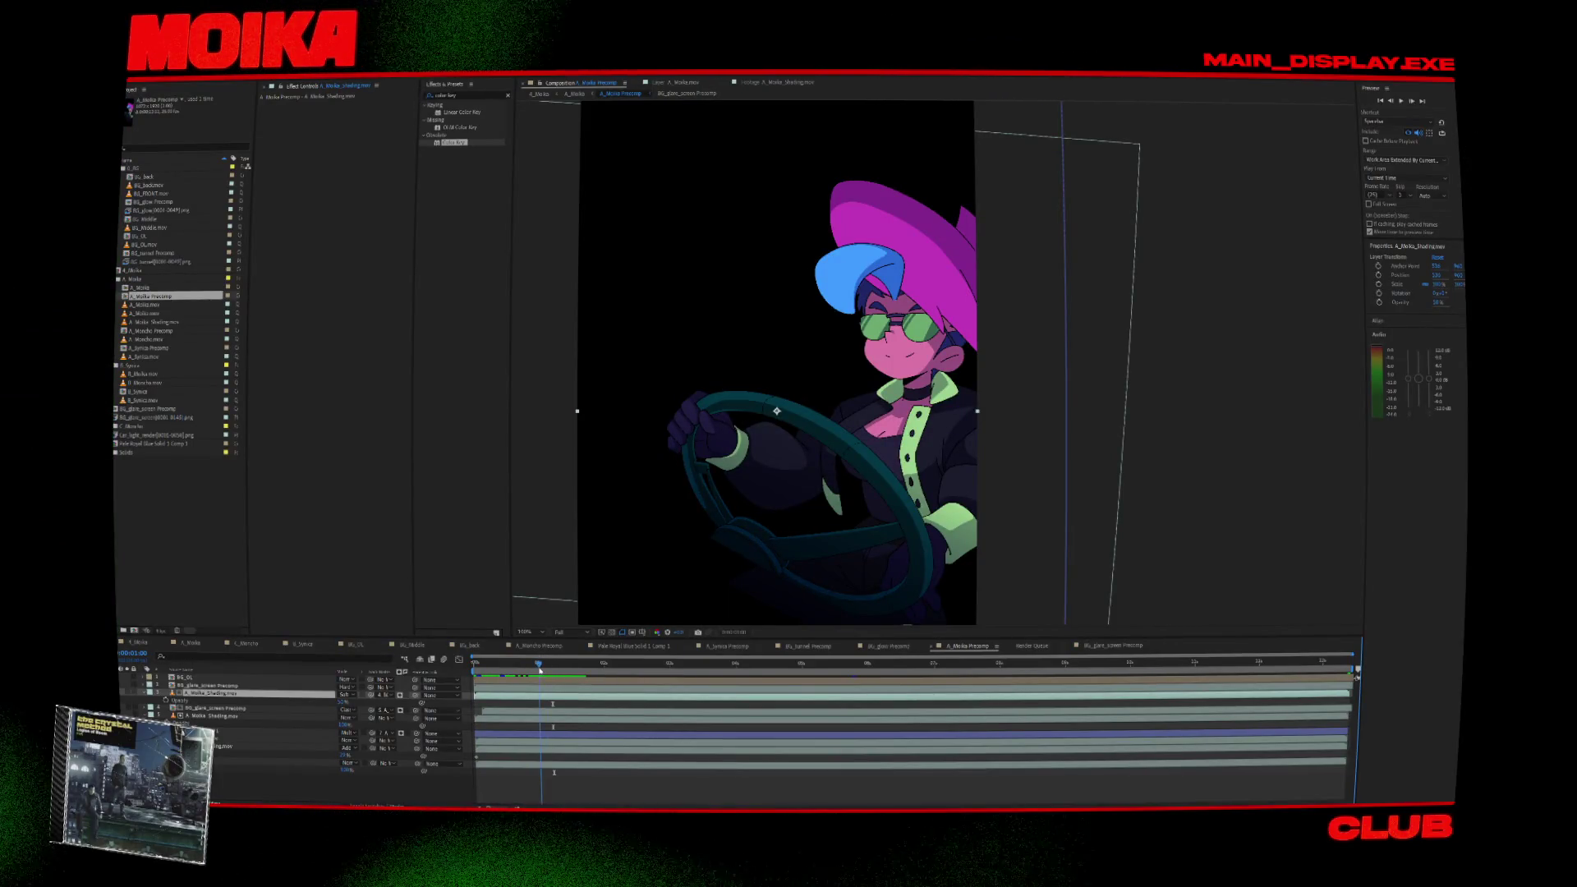
pyautogui.moveTo(557, 675); pyautogui.dragTo(566, 677)
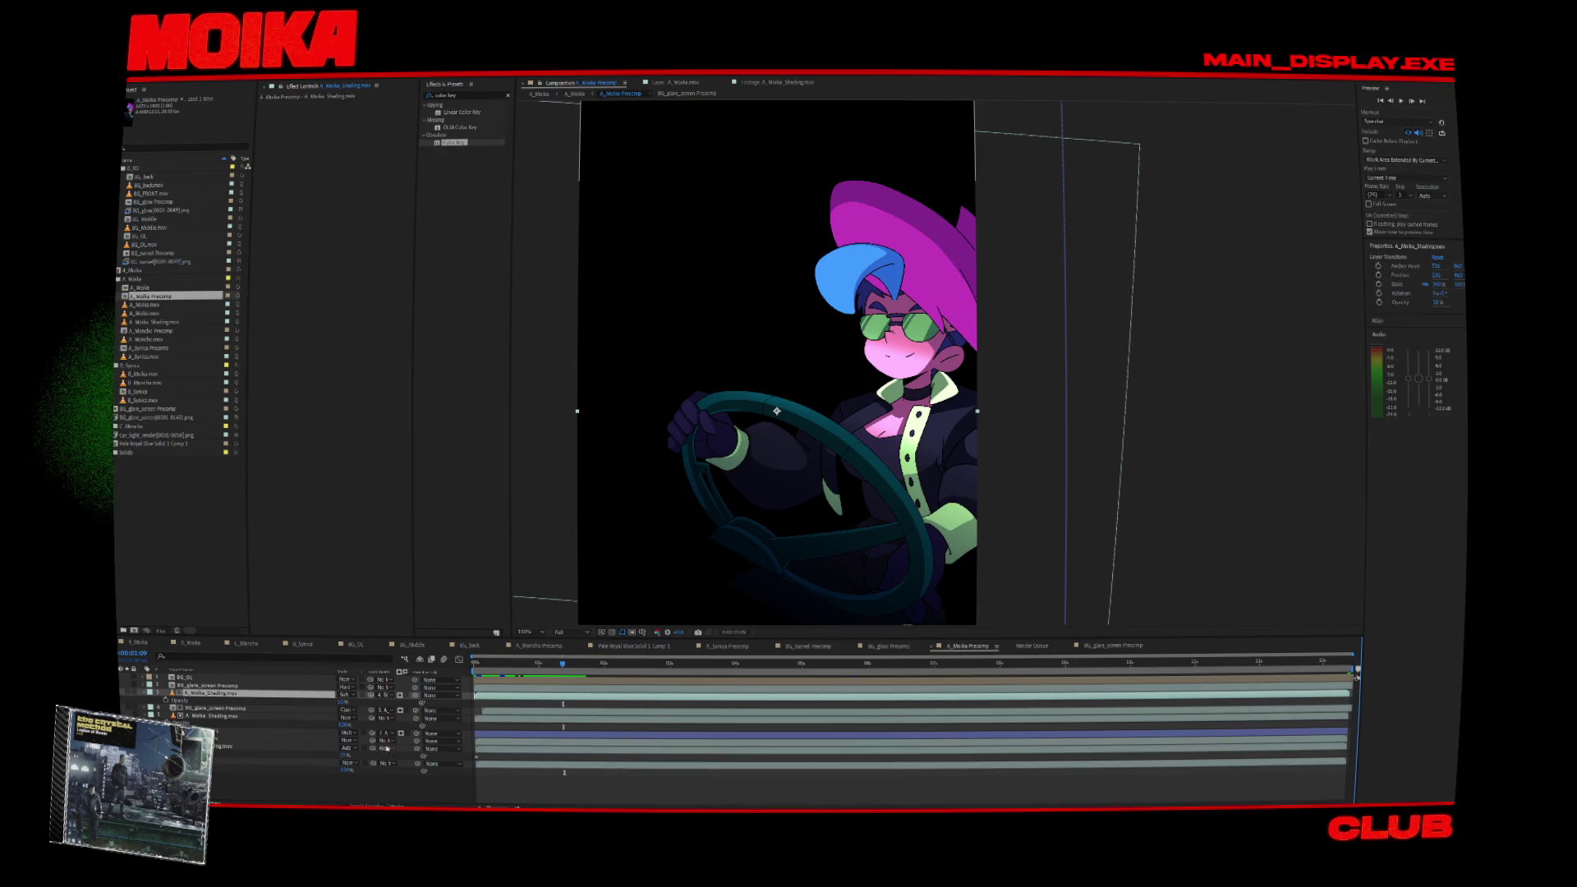
pyautogui.moveTo(344, 757); pyautogui.dragTo(357, 759)
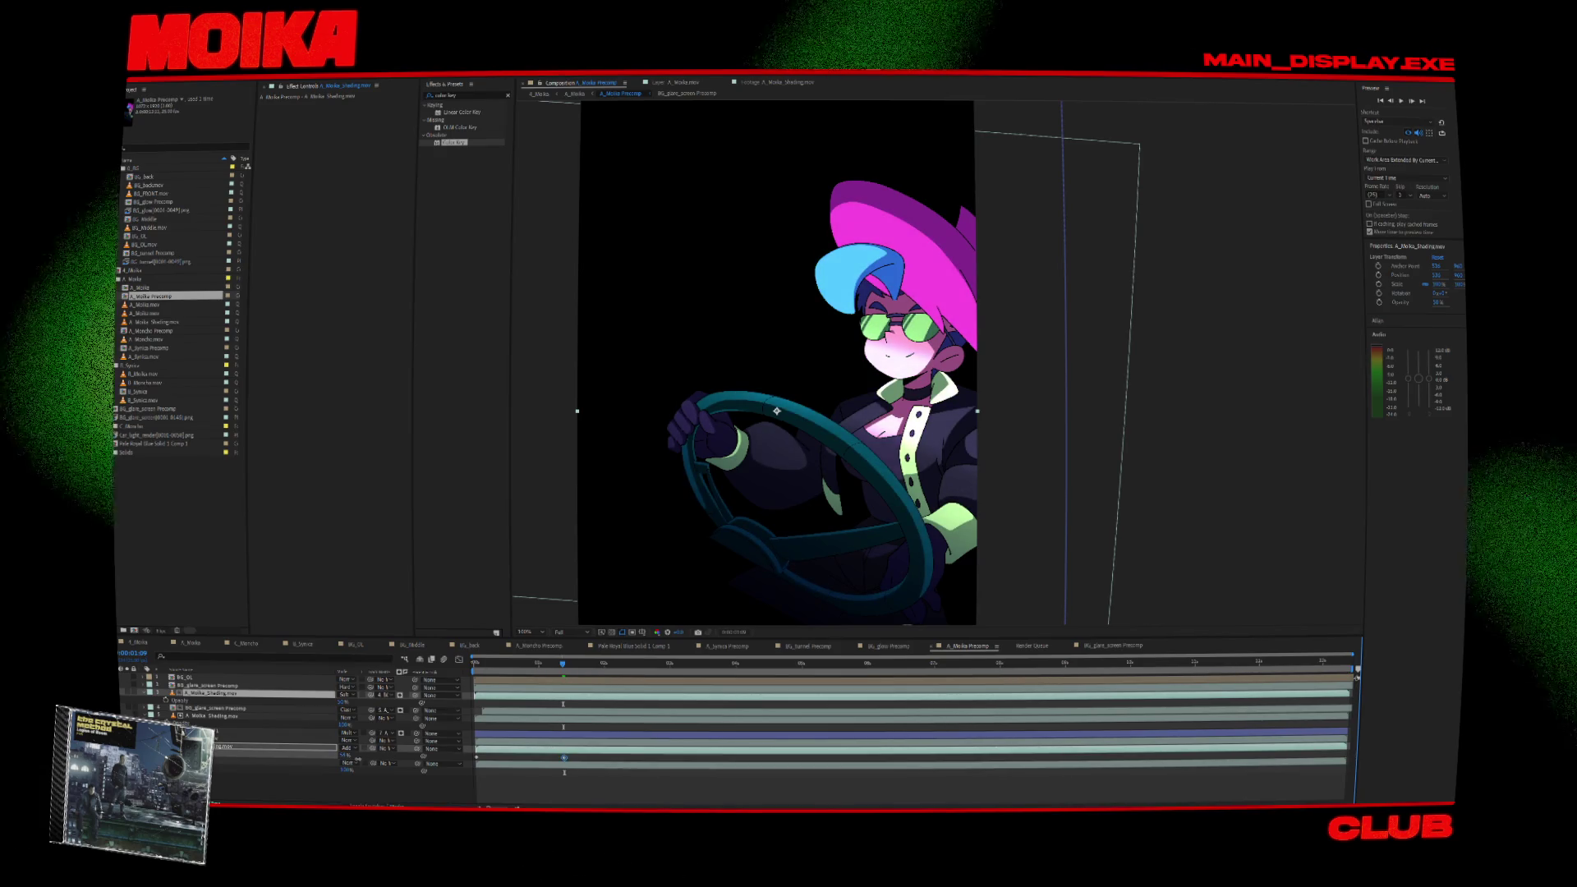
pyautogui.moveTo(563, 667); pyautogui.dragTo(530, 672)
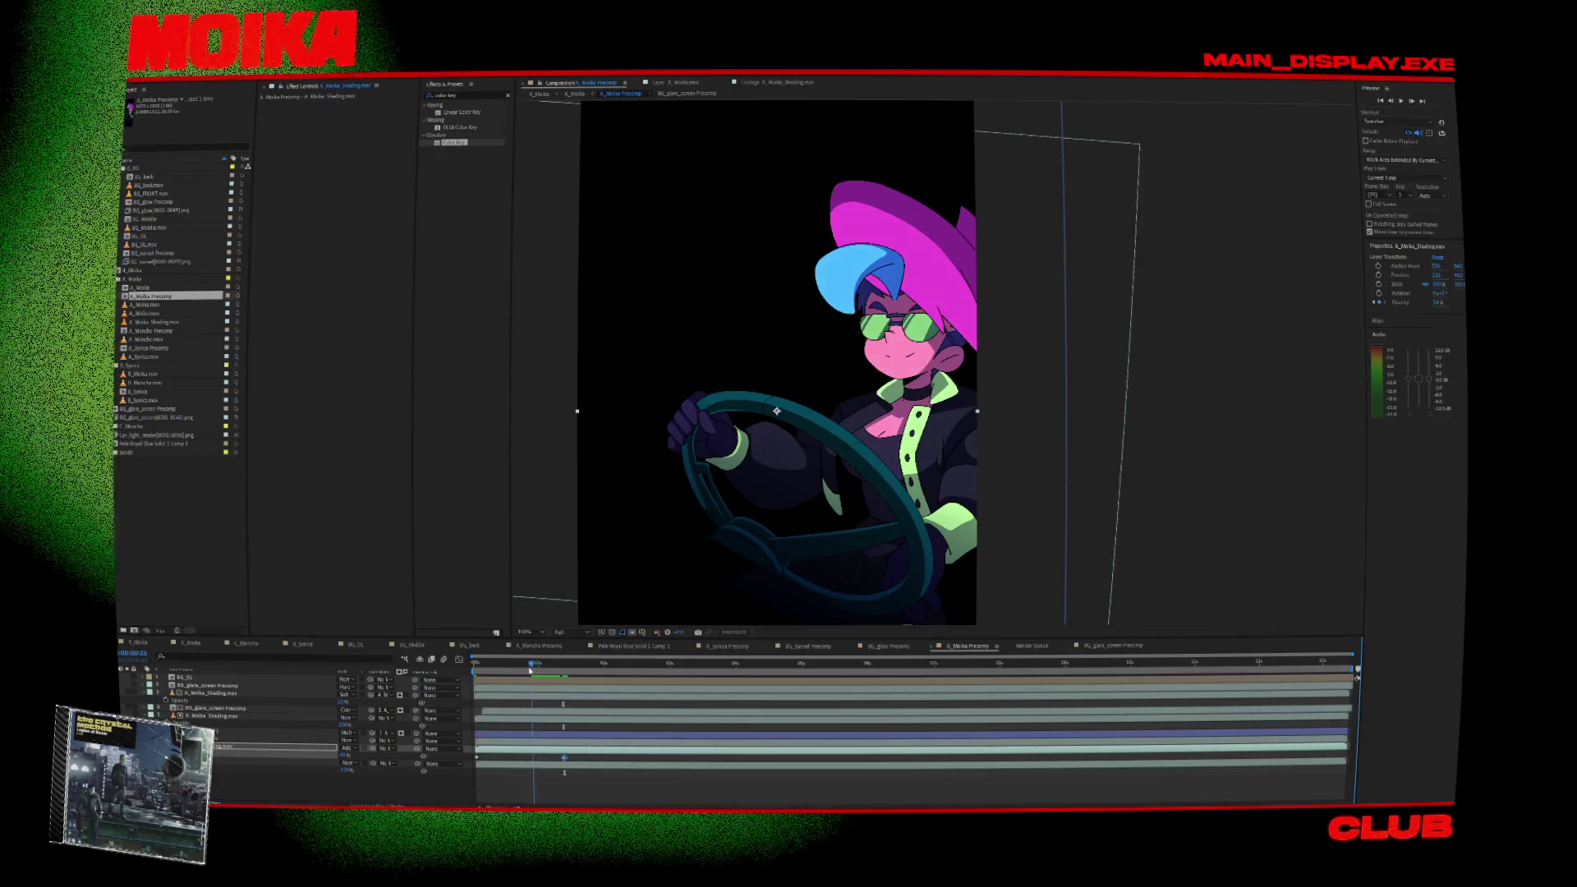
pyautogui.press('pageup')
pyautogui.press('pageup')
pyautogui.press('pageup')
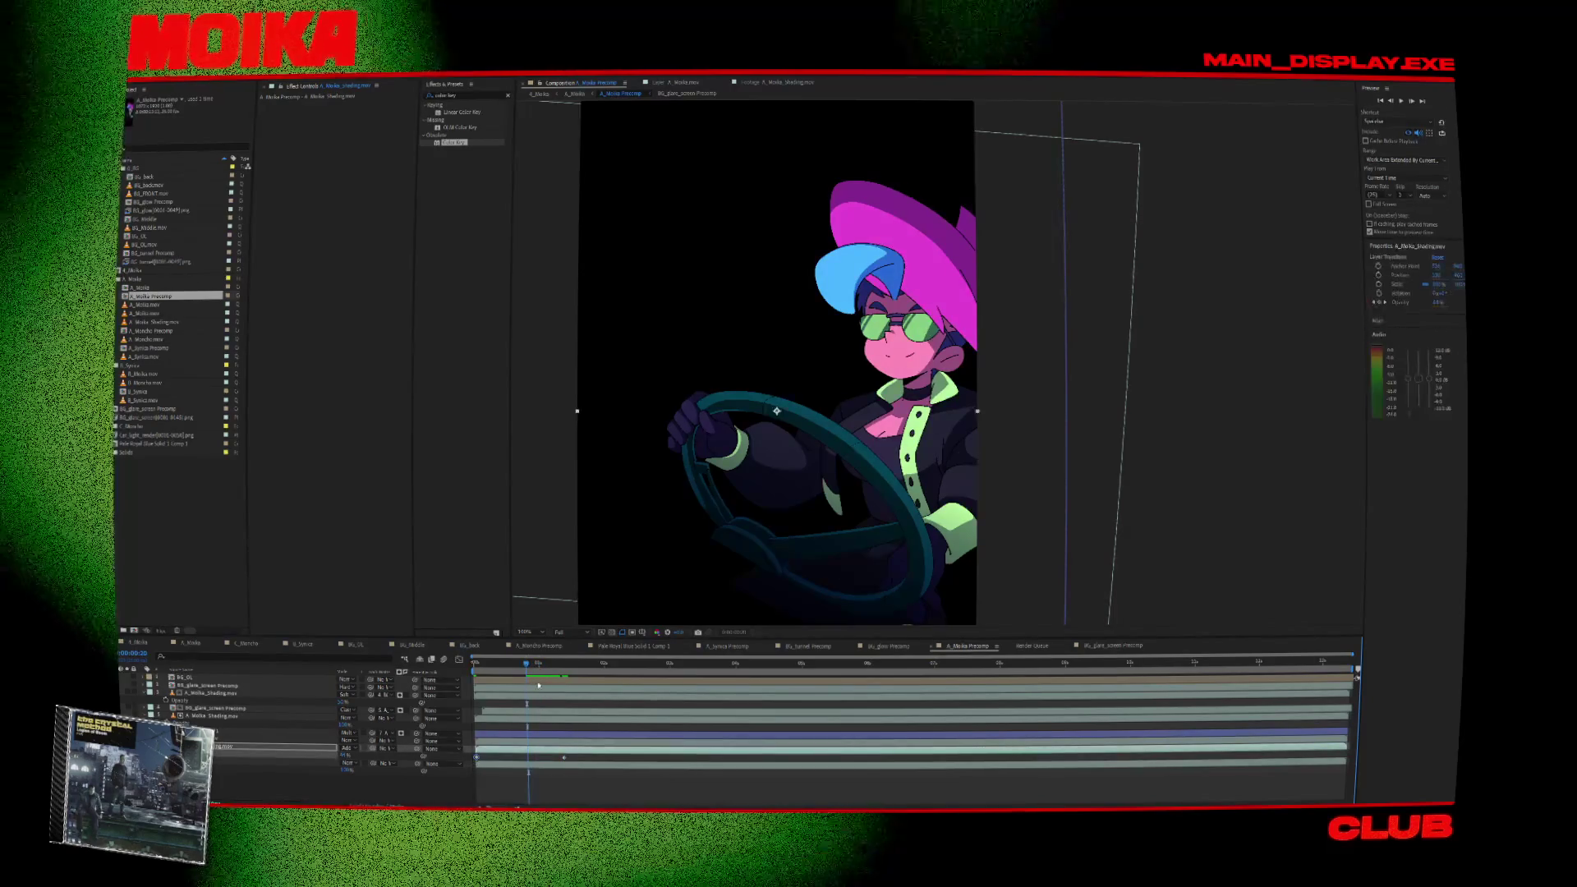
pyautogui.click(539, 665)
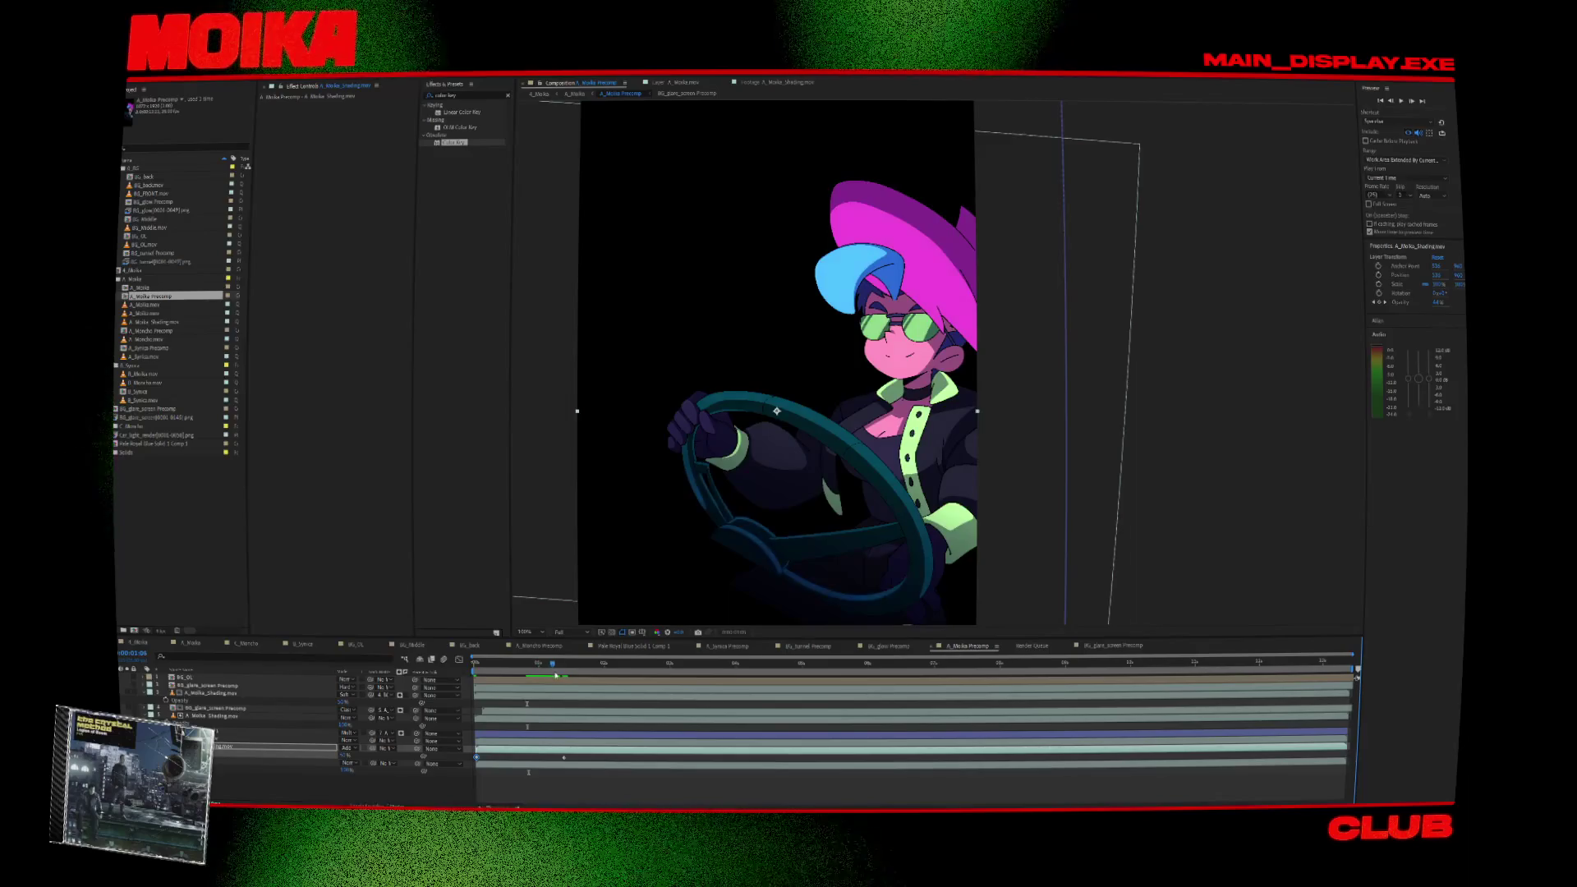
# Check the shading fade up to two seconds, save, and open BG_glare_screen Precomp.
pyautogui.moveTo(548, 666); pyautogui.dragTo(573, 667)
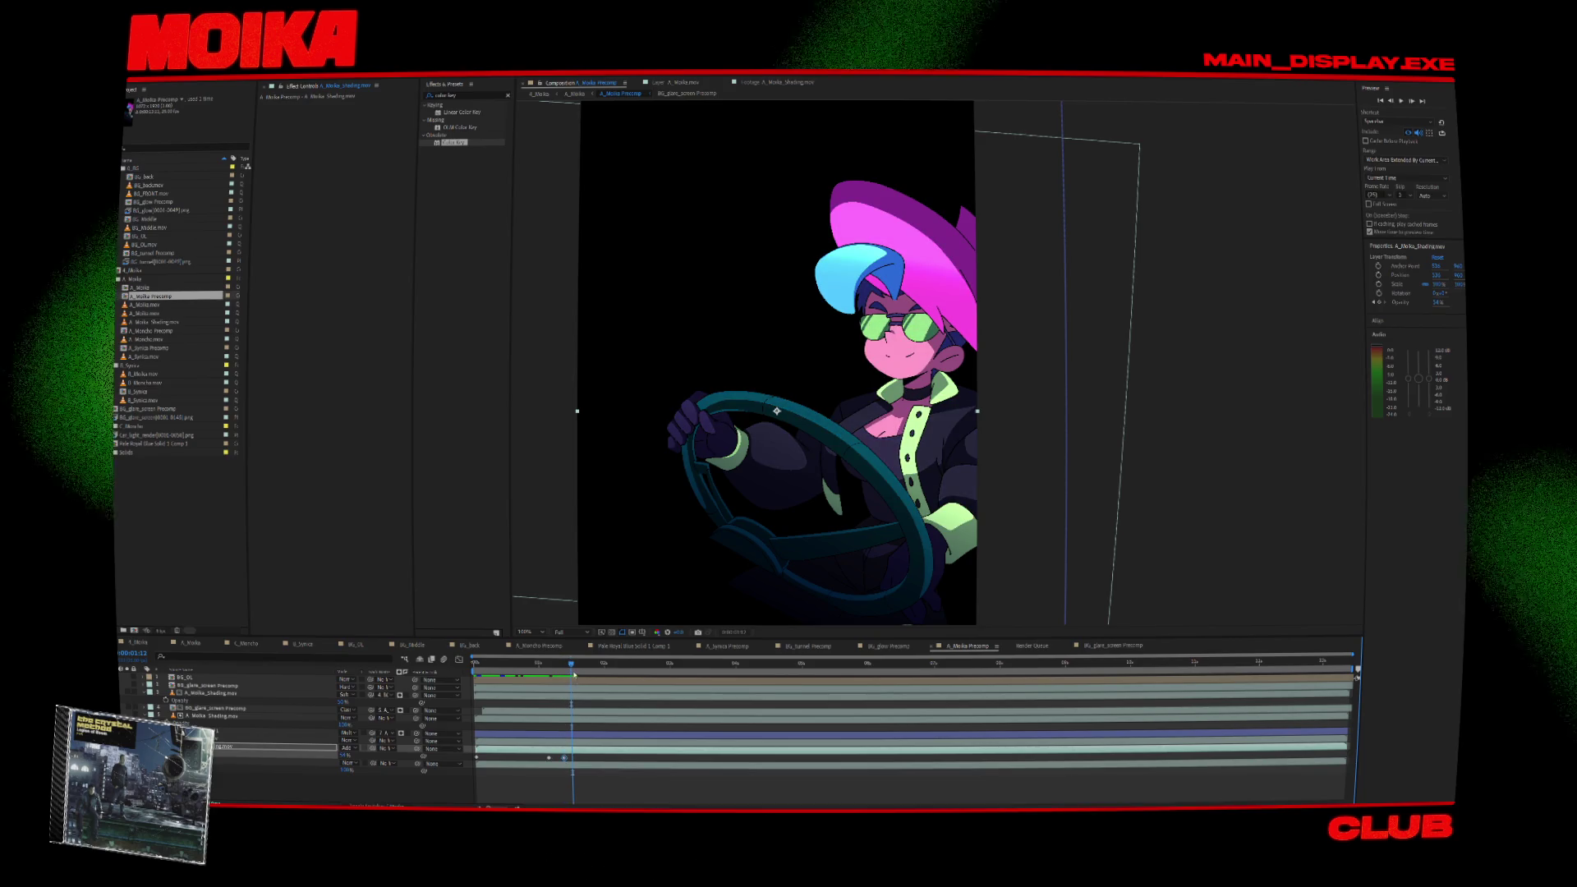
pyautogui.moveTo(580, 667); pyautogui.dragTo(606, 667)
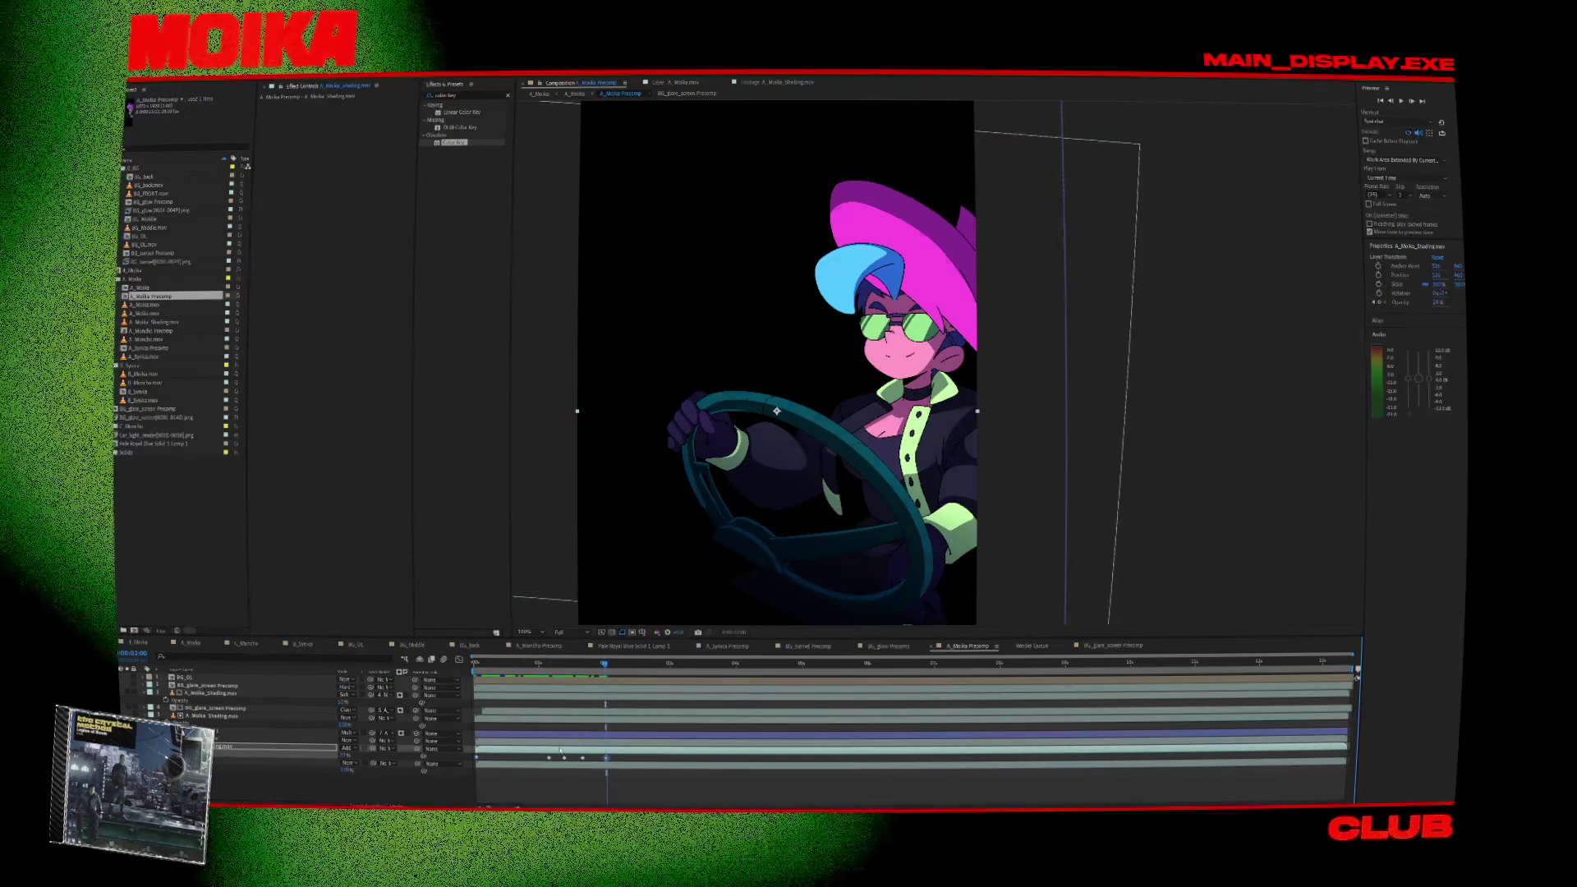
pyautogui.hotkey('ctrl', 's')
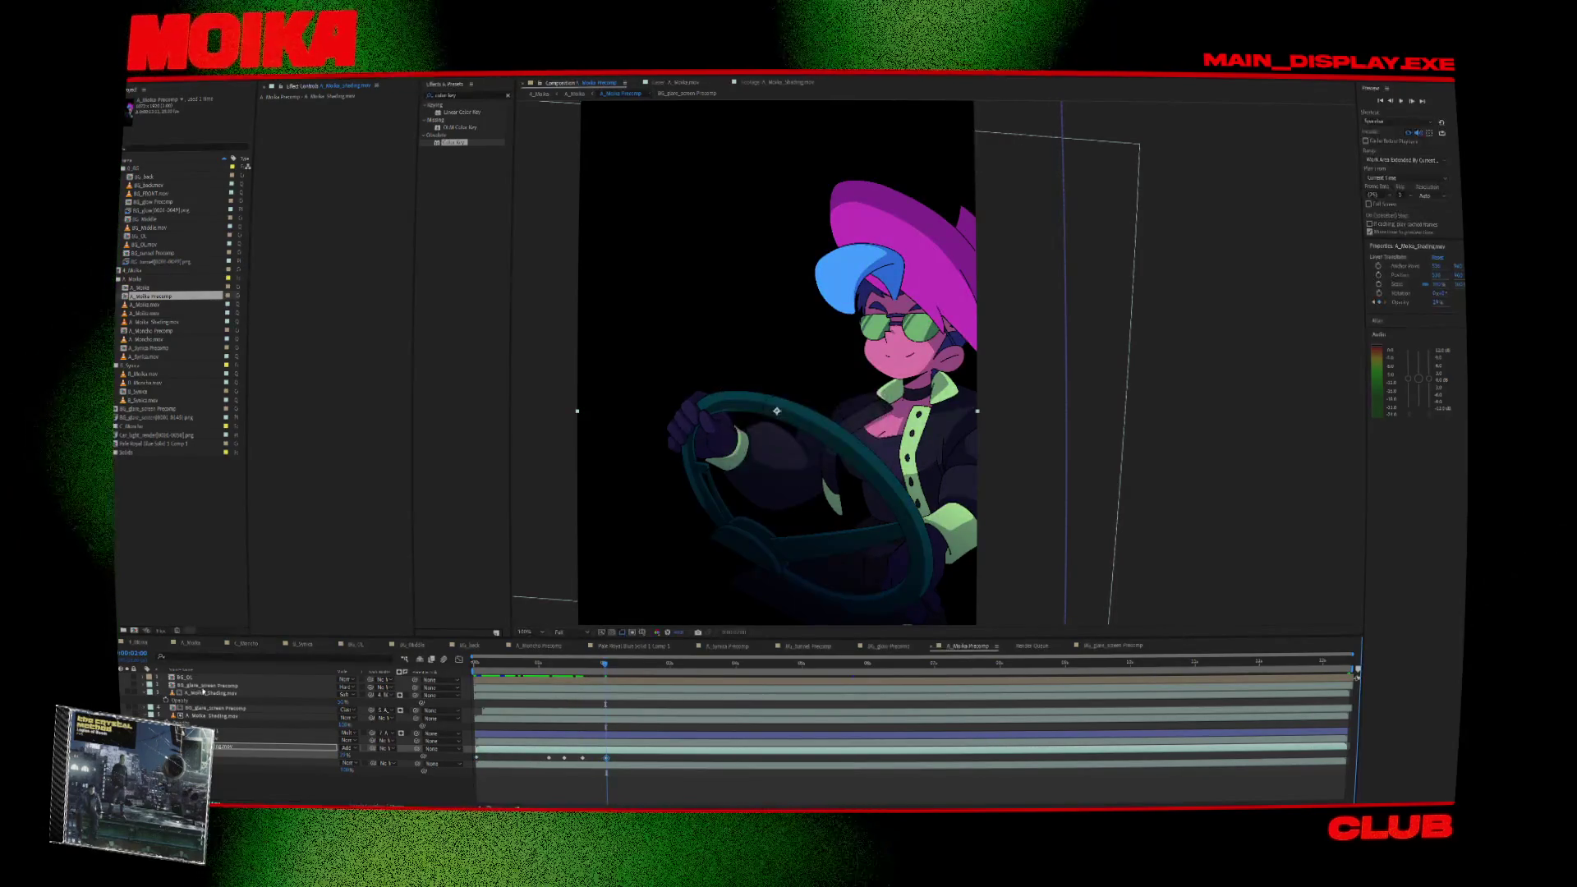
pyautogui.doubleClick(198, 706)
pyautogui.click(543, 667)
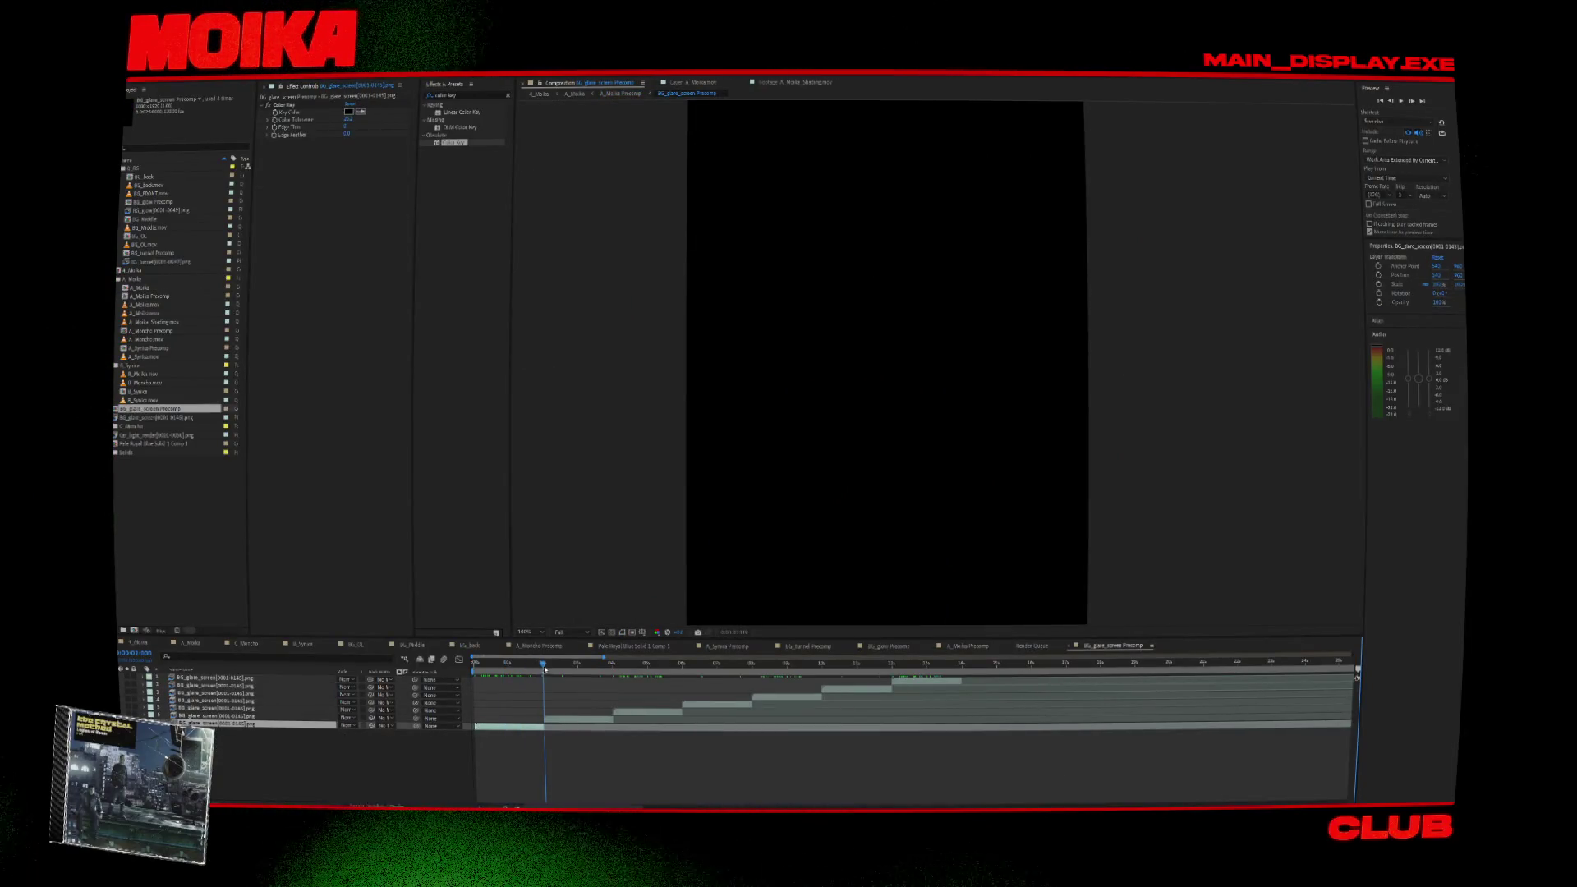
# Switch between A_Moika Precomp and BG_glare_screen Precomp, then move the shading layer's view to 0:00:02:09.
pyautogui.click(541, 94)
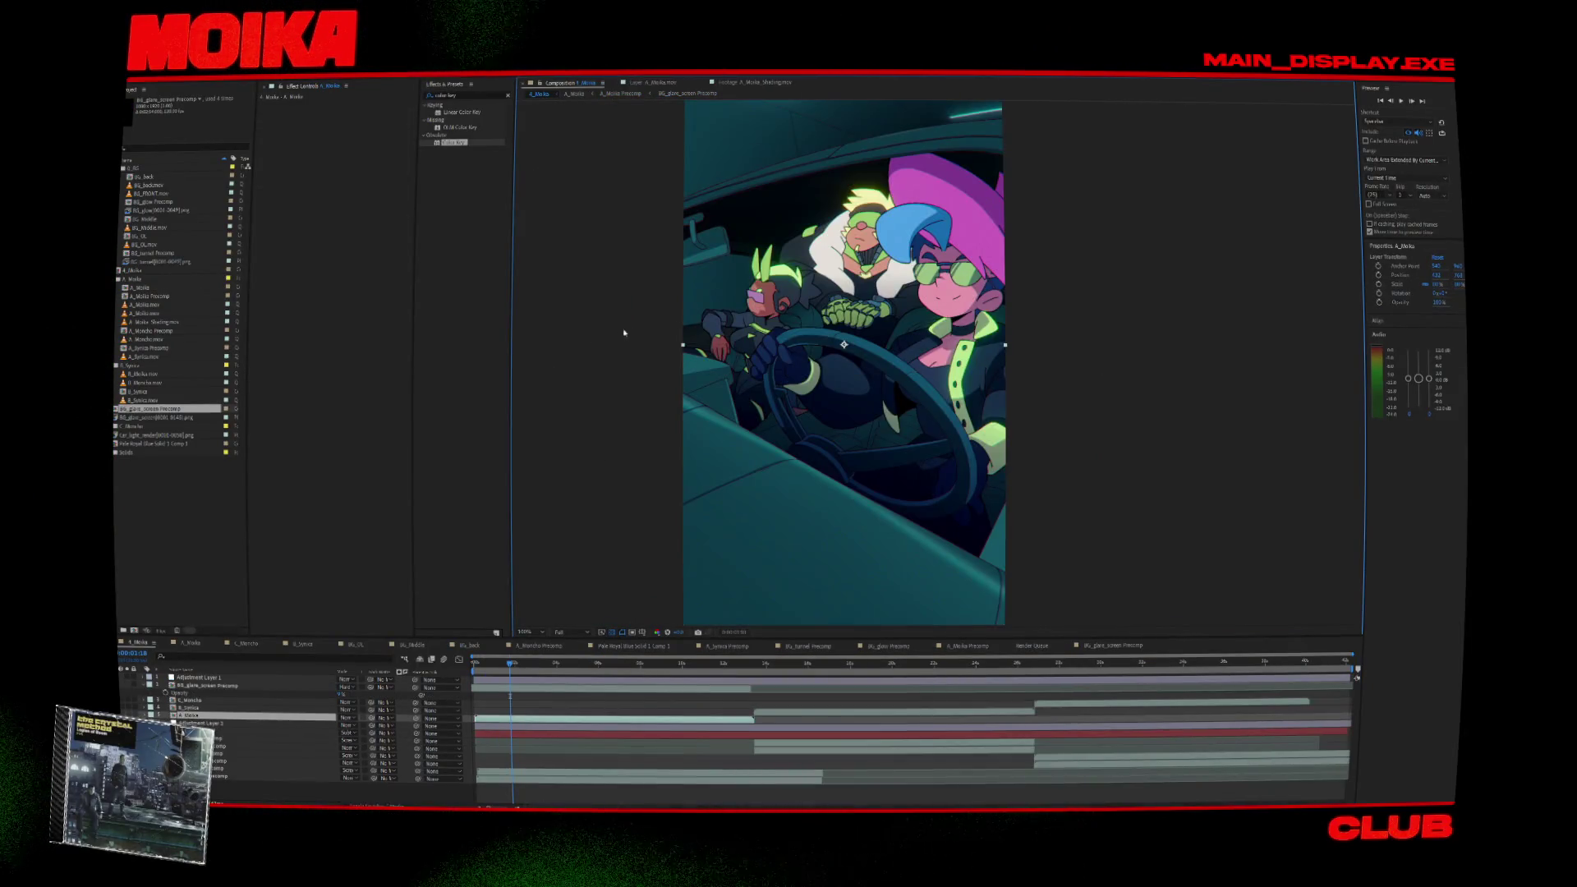
pyautogui.click(626, 94)
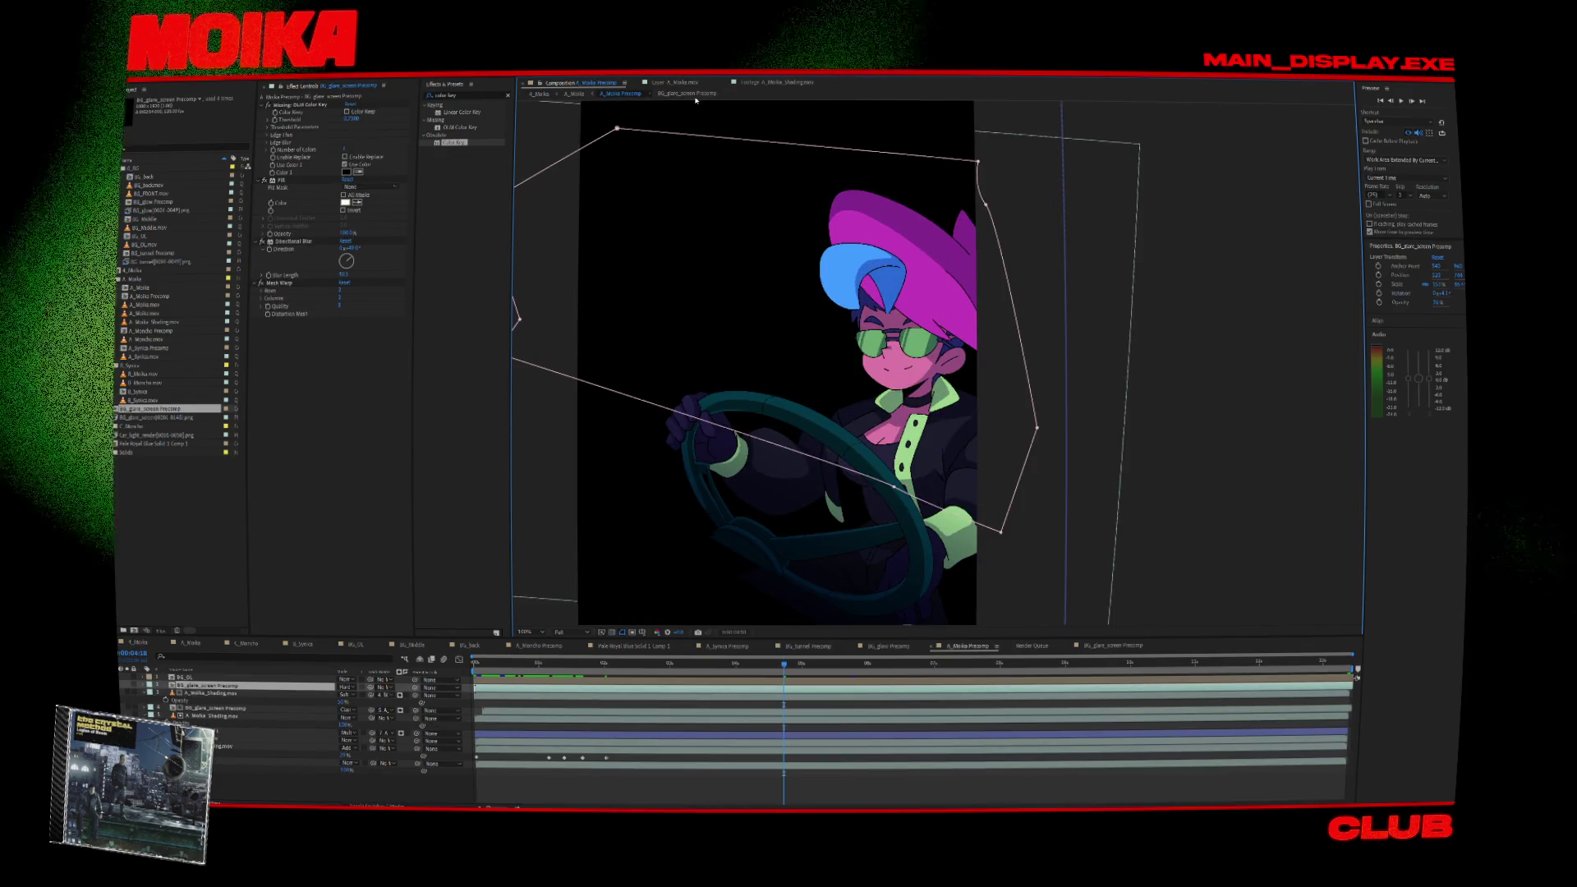
pyautogui.doubleClick(667, 305)
pyautogui.click(621, 93)
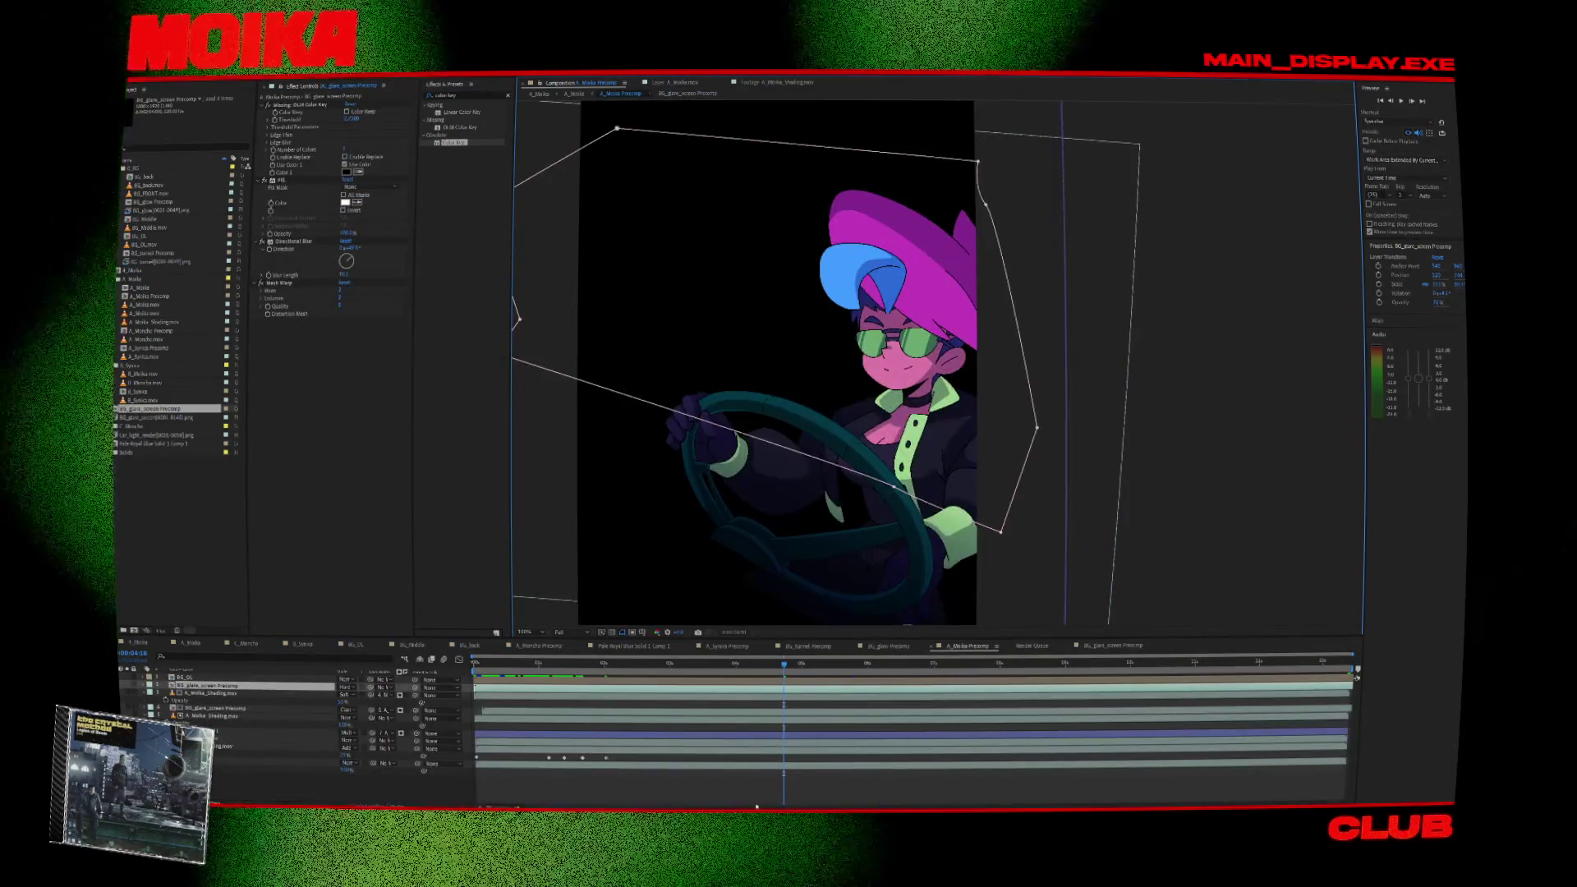
pyautogui.click(478, 757)
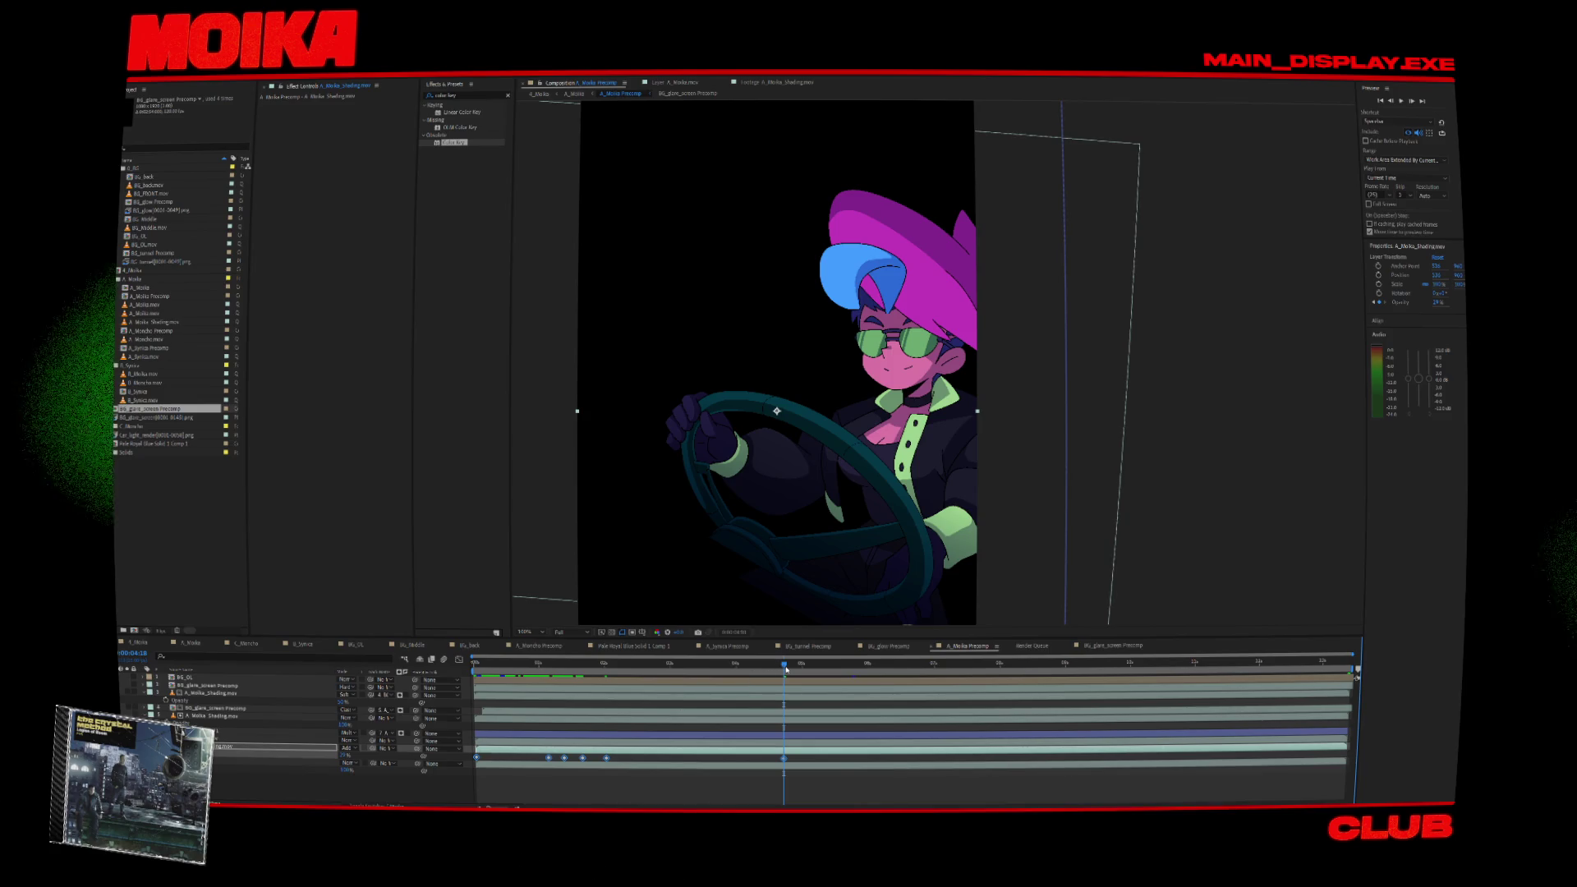
pyautogui.moveTo(785, 670)
pyautogui.mouseDown()
pyautogui.moveTo(678, 683)
pyautogui.moveTo(784, 704)
pyautogui.mouseUp()
pyautogui.click(630, 670)
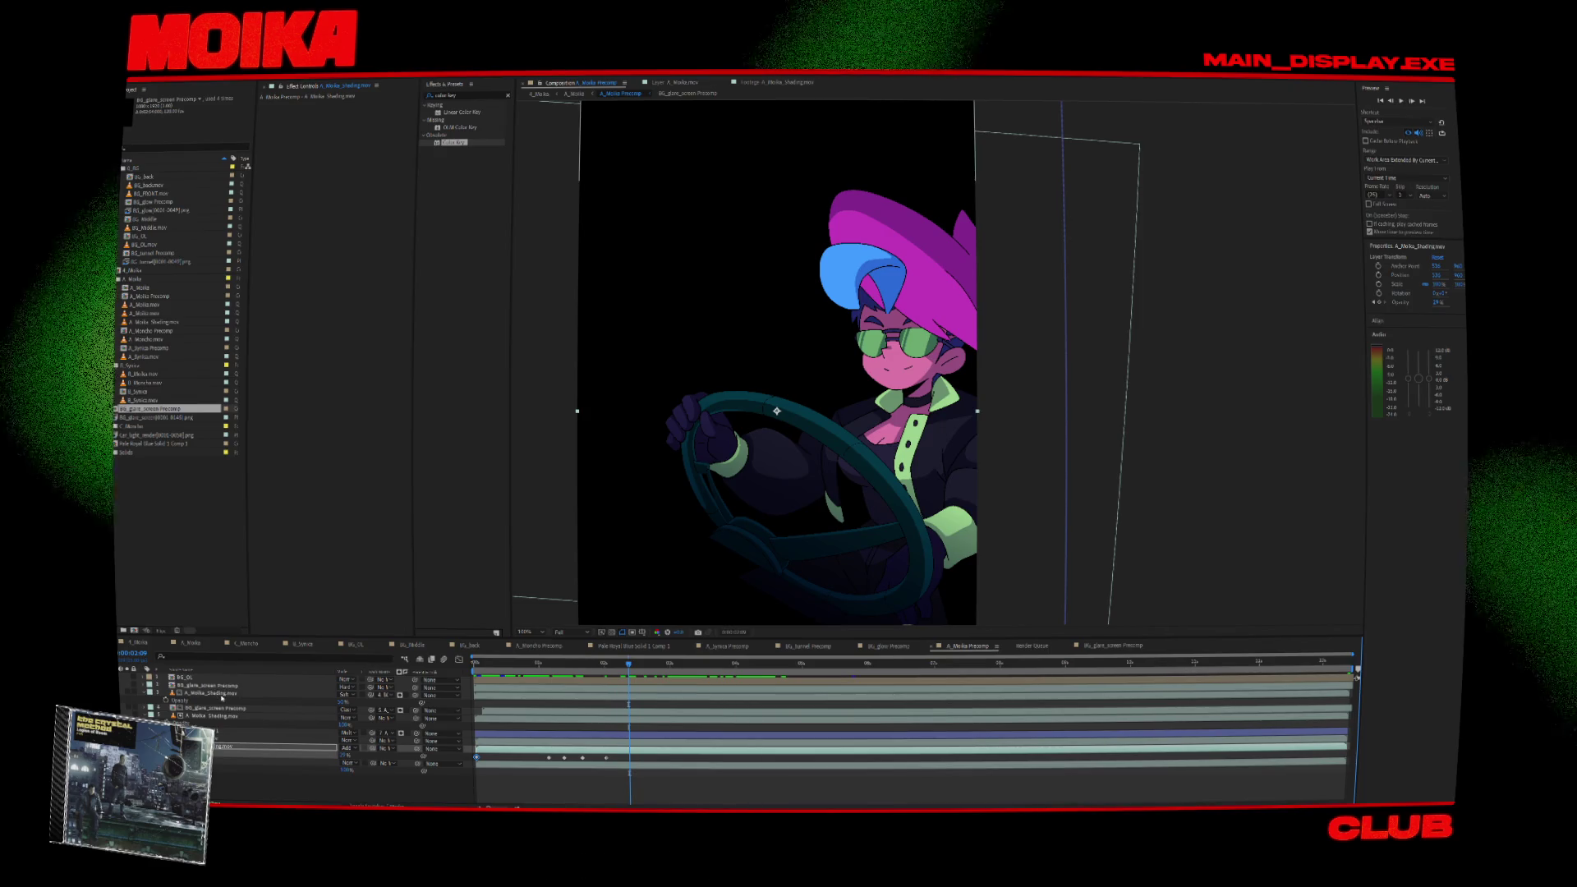
# Open the BG_glare_screen Precomp twice to inspect the glare, returning to A_Moika Precomp each time.
pyautogui.click(215, 709)
pyautogui.doubleClick(219, 709)
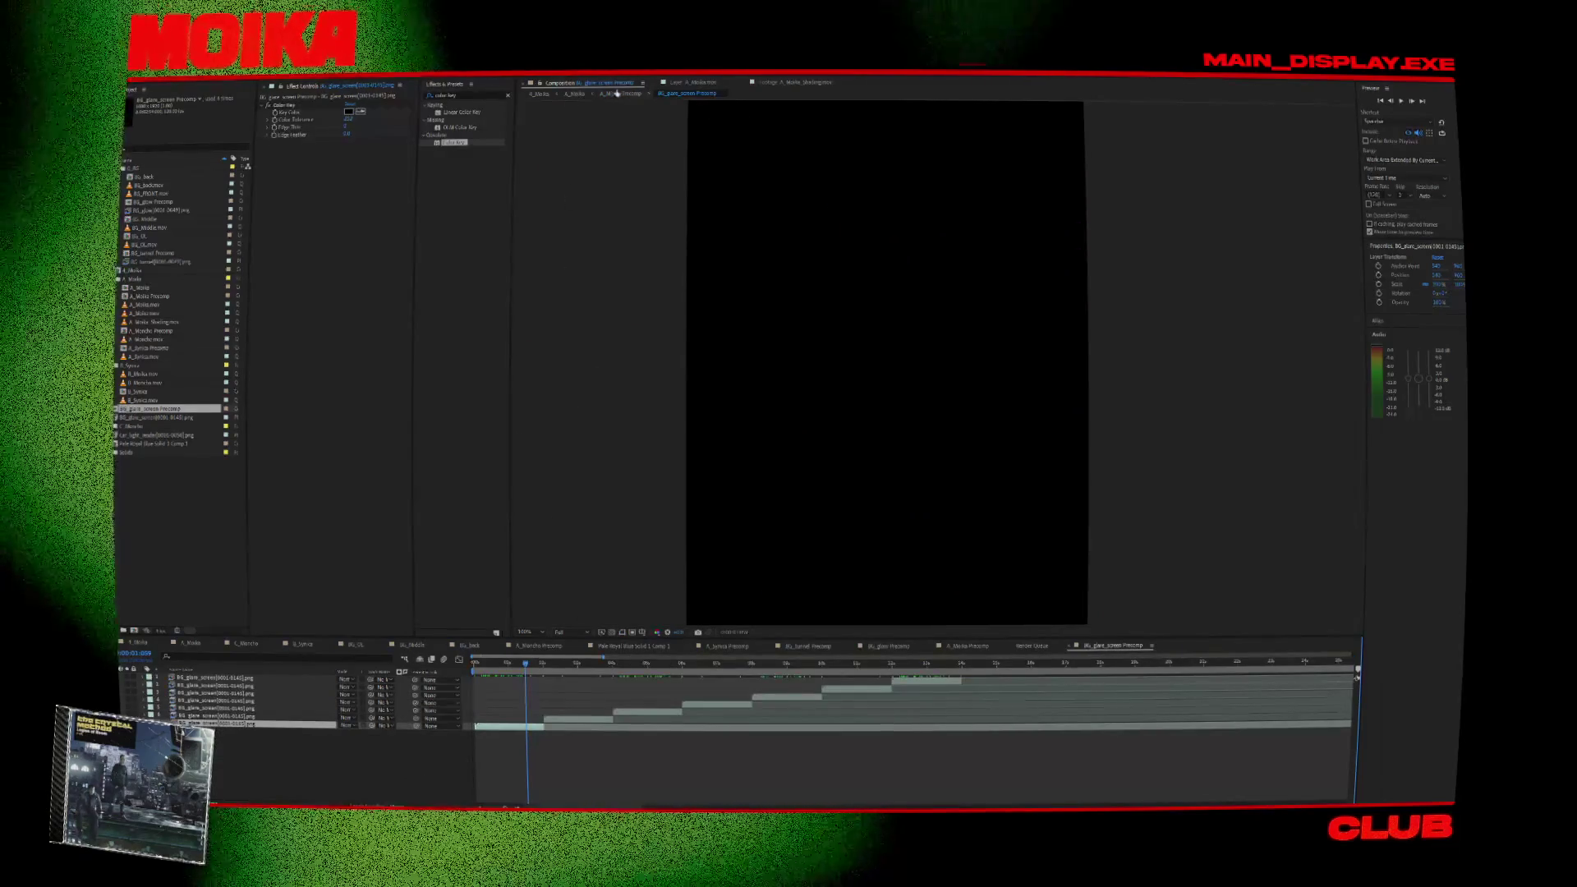
pyautogui.click(969, 646)
pyautogui.moveTo(673, 668)
pyautogui.mouseDown()
pyautogui.moveTo(668, 680)
pyautogui.moveTo(745, 700)
pyautogui.mouseUp()
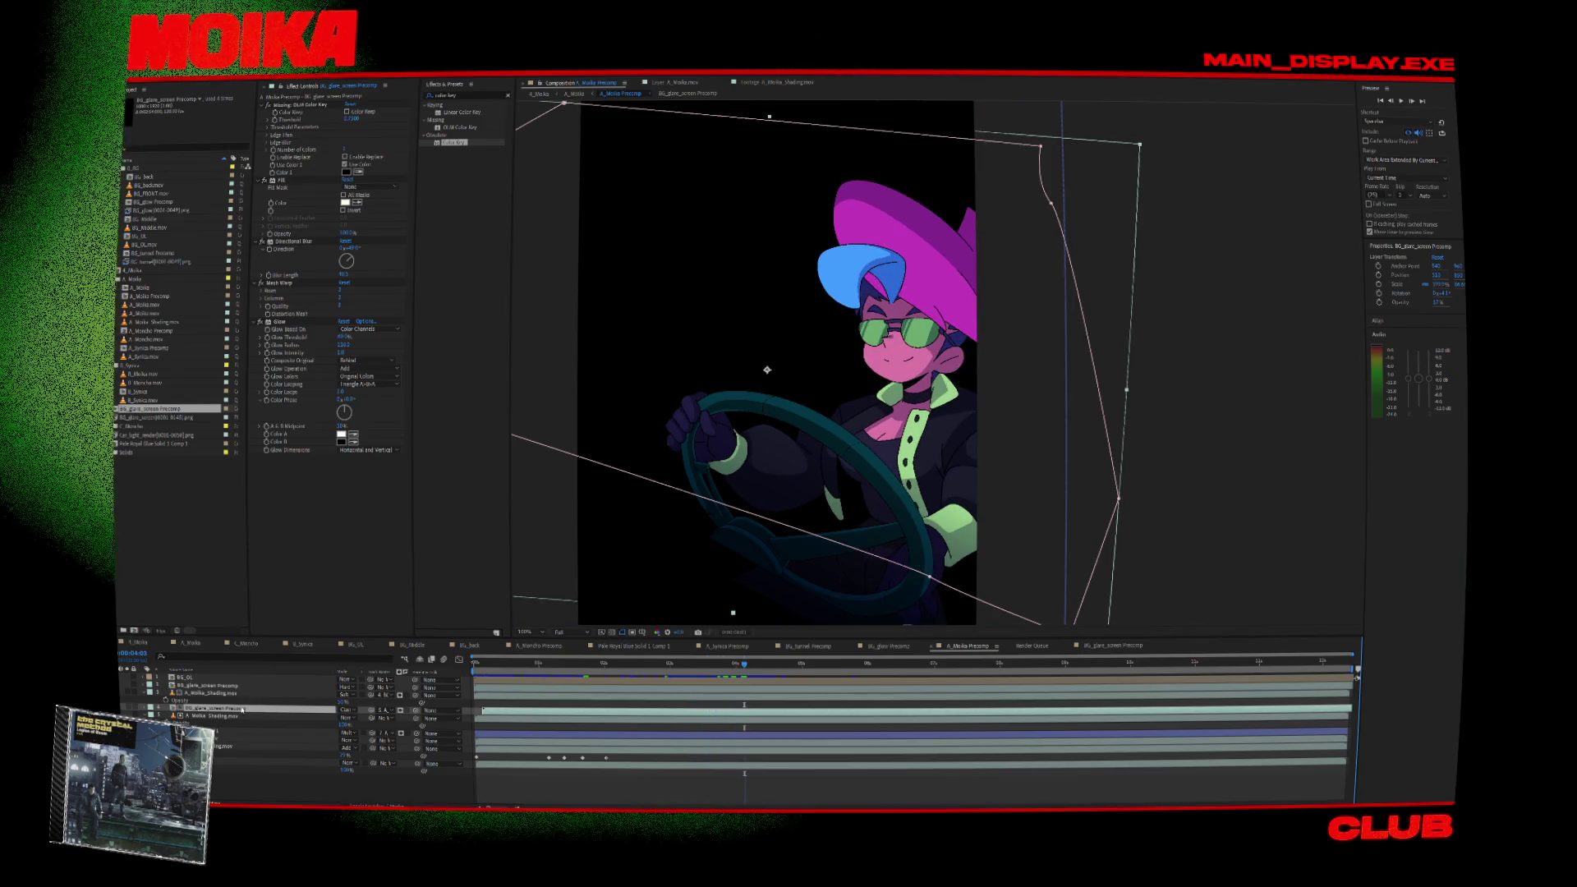
pyautogui.doubleClick(744, 709)
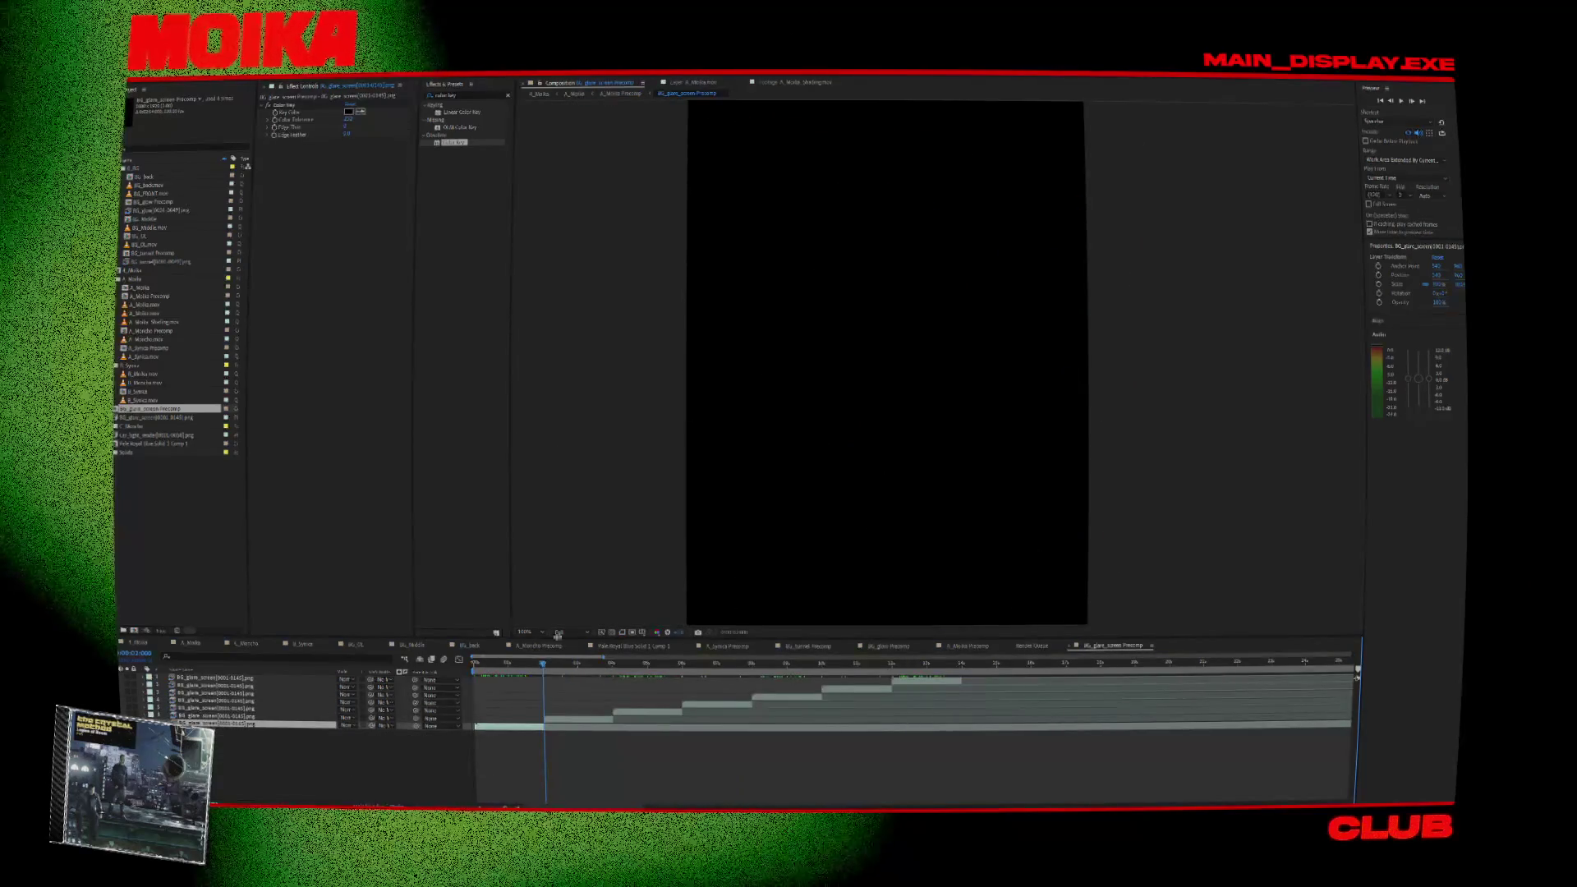
pyautogui.click(621, 93)
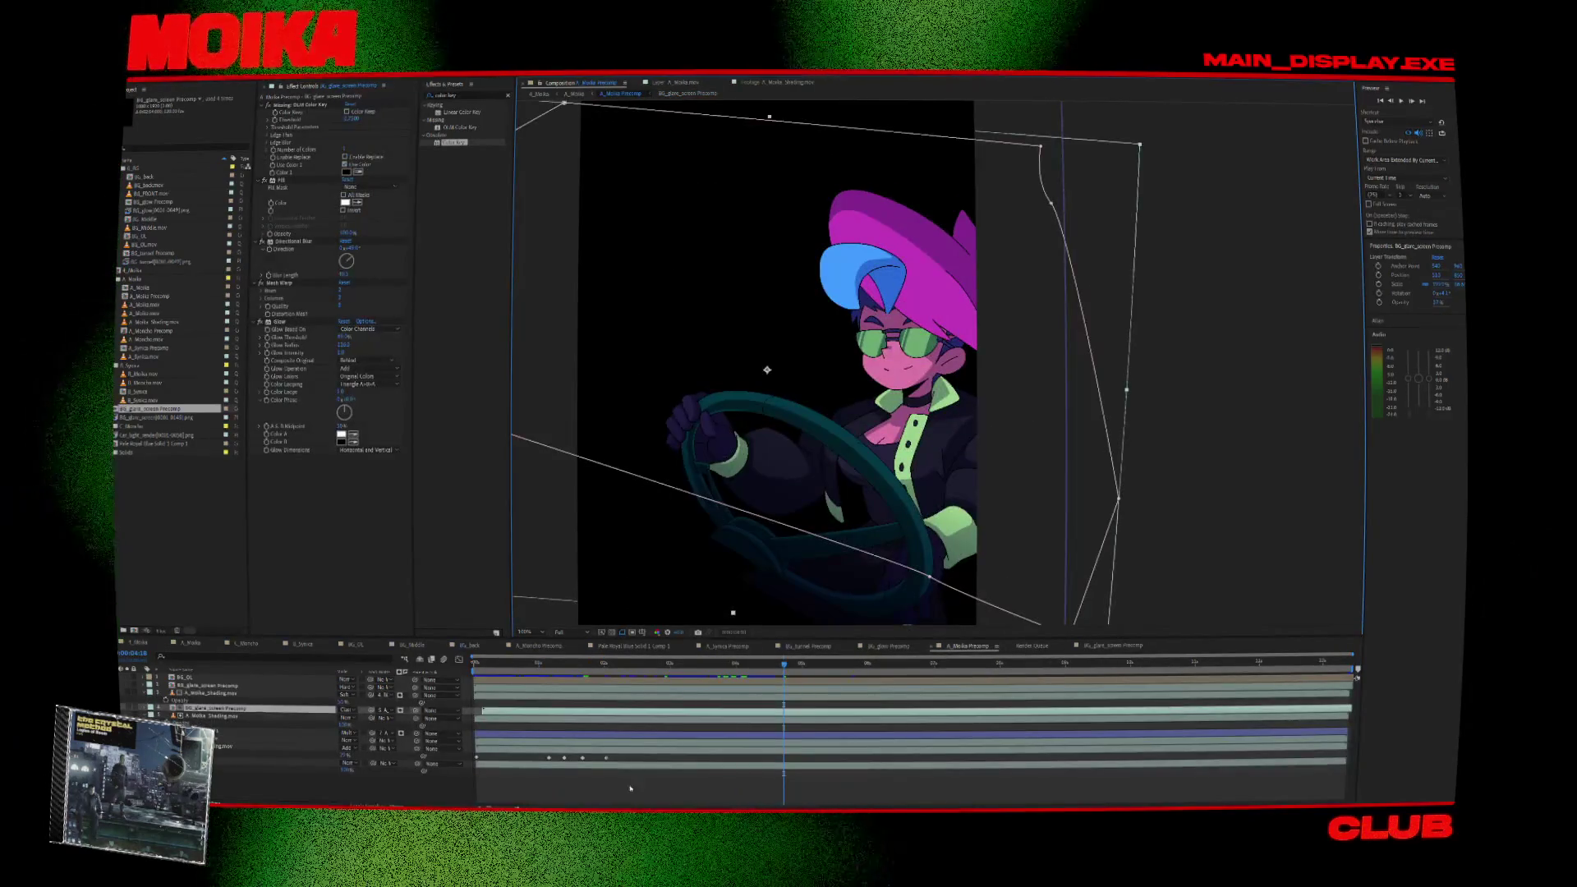
# Play a cached preview of the Moika animation, then minimize After Effects to the desktop.
pyautogui.click(271, 747)
pyautogui.click(692, 668)
pyautogui.press('space')
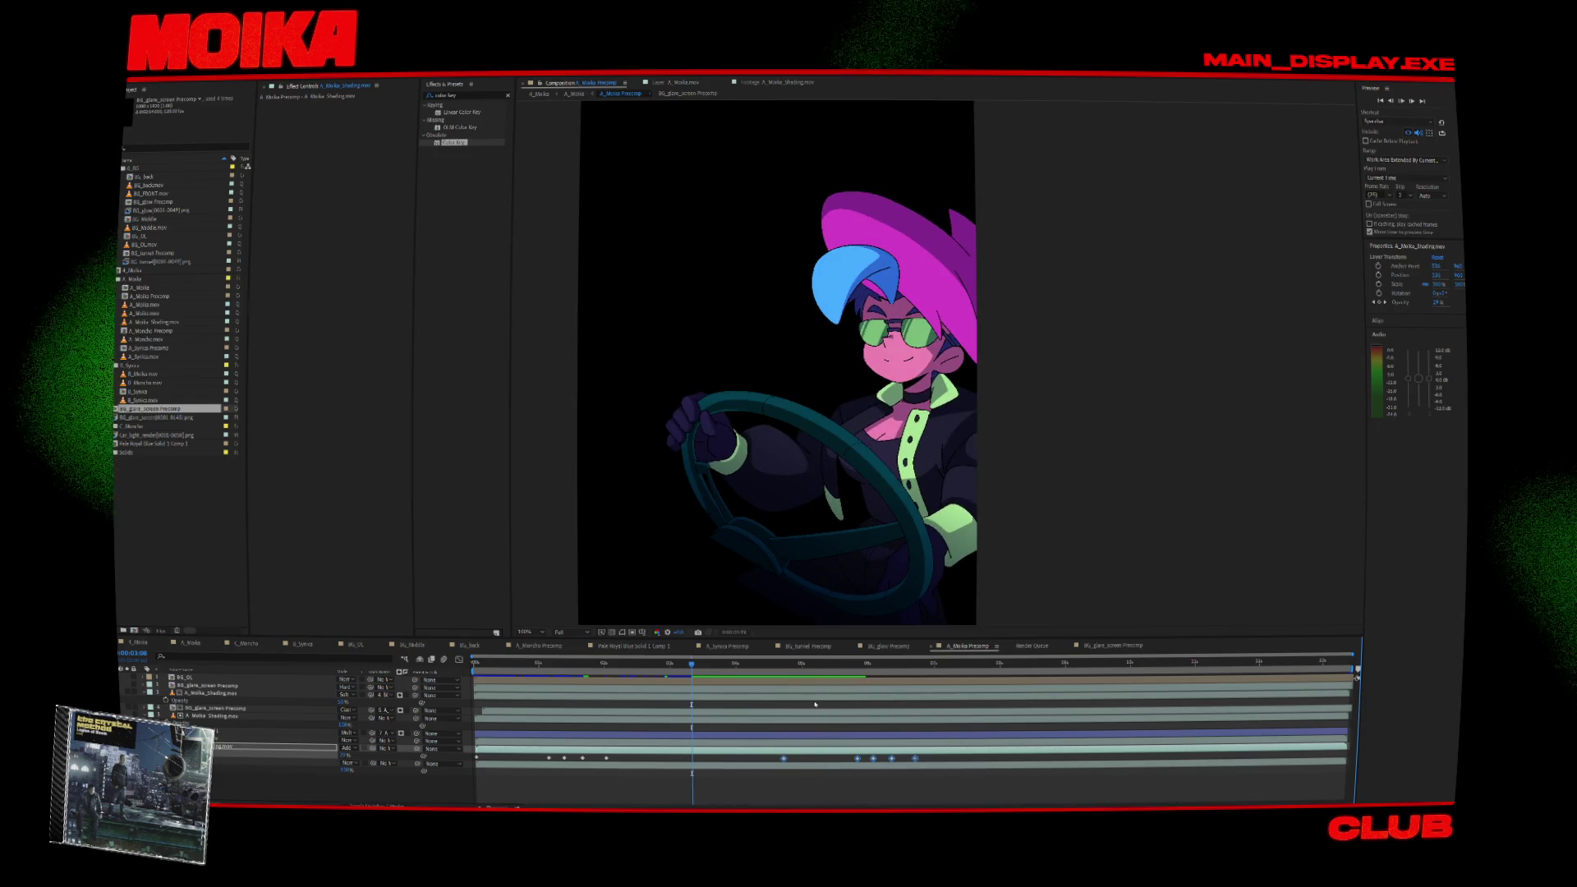
pyautogui.press('super+d')
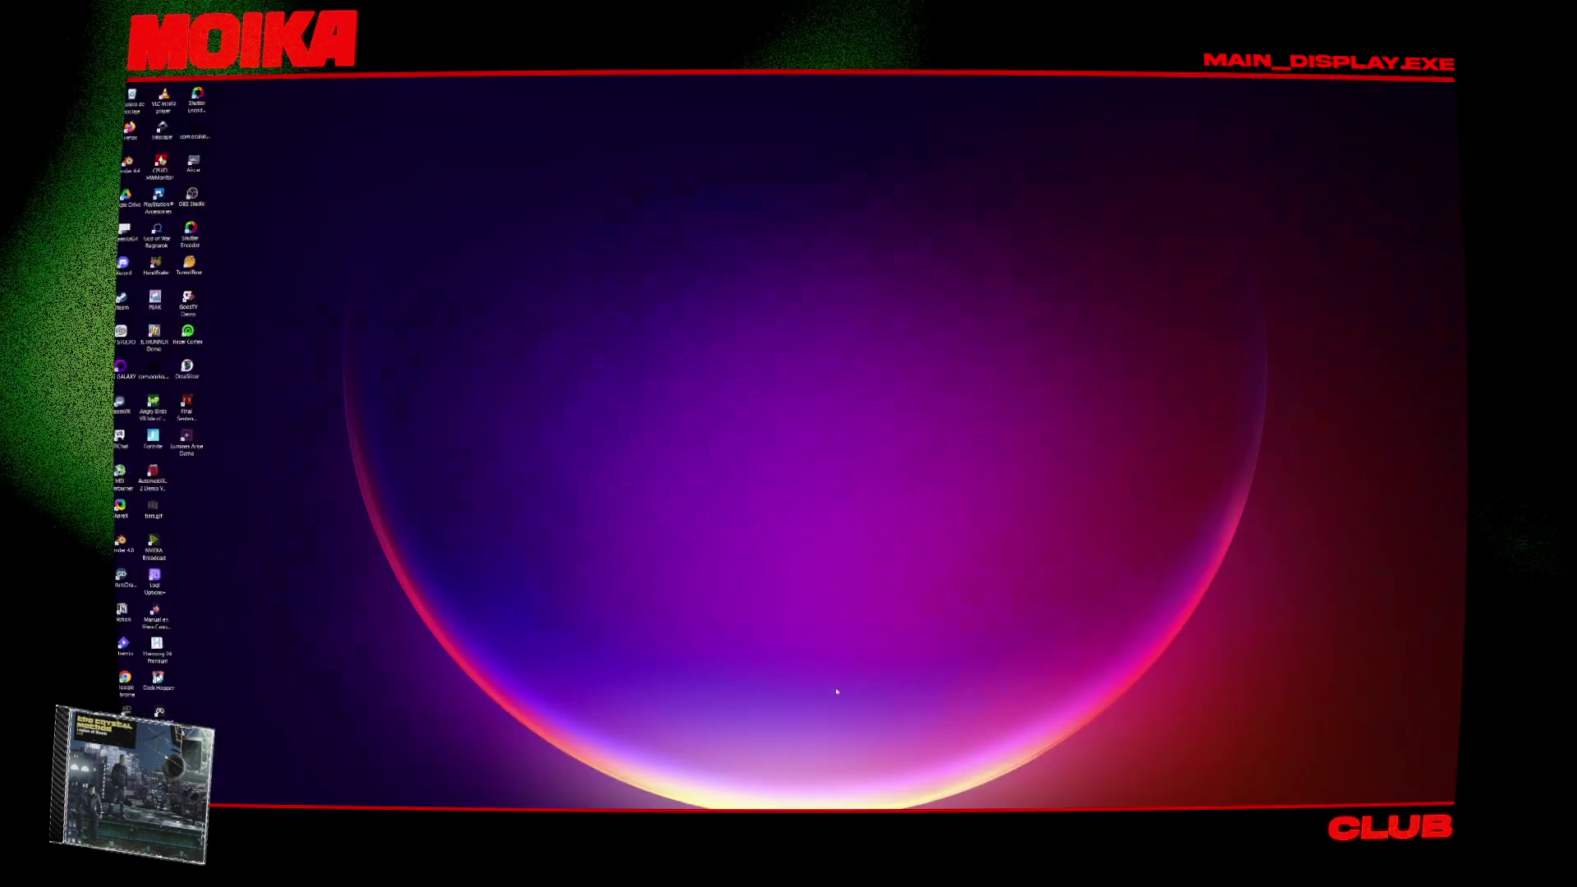